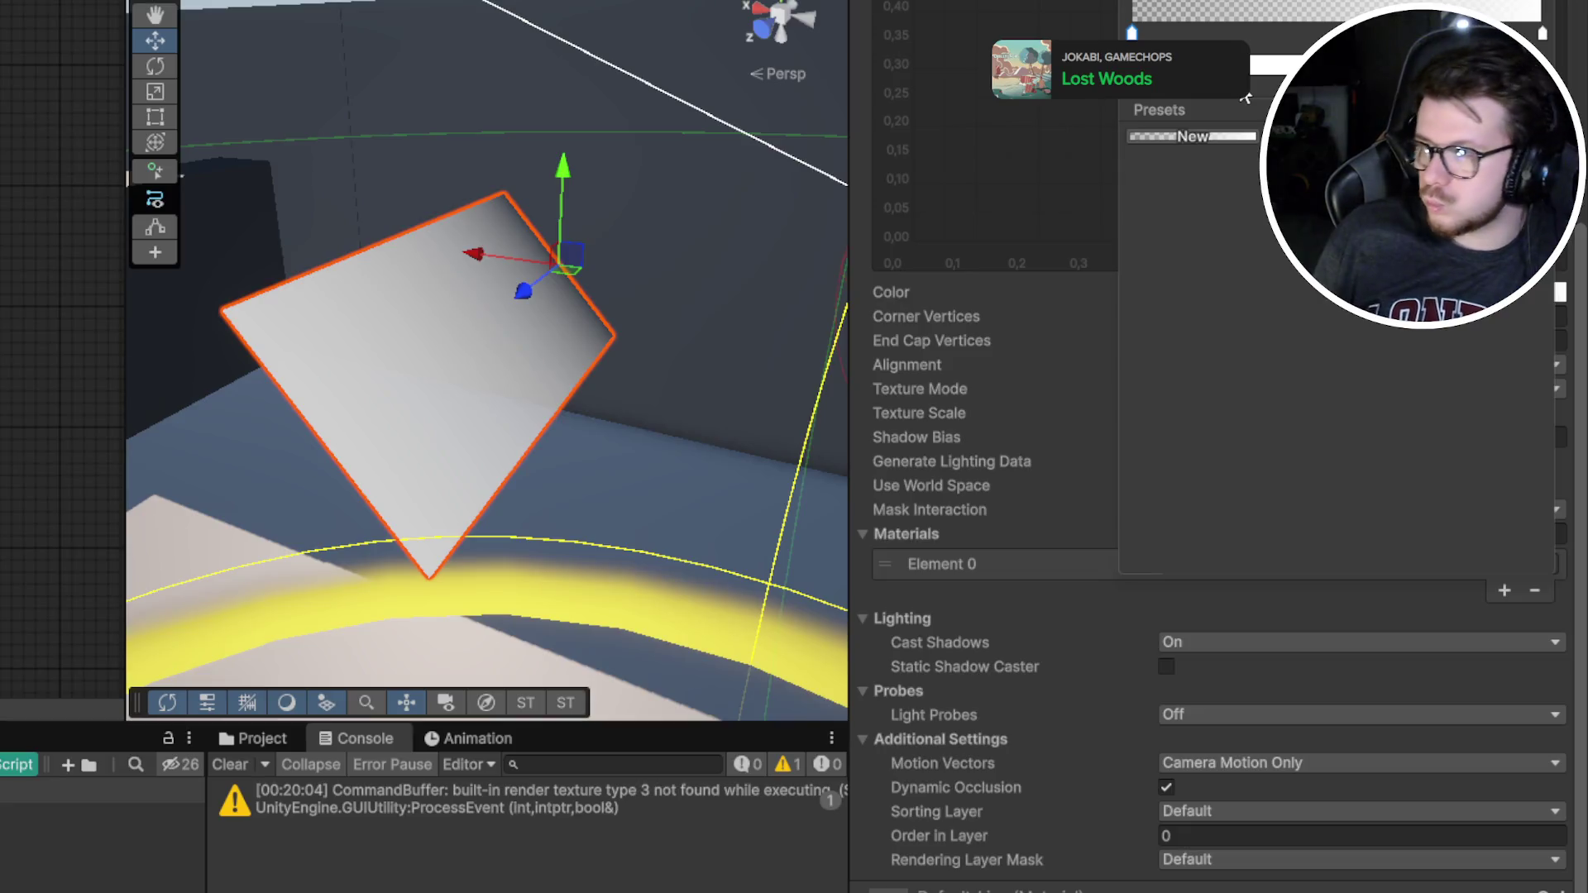
Turn the Line Renderer gradient's white end key yellow so the beam is solid yellow, then raise End Cap Vertices
{"action": "key", "text": "Escape"}
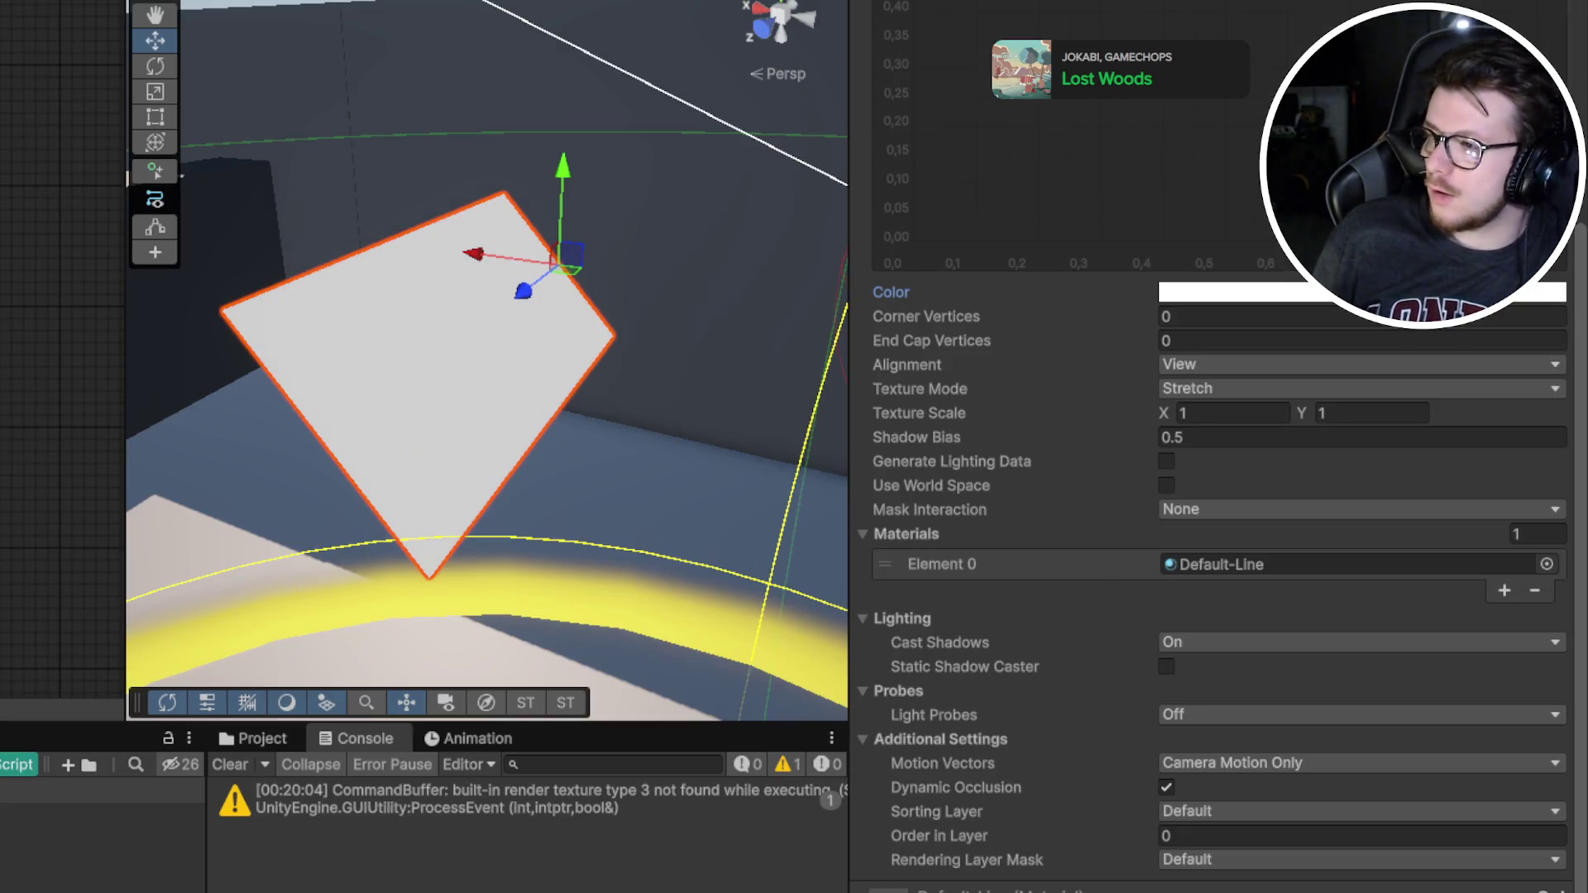
{"action": "left_click", "coordinate": [1250, 291]}
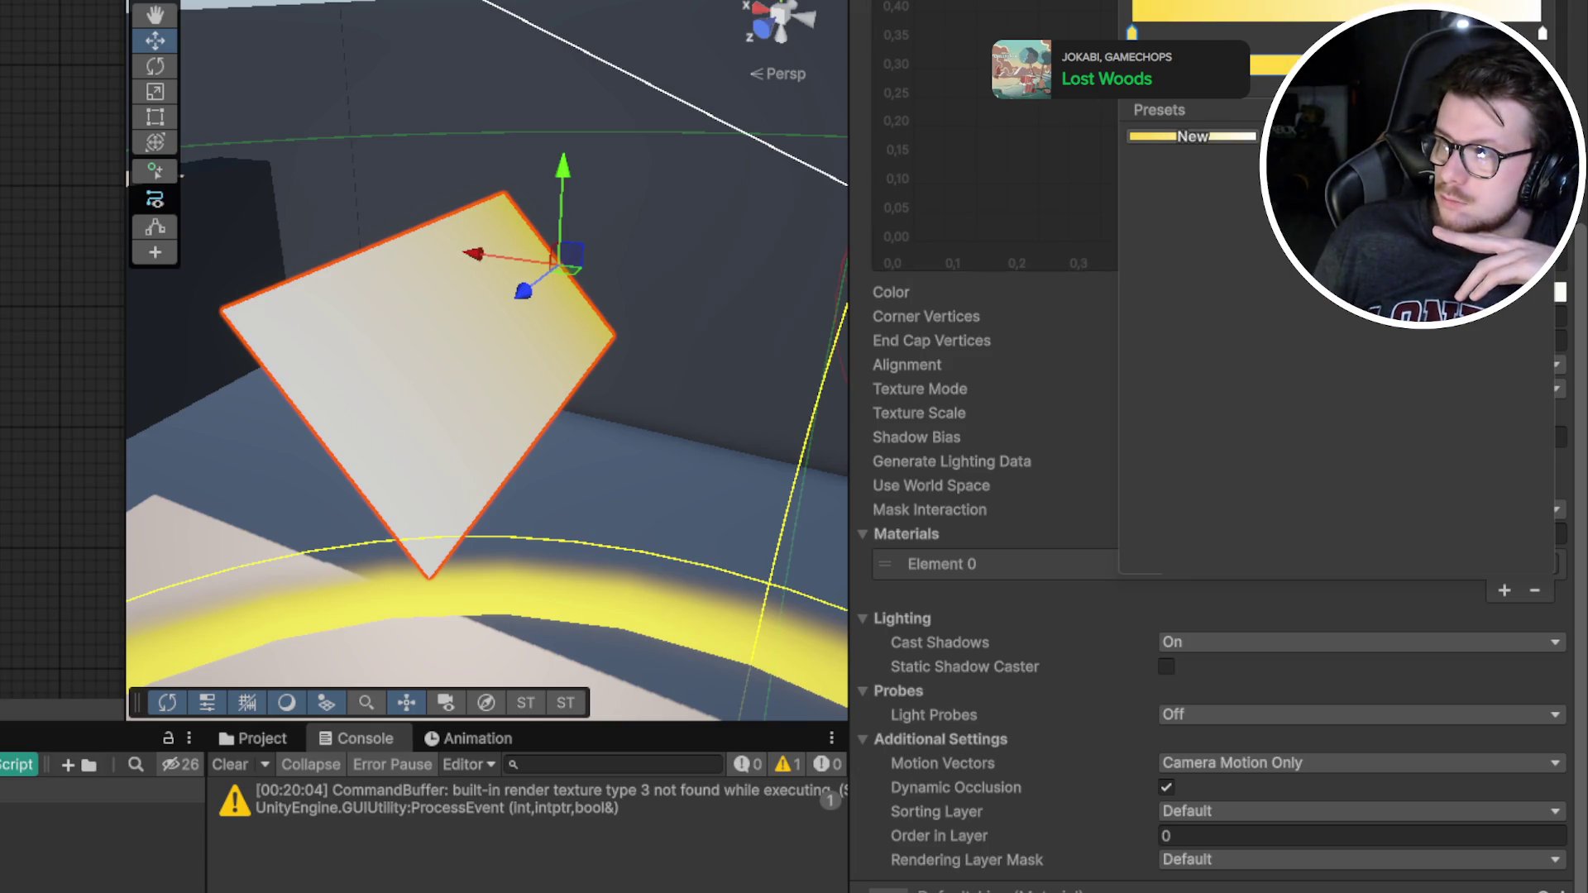
{"action": "left_click", "coordinate": [1197, 4]}
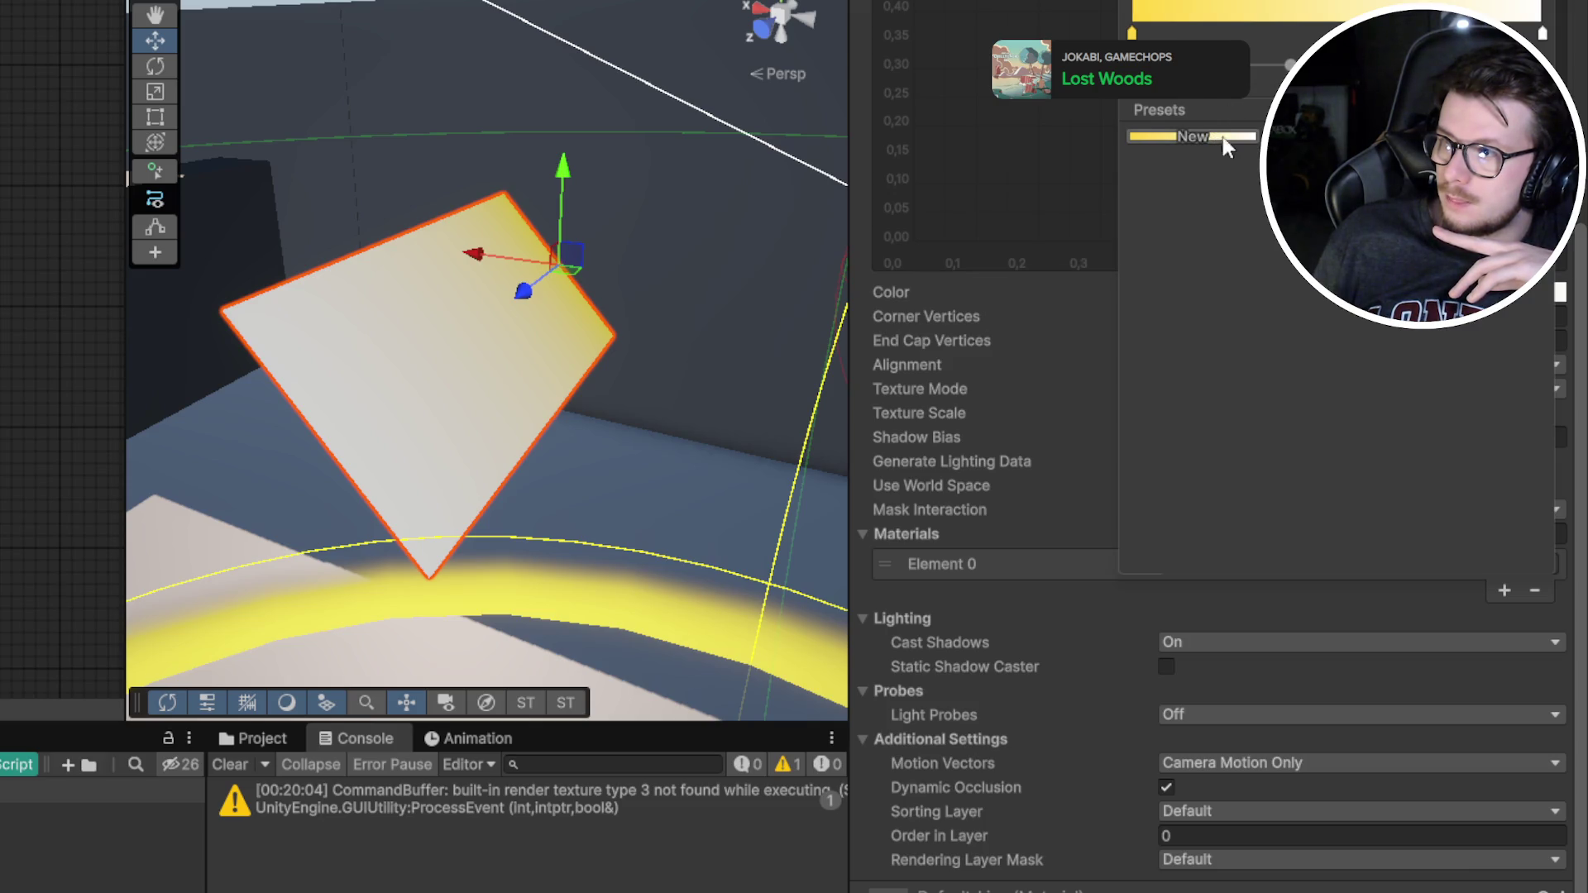
{"action": "left_click", "coordinate": [1544, 35]}
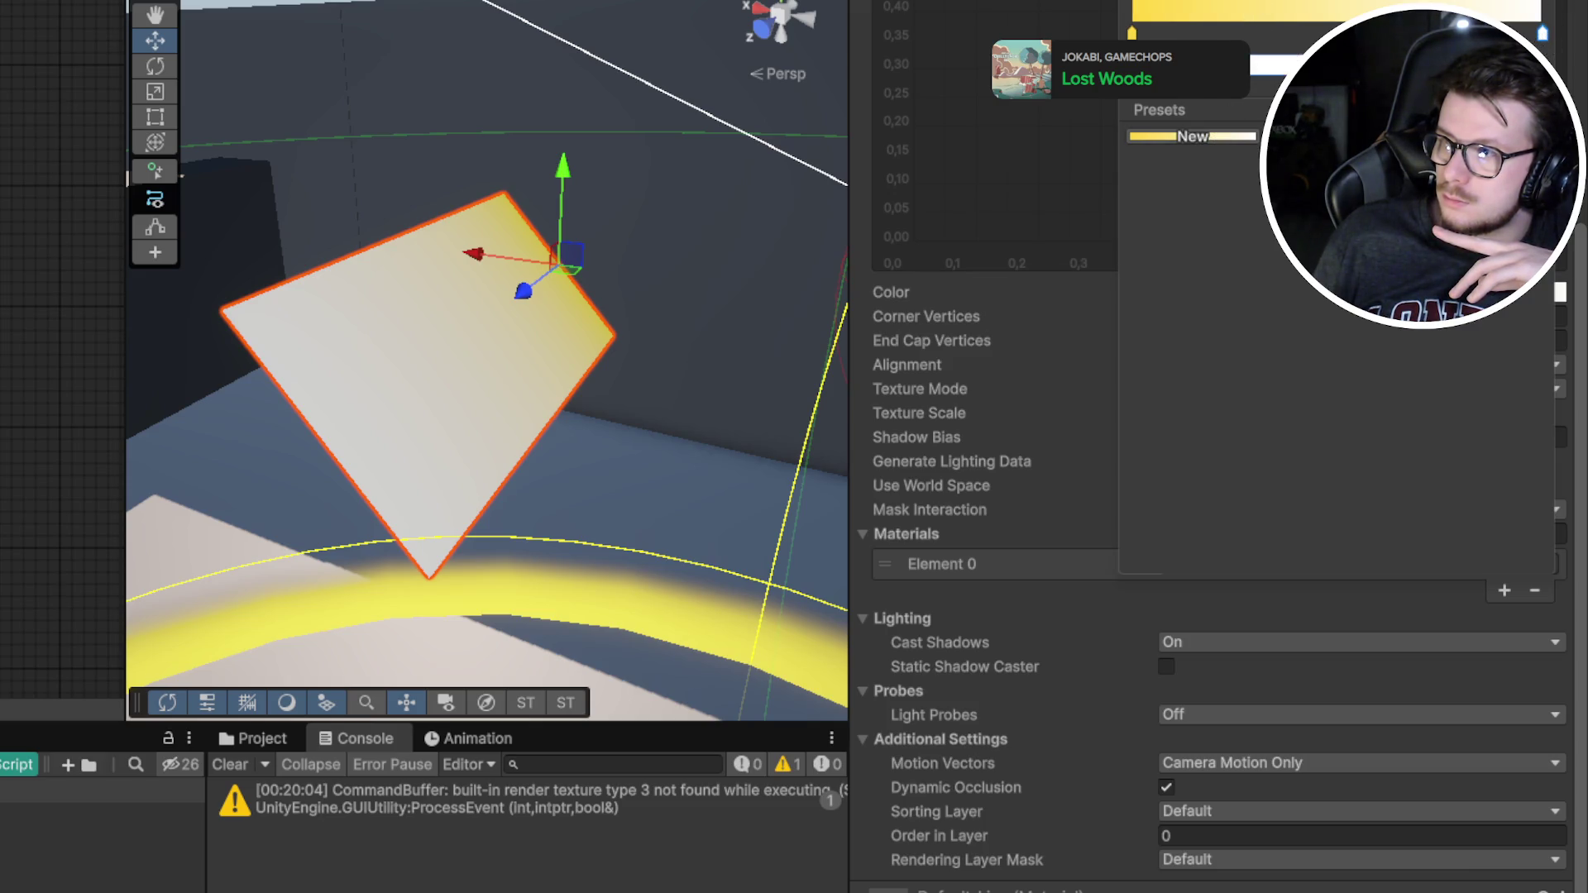
{"action": "left_click", "coordinate": [1130, 31]}
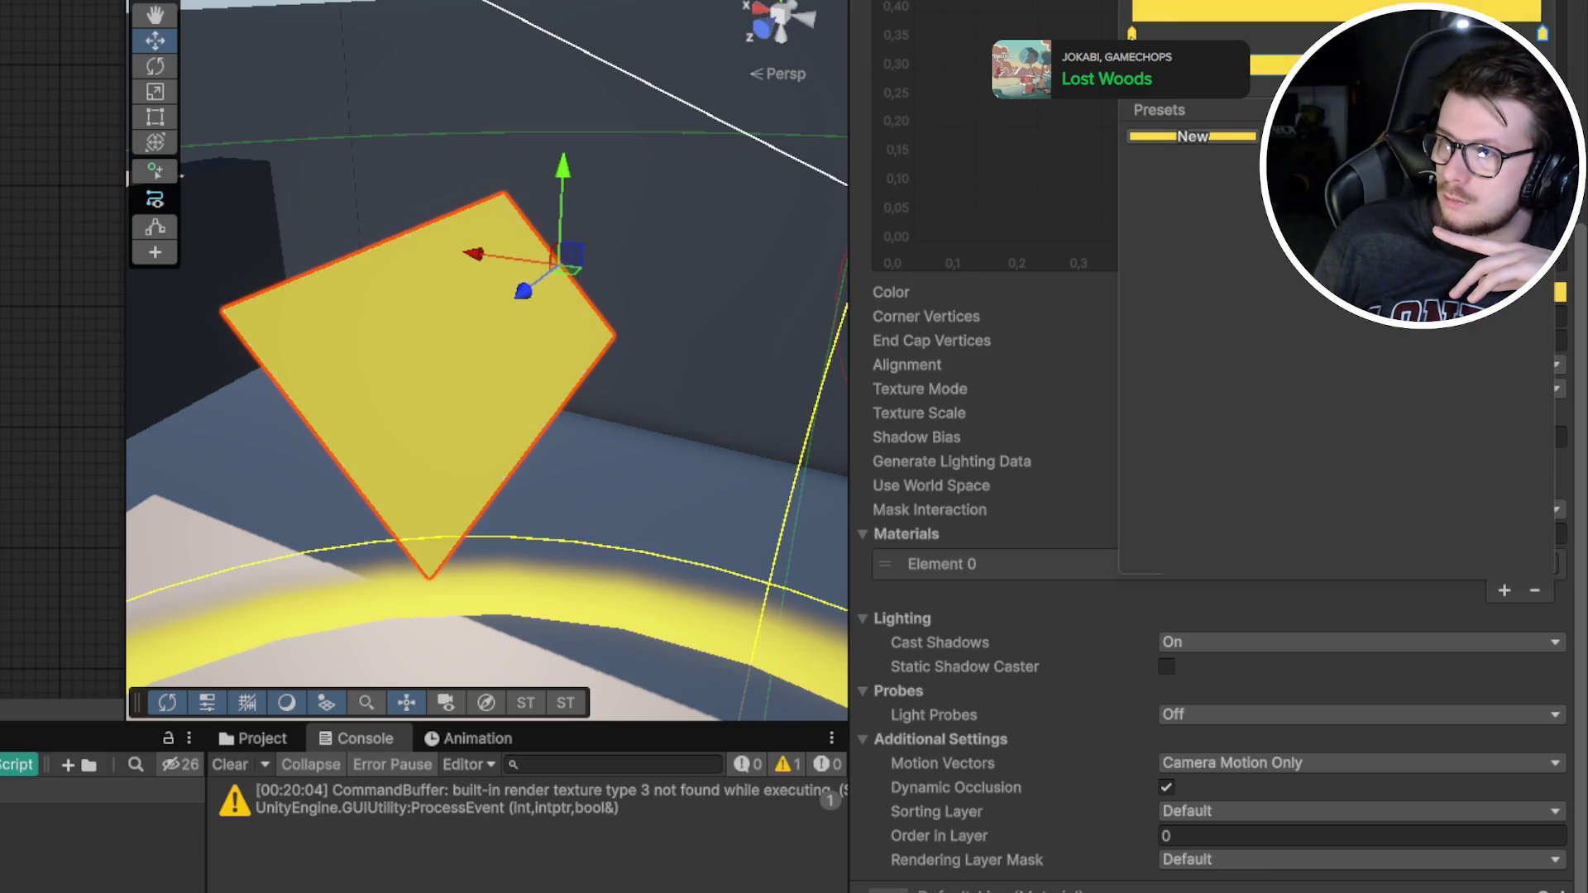
{"action": "left_click", "coordinate": [926, 635]}
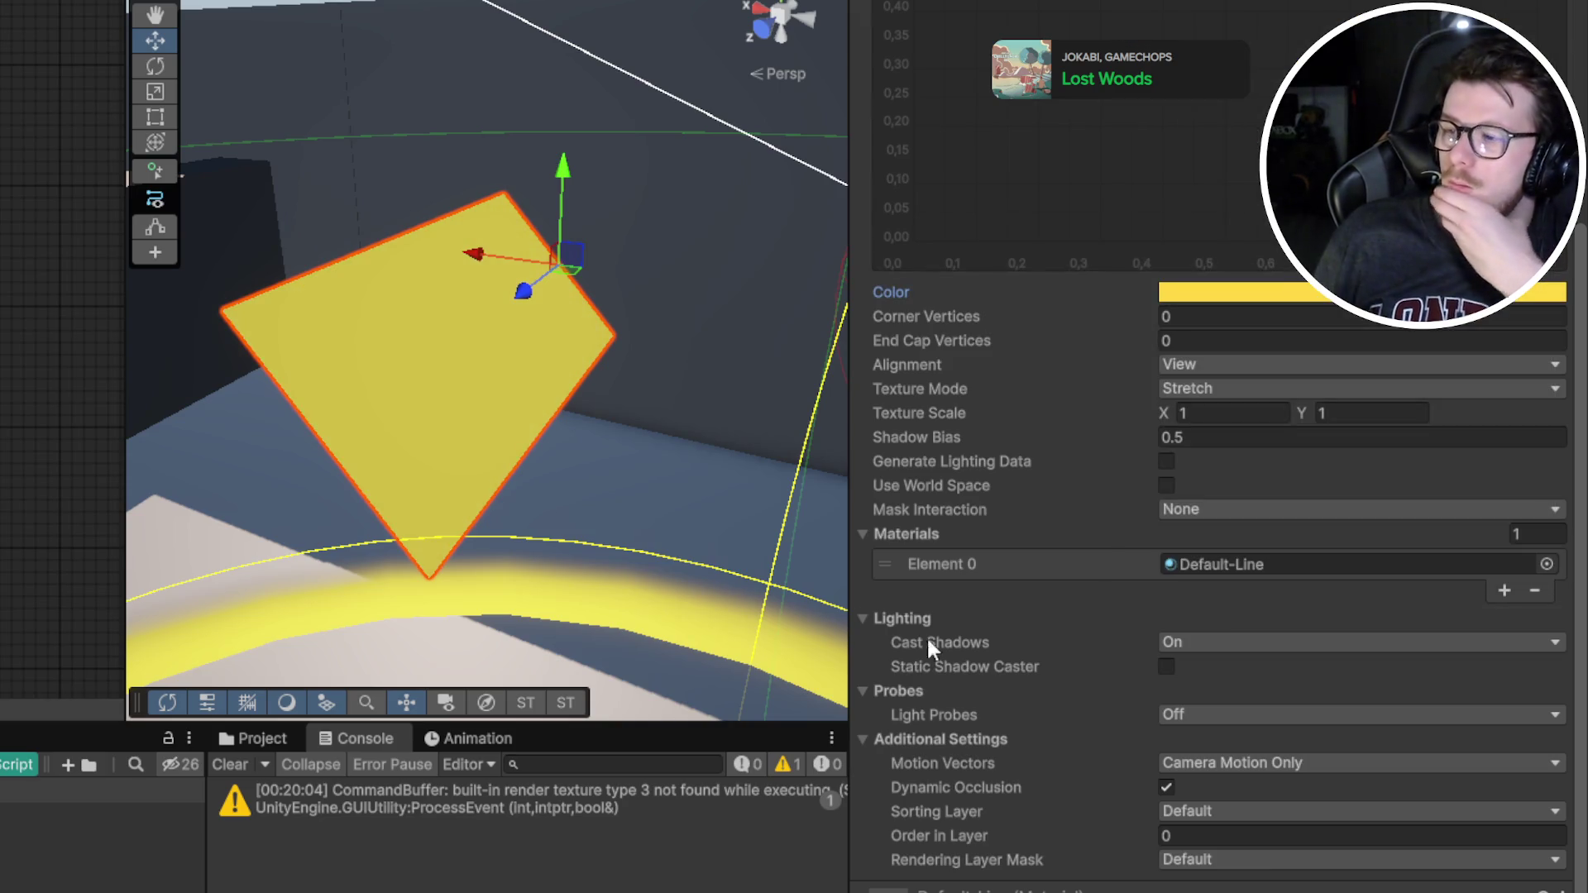
{"action": "scroll", "coordinate": [924, 519], "scroll_direction": "up", "scroll_amount": 4}
{"action": "mouse_move", "coordinate": [946, 508]}
{"action": "left_mouse_down"}
{"action": "mouse_move", "coordinate": [984, 528]}
{"action": "mouse_move", "coordinate": [971, 530]}
{"action": "left_mouse_up"}
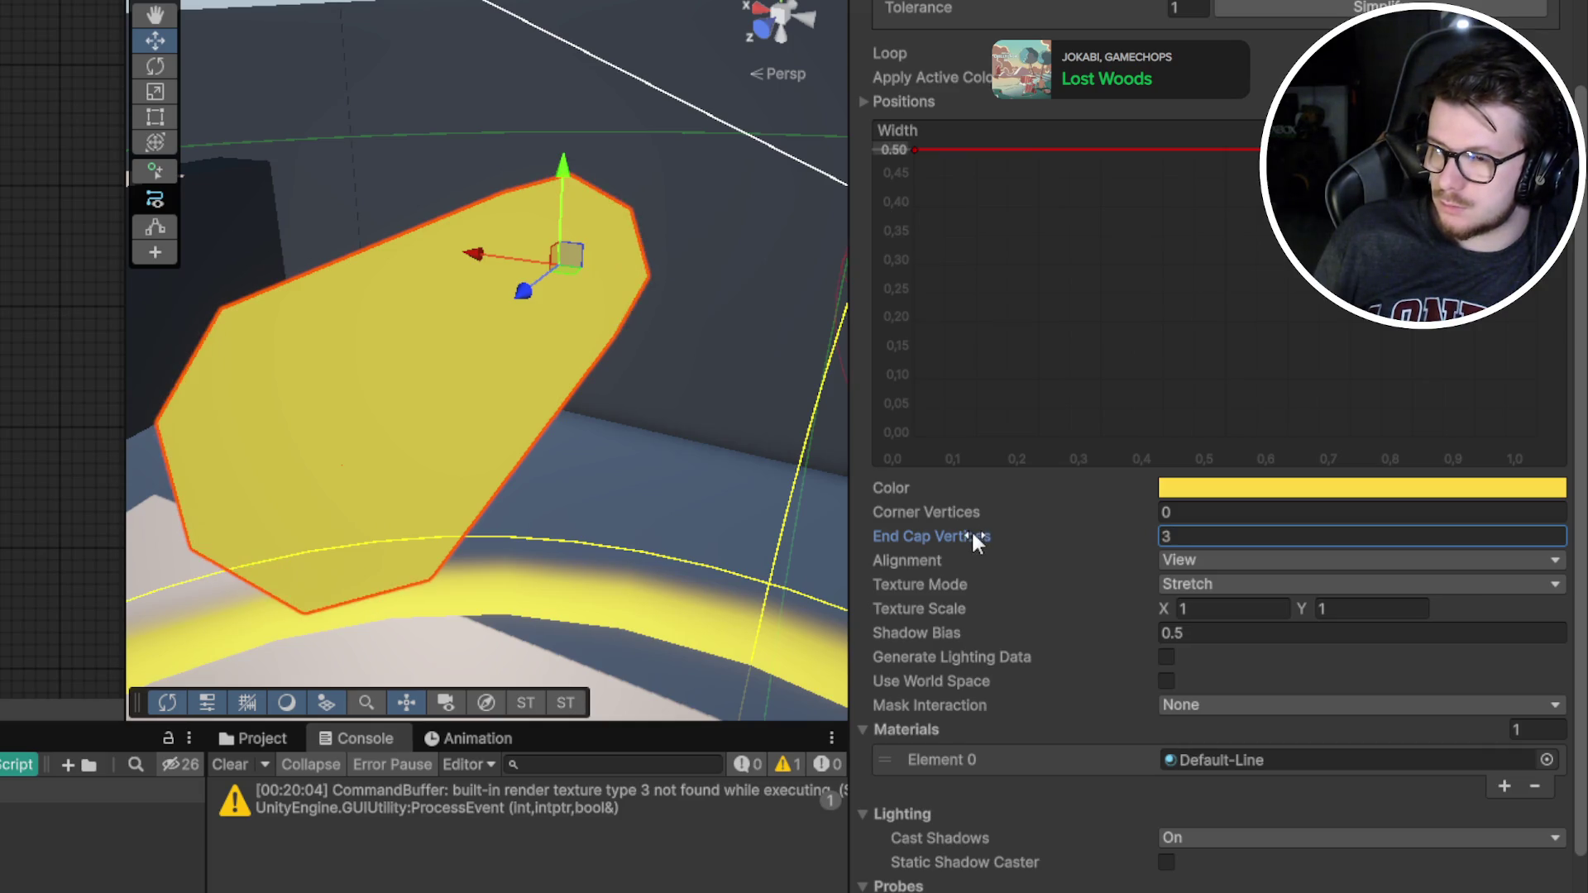
Set End Cap Vertices to 3, keeping Corner Vertices at 0, for rounded yellow beam ends
{"action": "left_click", "coordinate": [966, 516]}
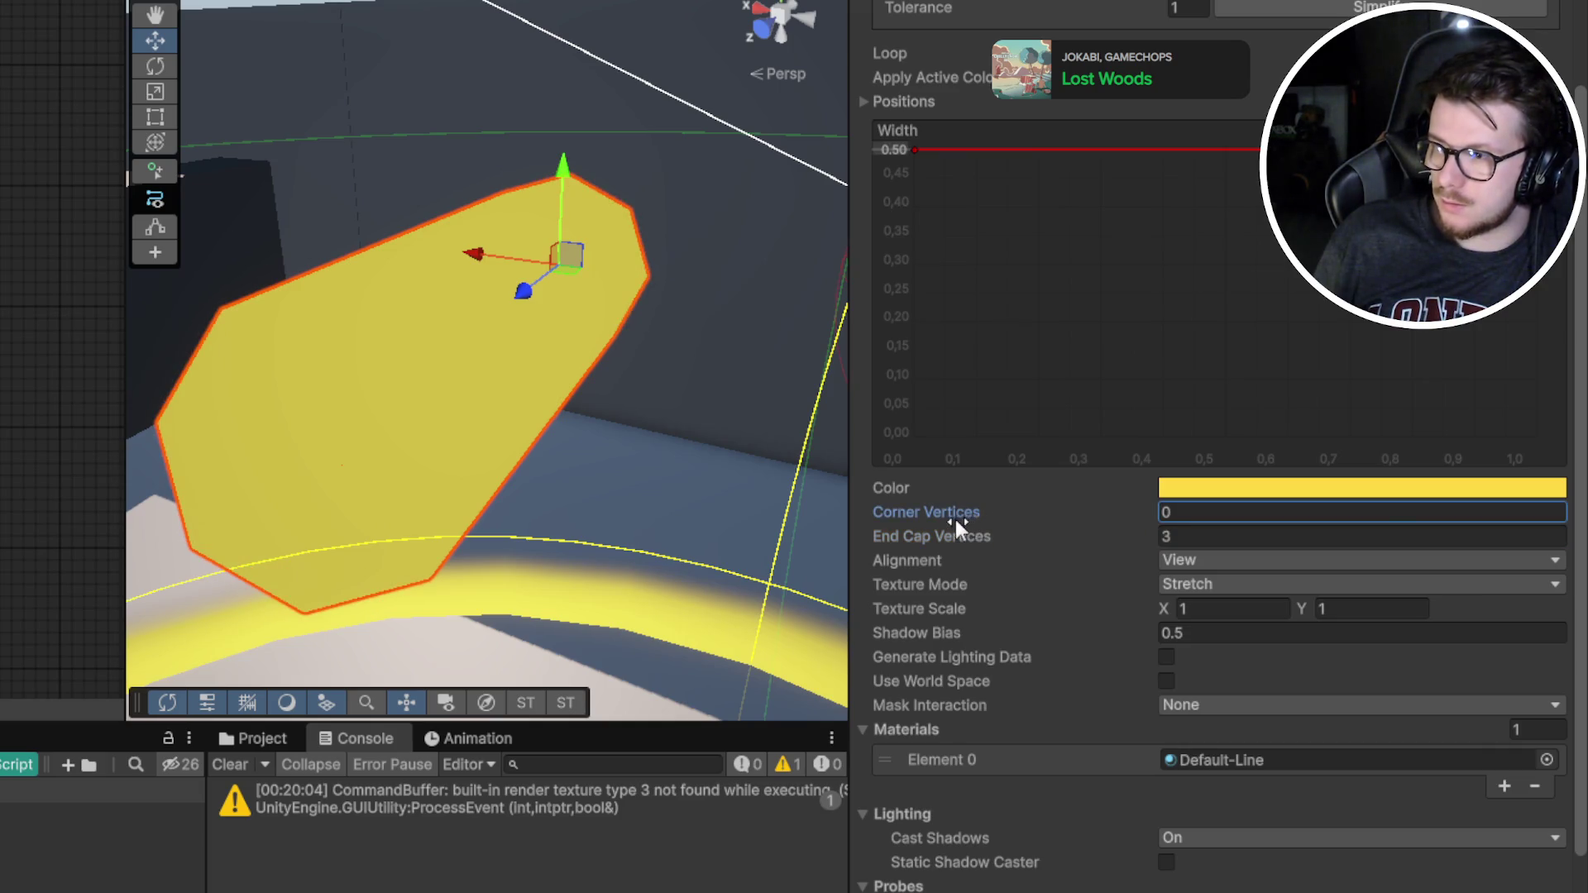
{"action": "left_click_drag", "start_coordinate": [956, 519], "coordinate": [951, 518]}
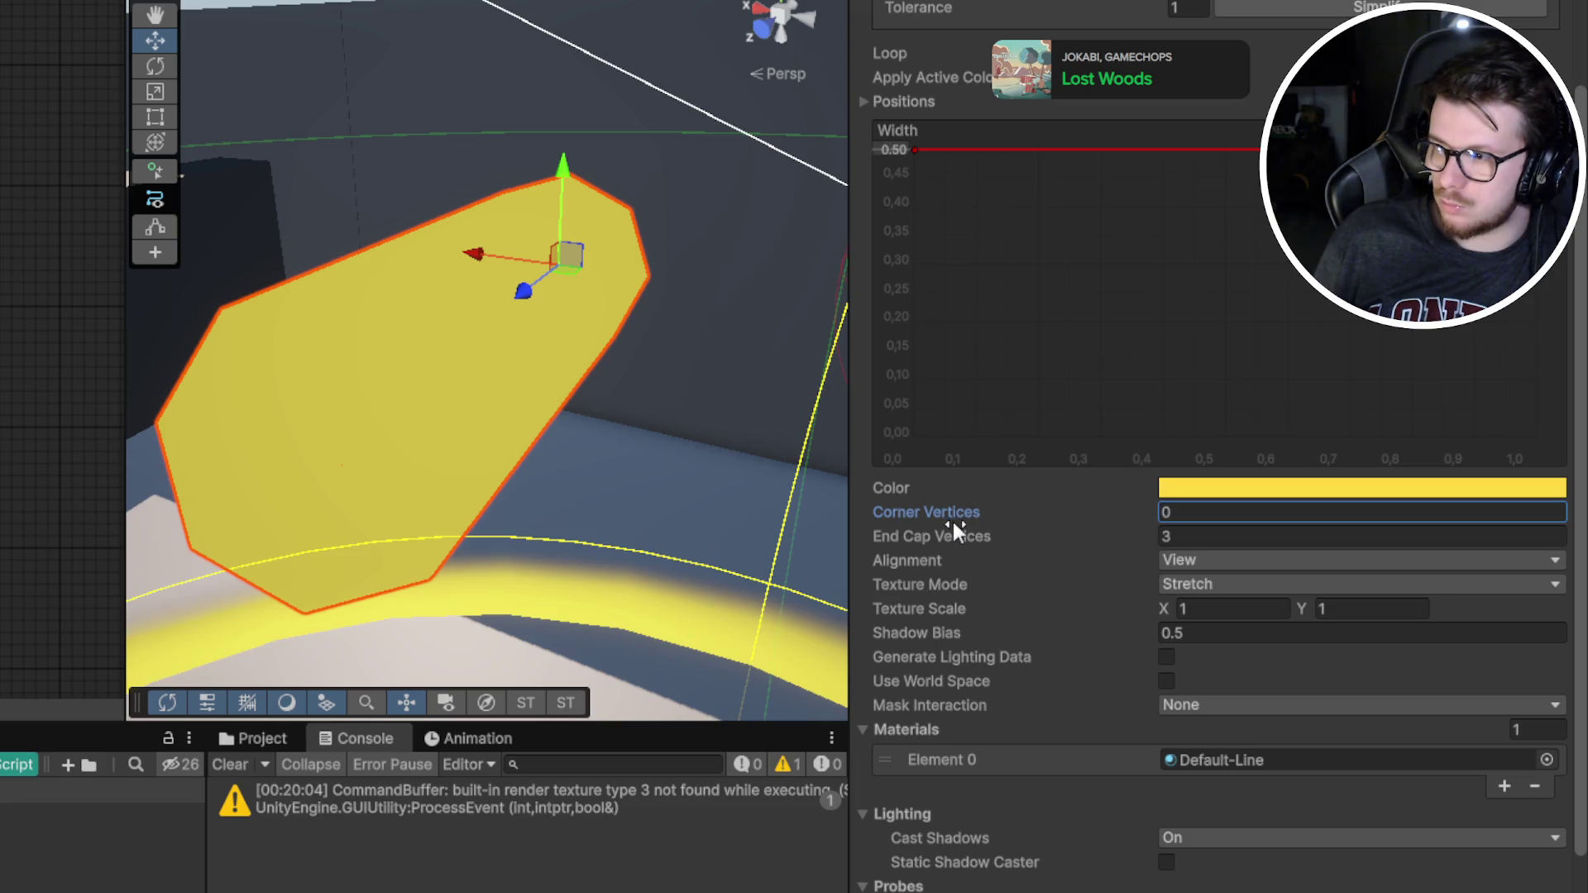
{"action": "scroll", "coordinate": [1002, 440], "scroll_direction": "up", "scroll_amount": 2}
{"action": "scroll", "coordinate": [226, 273], "scroll_direction": "down", "scroll_amount": 2}
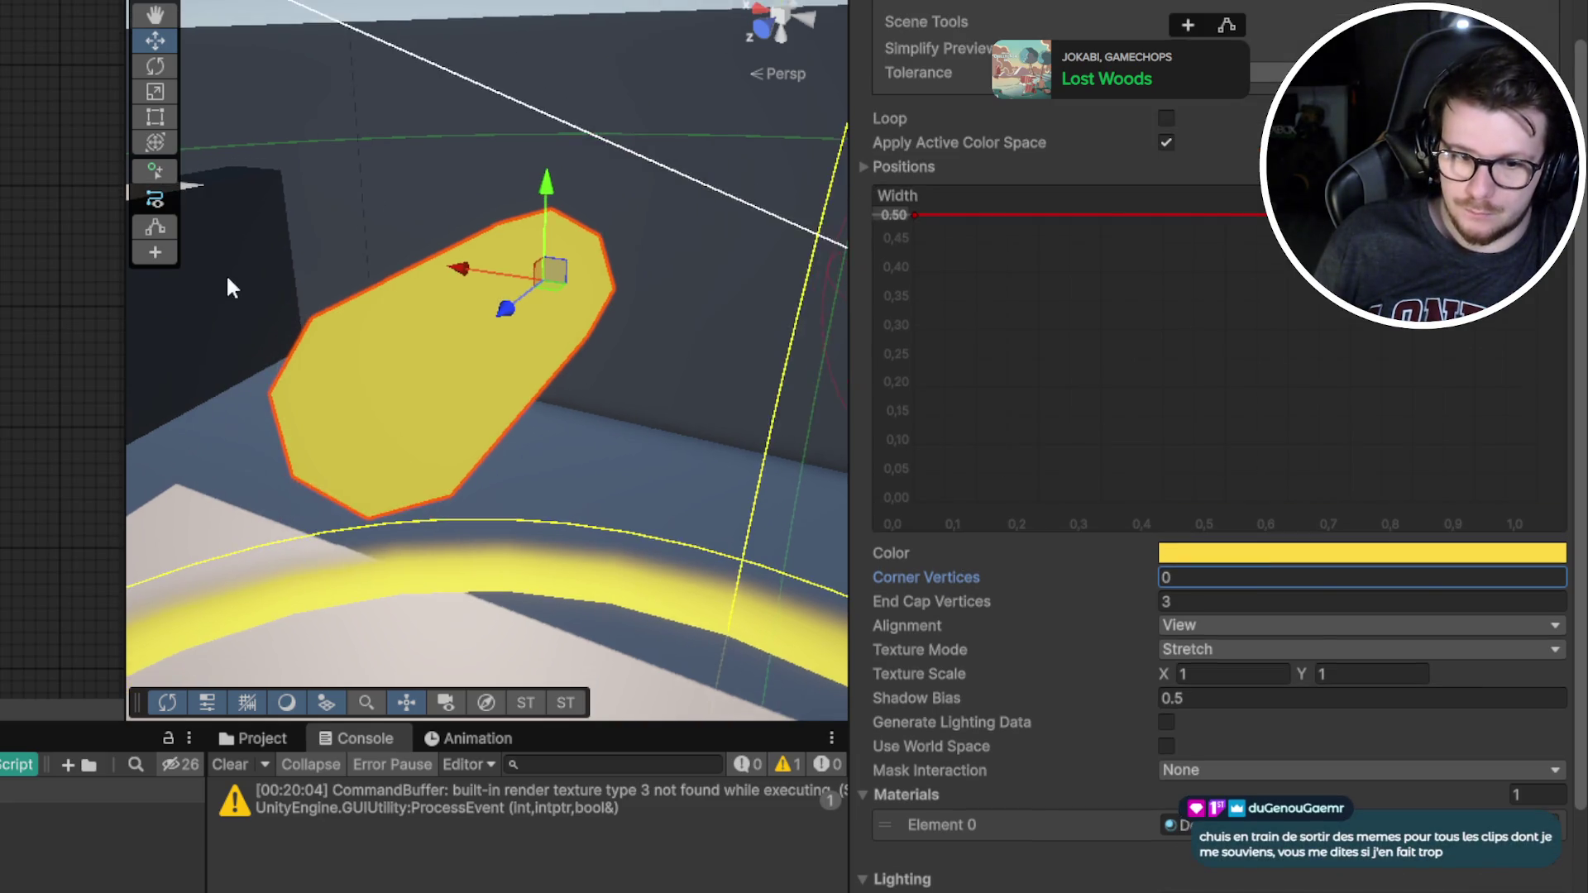
{"action": "left_click_drag", "start_coordinate": [226, 273], "coordinate": [142, 431]}
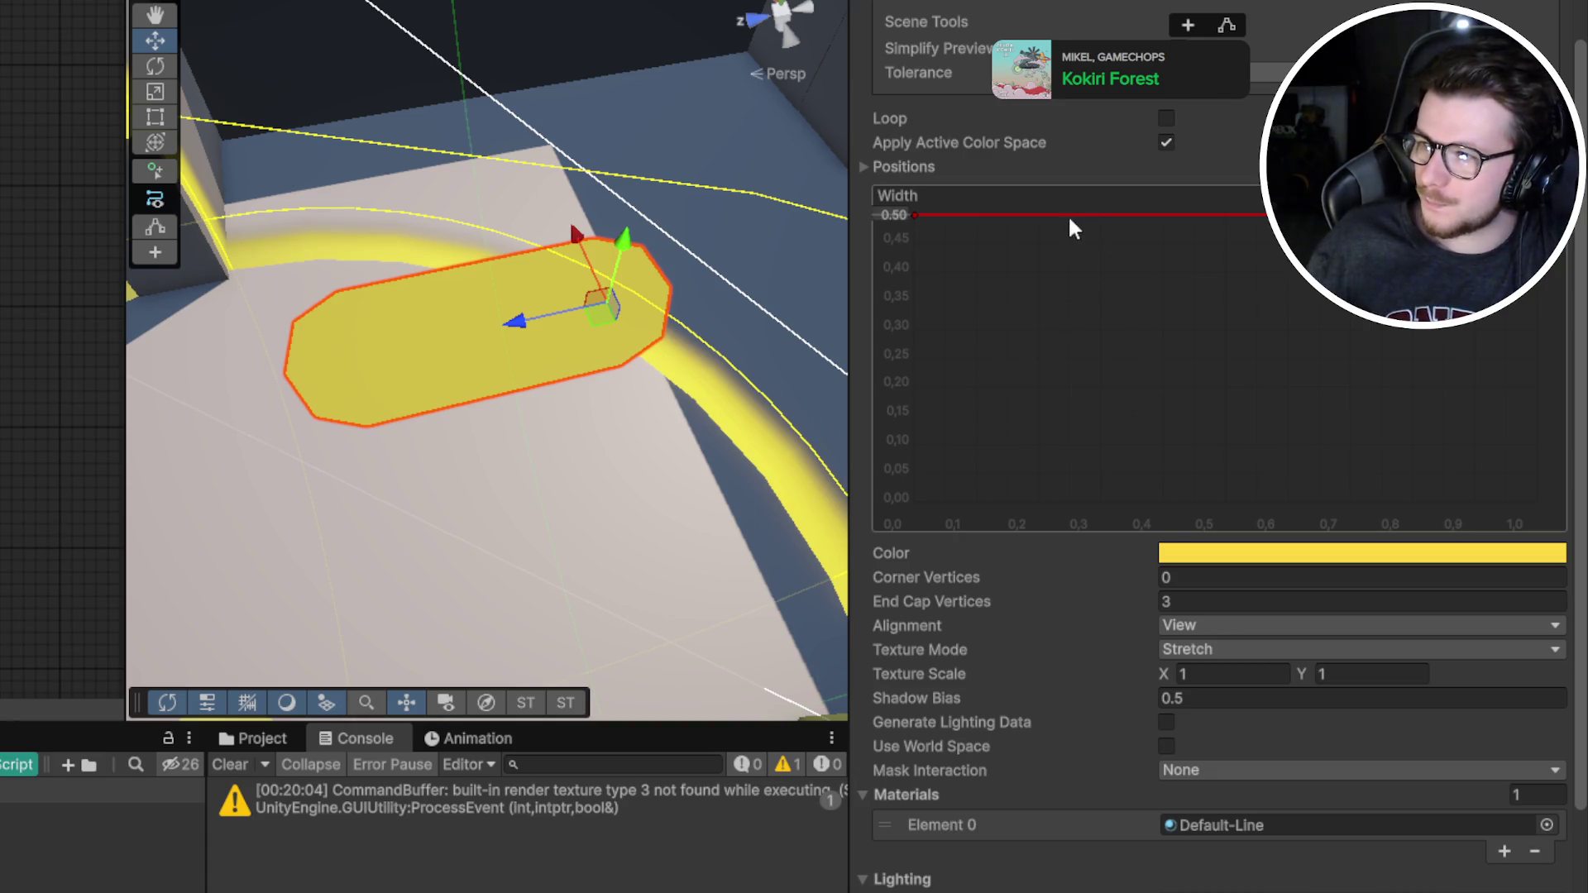
Shape the Width curve to start at 0.5 and taper down to about 0.15 at the end
{"action": "double_click", "coordinate": [1039, 215]}
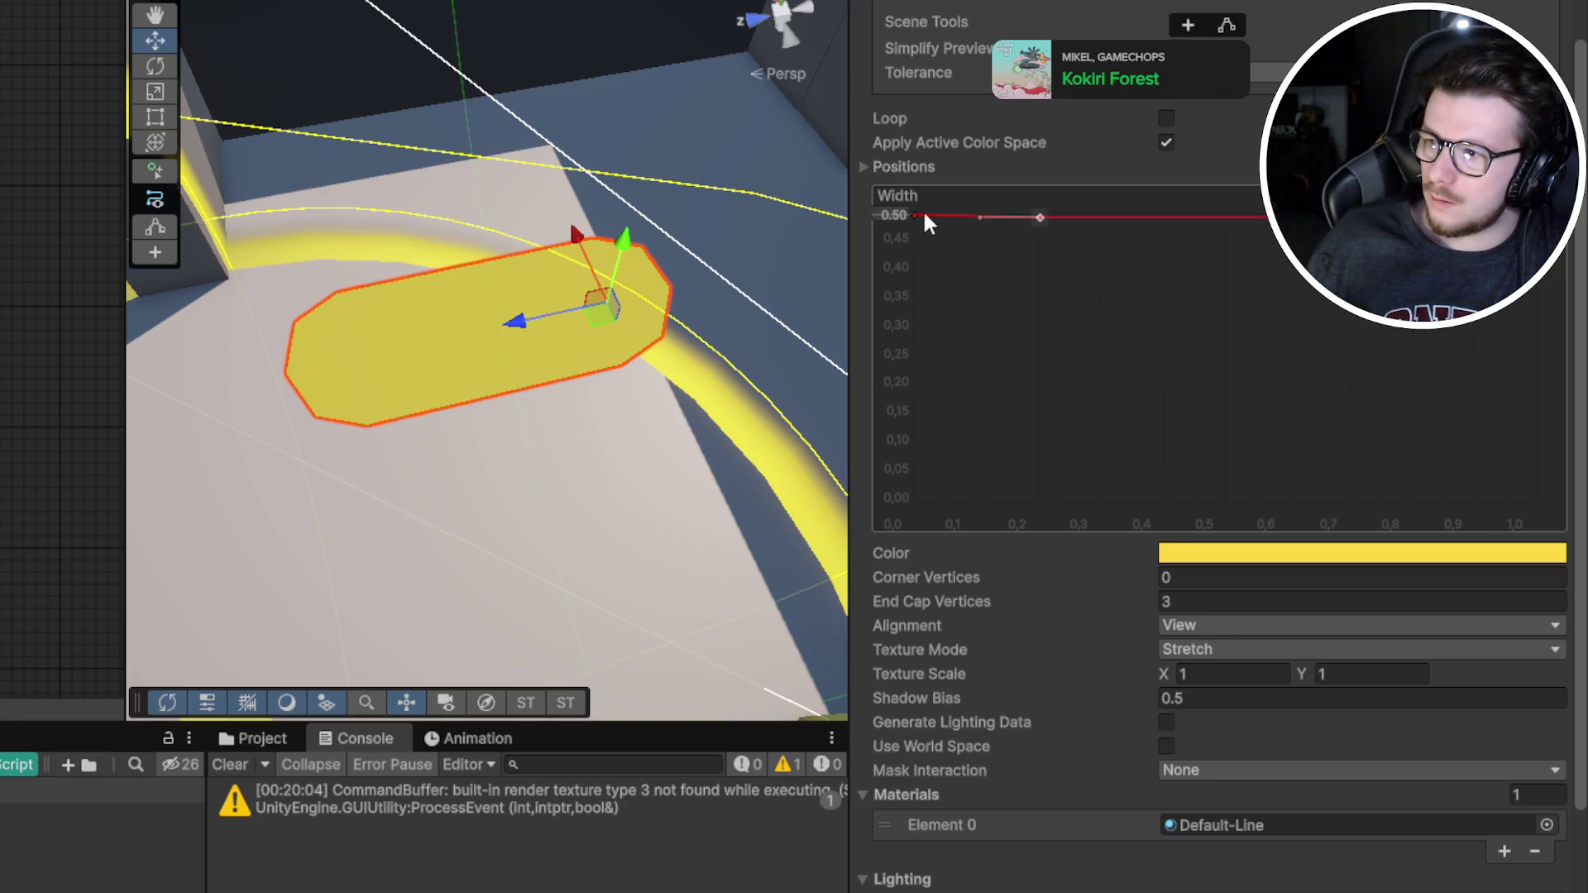
{"action": "mouse_move", "coordinate": [915, 215]}
{"action": "left_mouse_down"}
{"action": "mouse_move", "coordinate": [861, 450]}
{"action": "mouse_move", "coordinate": [910, 505]}
{"action": "left_mouse_up"}
{"action": "left_click_drag", "start_coordinate": [1056, 220], "coordinate": [1565, 219]}
{"action": "left_click_drag", "start_coordinate": [475, 322], "coordinate": [448, 283]}
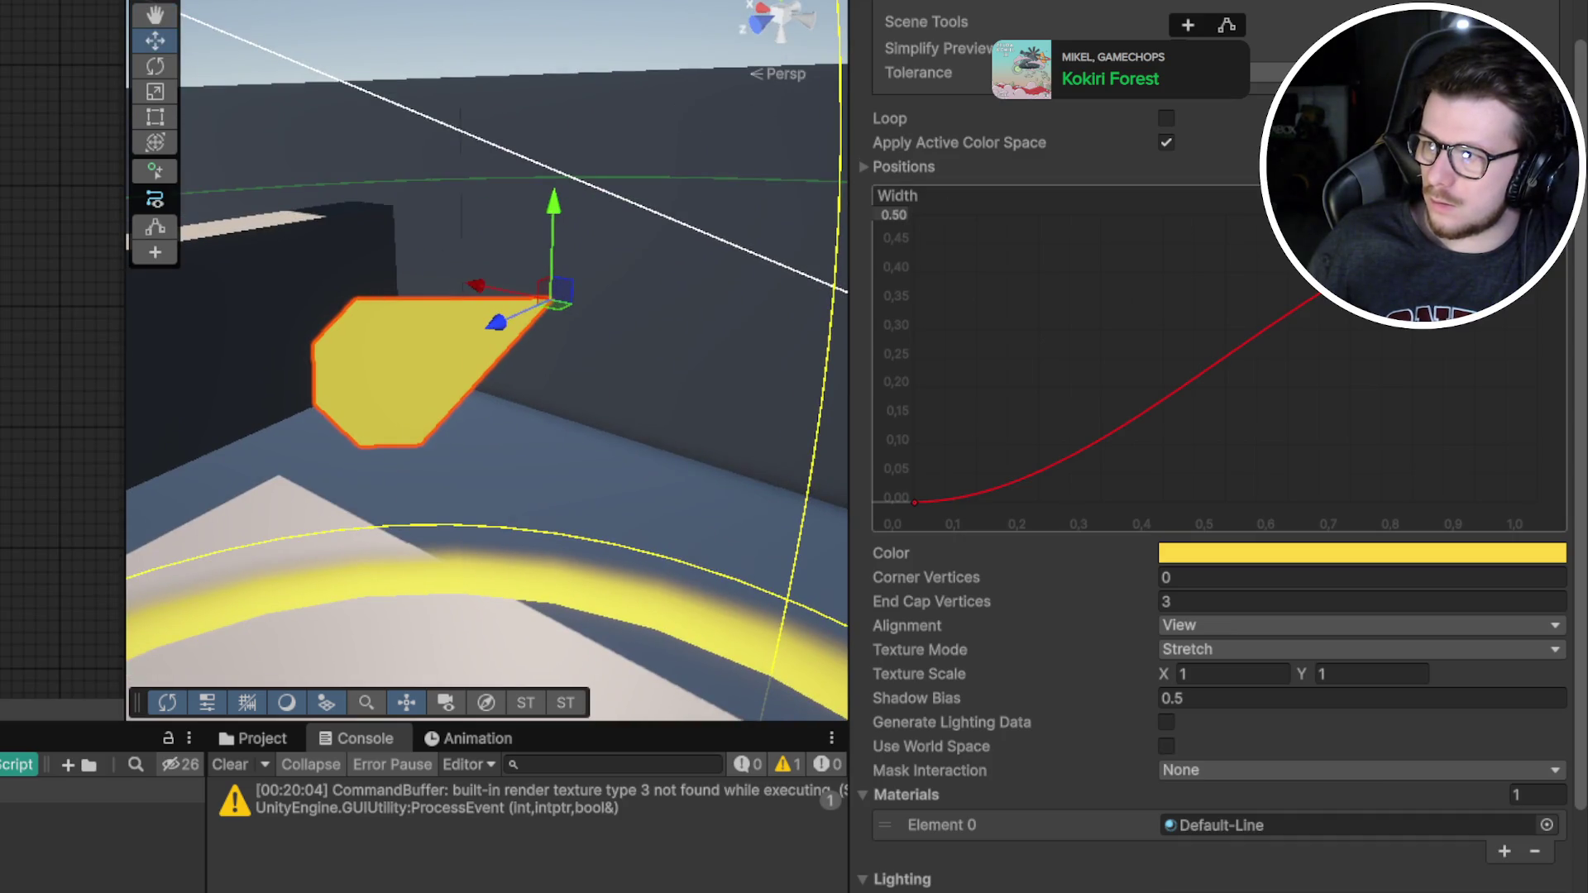
{"action": "left_click_drag", "start_coordinate": [914, 501], "coordinate": [907, 405]}
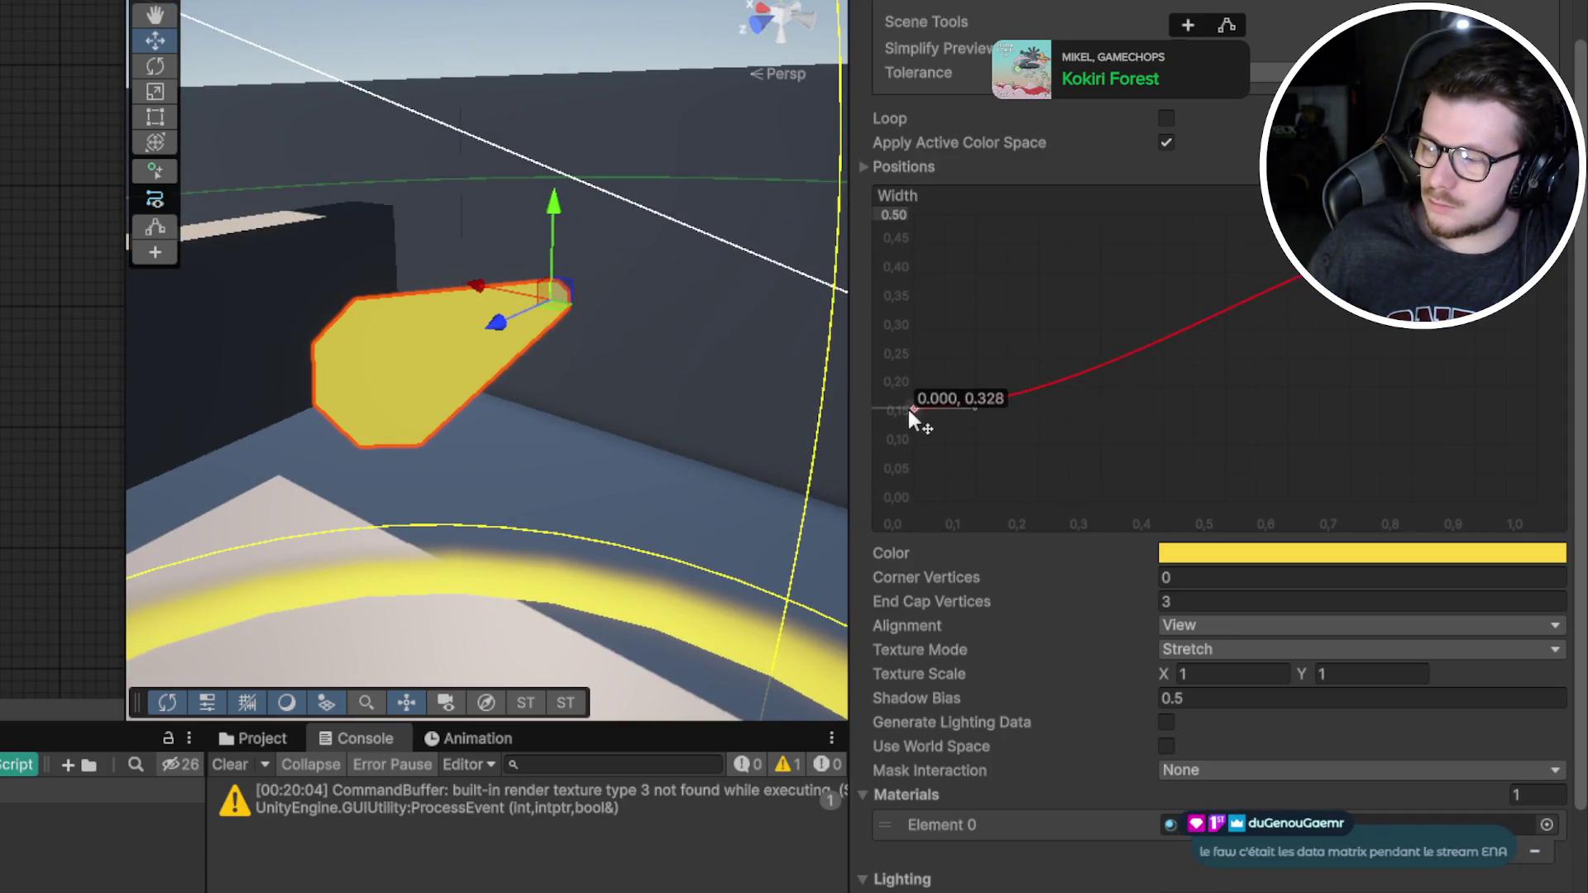
{"action": "mouse_move", "coordinate": [1539, 219]}
{"action": "left_mouse_down"}
{"action": "mouse_move", "coordinate": [1561, 368]}
{"action": "mouse_move", "coordinate": [1537, 393]}
{"action": "left_mouse_up"}
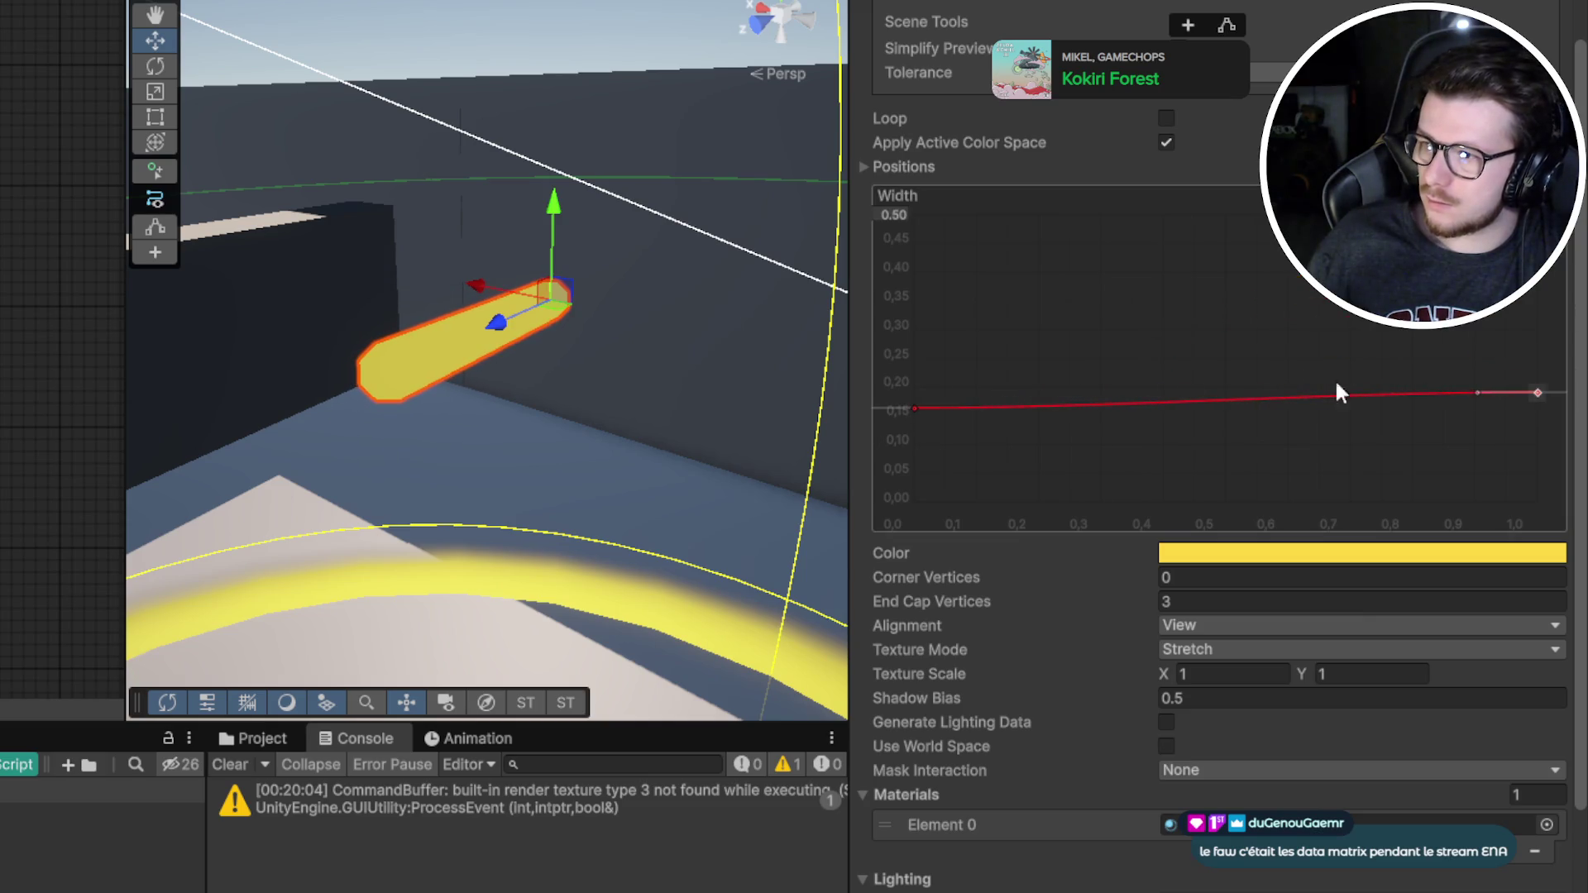
{"action": "left_click_drag", "start_coordinate": [925, 413], "coordinate": [921, 215]}
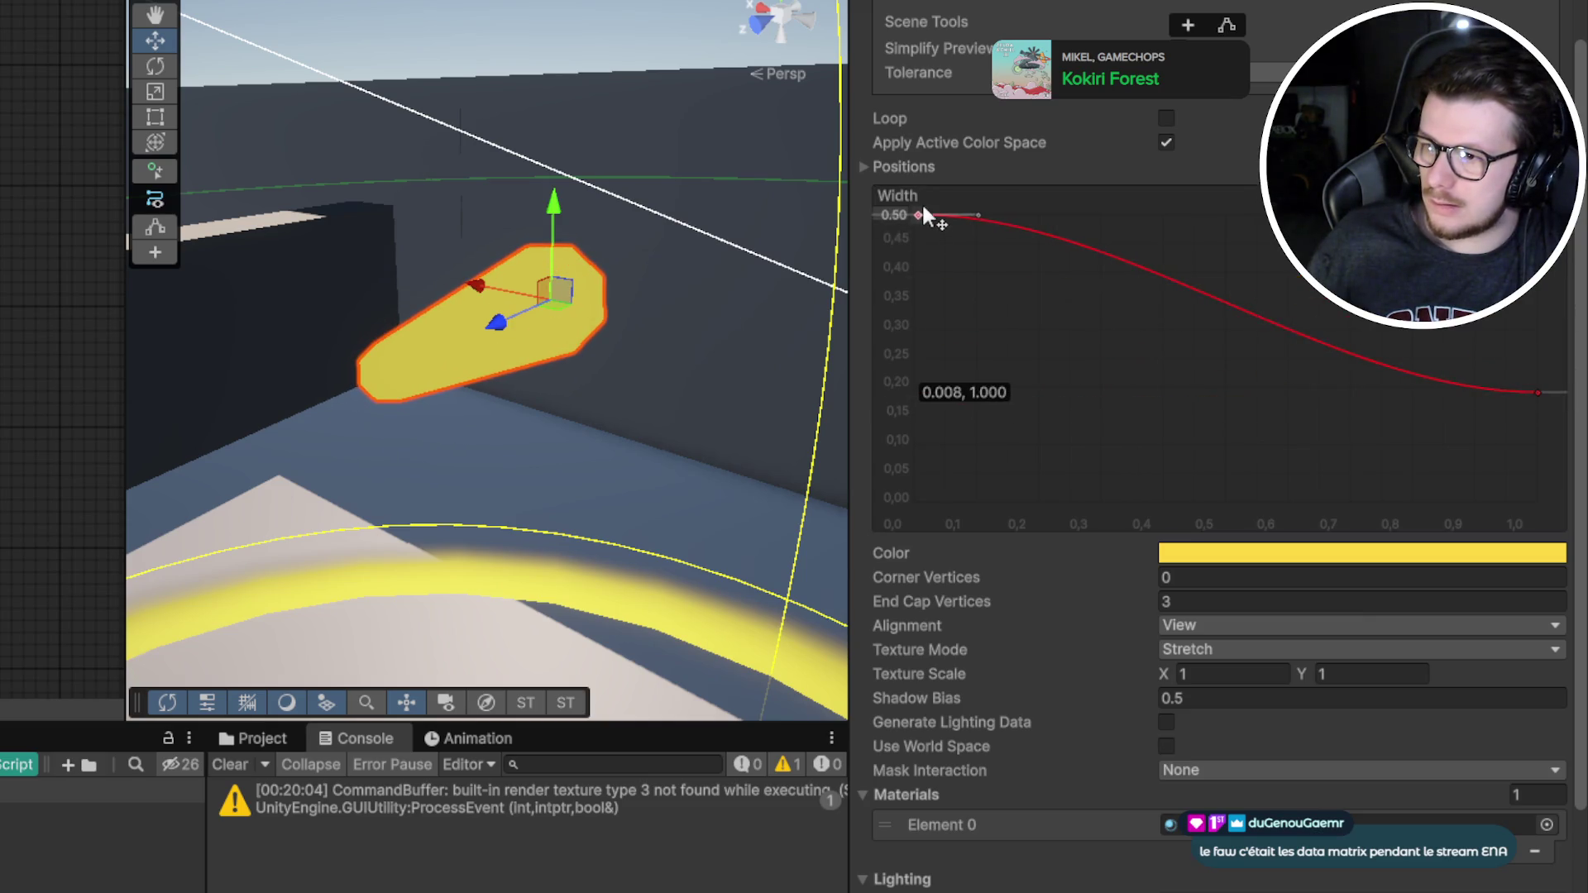
{"action": "left_click_drag", "start_coordinate": [811, 331], "coordinate": [314, 428]}
{"action": "mouse_move", "coordinate": [1532, 395]}
{"action": "left_mouse_down"}
{"action": "mouse_move", "coordinate": [1532, 417]}
{"action": "mouse_move", "coordinate": [1480, 404]}
{"action": "mouse_move", "coordinate": [1481, 382]}
{"action": "left_mouse_up"}
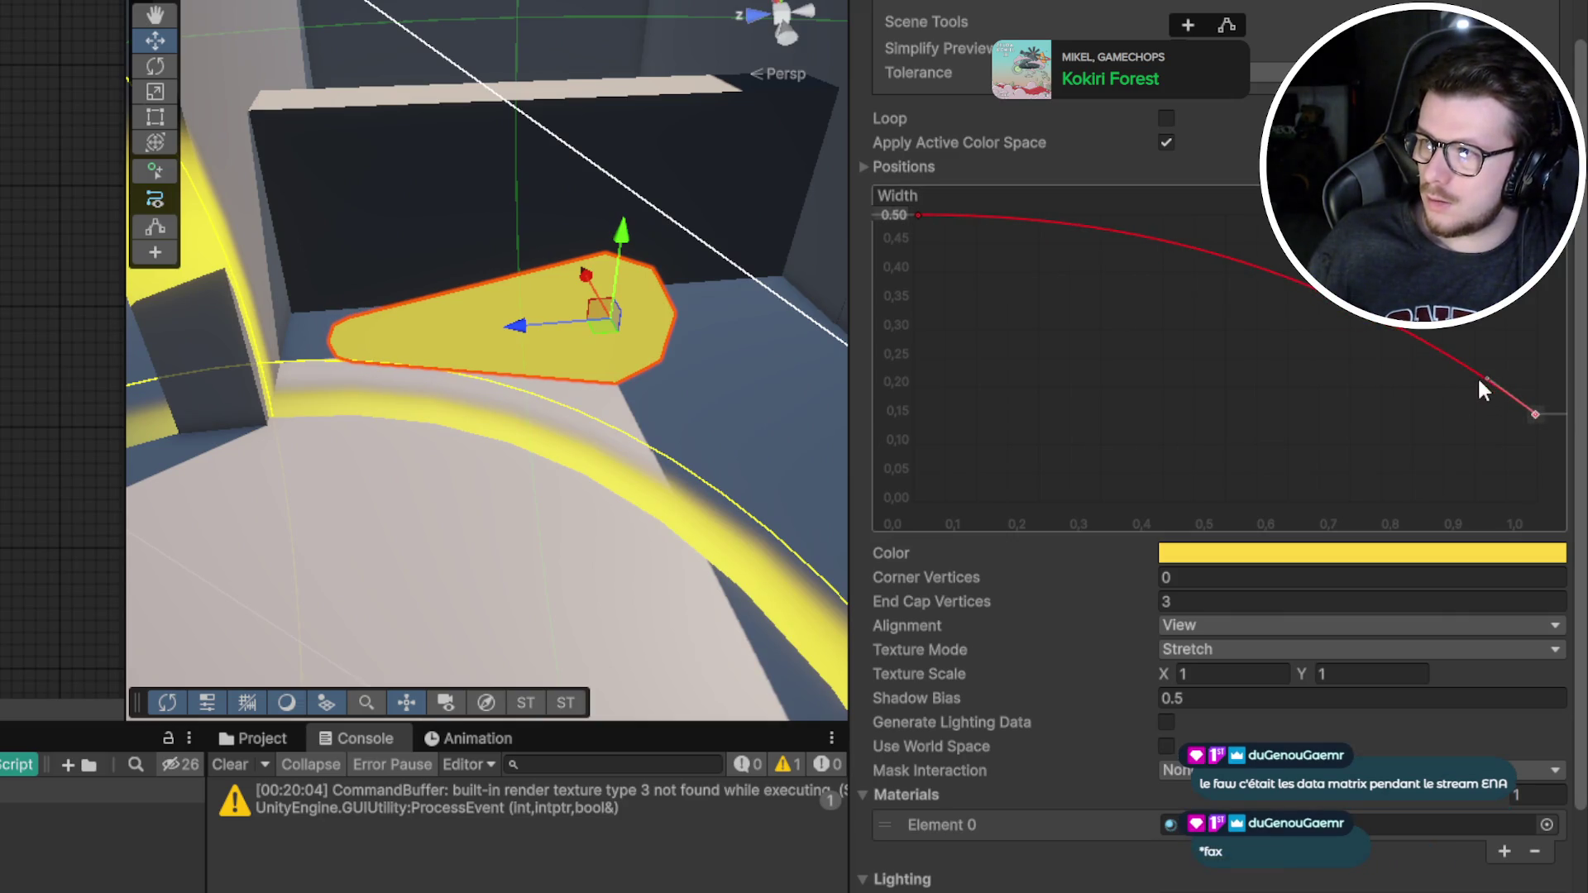
{"action": "scroll", "coordinate": [1213, 175], "scroll_direction": "down", "scroll_amount": 3}
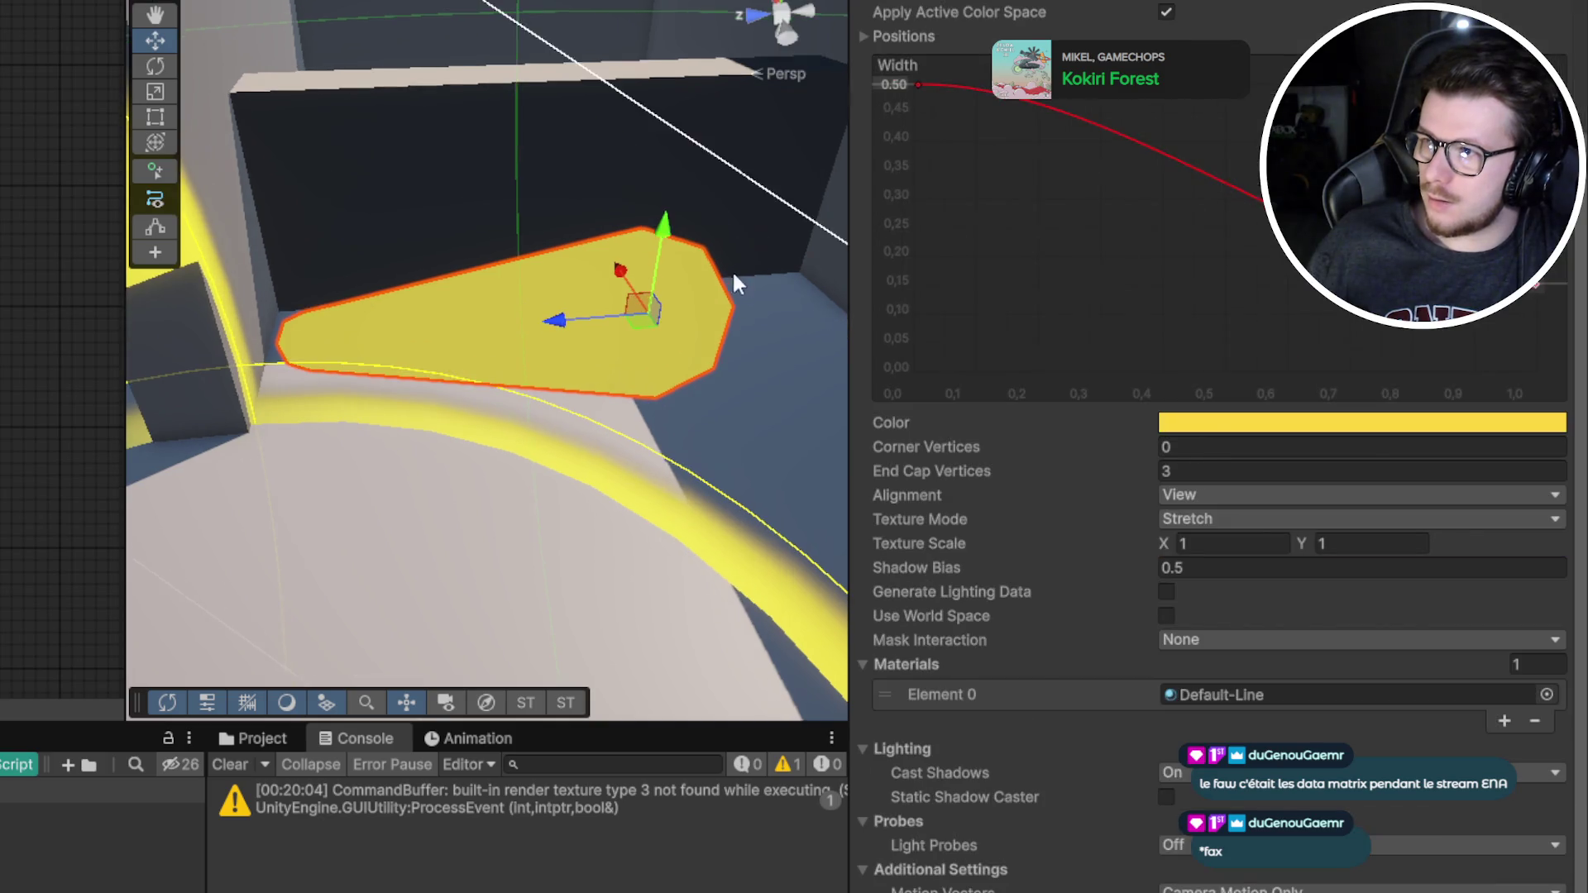
{"action": "scroll", "coordinate": [1153, 241], "scroll_direction": "up", "scroll_amount": 2}
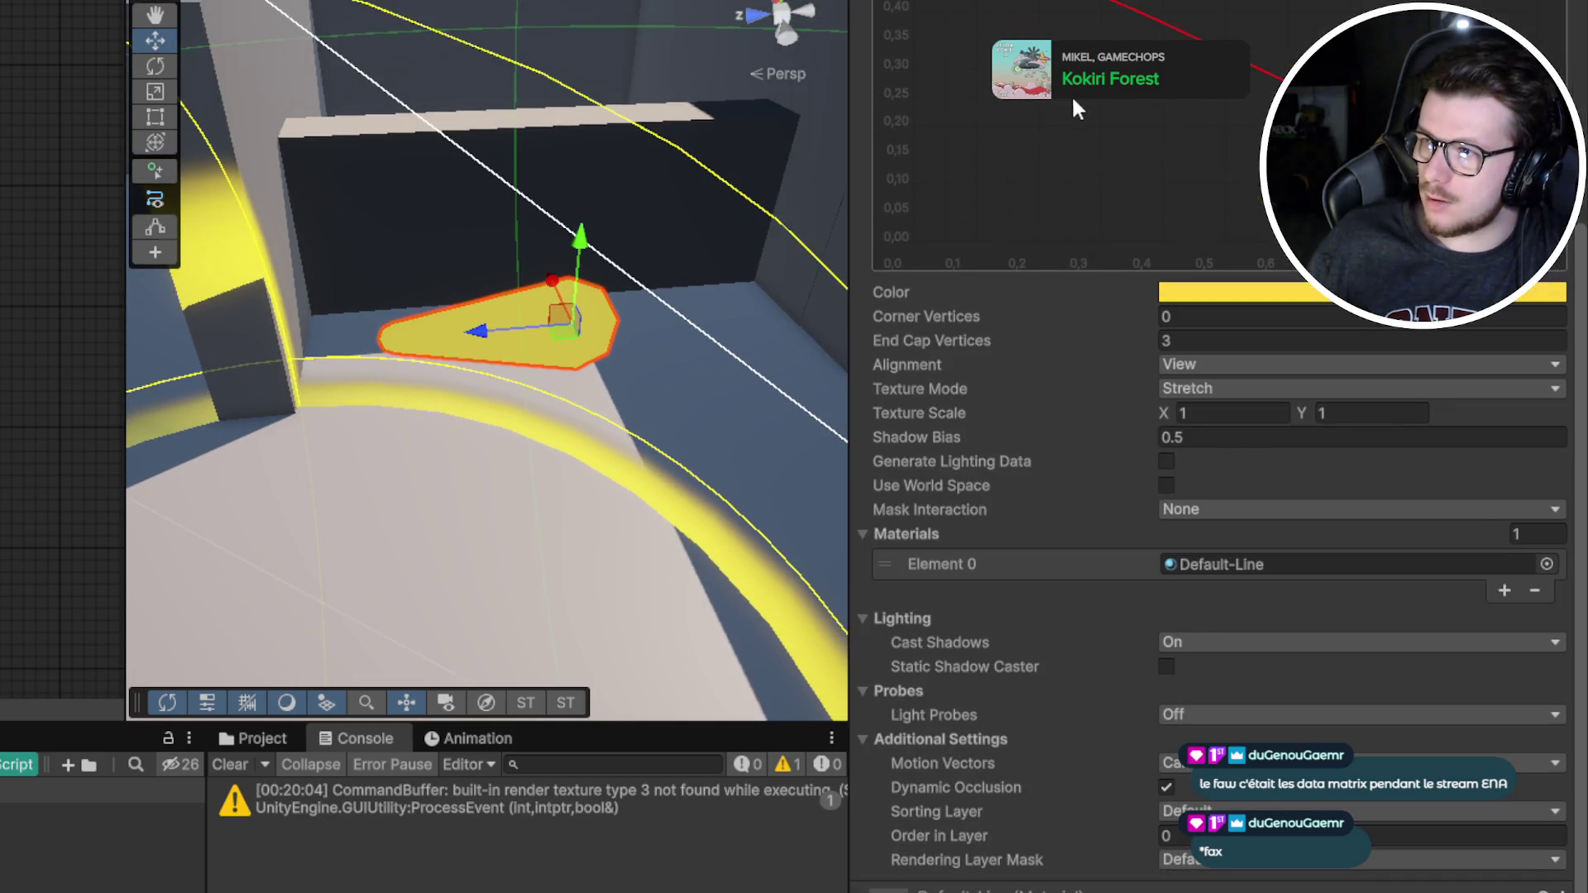
{"action": "scroll", "coordinate": [1087, 548], "scroll_direction": "up", "scroll_amount": 5}
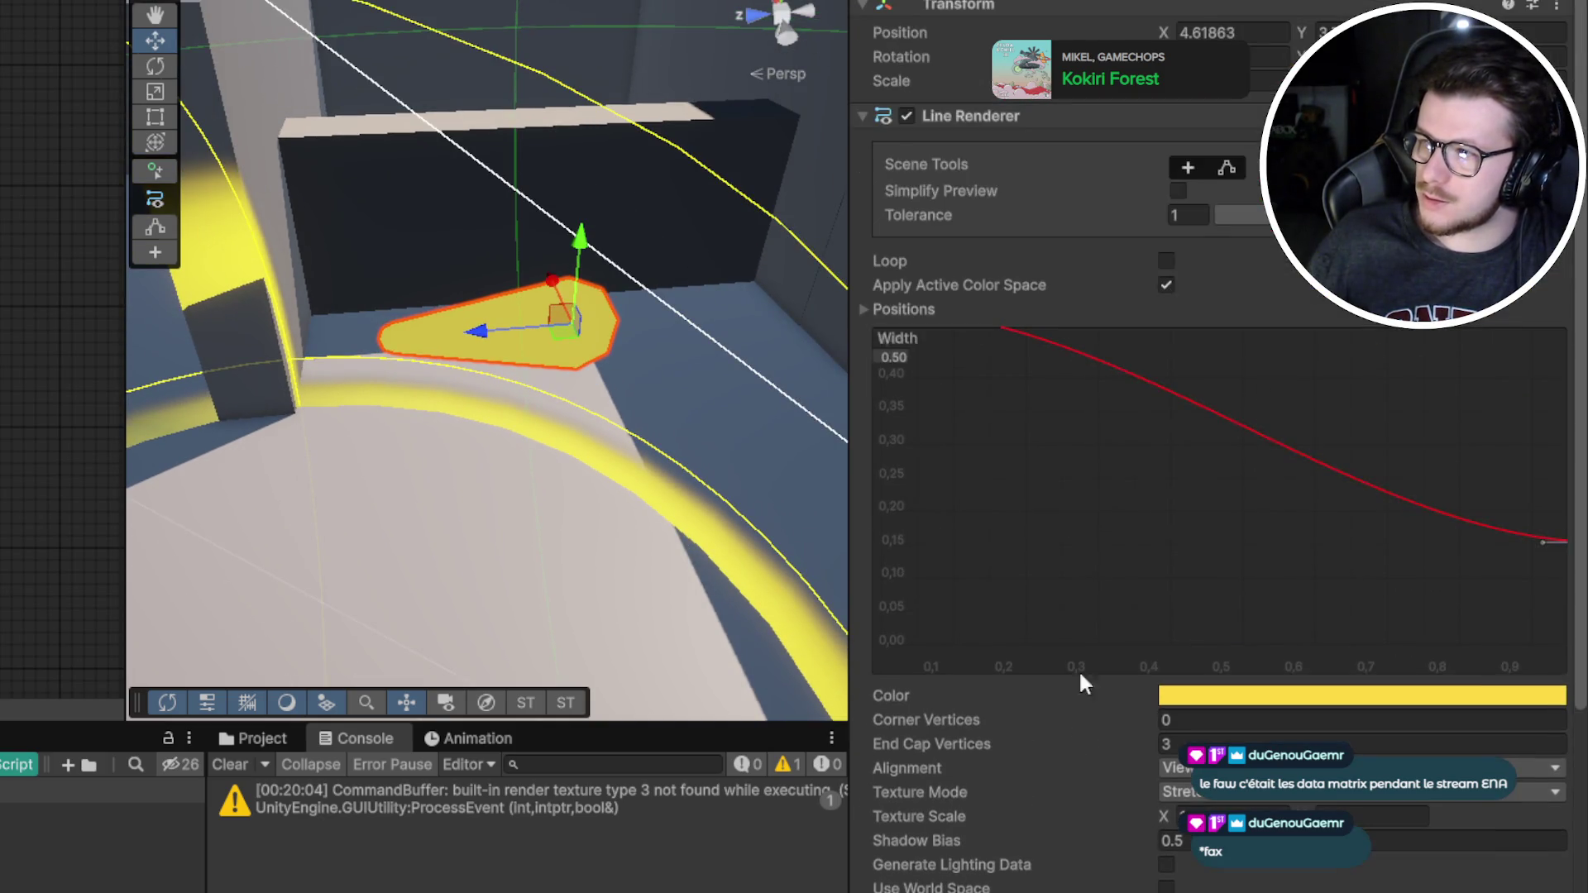
Switch to Edit Points and select the line's left and right vertices
{"action": "left_click", "coordinate": [1185, 165]}
{"action": "left_click", "coordinate": [1225, 168]}
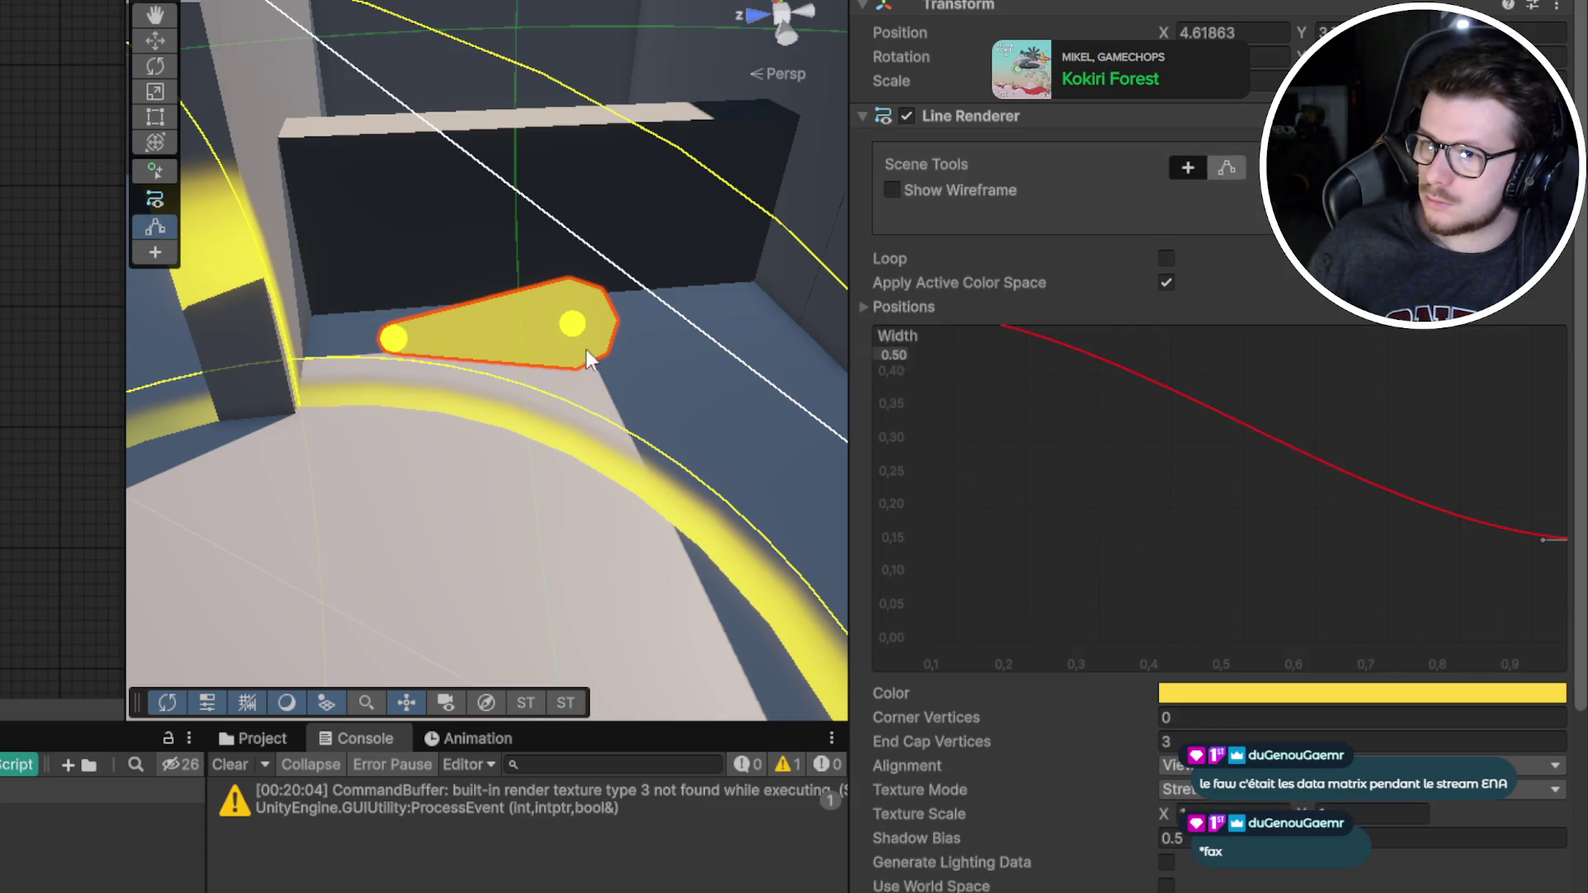
{"action": "left_click", "coordinate": [394, 342]}
{"action": "left_click", "coordinate": [584, 327]}
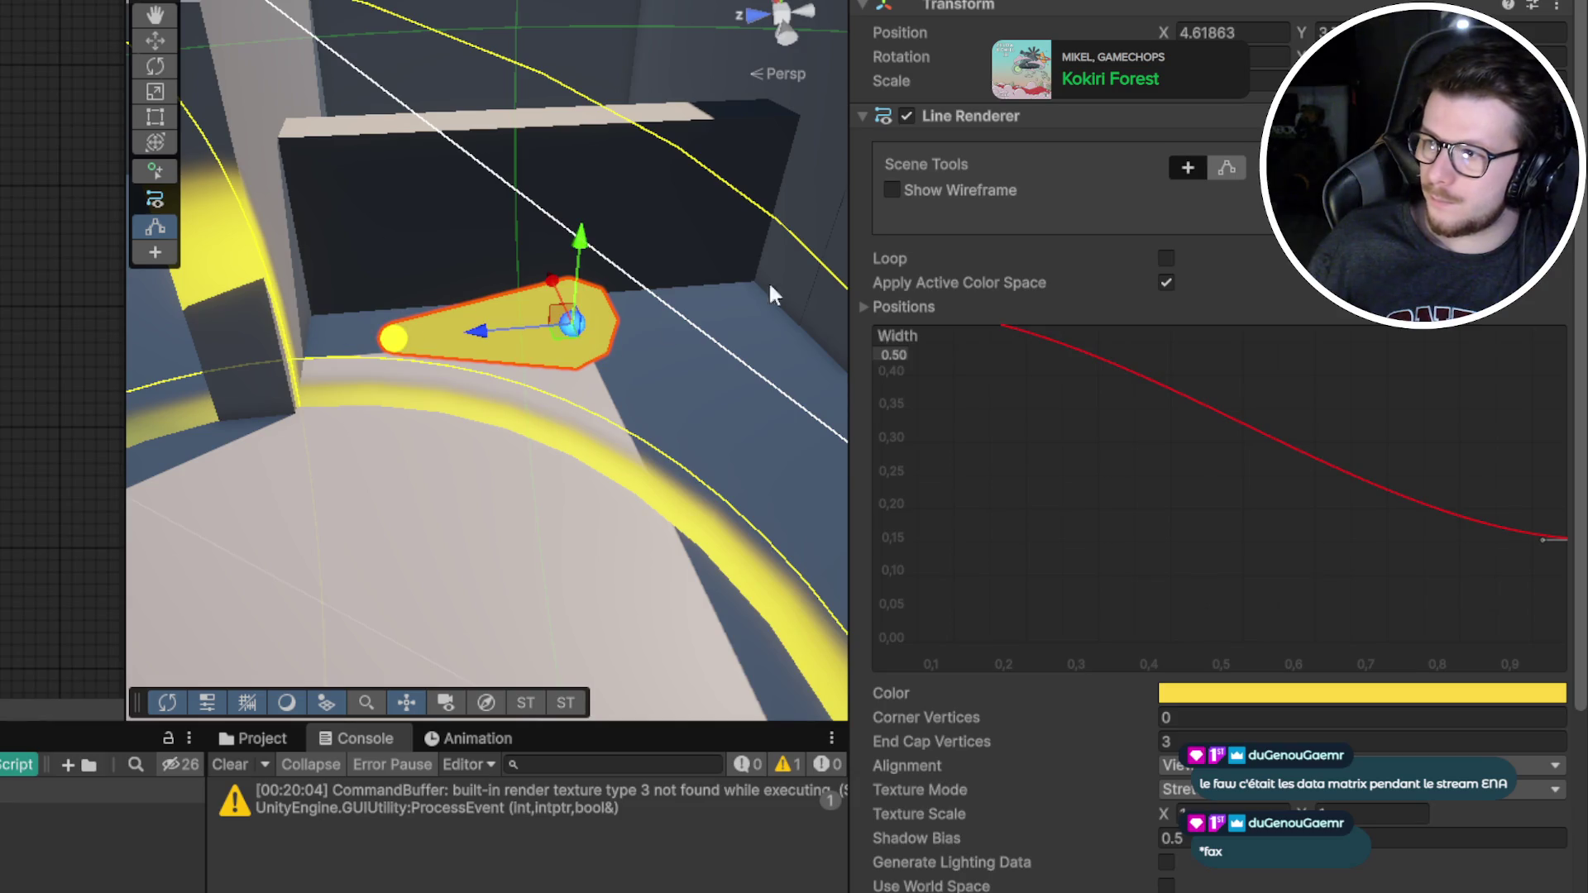
Turn on Show Wireframe, toggle Loop on and off, and return to Create Points mode
{"action": "left_click", "coordinate": [942, 189]}
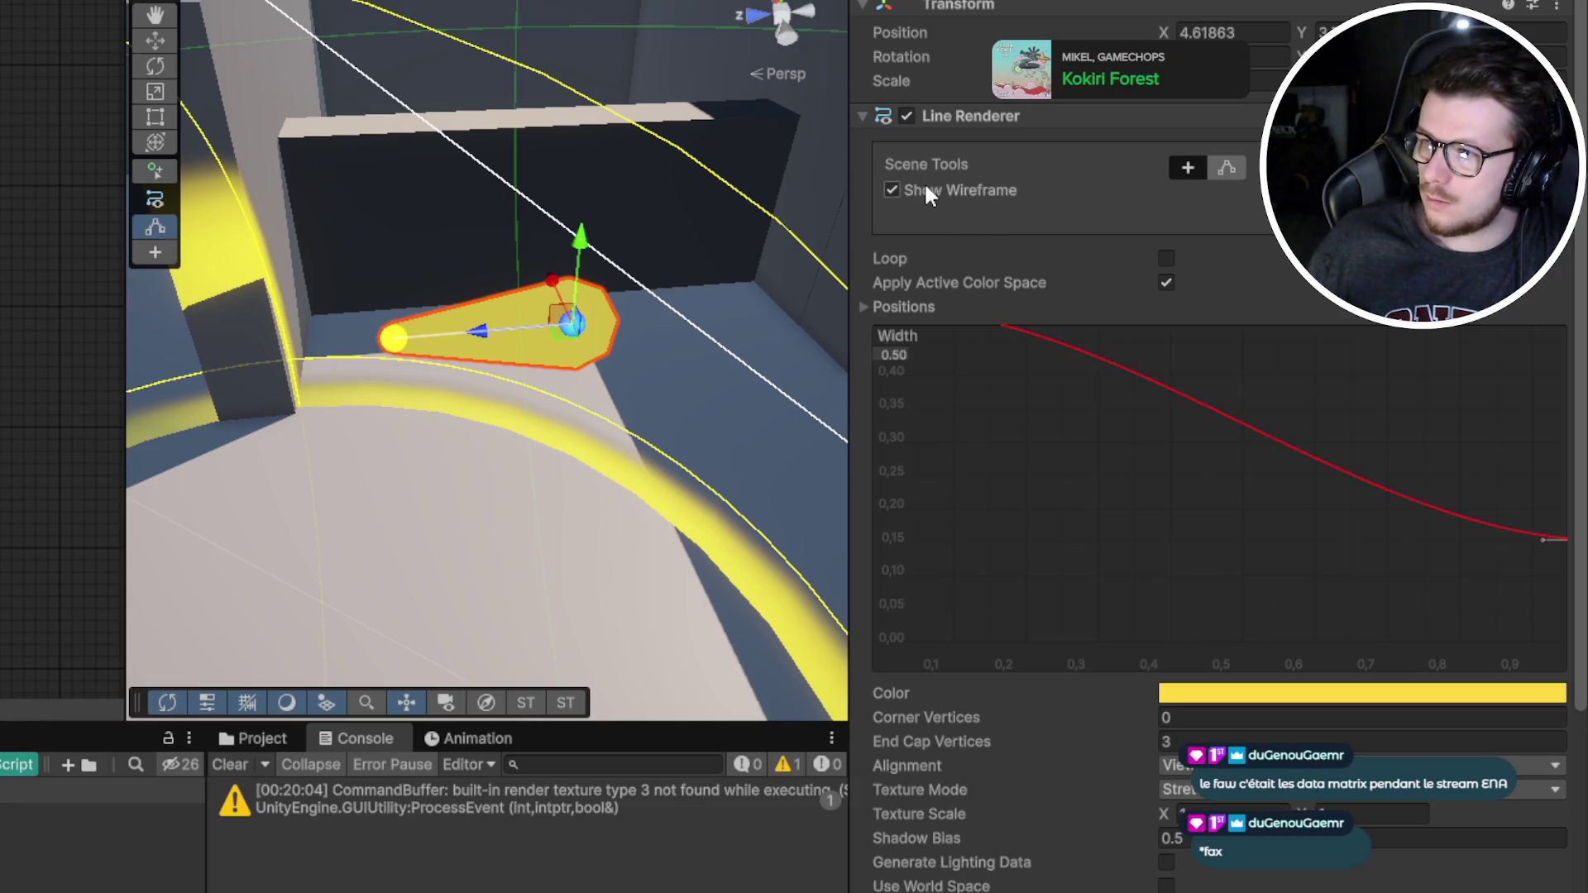
{"action": "left_click", "coordinate": [1166, 259]}
{"action": "left_click", "coordinate": [1165, 259]}
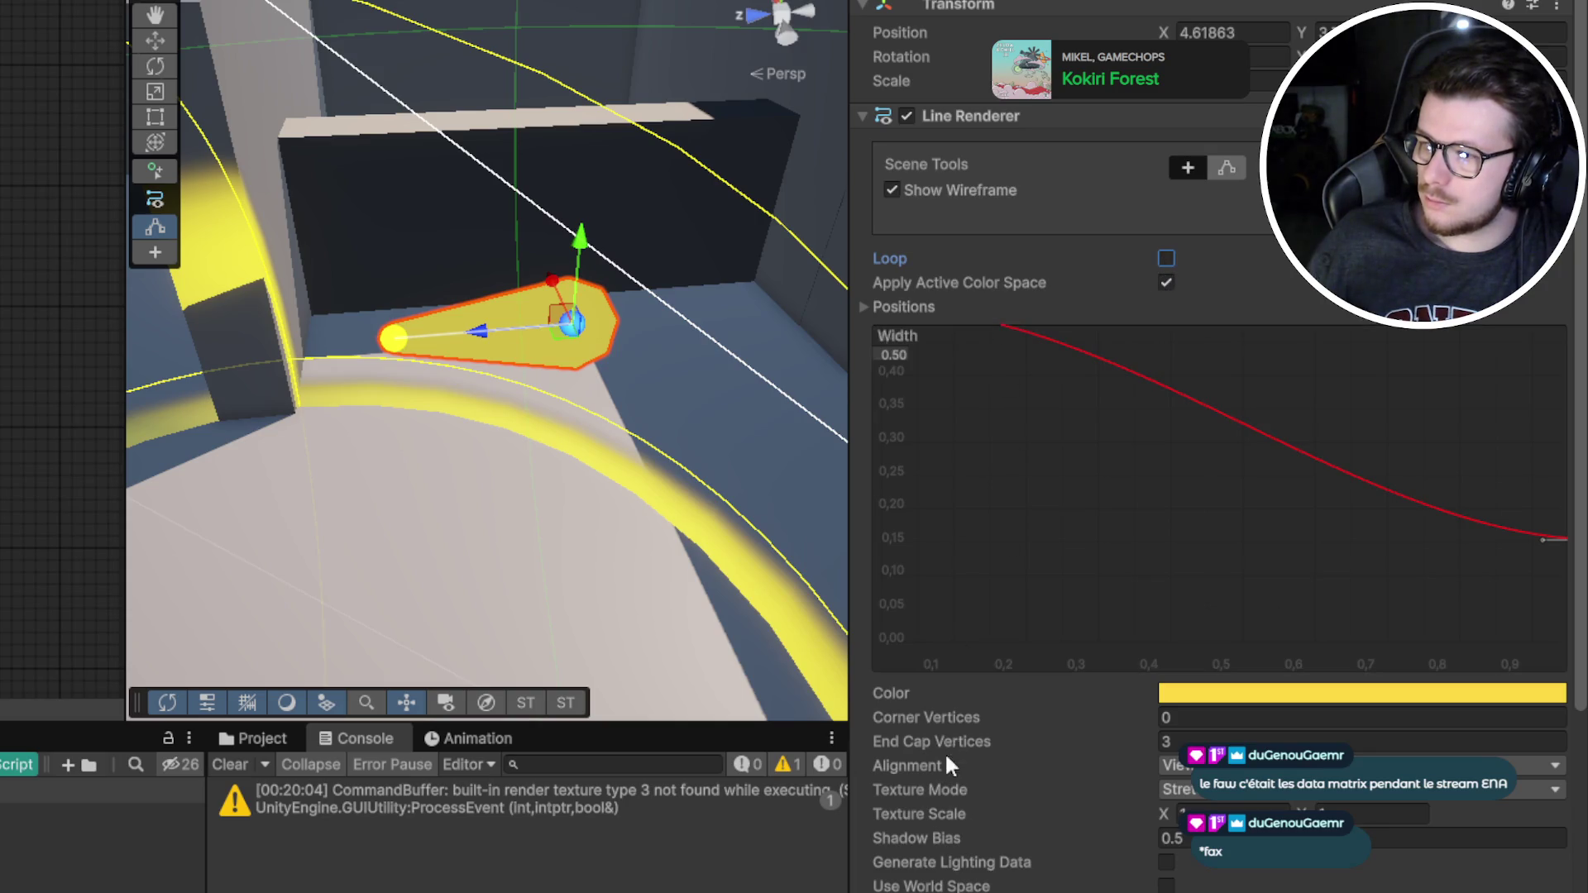
{"action": "left_click", "coordinate": [1185, 169]}
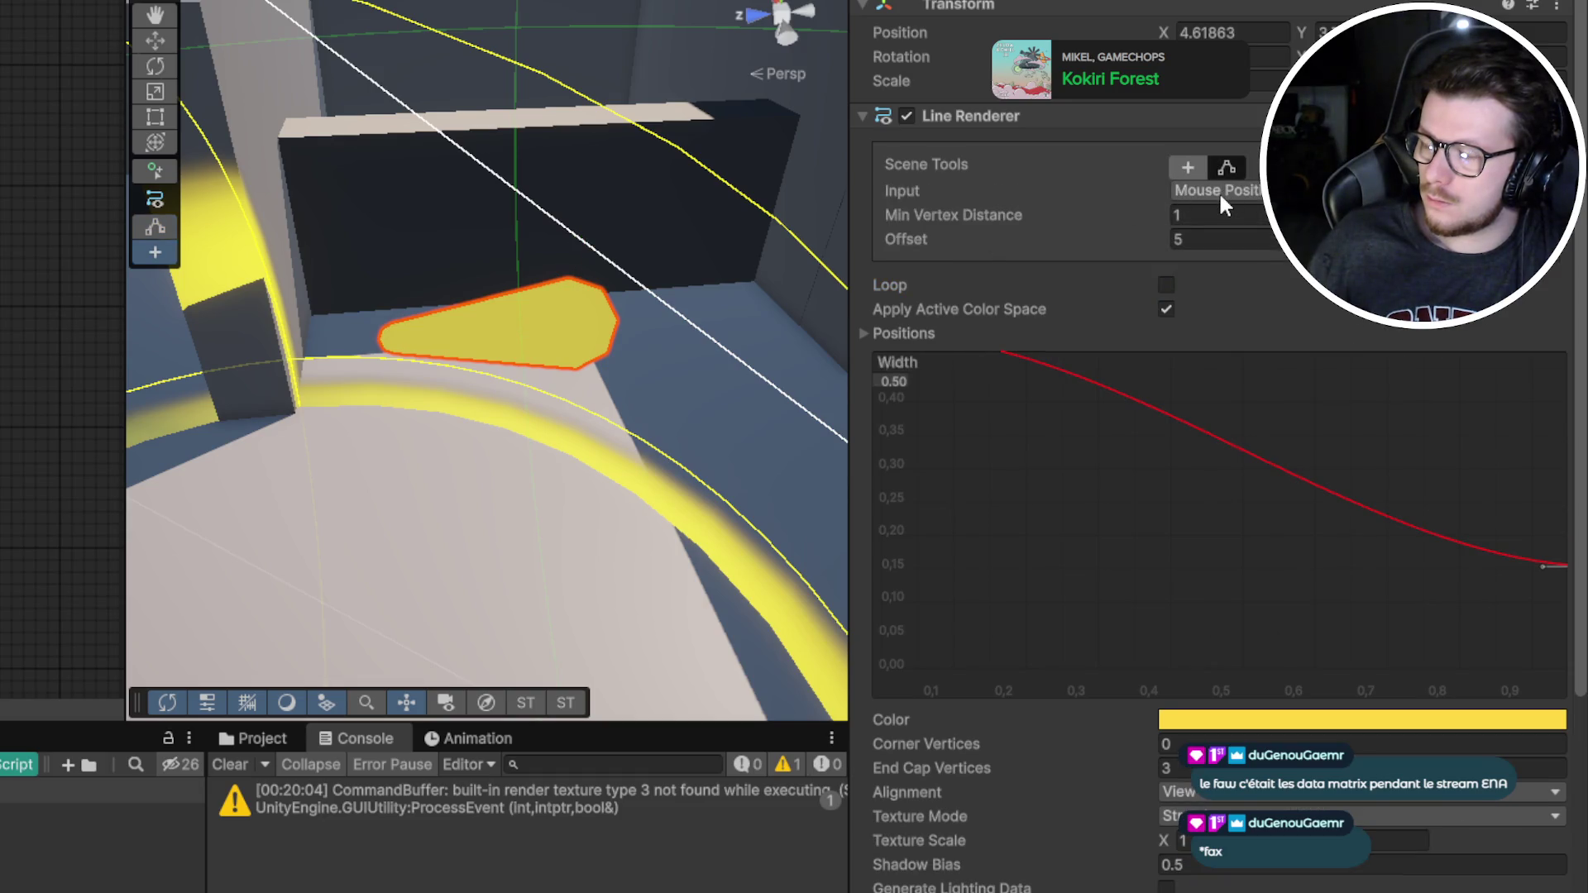
Set point input to Physics Raycast with the layer mask limited to the Mirror layer
{"action": "left_click_drag", "start_coordinate": [915, 243], "coordinate": [994, 217]}
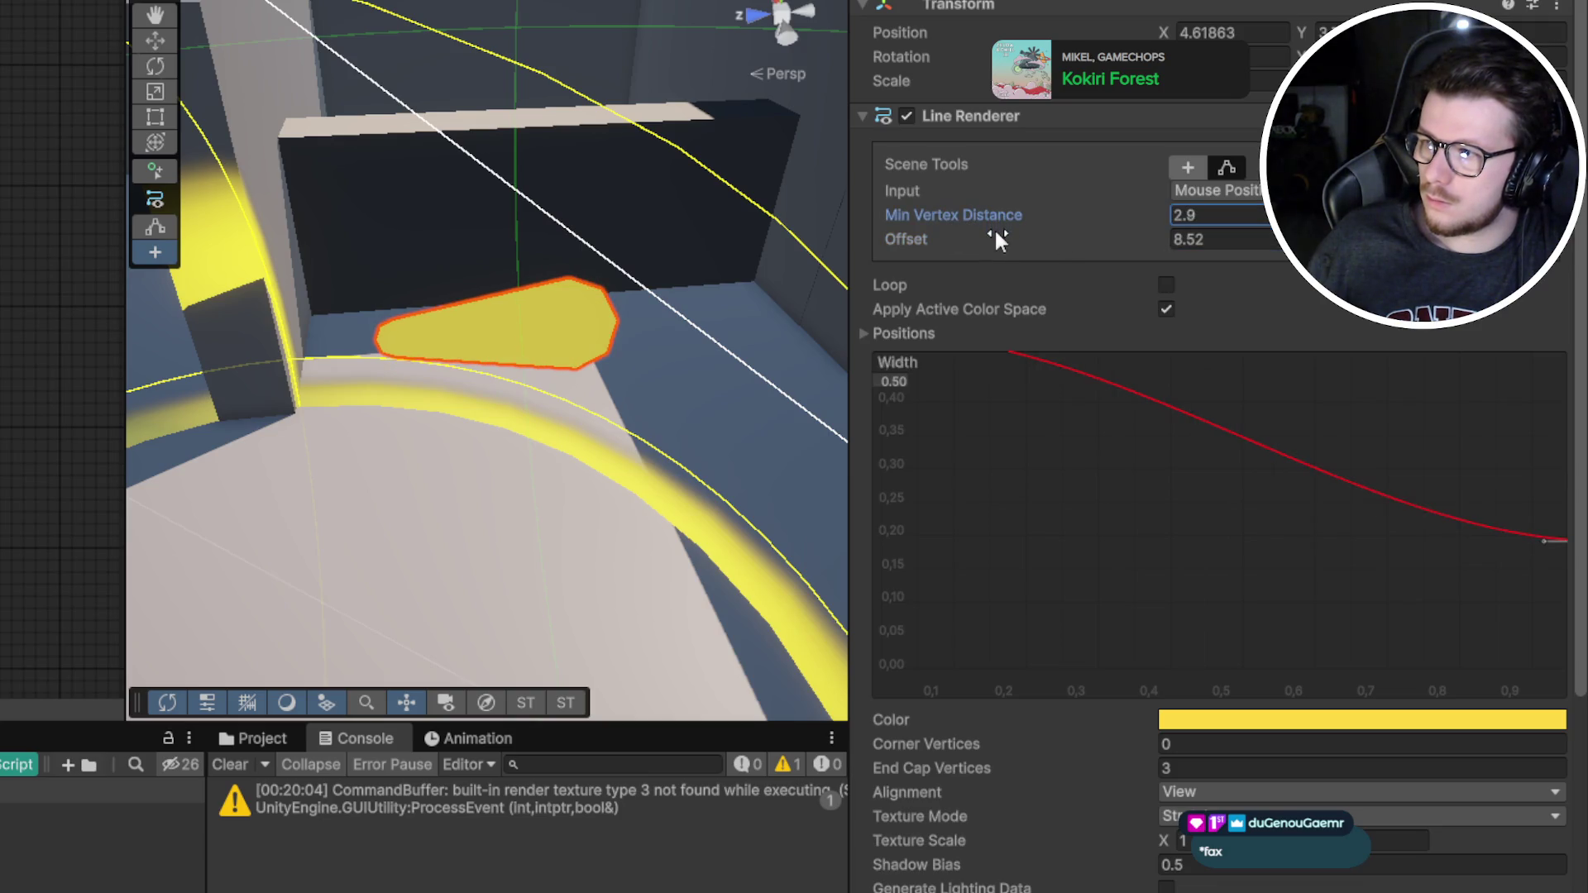
{"action": "left_click", "coordinate": [1212, 192]}
{"action": "left_click", "coordinate": [1223, 240]}
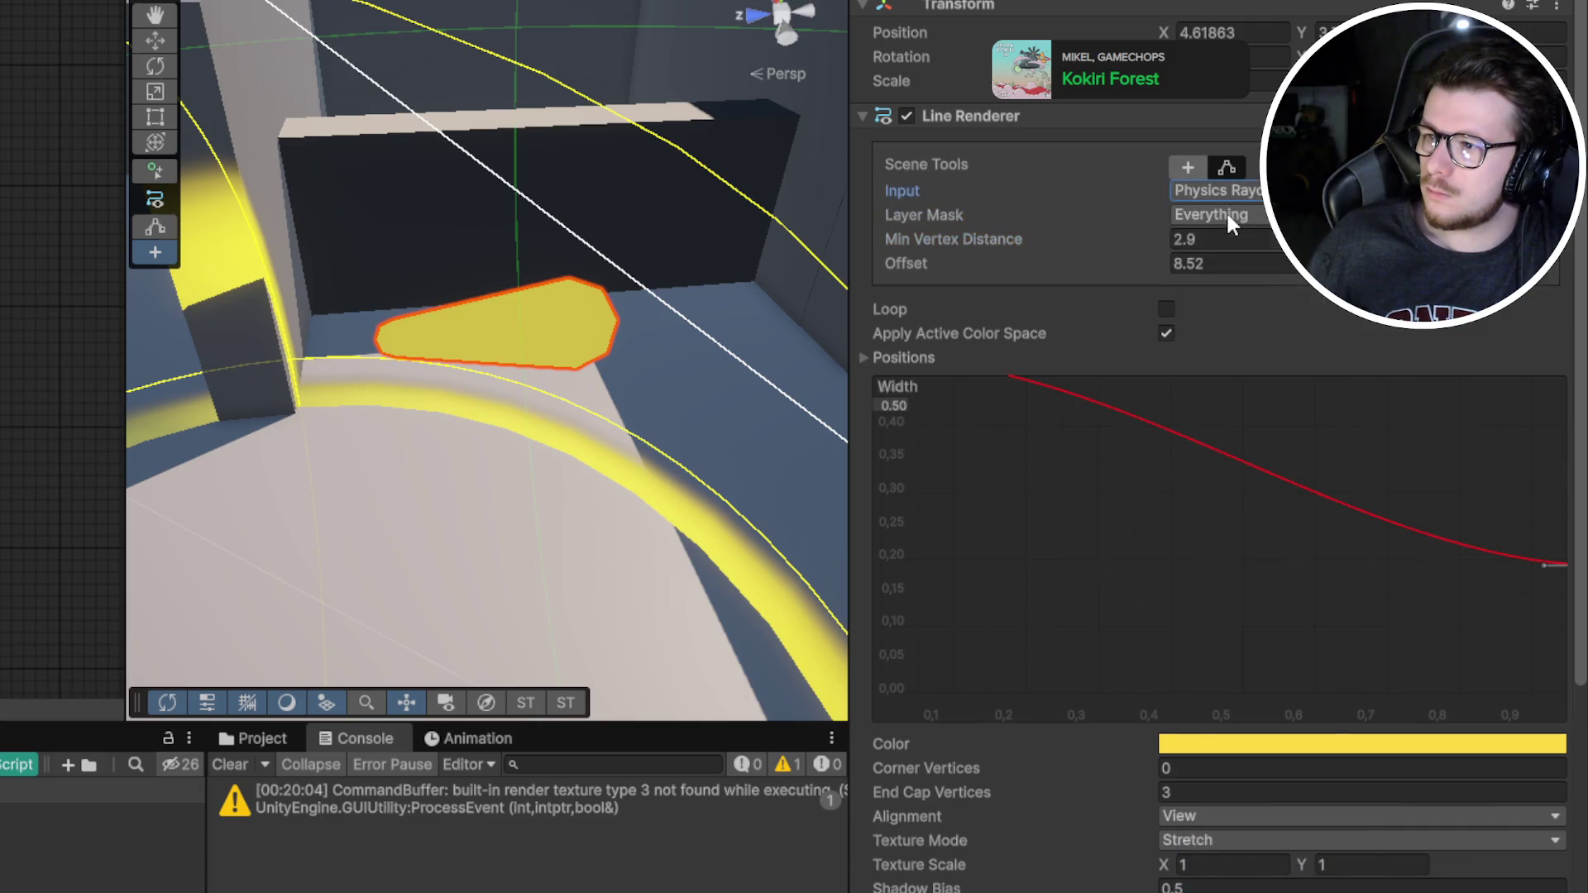
{"action": "left_click", "coordinate": [1231, 217]}
{"action": "left_click", "coordinate": [1241, 239]}
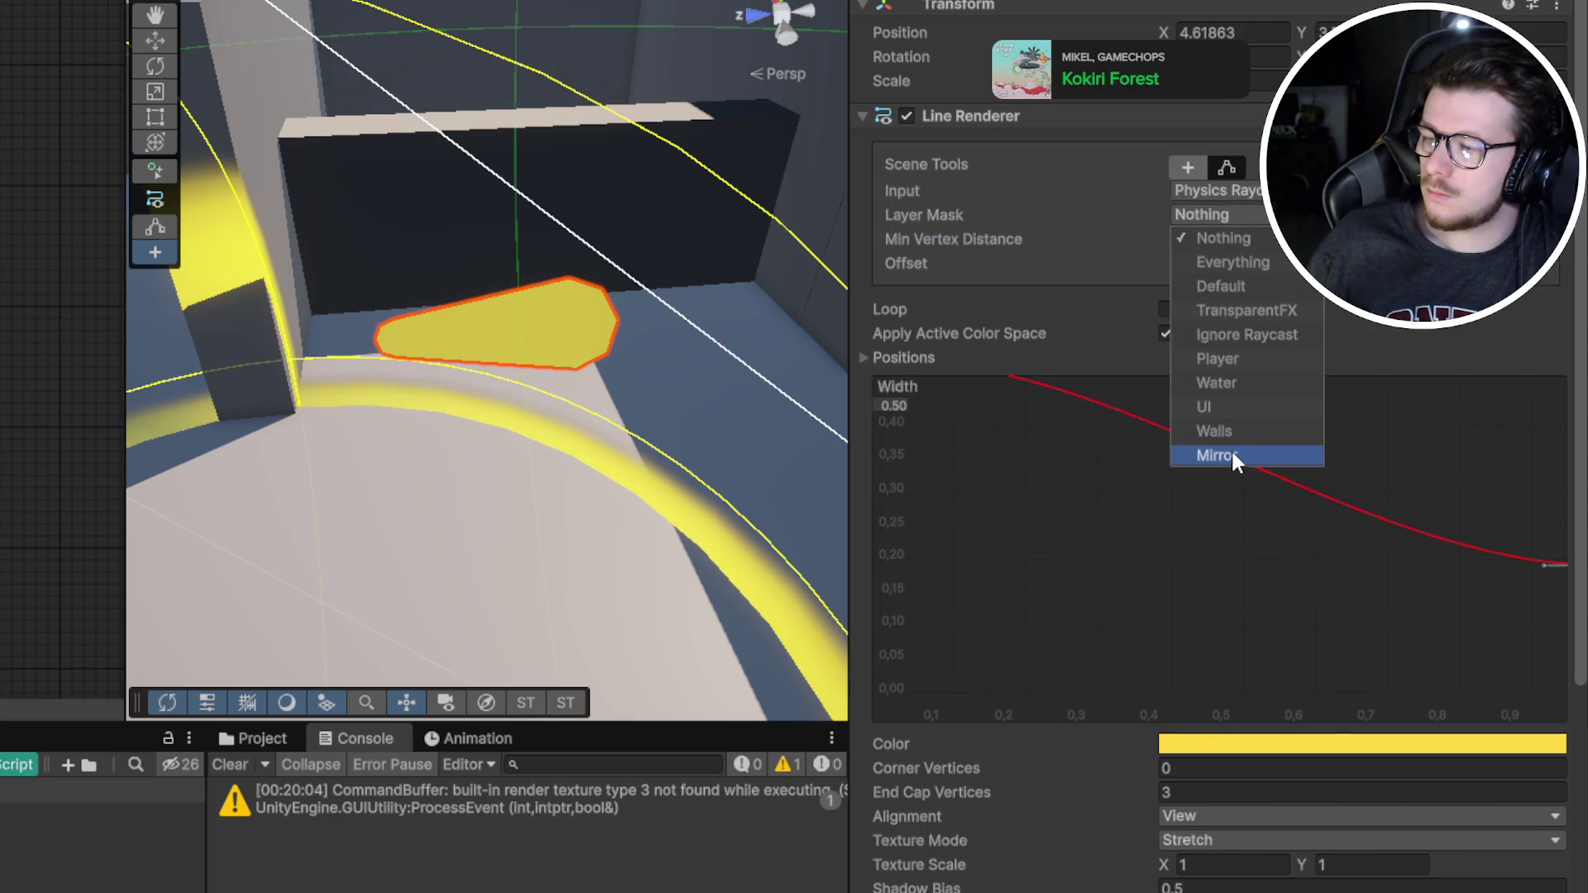
{"action": "left_click", "coordinate": [1233, 456]}
{"action": "left_click", "coordinate": [1045, 238]}
Set Min Vertex Distance to 1 and enter a new Offset value
{"action": "left_click", "coordinate": [1191, 239]}
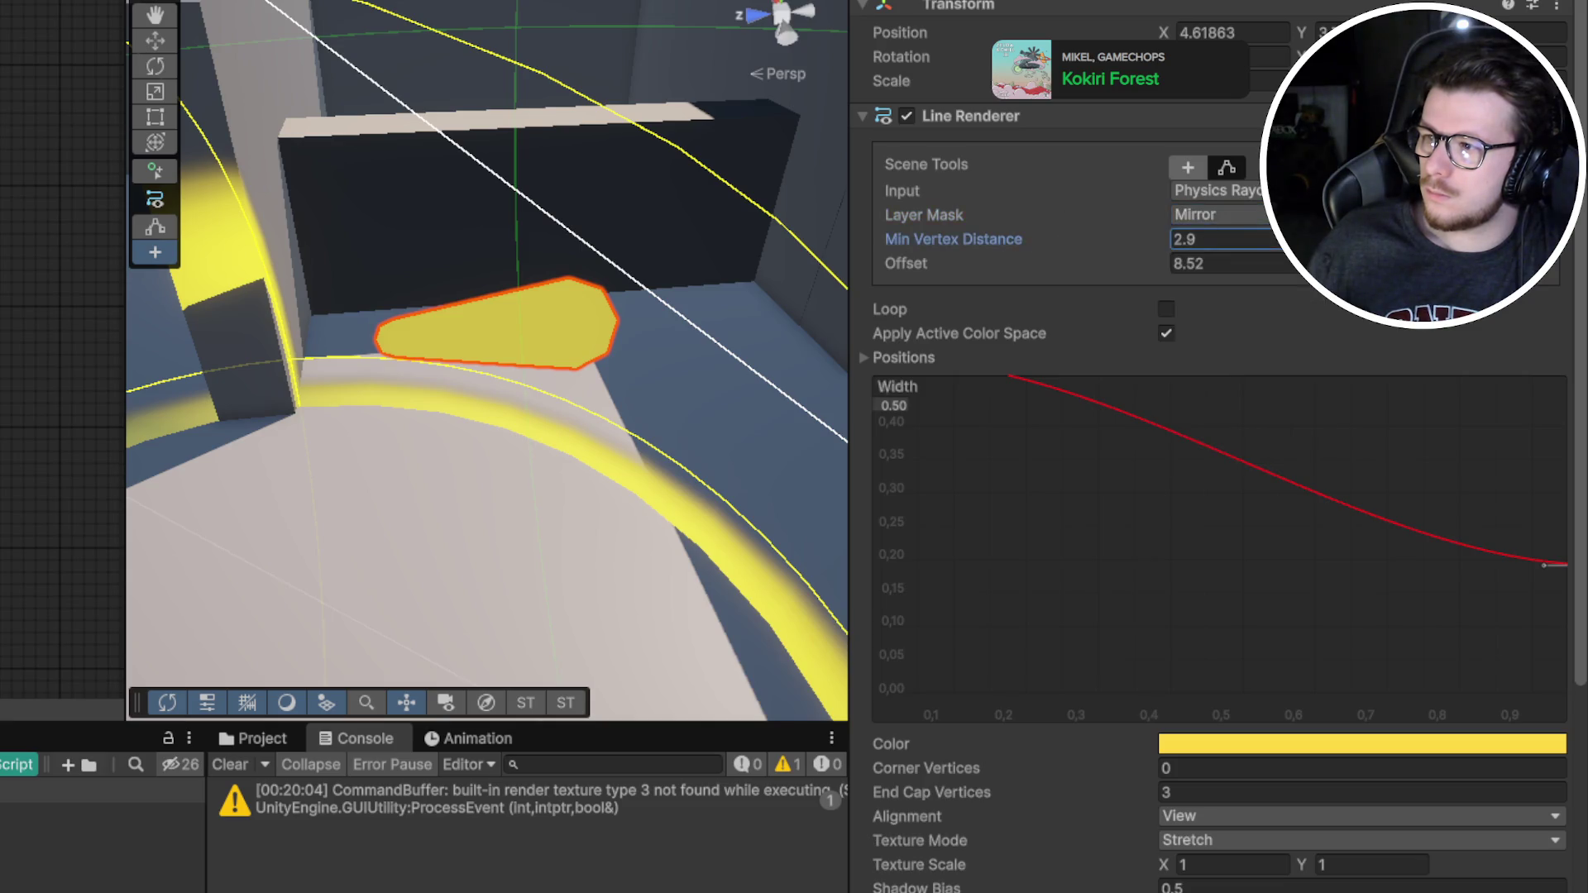
{"action": "type", "text": "1"}
{"action": "key", "text": "Tab"}
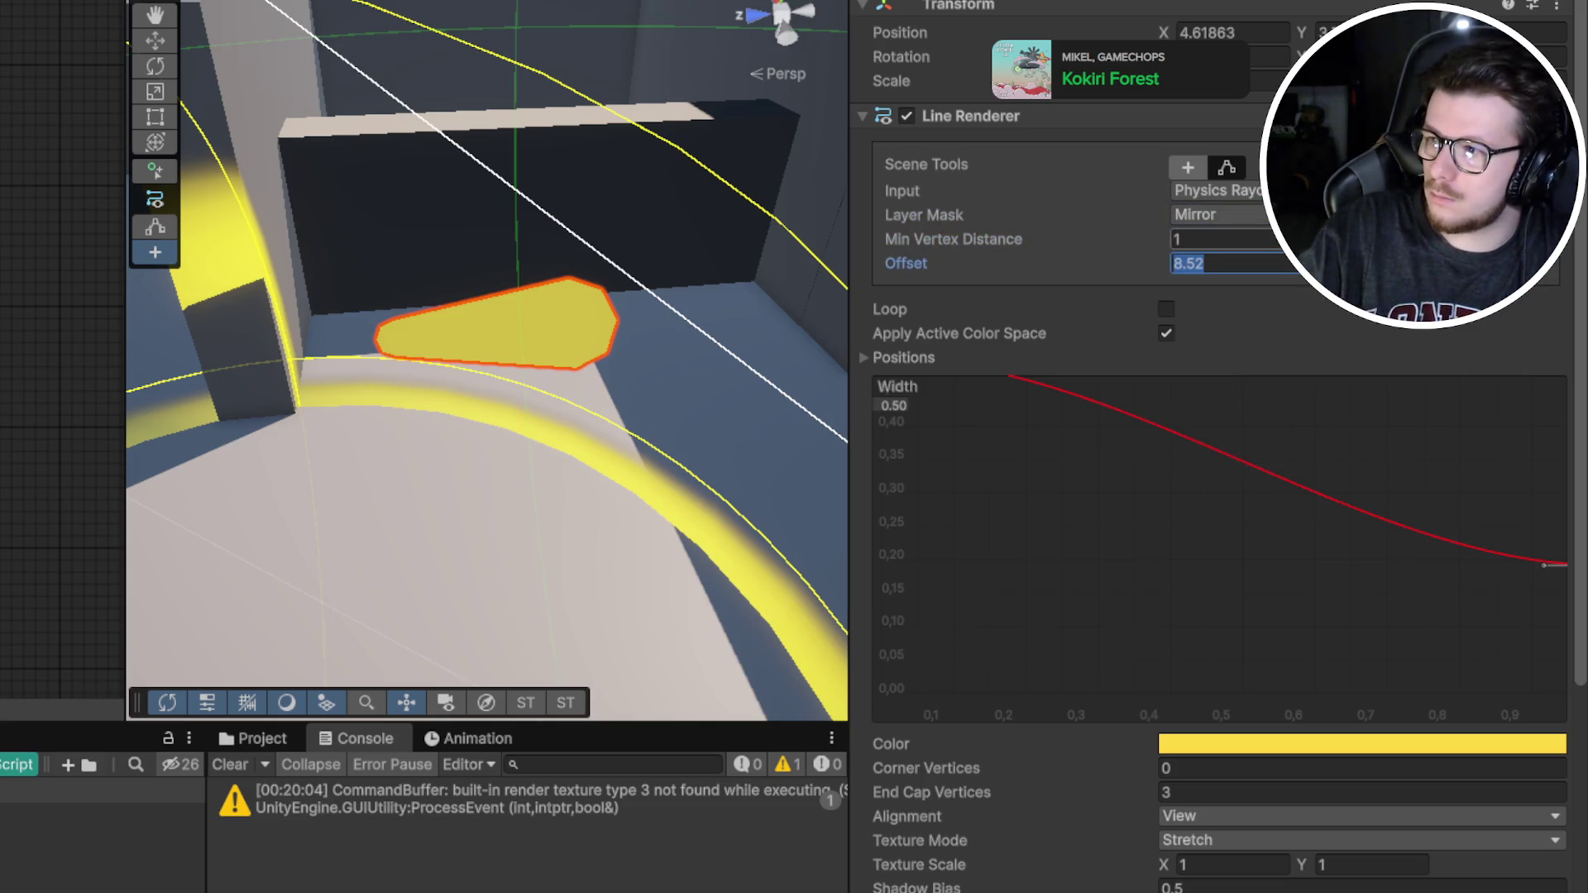
{"action": "type", "text": "5"}
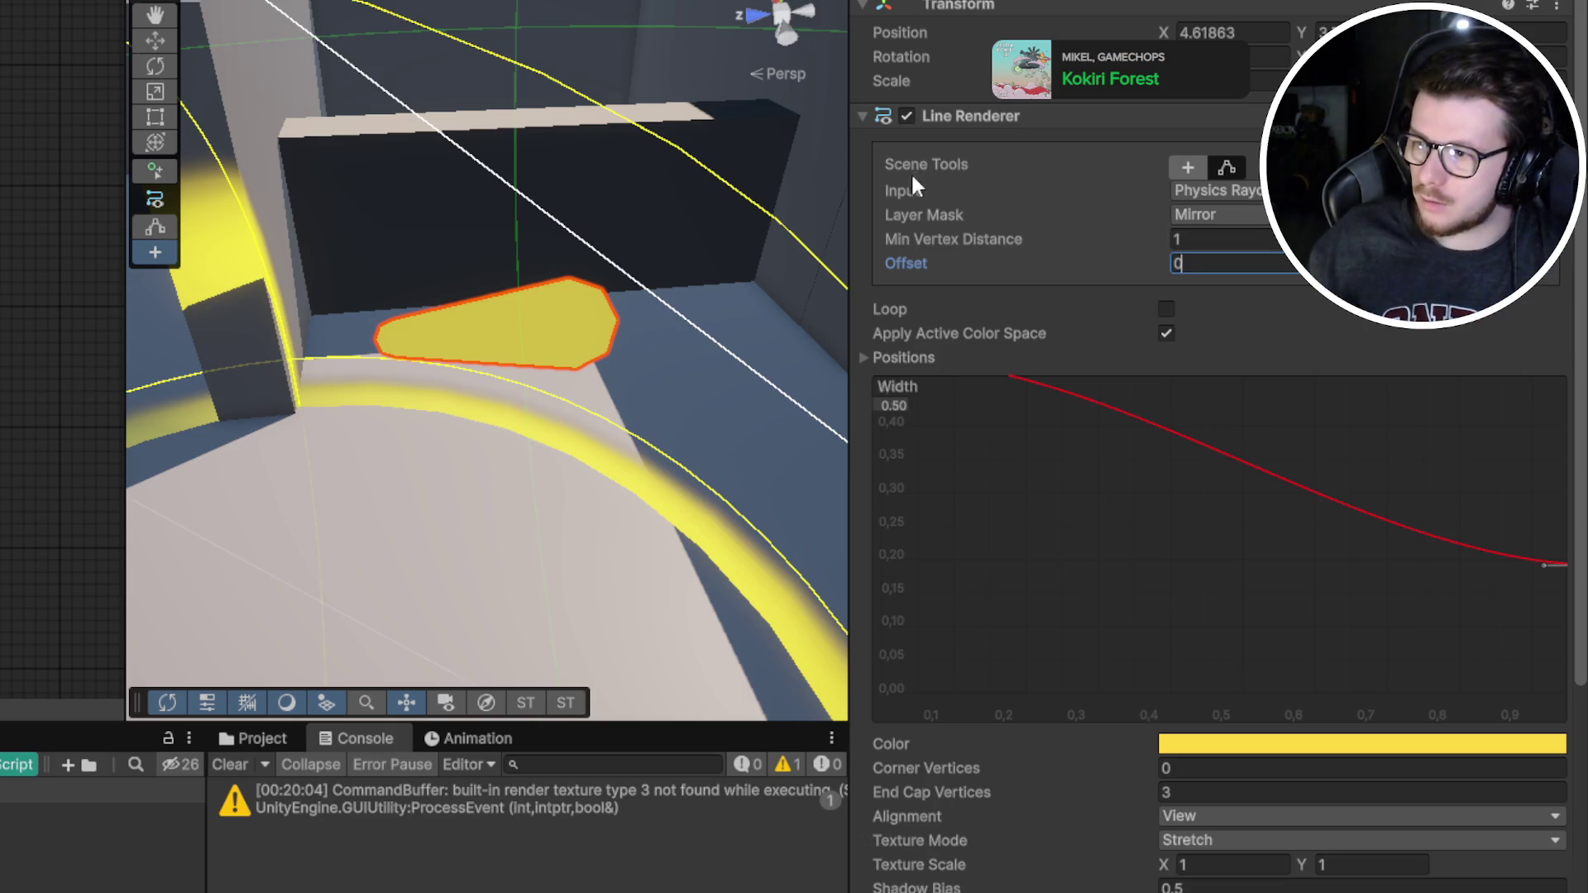
{"action": "mouse_move", "coordinate": [612, 273]}
{"action": "left_mouse_down"}
{"action": "mouse_move", "coordinate": [621, 171]}
{"action": "mouse_move", "coordinate": [603, 188]}
{"action": "mouse_move", "coordinate": [666, 295]}
{"action": "mouse_move", "coordinate": [761, 309]}
{"action": "left_mouse_up"}
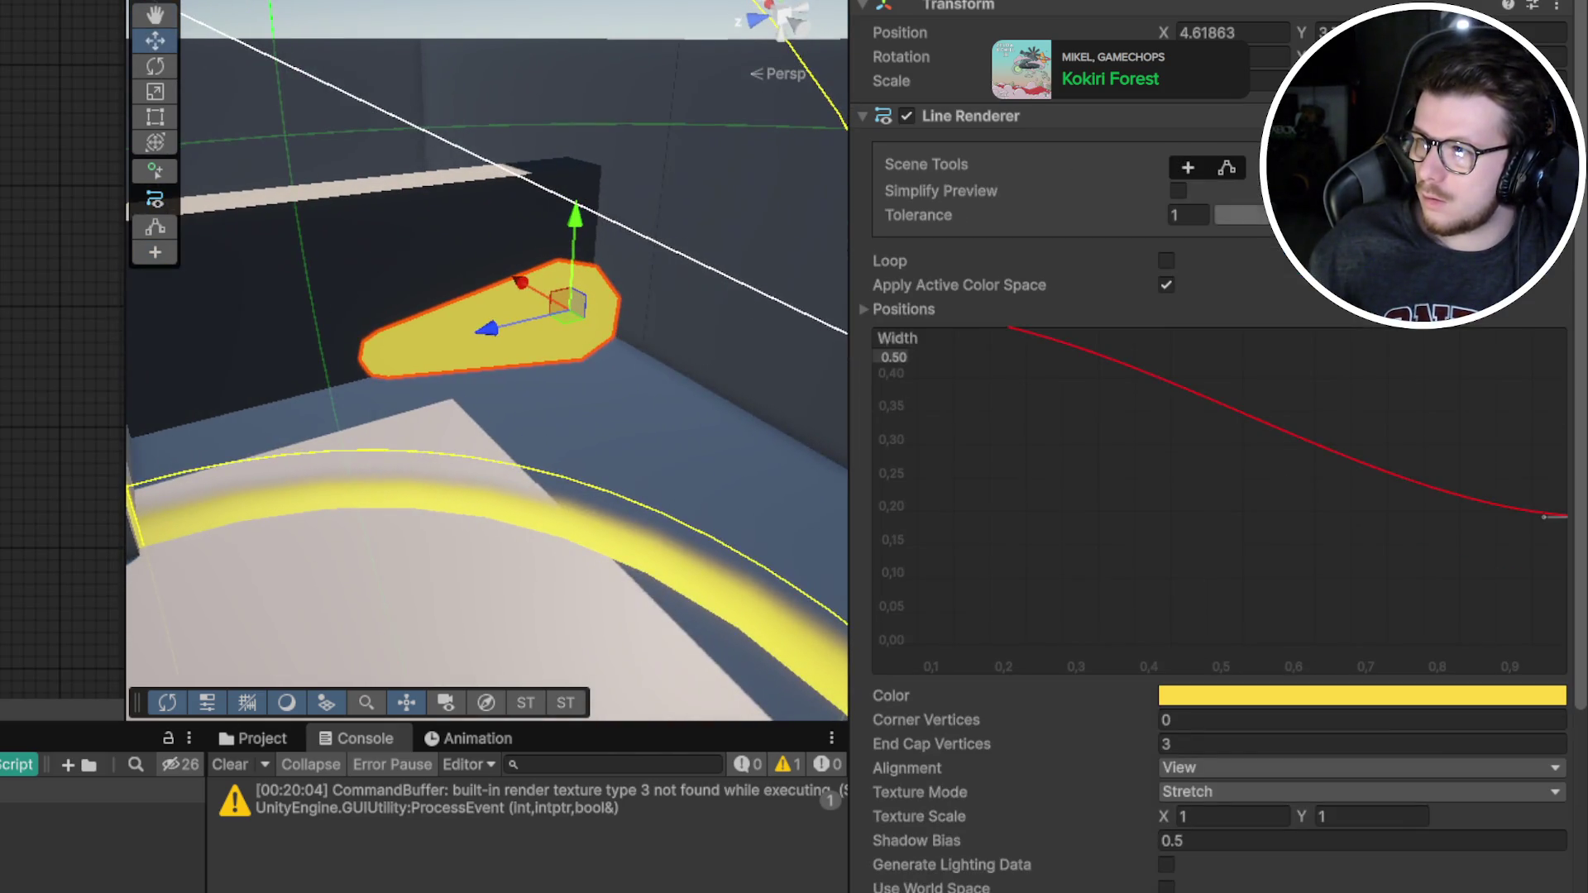
Uncheck Simplify Preview in the Line Renderer inspector
{"action": "left_click", "coordinate": [1176, 191]}
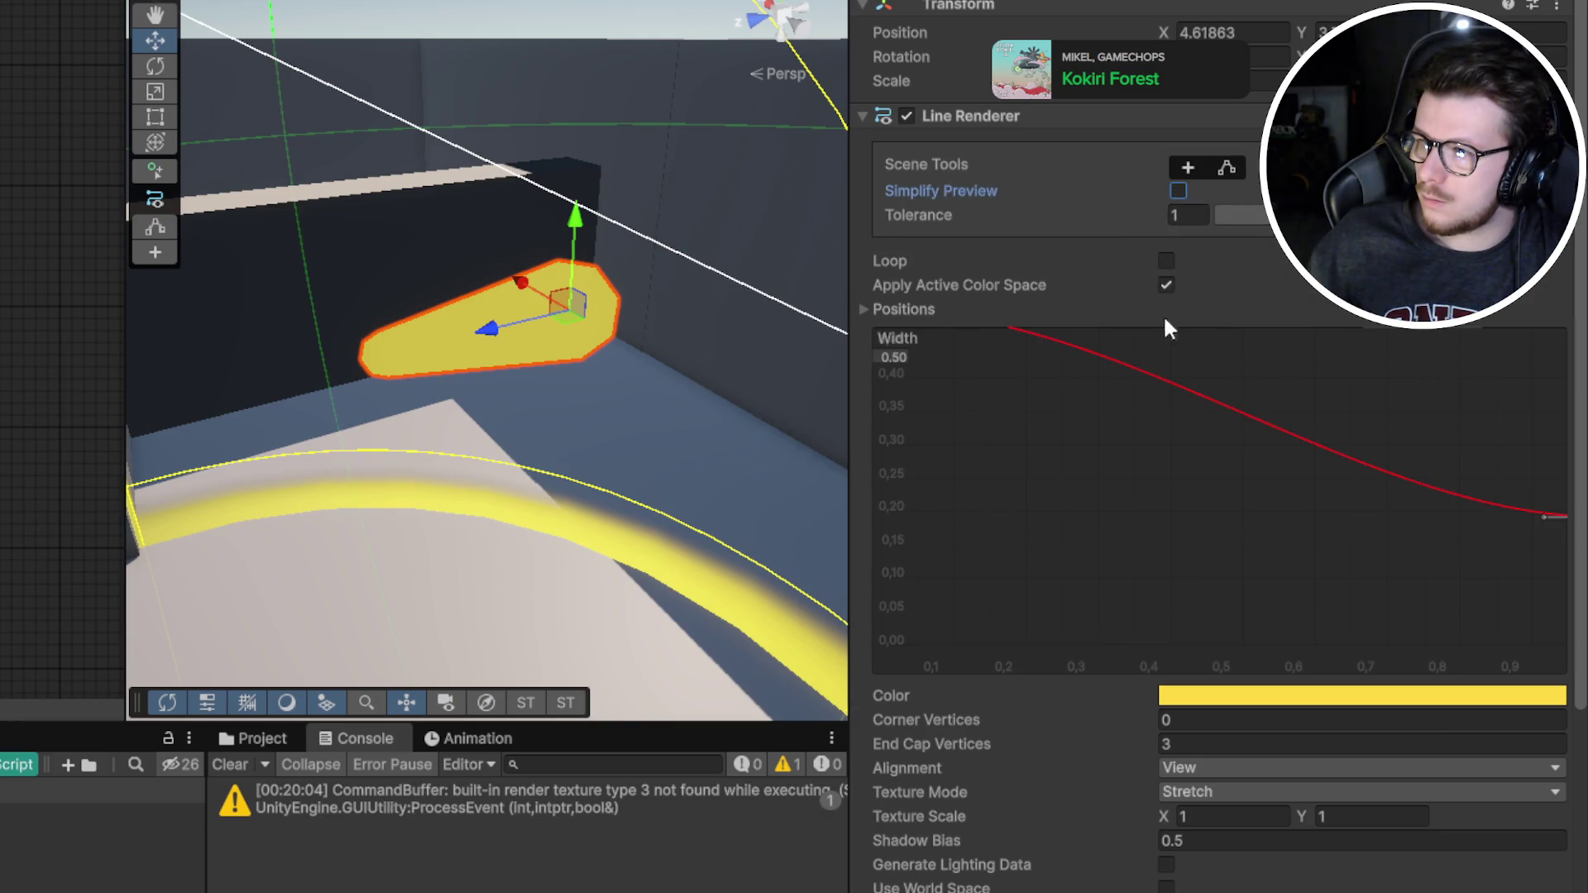
{"action": "double_click", "coordinate": [1215, 401]}
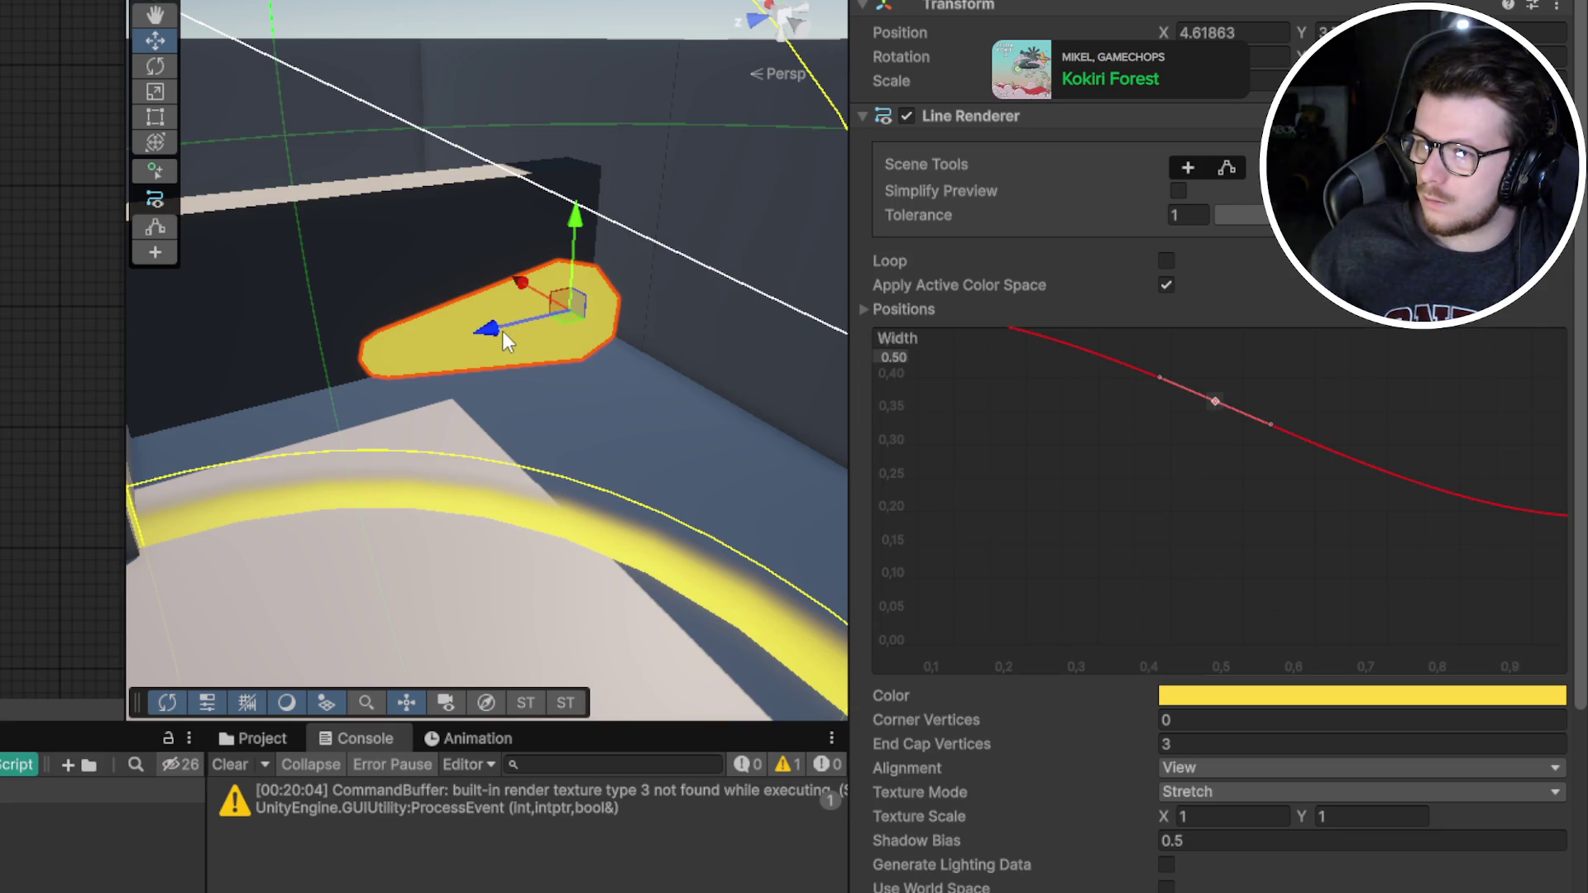
{"action": "scroll", "coordinate": [1075, 344], "scroll_direction": "down", "scroll_amount": 8}
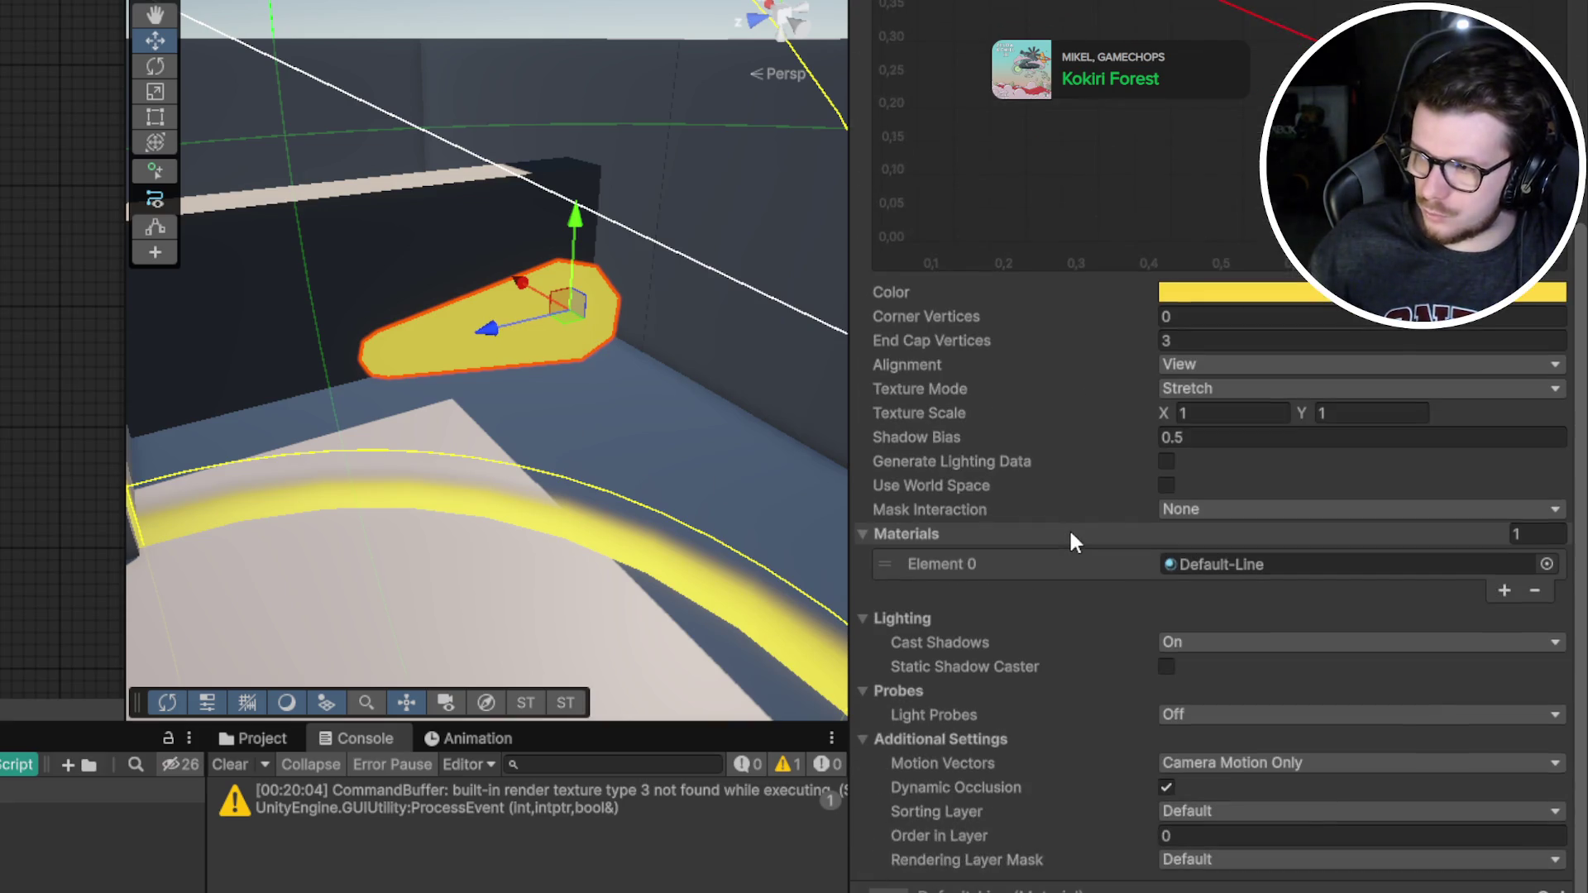
{"action": "scroll", "coordinate": [1061, 702], "scroll_direction": "up", "scroll_amount": 5}
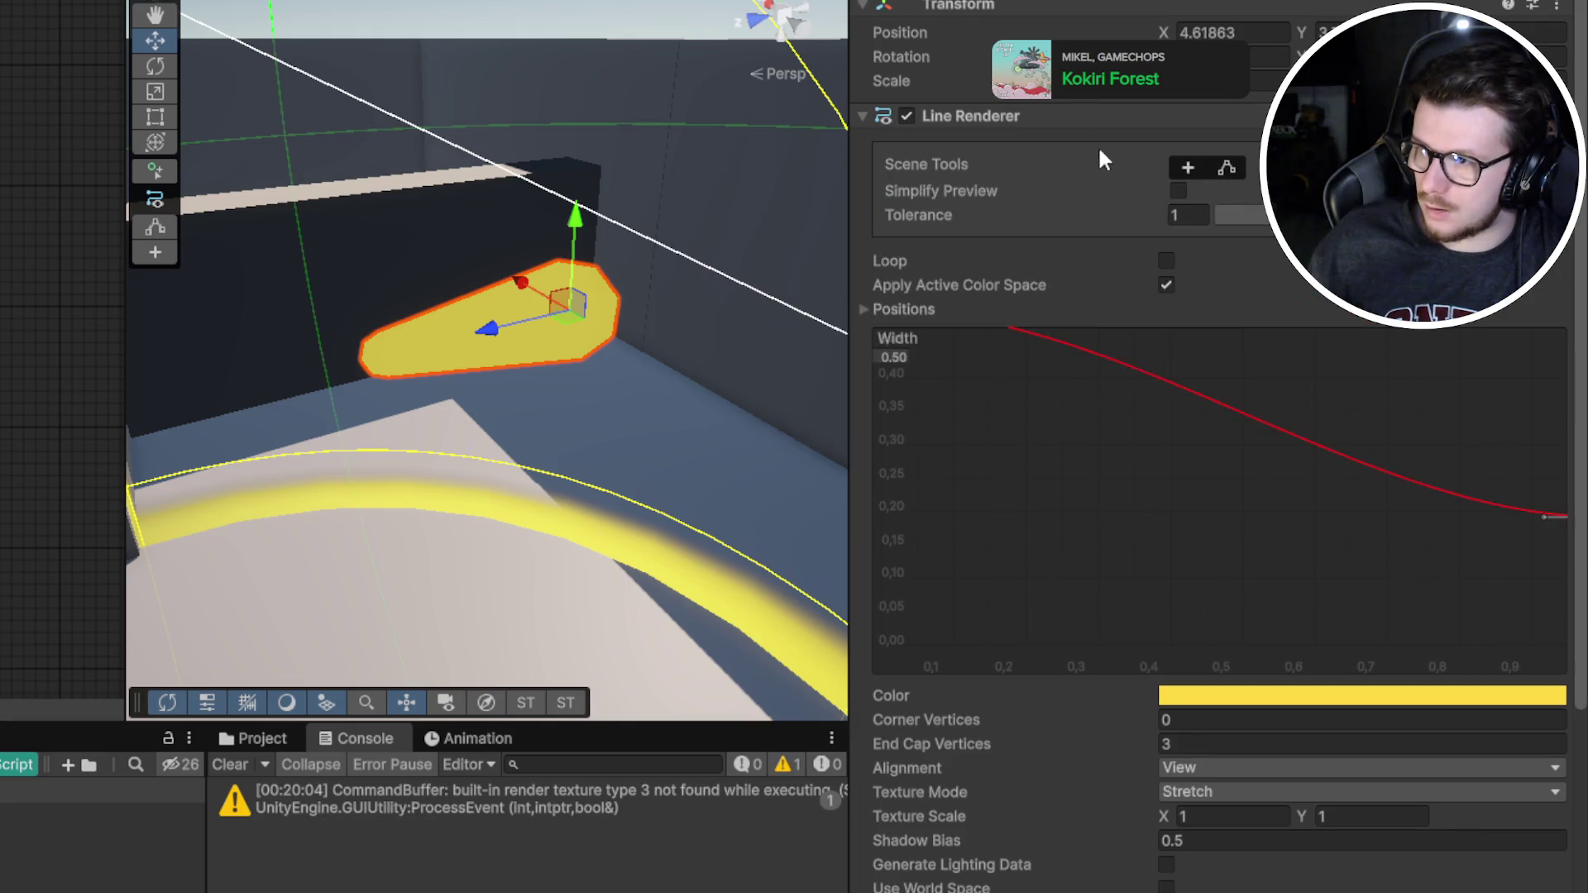
In Create Points mode, switch input to Mouse Position, place a point, then exit the mode
{"action": "left_click", "coordinate": [1187, 168]}
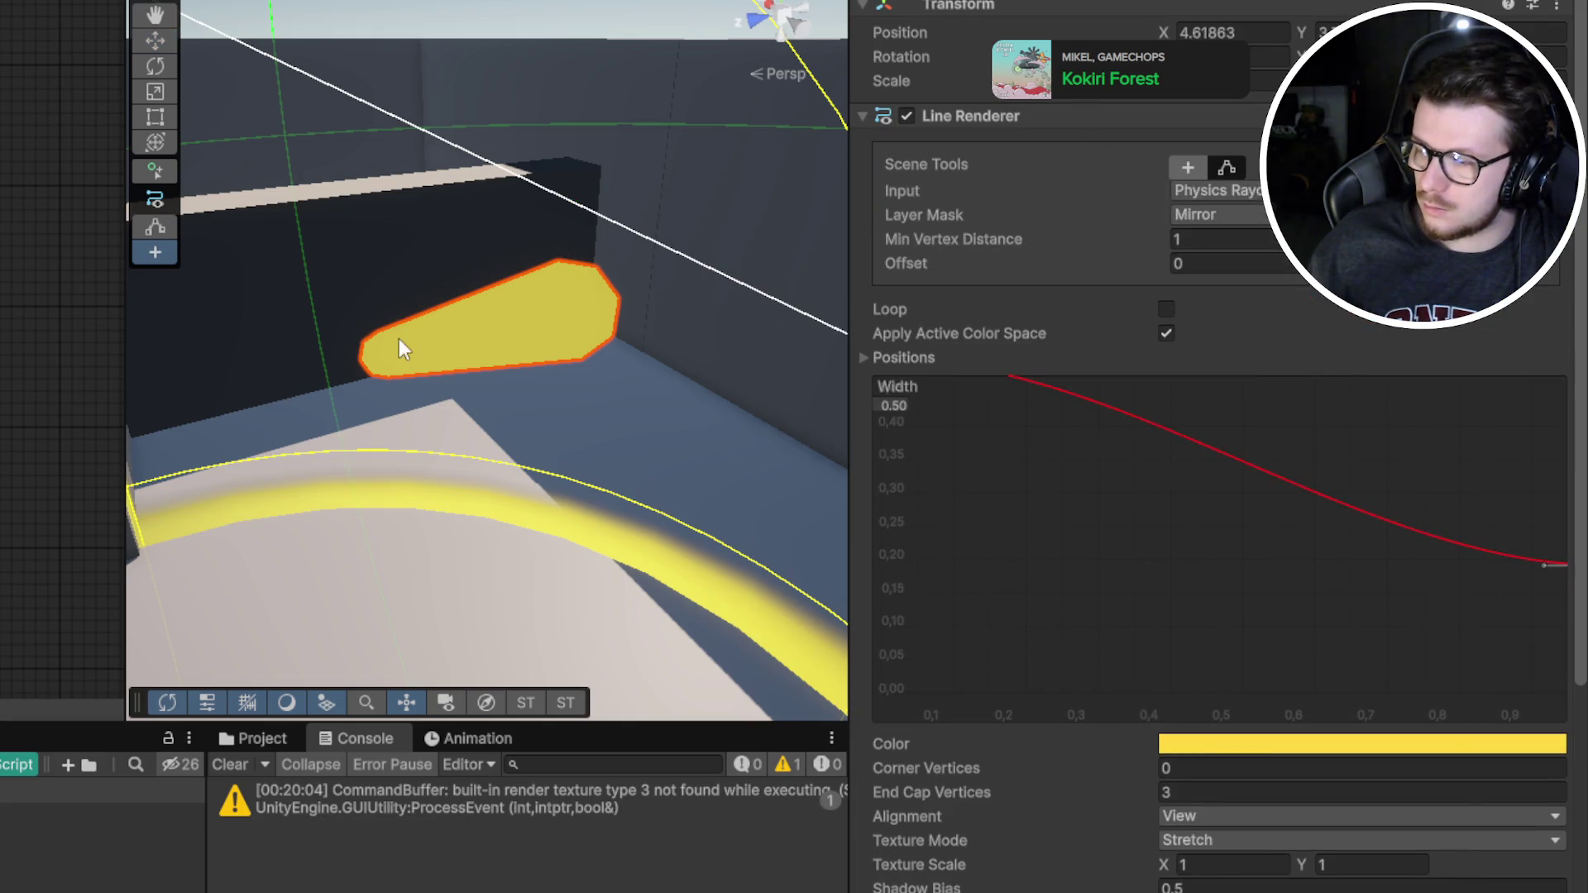
{"action": "mouse_move", "coordinate": [400, 347]}
{"action": "left_mouse_down"}
{"action": "mouse_move", "coordinate": [584, 365]}
{"action": "mouse_move", "coordinate": [555, 339]}
{"action": "left_mouse_up"}
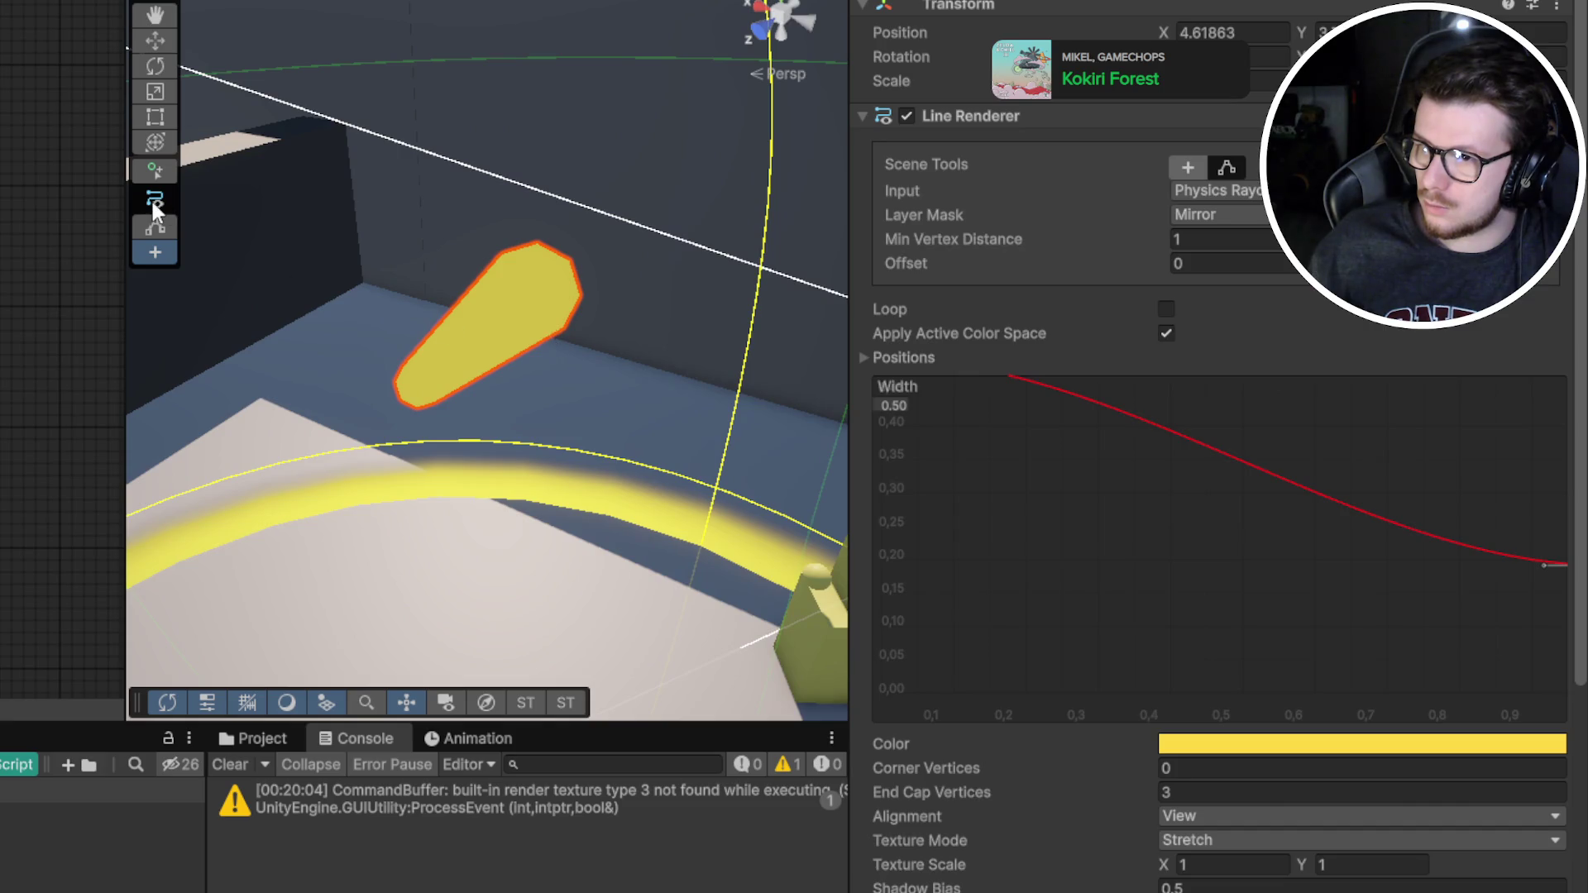
{"action": "mouse_move", "coordinate": [372, 329]}
{"action": "left_mouse_down"}
{"action": "mouse_move", "coordinate": [67, 368]}
{"action": "mouse_move", "coordinate": [525, 348]}
{"action": "left_mouse_up"}
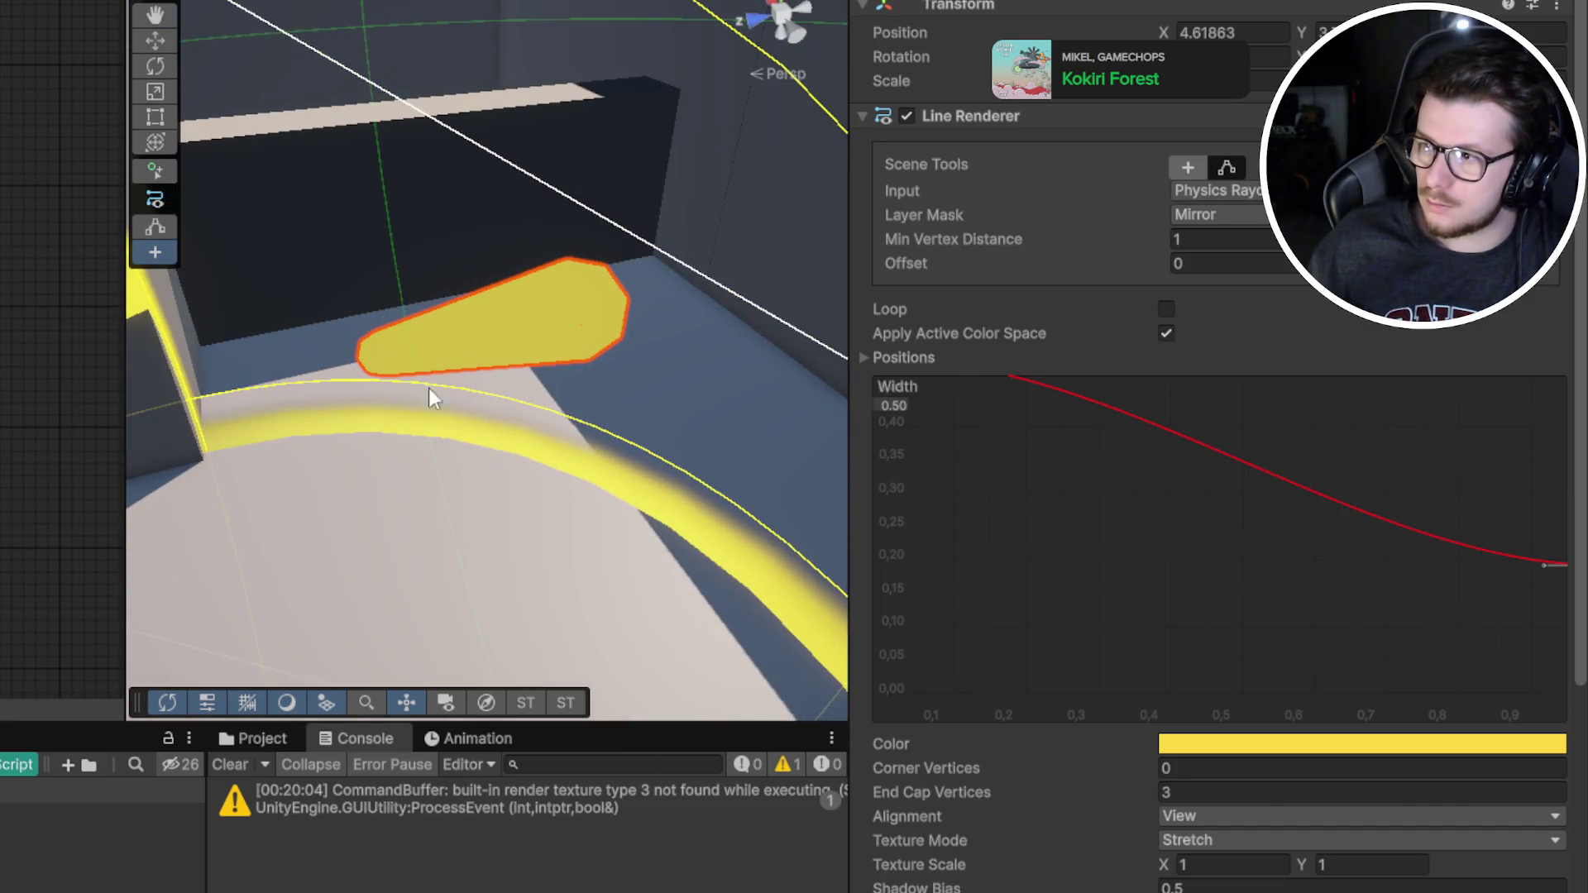
{"action": "left_click", "coordinate": [1236, 190]}
{"action": "left_click", "coordinate": [1216, 212]}
{"action": "left_click", "coordinate": [484, 347]}
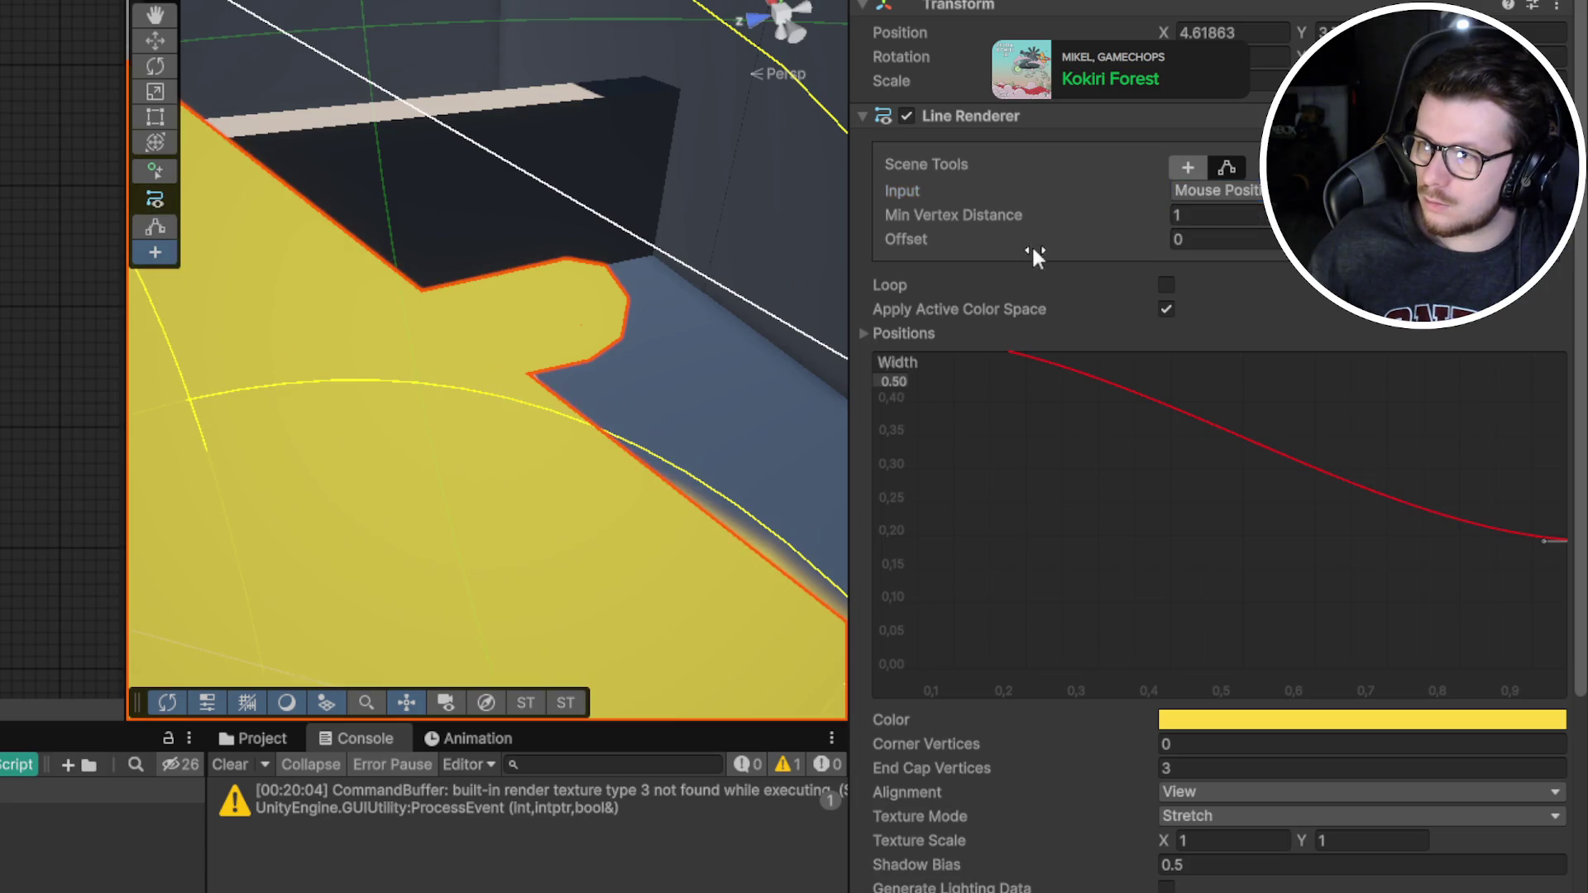
{"action": "mouse_move", "coordinate": [602, 355]}
{"action": "left_mouse_down"}
{"action": "mouse_move", "coordinate": [648, 297]}
{"action": "mouse_move", "coordinate": [110, 422]}
{"action": "left_mouse_up"}
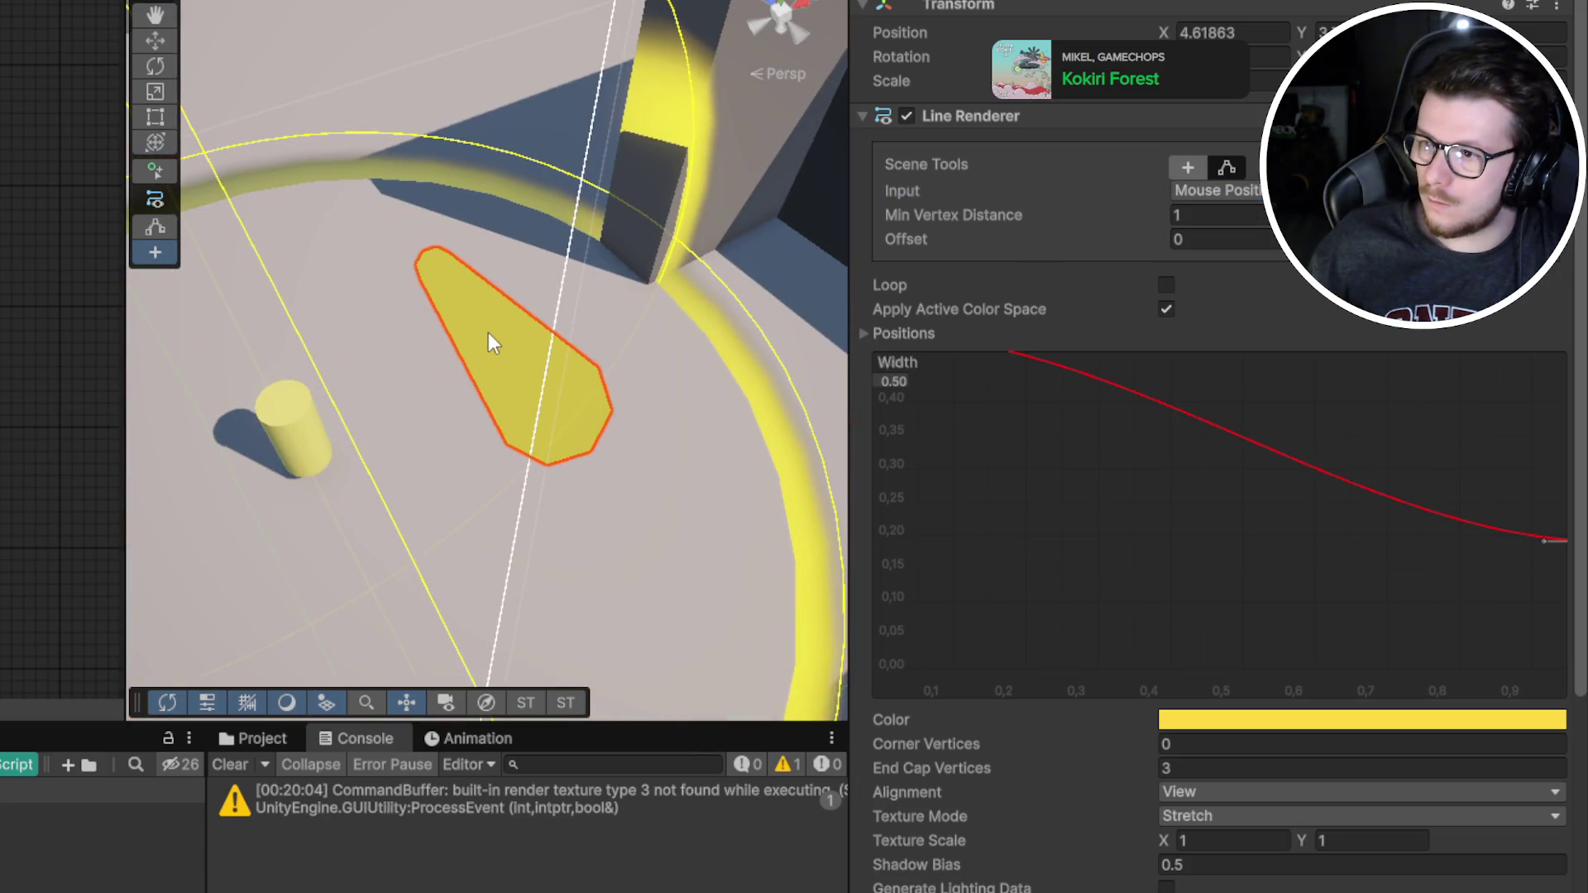
{"action": "left_click", "coordinate": [1205, 167]}
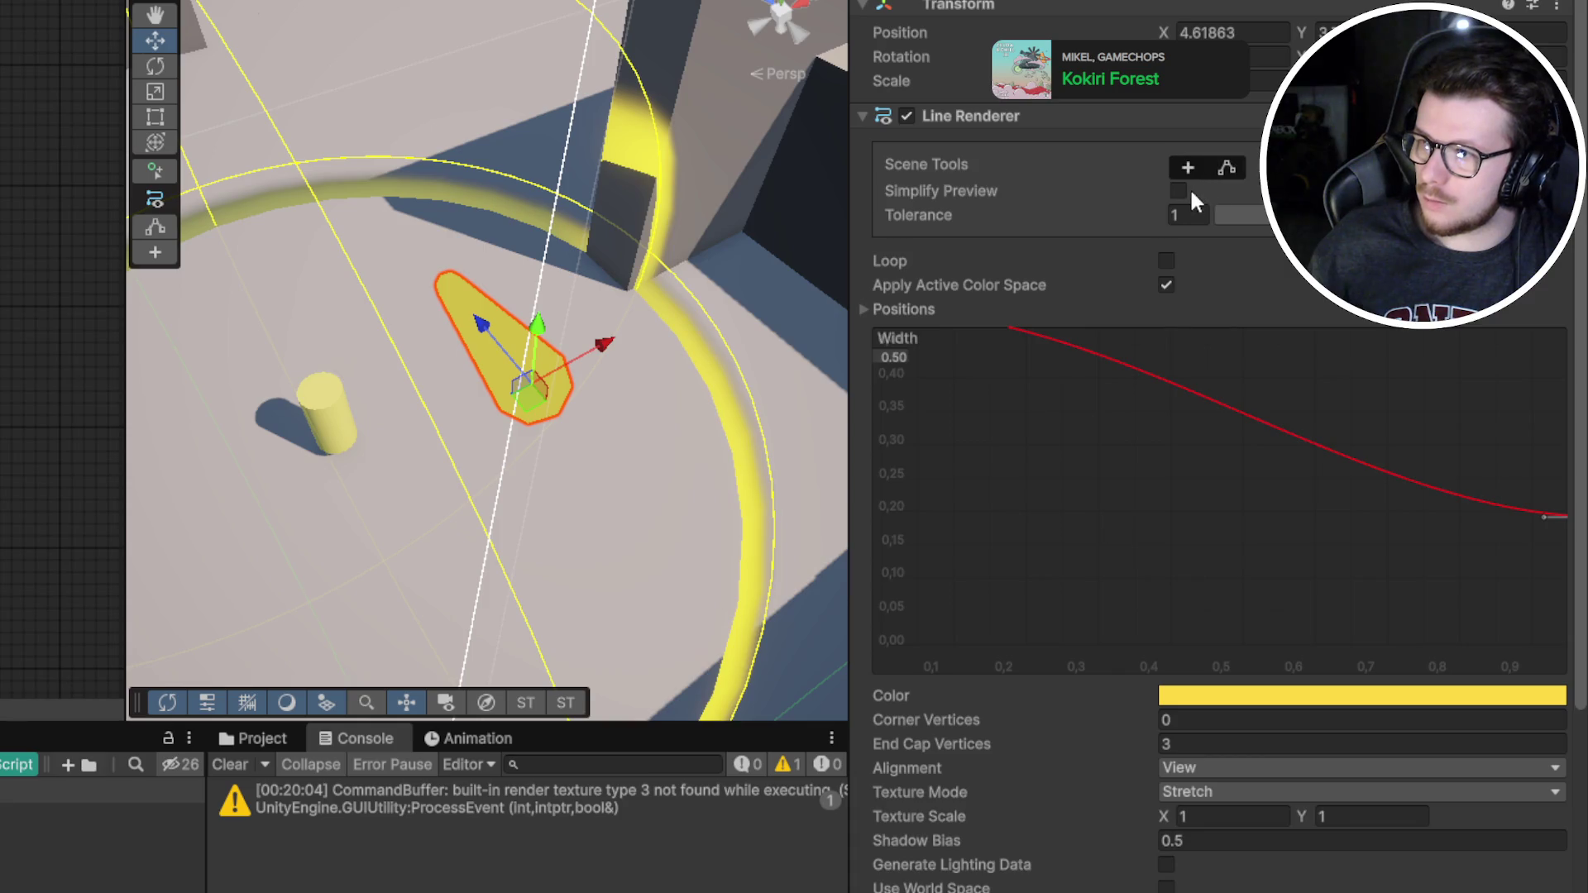
Re-enable Simplify Preview and expand the Positions list showing the two stored points
{"action": "left_click", "coordinate": [1178, 192]}
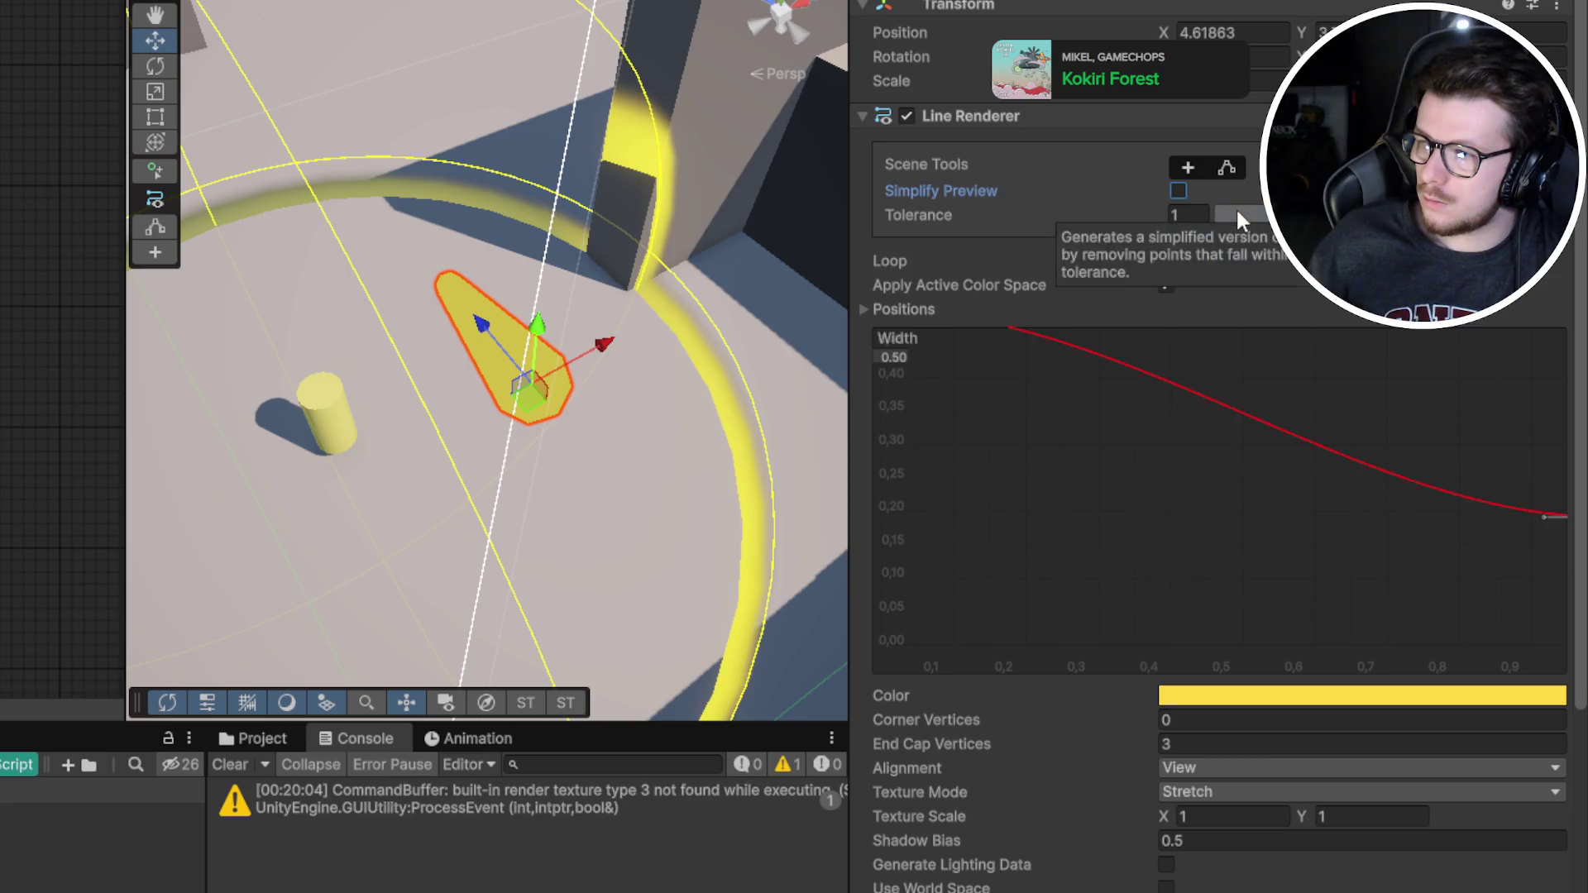
{"action": "left_click", "coordinate": [936, 311]}
{"action": "left_click", "coordinate": [937, 307]}
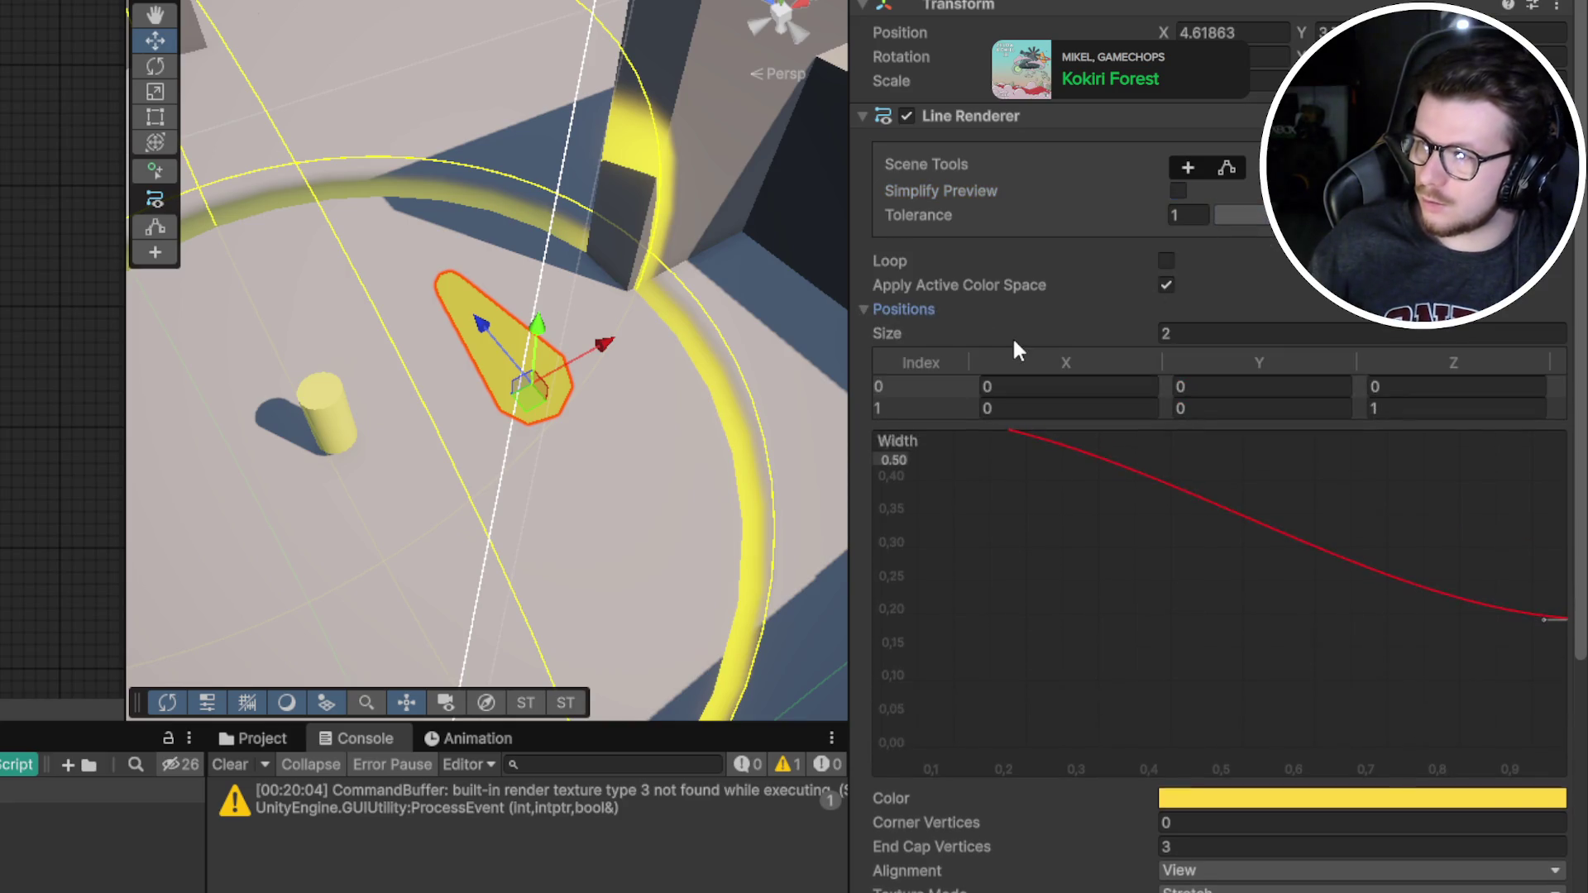
{"action": "mouse_move", "coordinate": [439, 348]}
{"action": "left_mouse_down"}
{"action": "mouse_move", "coordinate": [648, 393]}
{"action": "mouse_move", "coordinate": [444, 422]}
{"action": "mouse_move", "coordinate": [390, 408]}
{"action": "mouse_move", "coordinate": [496, 457]}
{"action": "mouse_move", "coordinate": [550, 326]}
{"action": "mouse_move", "coordinate": [579, 310]}
{"action": "left_mouse_up"}
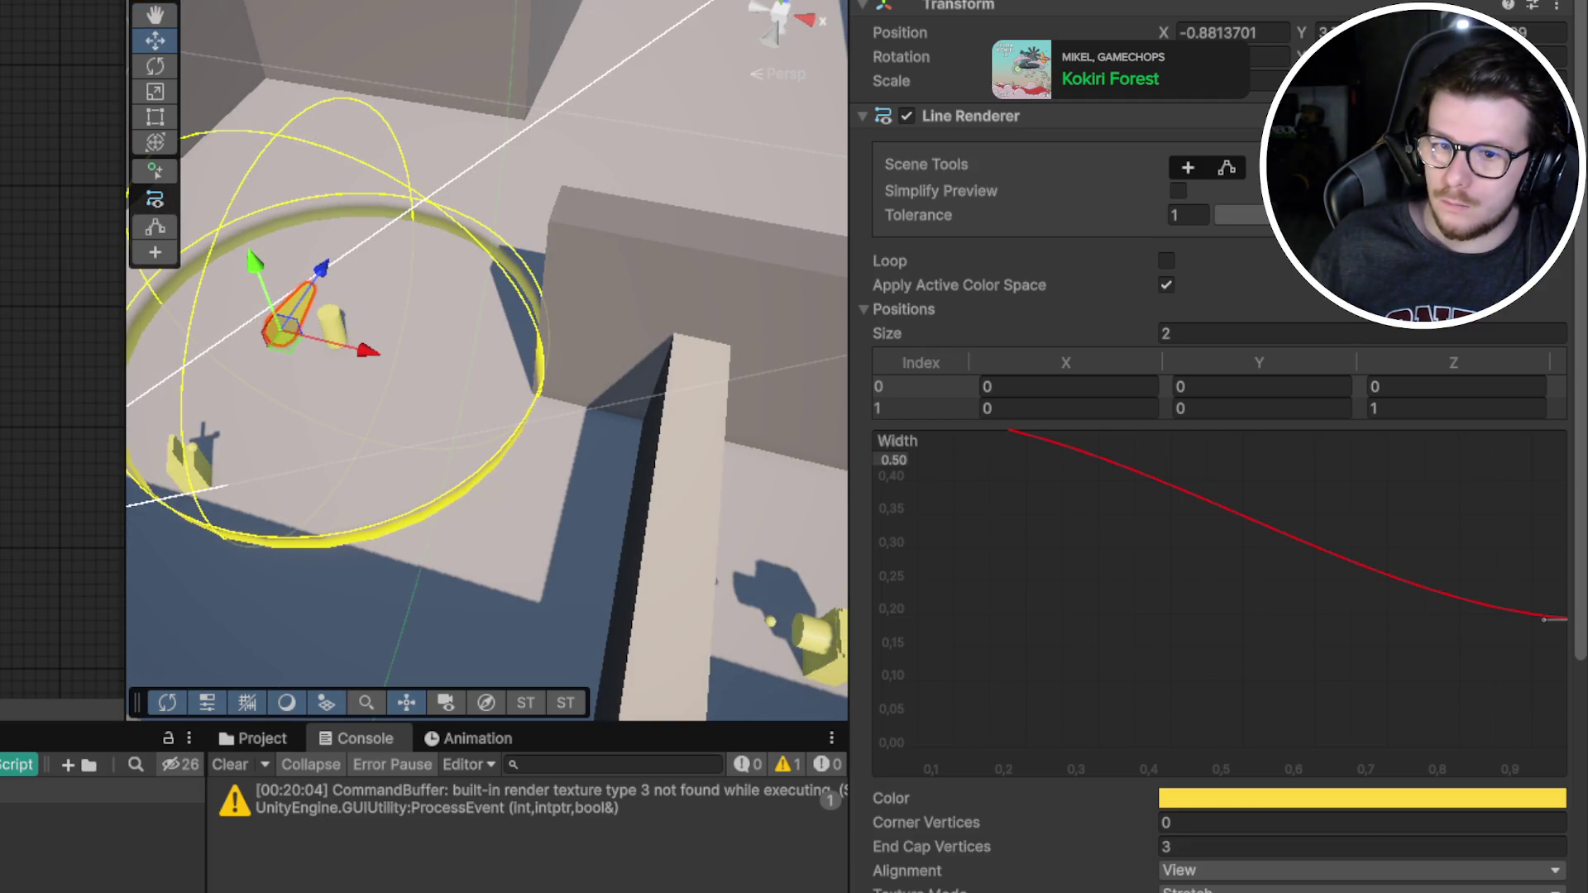
Reset the line object's Transform and frame it at the yellow projector
{"action": "right_click", "coordinate": [1055, 37]}
{"action": "left_click", "coordinate": [1049, 25]}
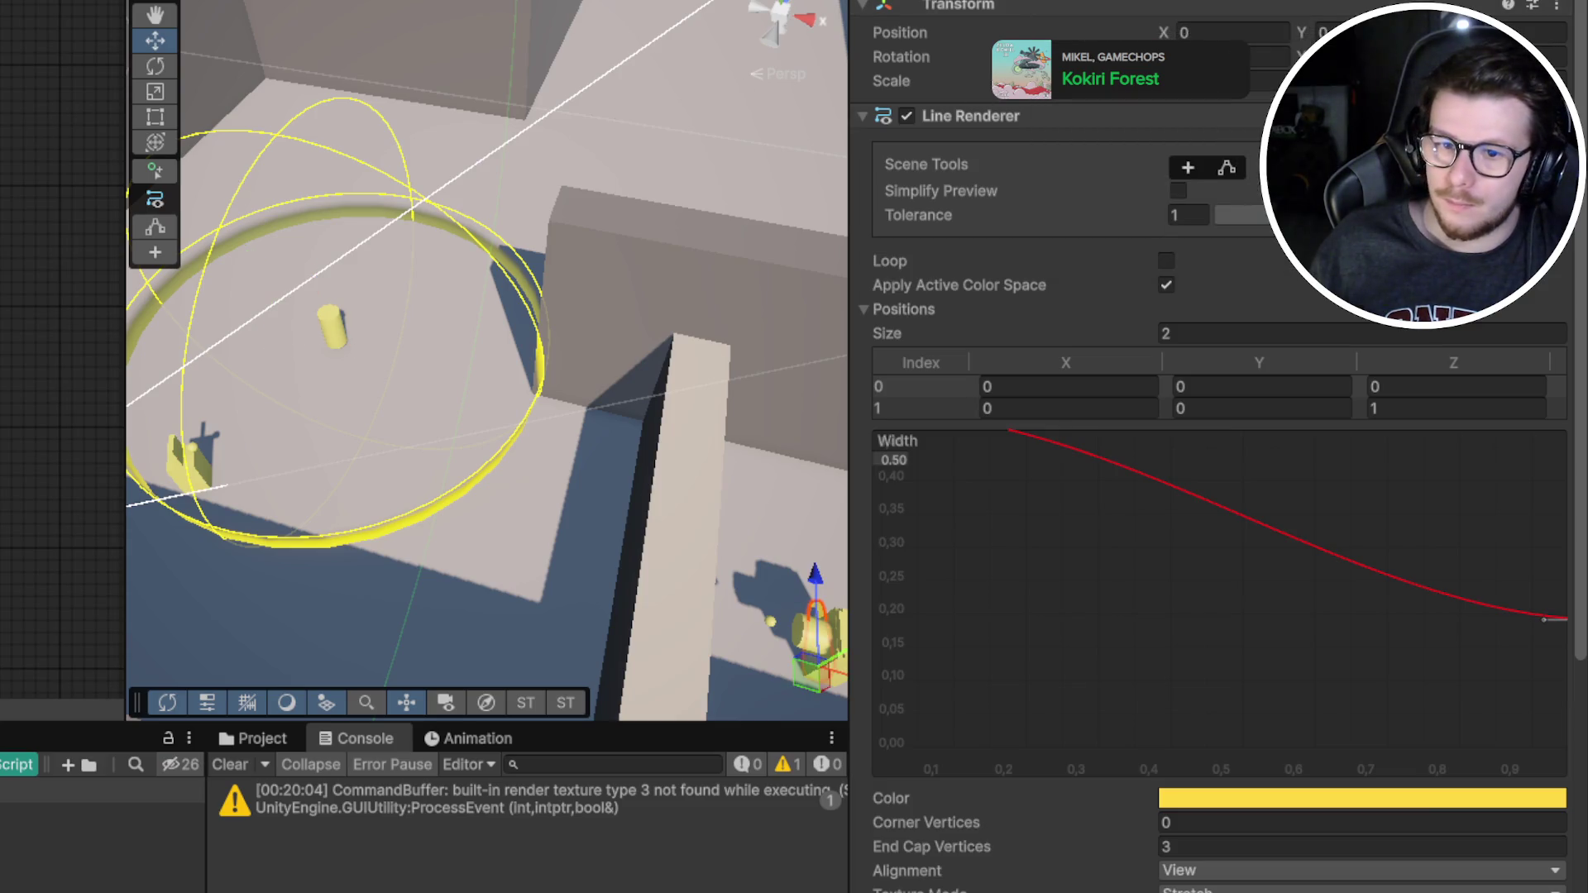
{"action": "key", "text": "f"}
{"action": "mouse_move", "coordinate": [706, 414]}
{"action": "left_mouse_down"}
{"action": "mouse_move", "coordinate": [579, 270]}
{"action": "mouse_move", "coordinate": [568, 382]}
{"action": "mouse_move", "coordinate": [511, 324]}
{"action": "mouse_move", "coordinate": [440, 92]}
{"action": "mouse_move", "coordinate": [355, 131]}
{"action": "mouse_move", "coordinate": [370, 122]}
{"action": "mouse_move", "coordinate": [580, 351]}
{"action": "mouse_move", "coordinate": [501, 281]}
{"action": "mouse_move", "coordinate": [529, 314]}
{"action": "left_mouse_up"}
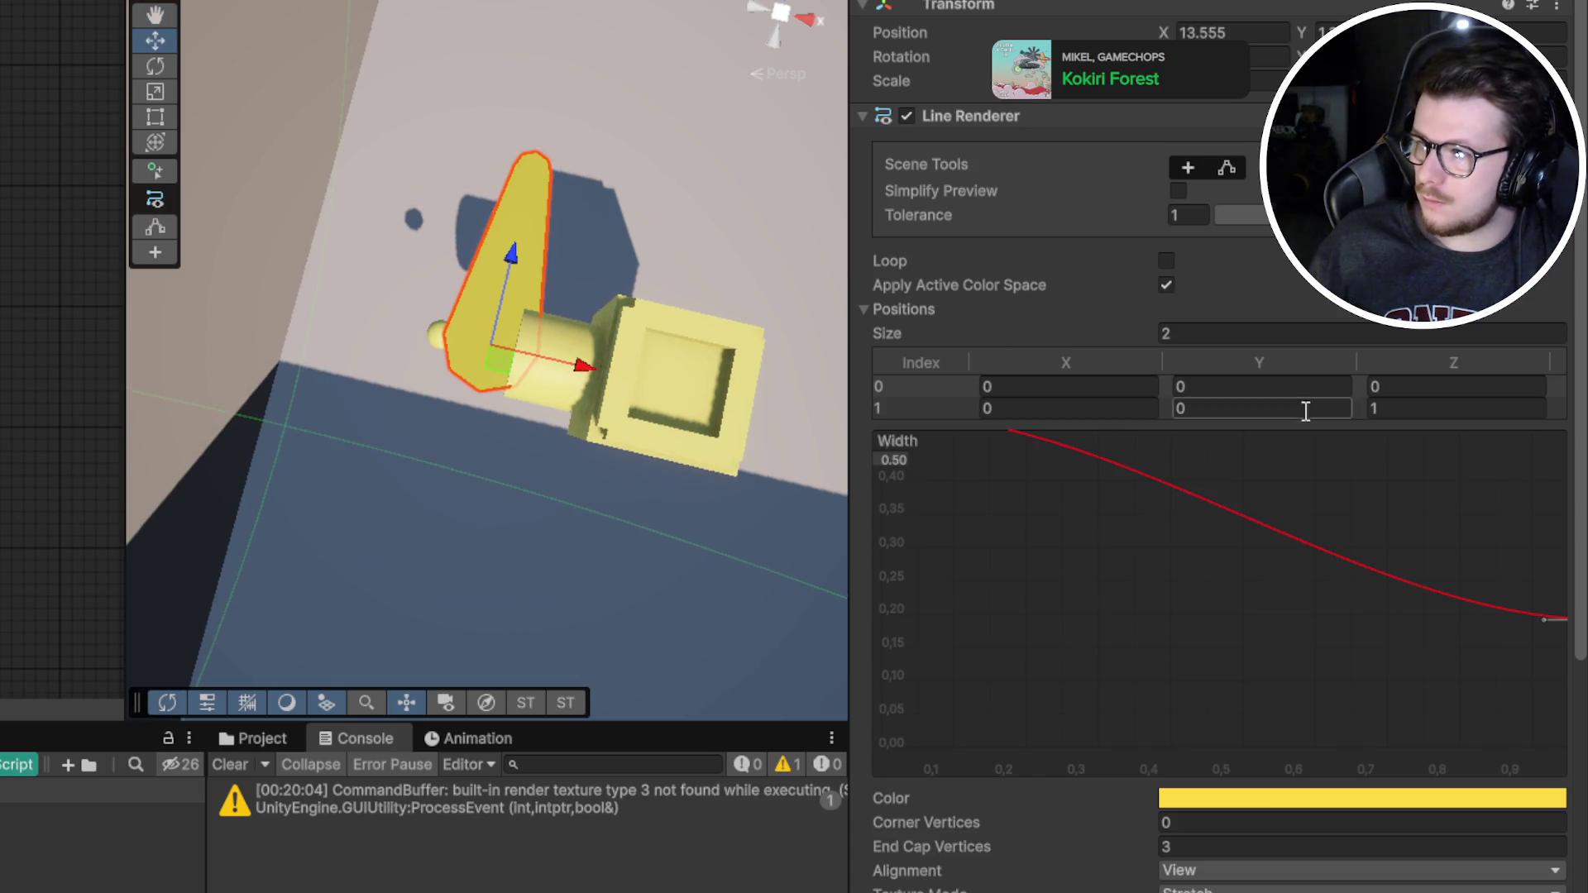
With Edit Points on, drag Positions point 1 out along X to -11.07
{"action": "left_click", "coordinate": [956, 409]}
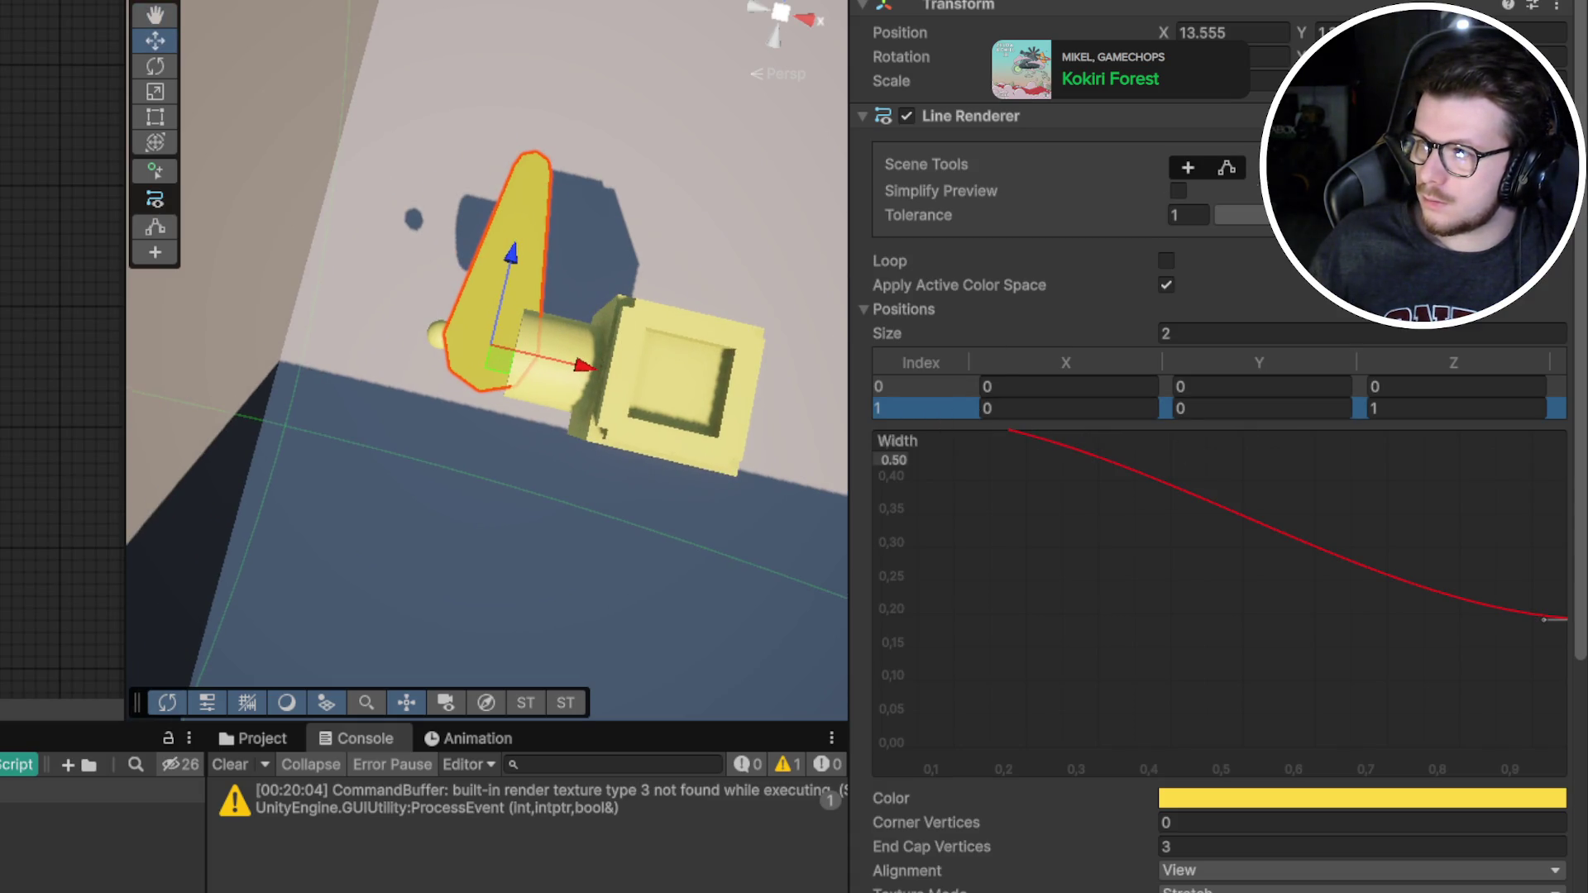
{"action": "left_click", "coordinate": [1227, 167]}
{"action": "left_click", "coordinate": [533, 172]}
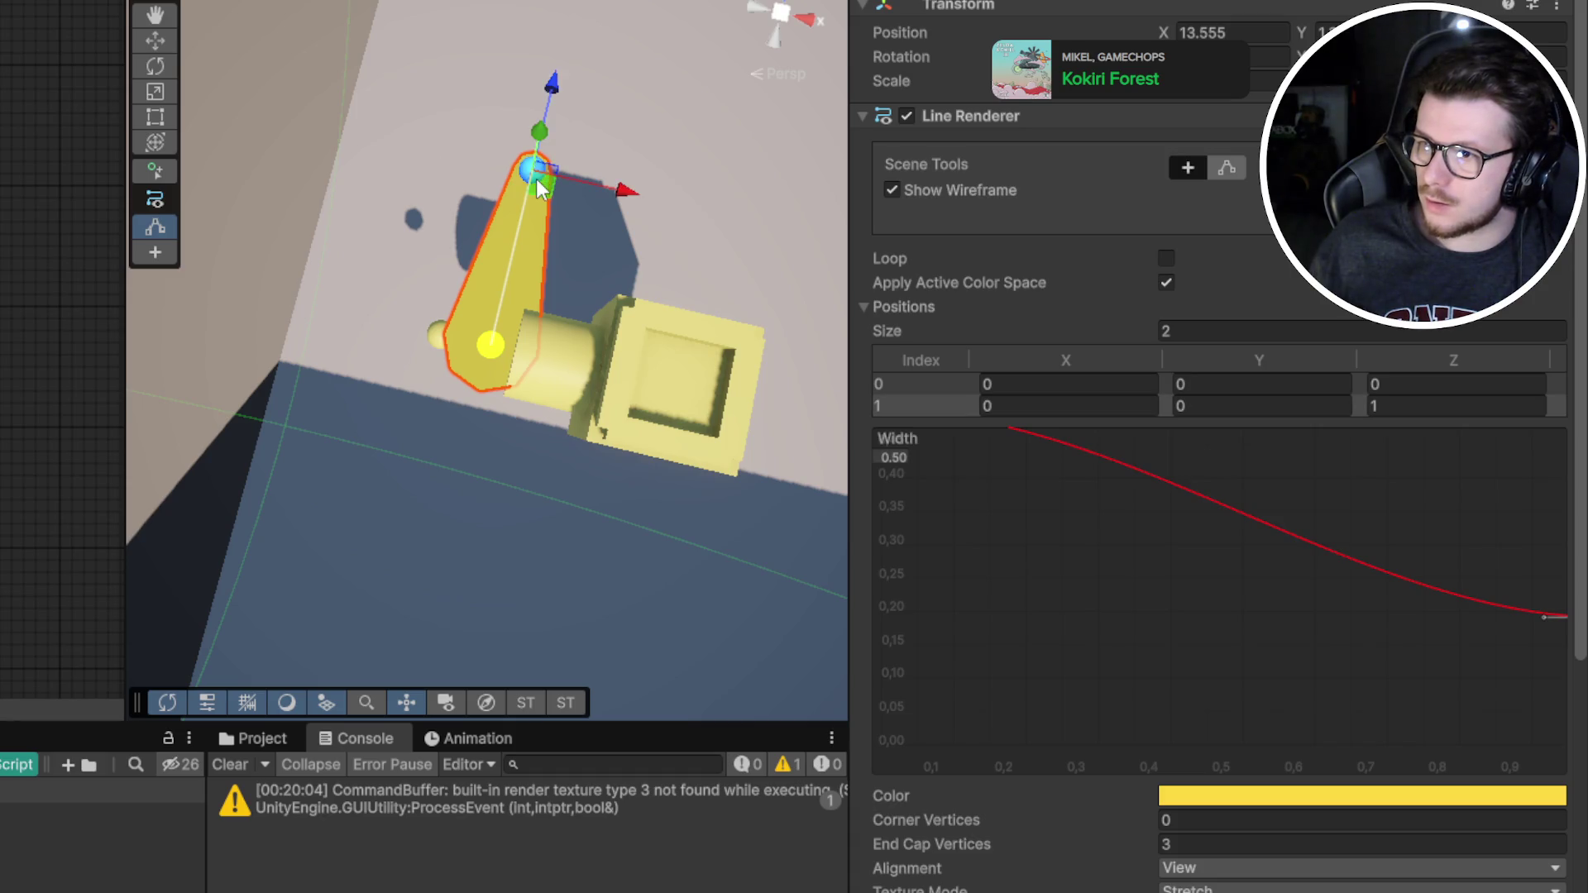
{"action": "mouse_move", "coordinate": [537, 188]}
{"action": "left_mouse_down"}
{"action": "mouse_move", "coordinate": [125, 302]}
{"action": "mouse_move", "coordinate": [211, 290]}
{"action": "left_mouse_up"}
{"action": "key", "text": "f"}
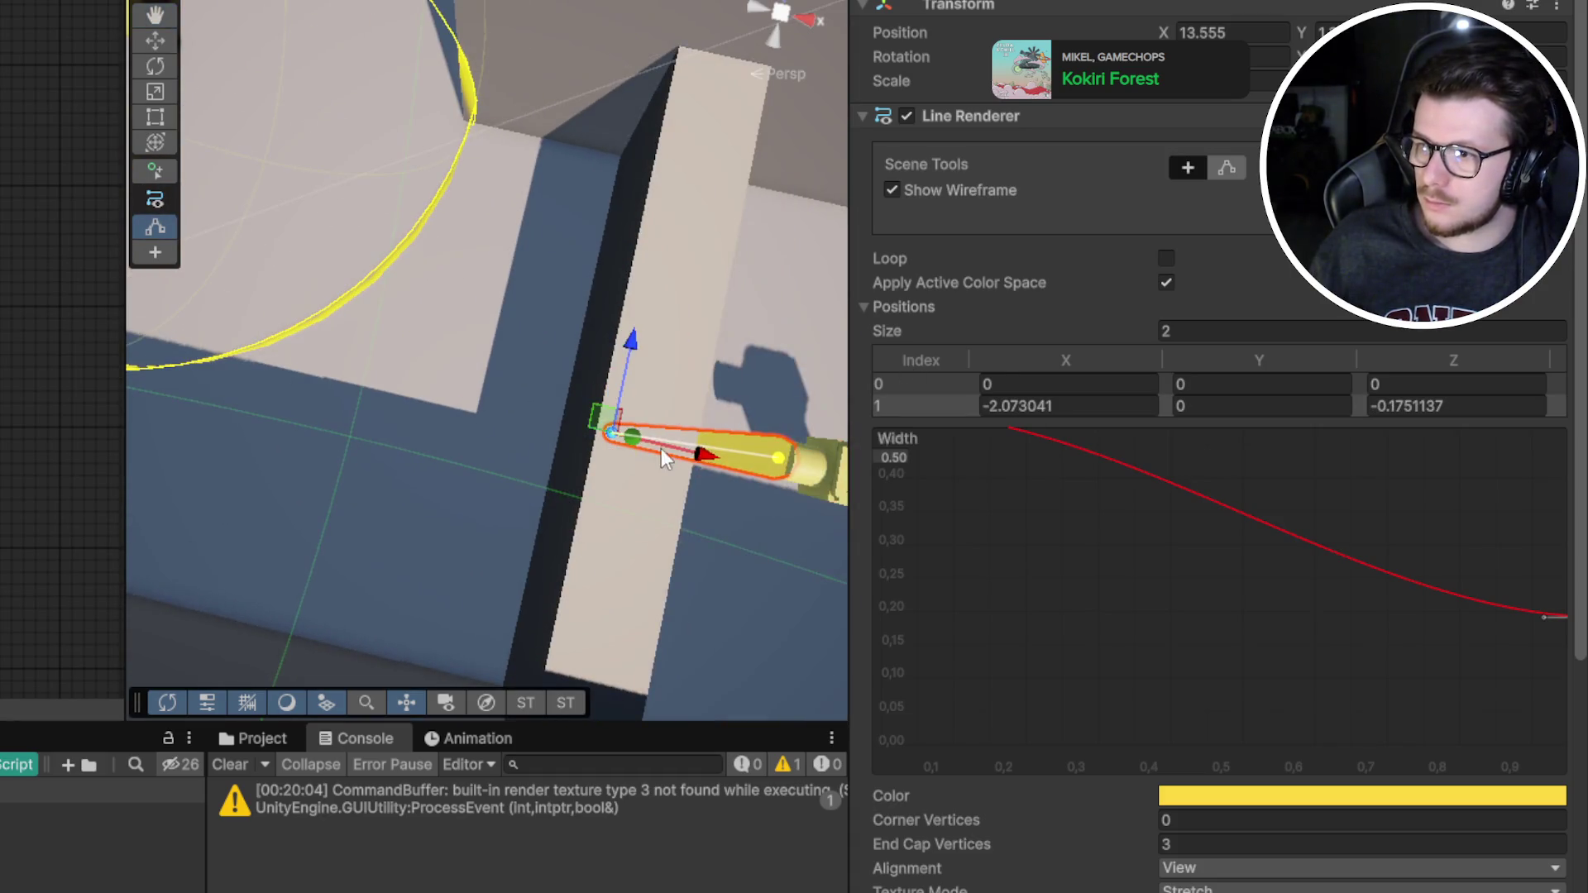
{"action": "mouse_move", "coordinate": [664, 459]}
{"action": "left_mouse_down"}
{"action": "mouse_move", "coordinate": [248, 300]}
{"action": "mouse_move", "coordinate": [525, 381]}
{"action": "left_mouse_up"}
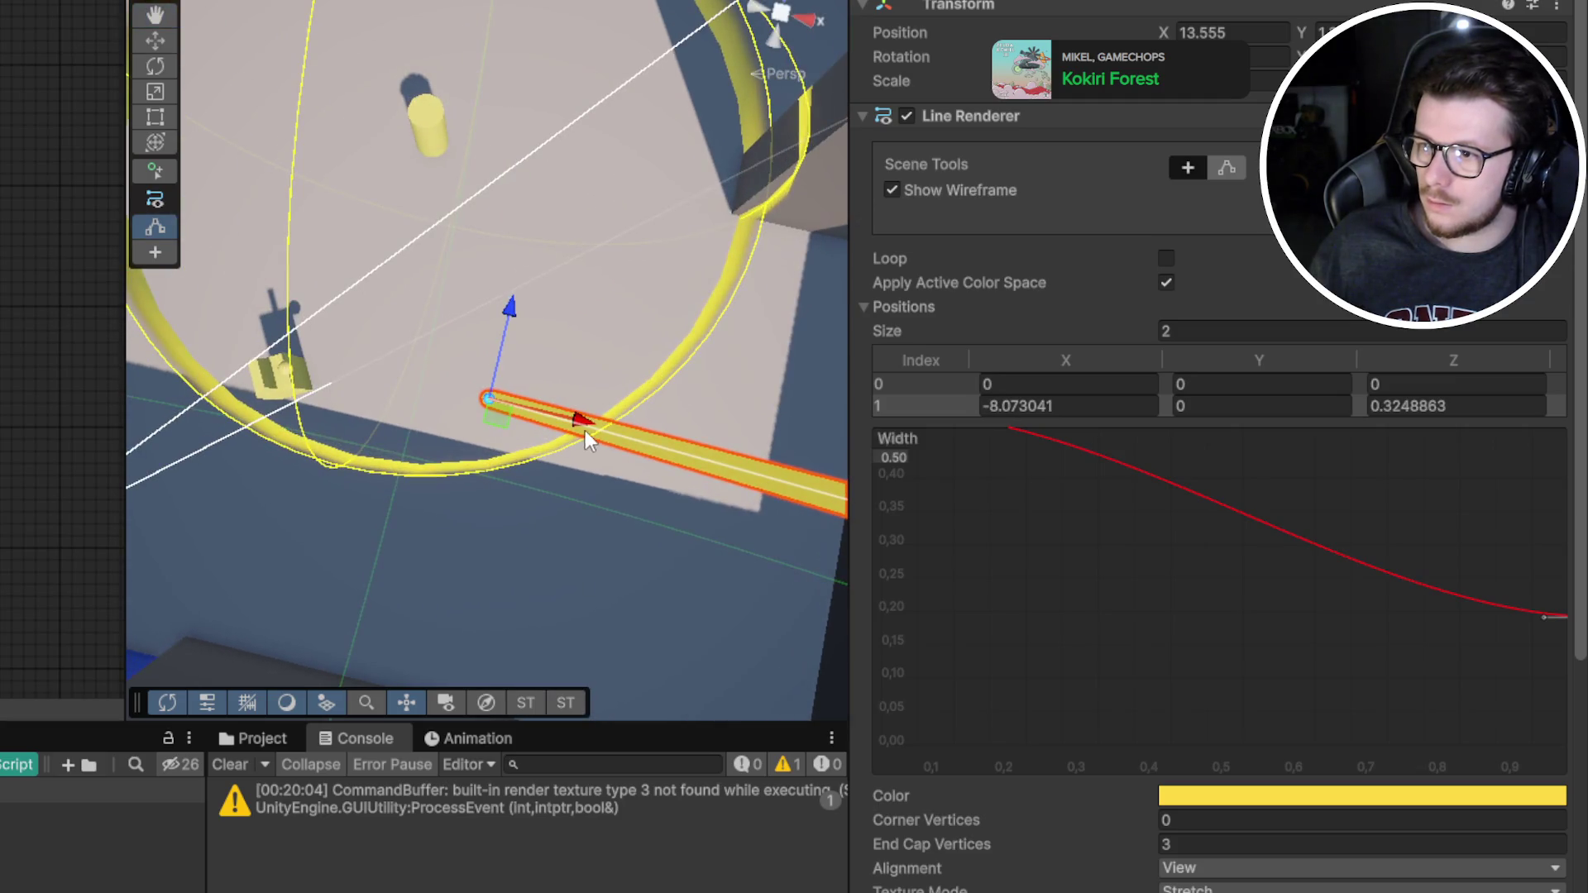
{"action": "left_click_drag", "start_coordinate": [586, 438], "coordinate": [380, 397]}
{"action": "mouse_move", "coordinate": [489, 364]}
{"action": "left_mouse_down"}
{"action": "mouse_move", "coordinate": [399, 337]}
{"action": "mouse_move", "coordinate": [284, 245]}
{"action": "mouse_move", "coordinate": [794, 645]}
{"action": "mouse_move", "coordinate": [530, 521]}
{"action": "mouse_move", "coordinate": [446, 446]}
{"action": "mouse_move", "coordinate": [557, 340]}
{"action": "mouse_move", "coordinate": [514, 538]}
{"action": "mouse_move", "coordinate": [378, 355]}
{"action": "left_mouse_up"}
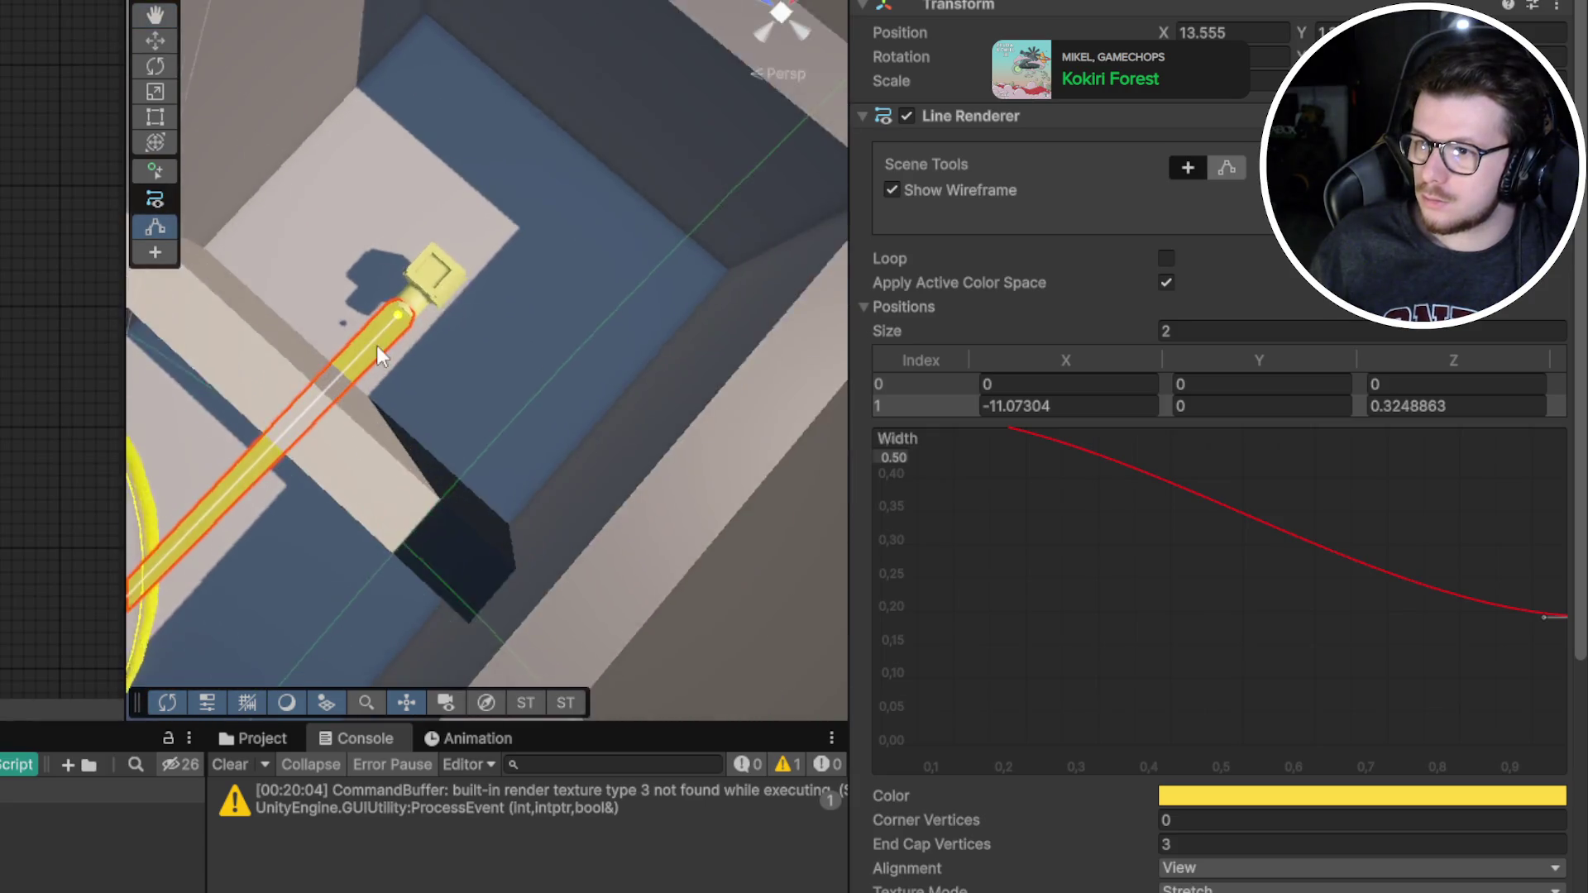
Frame the beam's end and edit the line object's Transform Position X
{"action": "scroll", "coordinate": [379, 356], "scroll_direction": "up", "scroll_amount": 4}
{"action": "key", "text": "f"}
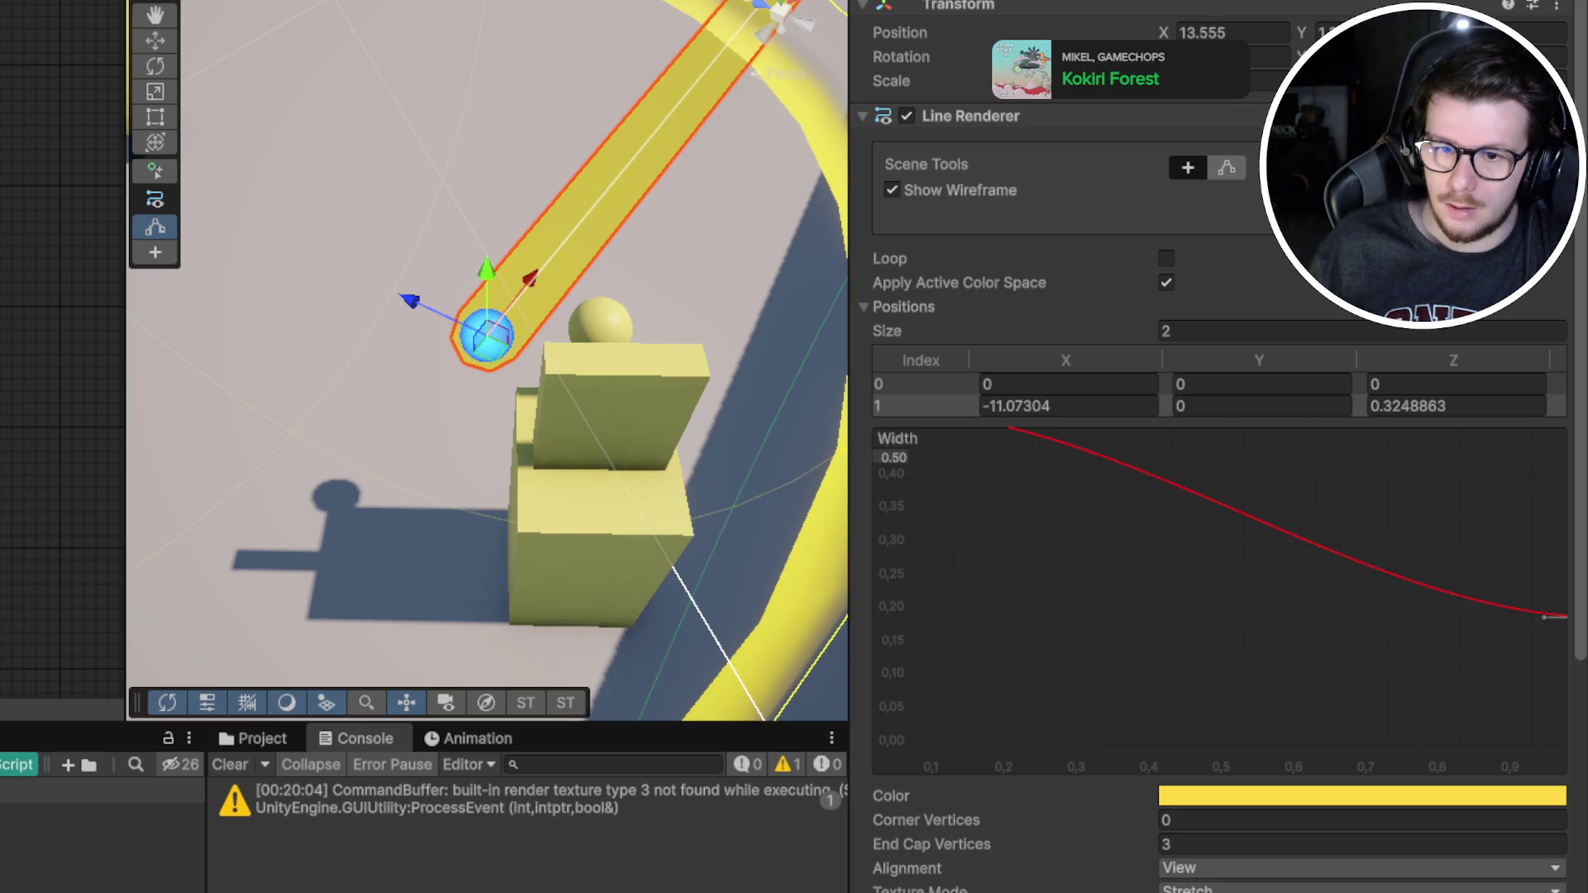
{"action": "left_click", "coordinate": [1212, 31]}
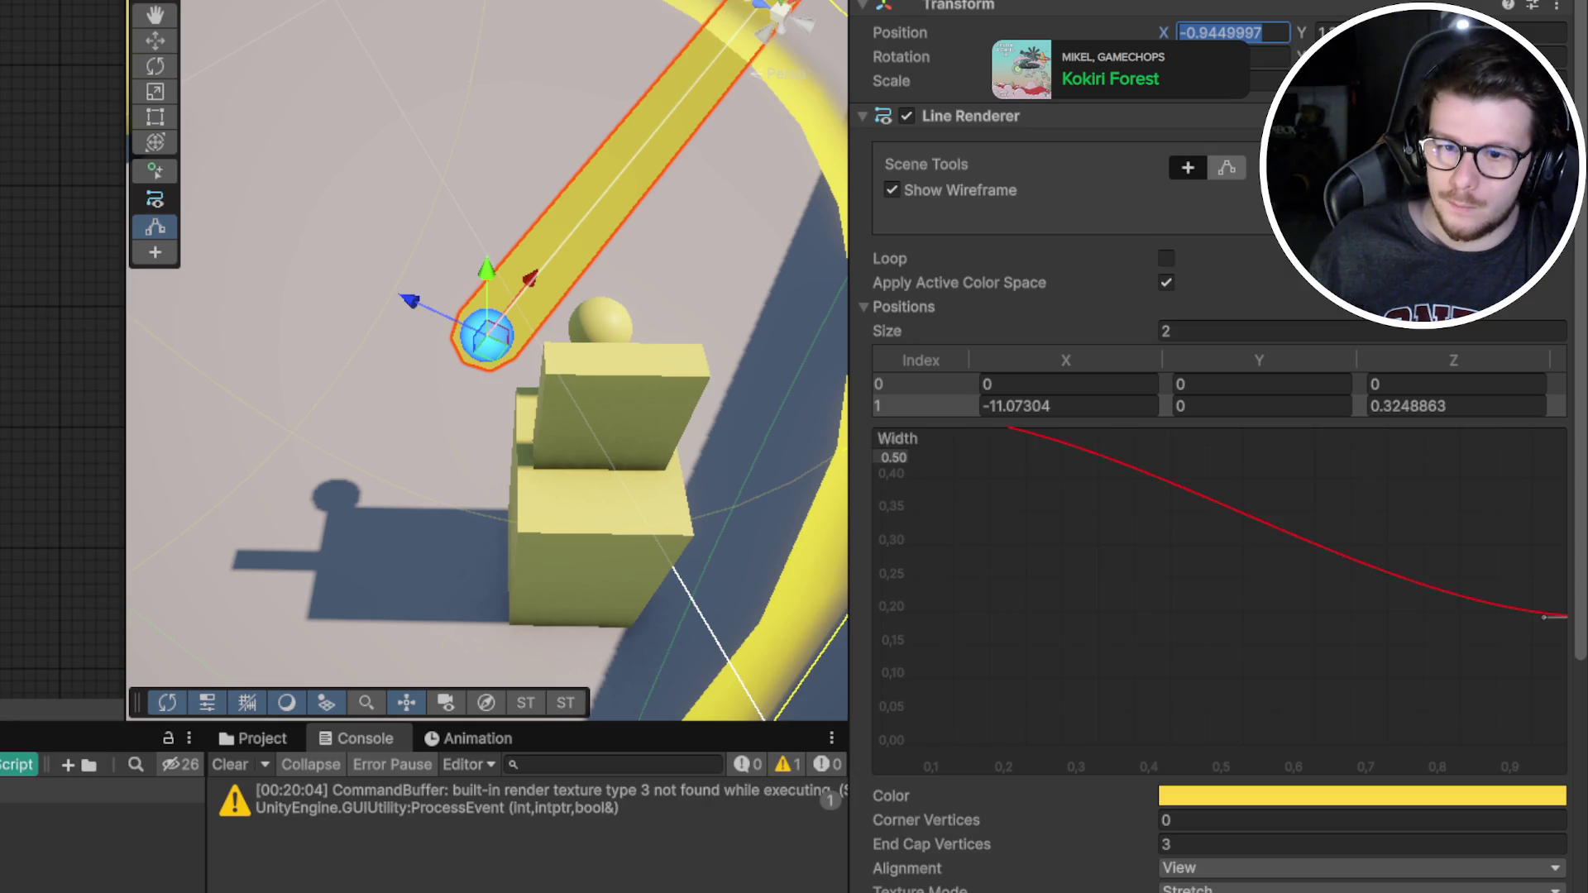
{"action": "type", "text": "0"}
{"action": "right_click", "coordinate": [1076, 38]}
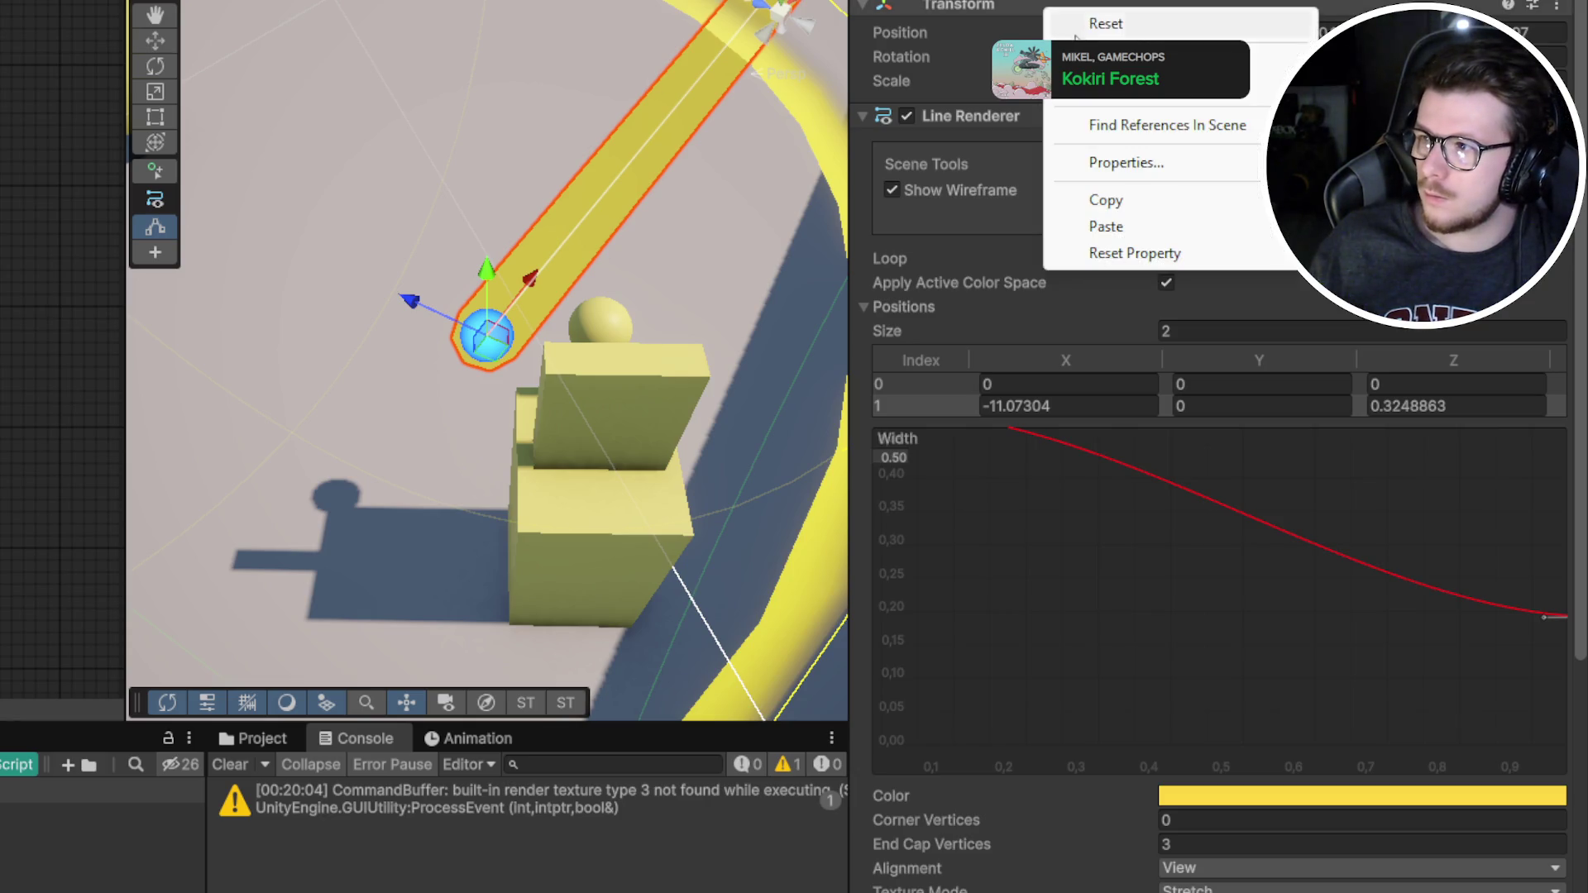
Reset the object's position and drag the beam's end point back to Z 10.98786
{"action": "left_click", "coordinate": [1075, 38]}
{"action": "key", "text": "f"}
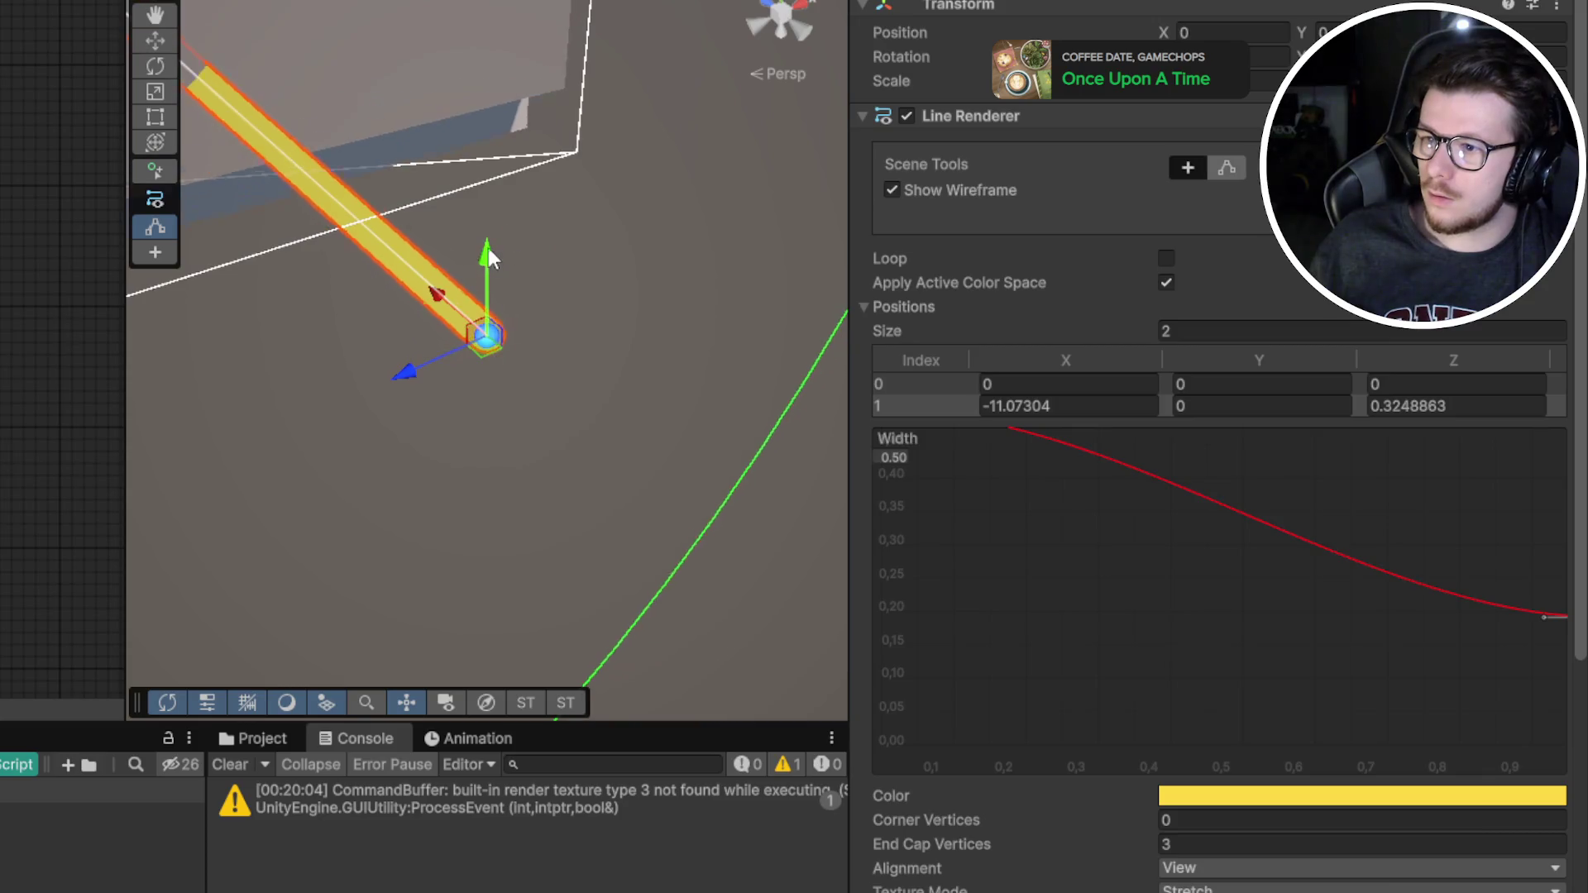
{"action": "mouse_move", "coordinate": [489, 259]}
{"action": "left_mouse_down"}
{"action": "mouse_move", "coordinate": [414, 230]}
{"action": "mouse_move", "coordinate": [584, 429]}
{"action": "mouse_move", "coordinate": [1152, 485]}
{"action": "mouse_move", "coordinate": [489, 474]}
{"action": "mouse_move", "coordinate": [698, 223]}
{"action": "mouse_move", "coordinate": [496, 347]}
{"action": "mouse_move", "coordinate": [431, 496]}
{"action": "left_mouse_up"}
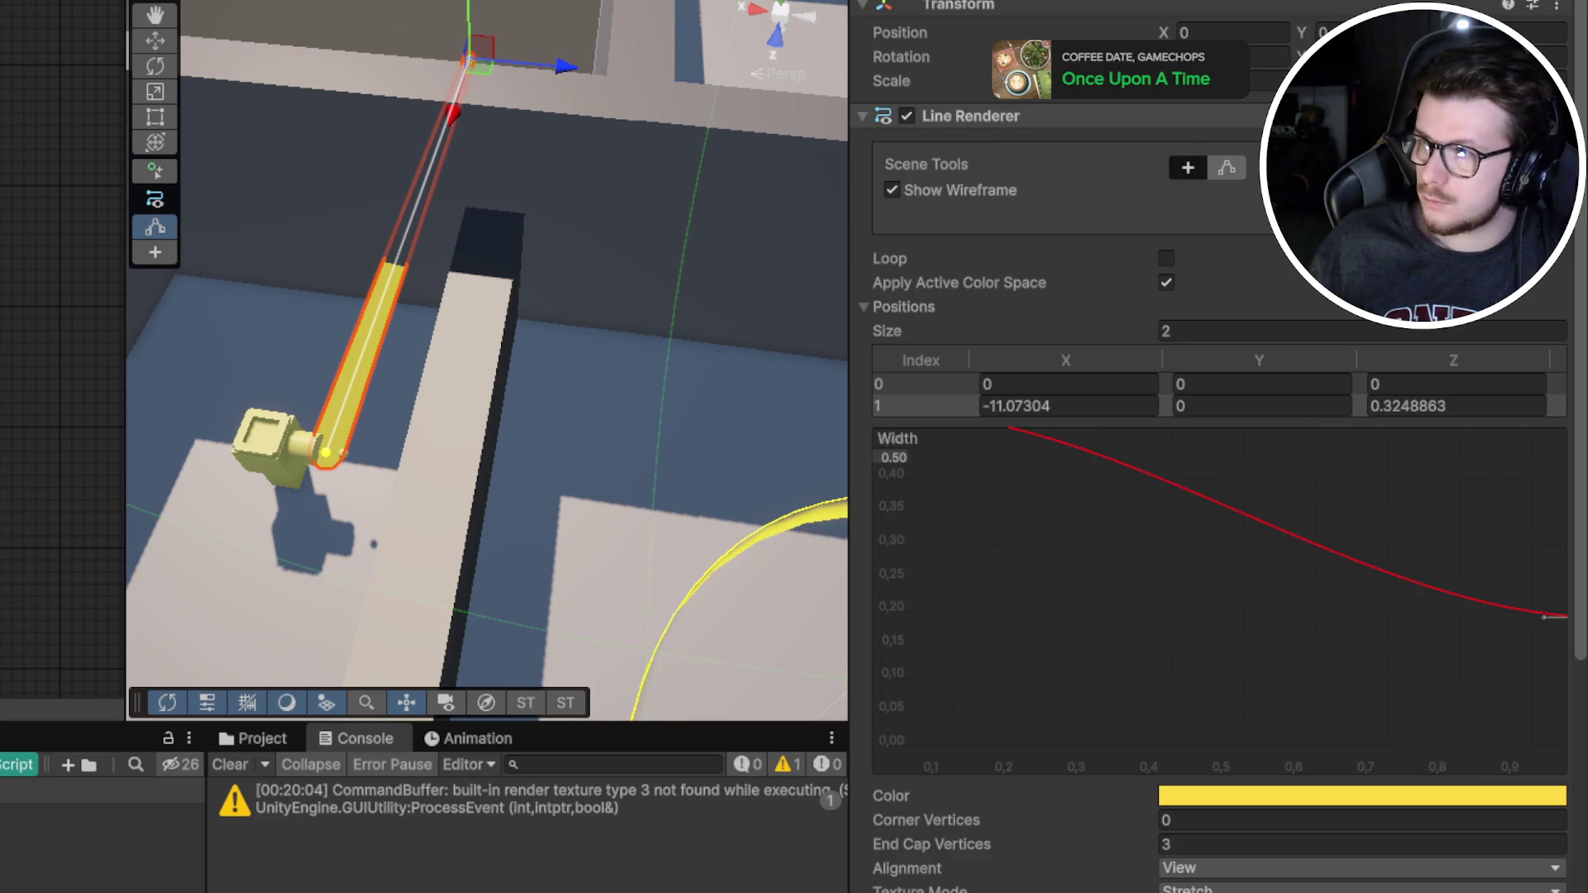
{"action": "left_click_drag", "start_coordinate": [266, 241], "coordinate": [489, 234]}
{"action": "mouse_move", "coordinate": [488, 124]}
{"action": "left_mouse_down"}
{"action": "mouse_move", "coordinate": [498, 511]}
{"action": "mouse_move", "coordinate": [831, 495]}
{"action": "mouse_move", "coordinate": [837, 508]}
{"action": "mouse_move", "coordinate": [416, 441]}
{"action": "mouse_move", "coordinate": [550, 461]}
{"action": "left_mouse_up"}
{"action": "key", "text": "f"}
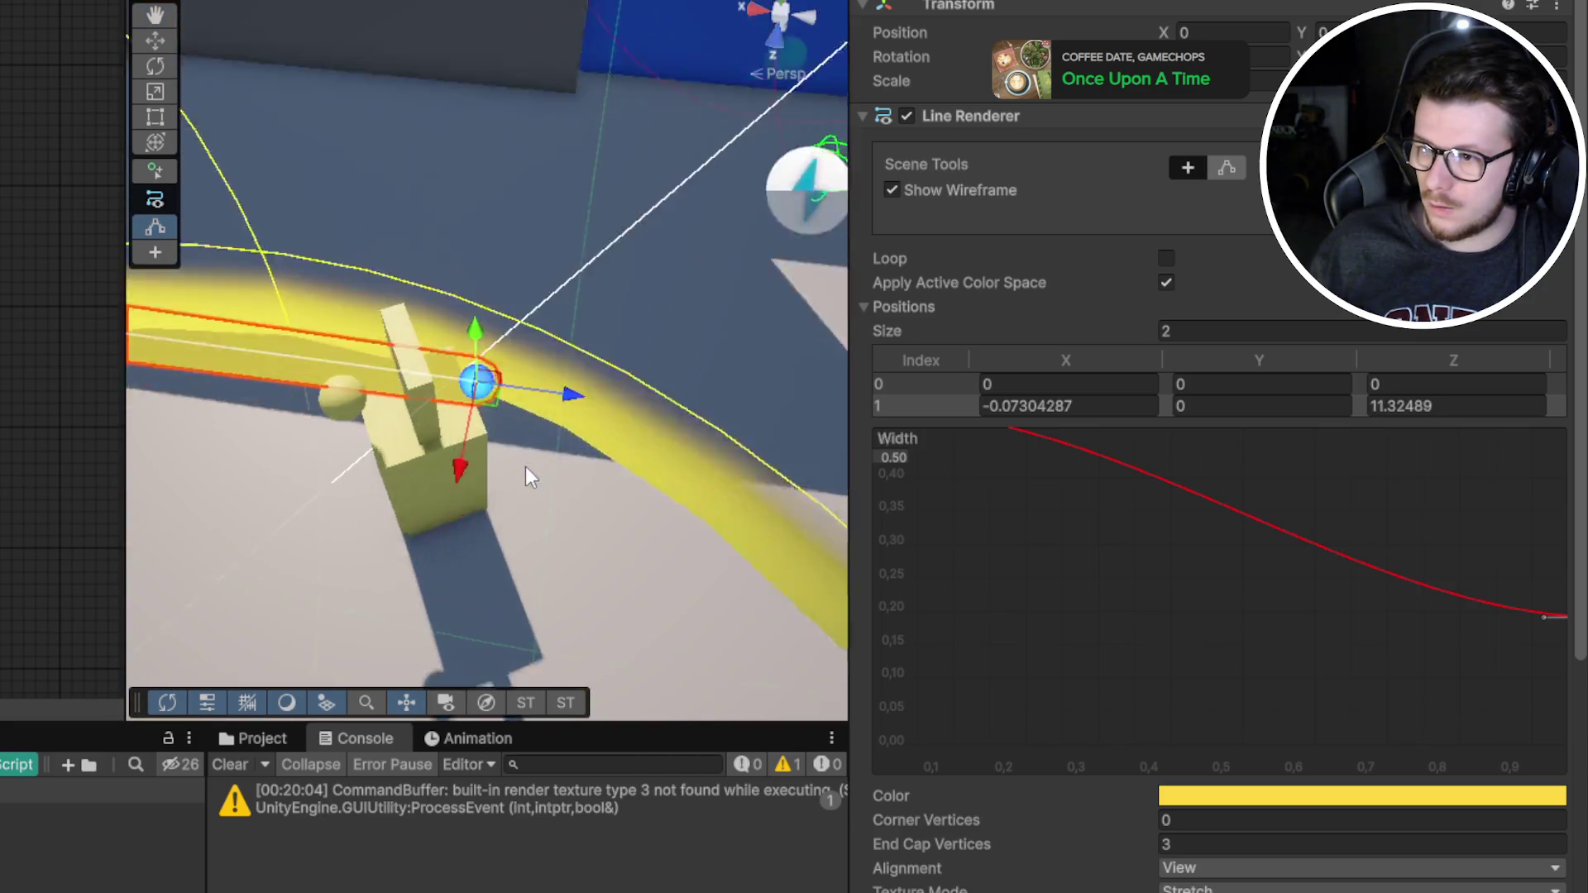
{"action": "mouse_move", "coordinate": [565, 346]}
{"action": "left_mouse_down"}
{"action": "mouse_move", "coordinate": [461, 351]}
{"action": "mouse_move", "coordinate": [697, 359]}
{"action": "mouse_move", "coordinate": [322, 399]}
{"action": "left_mouse_up"}
{"action": "left_click", "coordinate": [1188, 168]}
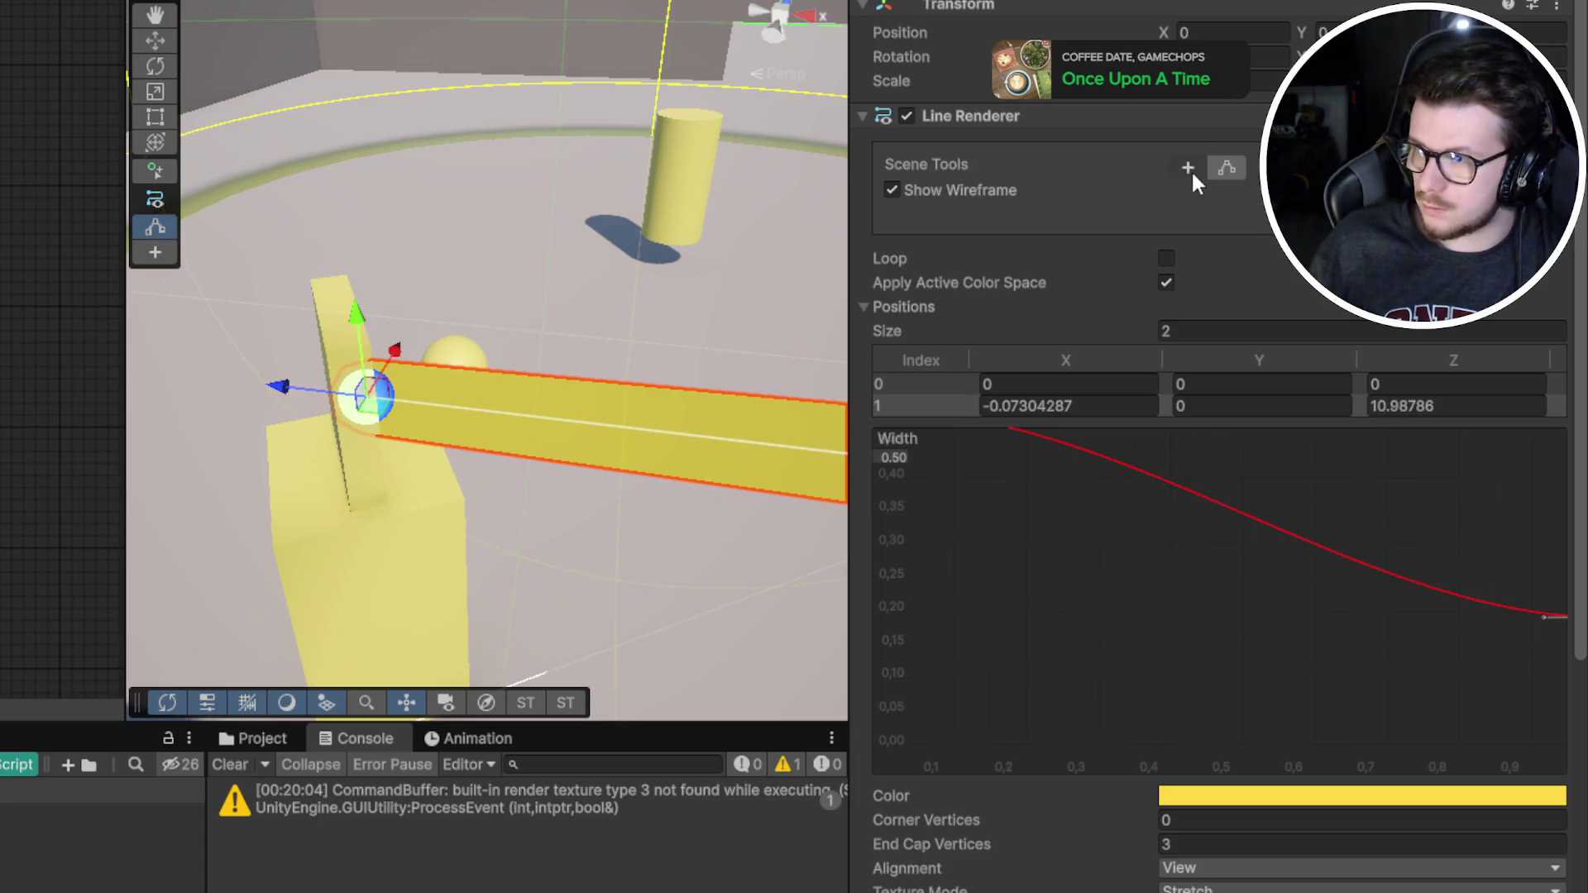
Set the Line Renderer Positions size to 3
{"action": "left_click", "coordinate": [1187, 168]}
{"action": "scroll", "coordinate": [592, 295], "scroll_direction": "down", "scroll_amount": 5}
{"action": "scroll", "coordinate": [1207, 317], "scroll_direction": "down", "scroll_amount": 3}
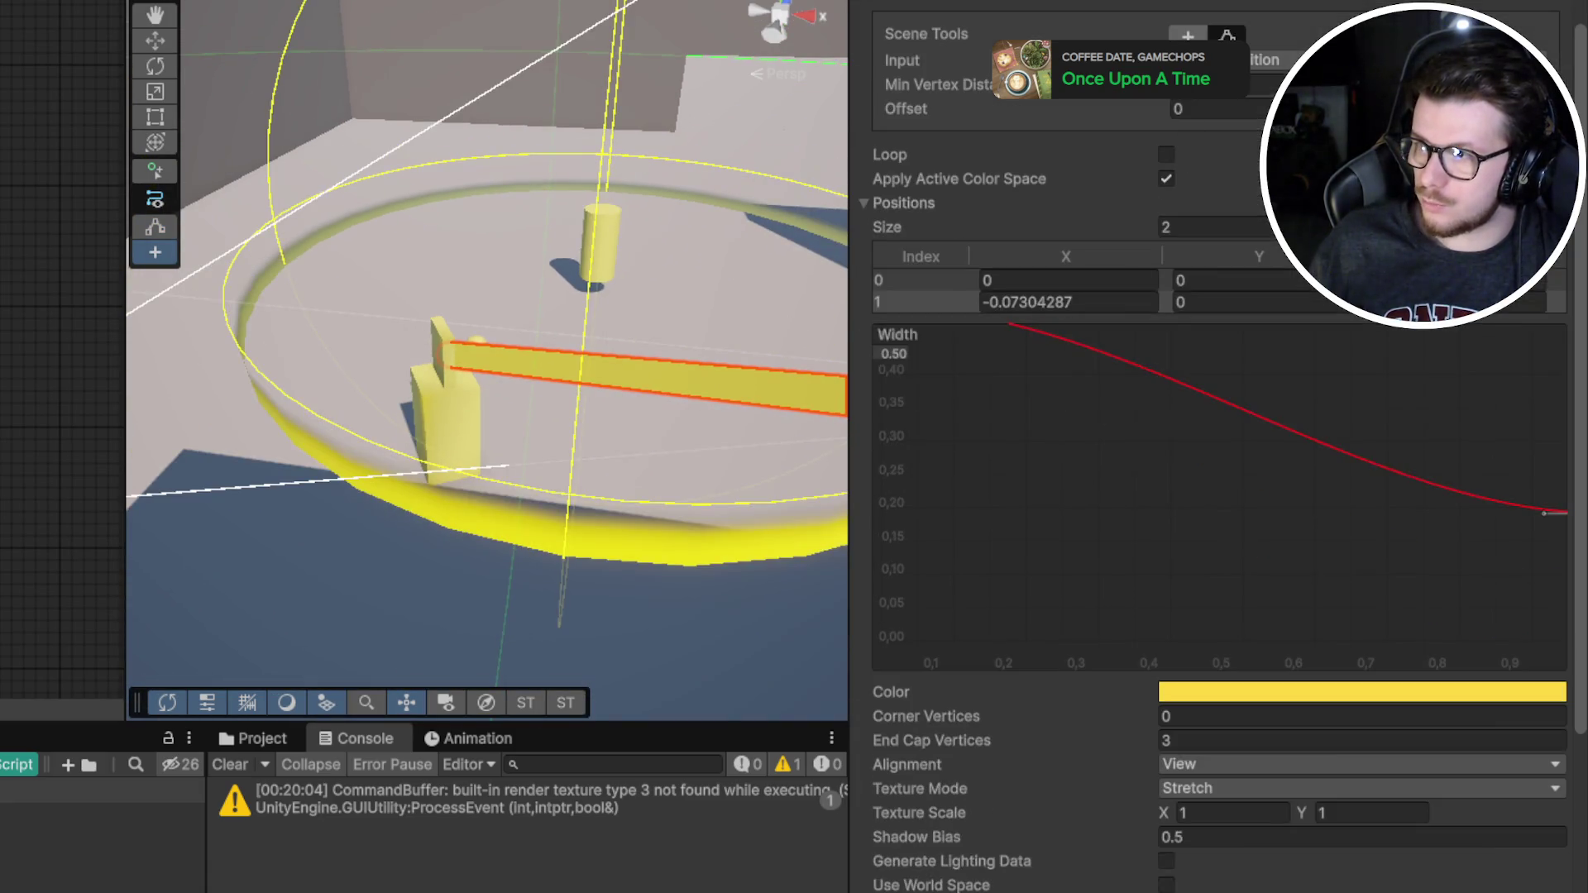
{"action": "key", "text": "w"}
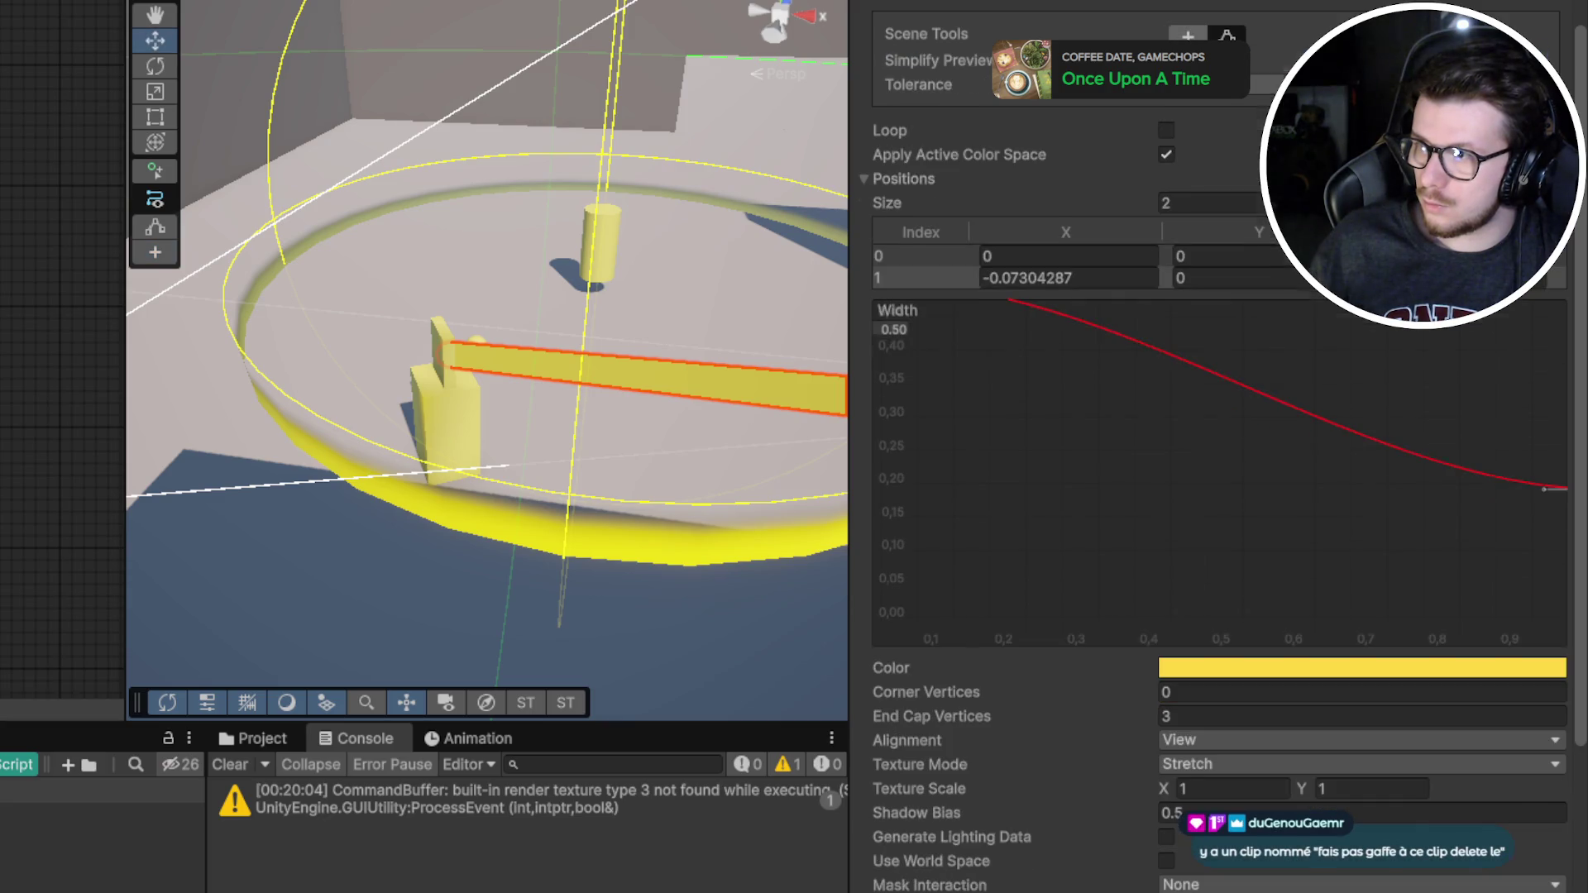
{"action": "left_click", "coordinate": [1208, 202]}
{"action": "scroll", "coordinate": [1207, 414], "scroll_direction": "down", "scroll_amount": 1}
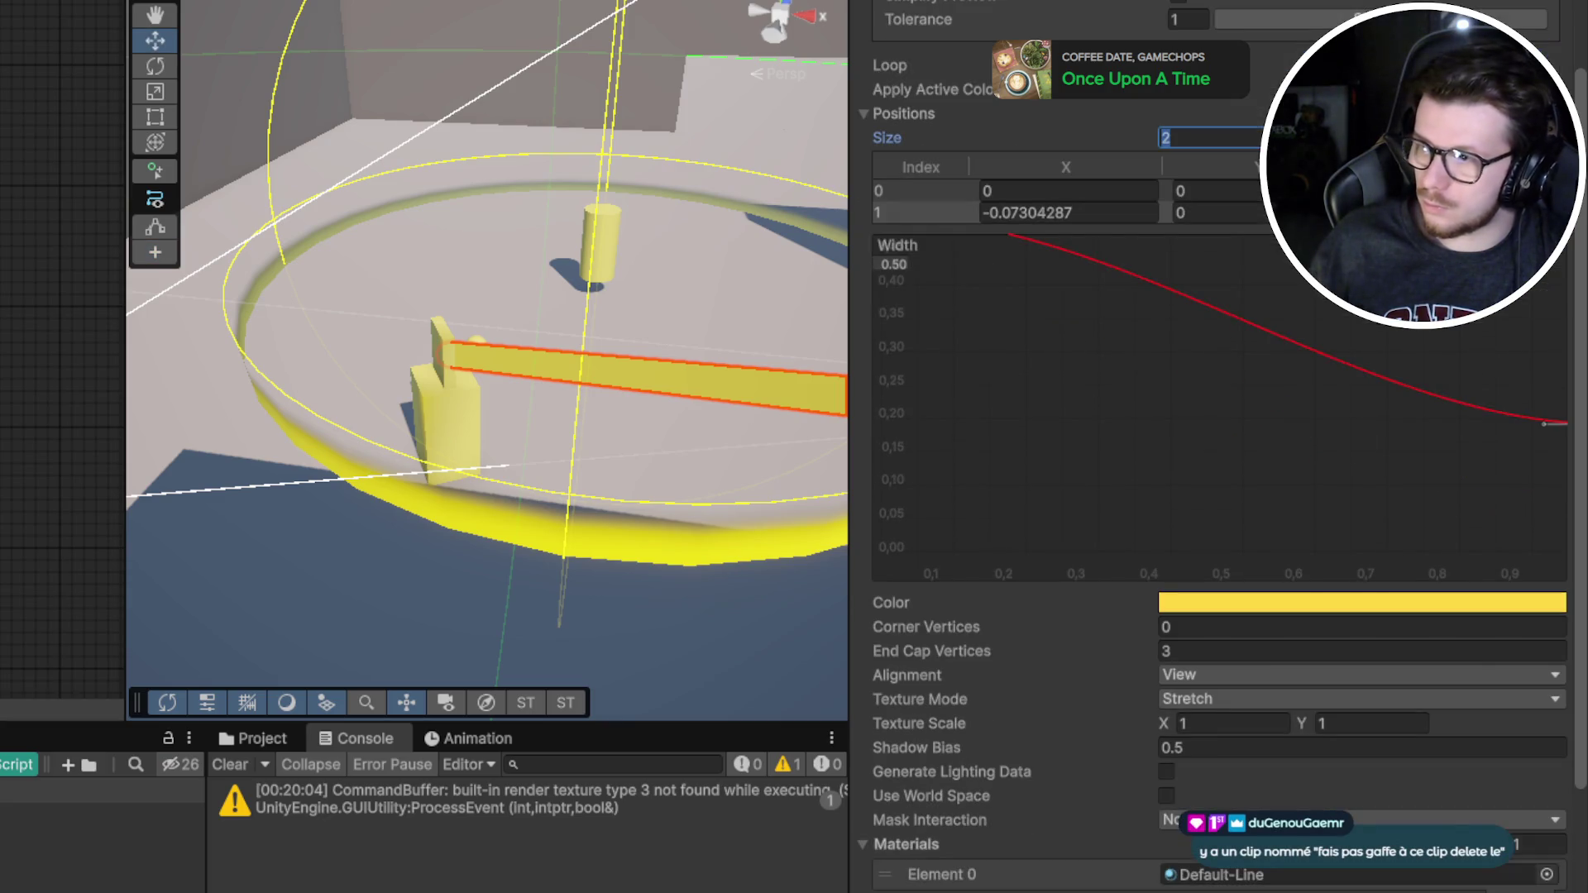
{"action": "type", "text": "3"}
{"action": "key", "text": "Return"}
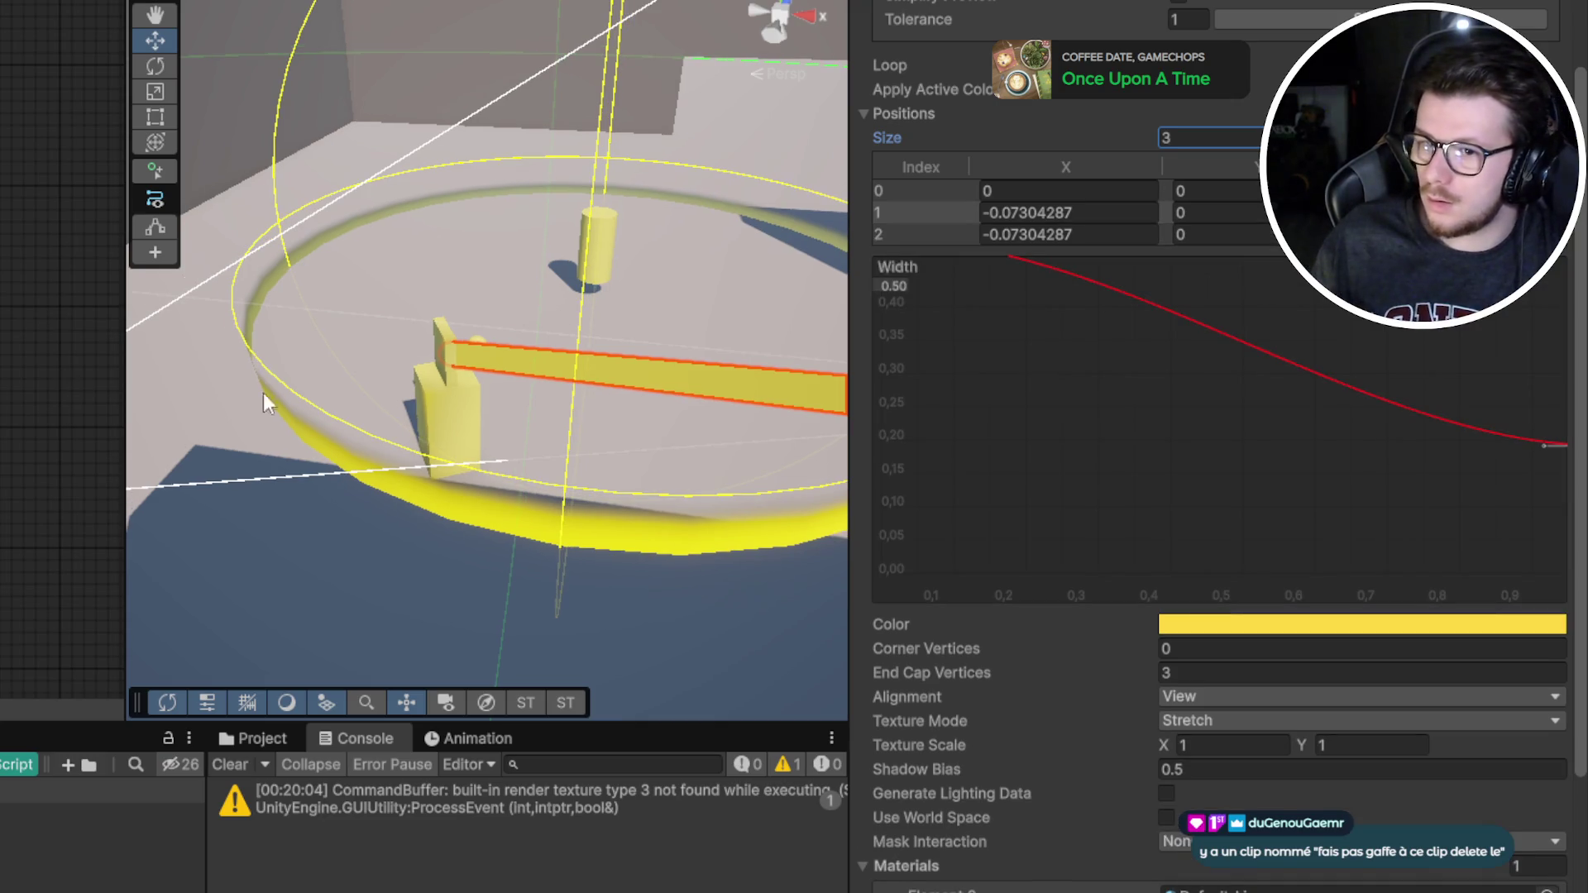
{"action": "scroll", "coordinate": [494, 247], "scroll_direction": "up", "scroll_amount": 5}
{"action": "scroll", "coordinate": [494, 247], "scroll_direction": "down", "scroll_amount": 5}
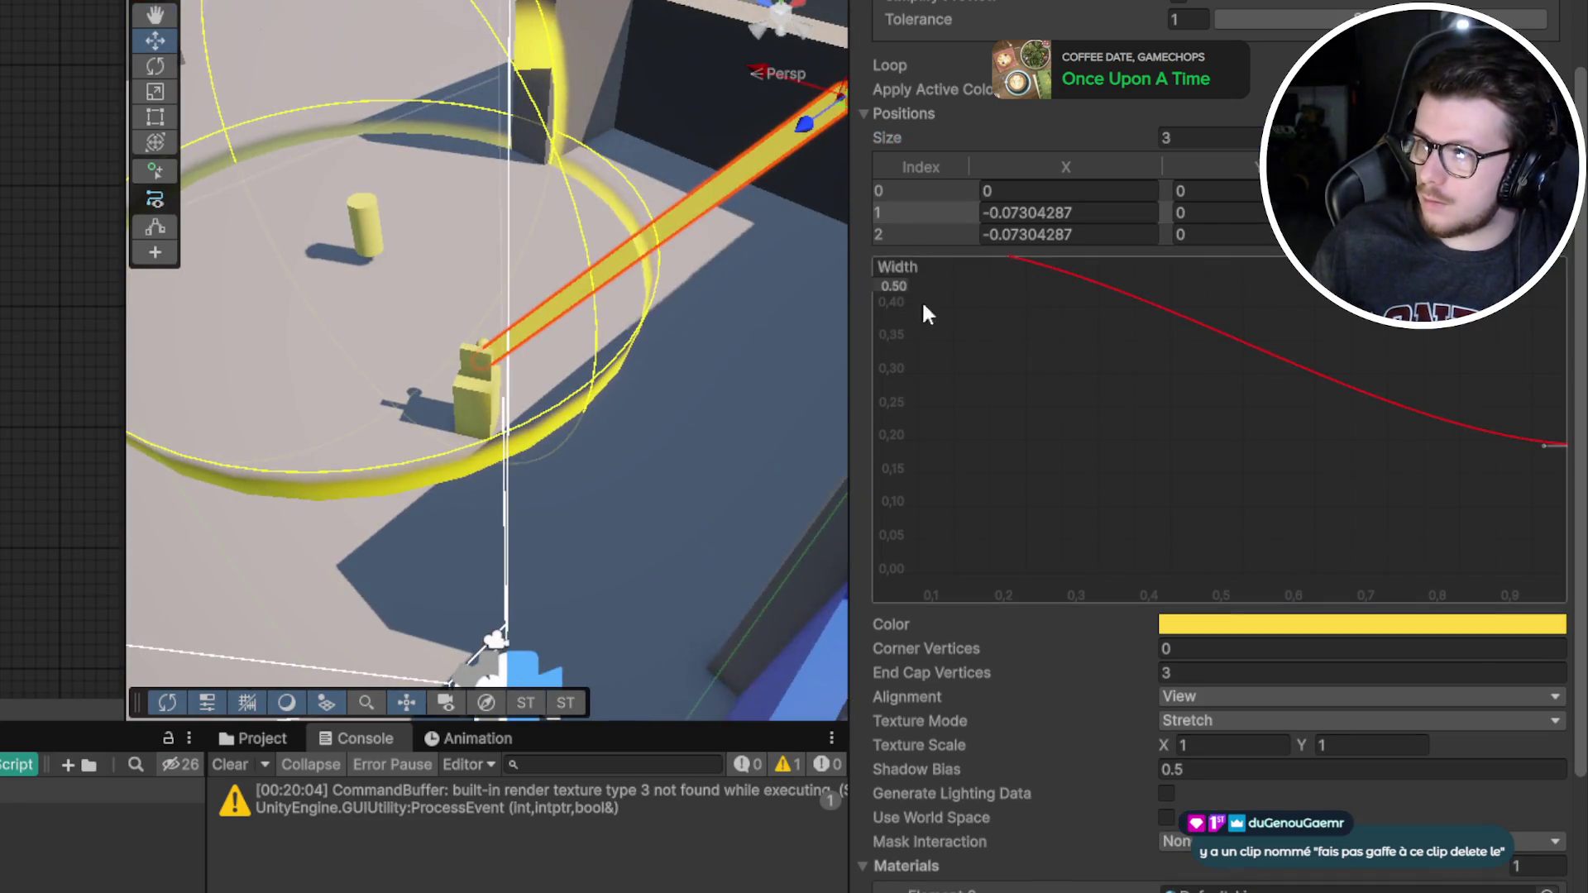
{"action": "scroll", "coordinate": [921, 299], "scroll_direction": "up", "scroll_amount": 3}
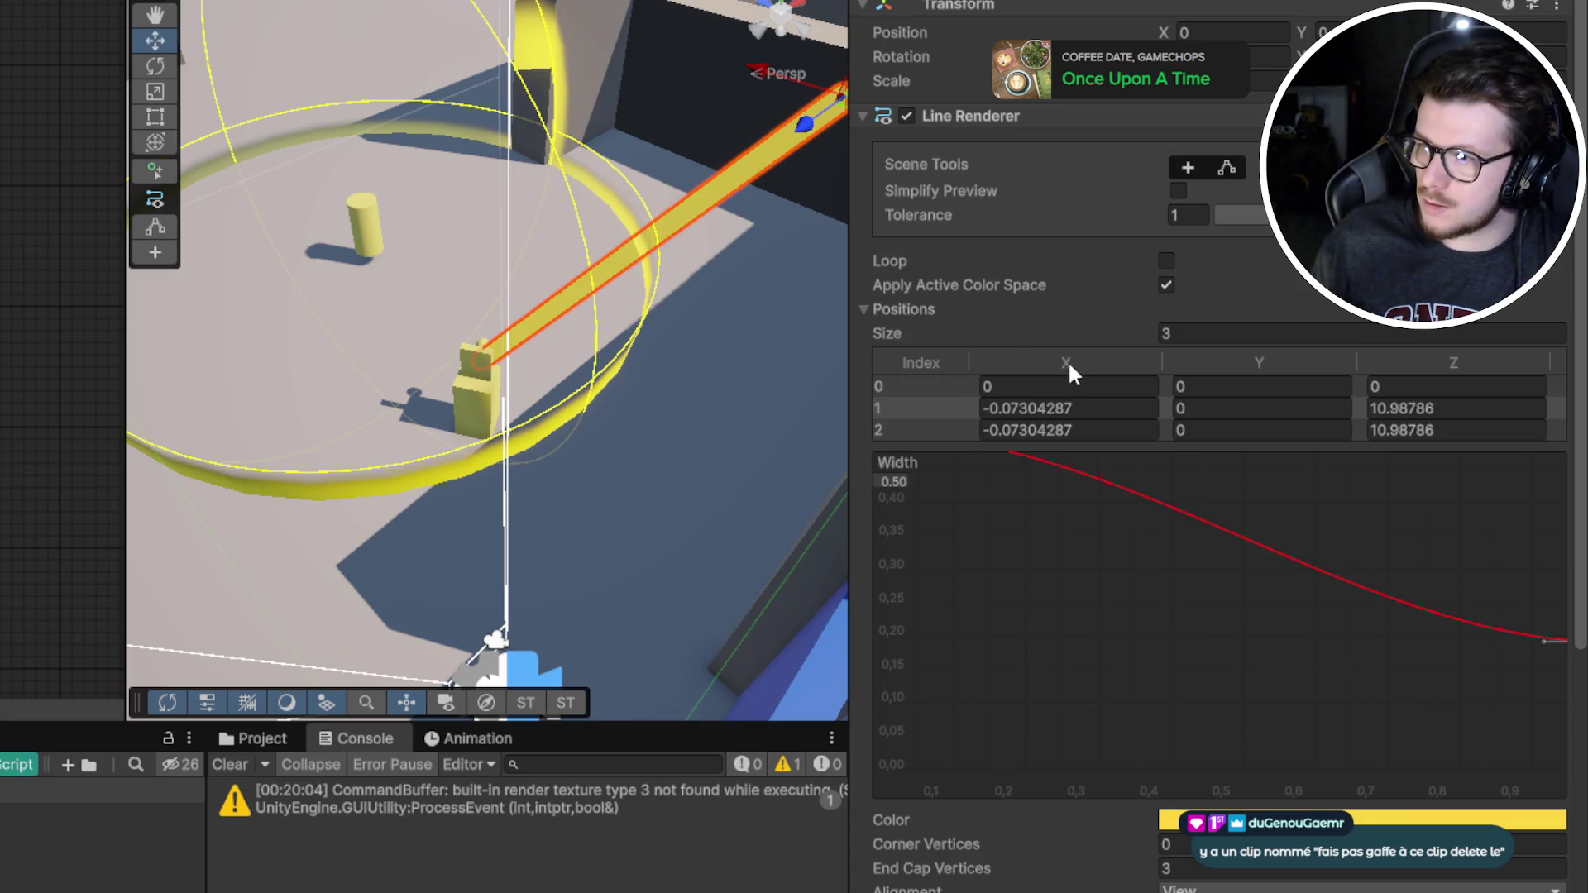
Enter 1 for point 2's X, then drag that point along X to 16.5
{"action": "left_click", "coordinate": [1059, 430]}
{"action": "type", "text": "1"}
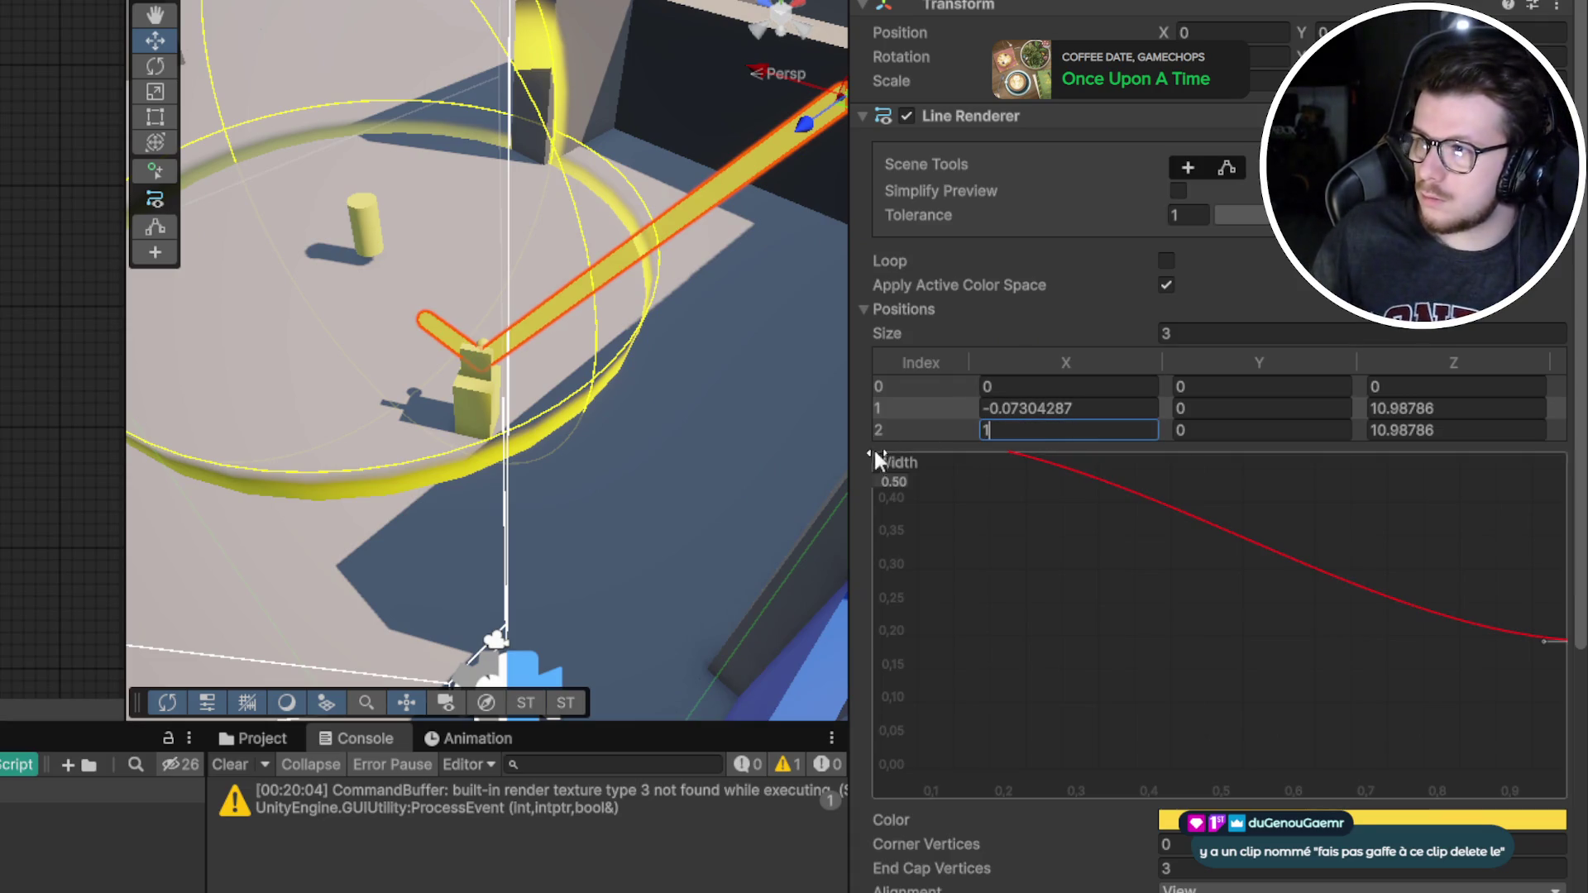
{"action": "left_click", "coordinate": [1227, 168]}
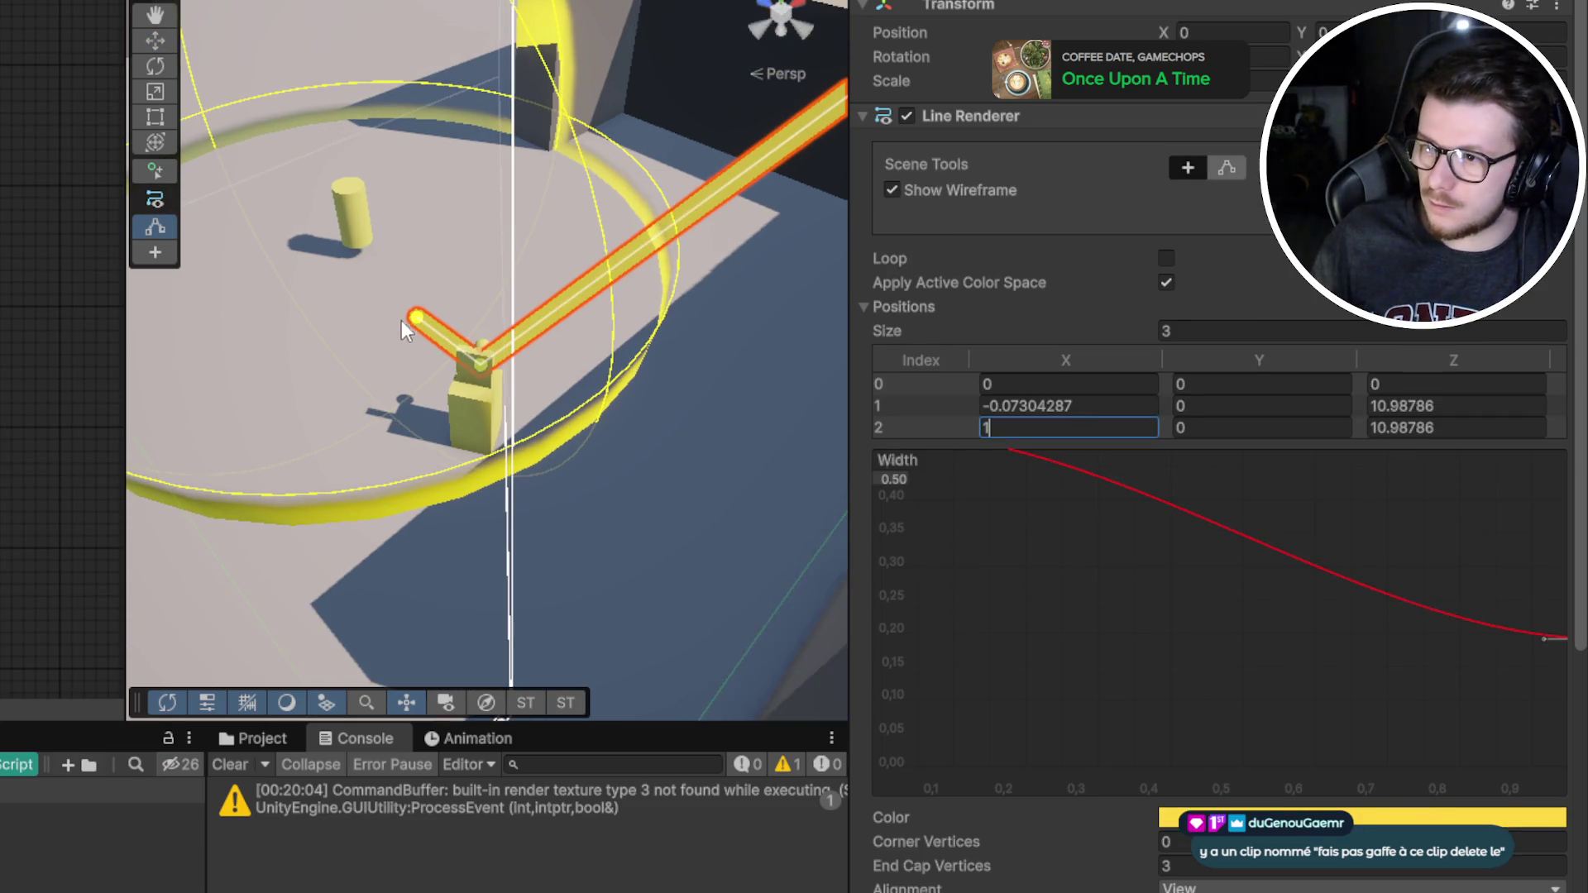
{"action": "left_click", "coordinate": [339, 372]}
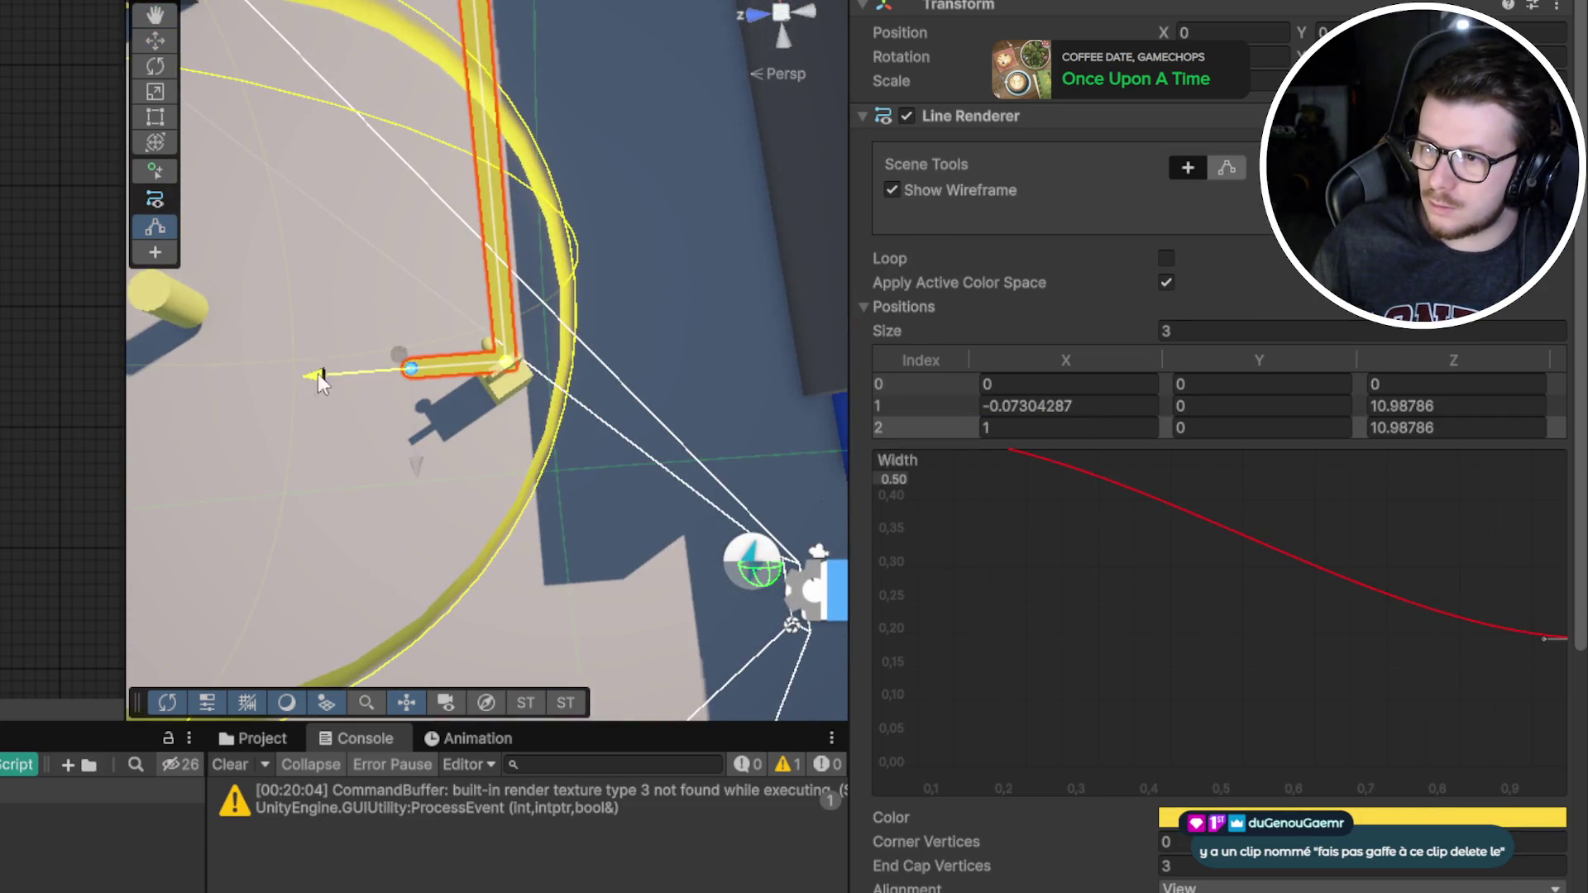
{"action": "left_click_drag", "start_coordinate": [318, 374], "coordinate": [281, 327]}
{"action": "key", "text": "f"}
{"action": "left_click_drag", "start_coordinate": [567, 350], "coordinate": [153, 364]}
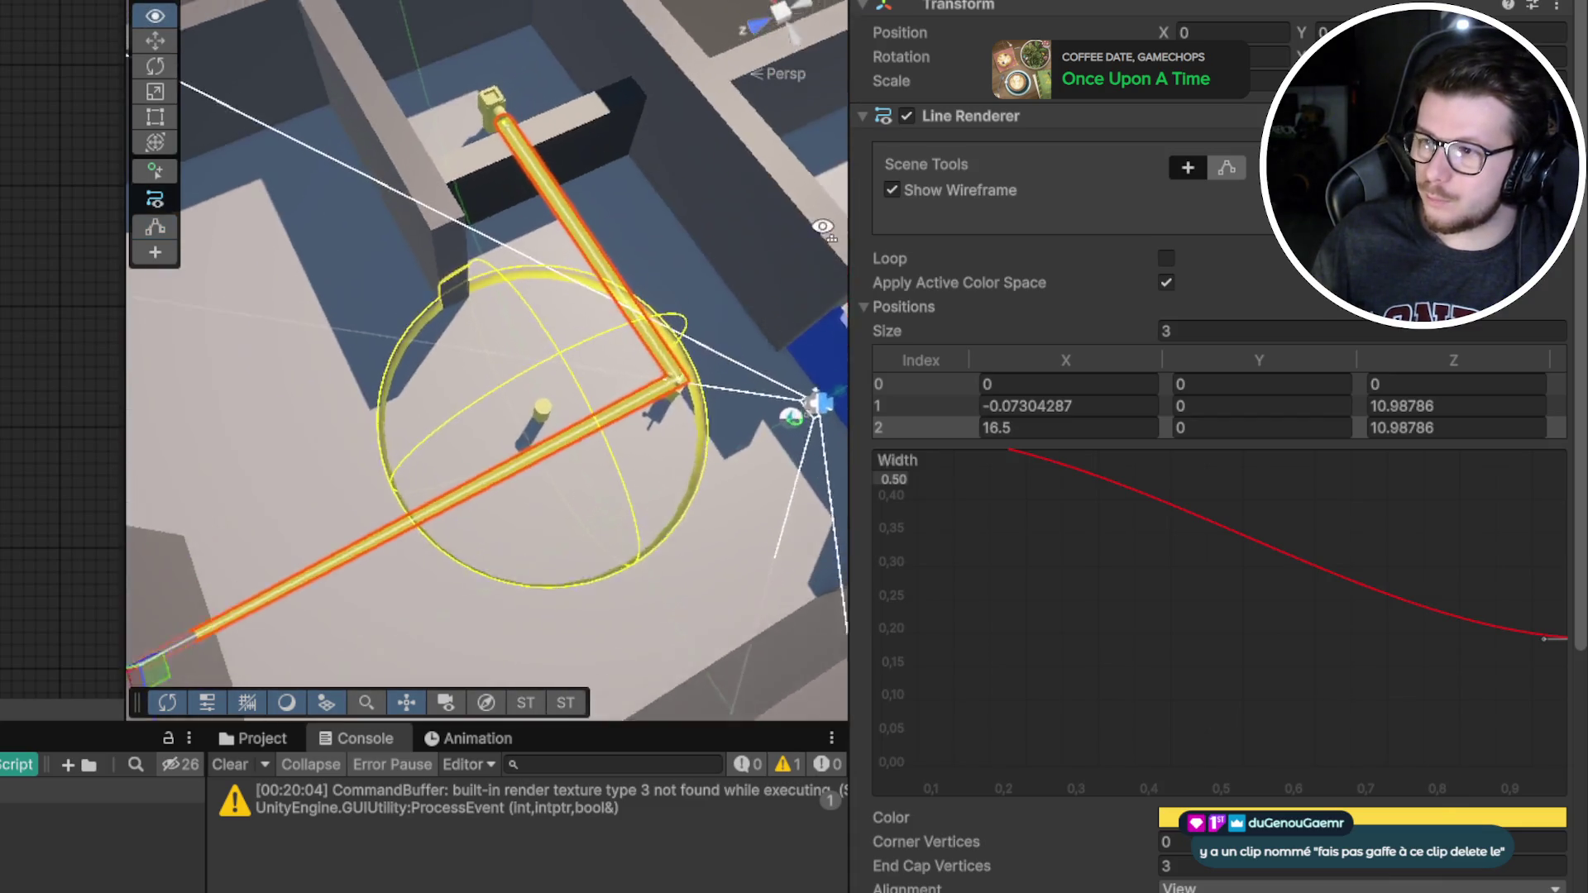
{"action": "key", "text": "w"}
{"action": "scroll", "coordinate": [1191, 562], "scroll_direction": "down", "scroll_amount": 3}
{"action": "scroll", "coordinate": [1194, 563], "scroll_direction": "up", "scroll_amount": 3}
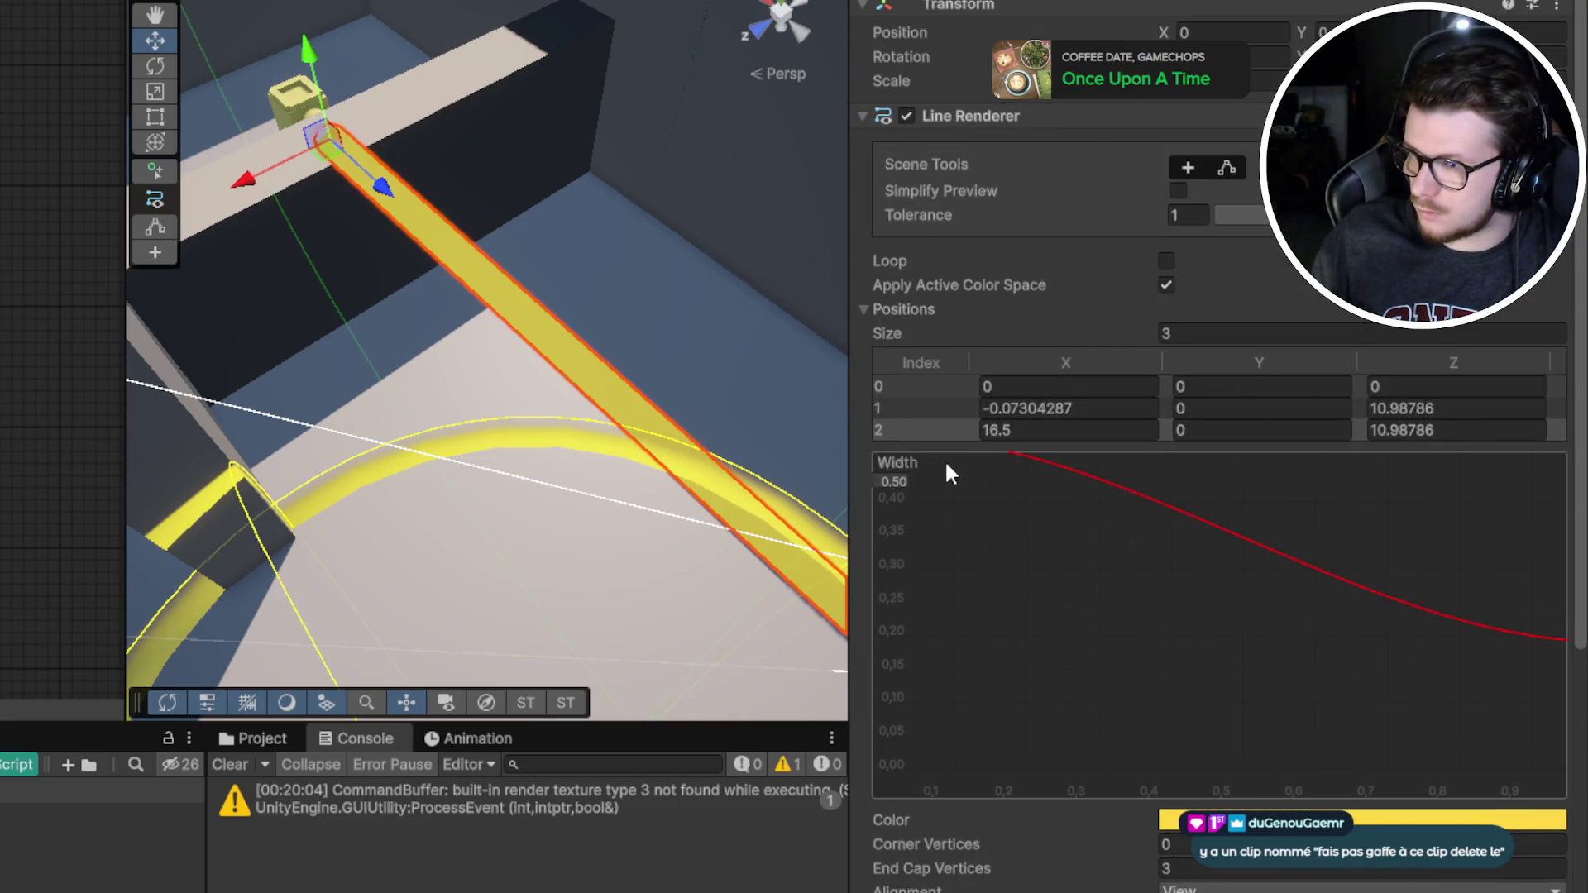
{"action": "scroll", "coordinate": [1003, 519], "scroll_direction": "down", "scroll_amount": 4}
{"action": "scroll", "coordinate": [1090, 537], "scroll_direction": "up", "scroll_amount": 3}
{"action": "scroll", "coordinate": [1097, 463], "scroll_direction": "down", "scroll_amount": 5}
{"action": "scroll", "coordinate": [1098, 437], "scroll_direction": "up", "scroll_amount": 5}
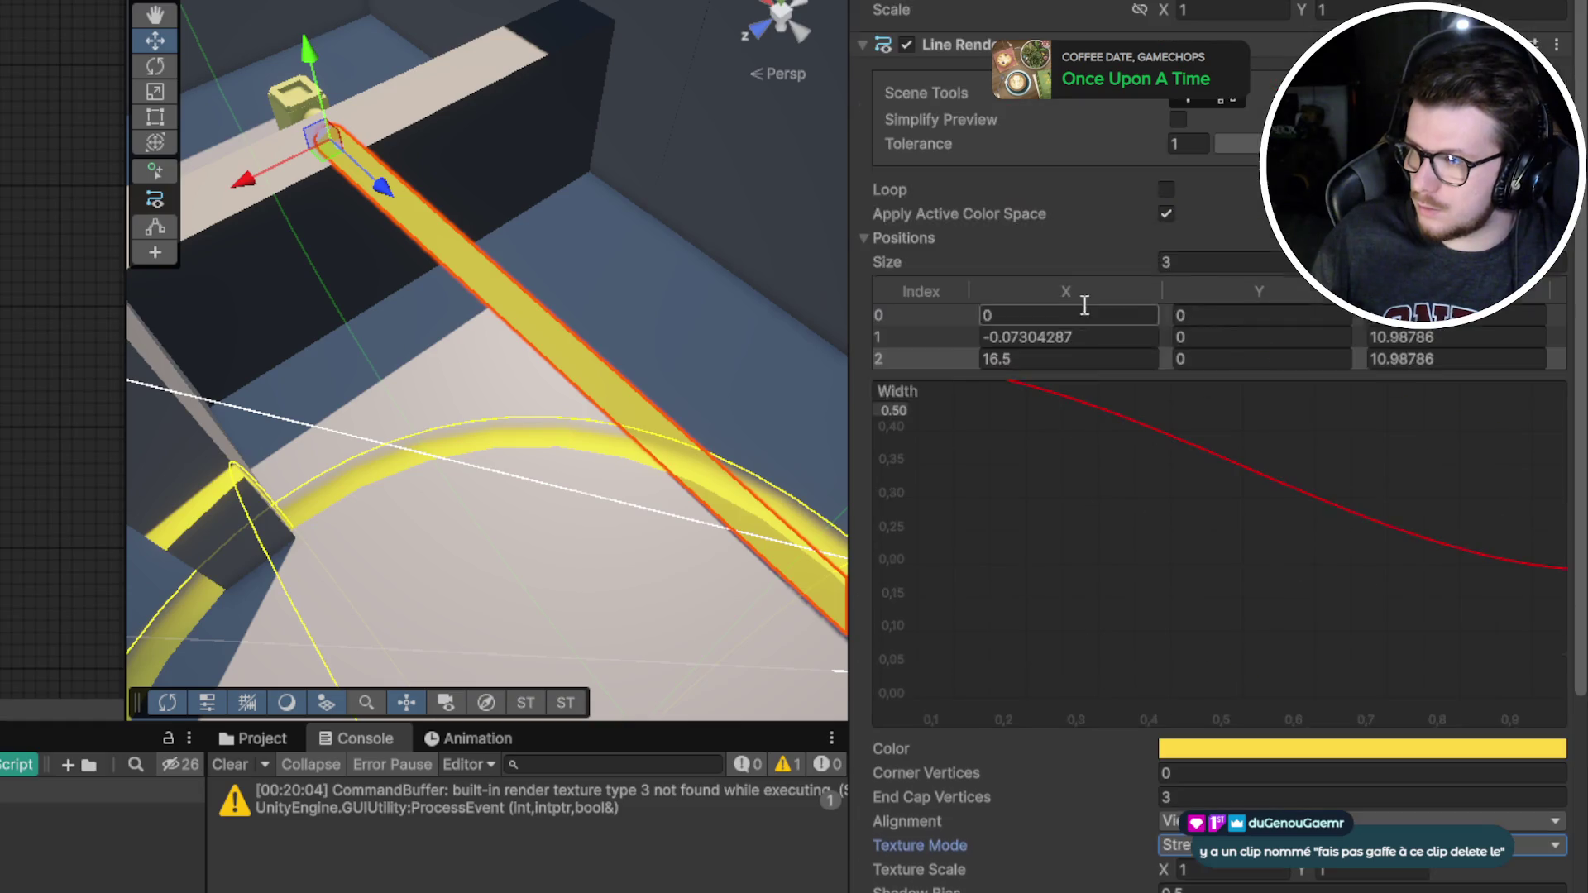
Add a key to the Width curve and set the last key's value to 0.25
{"action": "scroll", "coordinate": [1494, 571], "scroll_direction": "down", "scroll_amount": 4}
{"action": "scroll", "coordinate": [1212, 497], "scroll_direction": "up", "scroll_amount": 3}
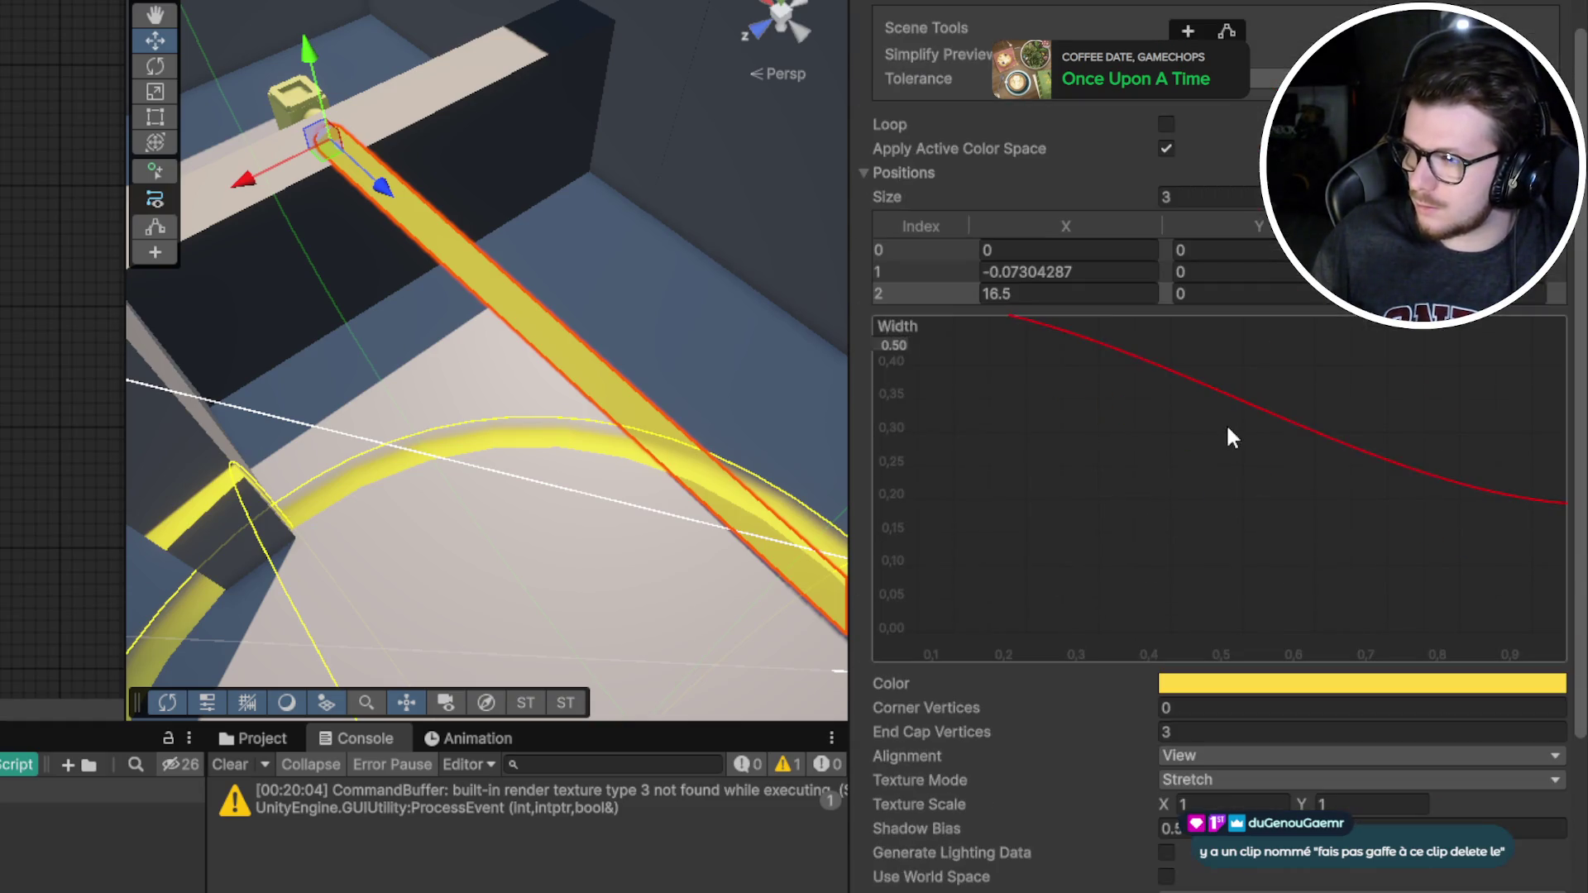
{"action": "right_click", "coordinate": [1233, 401]}
{"action": "left_click", "coordinate": [1259, 404]}
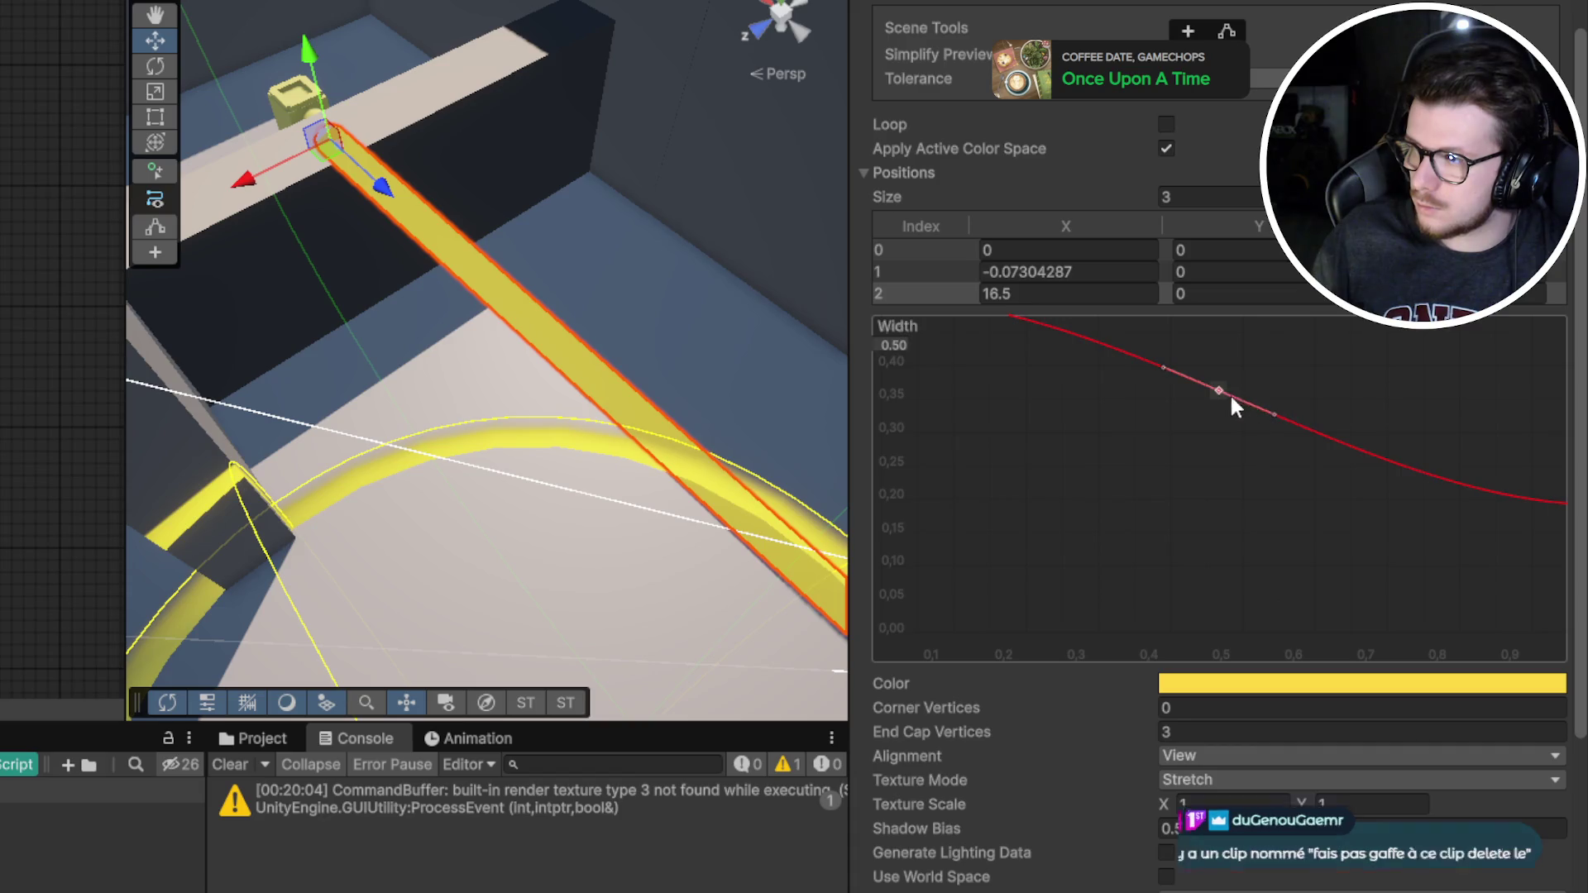
{"action": "left_click_drag", "start_coordinate": [1207, 398], "coordinate": [1207, 389]}
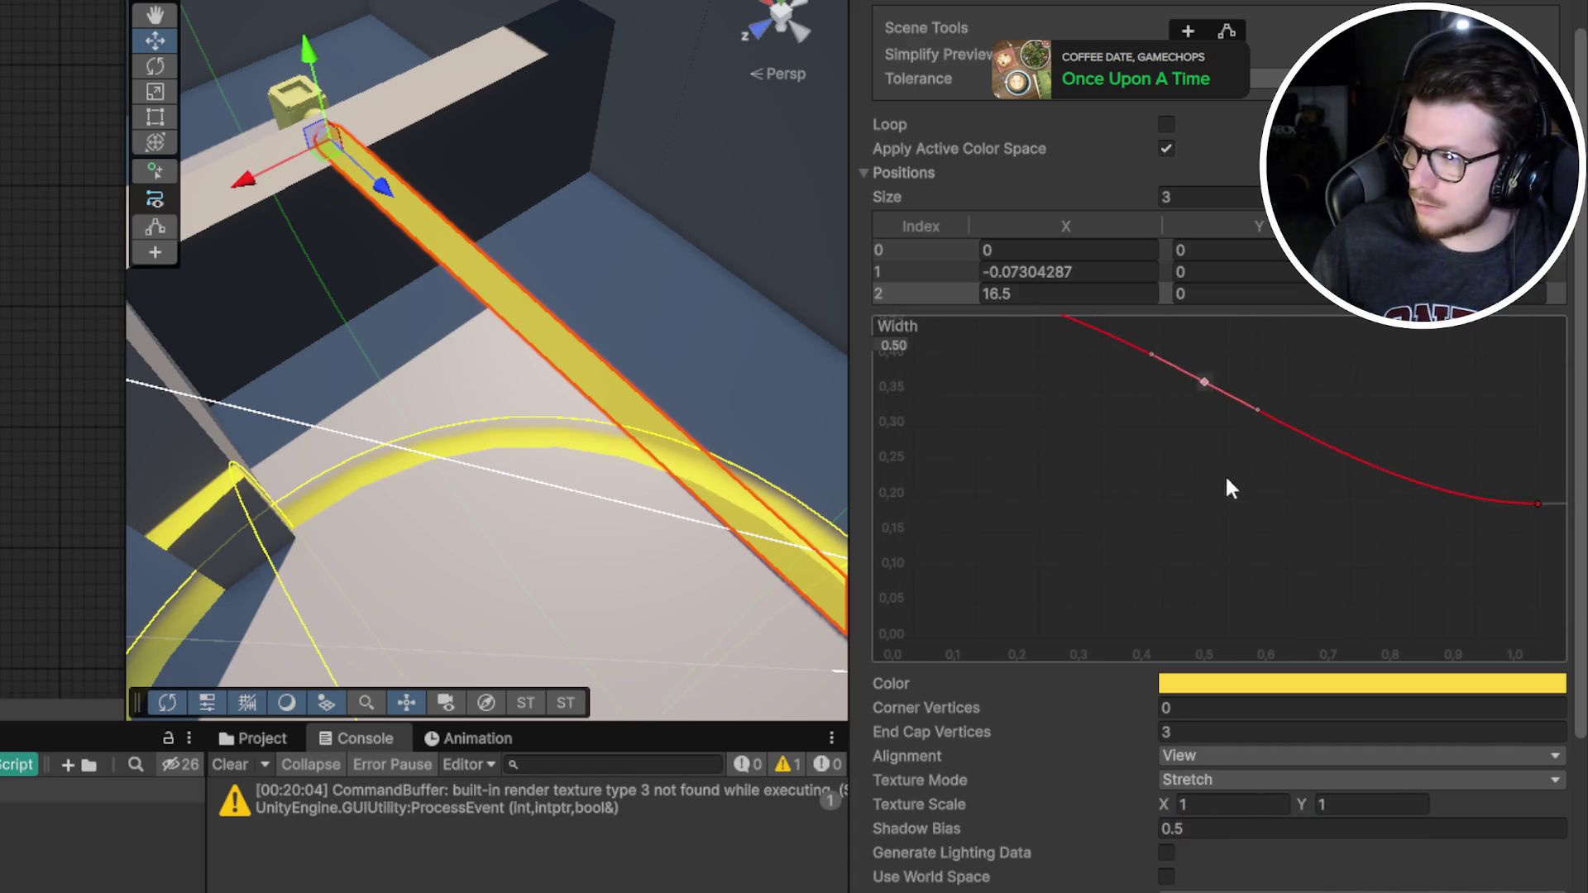
{"action": "right_click", "coordinate": [1538, 503]}
{"action": "left_click", "coordinate": [1542, 543]}
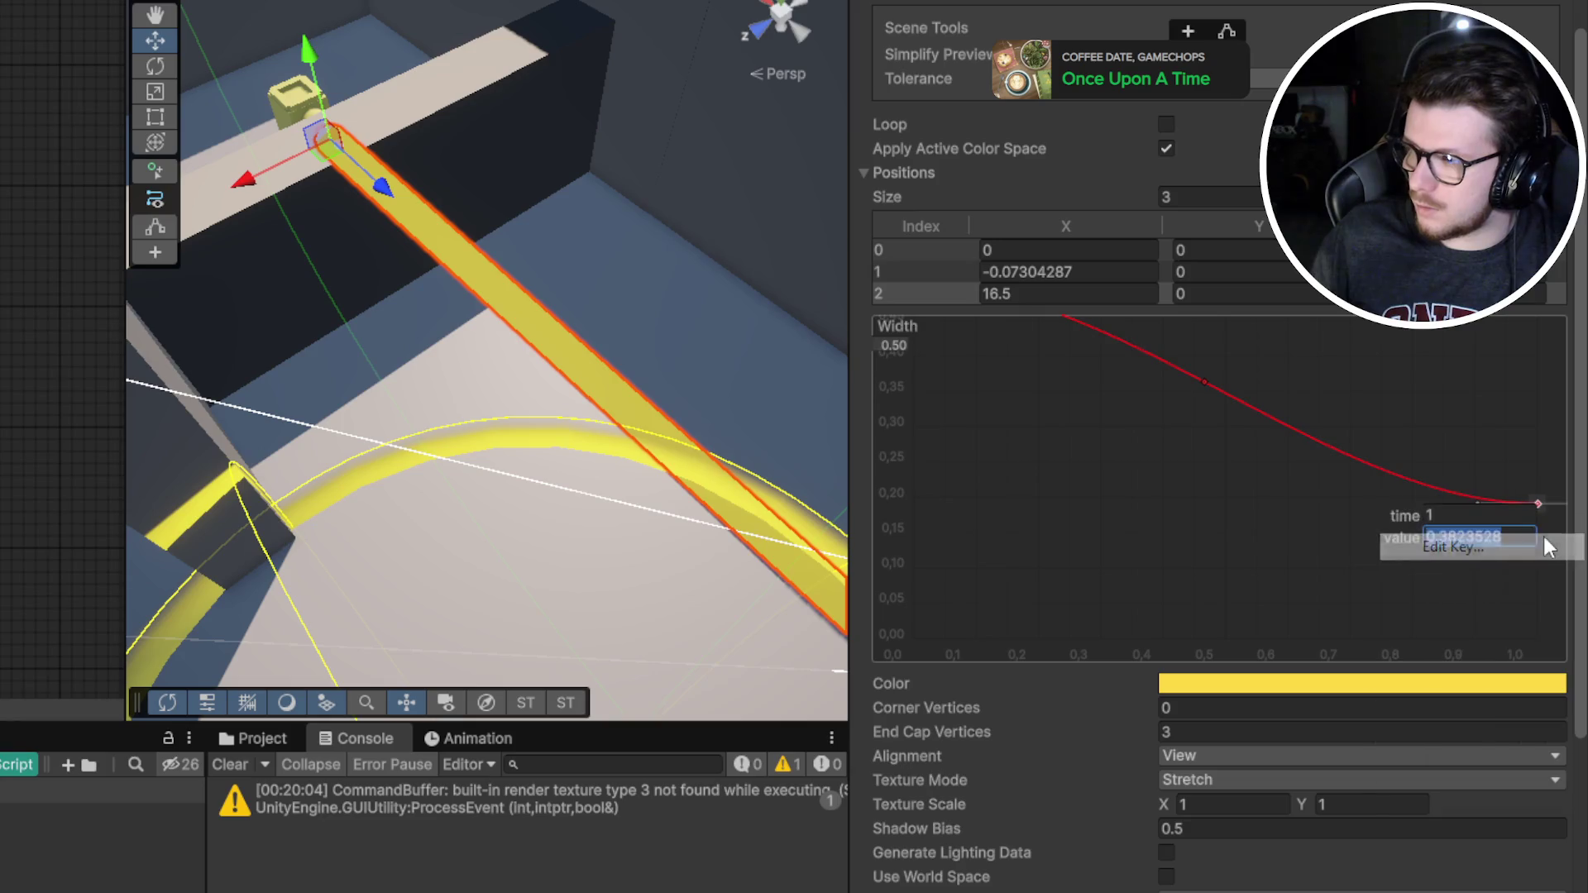
{"action": "type", "text": "0.25"}
{"action": "key", "text": "Return"}
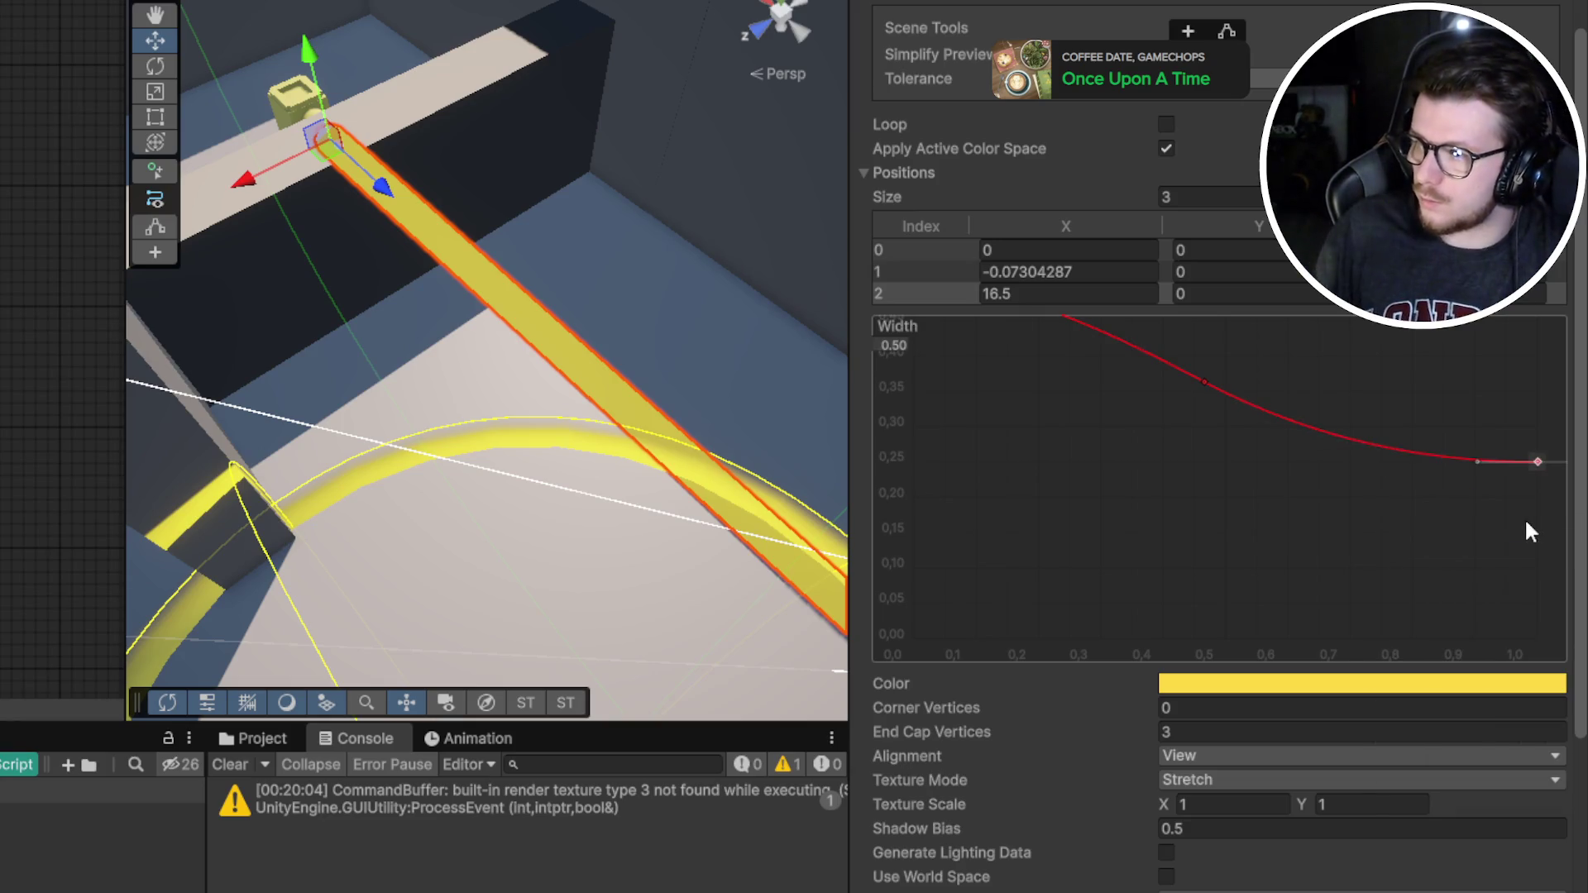
Move the middle Width key to time 0 with value 0.5 and delete the old first key
{"action": "right_click", "coordinate": [1205, 383]}
{"action": "left_click", "coordinate": [1290, 427]}
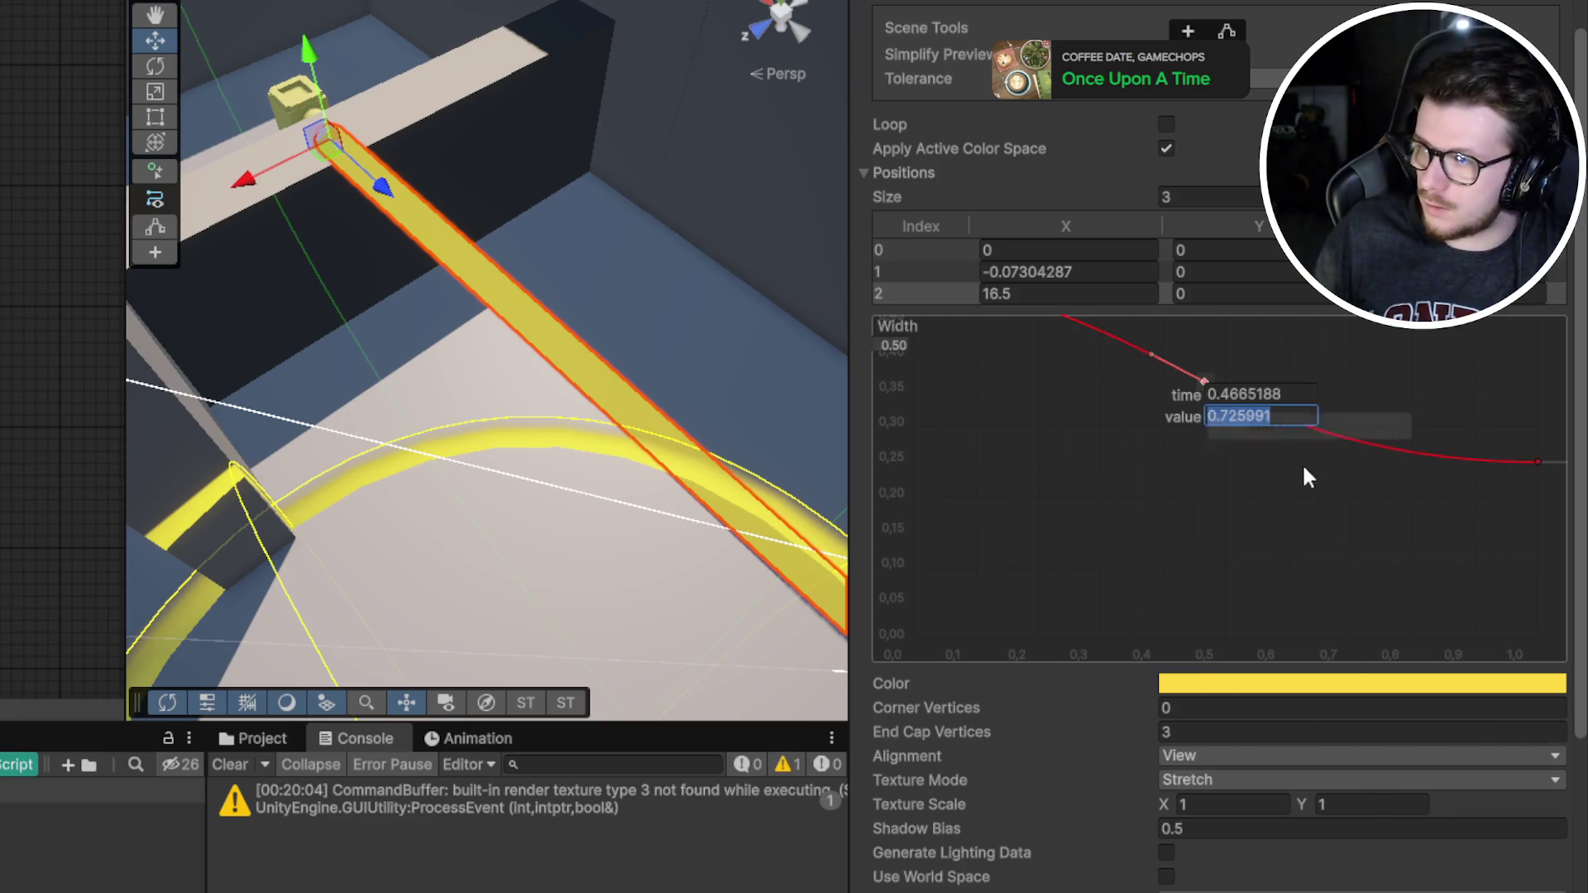
{"action": "type", "text": "0.5"}
{"action": "left_click", "coordinate": [1227, 395]}
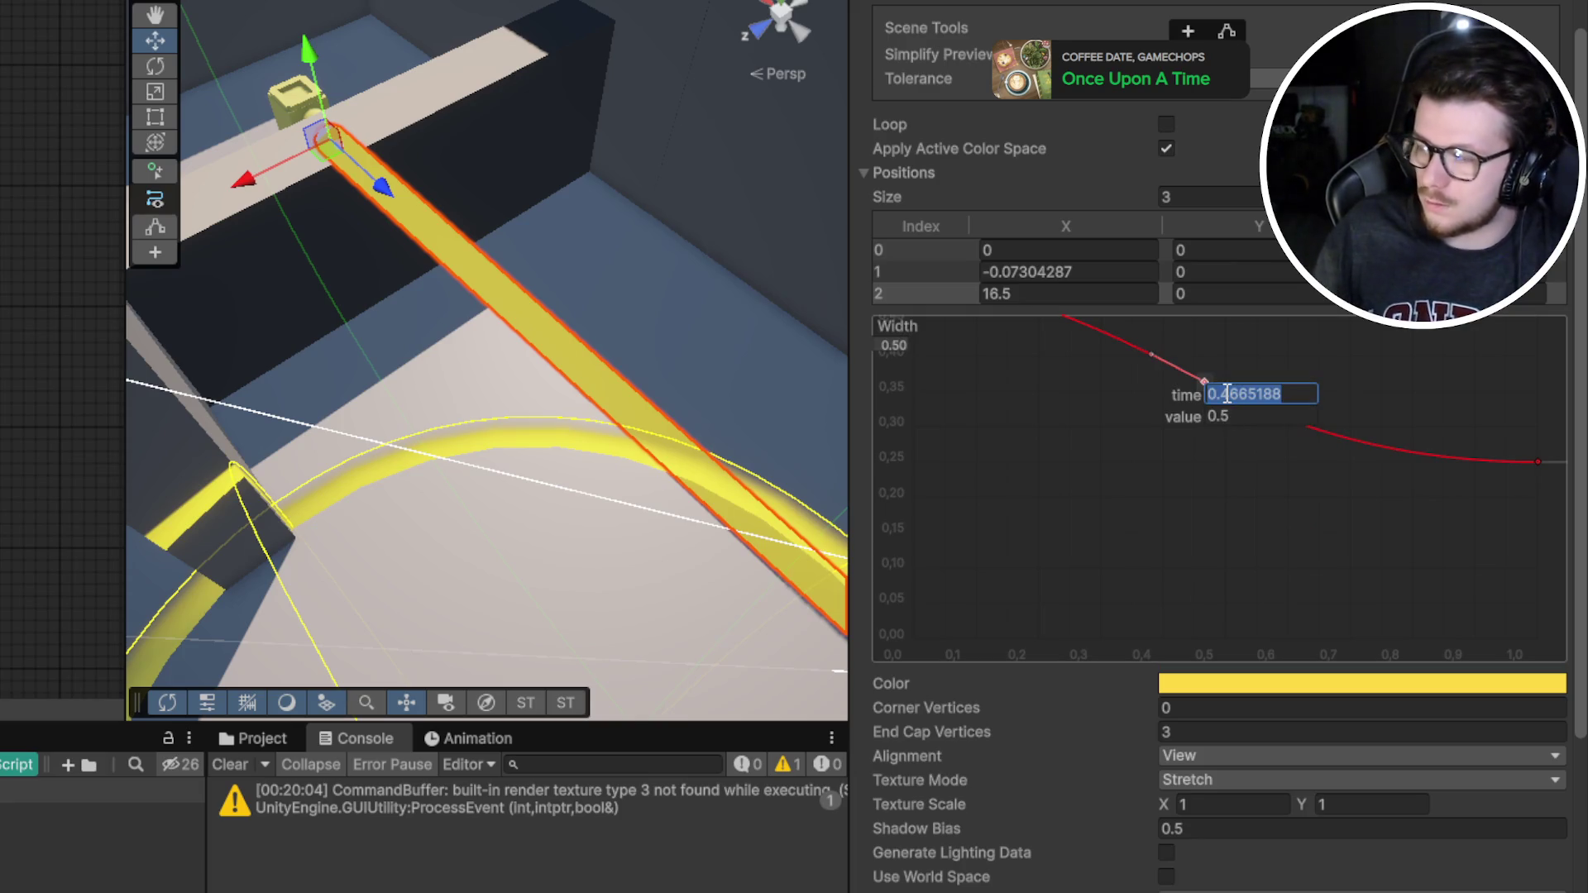
{"action": "type", "text": "0"}
{"action": "key", "text": "Return"}
{"action": "scroll", "coordinate": [1158, 430], "scroll_direction": "up", "scroll_amount": 3}
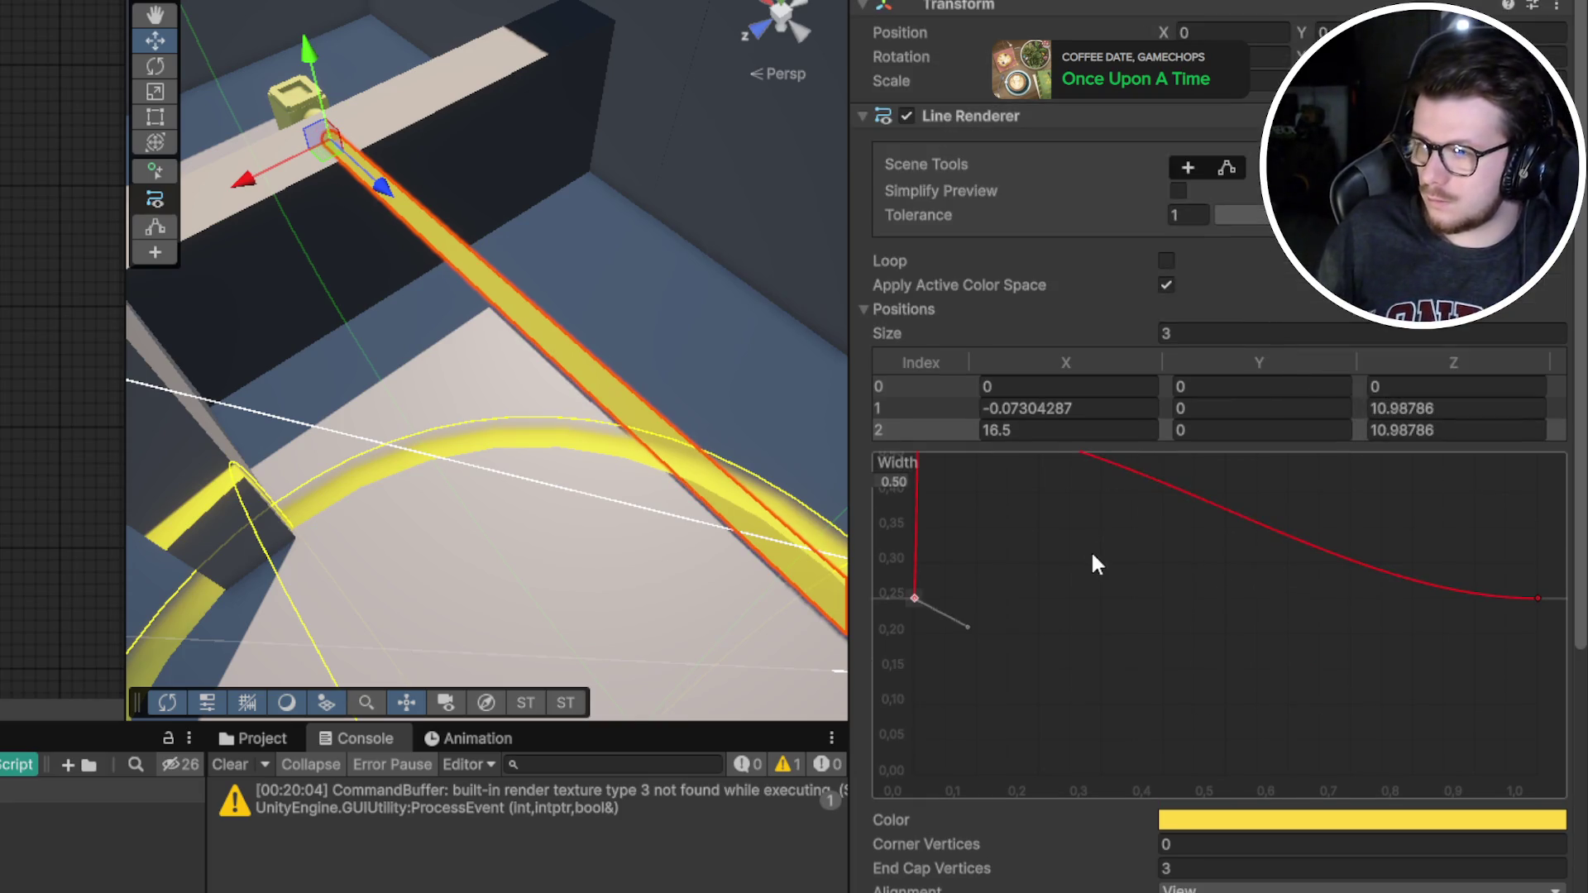
{"action": "key", "text": "Delete"}
Try lowering the first Width key, then undo so it stays at 0.50
{"action": "scroll", "coordinate": [1125, 556], "scroll_direction": "down", "scroll_amount": 4}
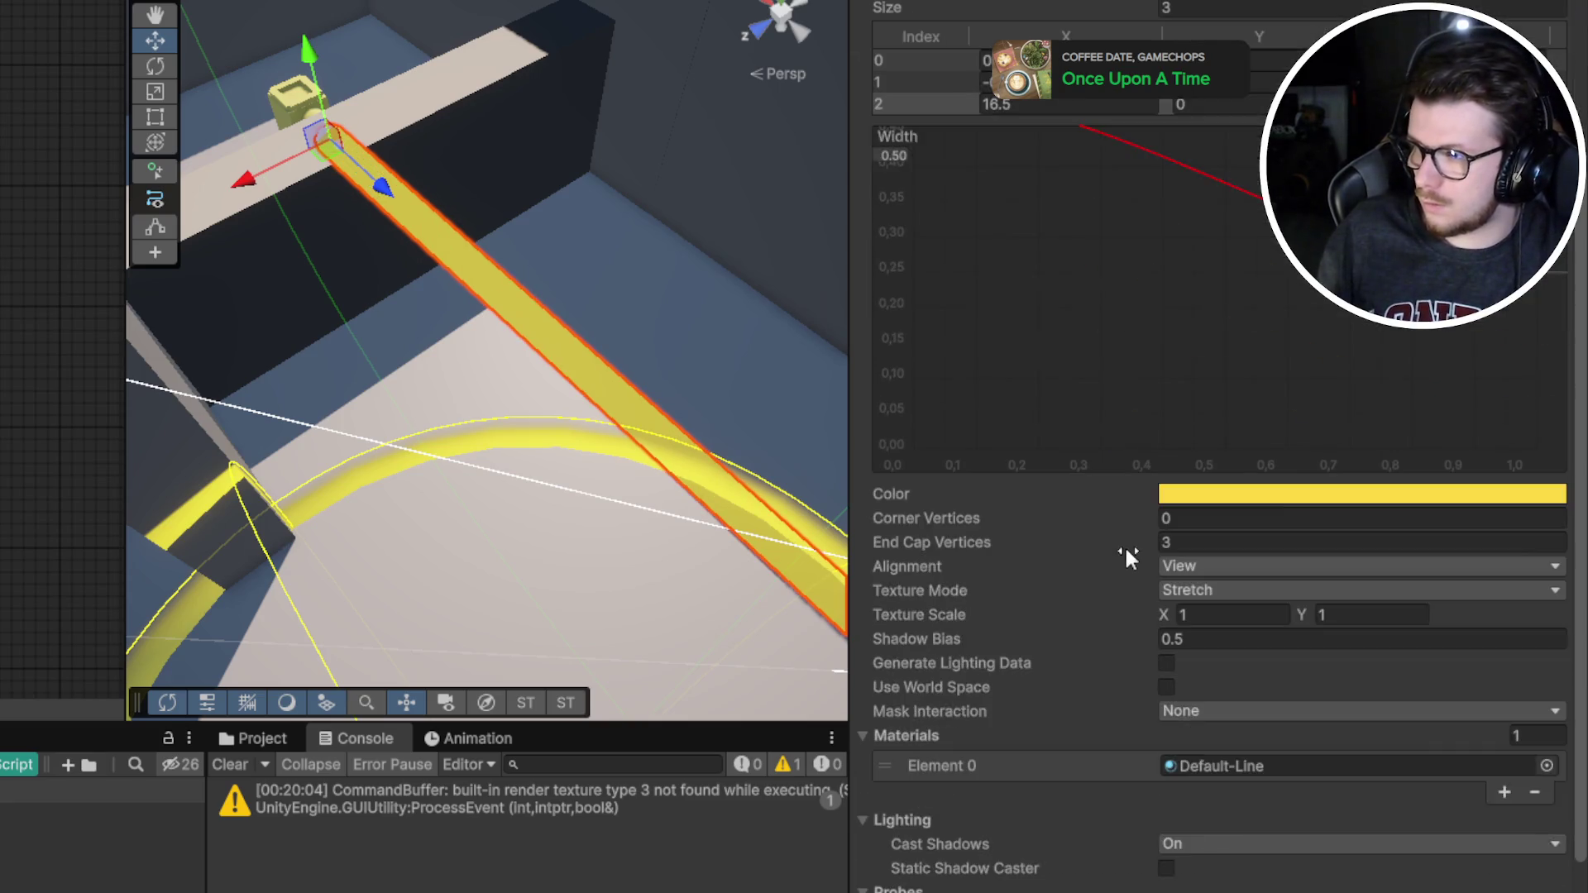
{"action": "scroll", "coordinate": [1125, 550], "scroll_direction": "up", "scroll_amount": 4}
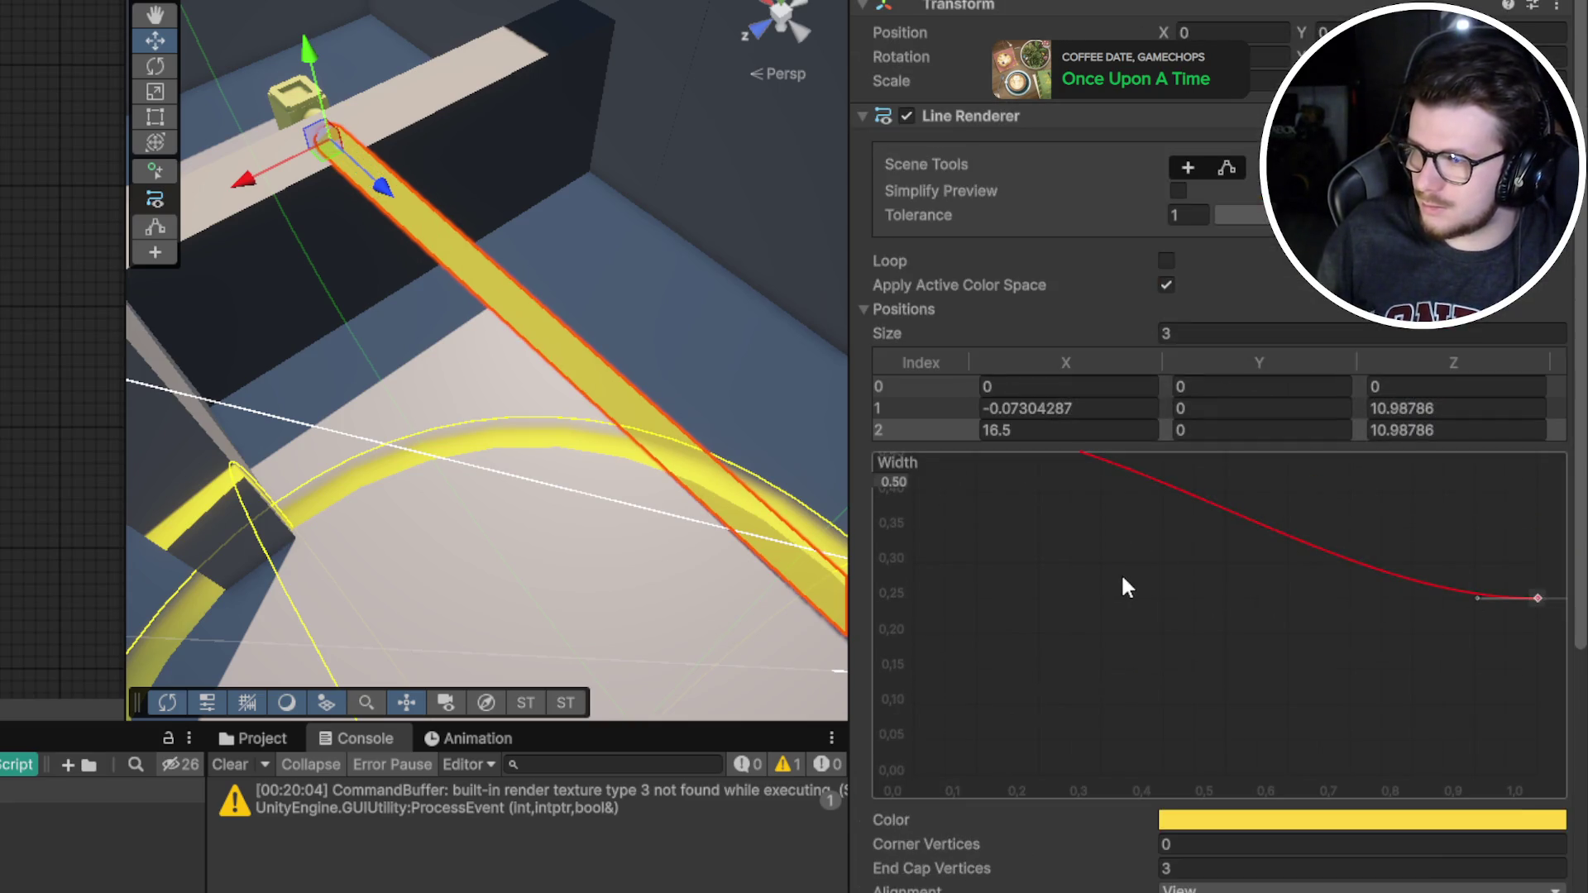
{"action": "scroll", "coordinate": [1110, 576], "scroll_direction": "up", "scroll_amount": 2}
{"action": "scroll", "coordinate": [1105, 563], "scroll_direction": "down", "scroll_amount": 2}
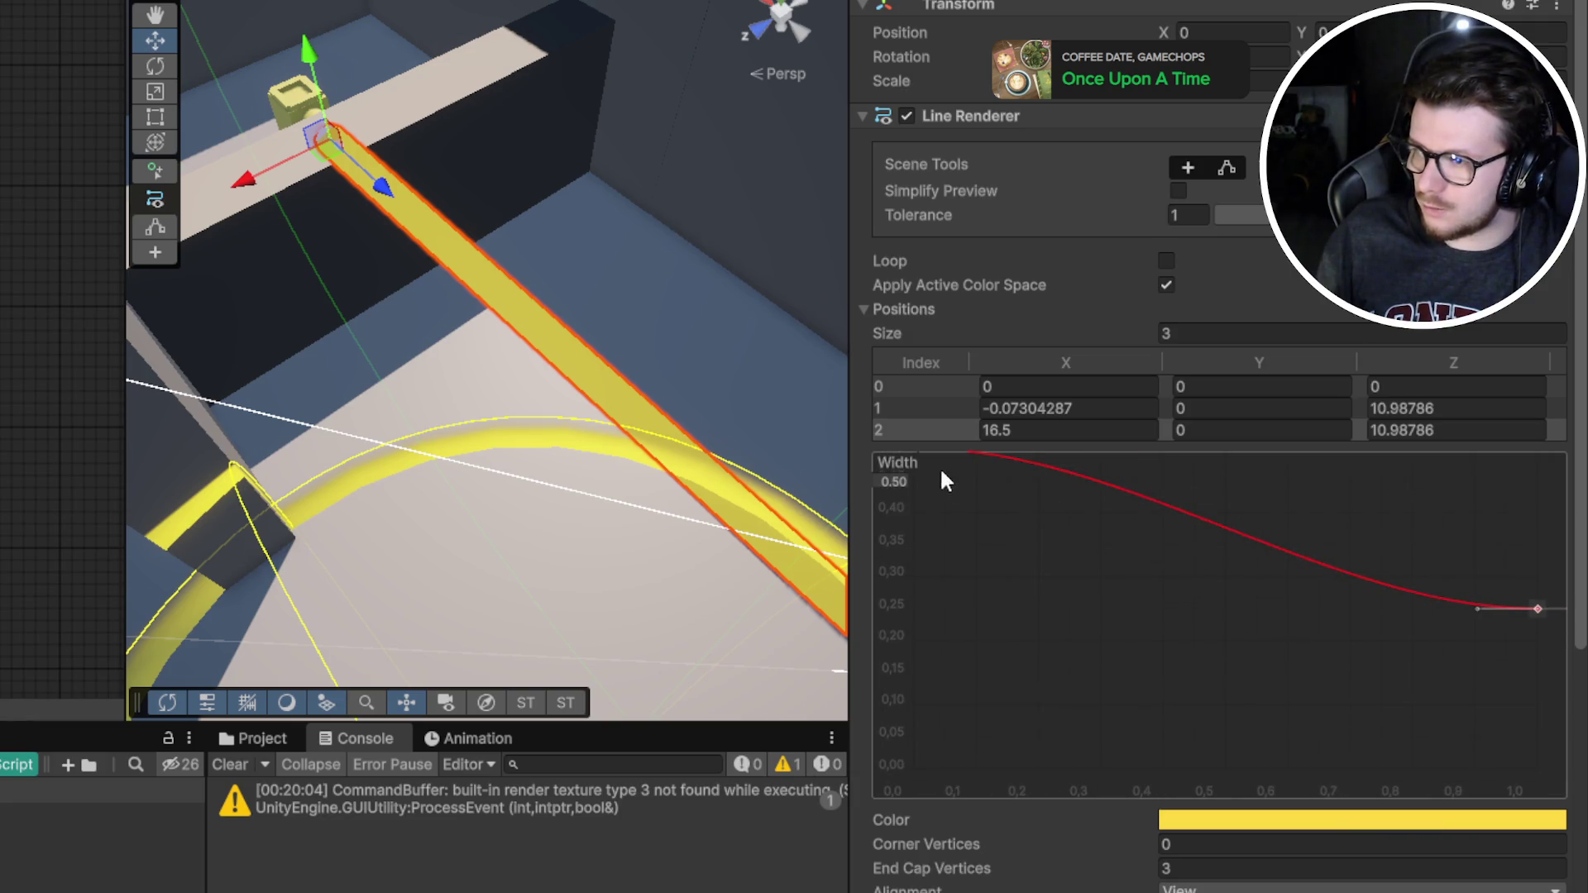
{"action": "scroll", "coordinate": [960, 518], "scroll_direction": "up", "scroll_amount": 1}
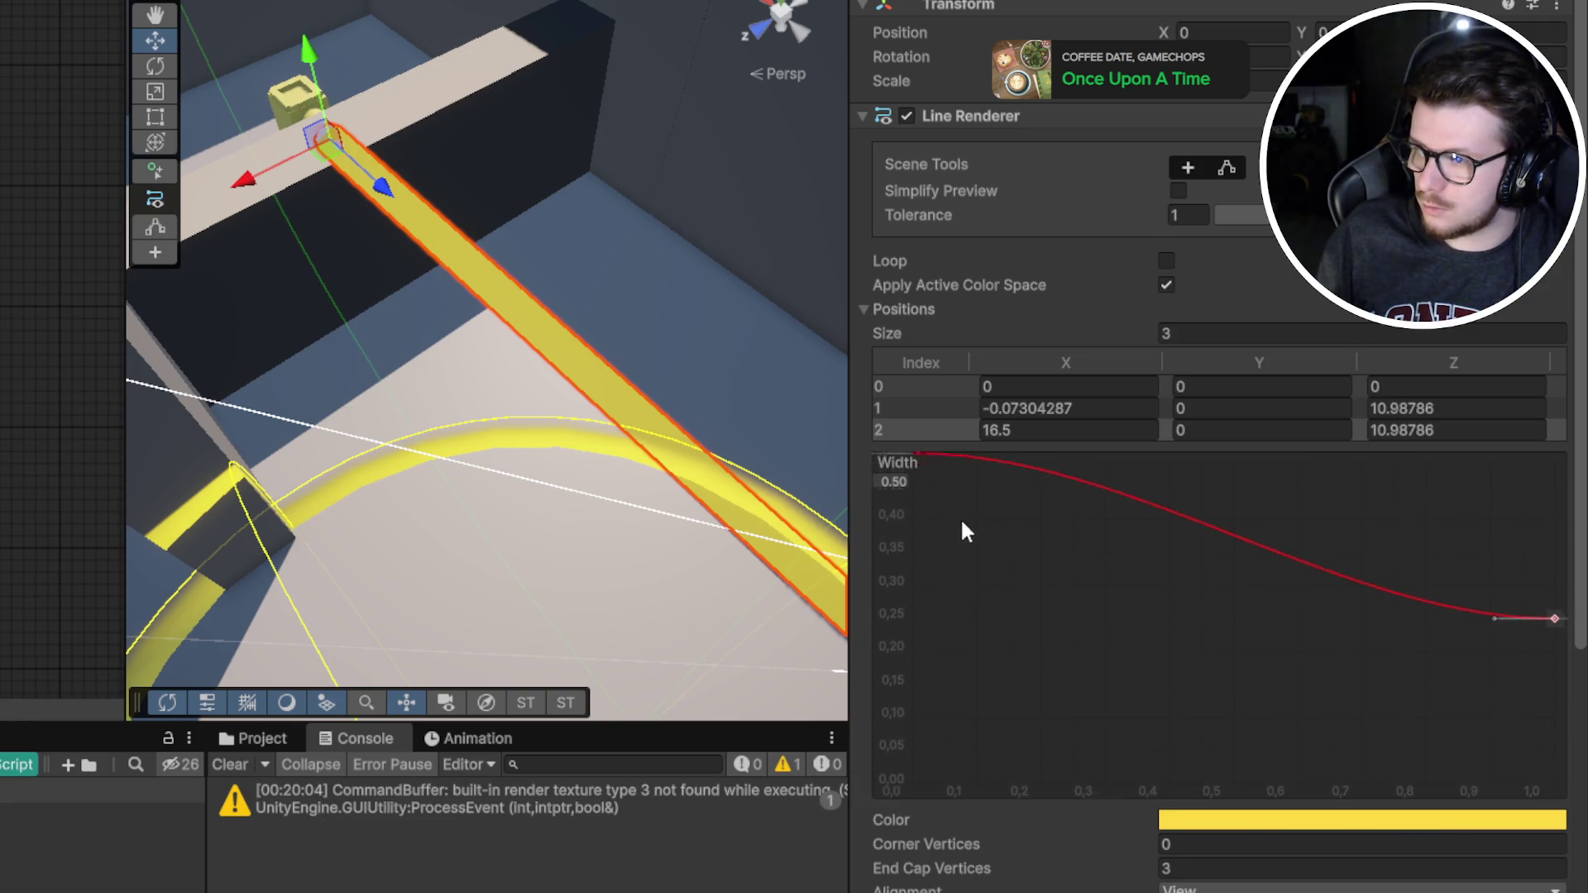
{"action": "left_click_drag", "start_coordinate": [916, 483], "coordinate": [918, 633]}
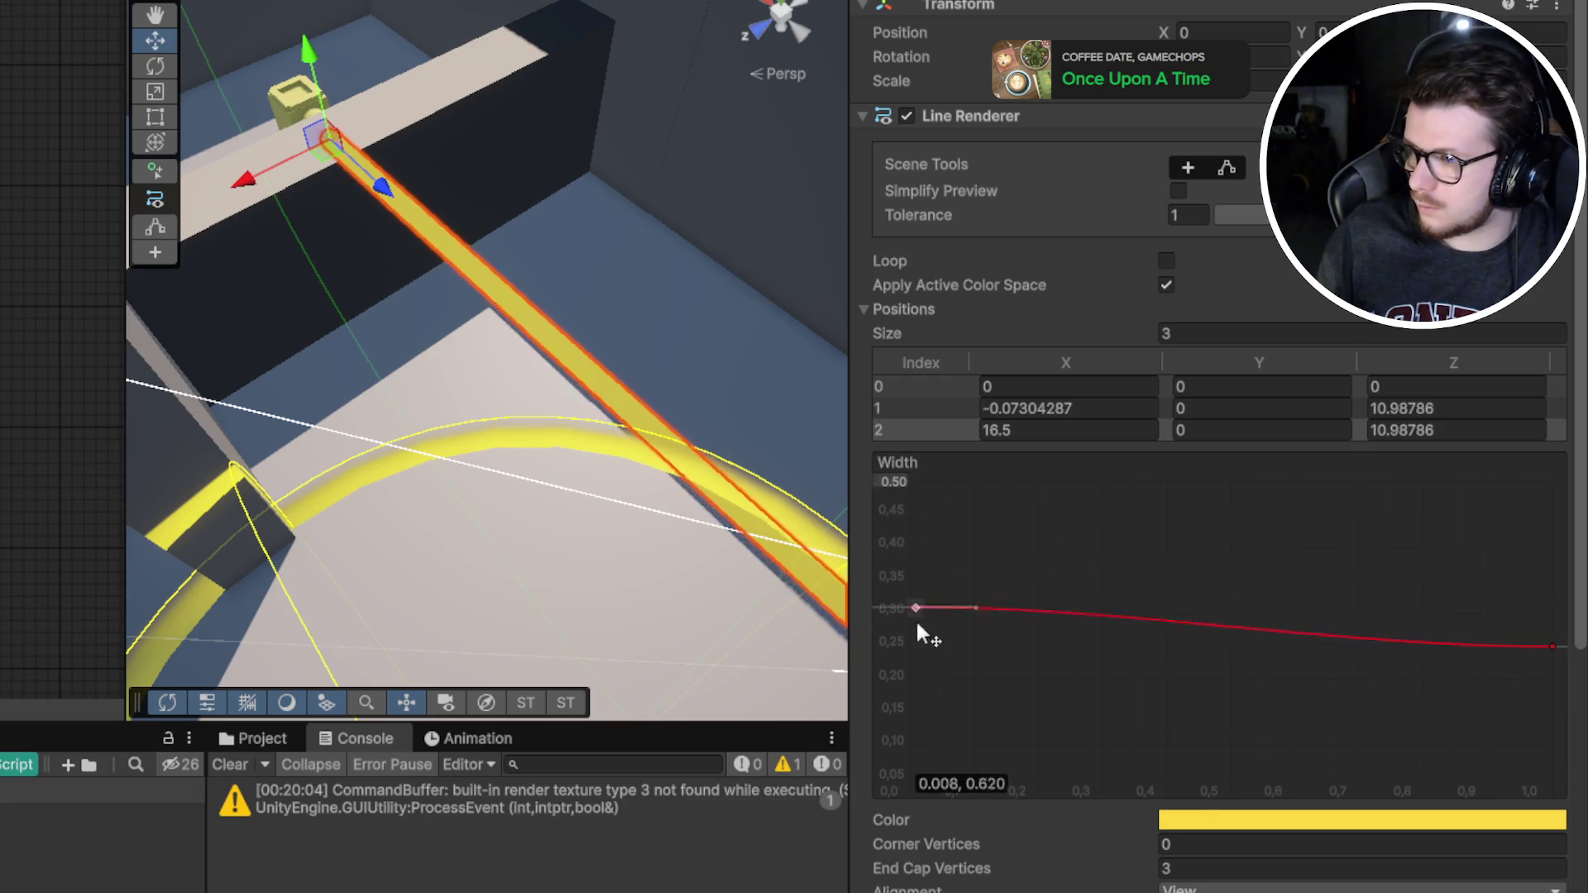
{"action": "key", "text": "ctrl+z"}
{"action": "right_click", "coordinate": [1552, 646]}
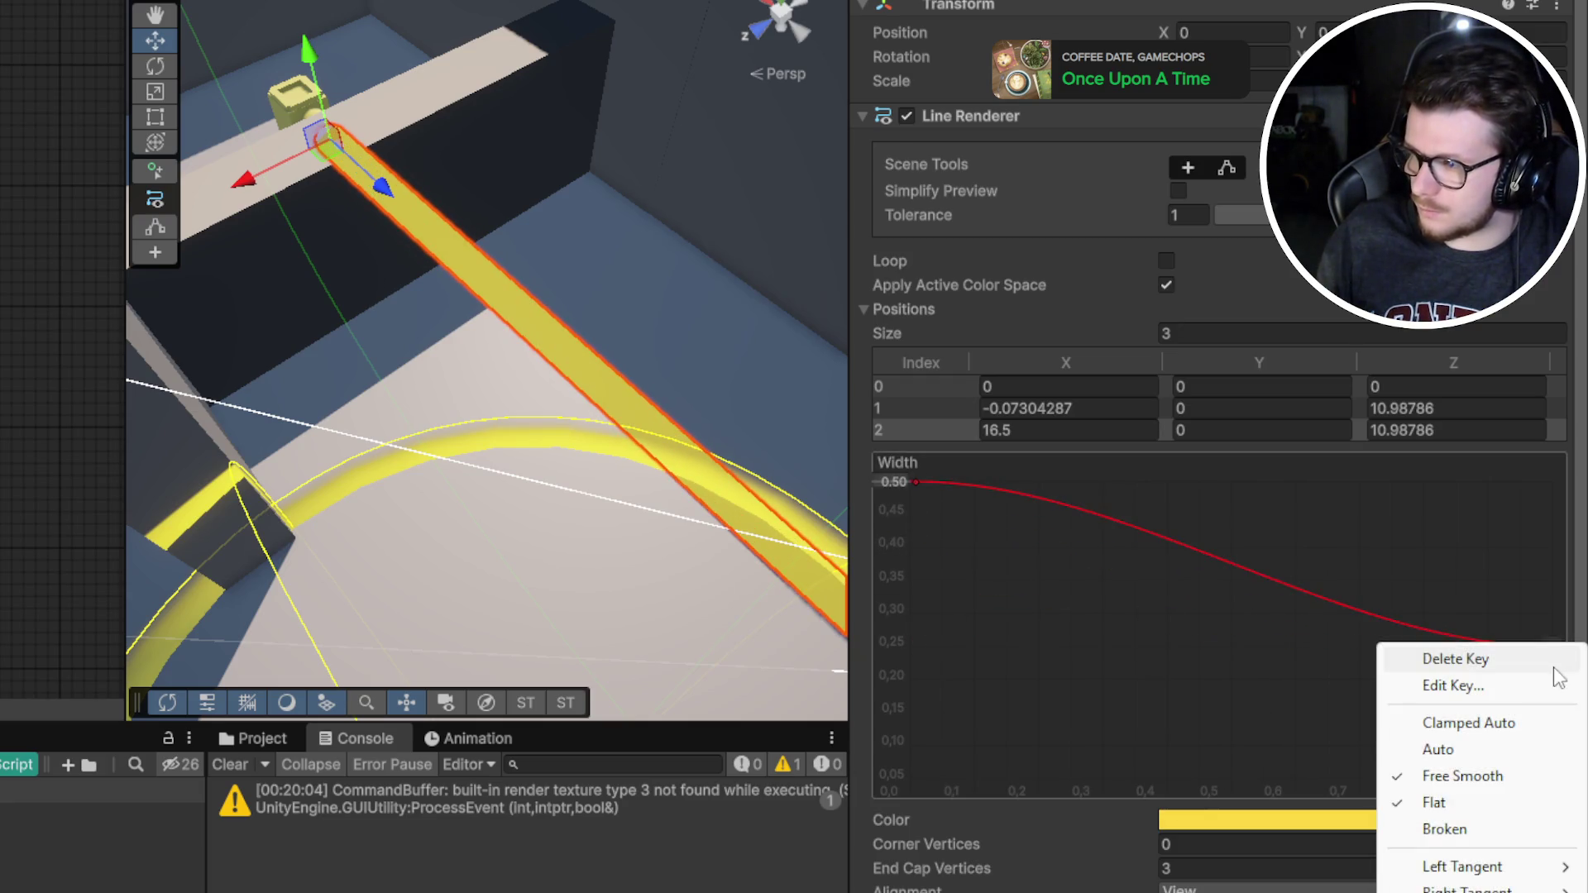
{"action": "left_click", "coordinate": [1549, 684]}
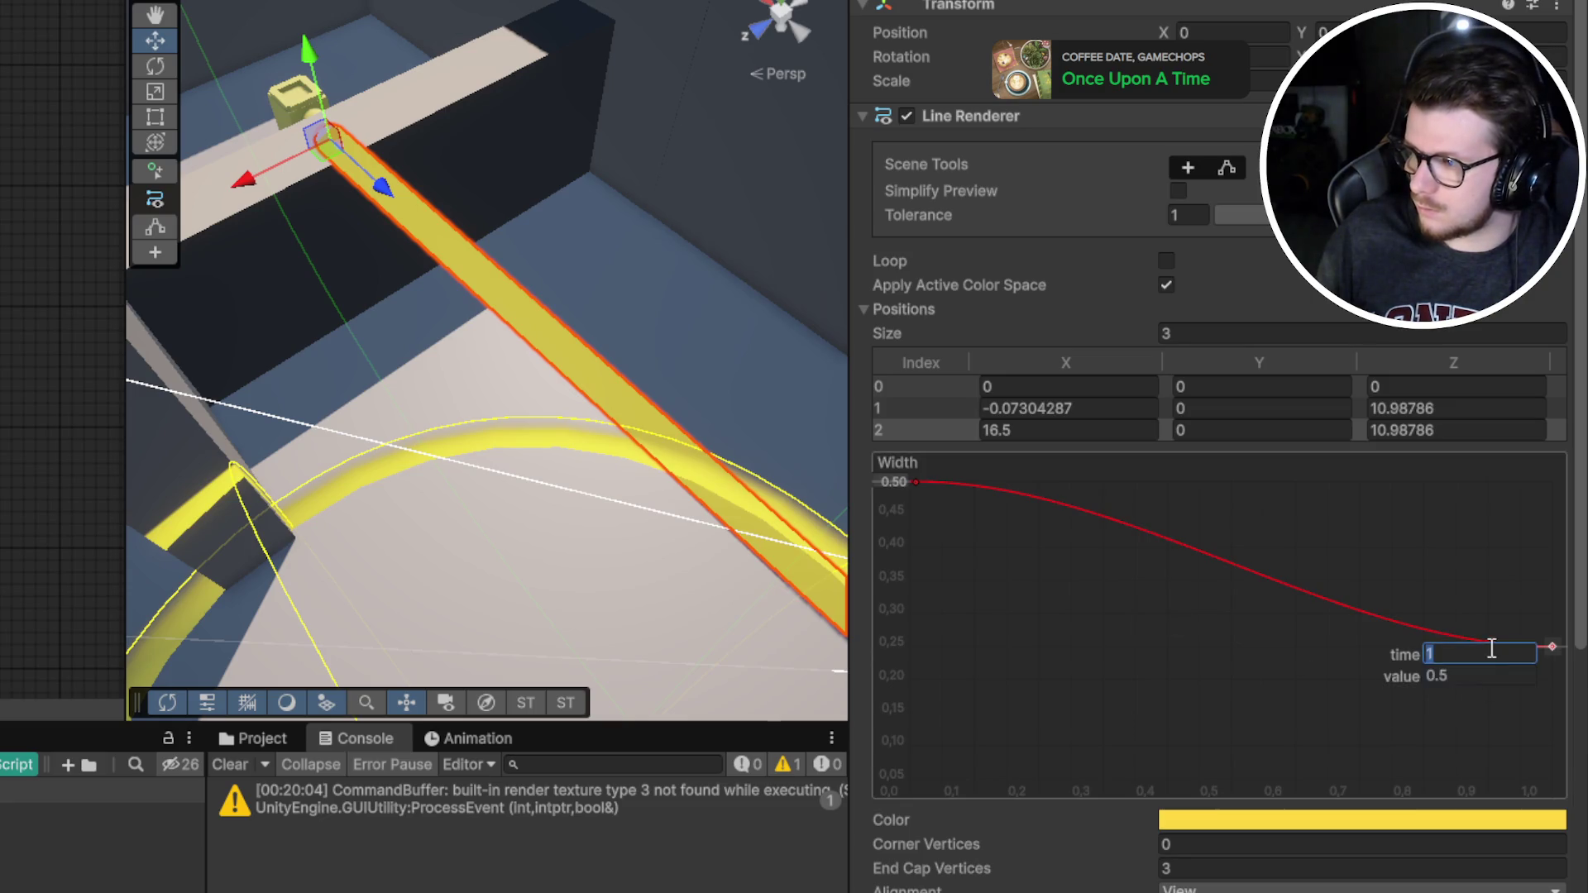
Set the first Width key to 0.25 and undo it, then give the end key value 1
{"action": "right_click", "coordinate": [913, 483]}
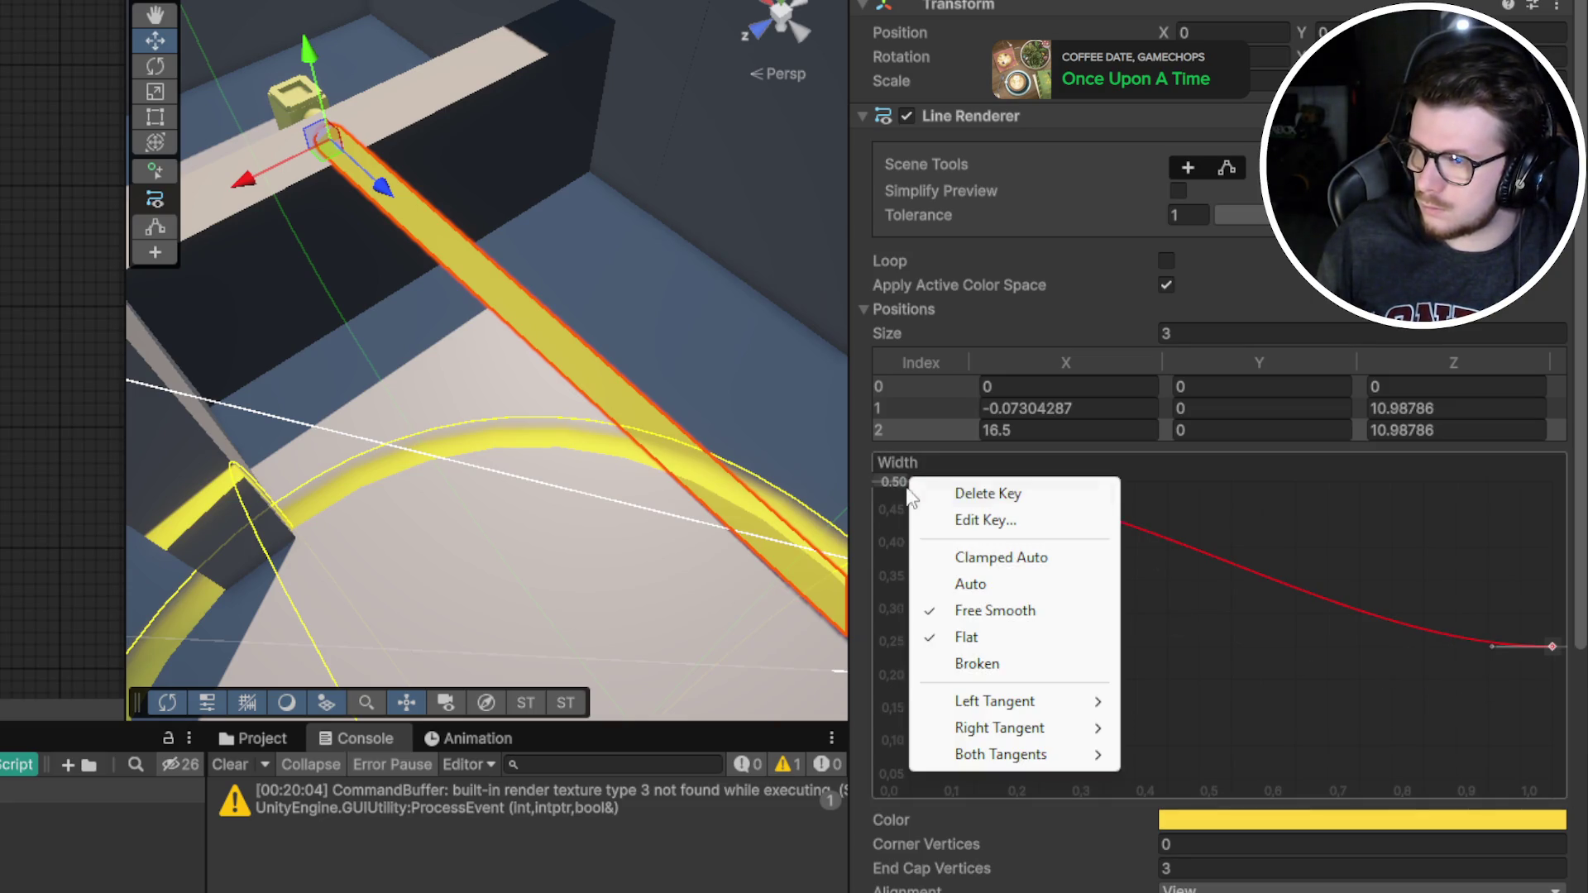
{"action": "left_click", "coordinate": [916, 481]}
{"action": "right_click", "coordinate": [915, 481]}
{"action": "left_click", "coordinate": [983, 528]}
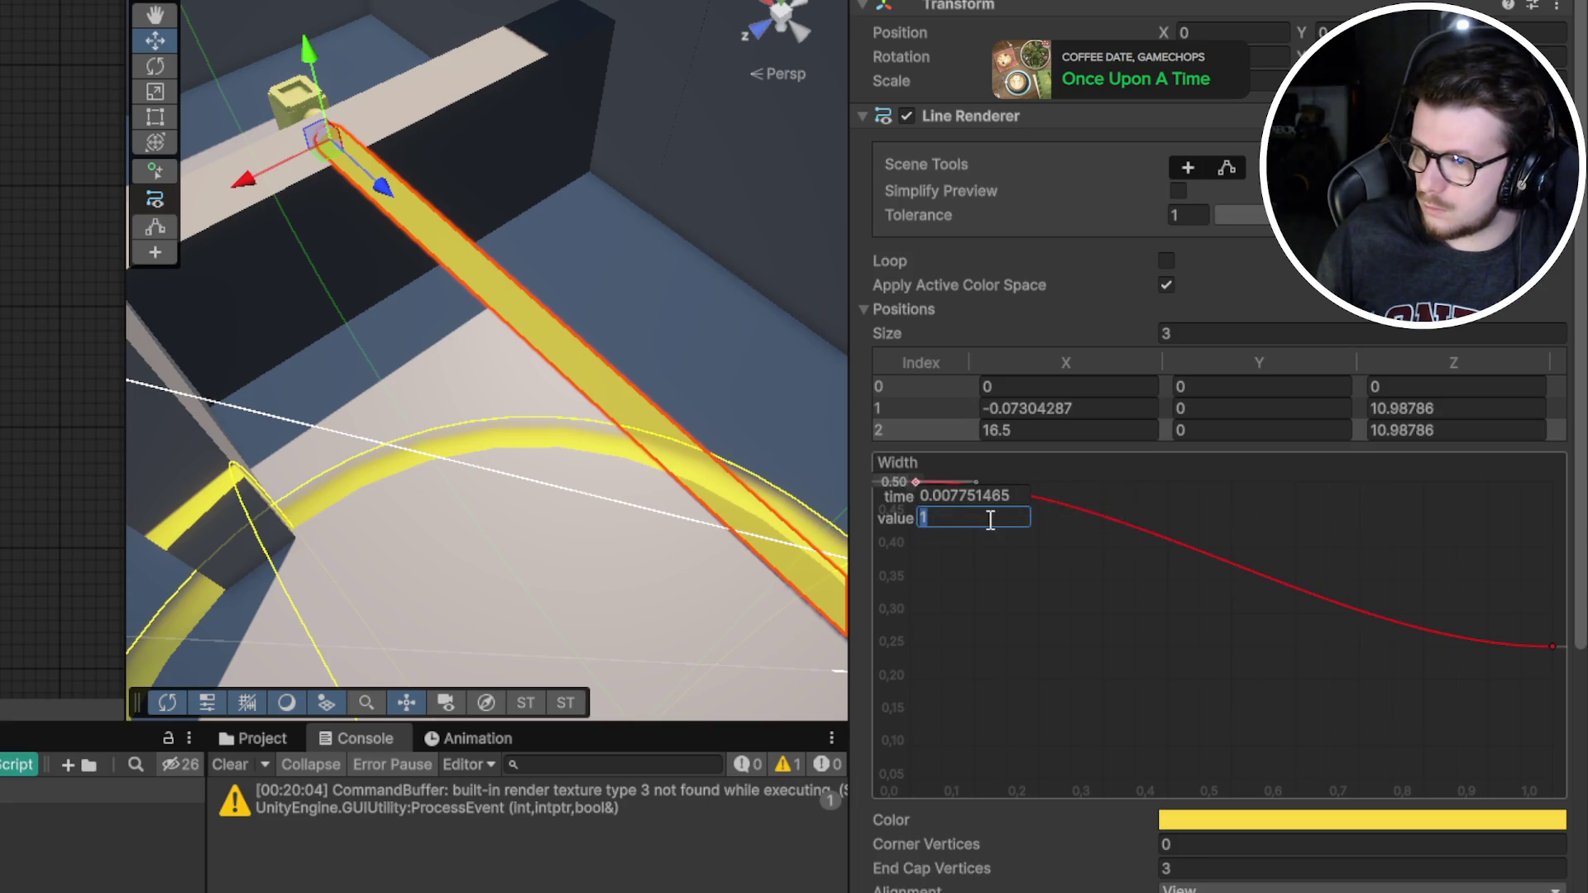
{"action": "type", "text": "0.25"}
{"action": "key", "text": "Return"}
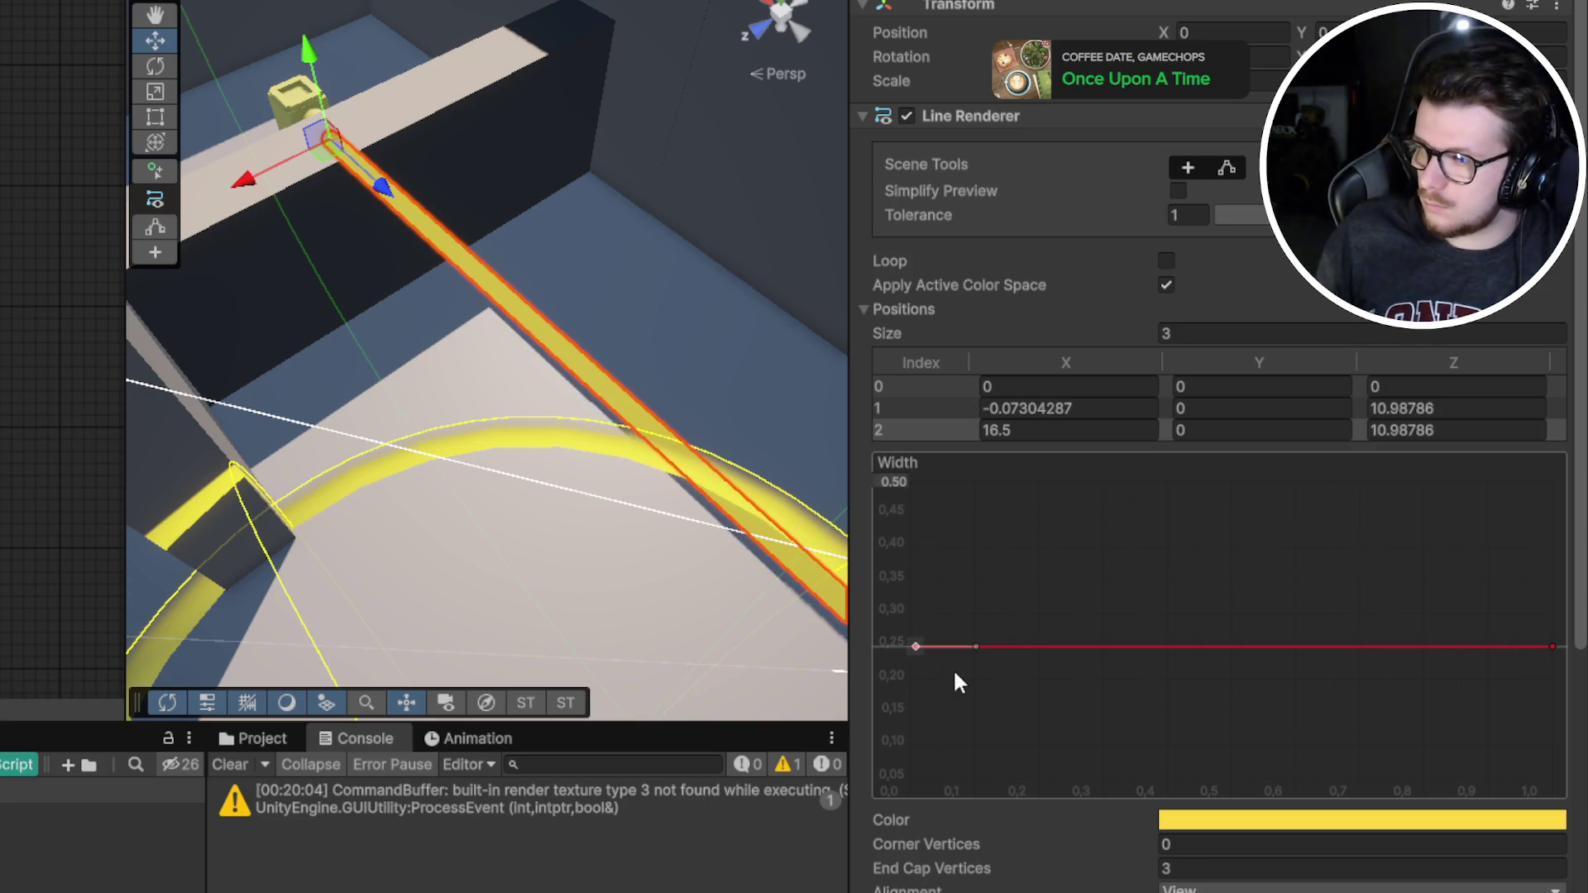
{"action": "key", "text": "ctrl+z"}
{"action": "right_click", "coordinate": [1552, 648]}
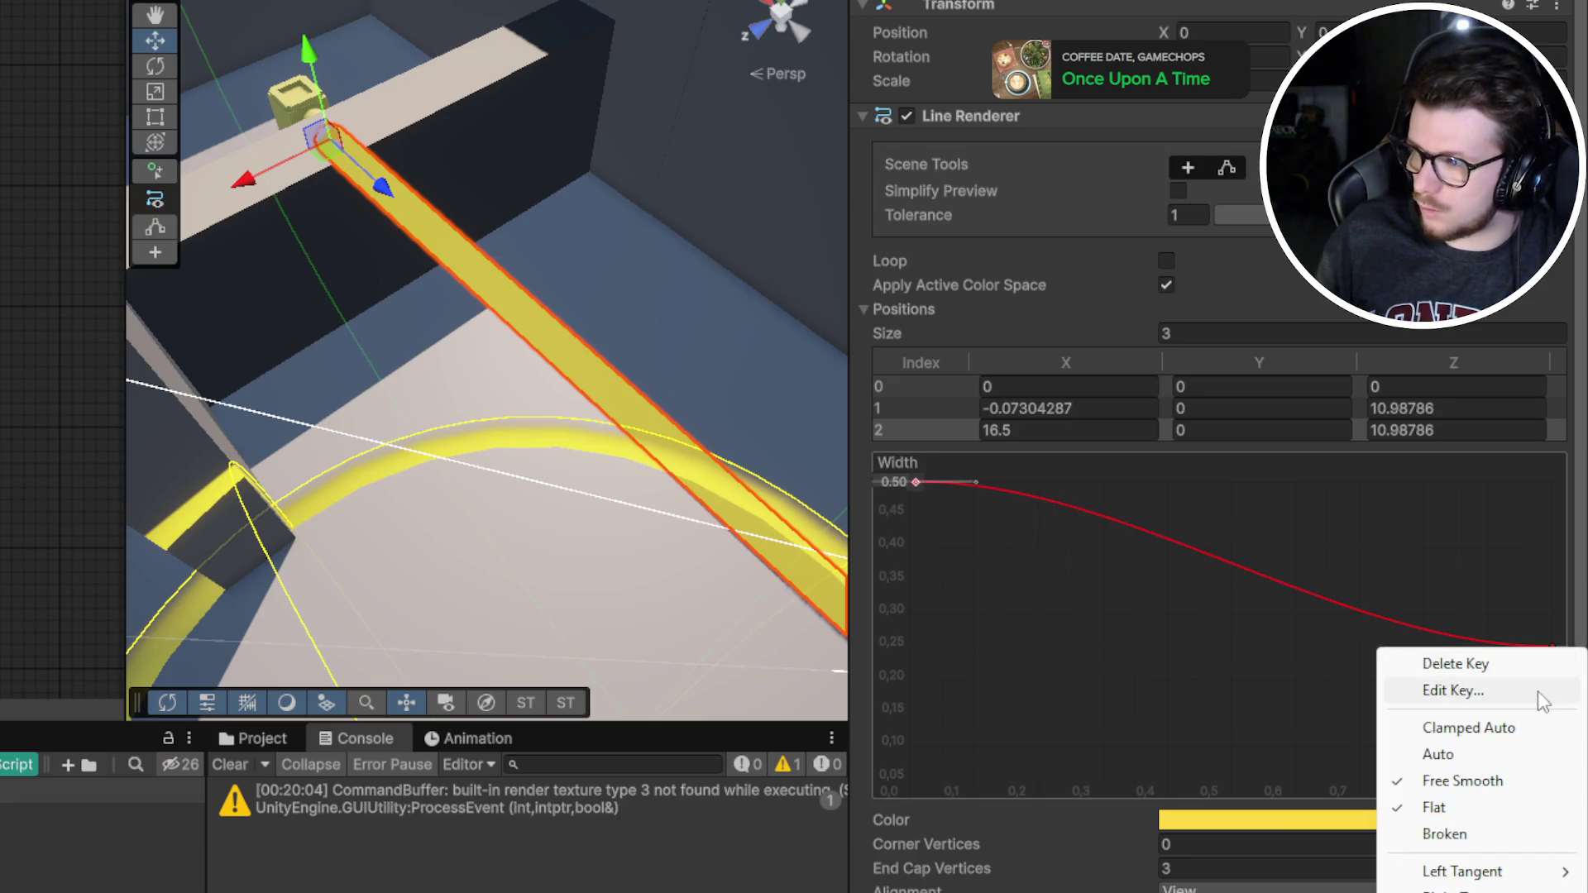
{"action": "left_click", "coordinate": [1537, 692]}
{"action": "type", "text": "1"}
{"action": "key", "text": "Return"}
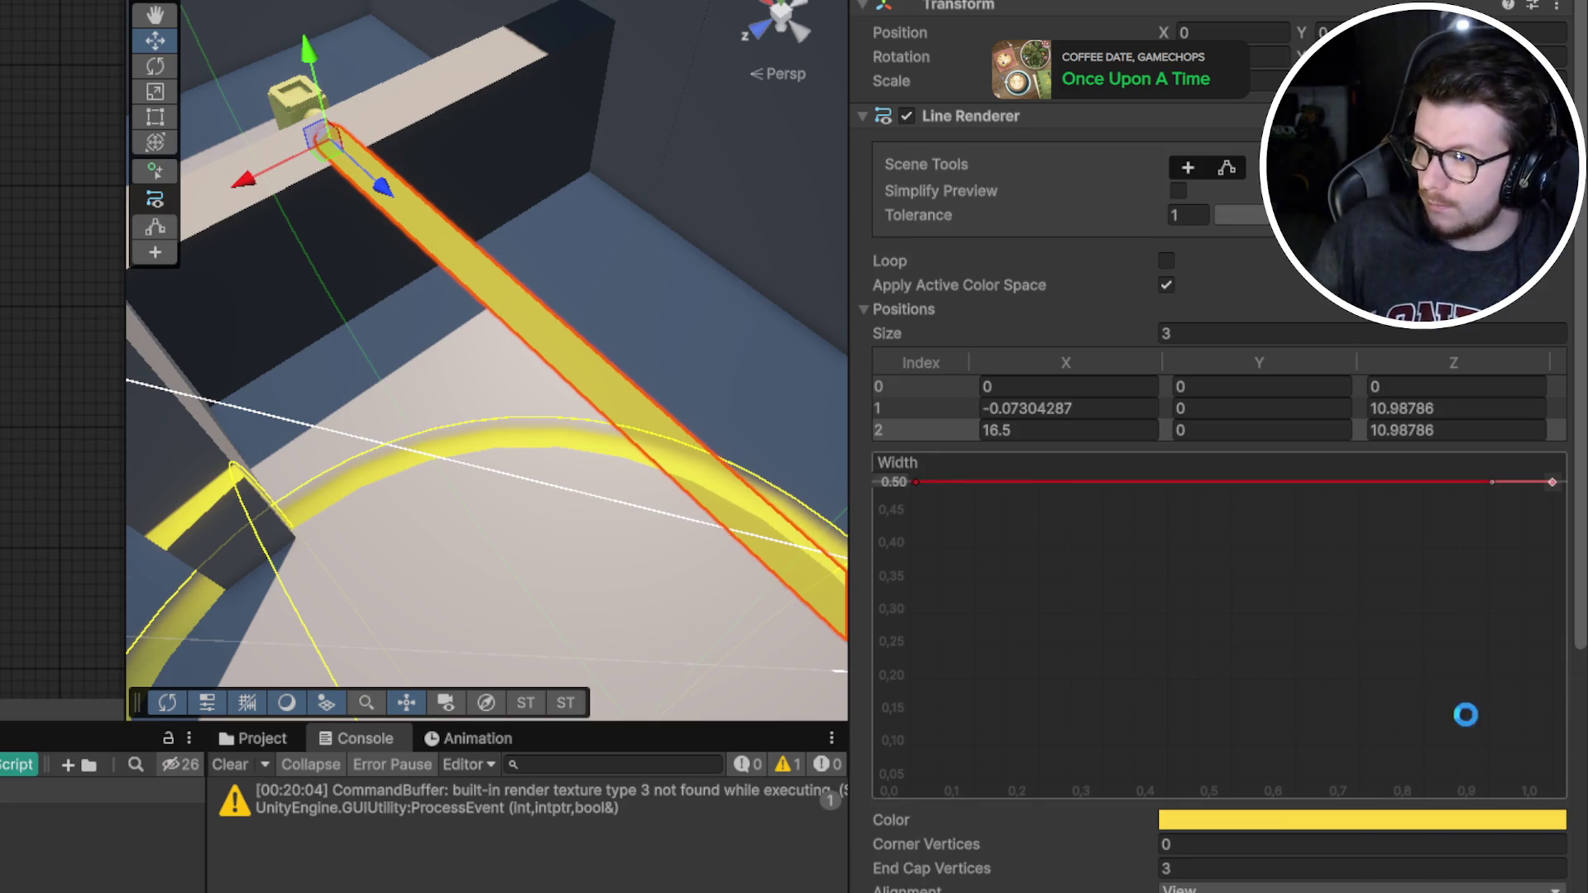
{"action": "scroll", "coordinate": [1158, 308], "scroll_direction": "down", "scroll_amount": 4}
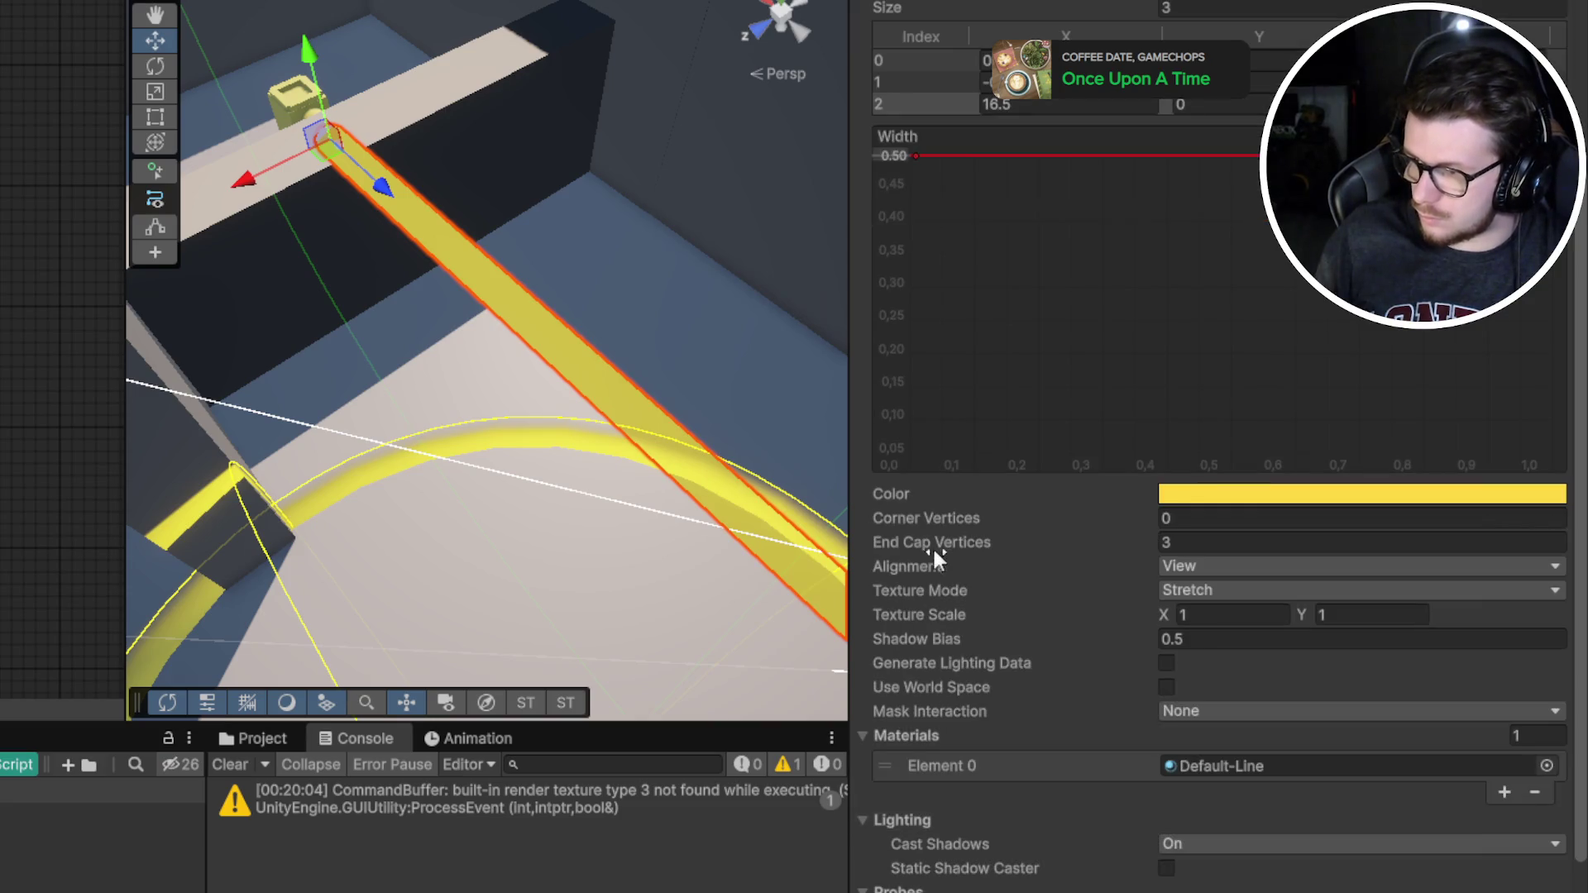
Drag End Cap Vertices and Corner Vertices to 2 so the beam's ends and bend are rounded
{"action": "left_click_drag", "start_coordinate": [931, 542], "coordinate": [931, 513]}
{"action": "scroll", "coordinate": [464, 359], "scroll_direction": "down", "scroll_amount": 5}
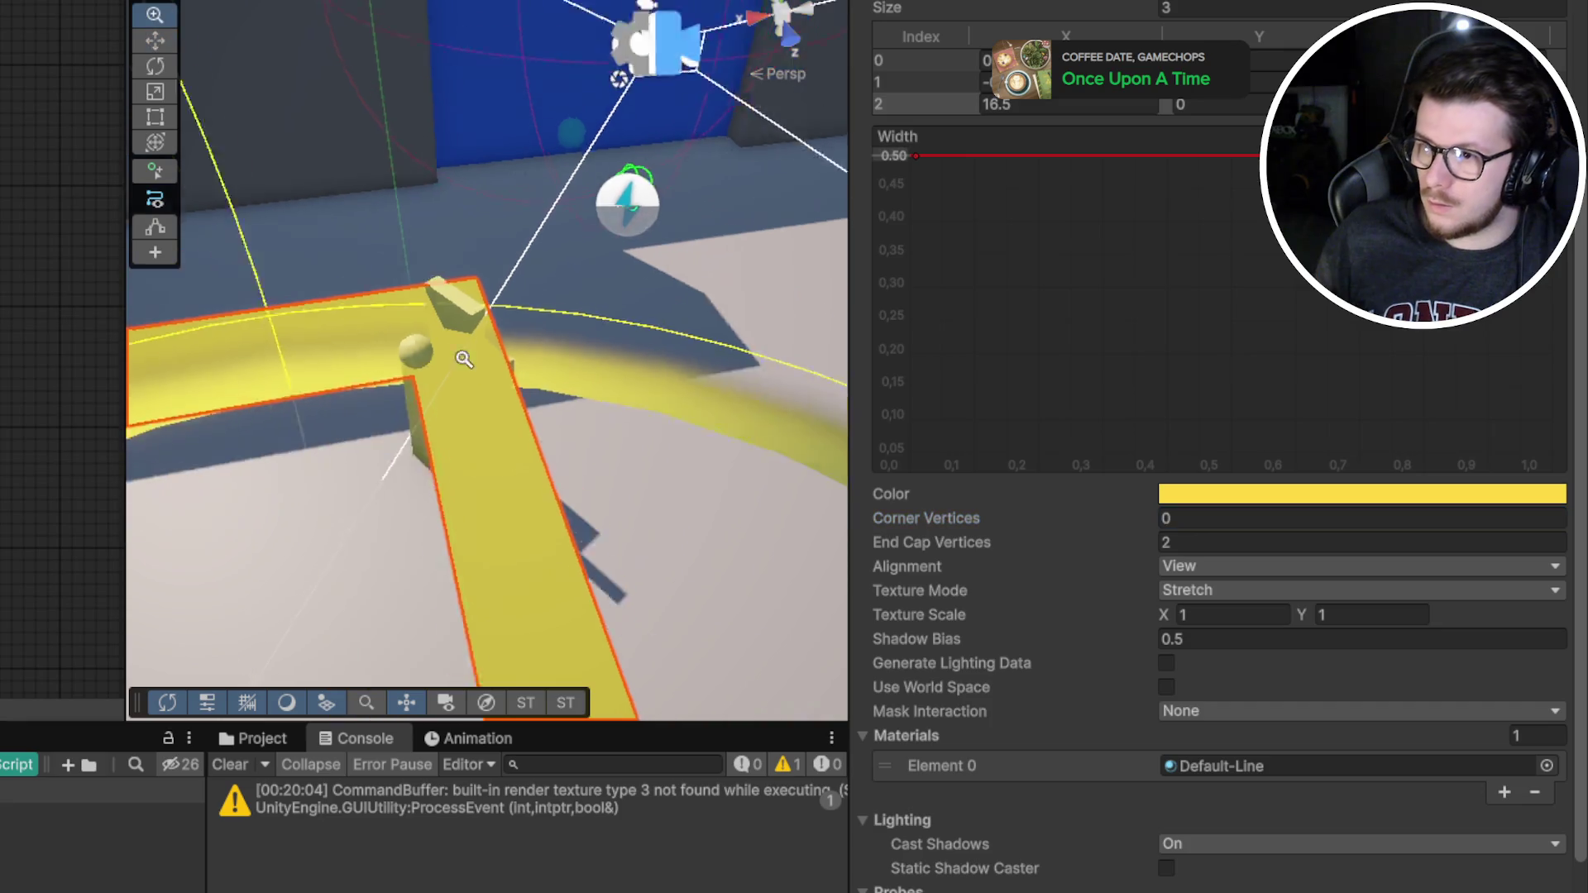
{"action": "scroll", "coordinate": [464, 359], "scroll_direction": "up", "scroll_amount": 5}
{"action": "scroll", "coordinate": [464, 359], "scroll_direction": "down", "scroll_amount": 5}
{"action": "mouse_move", "coordinate": [464, 359]}
{"action": "left_mouse_down"}
{"action": "mouse_move", "coordinate": [106, 414]}
{"action": "mouse_move", "coordinate": [0, 503]}
{"action": "mouse_move", "coordinate": [1144, 526]}
{"action": "left_mouse_up"}
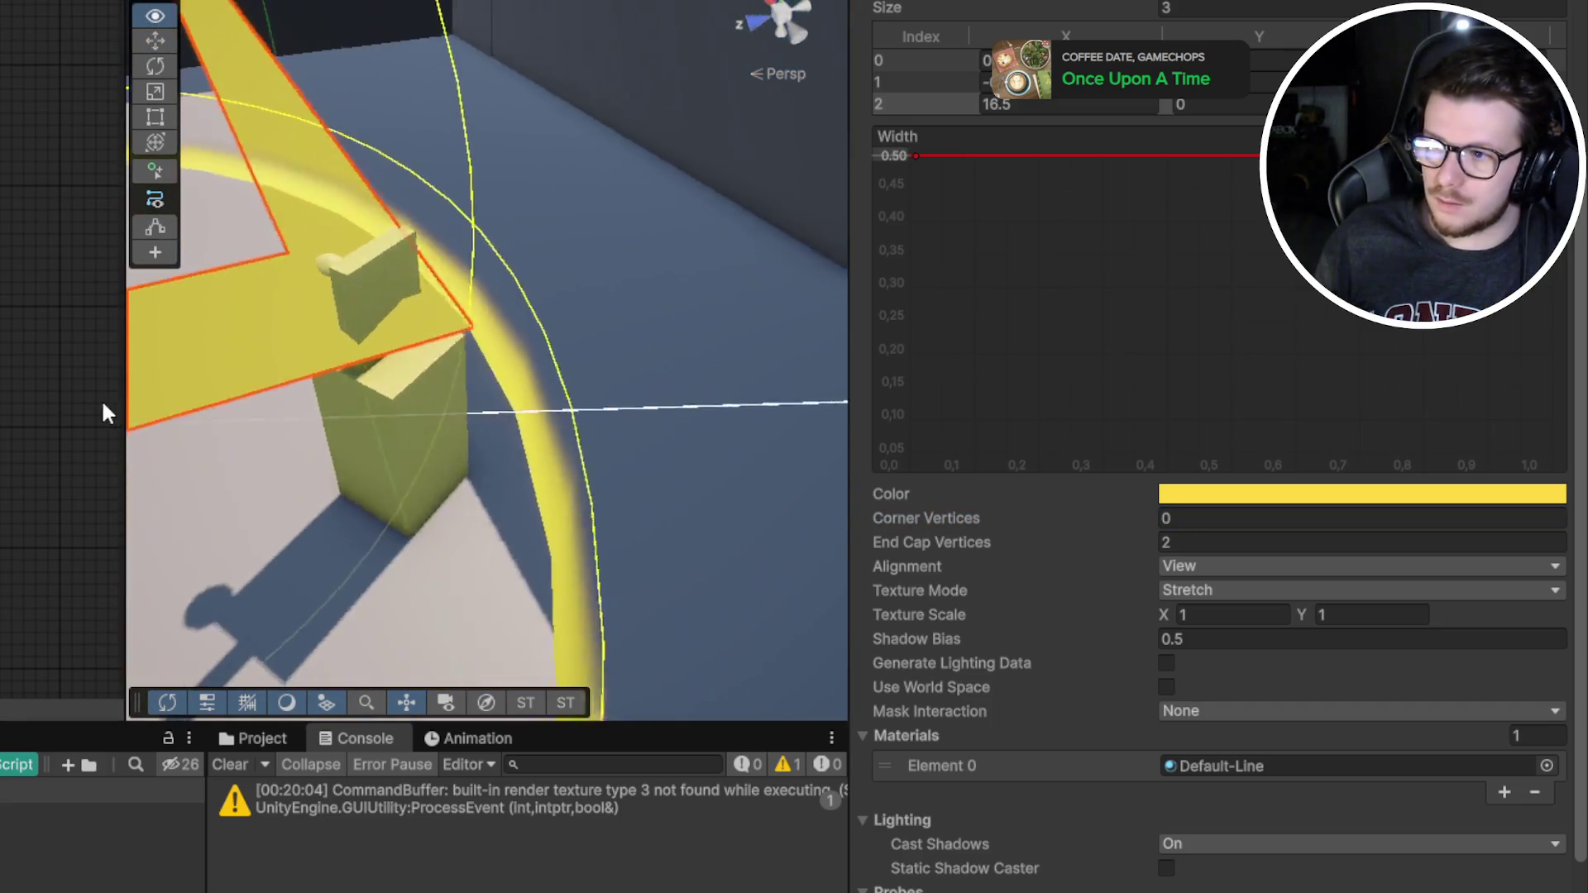
{"action": "left_click_drag", "start_coordinate": [976, 520], "coordinate": [981, 518]}
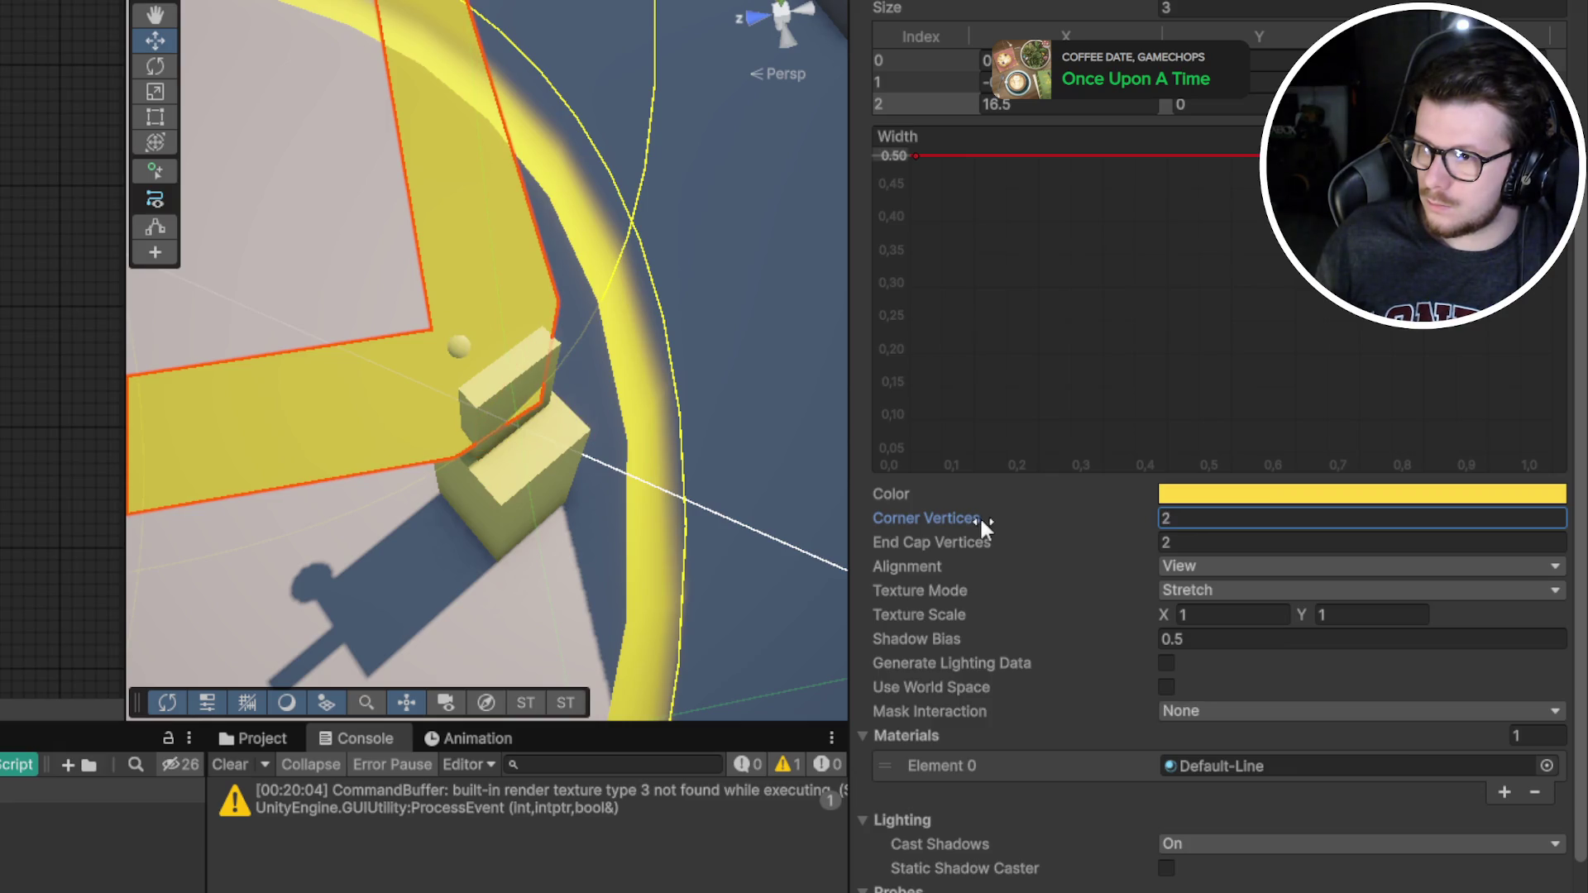
Try Transform Z alignment and Tile texture mode, then revert to View and Stretch
{"action": "left_click", "coordinate": [1232, 567]}
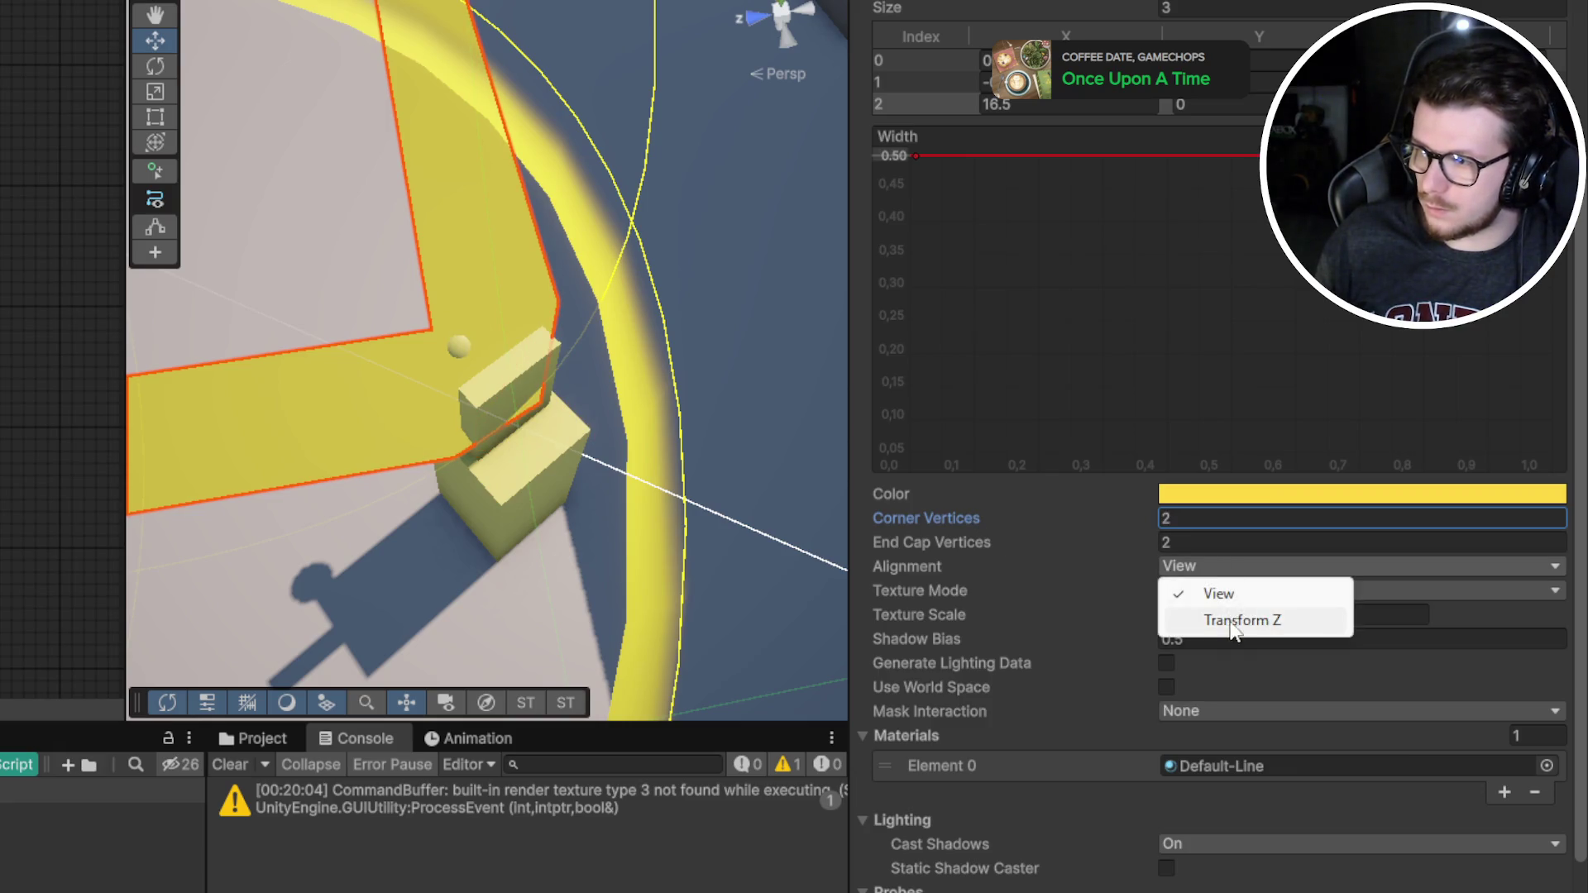
{"action": "left_click", "coordinate": [1241, 631]}
{"action": "left_click", "coordinate": [1233, 568]}
{"action": "left_click", "coordinate": [1226, 594]}
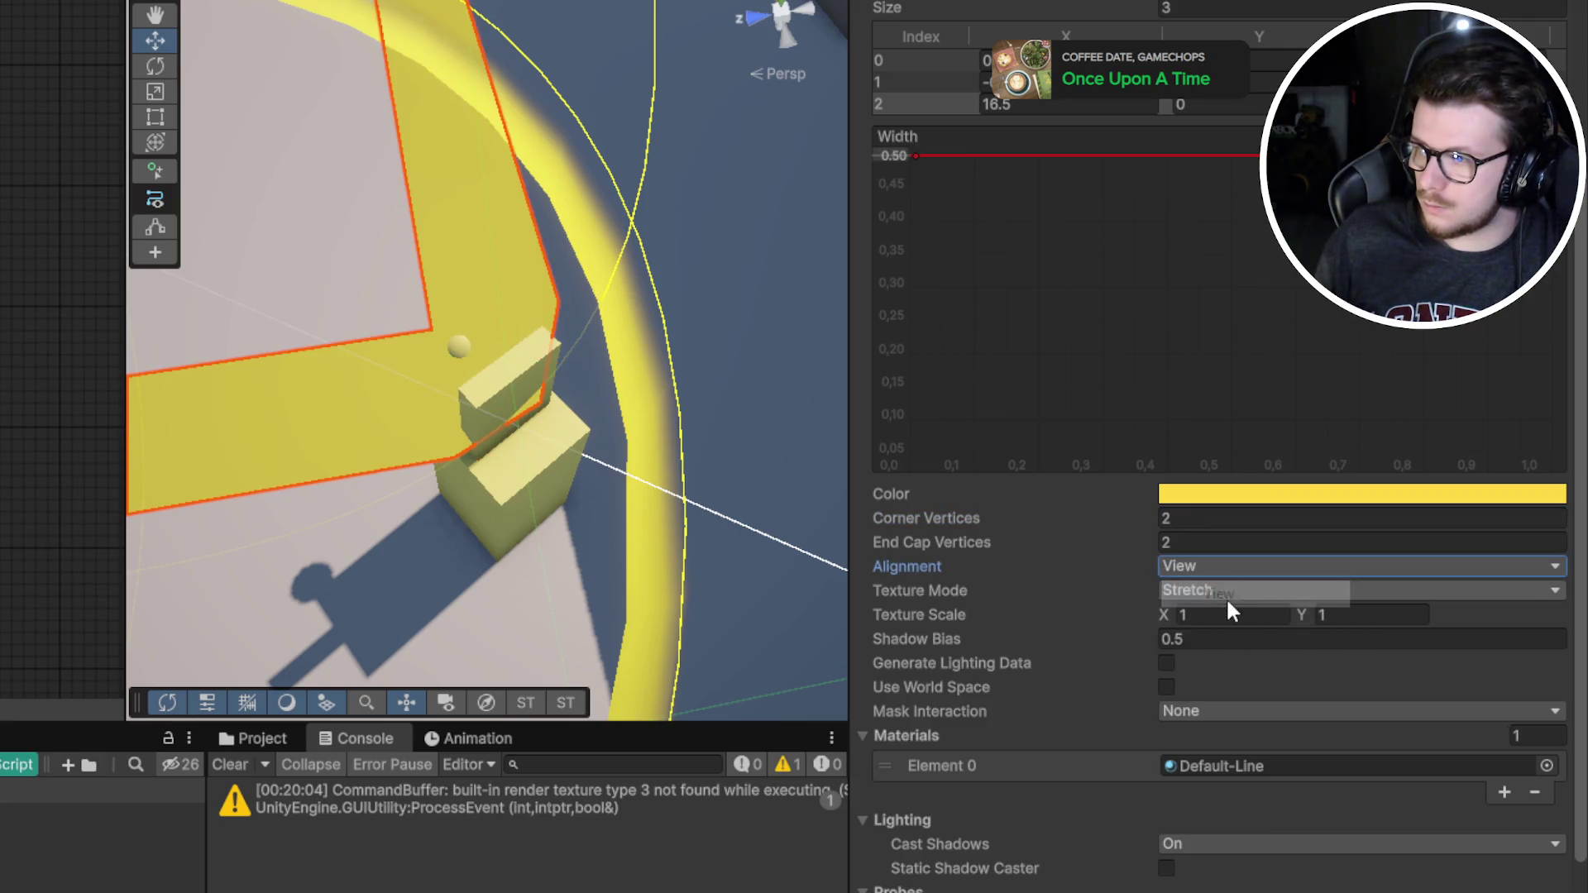
{"action": "left_click", "coordinate": [1225, 590]}
{"action": "left_click", "coordinate": [1222, 642]}
{"action": "left_click", "coordinate": [1212, 585]}
{"action": "left_click", "coordinate": [1216, 618]}
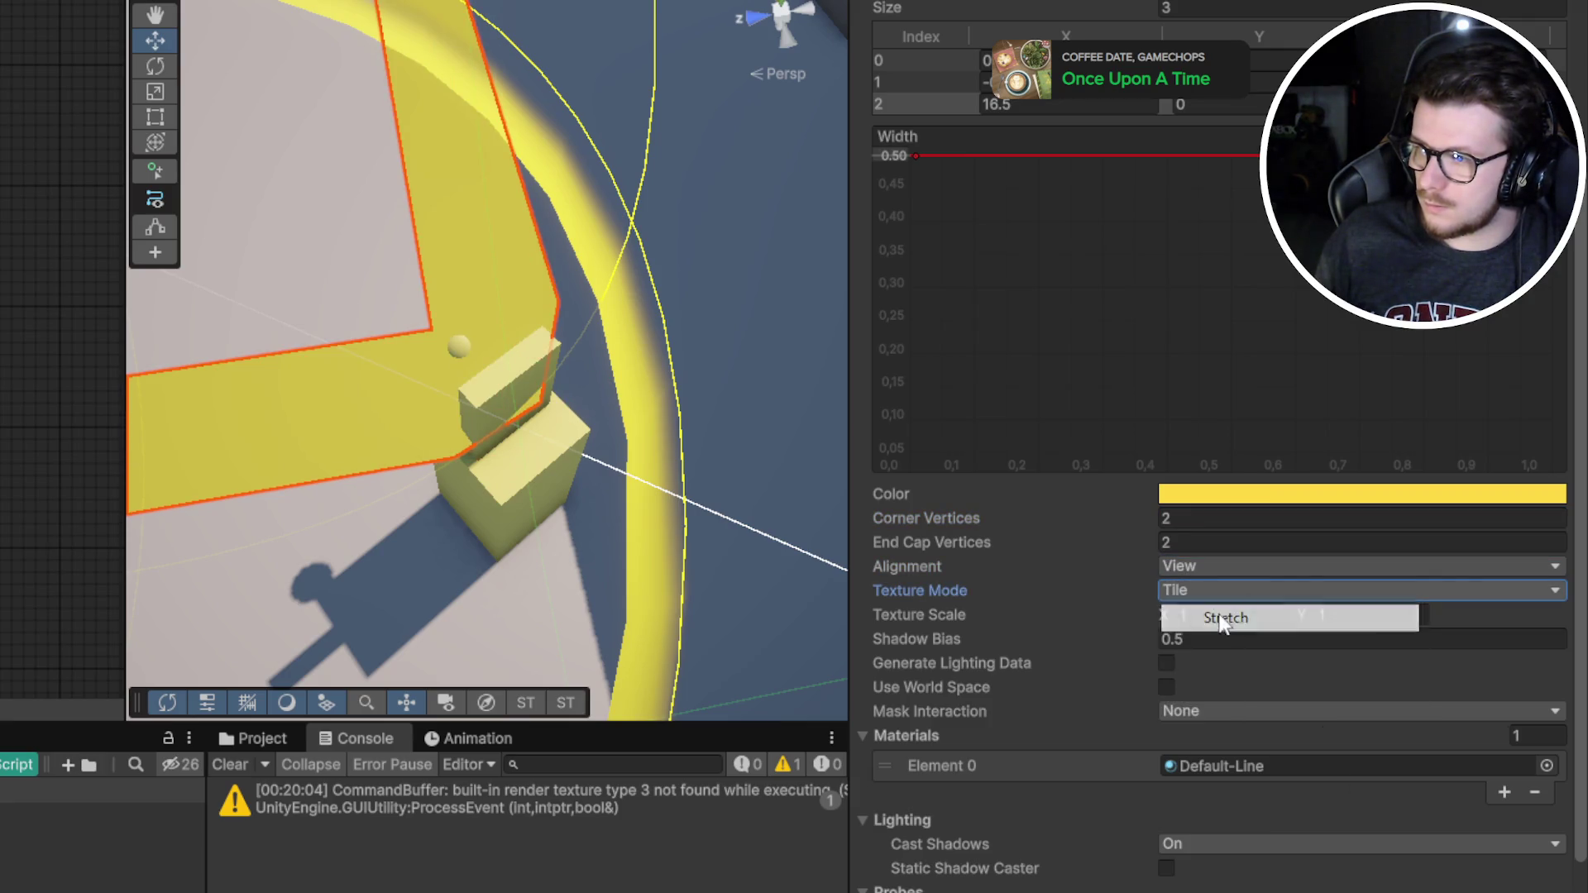
Try shadow bias, lighting data, world space and mask interaction, leaving them as before
{"action": "left_click", "coordinate": [921, 641]}
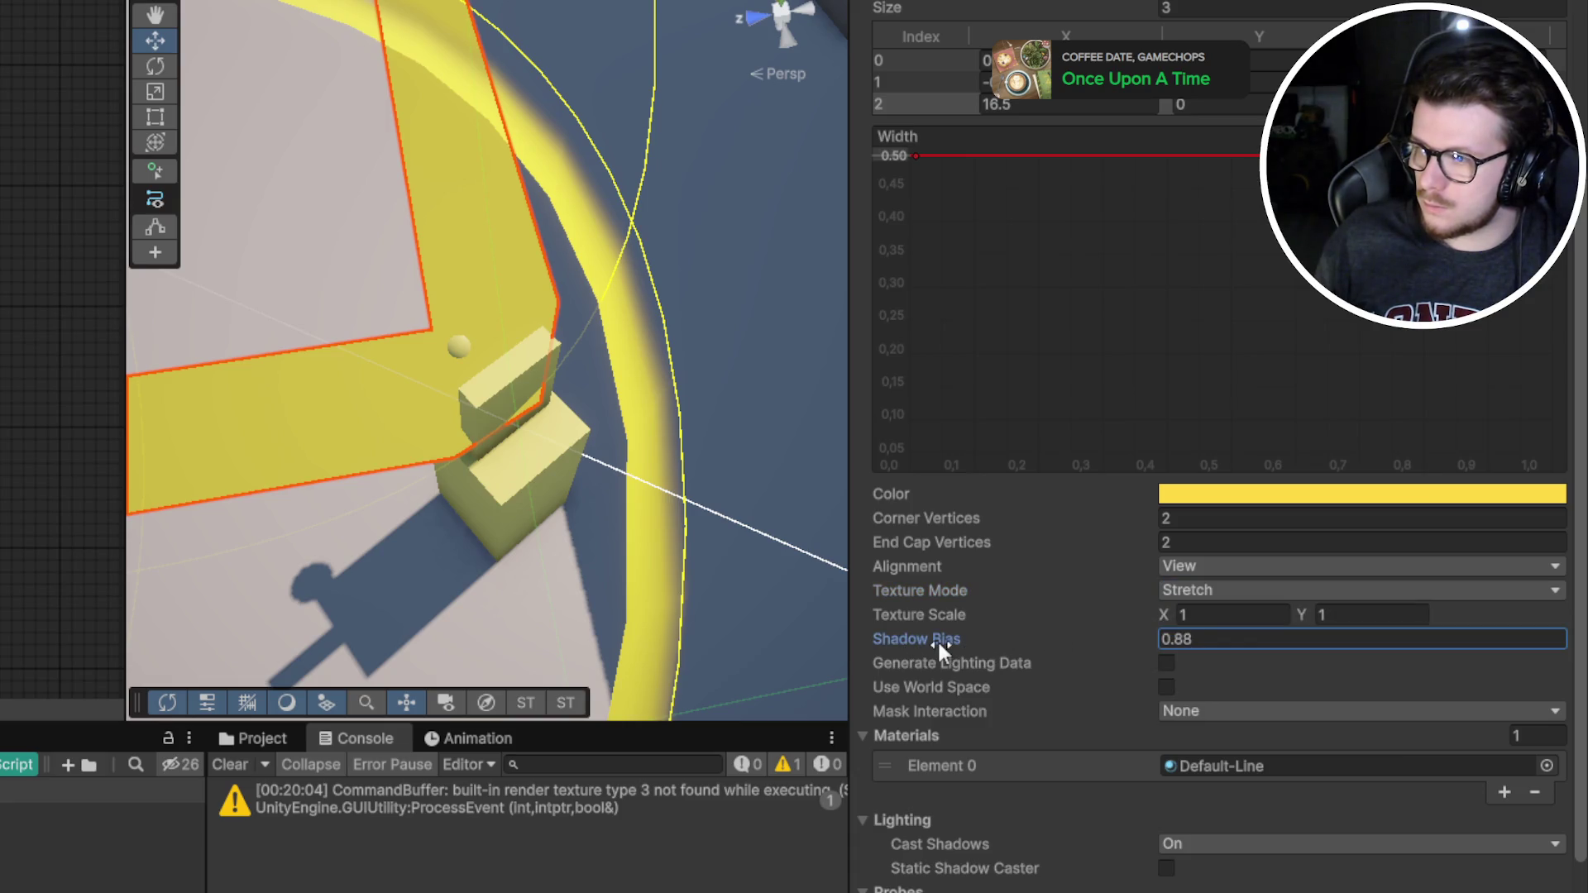
{"action": "left_click", "coordinate": [1173, 664]}
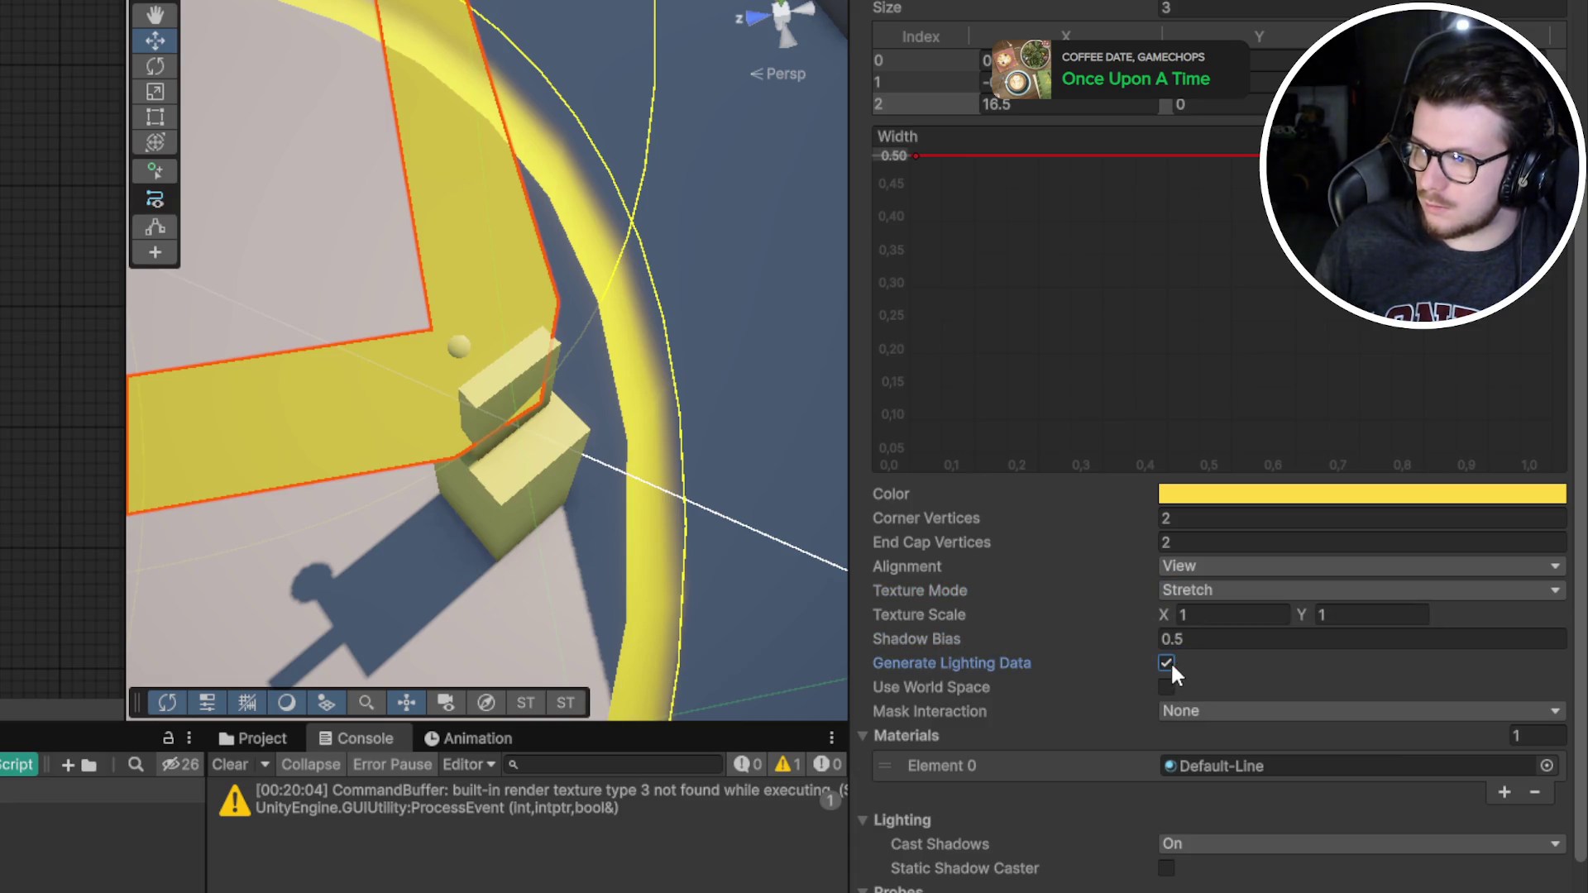
{"action": "scroll", "coordinate": [1155, 742], "scroll_direction": "down", "scroll_amount": 3}
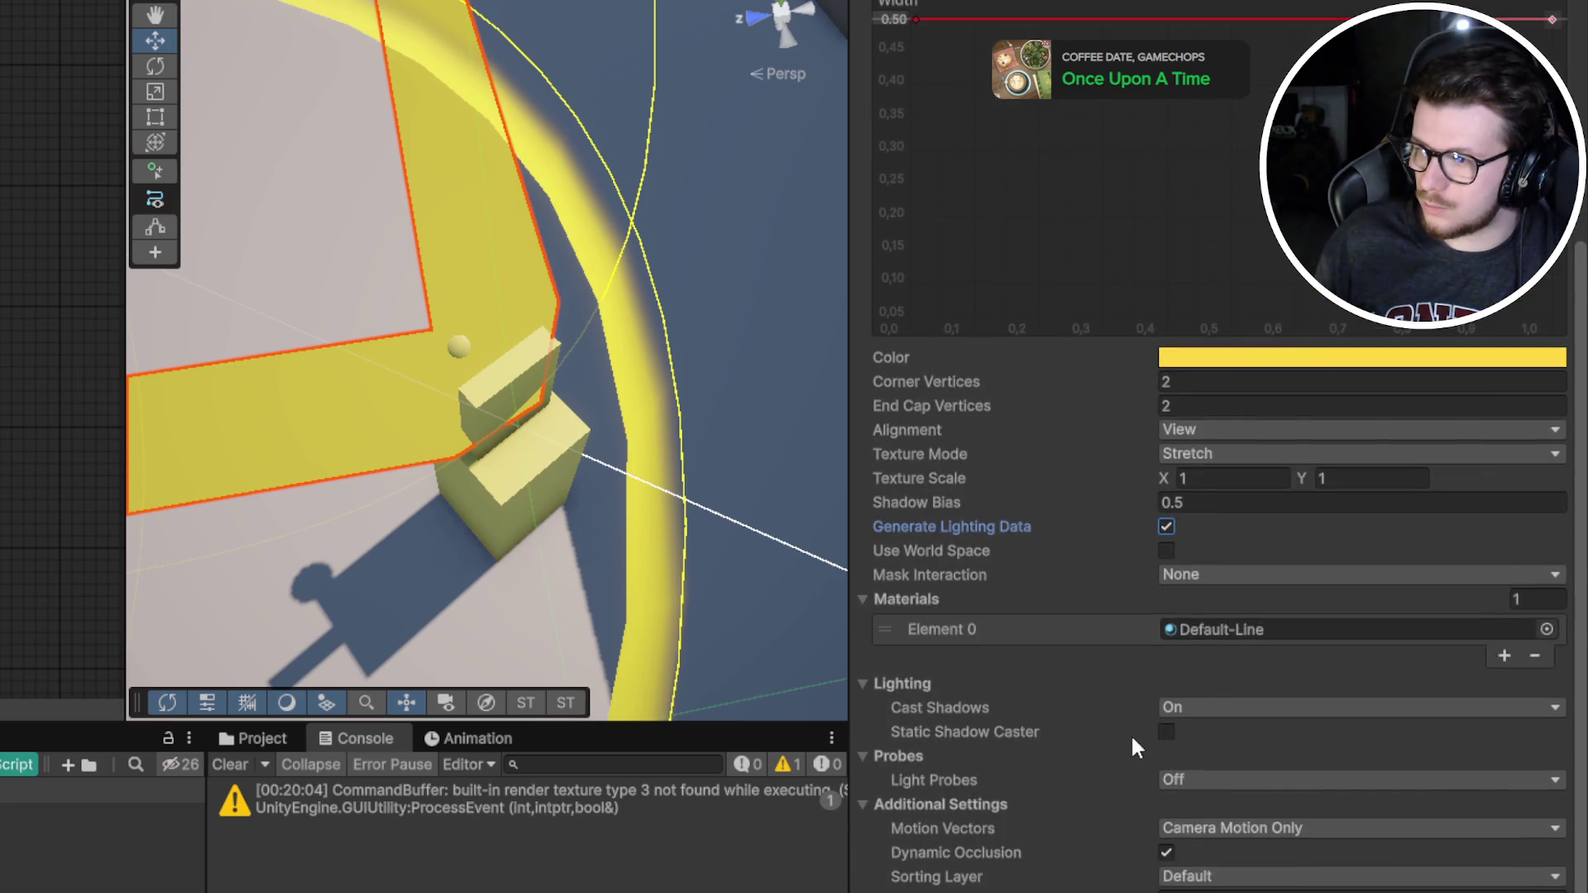
{"action": "left_click", "coordinate": [1166, 527]}
{"action": "left_click", "coordinate": [1168, 549]}
{"action": "left_click", "coordinate": [1167, 551]}
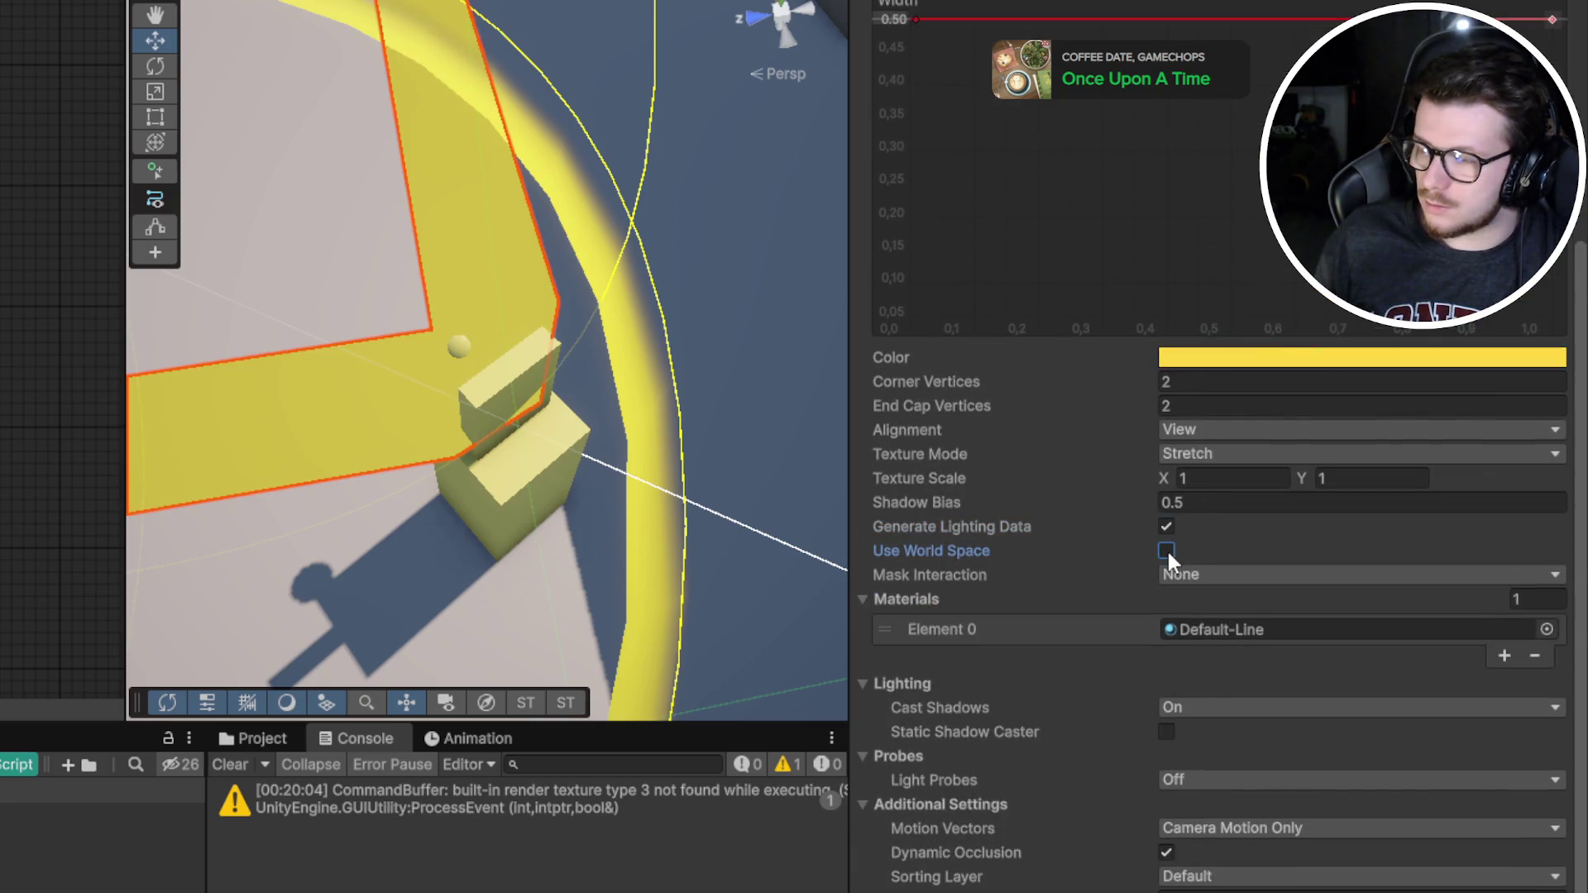
{"action": "left_click", "coordinate": [1257, 576]}
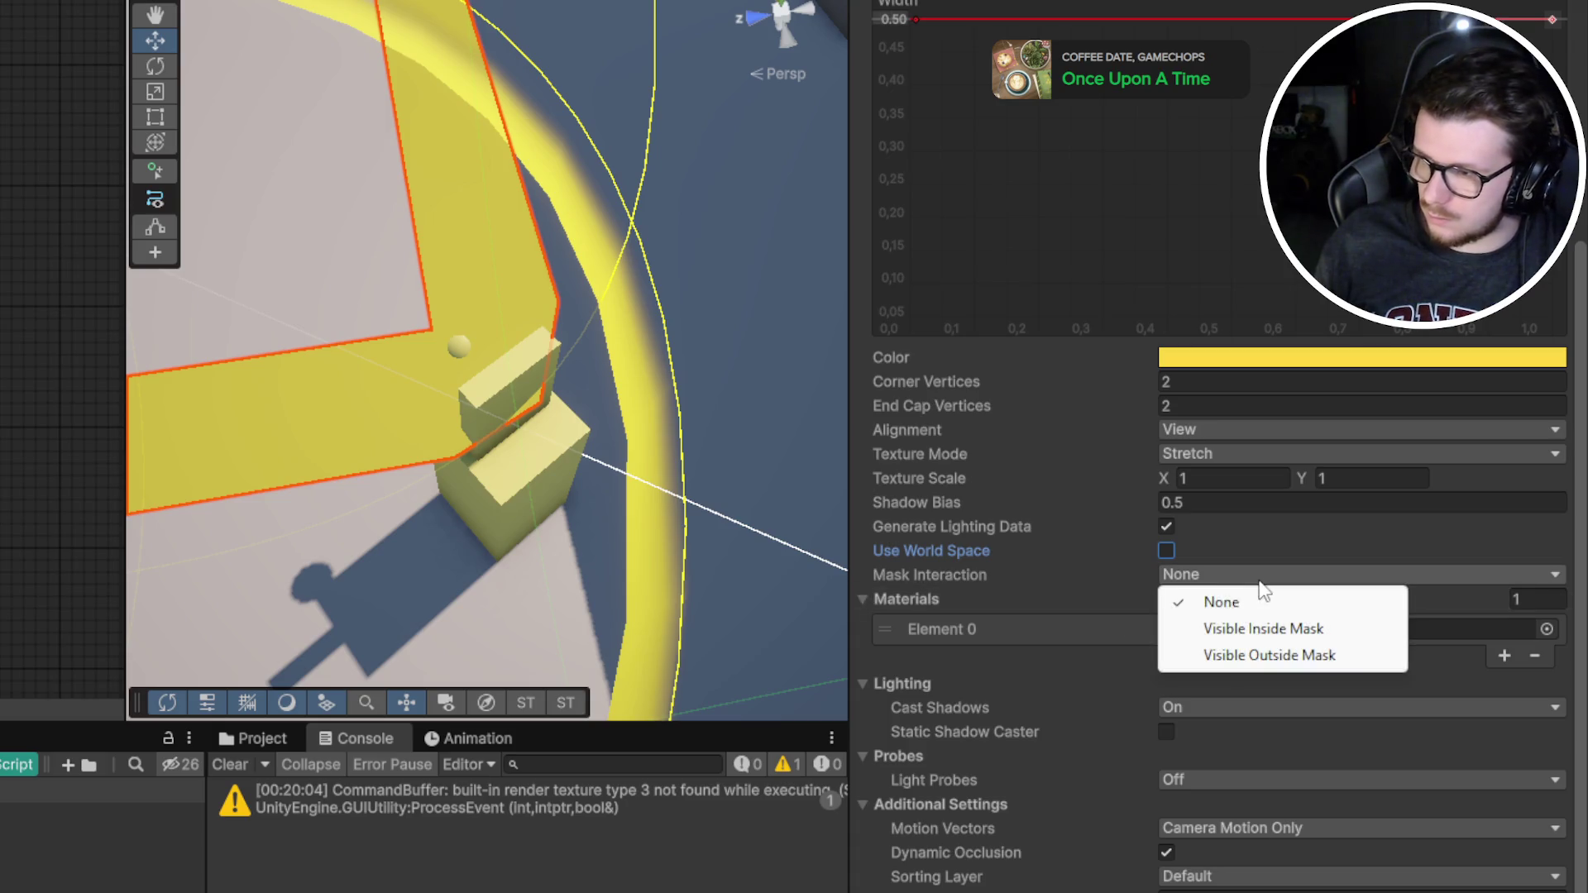
{"action": "left_click", "coordinate": [1073, 598]}
{"action": "left_click", "coordinate": [1161, 530]}
Set the Line Renderer's Cast Shadows to Off
{"action": "left_click", "coordinate": [964, 593]}
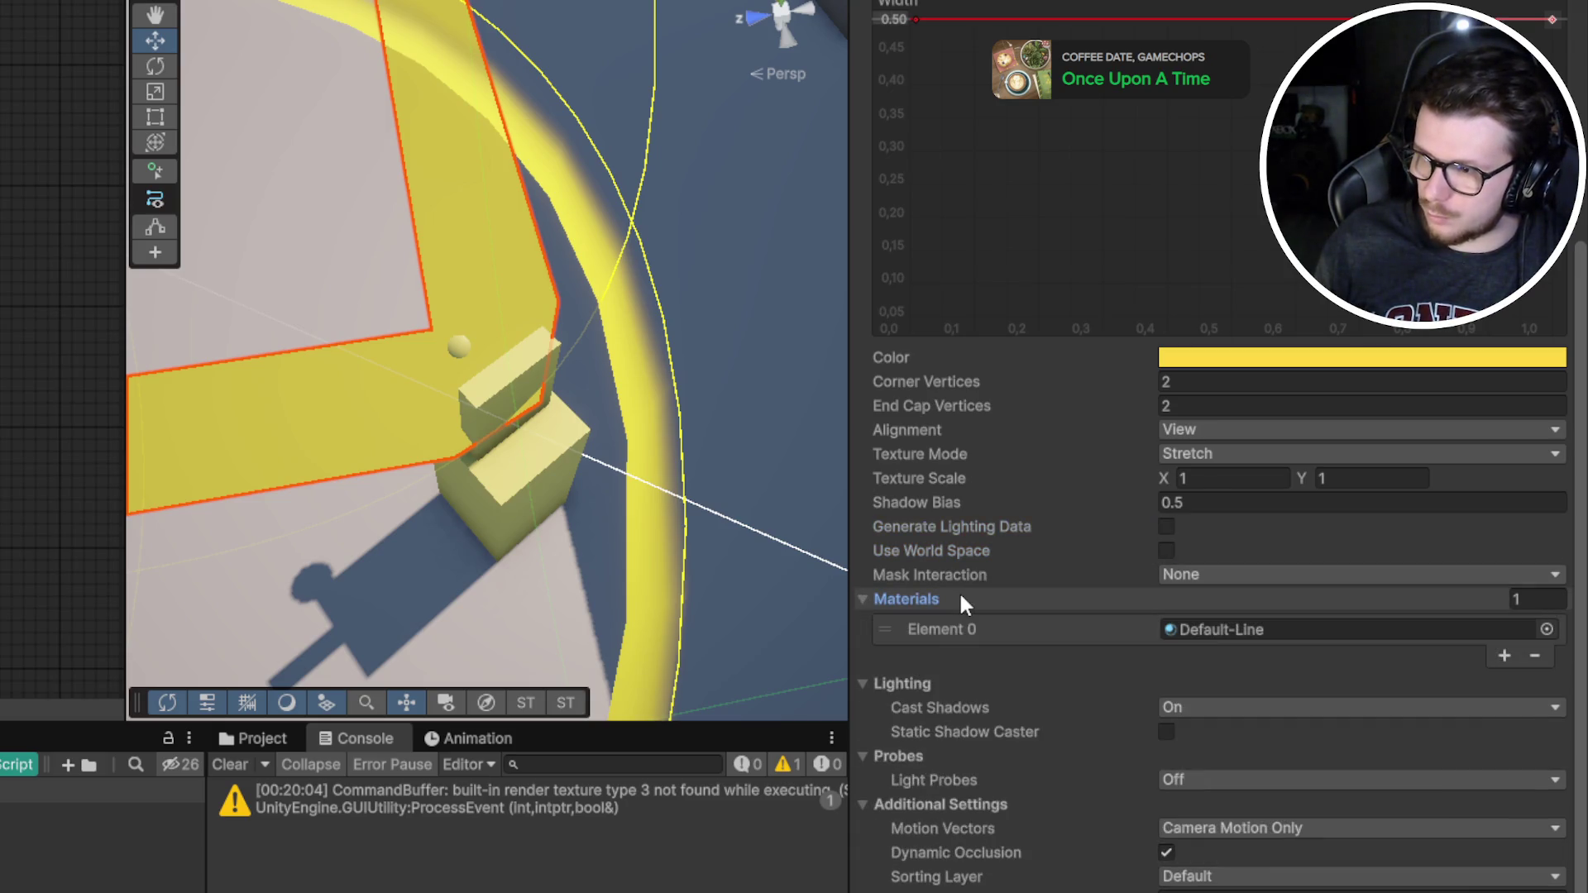
{"action": "left_click", "coordinate": [956, 595]}
{"action": "left_click", "coordinate": [1174, 649]}
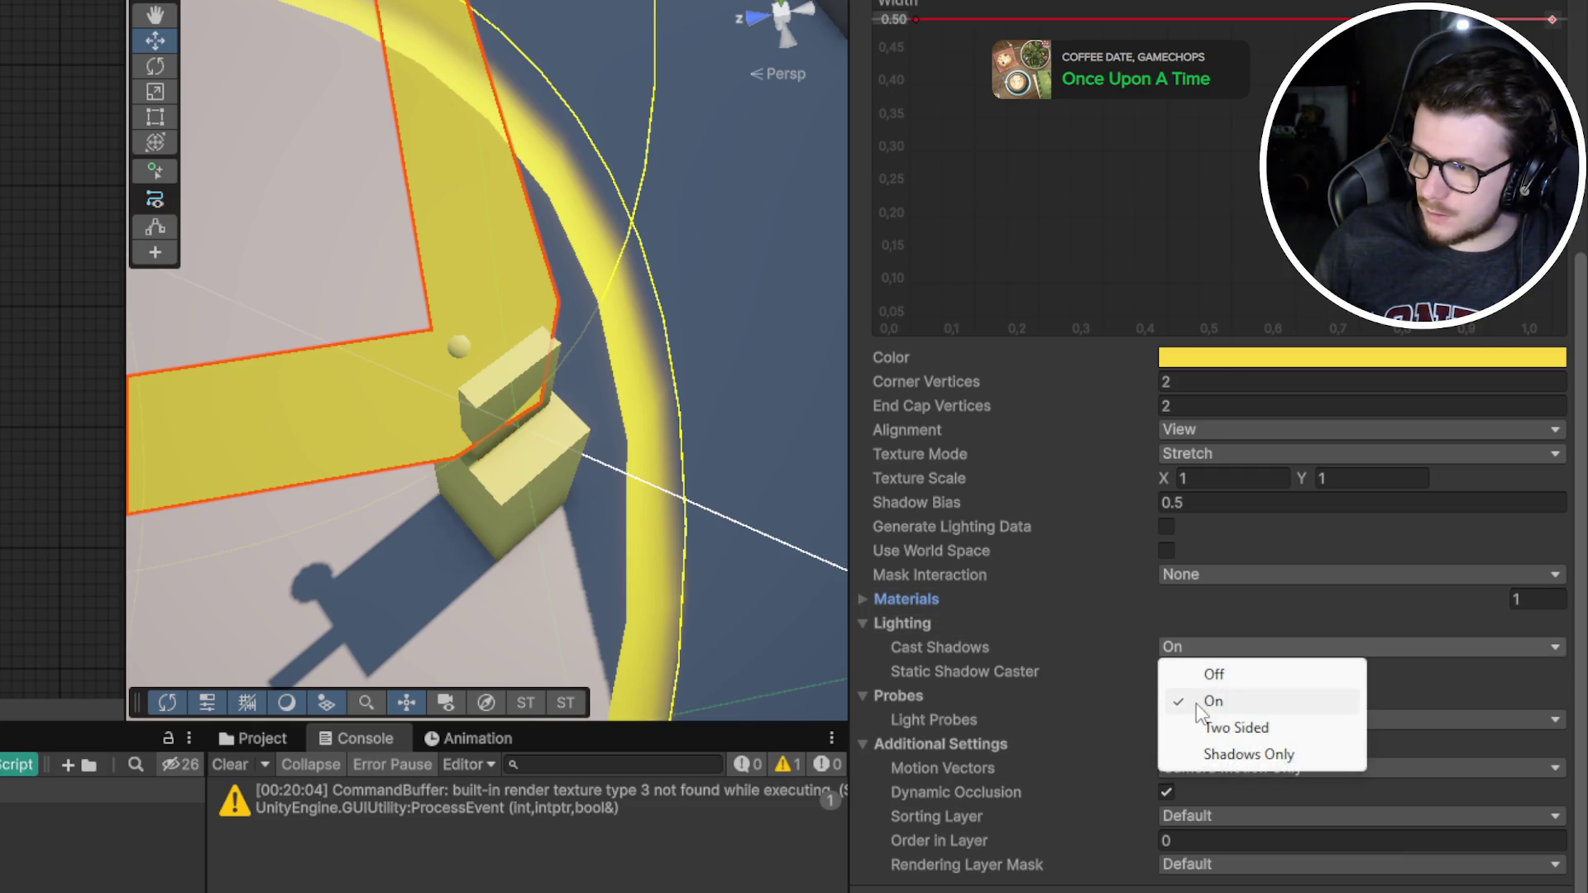
{"action": "left_click", "coordinate": [1191, 674]}
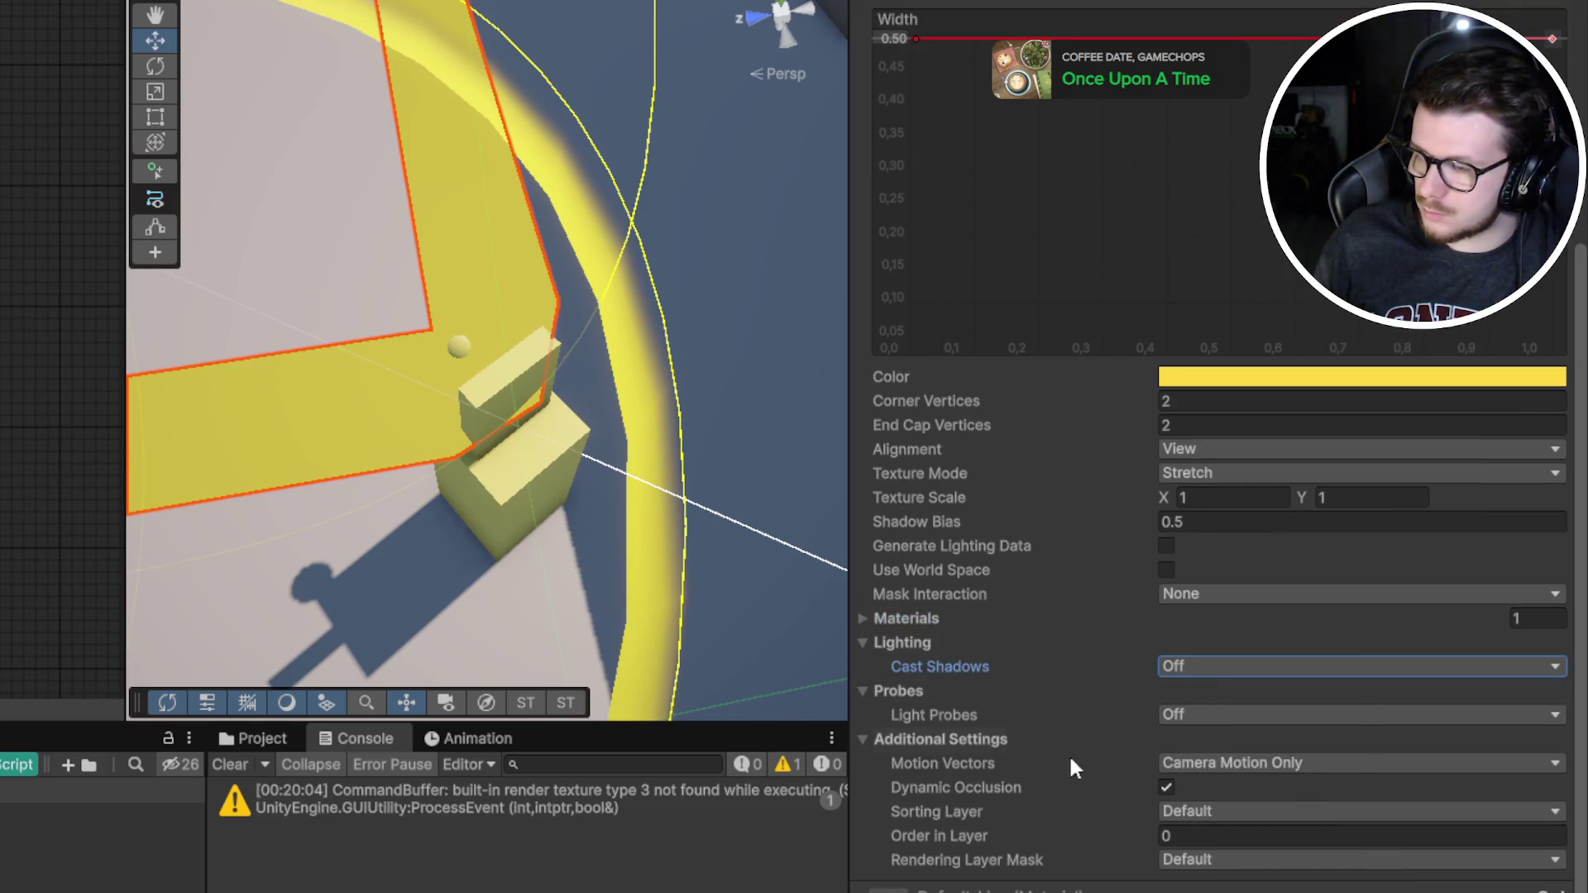
{"action": "mouse_move", "coordinate": [1053, 787]}
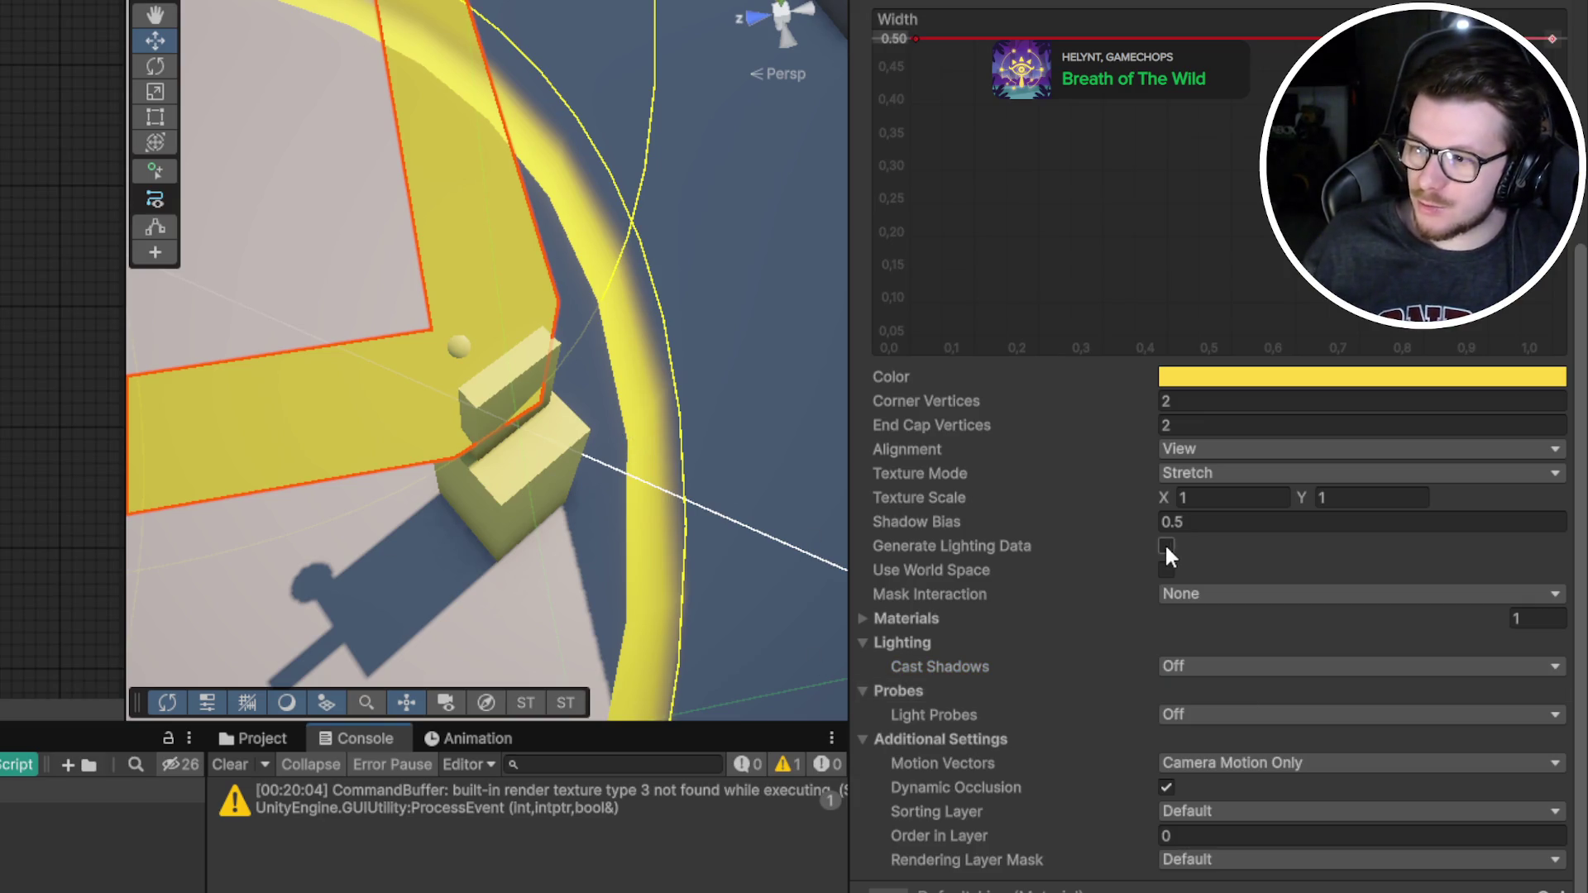
{"action": "scroll", "coordinate": [1099, 566], "scroll_direction": "up", "scroll_amount": 5}
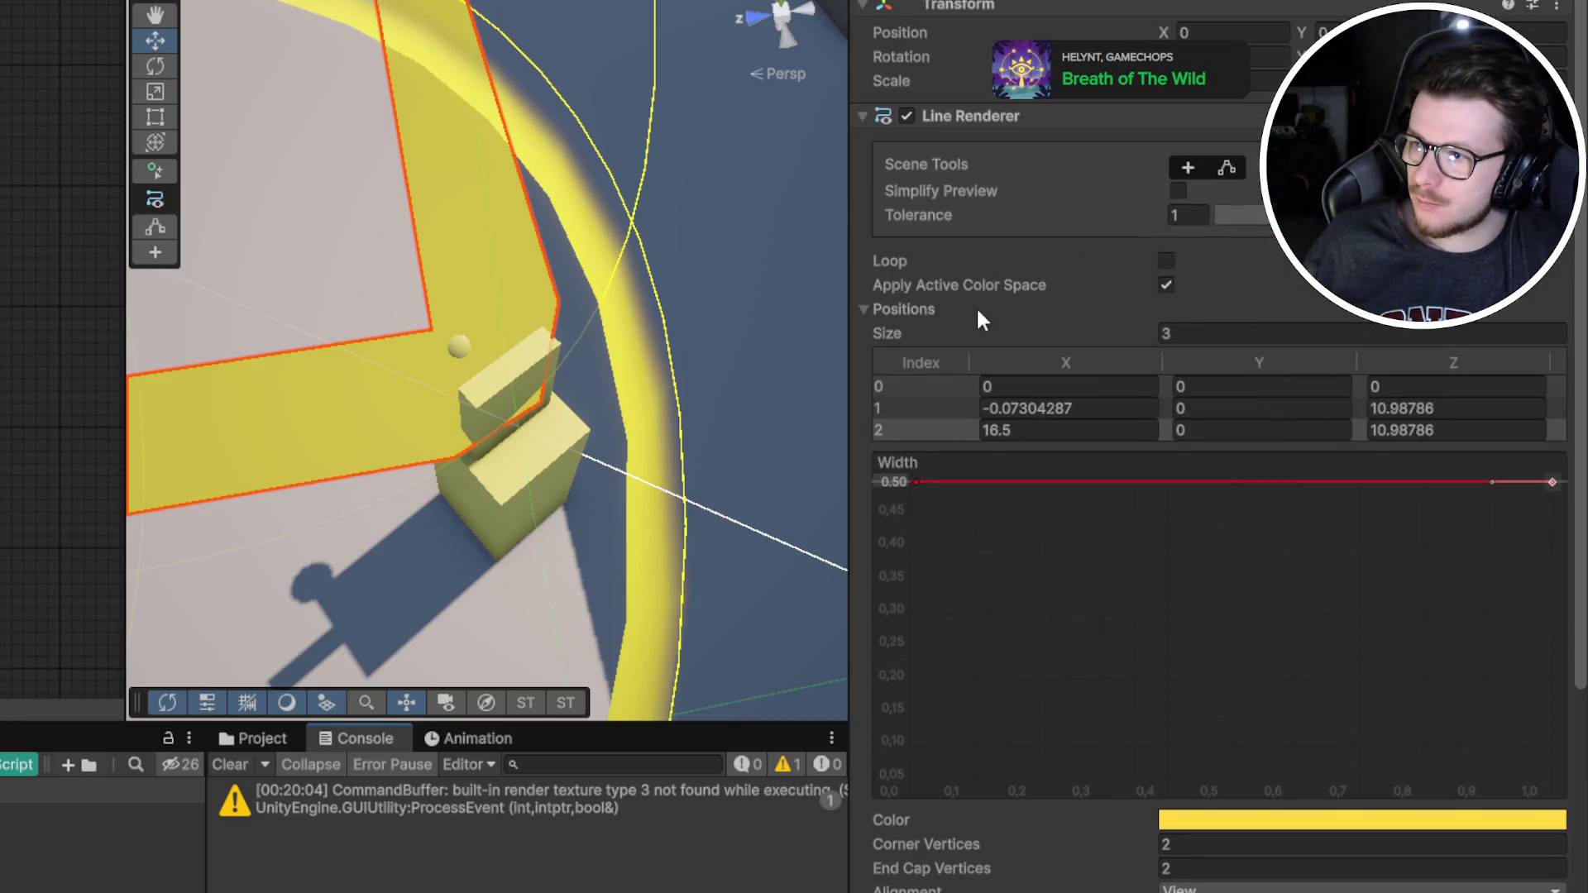
Drag the Width curve's start and end keys down to about 0.25–0.30 for a thin, flat beam
{"action": "left_click_drag", "start_coordinate": [915, 483], "coordinate": [883, 668]}
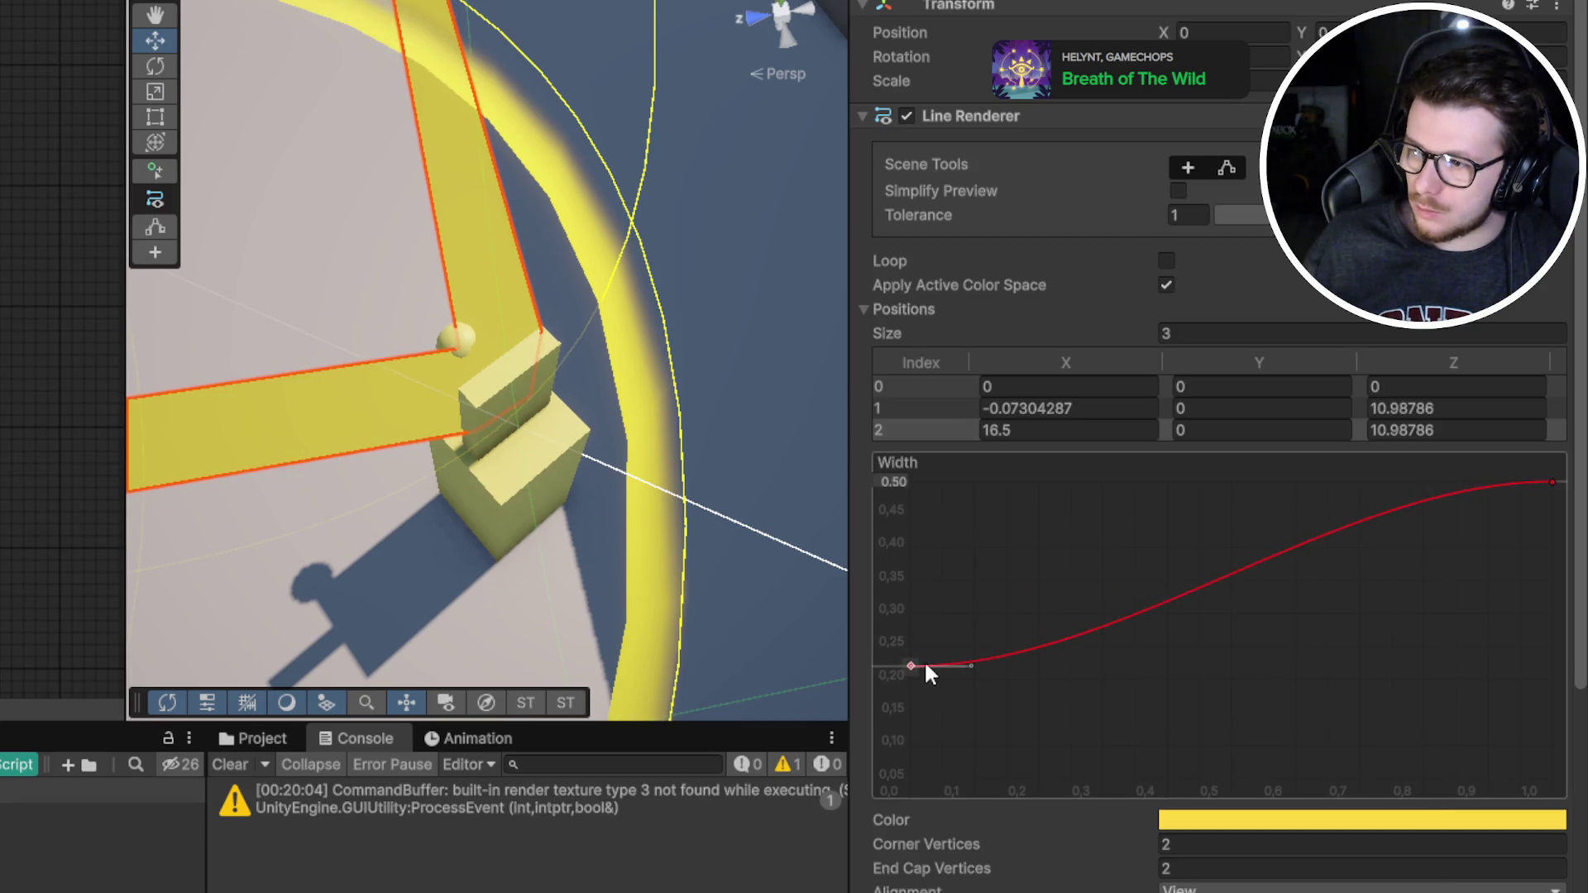
{"action": "right_click", "coordinate": [918, 668]}
{"action": "left_click", "coordinate": [965, 705]}
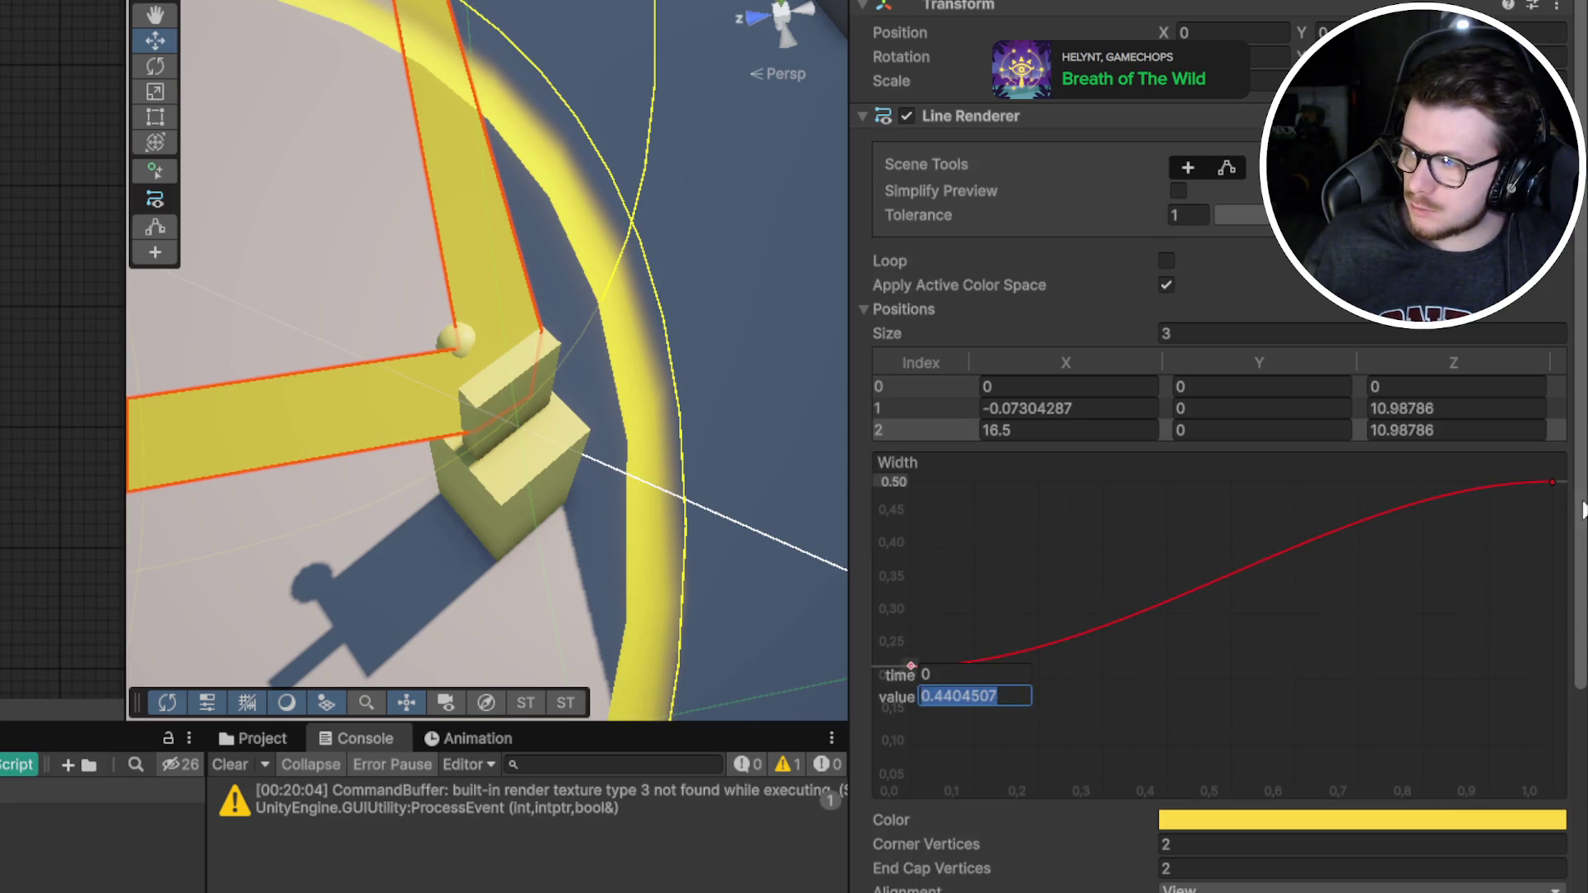
{"action": "left_click", "coordinate": [1546, 484]}
{"action": "left_click_drag", "start_coordinate": [1546, 485], "coordinate": [1550, 666]}
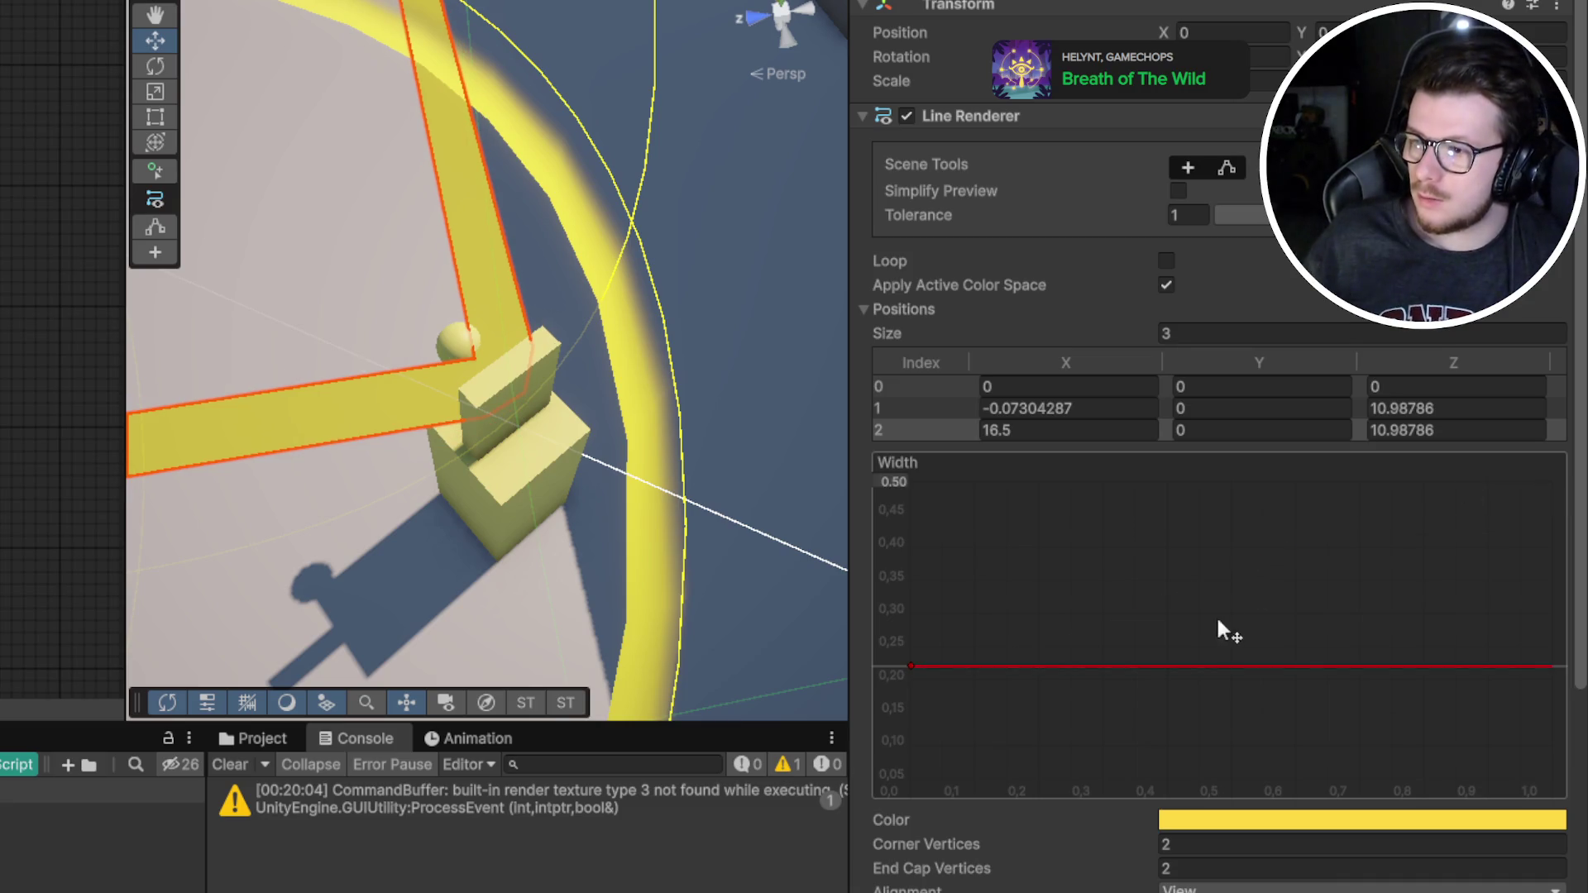
{"action": "mouse_move", "coordinate": [910, 672]}
{"action": "left_mouse_down"}
{"action": "mouse_move", "coordinate": [907, 557]}
{"action": "mouse_move", "coordinate": [910, 607]}
{"action": "left_mouse_up"}
{"action": "mouse_move", "coordinate": [530, 347]}
{"action": "left_mouse_down"}
{"action": "mouse_move", "coordinate": [494, 290]}
{"action": "mouse_move", "coordinate": [57, 335]}
{"action": "mouse_move", "coordinate": [595, 40]}
{"action": "left_mouse_up"}
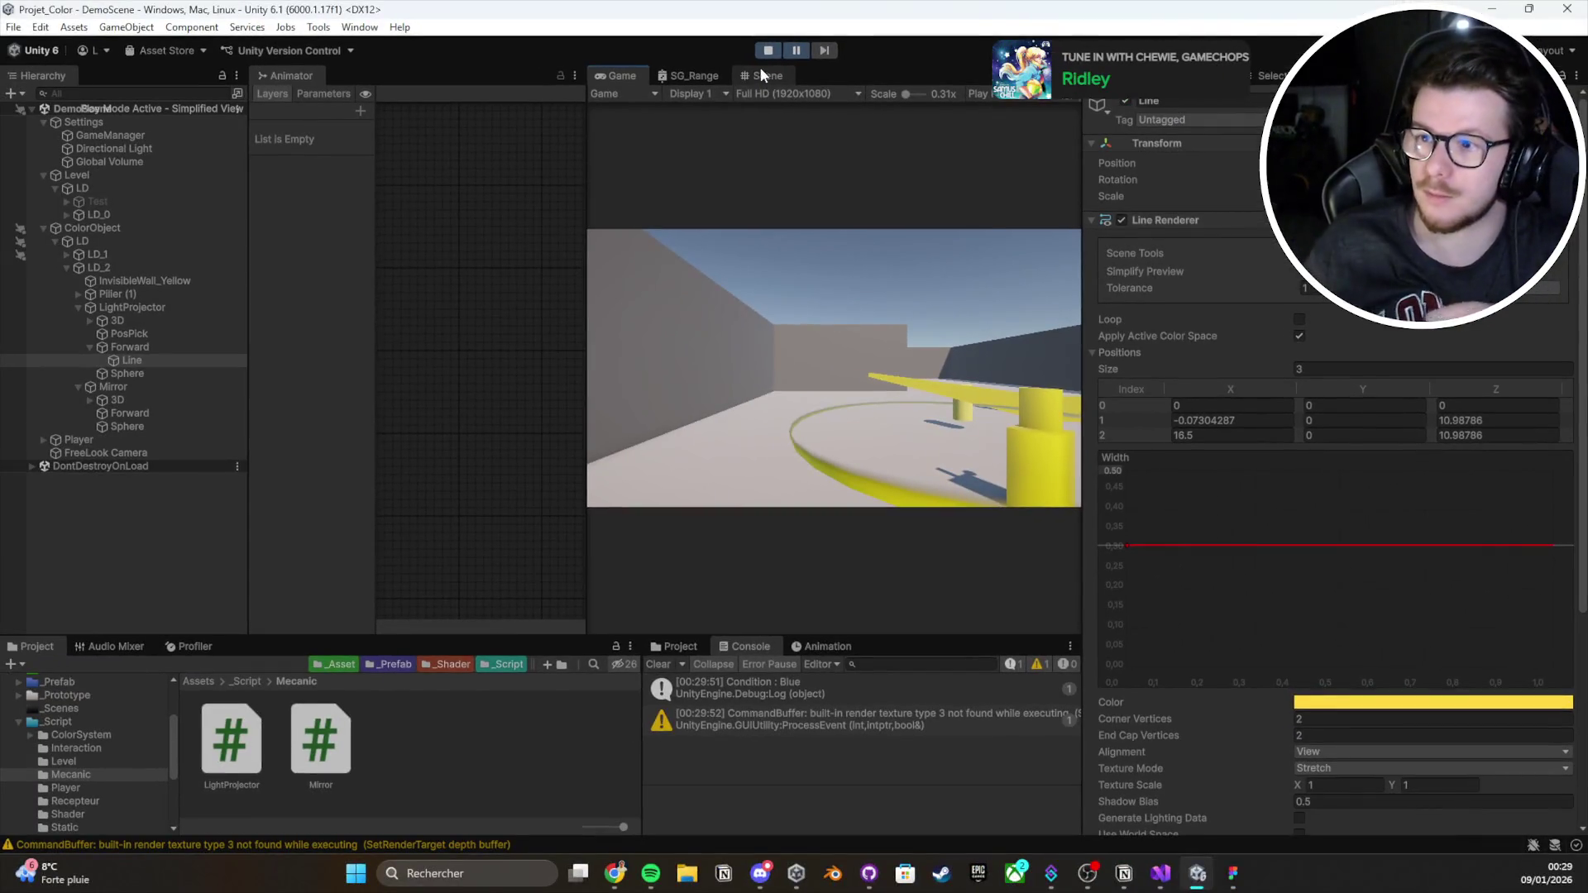
Dock the Scene view beside the Game view and maximize Game during play
{"action": "left_click", "coordinate": [785, 76]}
{"action": "left_click_drag", "start_coordinate": [789, 78], "coordinate": [349, 74]}
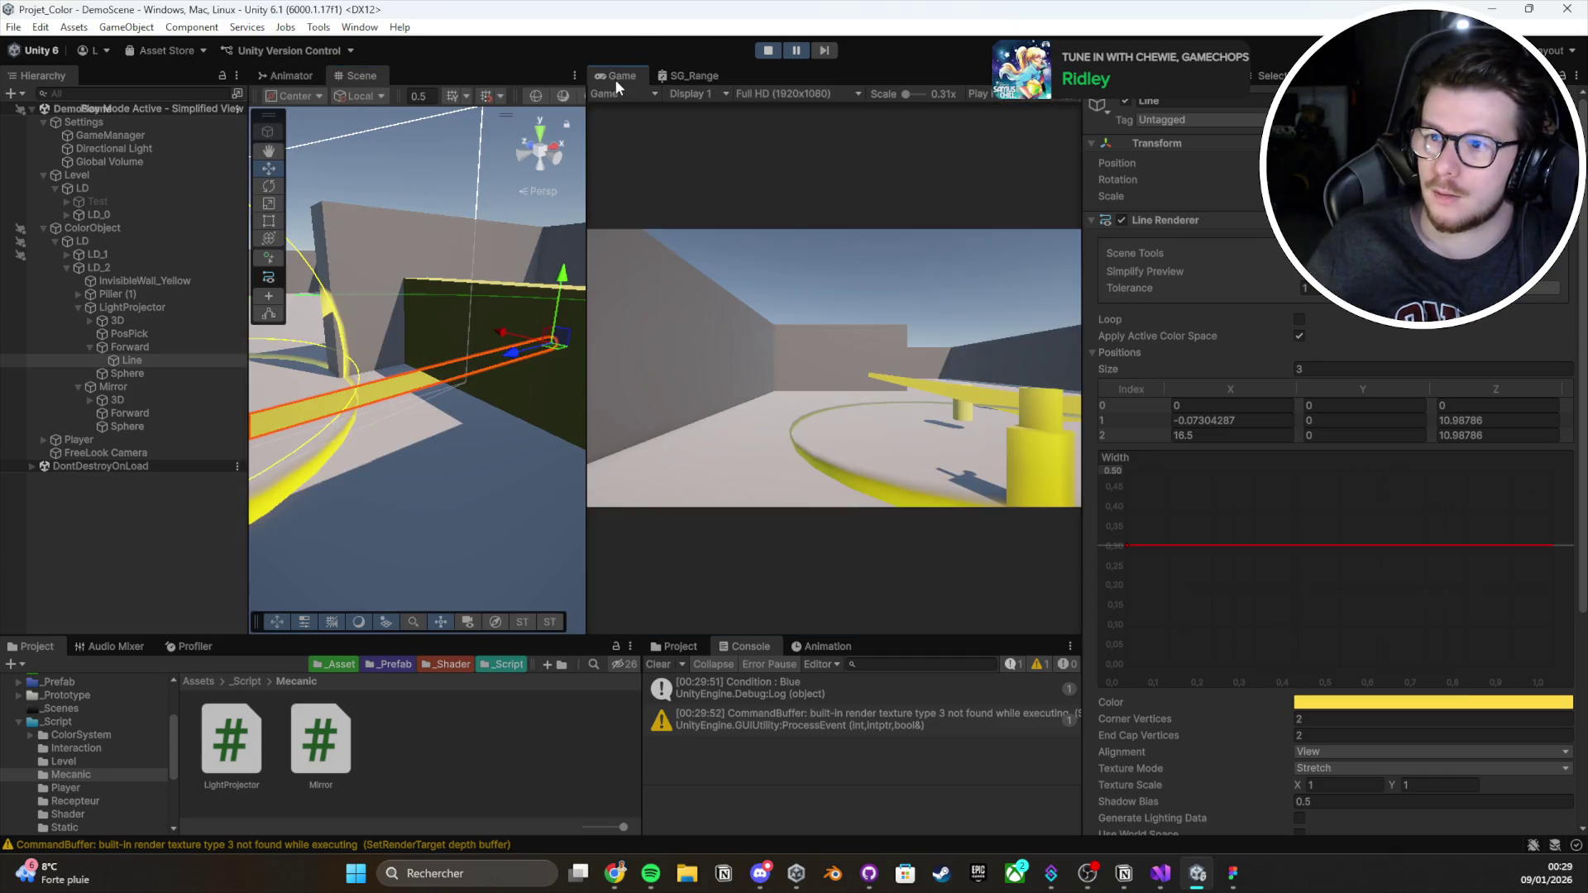
{"action": "double_click", "coordinate": [616, 79]}
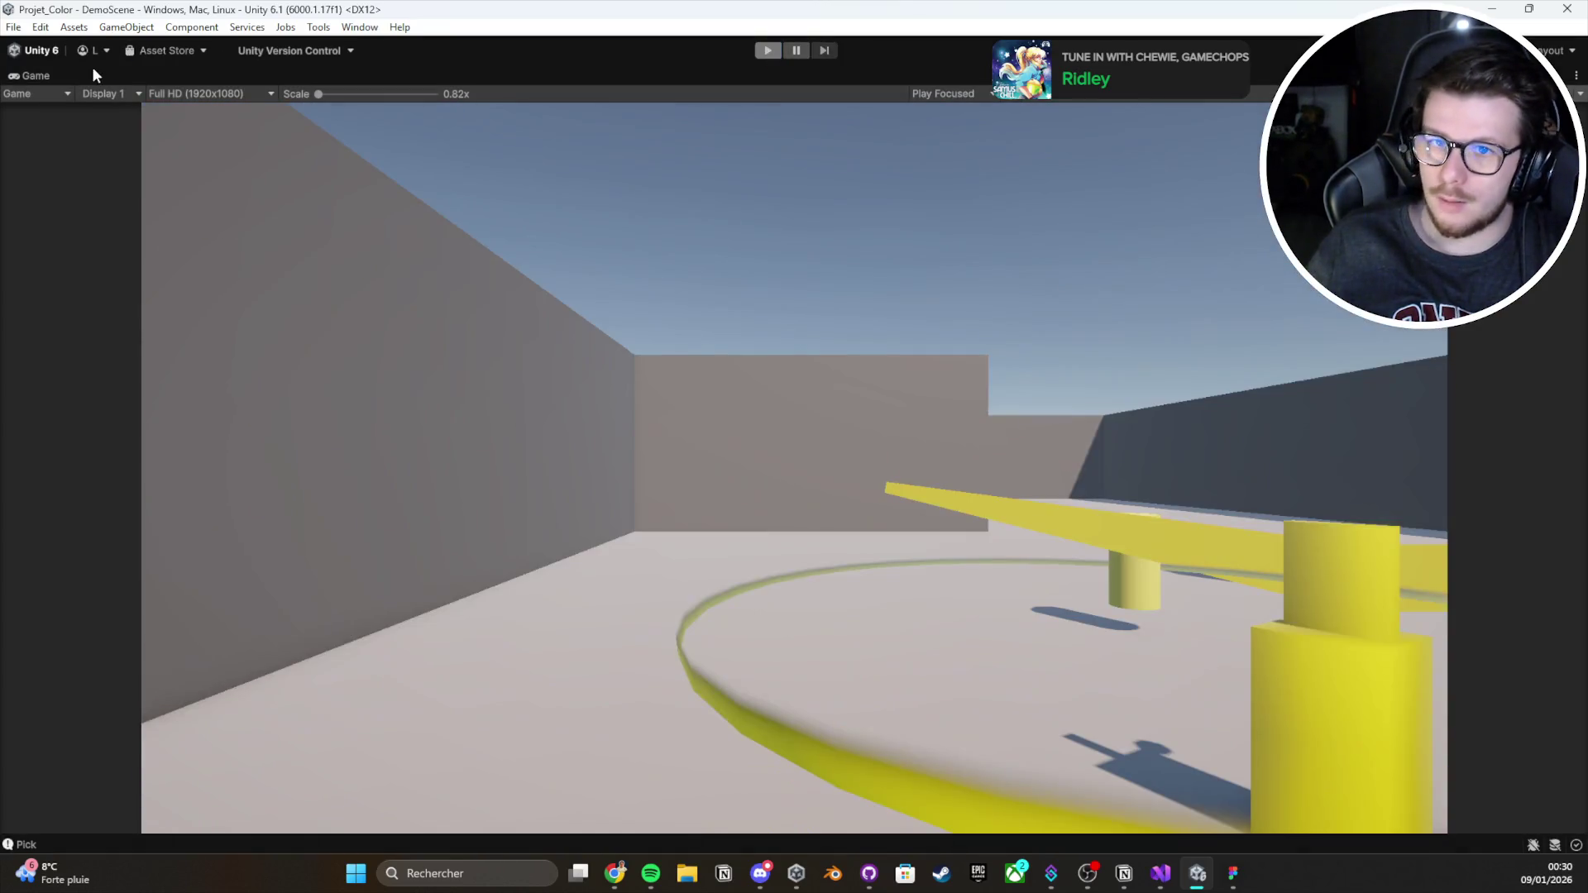
Stop play mode and orbit the Scene view to look down on the beam
{"action": "left_click", "coordinate": [767, 51]}
{"action": "mouse_move", "coordinate": [496, 397]}
{"action": "left_mouse_down"}
{"action": "mouse_move", "coordinate": [443, 447]}
{"action": "mouse_move", "coordinate": [657, 506]}
{"action": "mouse_move", "coordinate": [397, 383]}
{"action": "mouse_move", "coordinate": [447, 380]}
{"action": "left_mouse_up"}
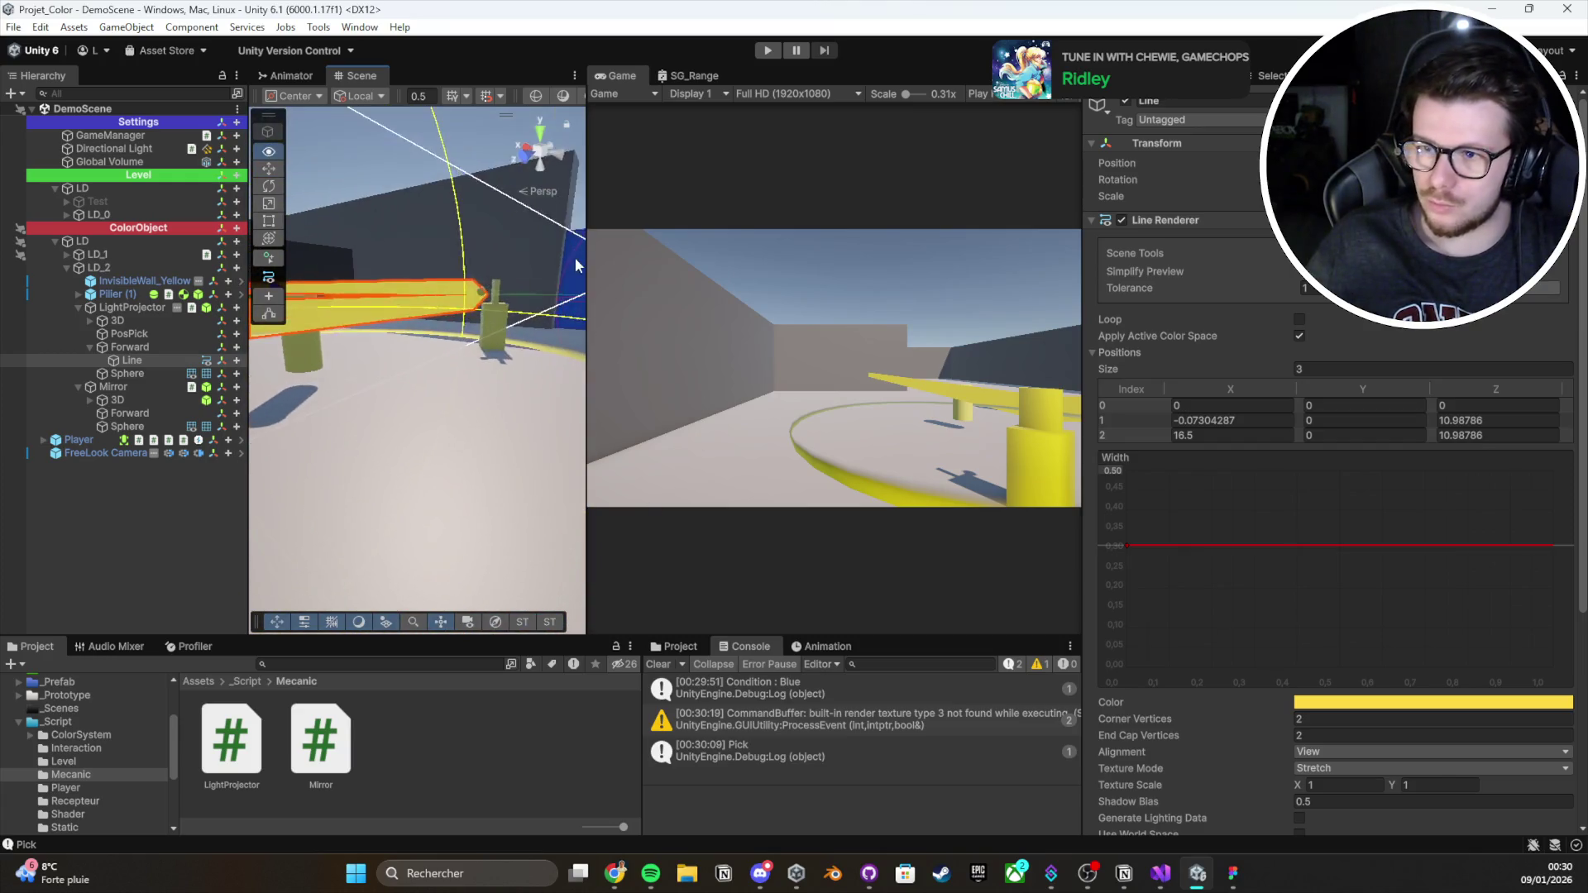
{"action": "left_click_drag", "start_coordinate": [586, 381], "coordinate": [687, 381]}
Switch the beam's Alignment to Transform Z, inspect it, then set it back to View
{"action": "left_click_drag", "start_coordinate": [460, 377], "coordinate": [530, 397]}
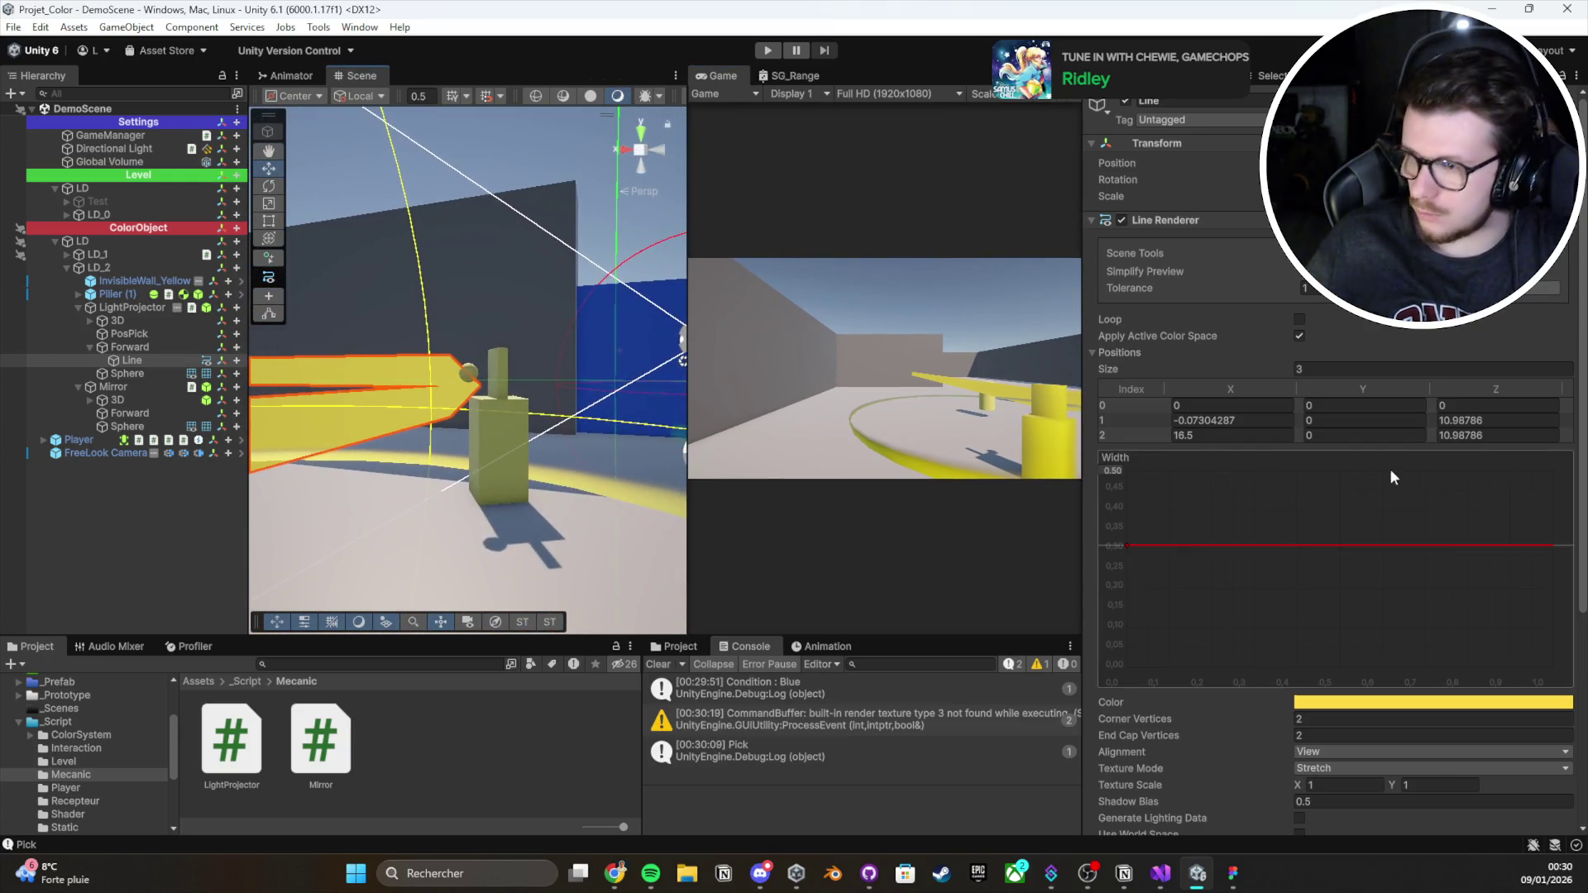
{"action": "scroll", "coordinate": [1244, 533], "scroll_direction": "down", "scroll_amount": 5}
{"action": "left_click", "coordinate": [1324, 448]}
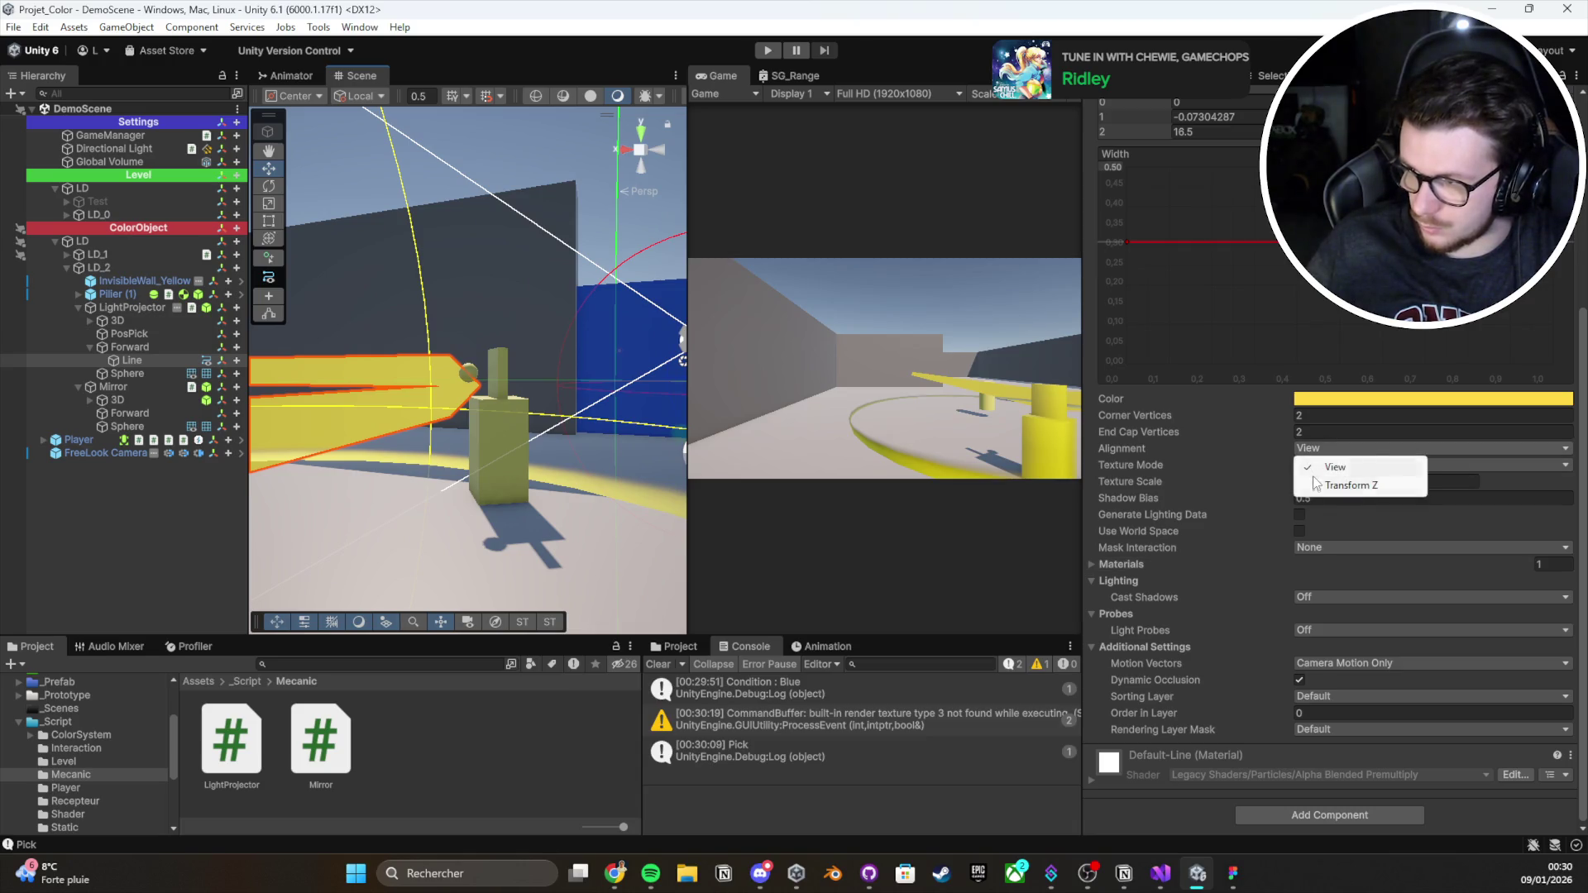
{"action": "left_click", "coordinate": [1319, 482]}
{"action": "mouse_move", "coordinate": [631, 408]}
{"action": "left_mouse_down"}
{"action": "mouse_move", "coordinate": [378, 351]}
{"action": "mouse_move", "coordinate": [85, 447]}
{"action": "mouse_move", "coordinate": [463, 464]}
{"action": "mouse_move", "coordinate": [678, 497]}
{"action": "left_mouse_up"}
{"action": "scroll", "coordinate": [1299, 616], "scroll_direction": "up", "scroll_amount": 4}
{"action": "left_click", "coordinate": [1328, 633]}
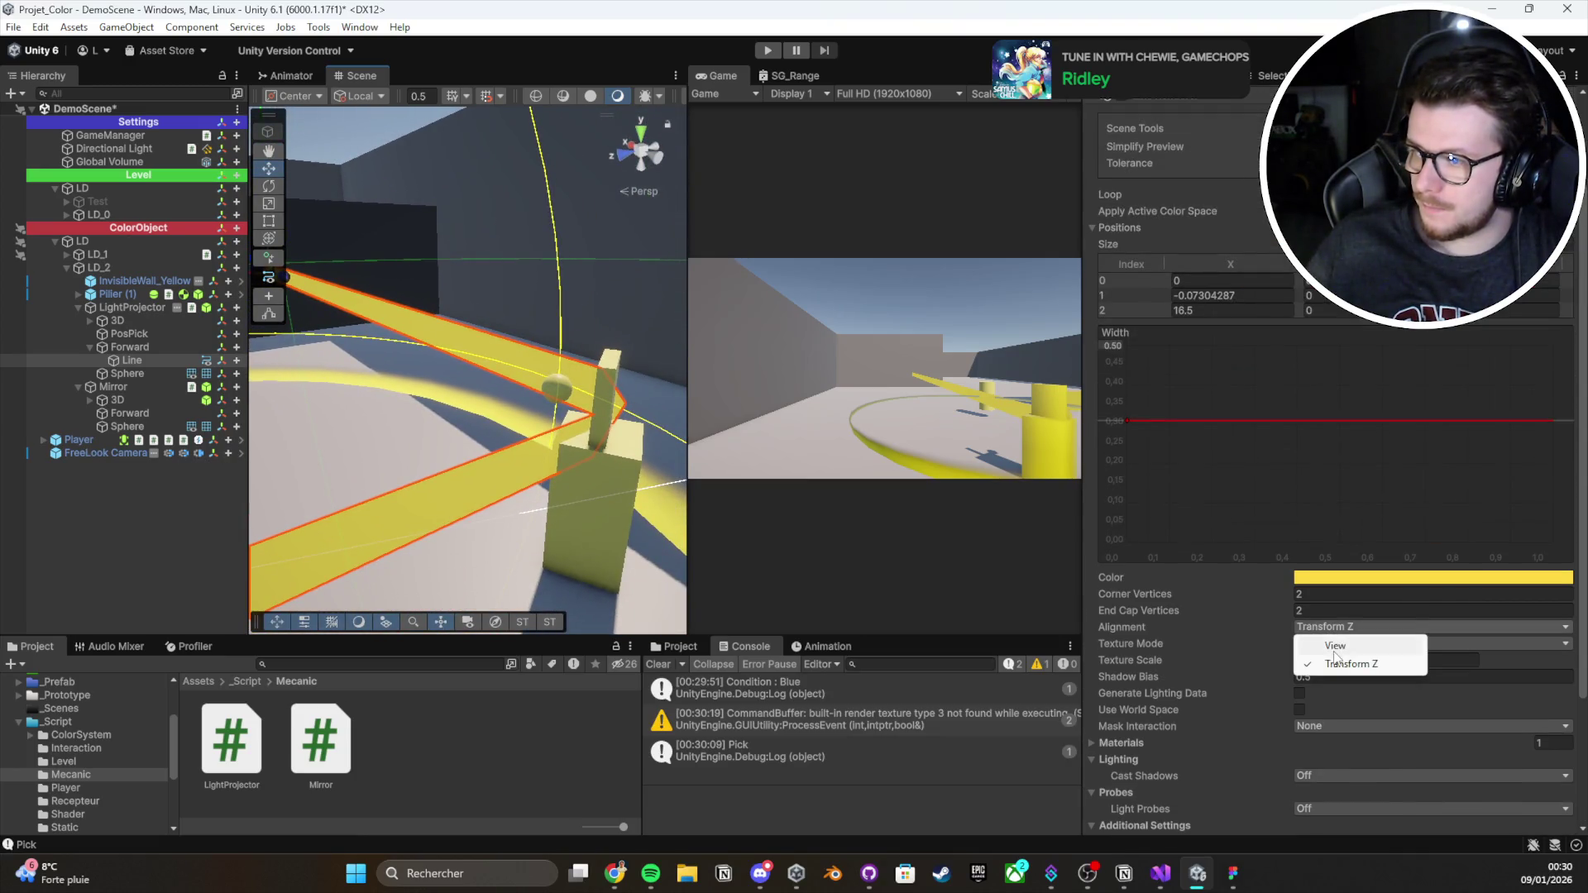
{"action": "left_click", "coordinate": [1324, 646]}
Expand the Line Renderer's Materials list to show Default-Line
{"action": "scroll", "coordinate": [1243, 663], "scroll_direction": "up", "scroll_amount": 3}
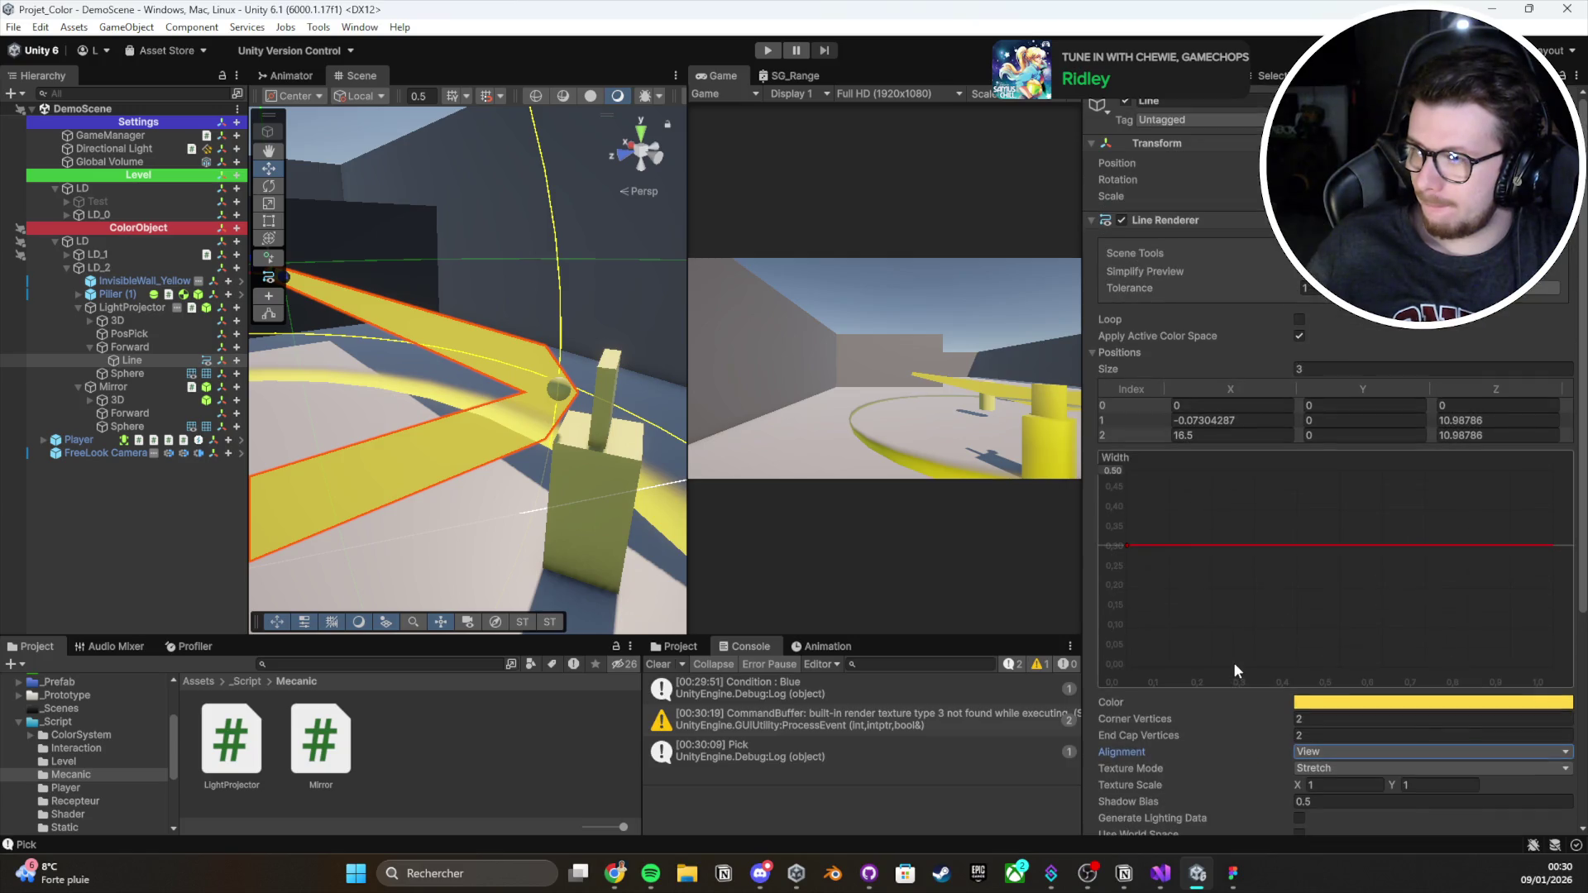
{"action": "scroll", "coordinate": [1231, 609], "scroll_direction": "down", "scroll_amount": 4}
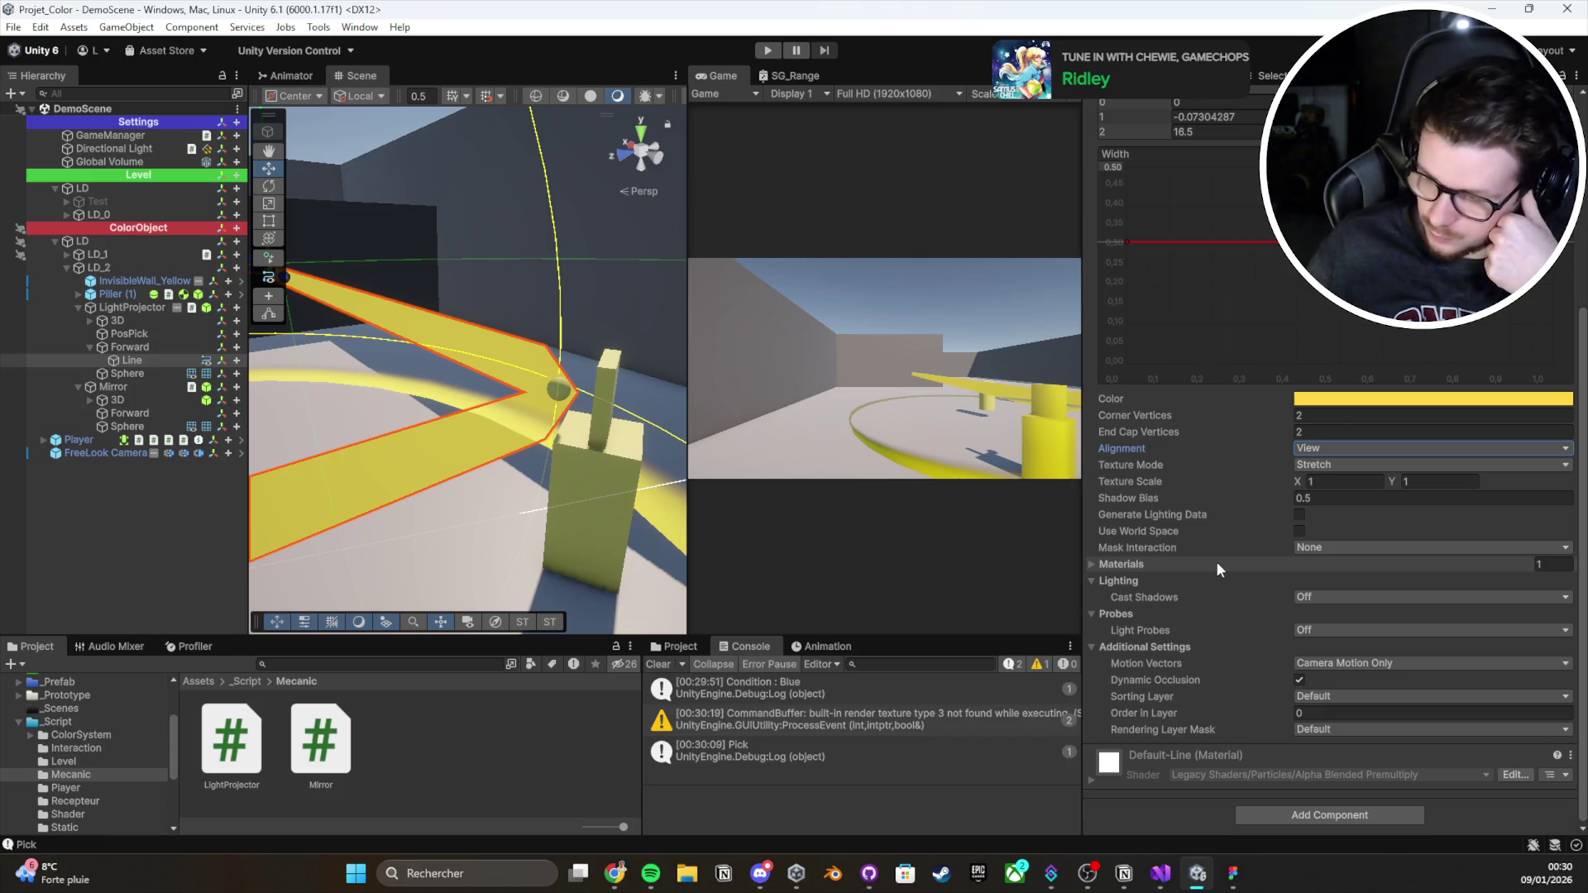
{"action": "left_click", "coordinate": [1216, 563]}
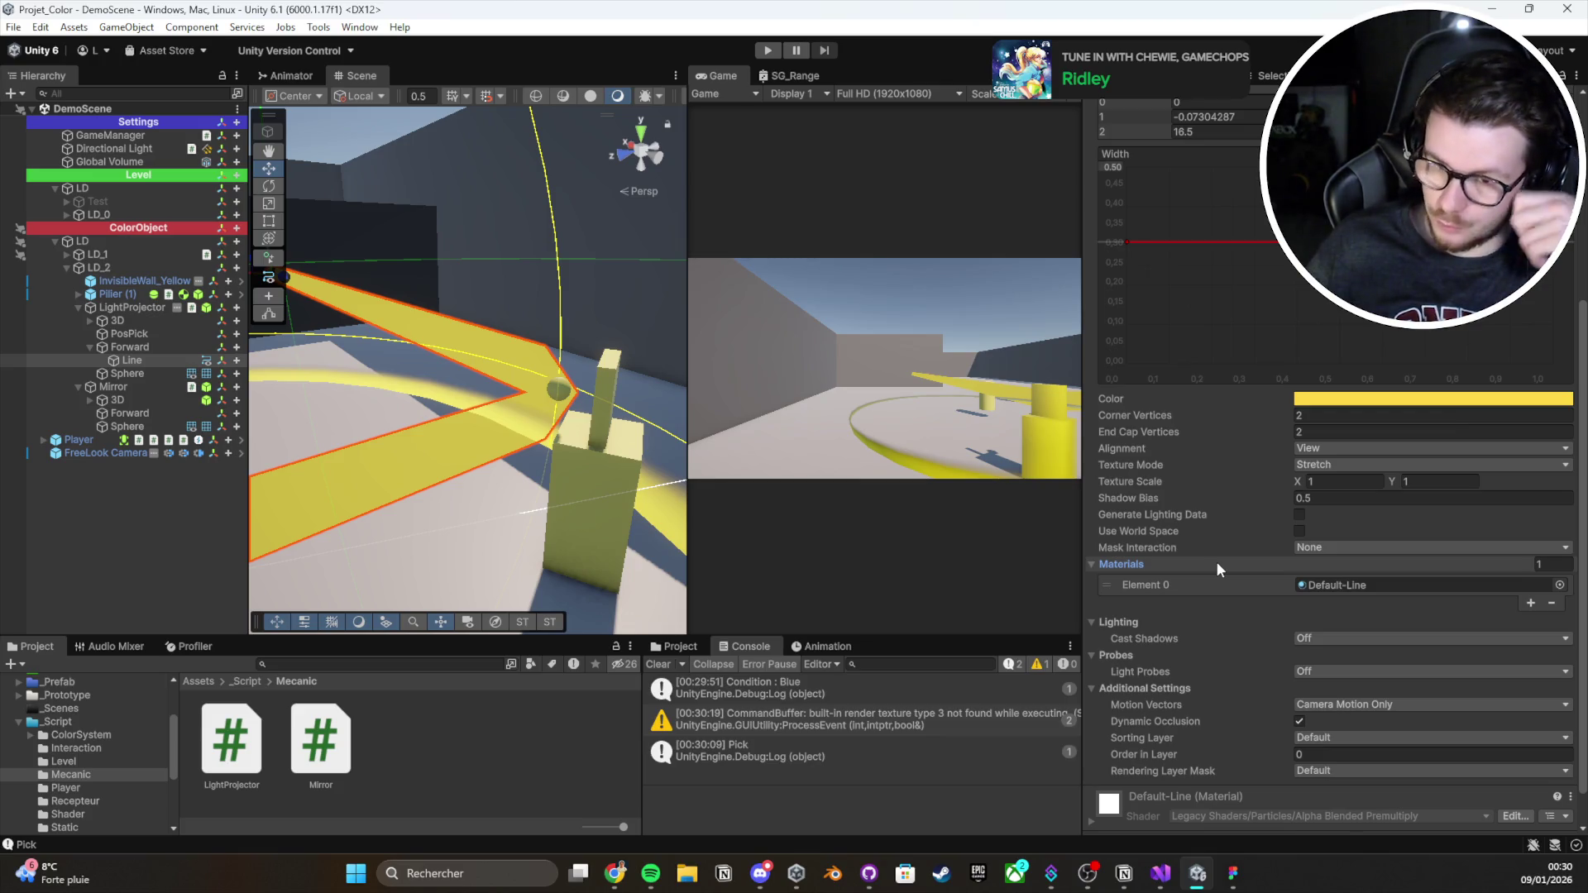
{"action": "right_click", "coordinate": [201, 359]}
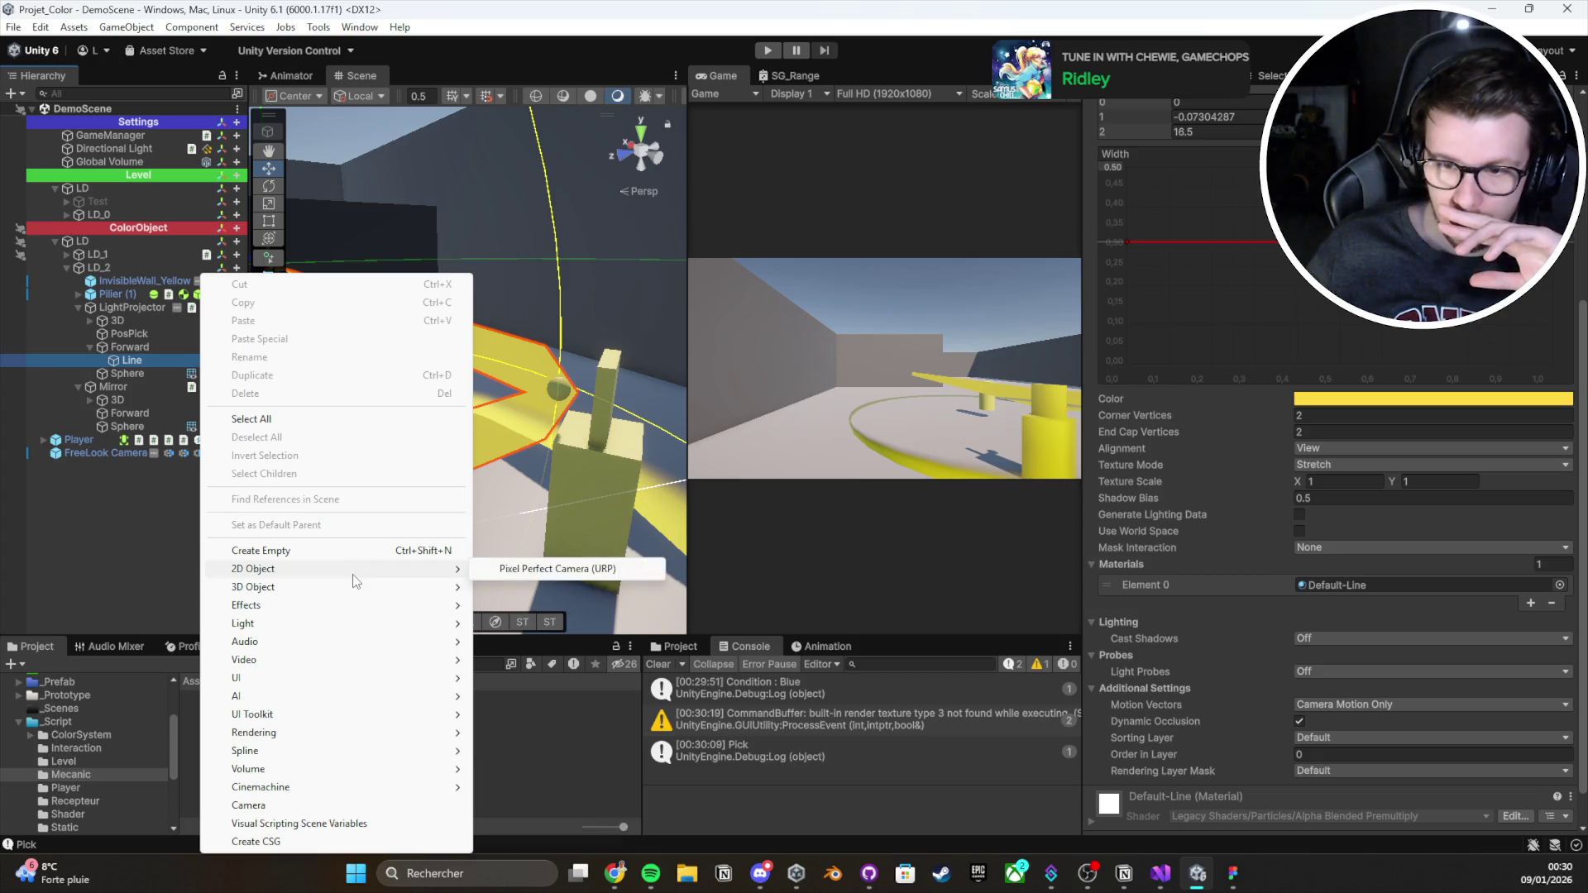
Browse the Hierarchy creation submenus without adding anything, then clear the Console
{"action": "mouse_move", "coordinate": [351, 588]}
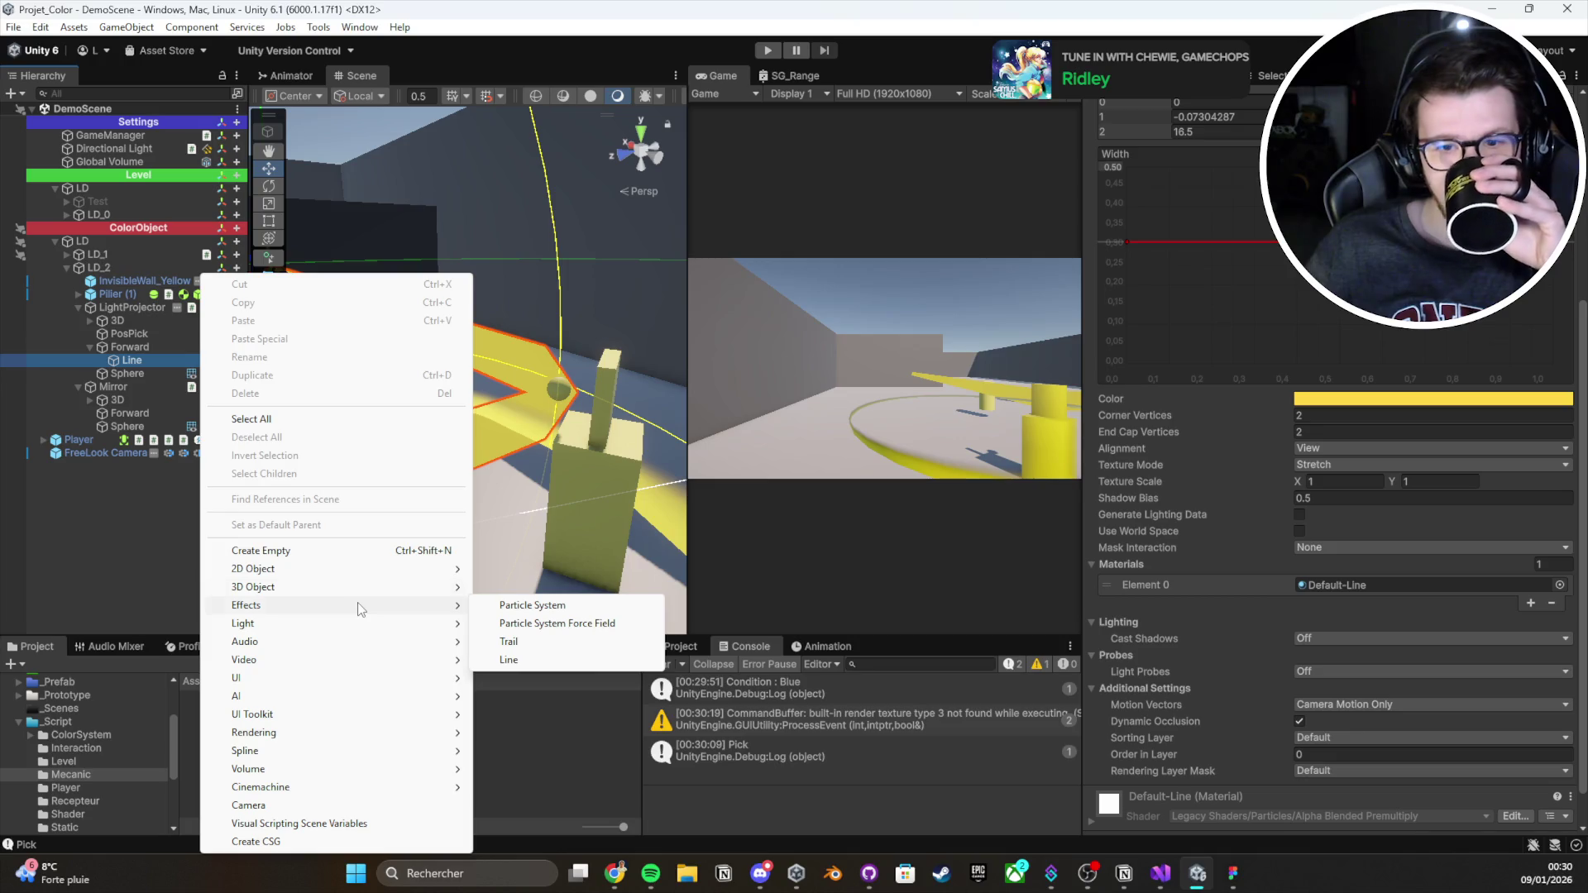
{"action": "left_click", "coordinate": [124, 529]}
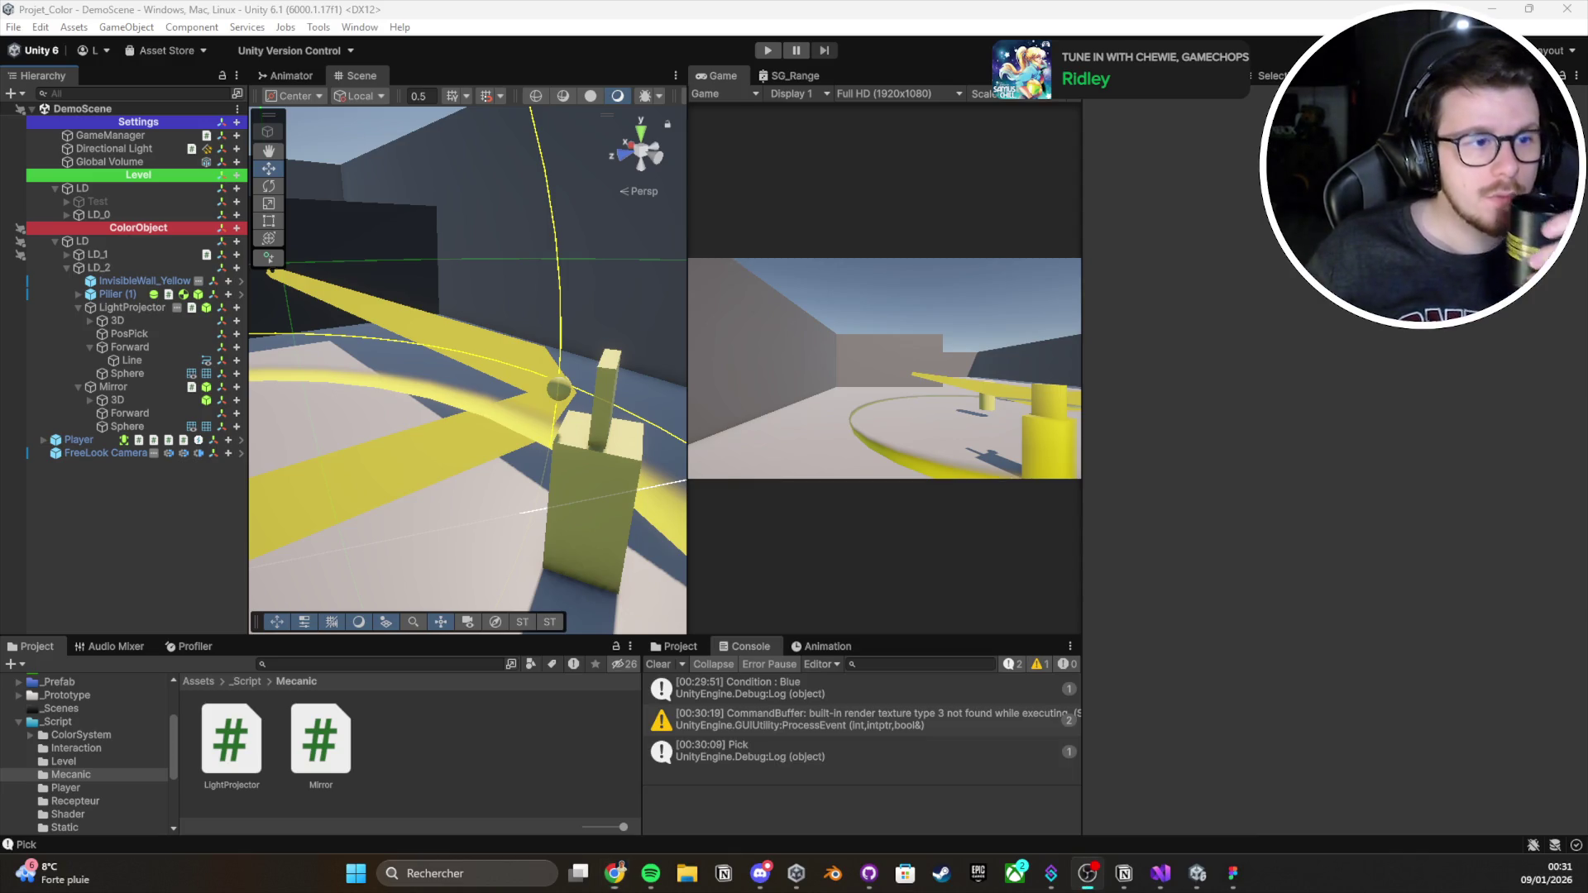
{"action": "left_click", "coordinate": [1204, 492]}
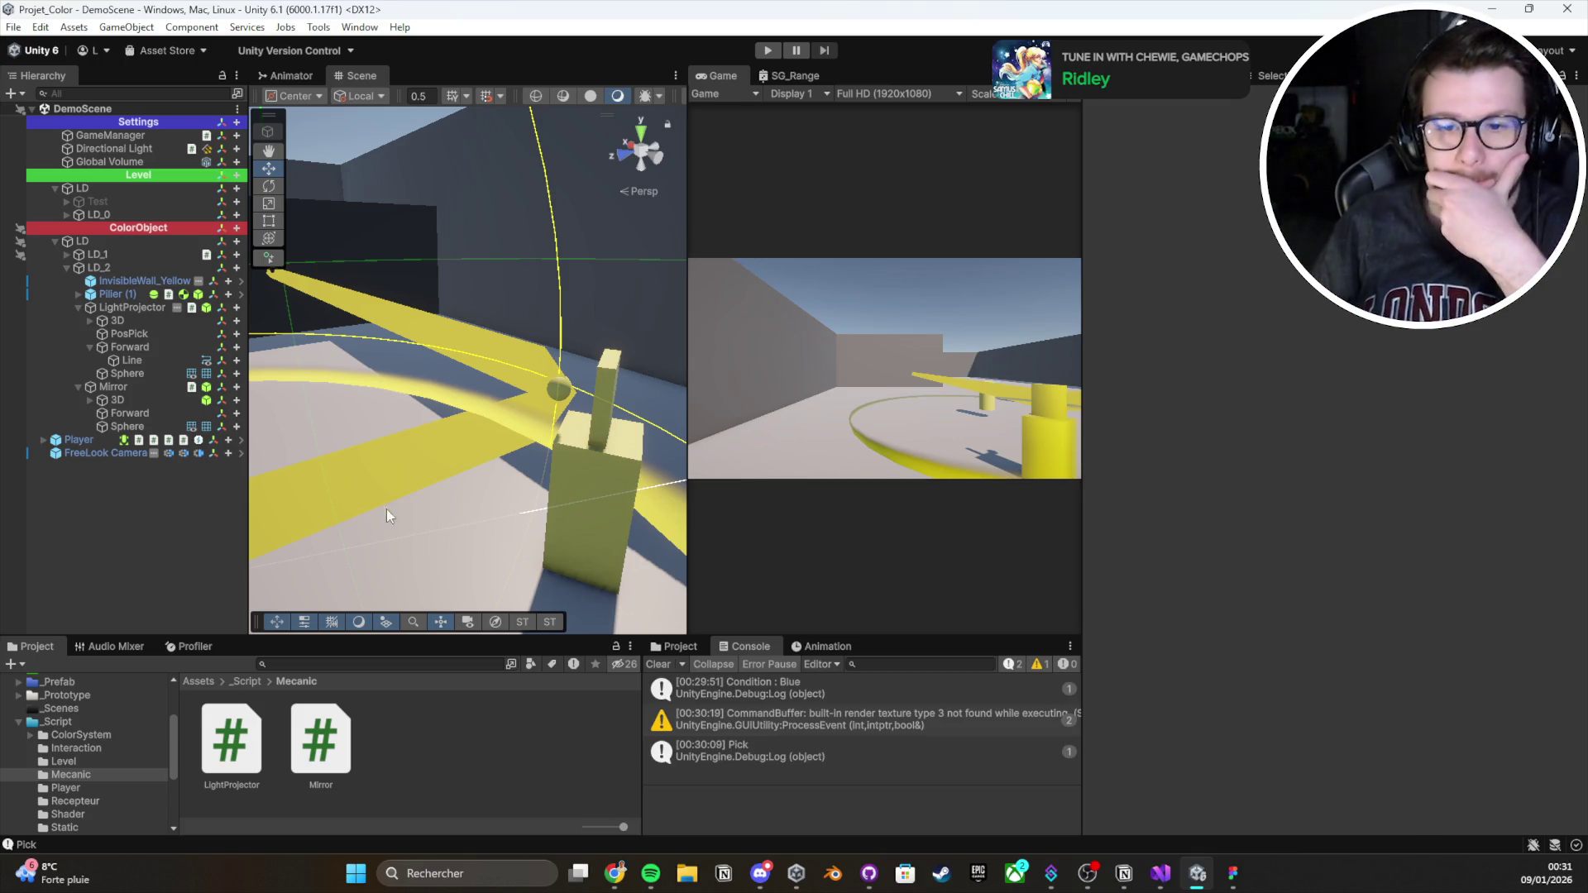
{"action": "right_click", "coordinate": [183, 527]}
{"action": "mouse_move", "coordinate": [299, 587]}
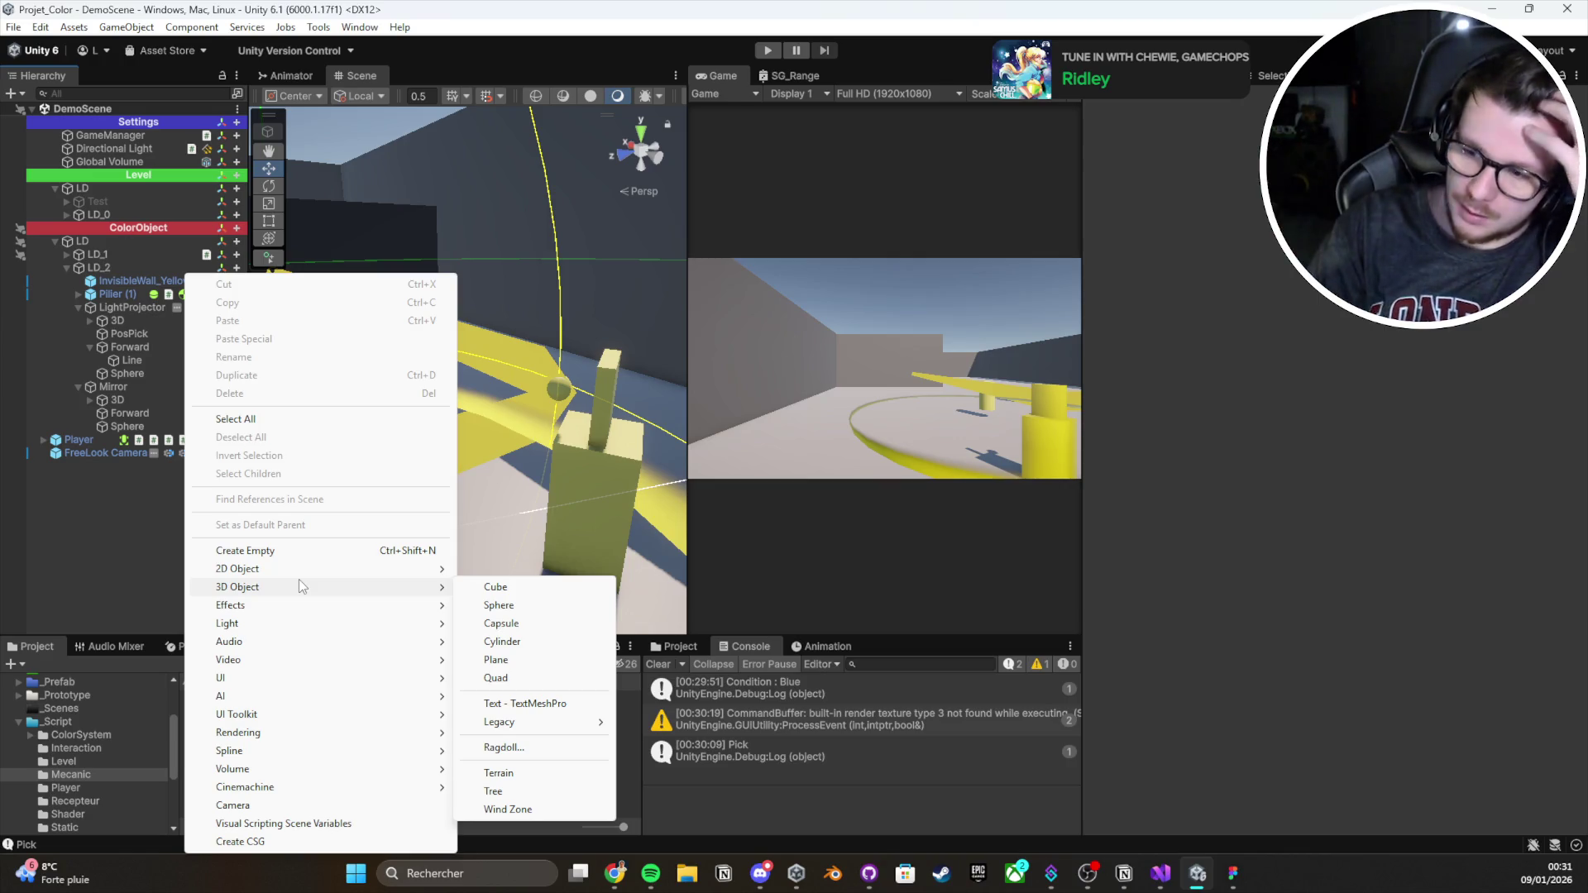
{"action": "left_click", "coordinate": [662, 664]}
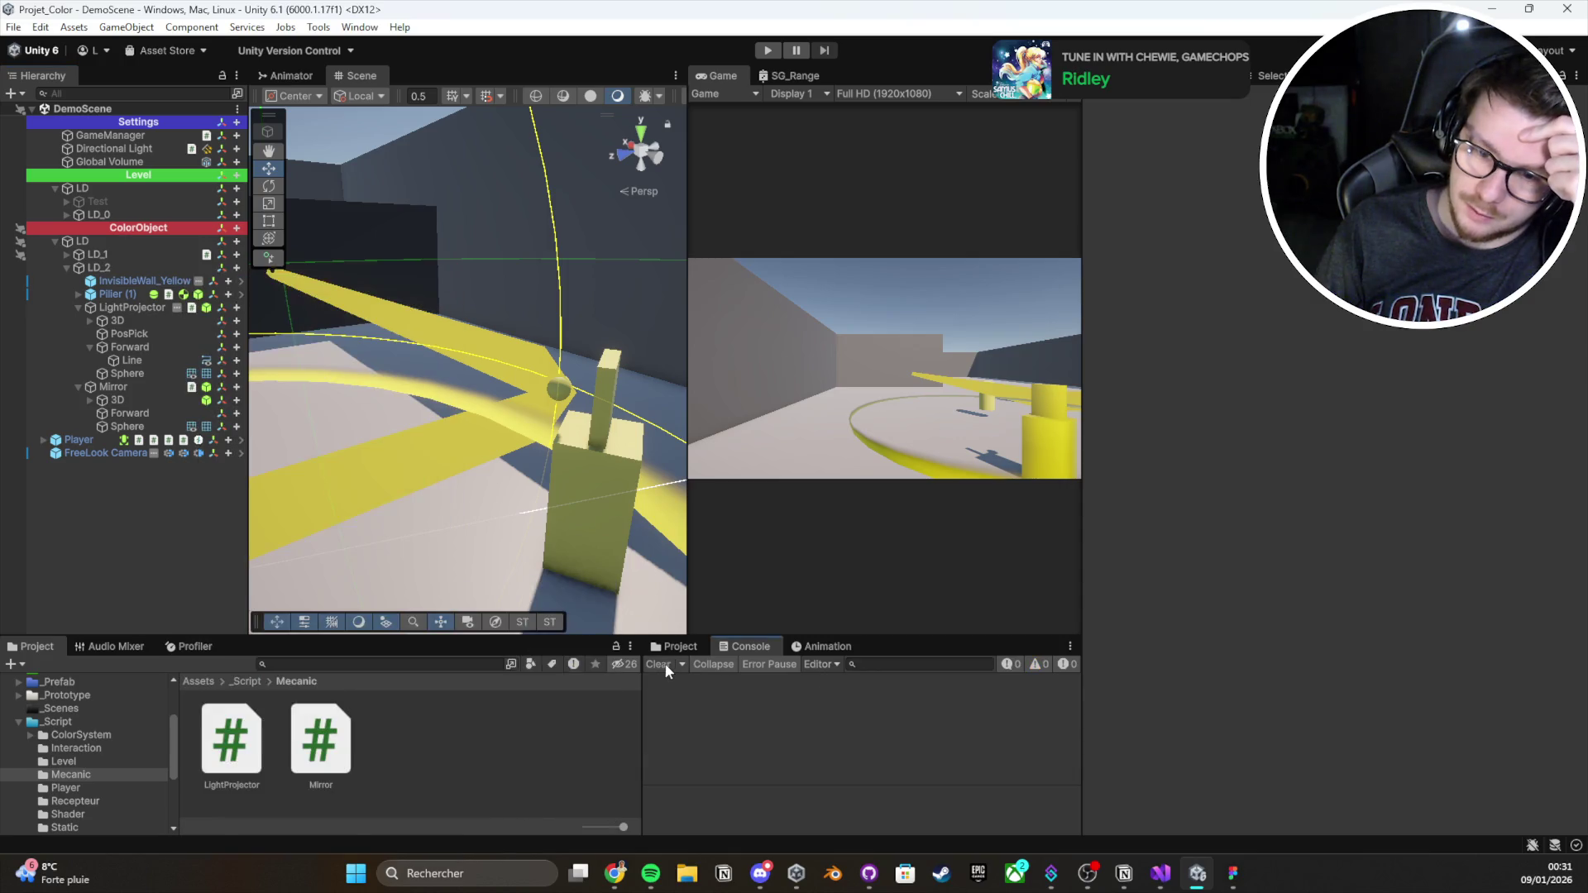
Browse the 3D Object and Effects submenus again and close the menu without creating anything
{"action": "right_click", "coordinate": [94, 513]}
{"action": "mouse_move", "coordinate": [158, 573]}
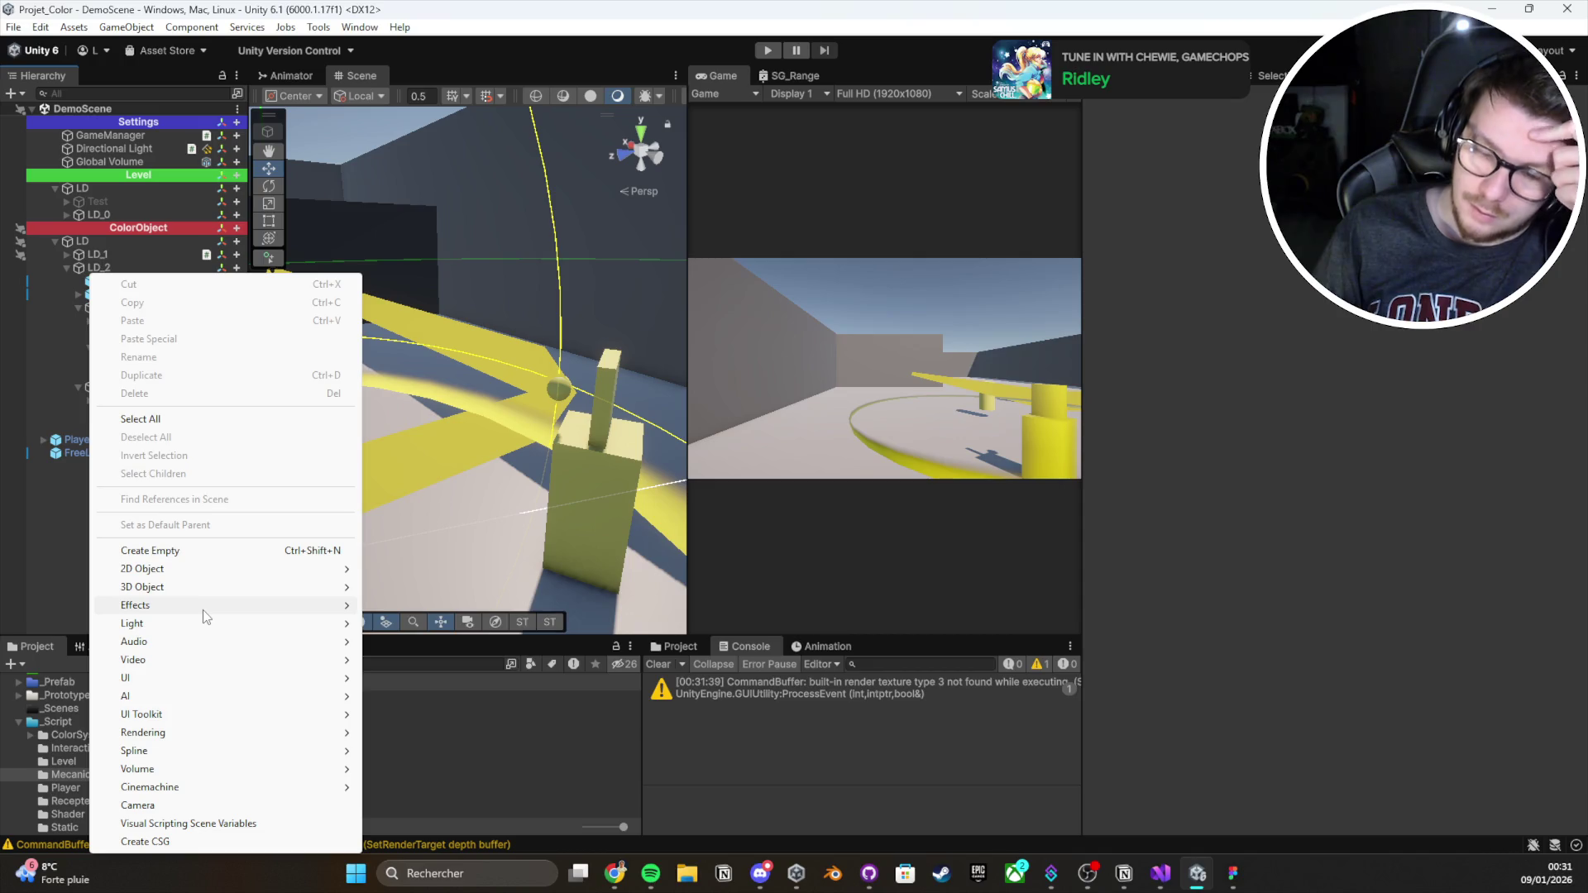
{"action": "mouse_move", "coordinate": [202, 609]}
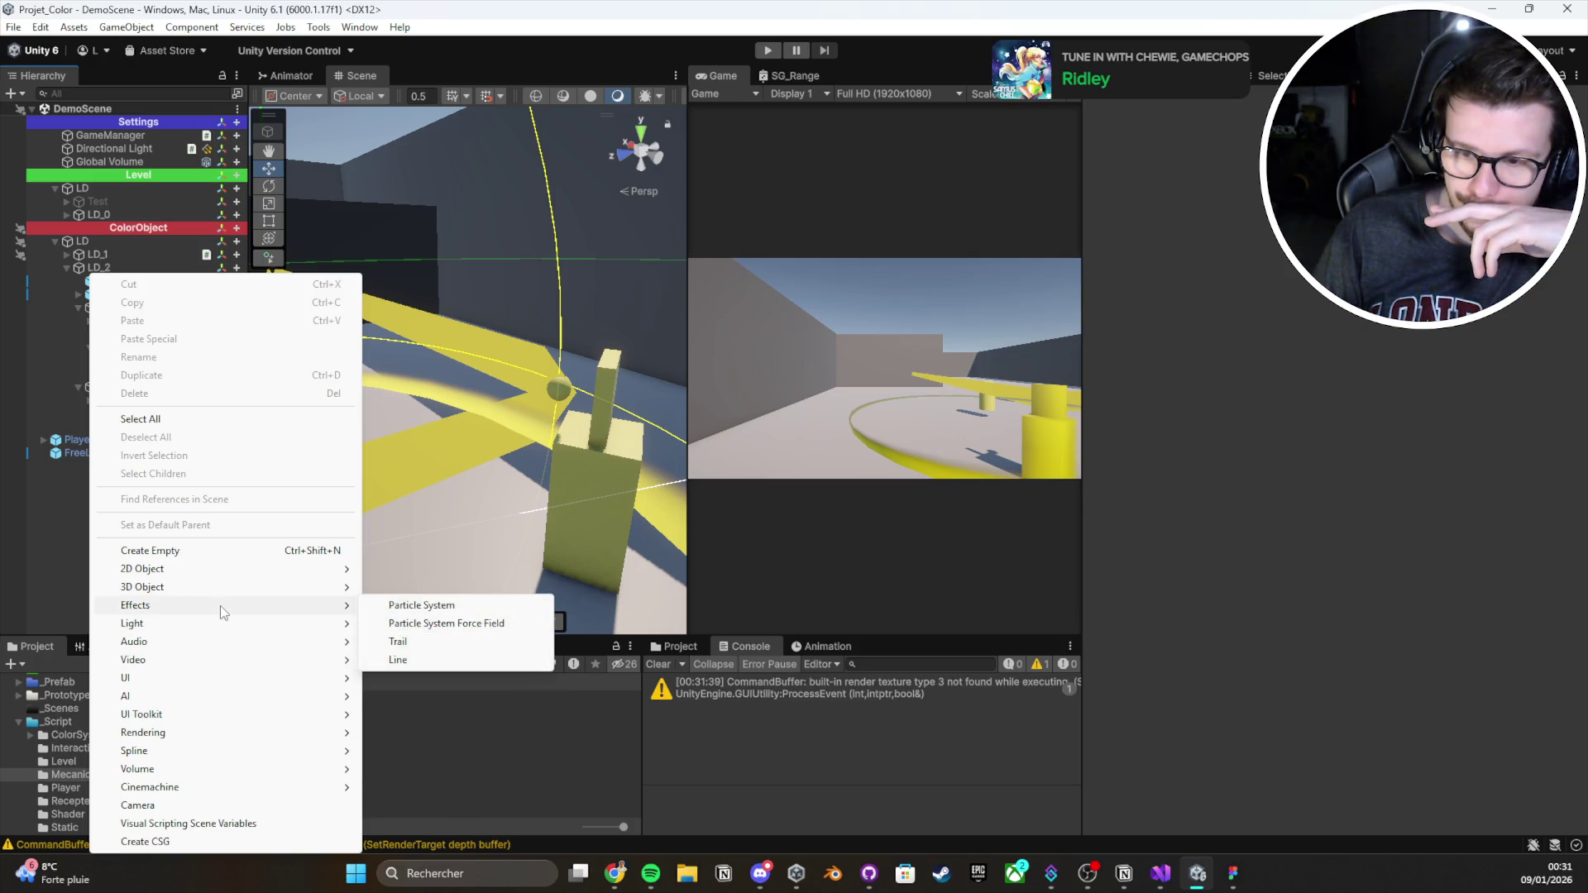
{"action": "left_click", "coordinate": [52, 503]}
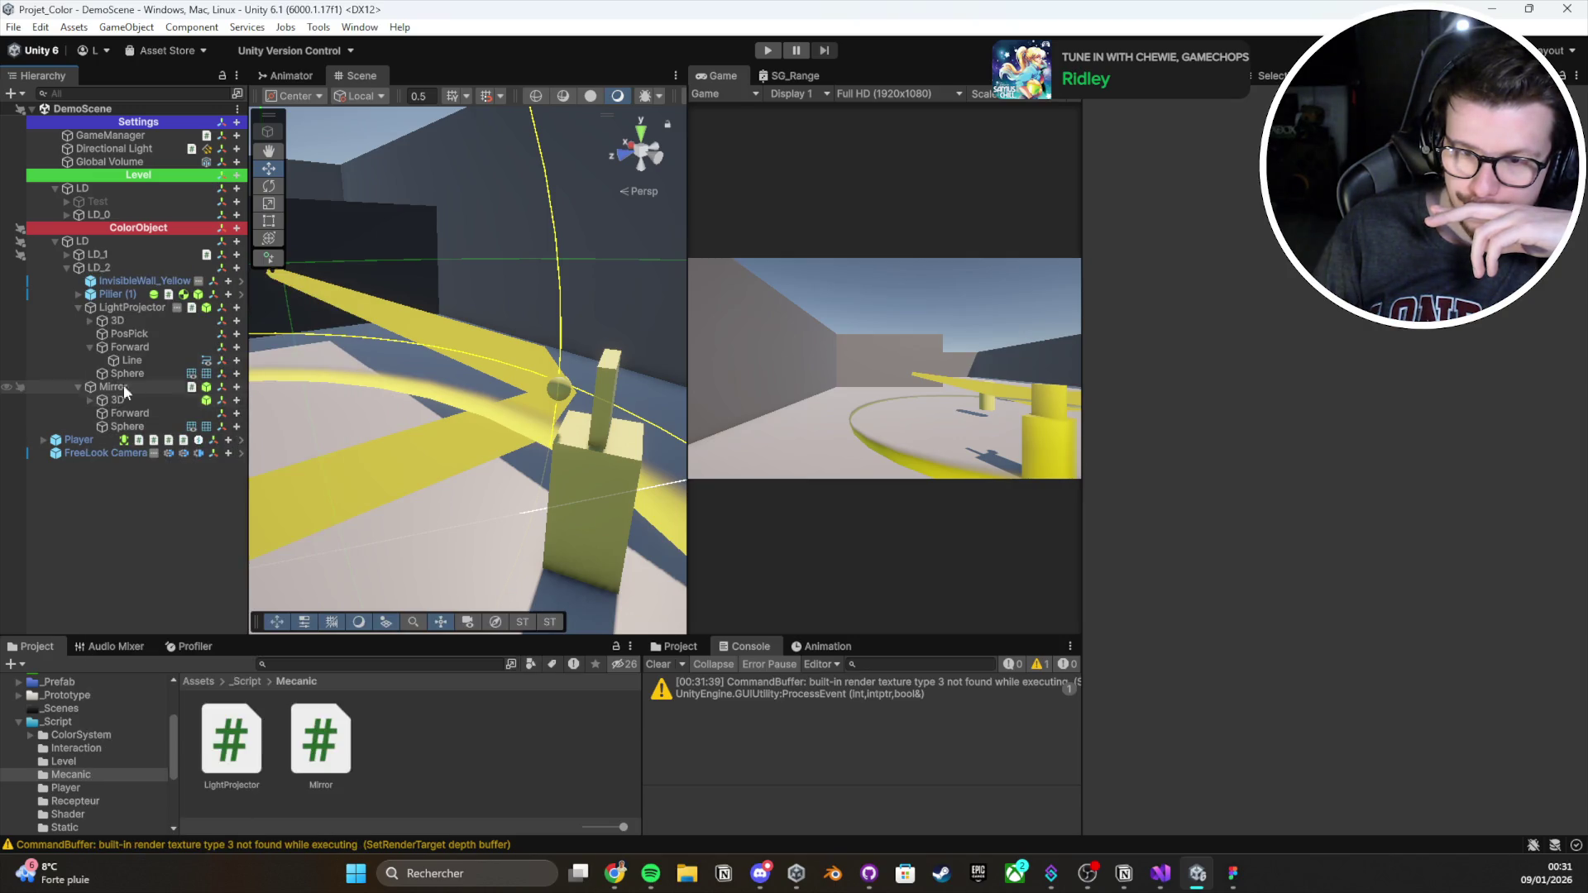
Select Line and set its Alignment to Transform Z, keeping Texture Mode on Stretch
{"action": "left_click", "coordinate": [130, 360]}
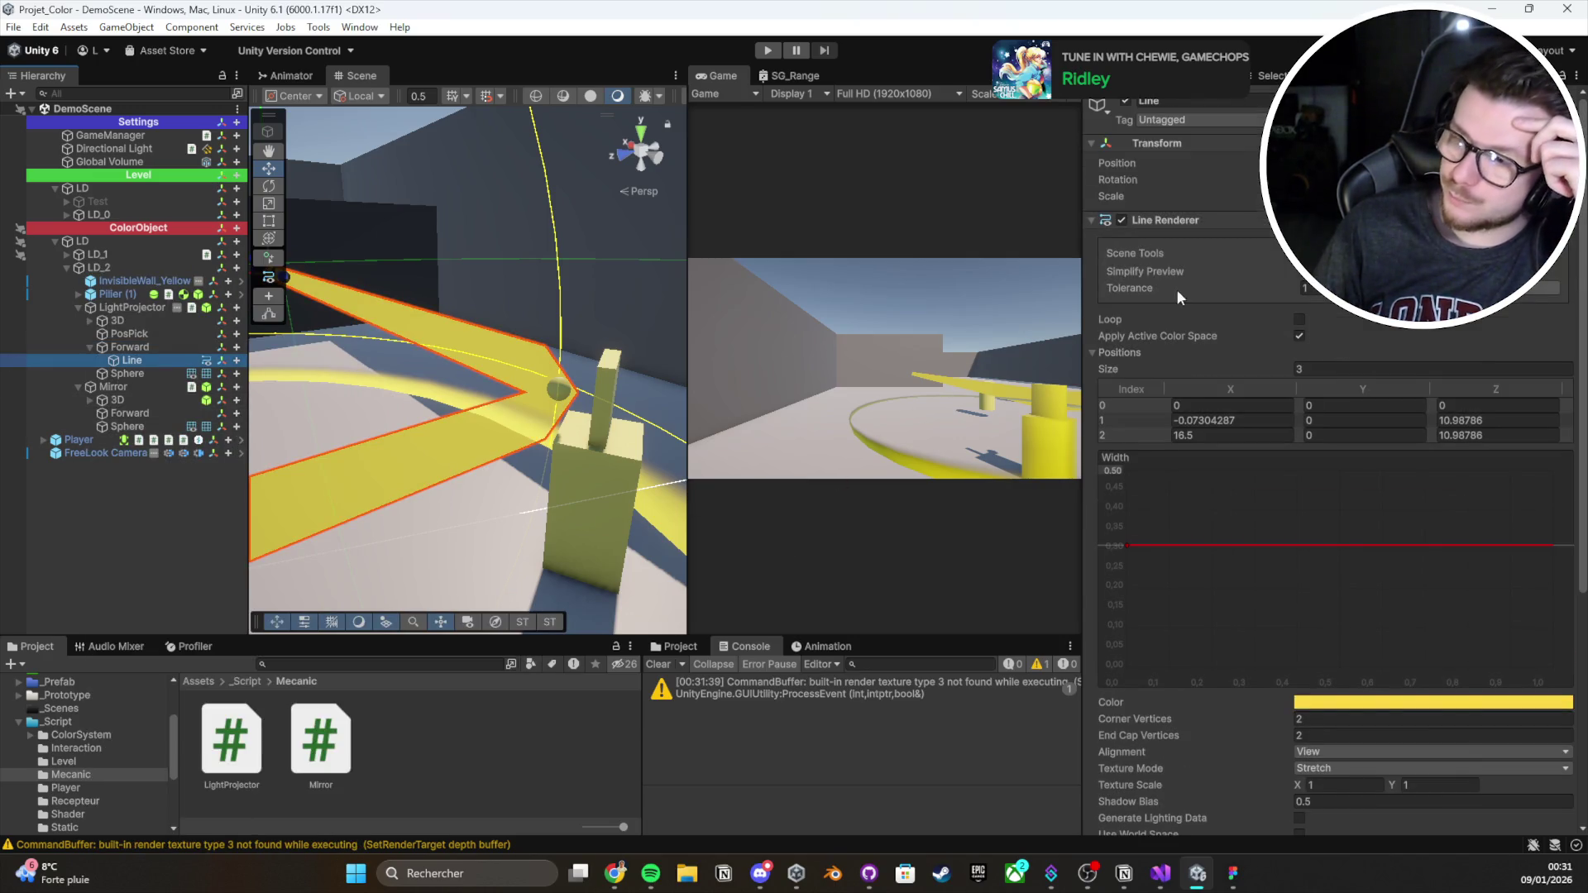
{"action": "scroll", "coordinate": [1166, 305], "scroll_direction": "down", "scroll_amount": 5}
{"action": "left_click_drag", "start_coordinate": [378, 445], "coordinate": [622, 424]}
{"action": "left_click", "coordinate": [1361, 407]}
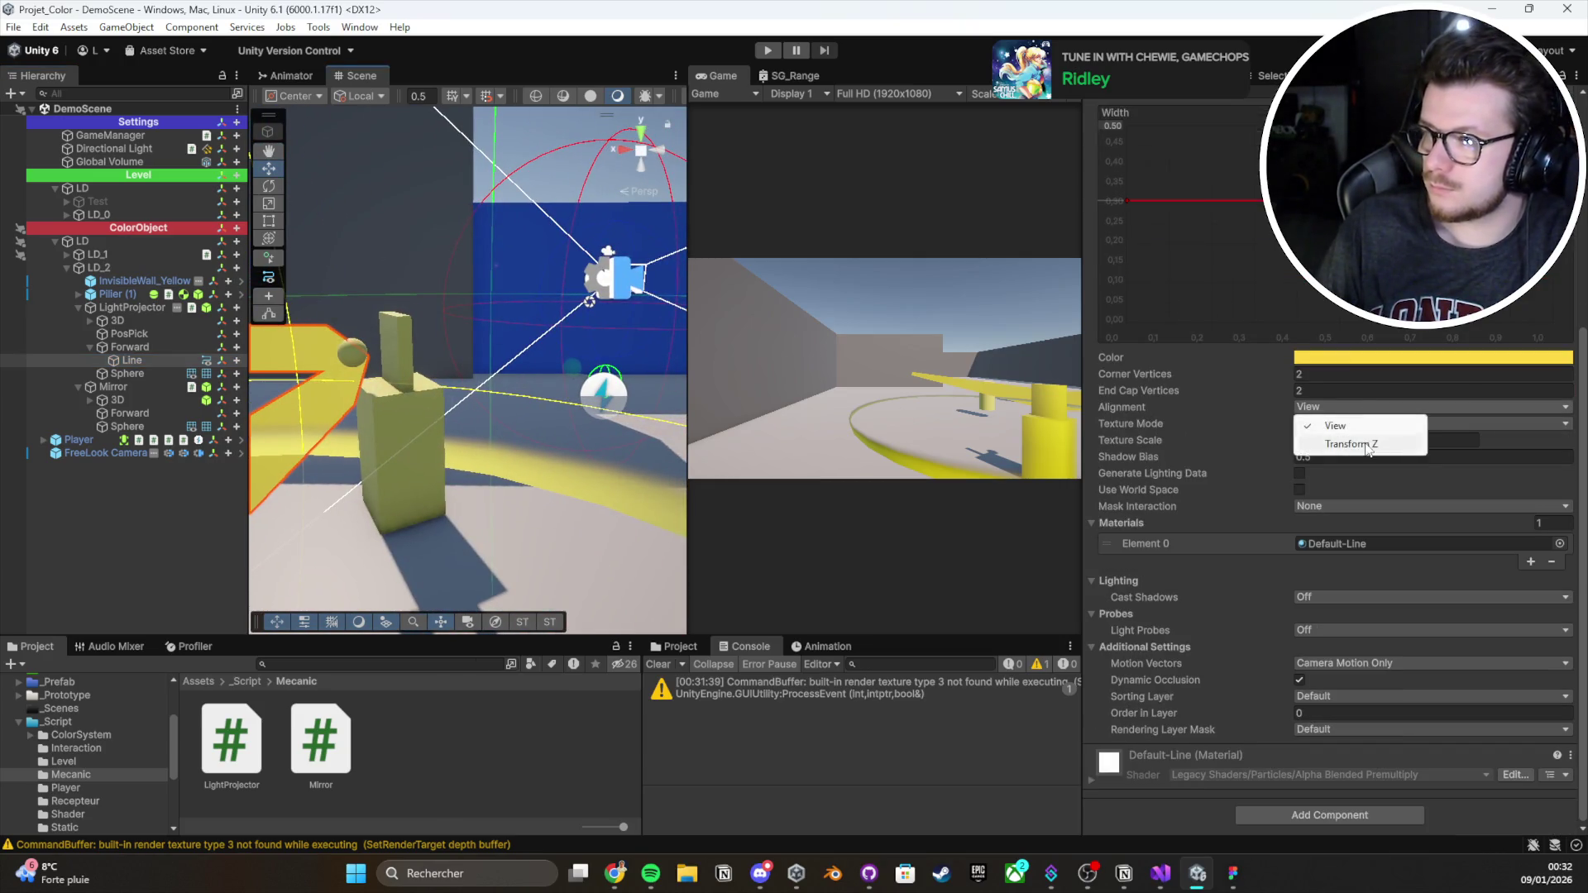
{"action": "left_click", "coordinate": [1356, 442]}
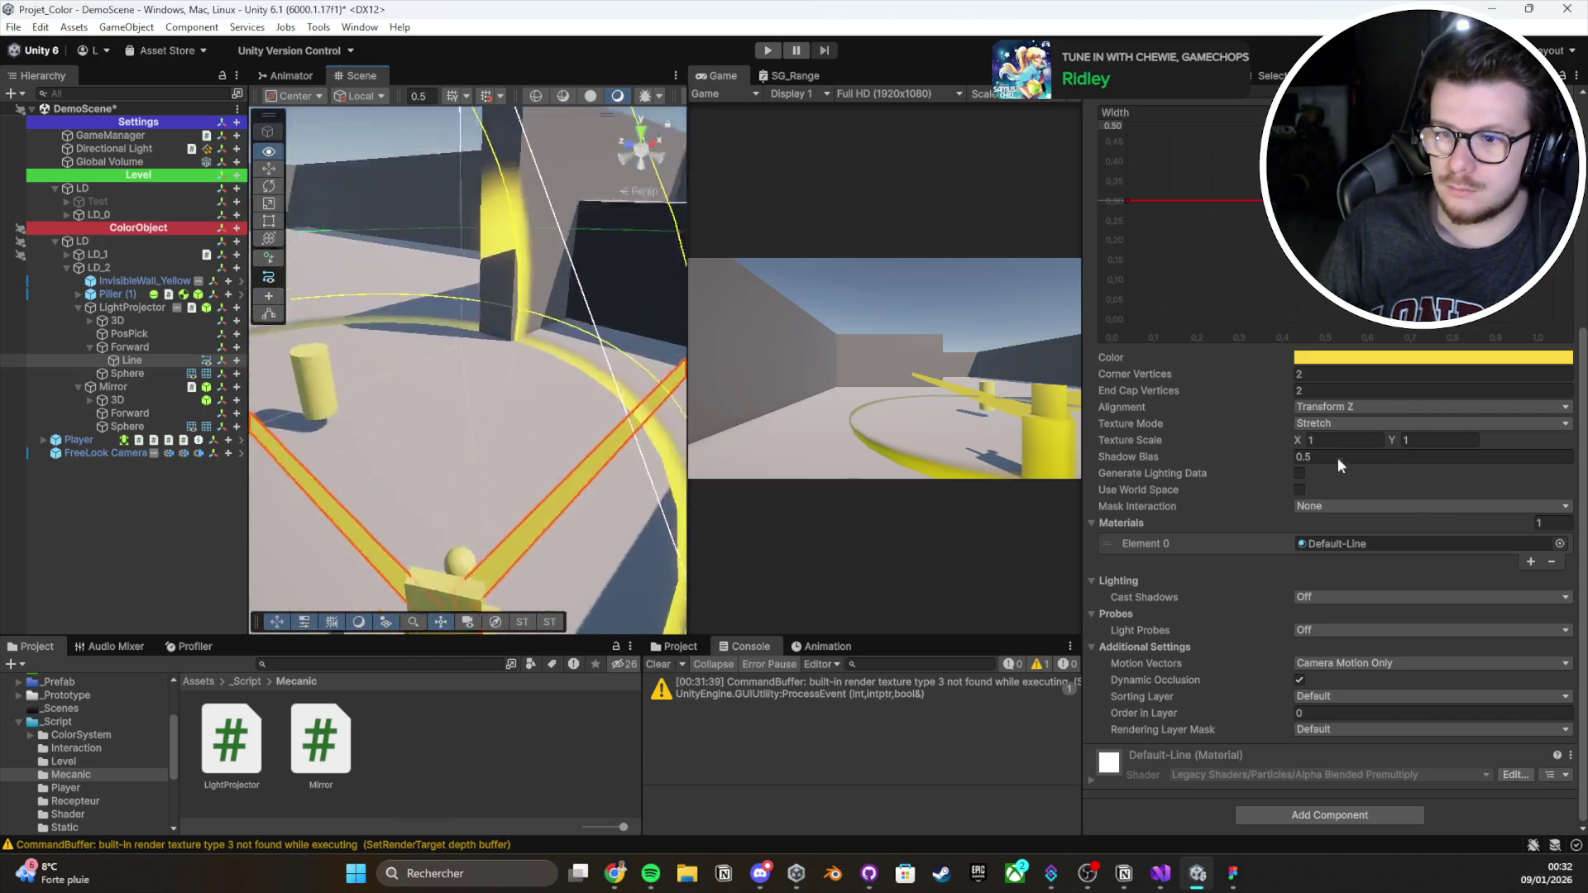
{"action": "mouse_move", "coordinate": [1163, 443]}
{"action": "left_mouse_down"}
{"action": "mouse_move", "coordinate": [38, 471]}
{"action": "mouse_move", "coordinate": [1555, 459]}
{"action": "mouse_move", "coordinate": [1542, 463]}
{"action": "left_mouse_up"}
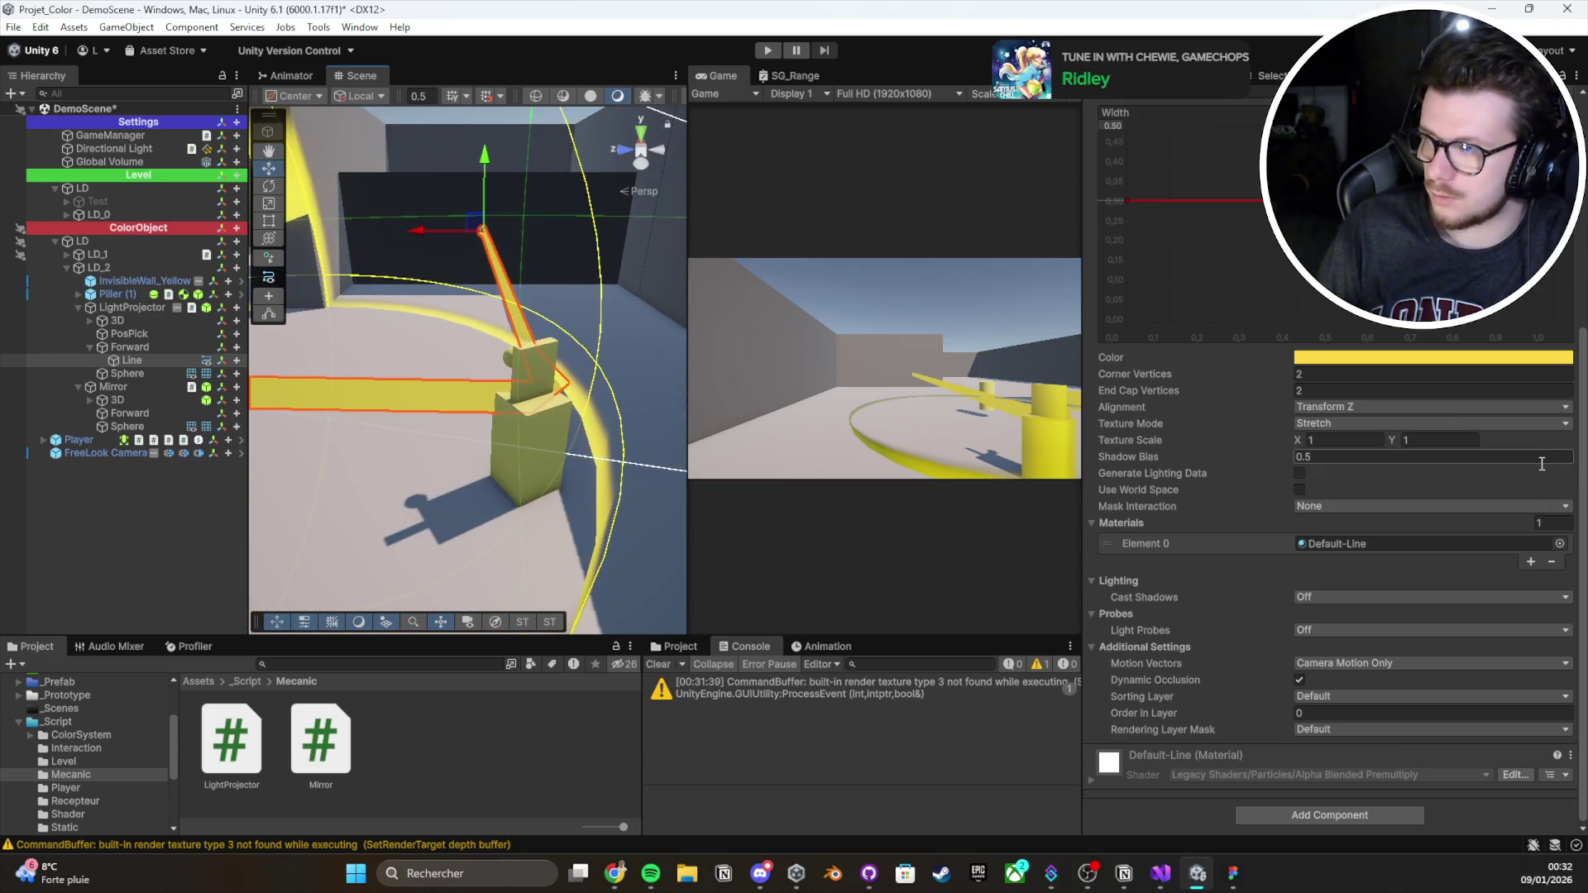
{"action": "left_click", "coordinate": [1363, 425]}
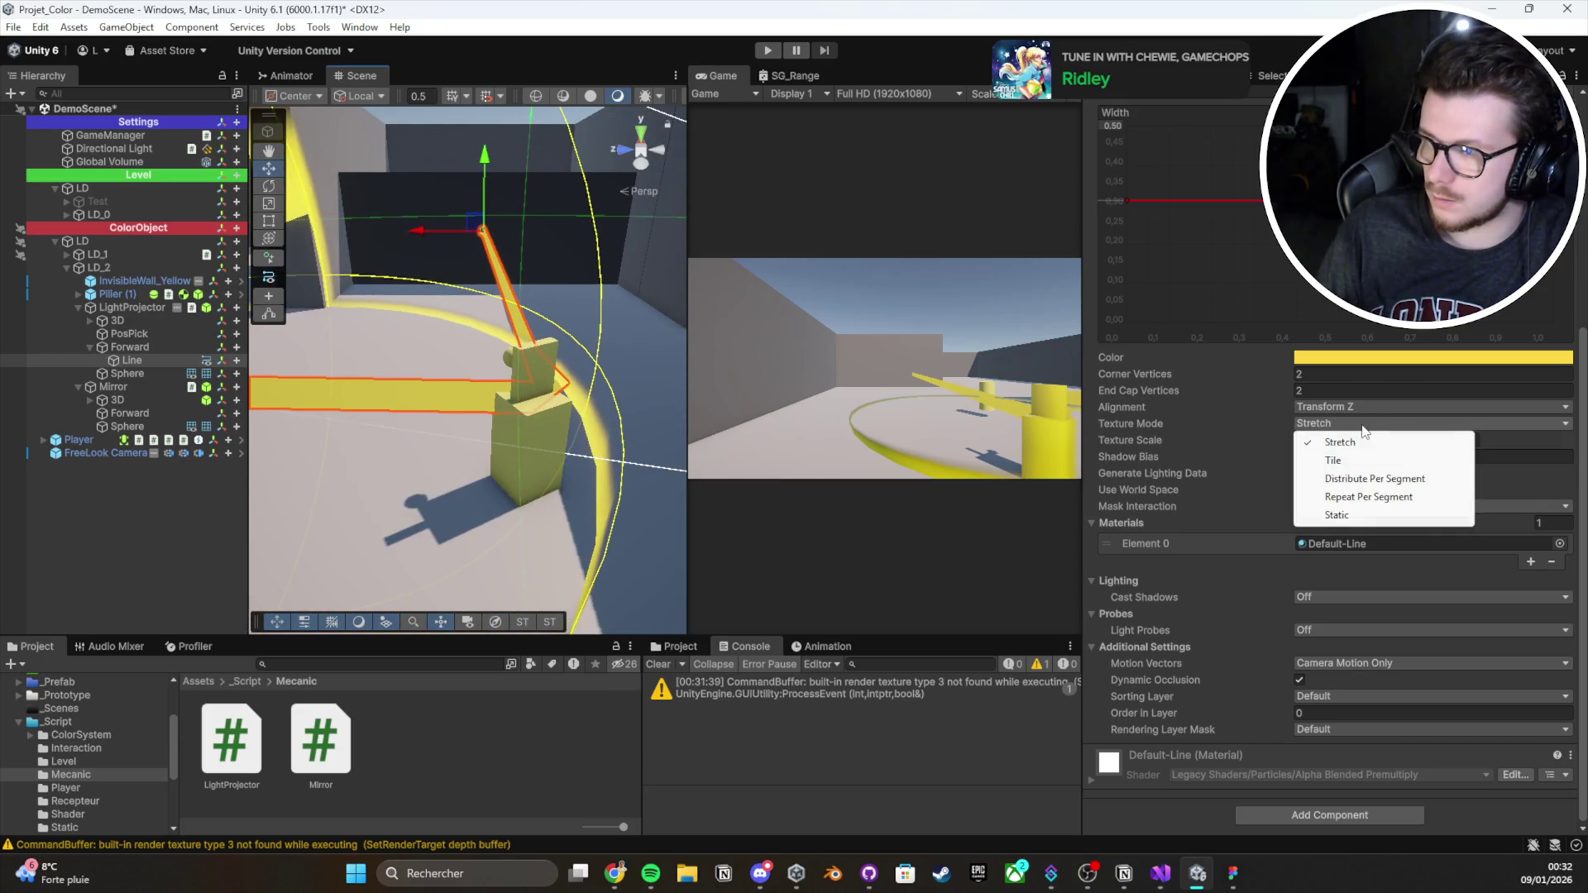
{"action": "left_click", "coordinate": [1203, 428]}
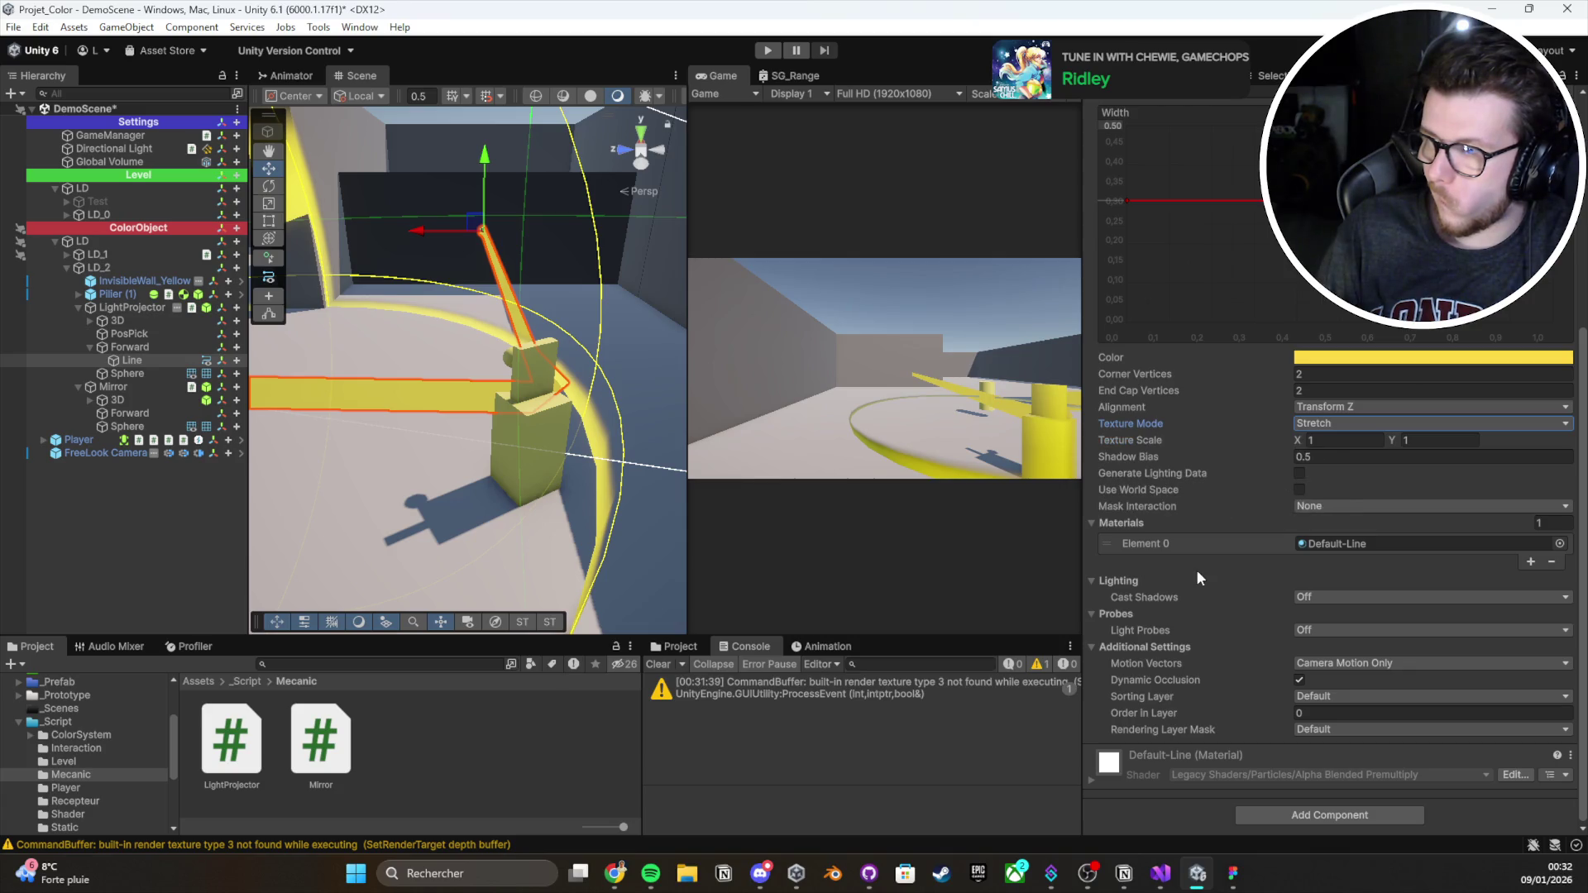
Set the Line's Alignment back to View and view the beam from above
{"action": "scroll", "coordinate": [1196, 569], "scroll_direction": "up", "scroll_amount": 3}
{"action": "scroll", "coordinate": [1196, 569], "scroll_direction": "up", "scroll_amount": 2}
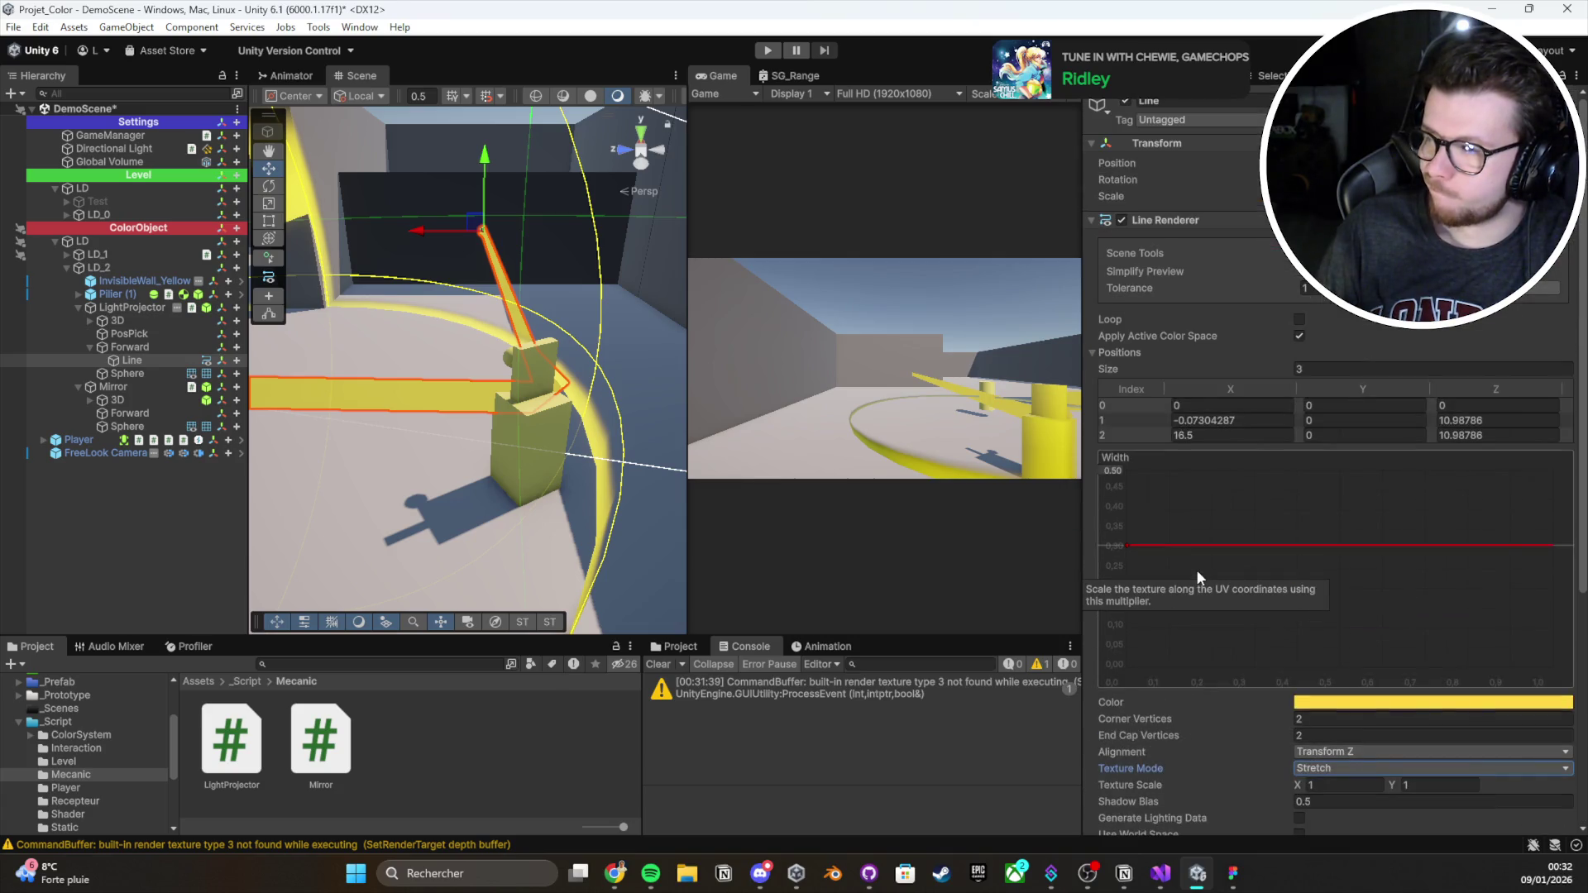
{"action": "scroll", "coordinate": [1196, 569], "scroll_direction": "down", "scroll_amount": 5}
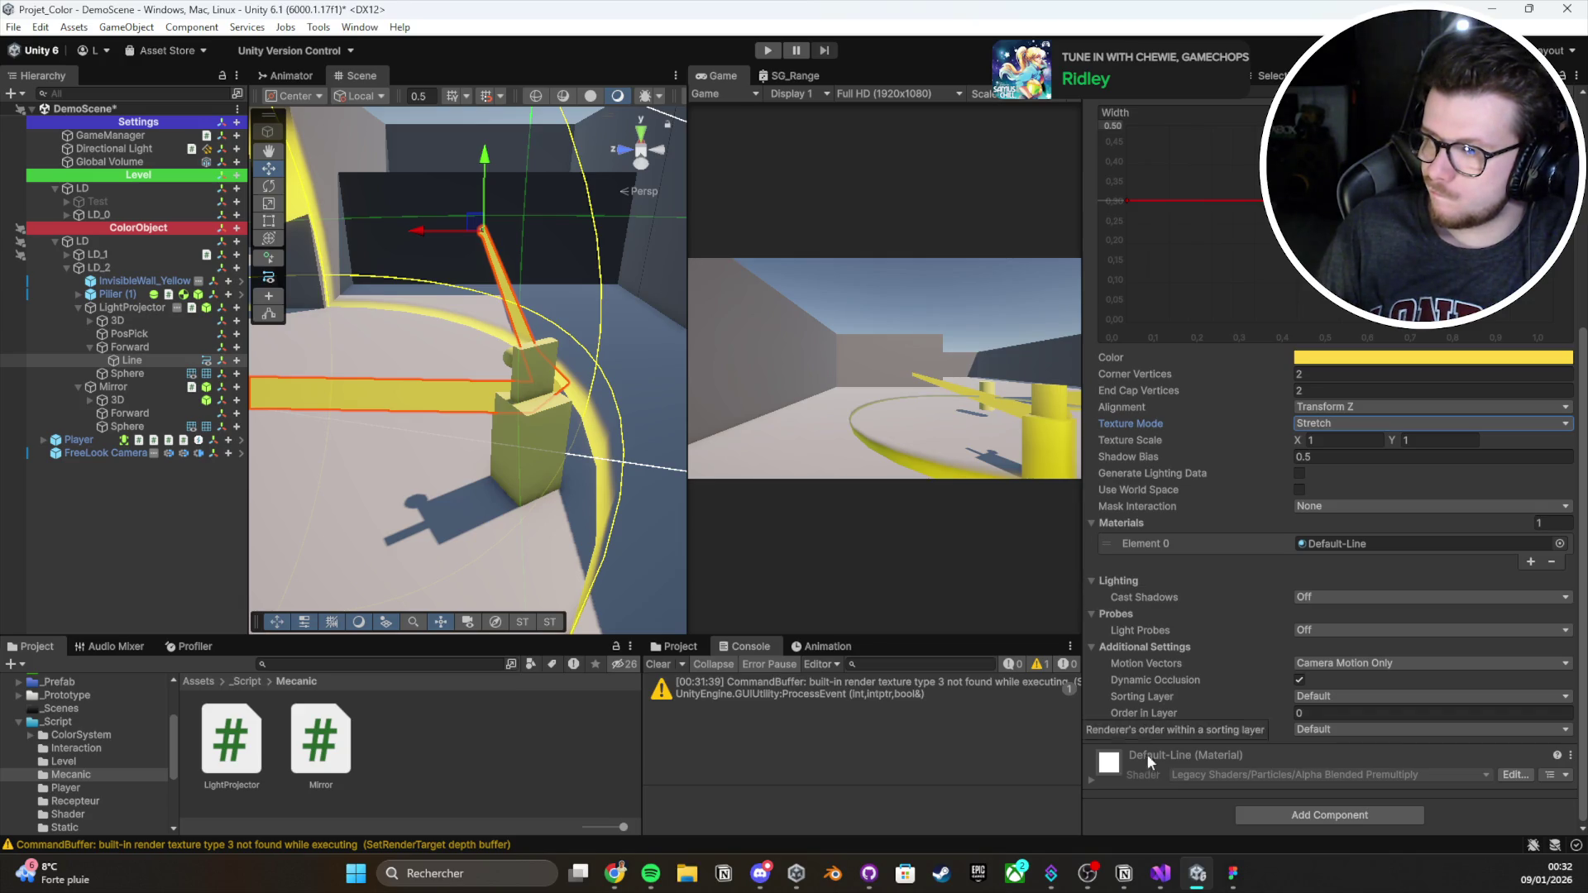
{"action": "scroll", "coordinate": [1169, 726], "scroll_direction": "up", "scroll_amount": 5}
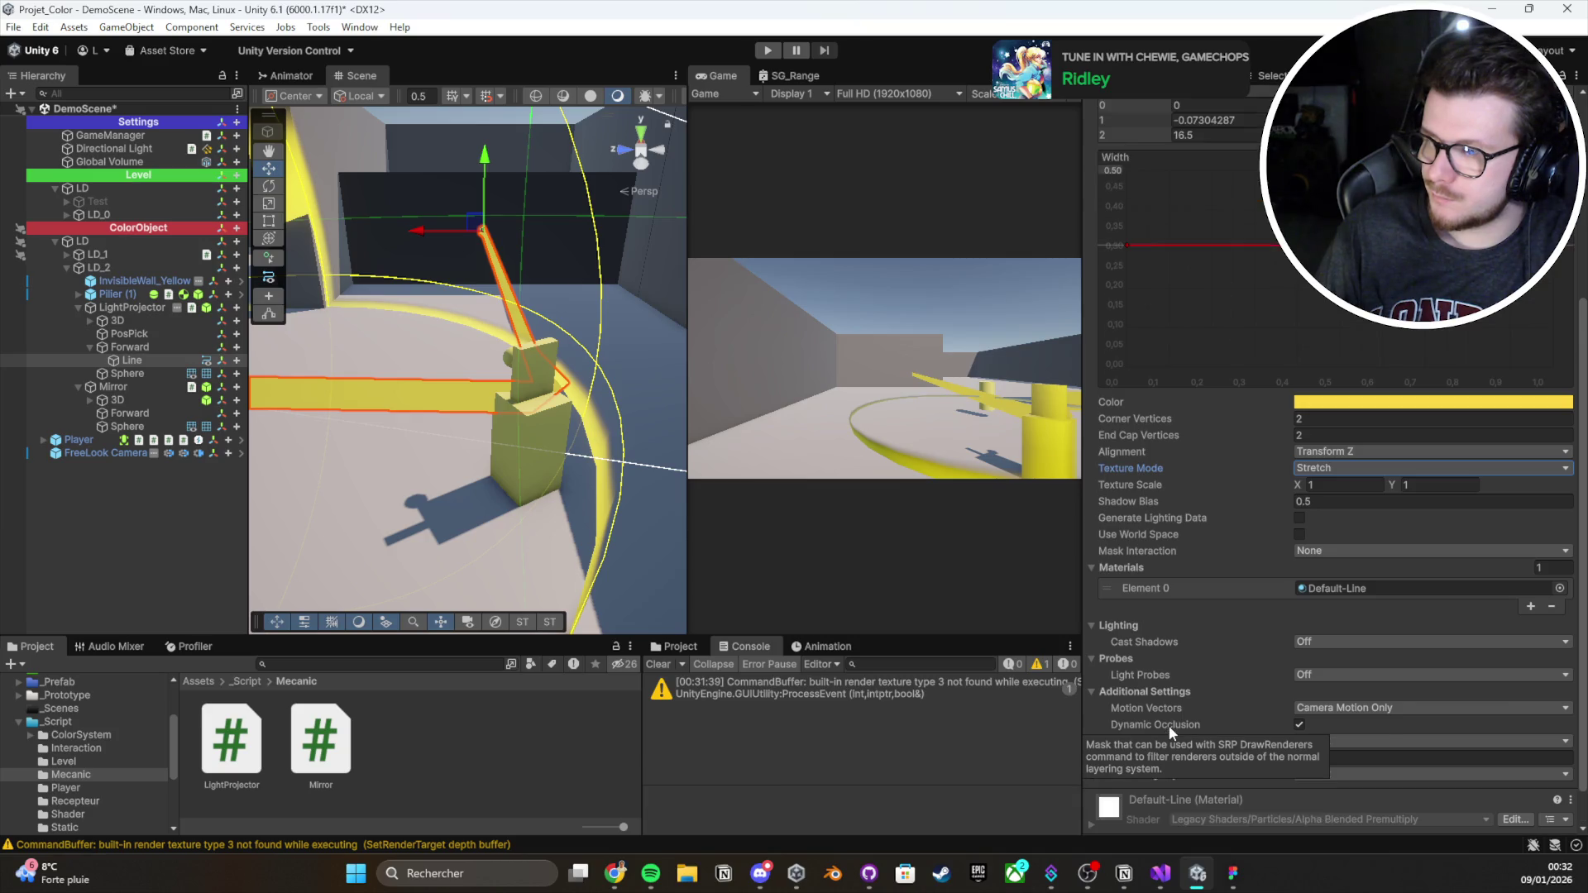
{"action": "scroll", "coordinate": [1210, 709], "scroll_direction": "down", "scroll_amount": 3}
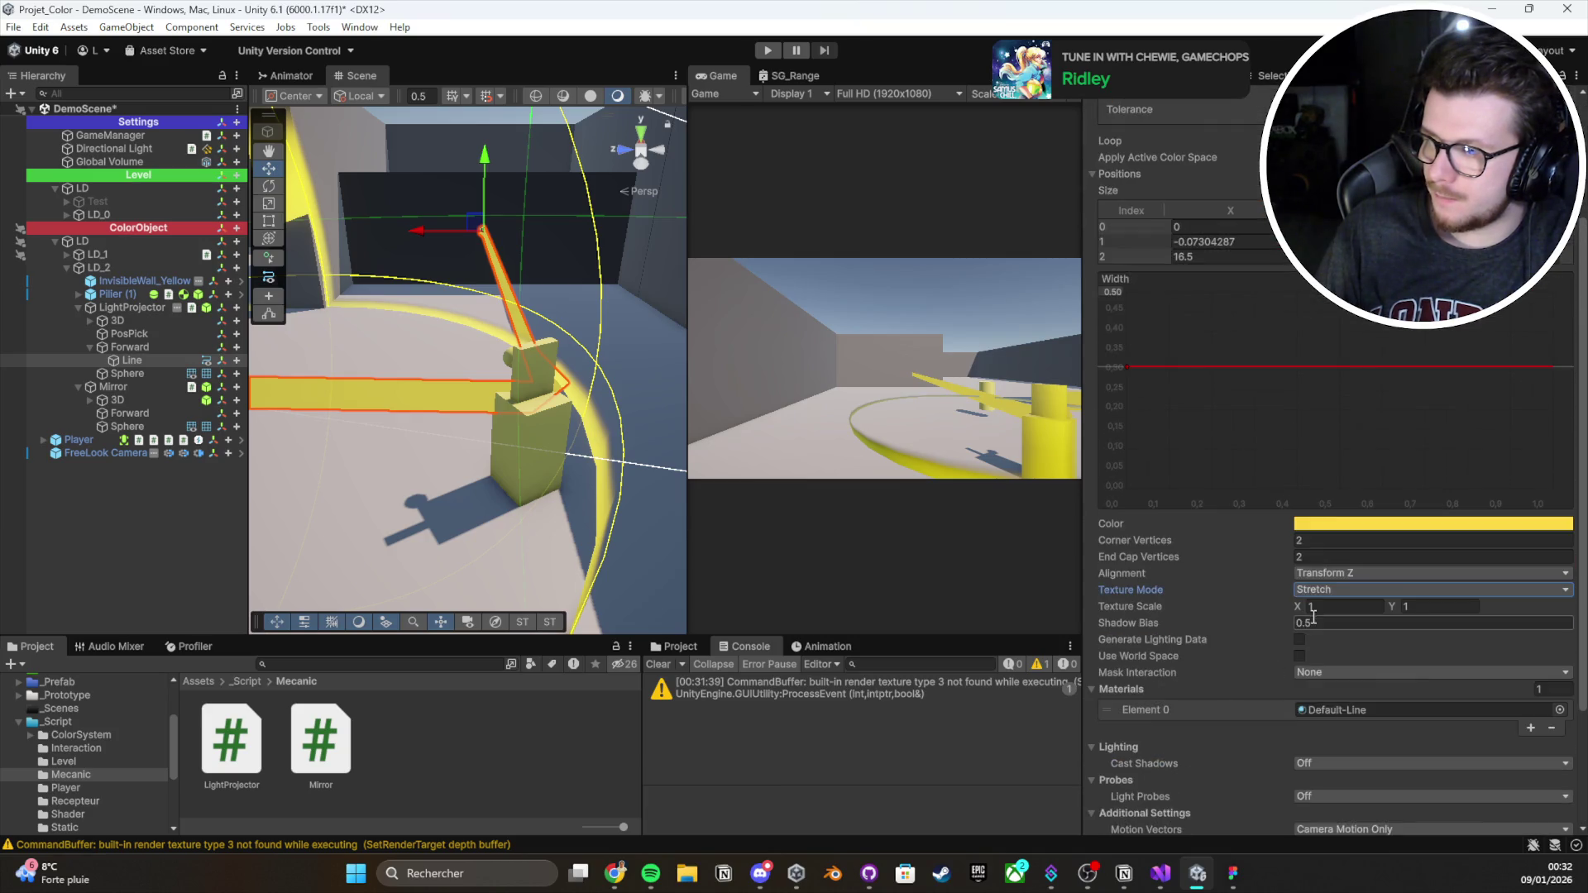
{"action": "left_click", "coordinate": [1365, 573]}
{"action": "left_click", "coordinate": [1323, 587]}
{"action": "mouse_move", "coordinate": [457, 400]}
{"action": "left_mouse_down"}
{"action": "mouse_move", "coordinate": [401, 473]}
{"action": "mouse_move", "coordinate": [248, 483]}
{"action": "left_mouse_up"}
Select Forward, clear the Console, then reselect Line to show its renderer settings
{"action": "left_click", "coordinate": [186, 499]}
{"action": "left_click", "coordinate": [144, 346]}
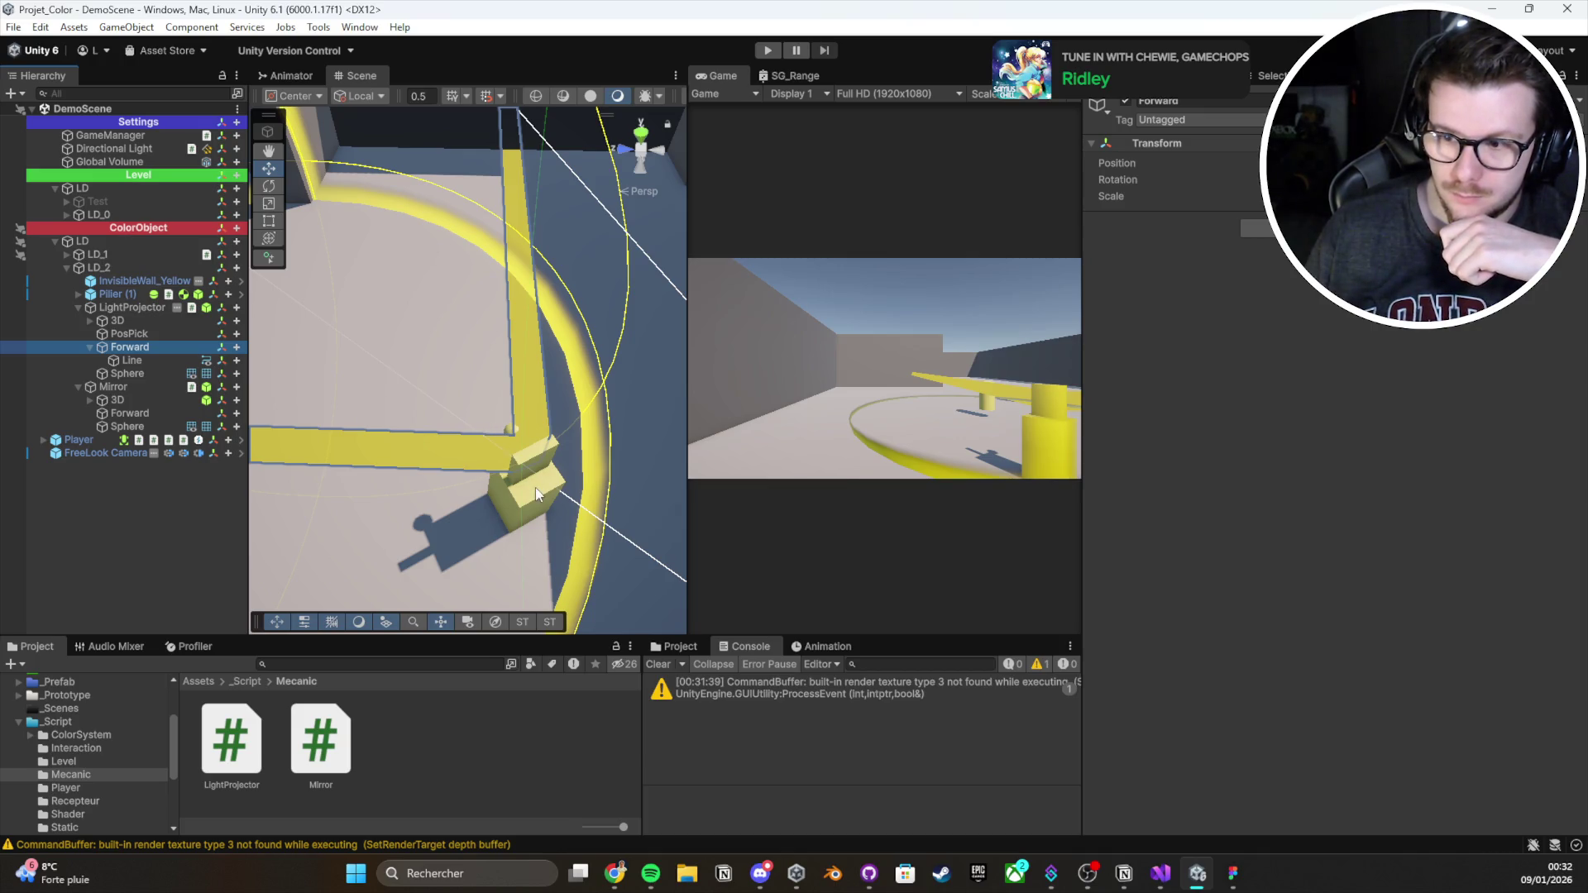
{"action": "left_click", "coordinate": [666, 666]}
{"action": "left_click", "coordinate": [132, 361]}
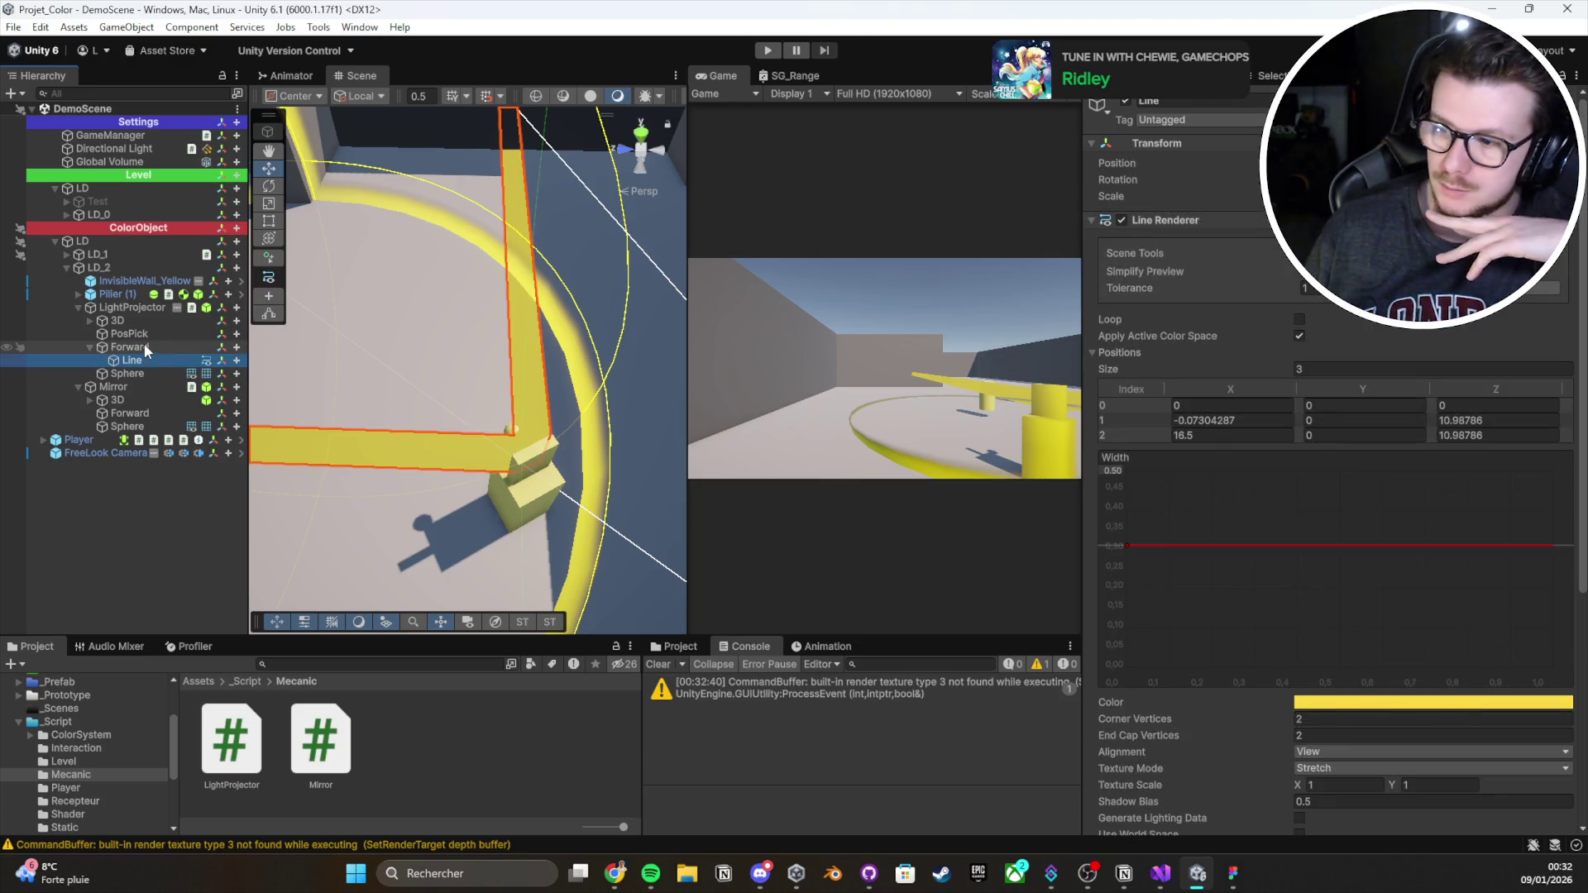
{"action": "left_click", "coordinate": [1173, 882]}
In LightProjector.cs, add '[SerializeField] private LineRenderer _lineFX;' above the _rayOrigin field
{"action": "scroll", "coordinate": [132, 147], "scroll_direction": "up", "scroll_amount": 13}
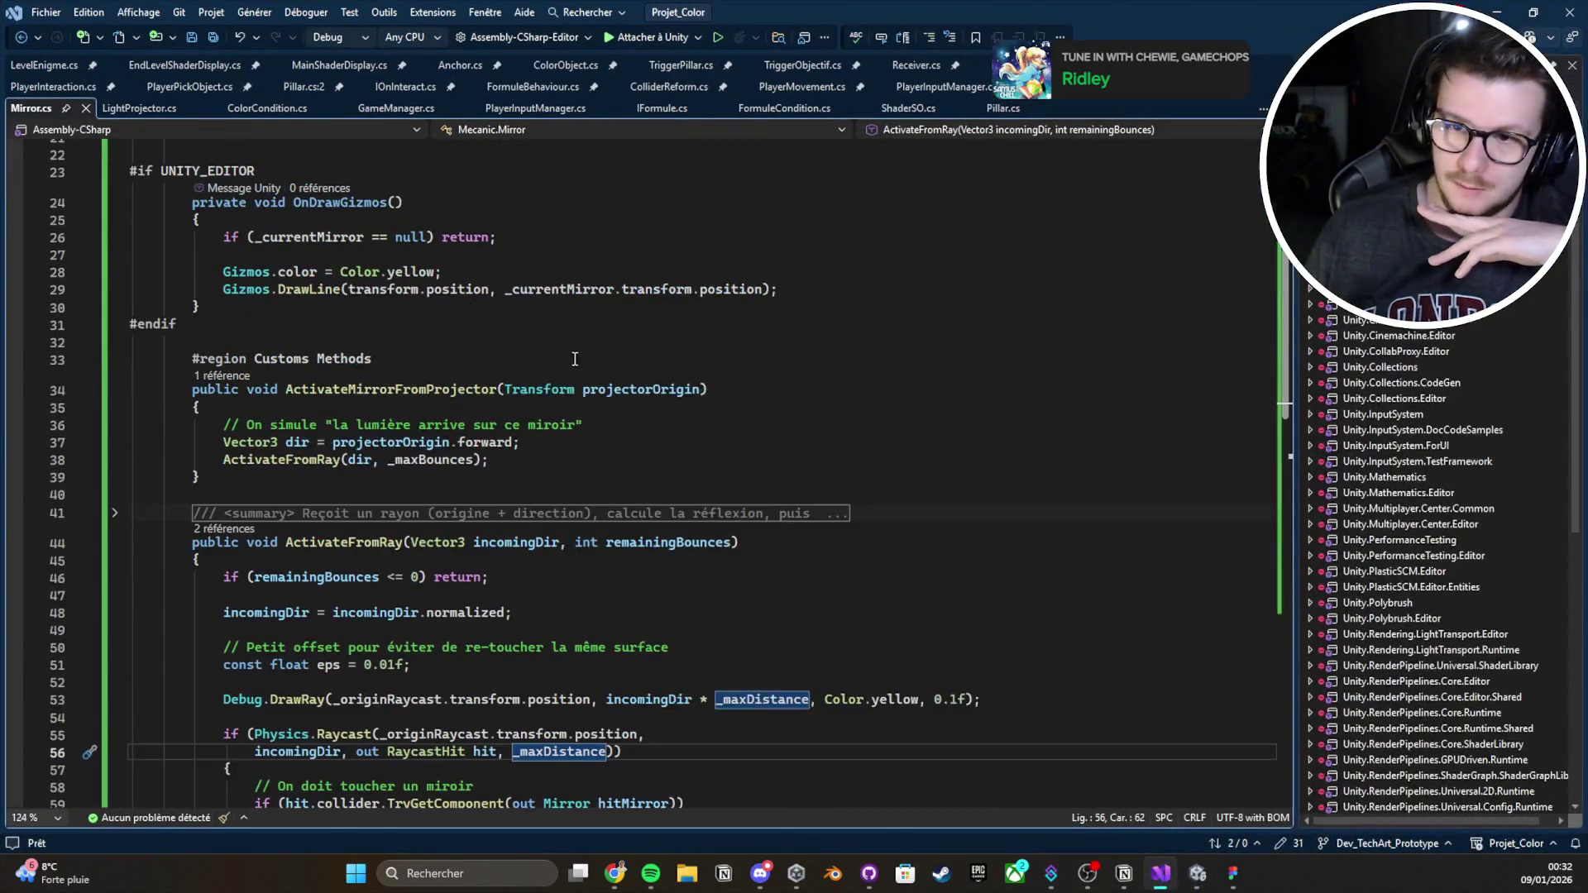
{"action": "left_click", "coordinate": [151, 113]}
{"action": "scroll", "coordinate": [371, 331], "scroll_direction": "up", "scroll_amount": 7}
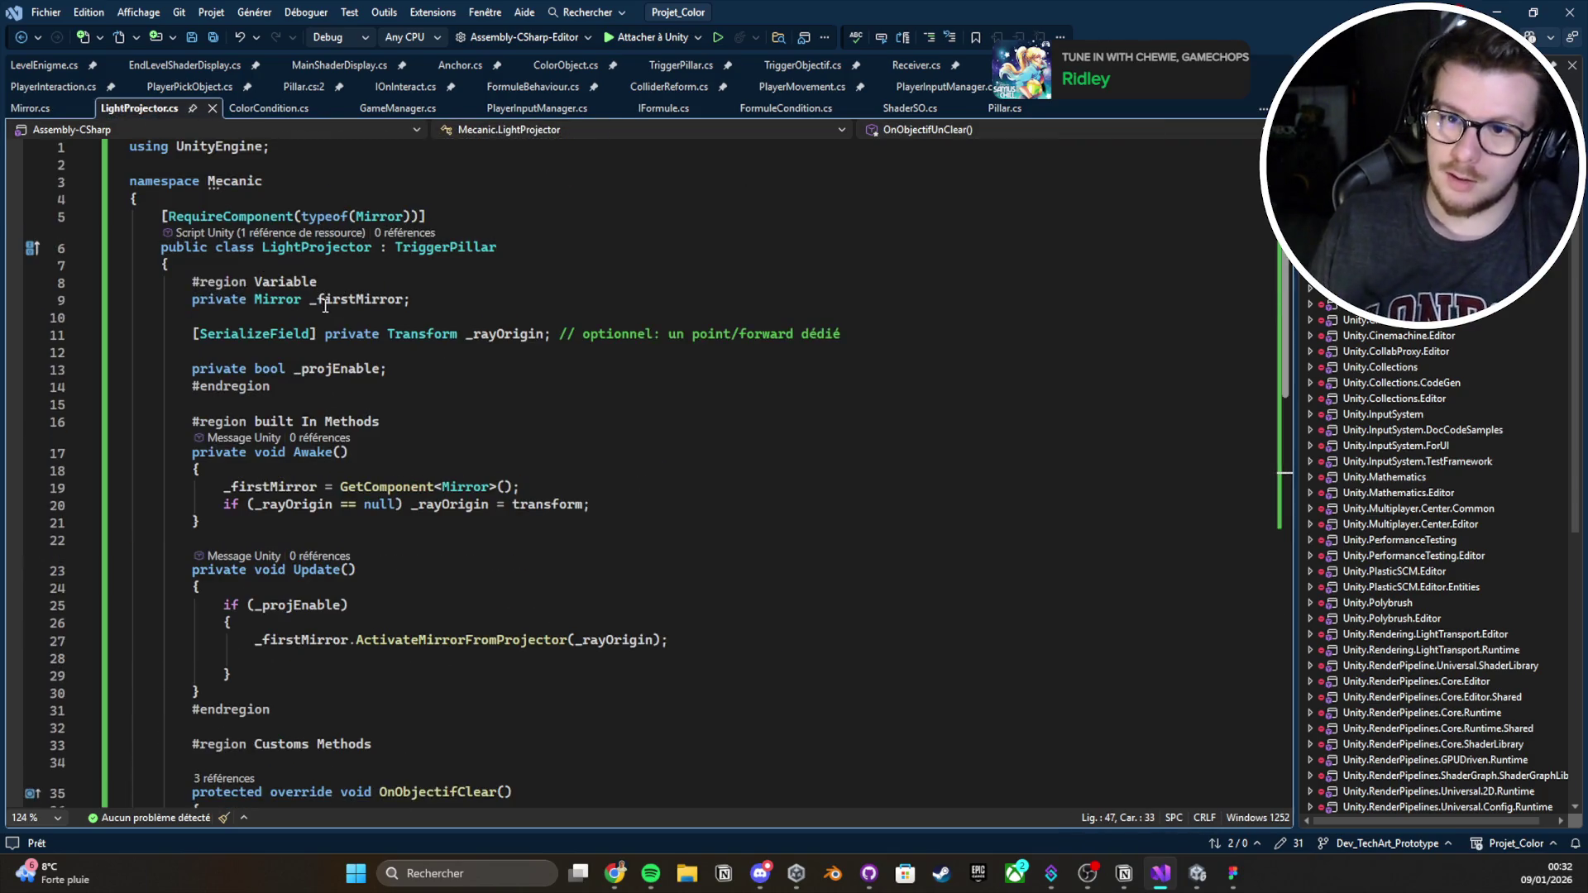
{"action": "left_click", "coordinate": [371, 302]}
{"action": "left_click", "coordinate": [373, 319]}
{"action": "key", "text": "Return"}
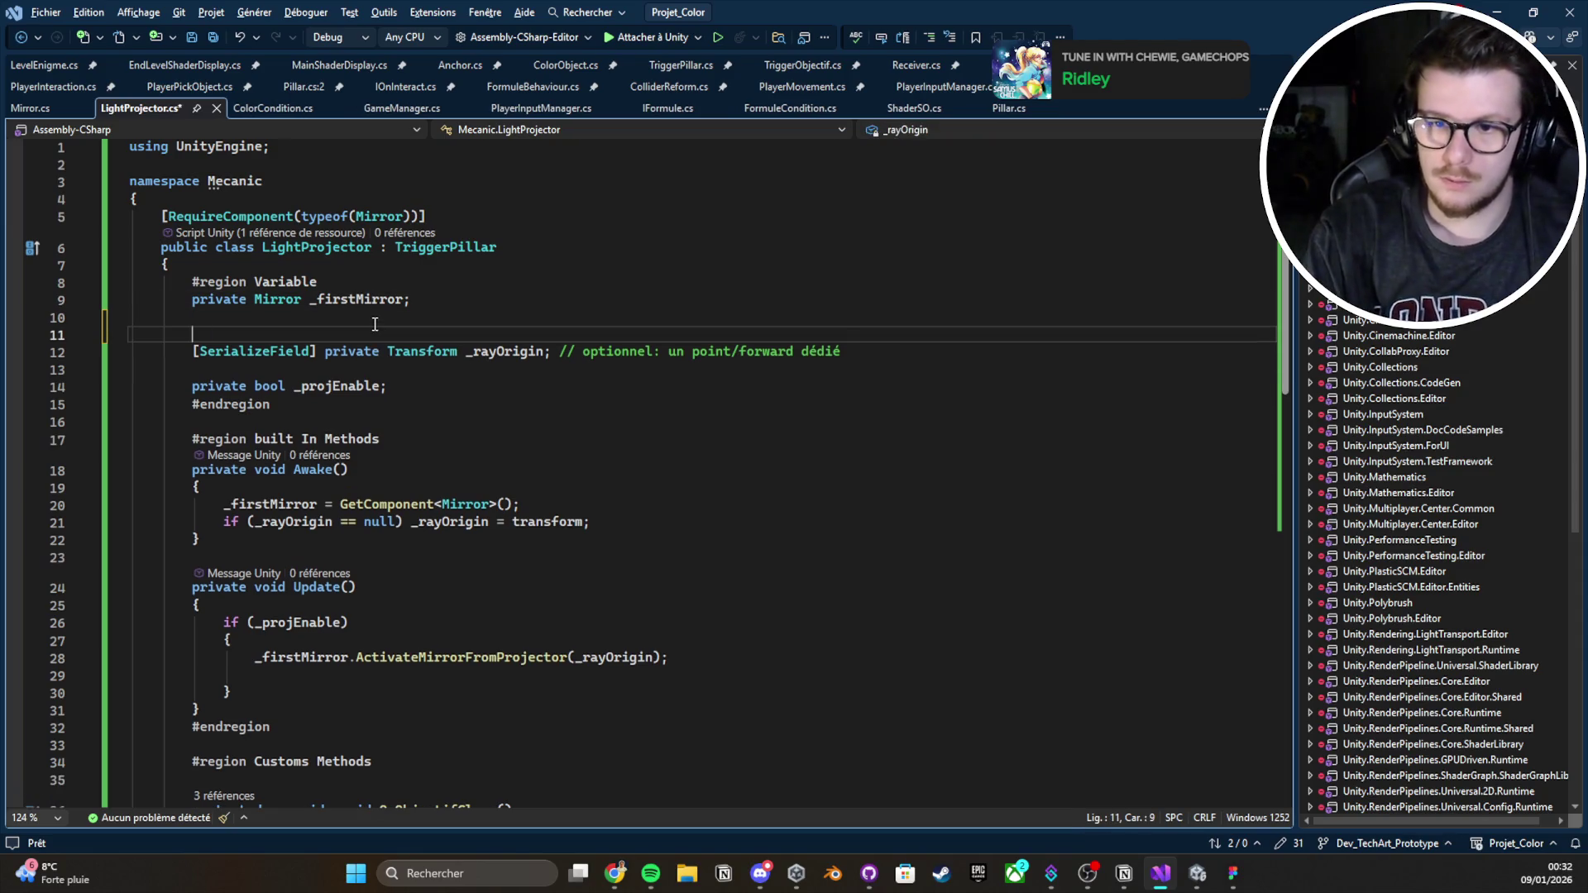
{"action": "type", "text": "[S"}
{"action": "key", "text": "Tab"}
{"action": "type", "text": "pr"}
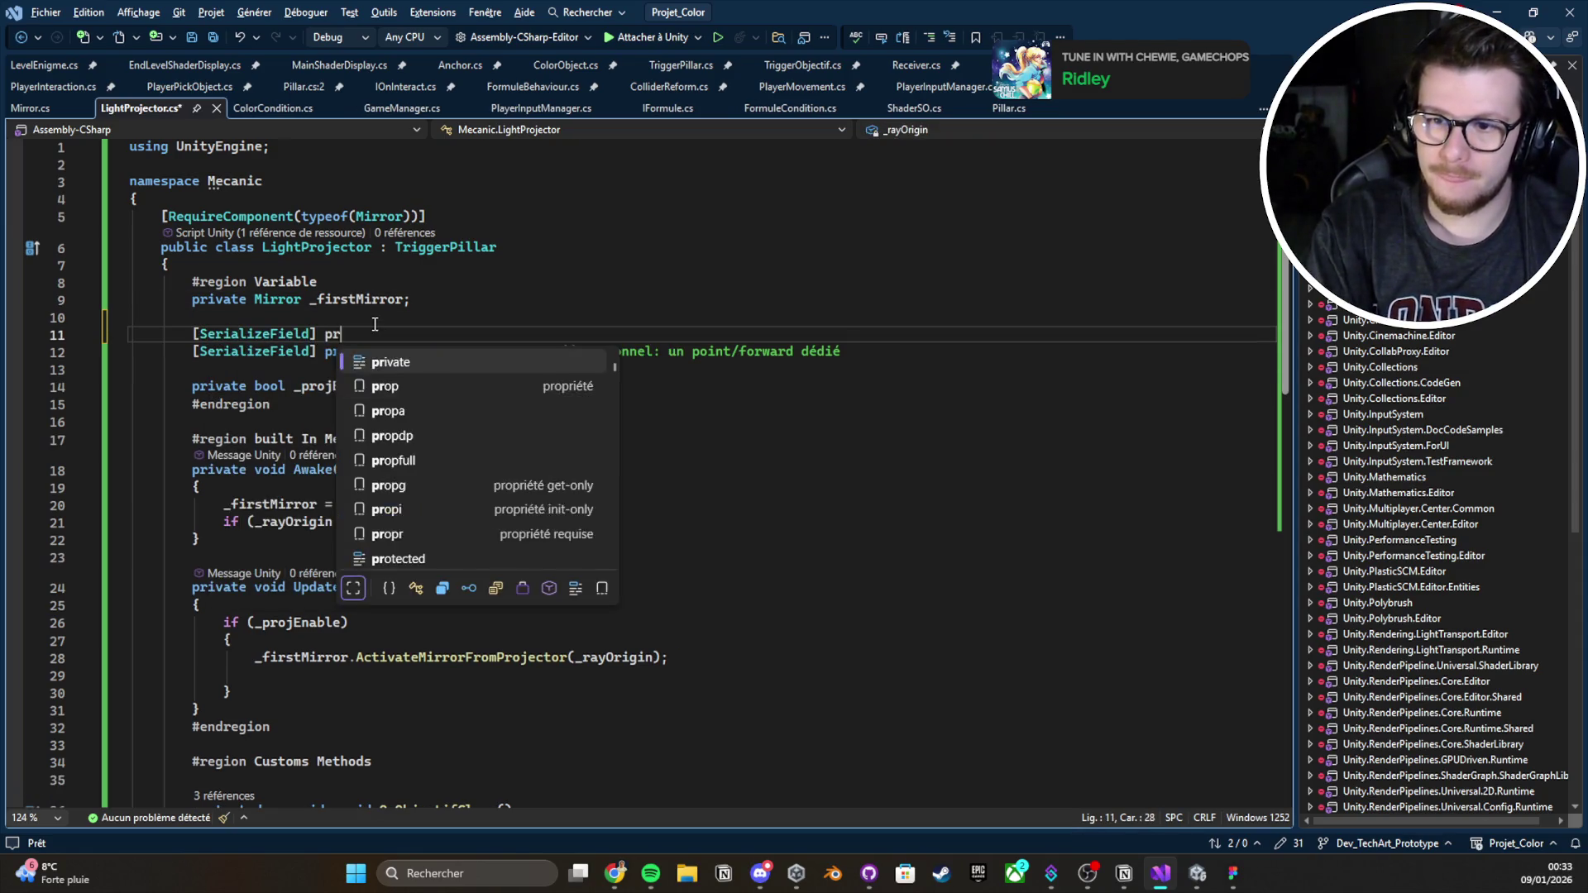
{"action": "type", "text": "ivate LineR"}
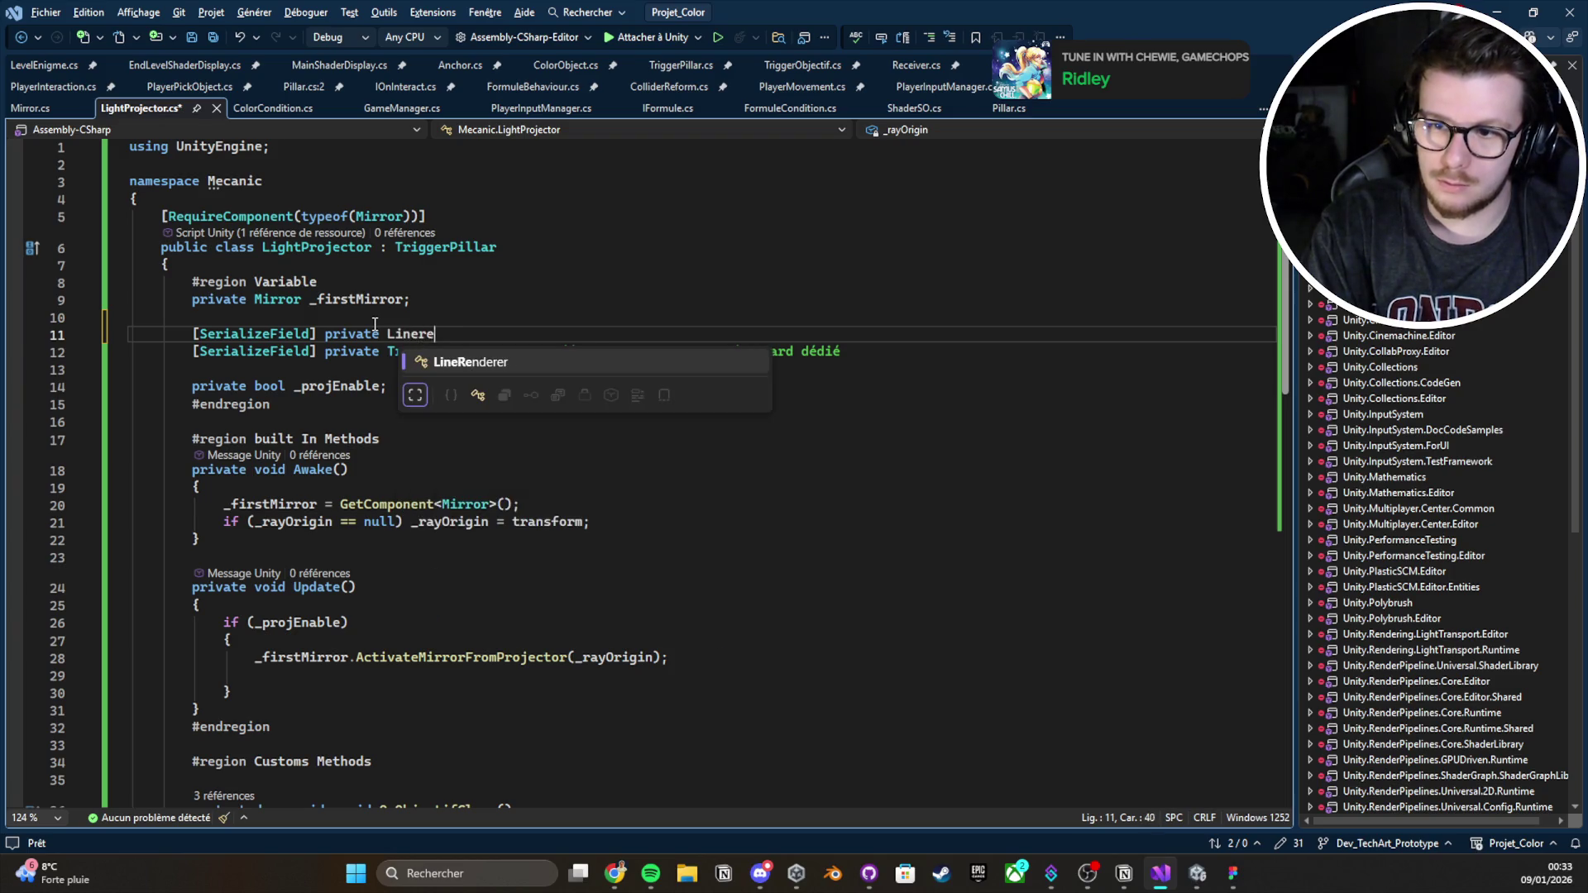
{"action": "key", "text": "Tab"}
{"action": "type", "text": "_lineF"}
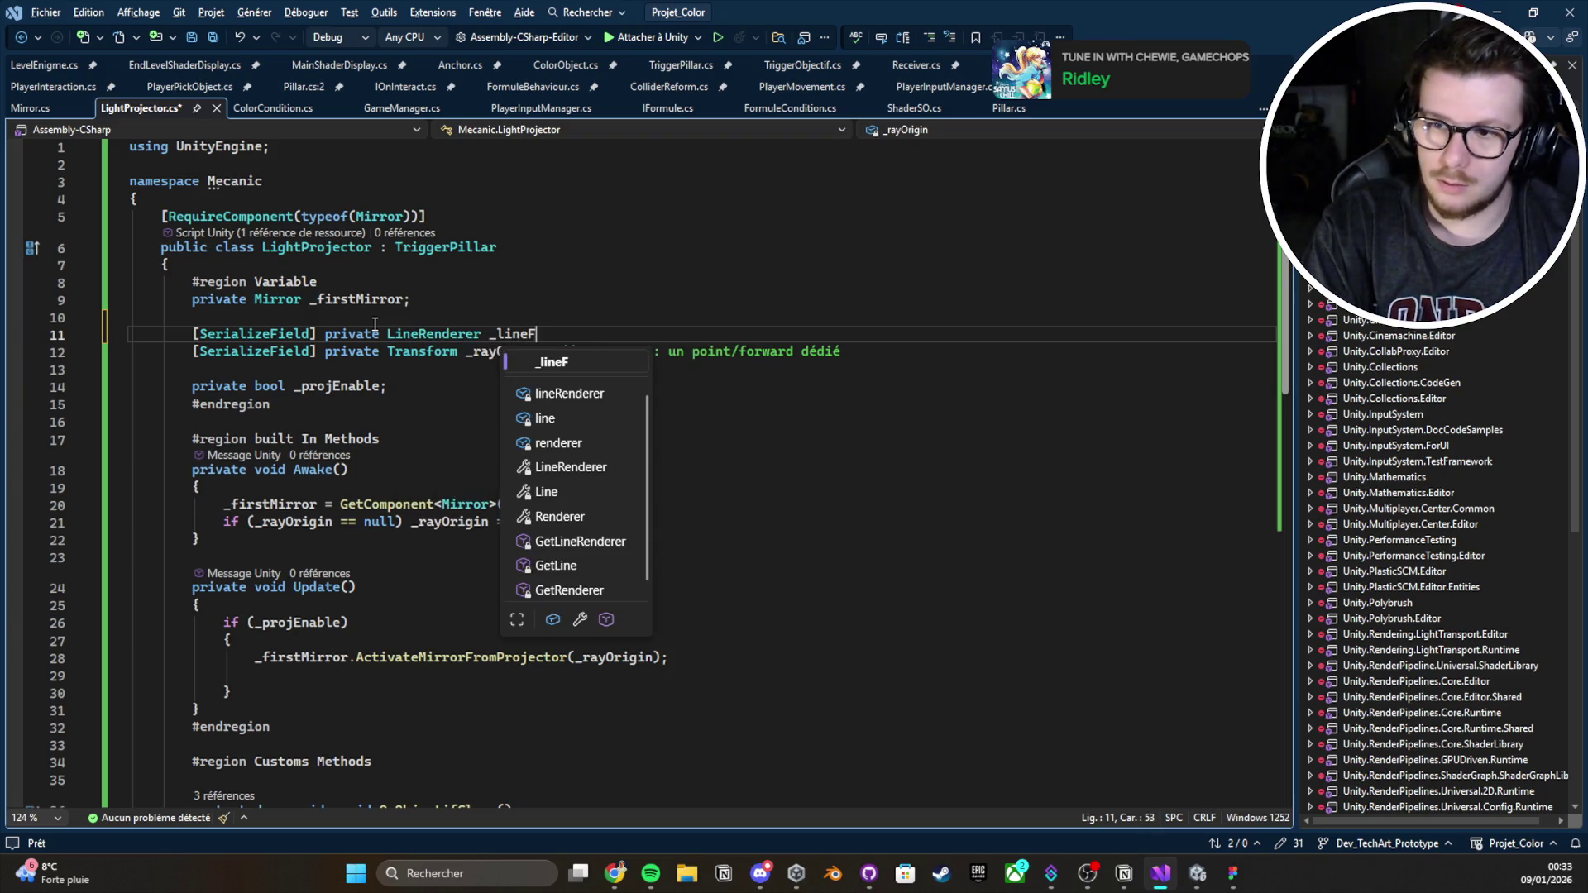
{"action": "type", "text": "X;"}
{"action": "key", "text": "ctrl+s"}
Move the _firstMirror declaration below the serialized fields, delete the stray character, and save
{"action": "key", "text": "Up"}
{"action": "key", "text": "Up"}
{"action": "key", "text": "alt+Down"}
{"action": "key", "text": "alt+Down"}
{"action": "key", "text": "alt+Down"}
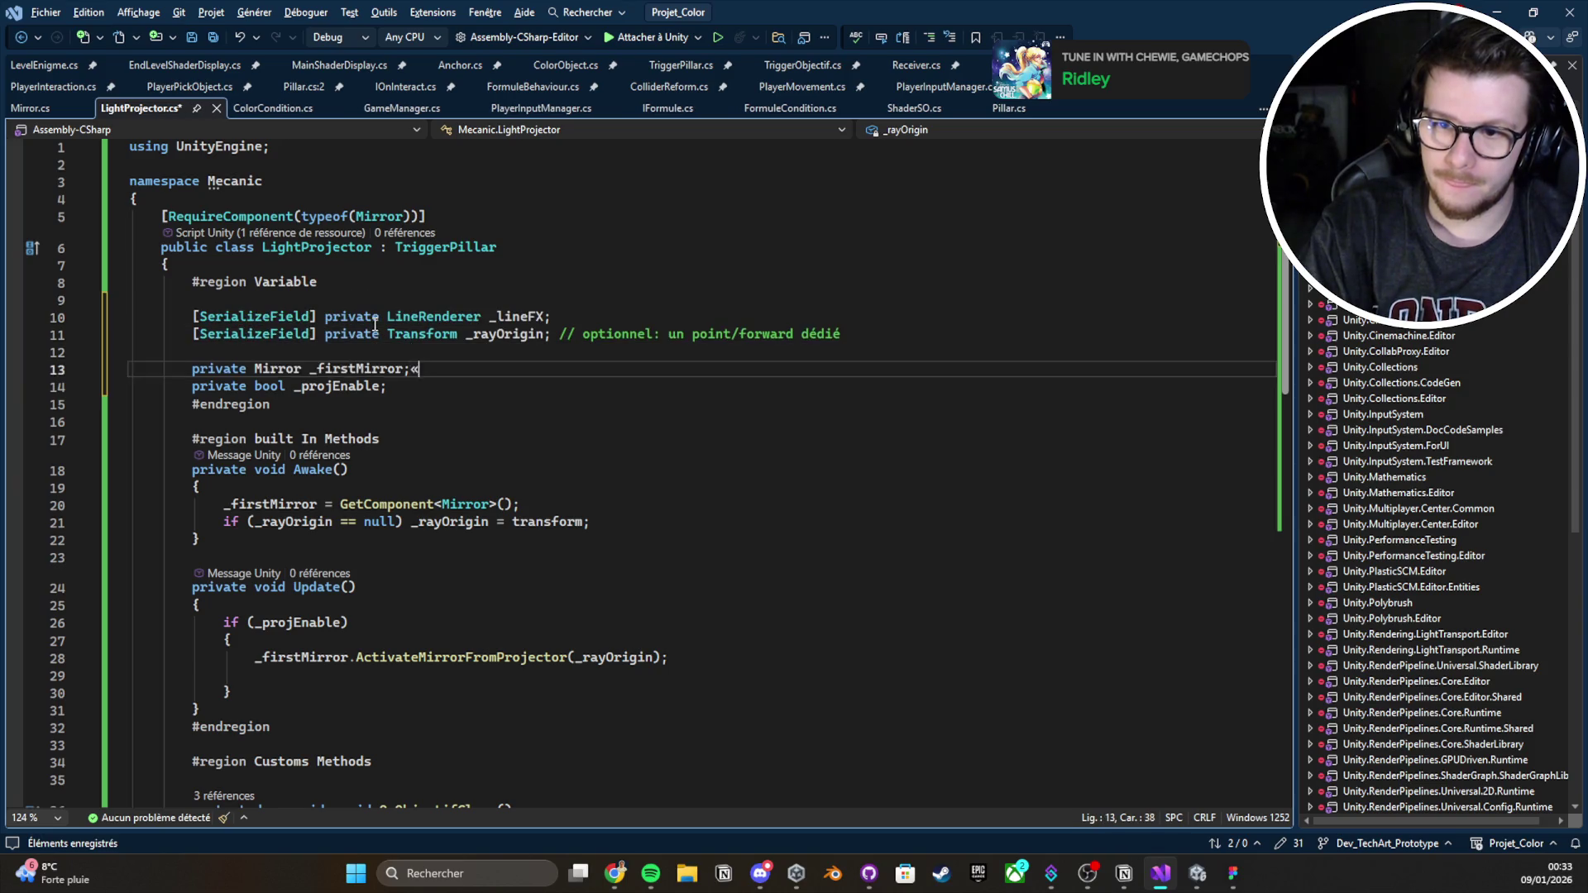
{"action": "key", "text": "alt+Up"}
{"action": "key", "text": "alt+Up"}
{"action": "key", "text": "alt+Down"}
{"action": "key", "text": "alt+Down"}
{"action": "key", "text": "BackSpace"}
{"action": "key", "text": "ctrl+s"}
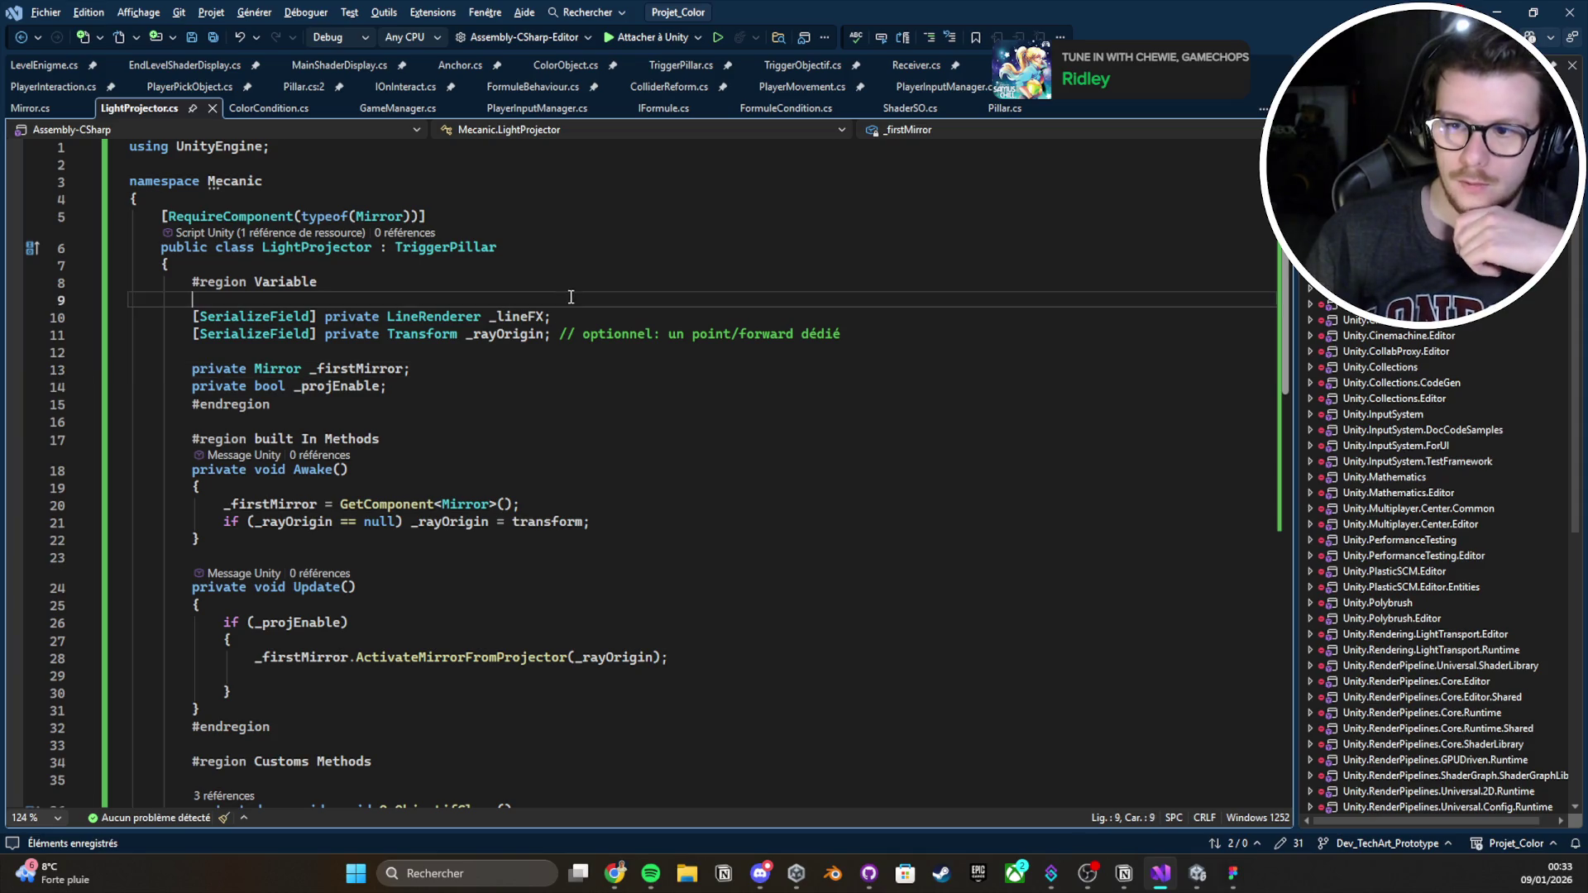
{"action": "double_click", "coordinate": [519, 317]}
{"action": "scroll", "coordinate": [527, 323], "scroll_direction": "down", "scroll_amount": 4}
{"action": "scroll", "coordinate": [527, 323], "scroll_direction": "down", "scroll_amount": 3}
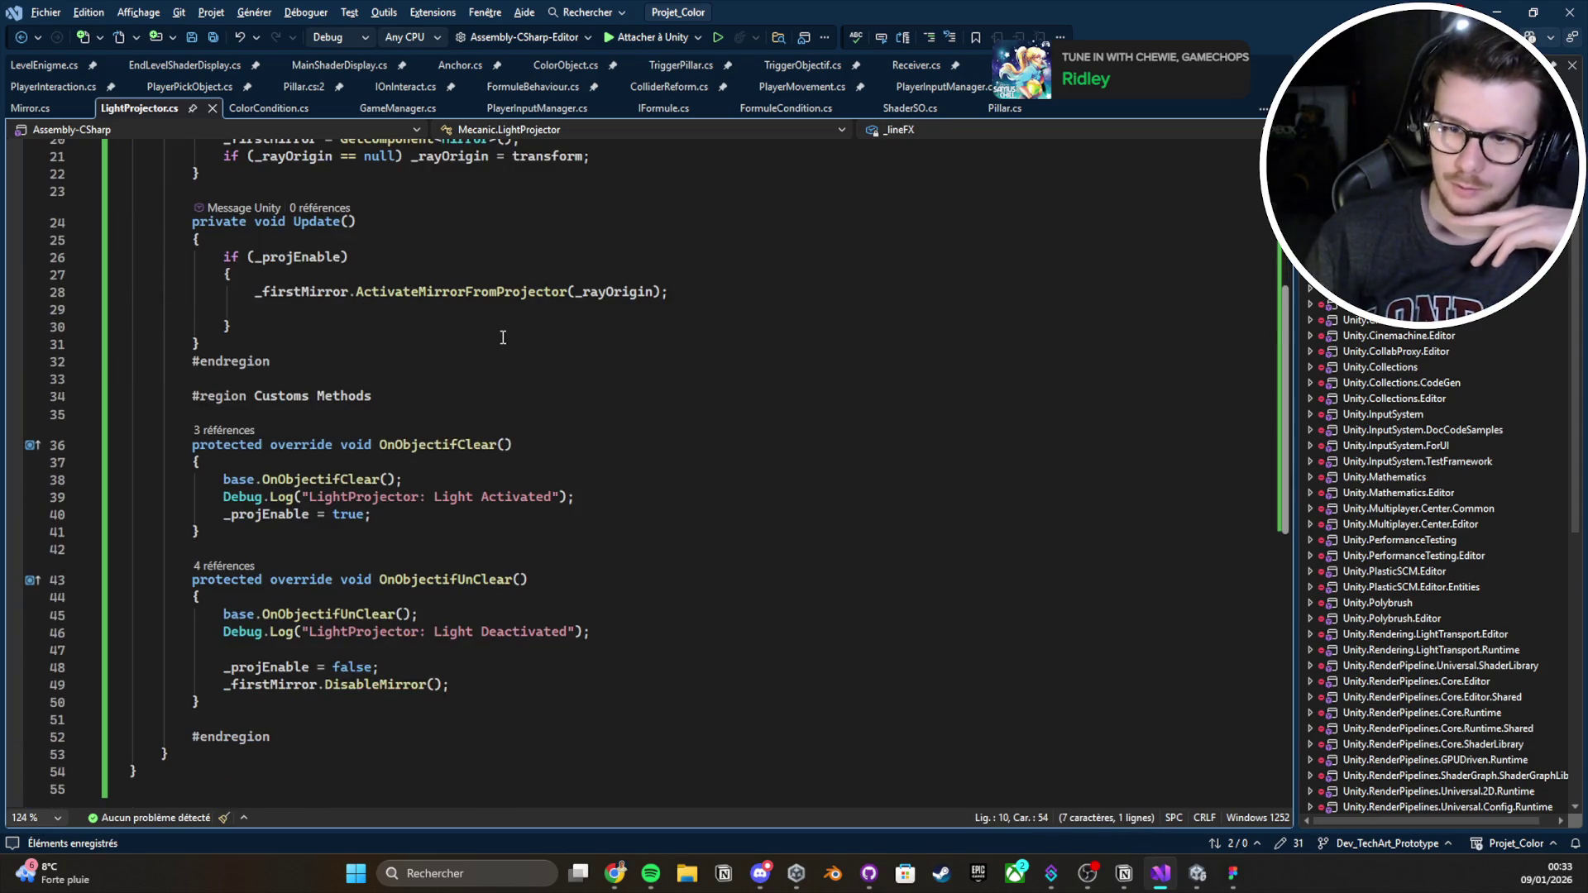
{"action": "scroll", "coordinate": [576, 389], "scroll_direction": "up", "scroll_amount": 5}
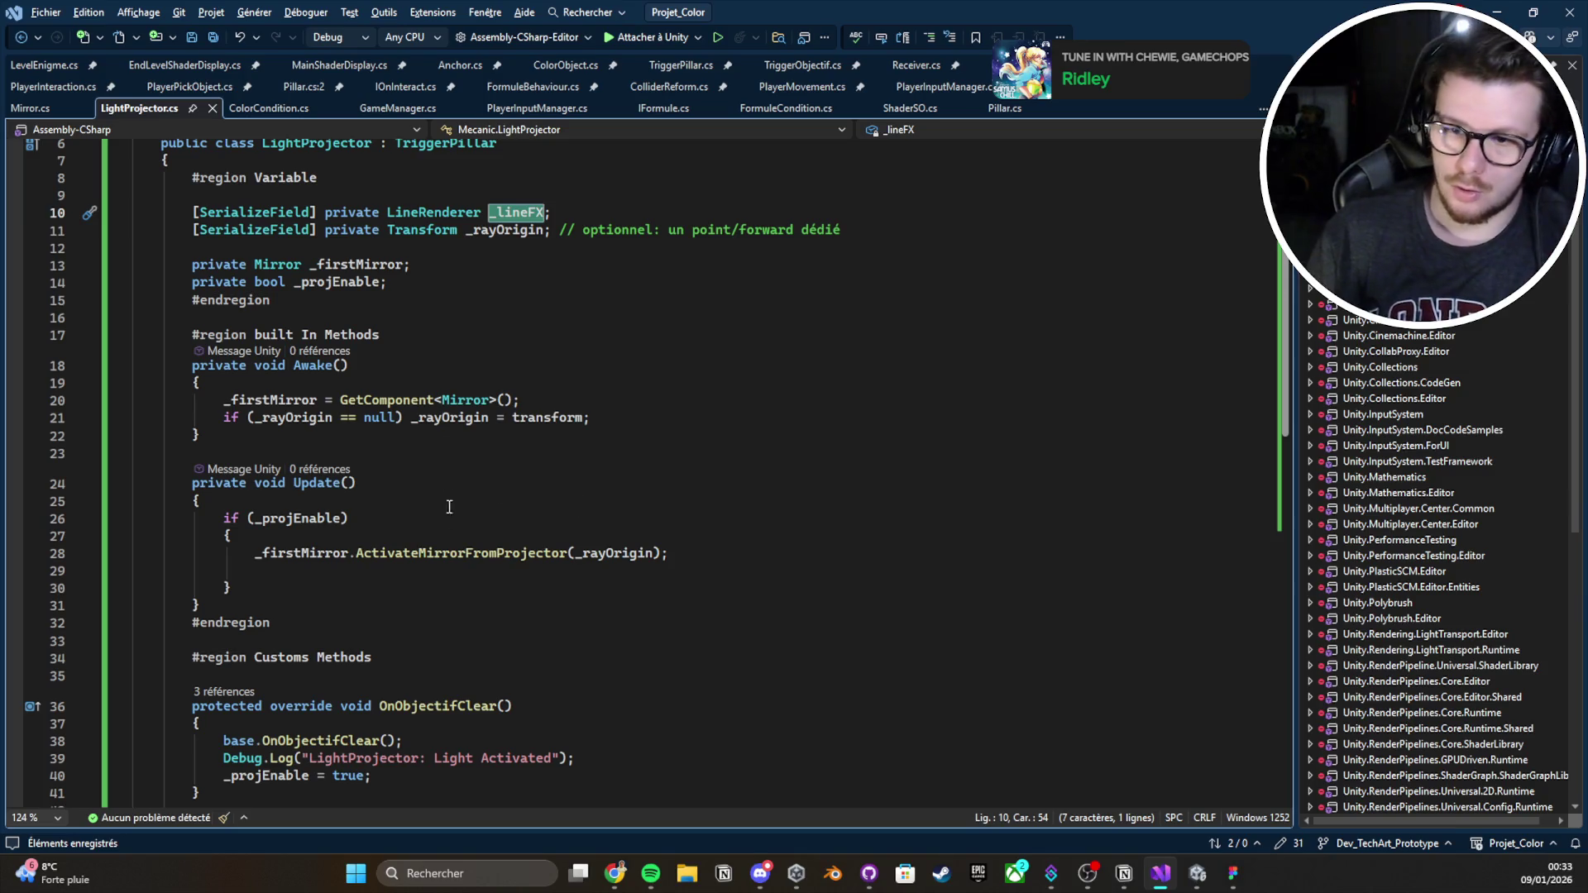
{"action": "left_click", "coordinate": [442, 435]}
Add a Start() method below Awake that sets _lineFX.enabled = false
{"action": "key", "text": "Return"}
{"action": "key", "text": "Return"}
{"action": "type", "text": "private void "}
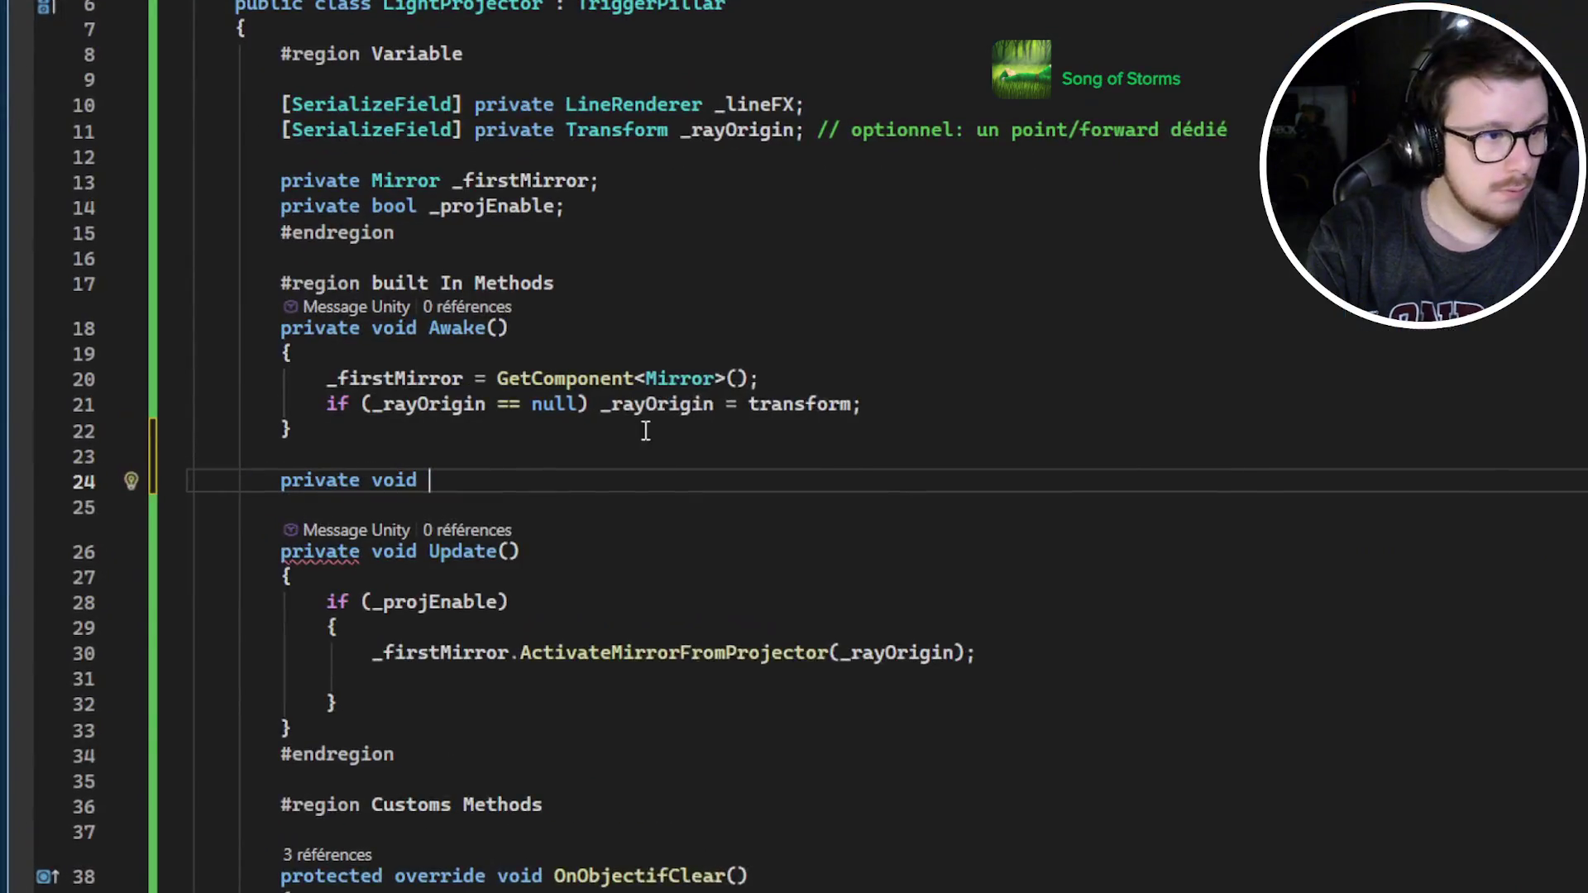
{"action": "type", "text": "Start()"}
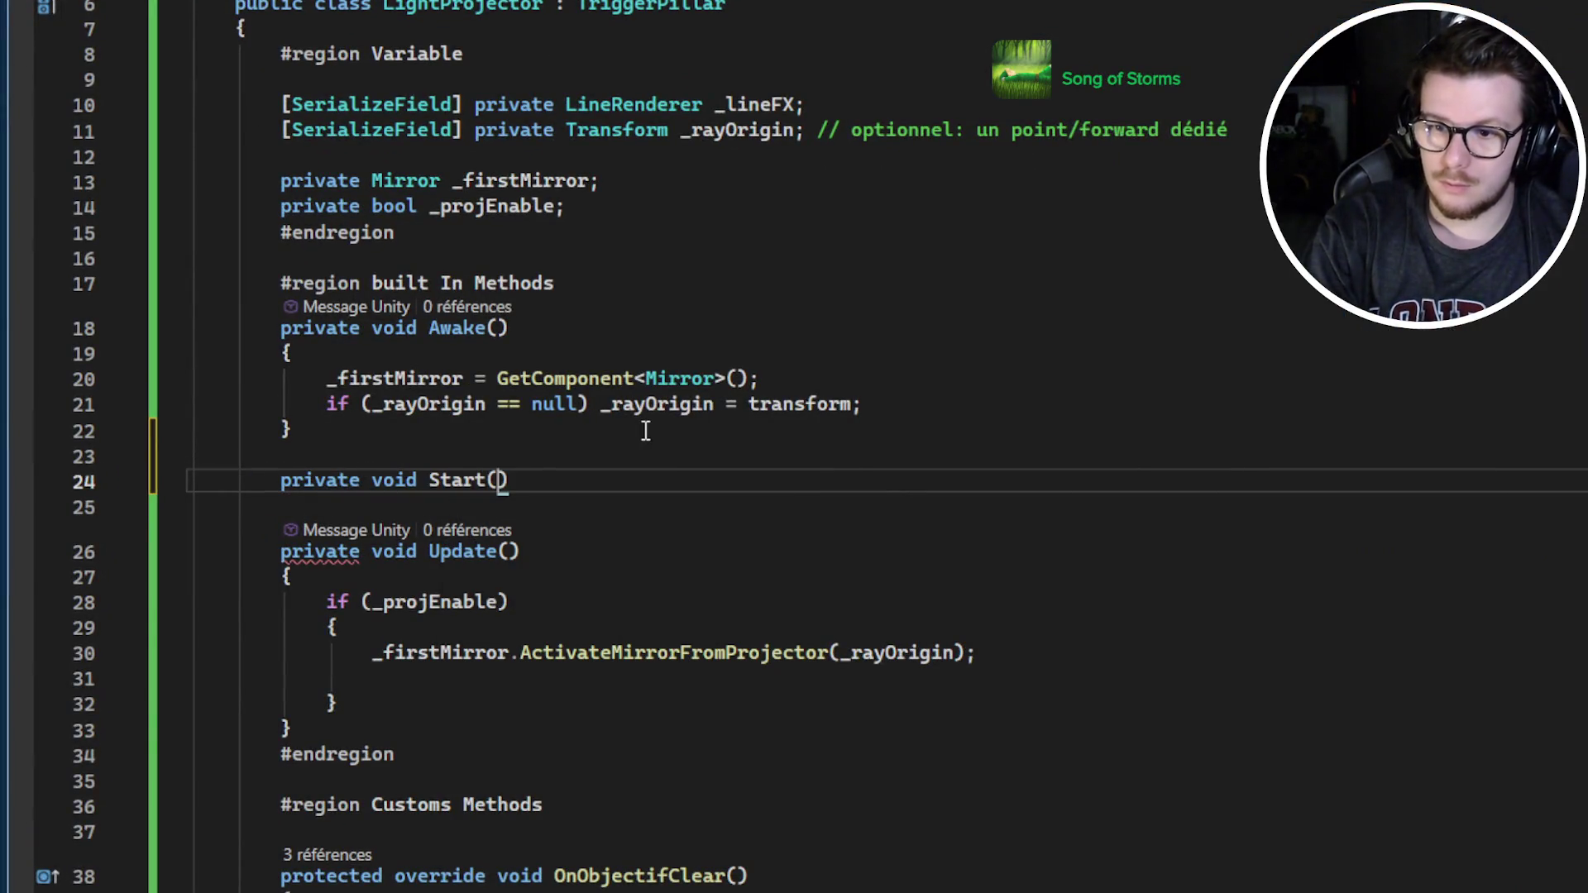
{"action": "type", "text": " {"}
{"action": "key", "text": "Return"}
{"action": "type", "text": "_"}
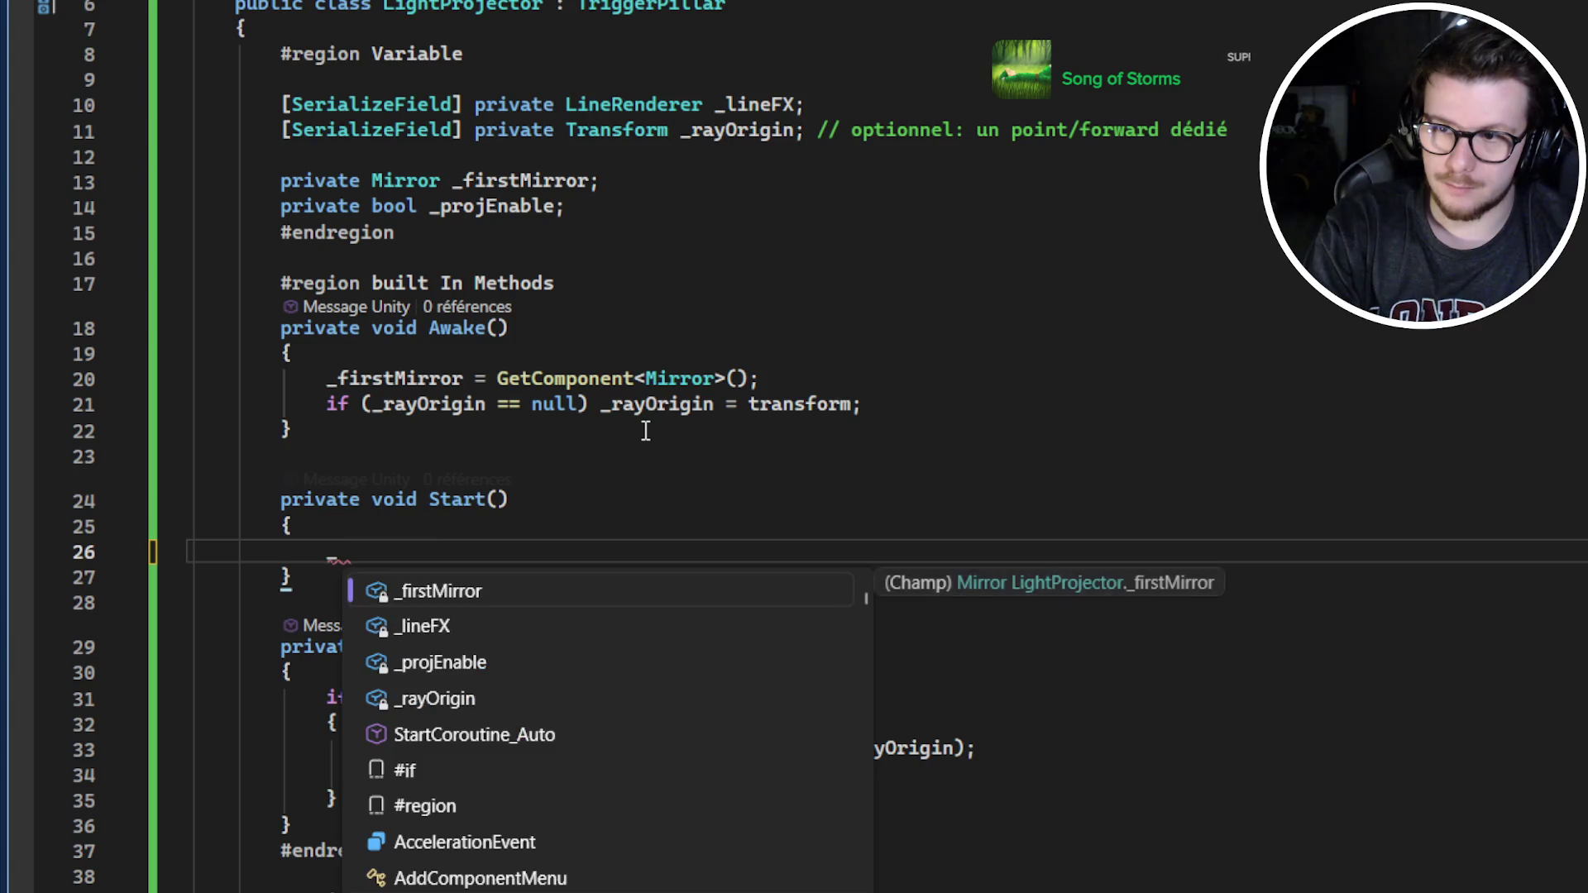
{"action": "type", "text": "l"}
{"action": "key", "text": "Tab"}
{"action": "type", "text": "."}
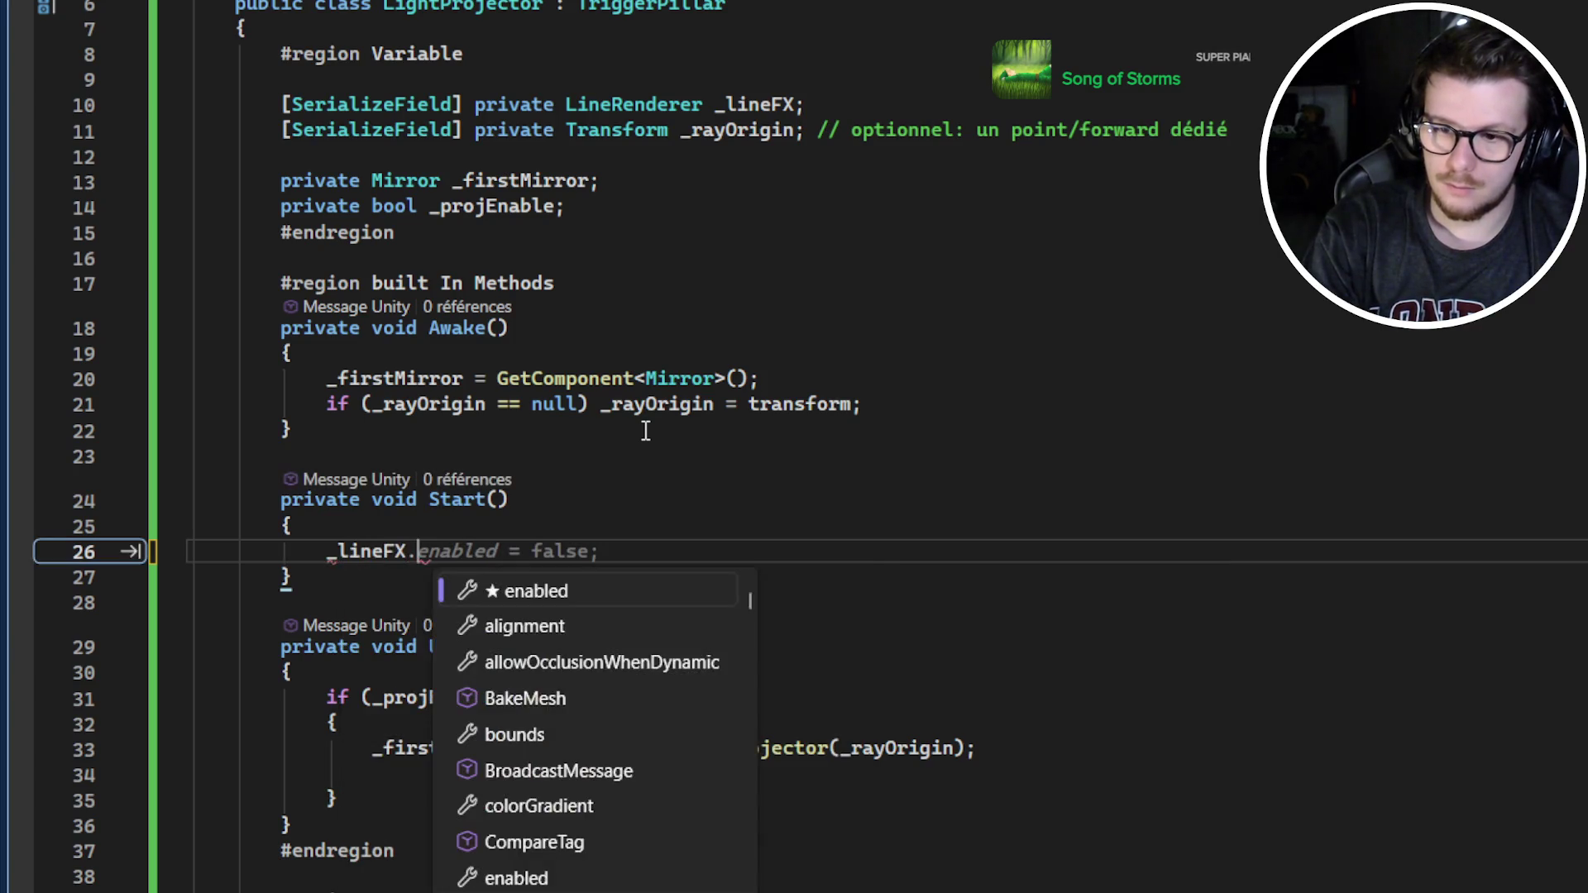
{"action": "type", "text": "e"}
{"action": "key", "text": "Tab"}
{"action": "type", "text": "= false"}
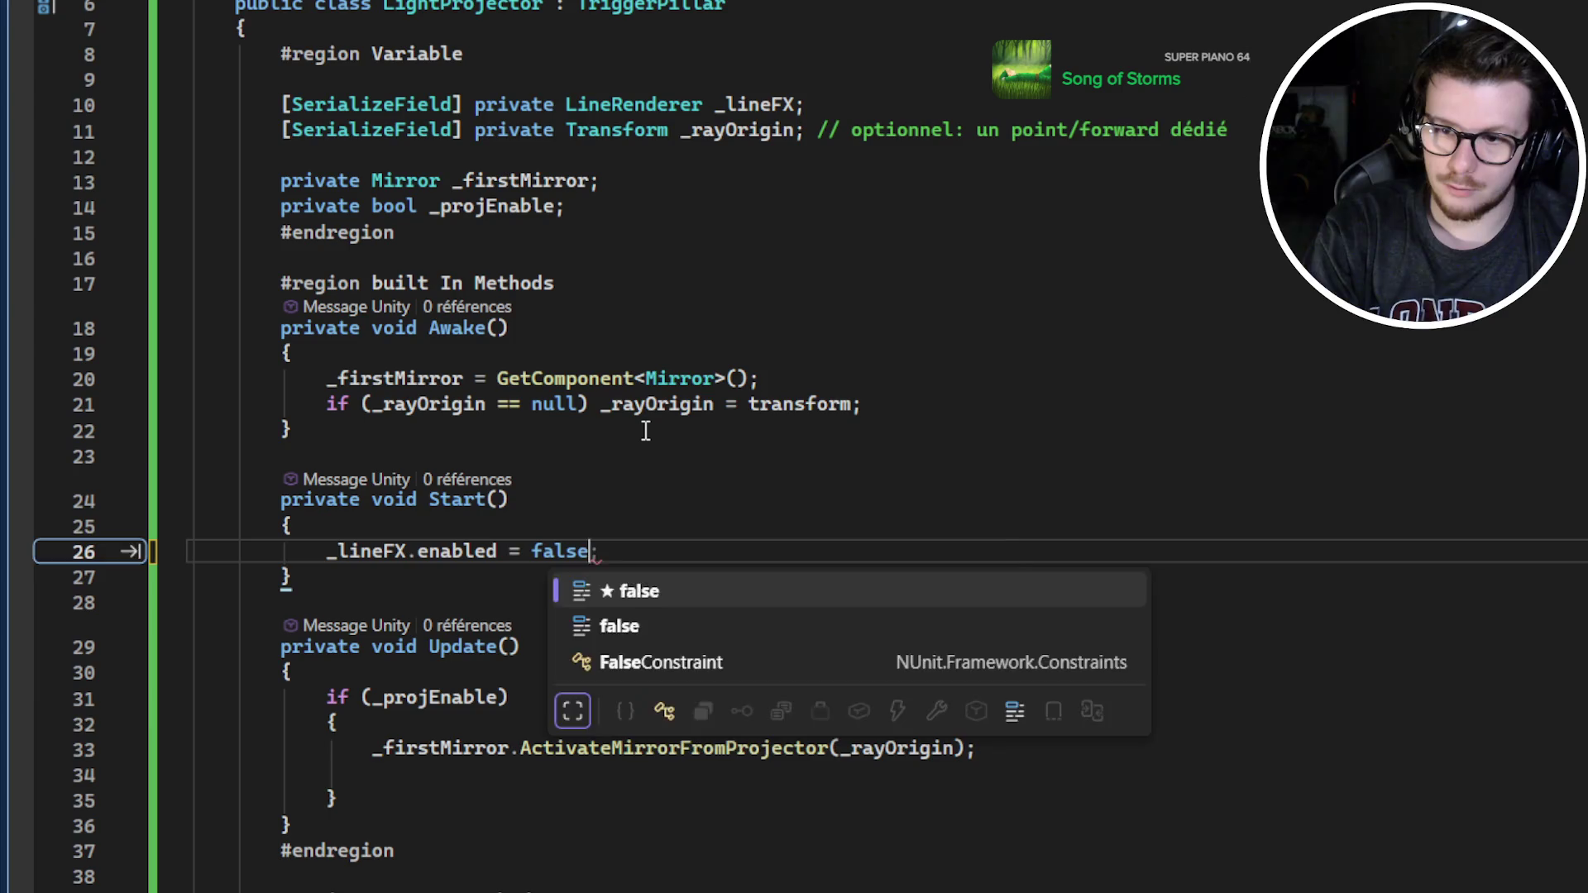
{"action": "type", "text": ";"}
In Start, anchor the beam with _lineFX.SetPosition(0, _rayOrigin.position)
{"action": "scroll", "coordinate": [646, 431], "scroll_direction": "down", "scroll_amount": 3}
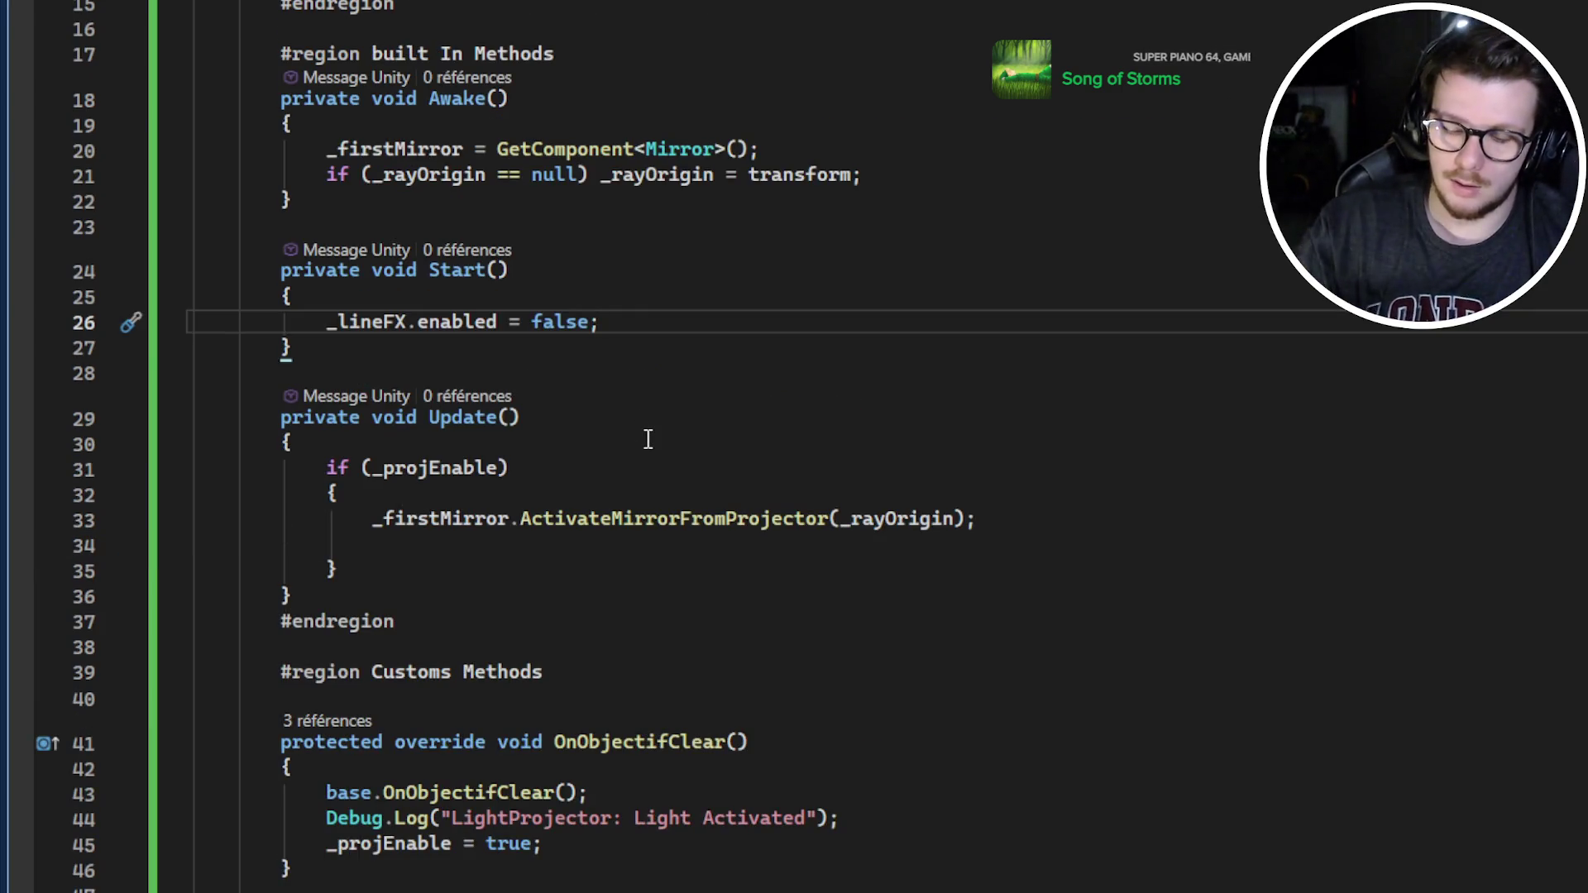
{"action": "key", "text": "Return"}
{"action": "type", "text": "_l"}
{"action": "key", "text": "Tab"}
{"action": "type", "text": ".pos"}
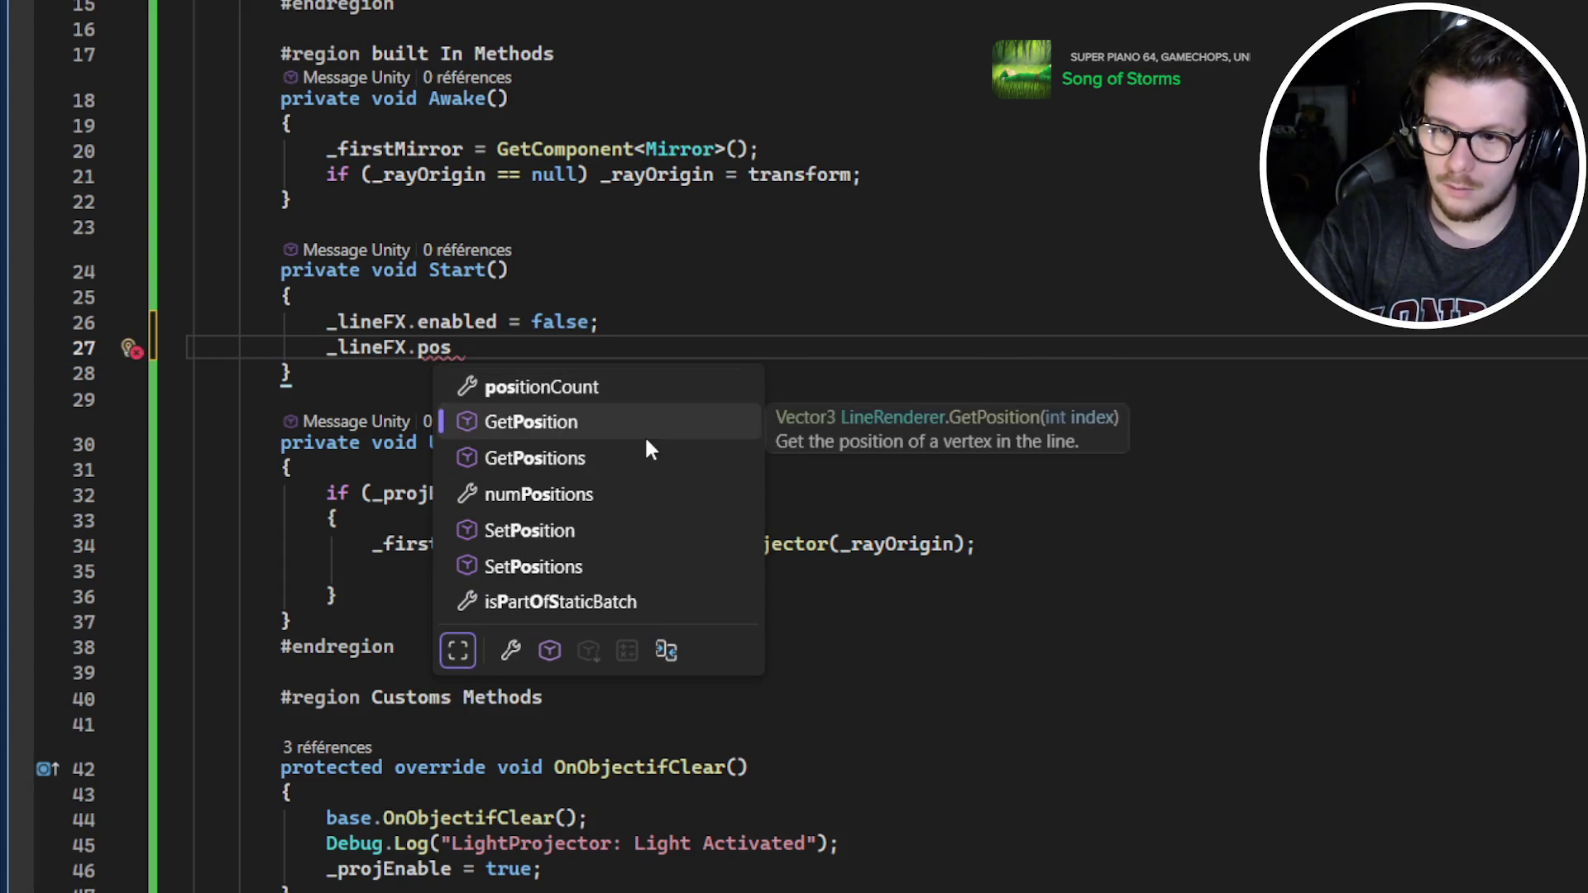
{"action": "key", "text": "Down"}
{"action": "key", "text": "Down"}
{"action": "key", "text": "Down"}
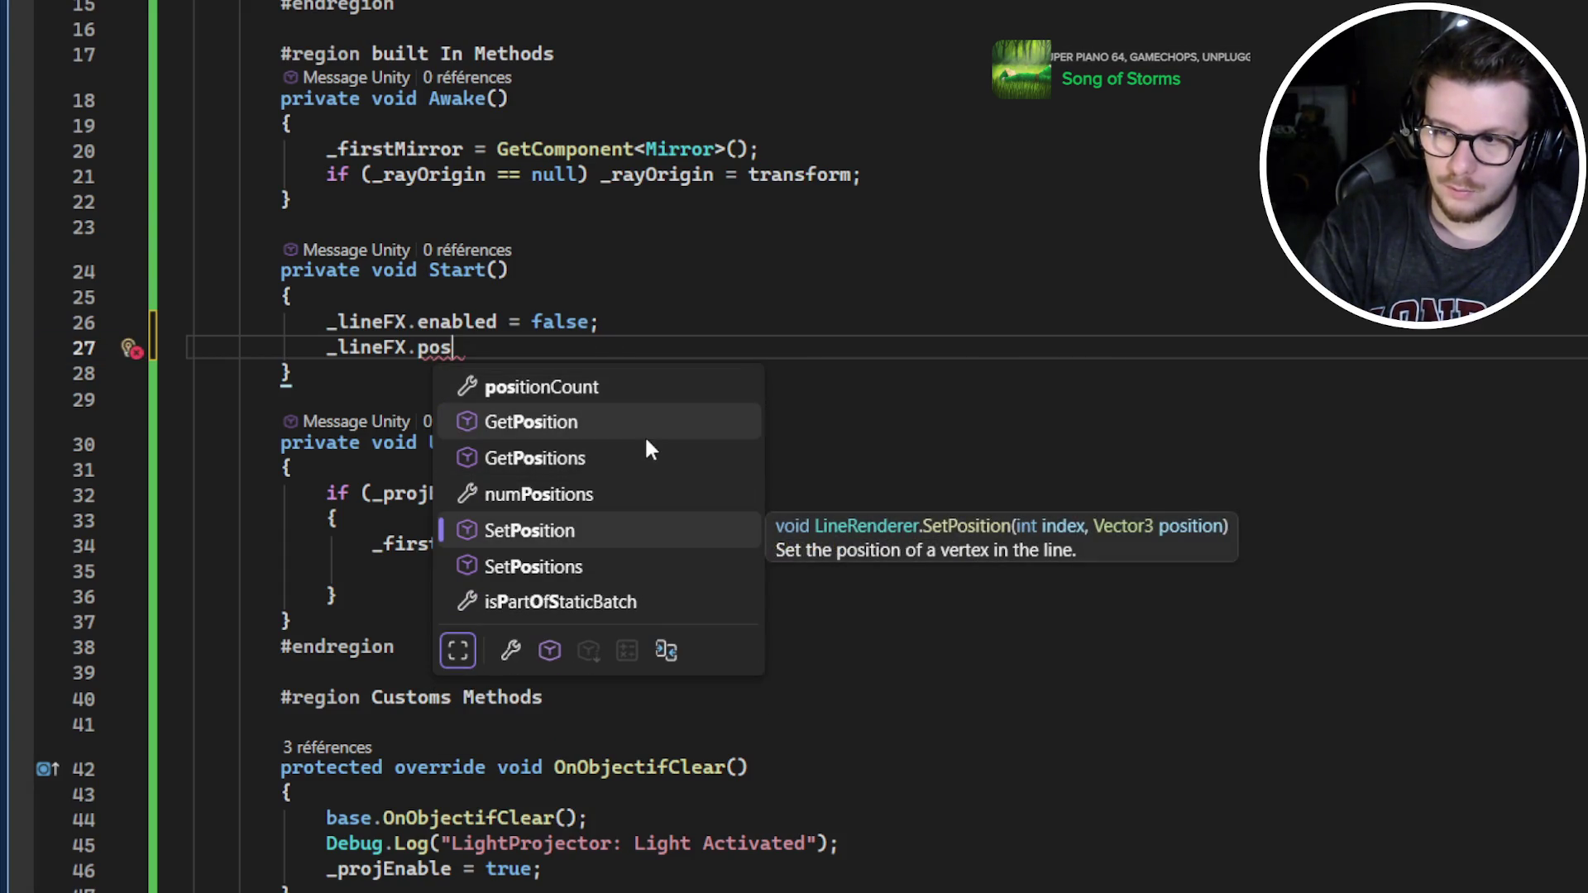
{"action": "key", "text": "Tab"}
{"action": "type", "text": "(0, "}
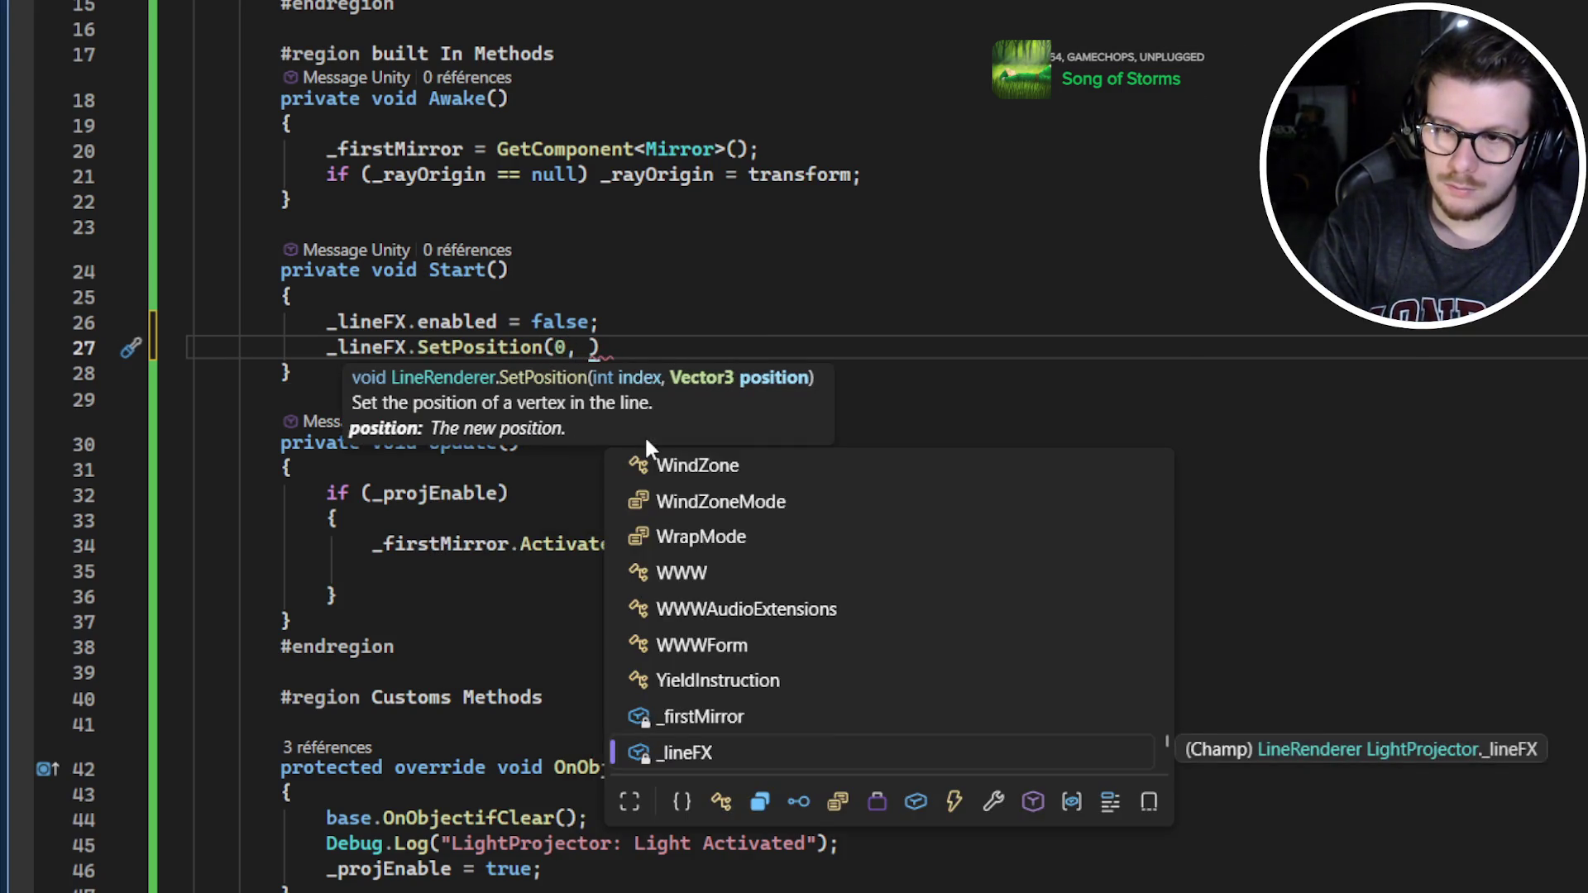
{"action": "type", "text": "_ra"}
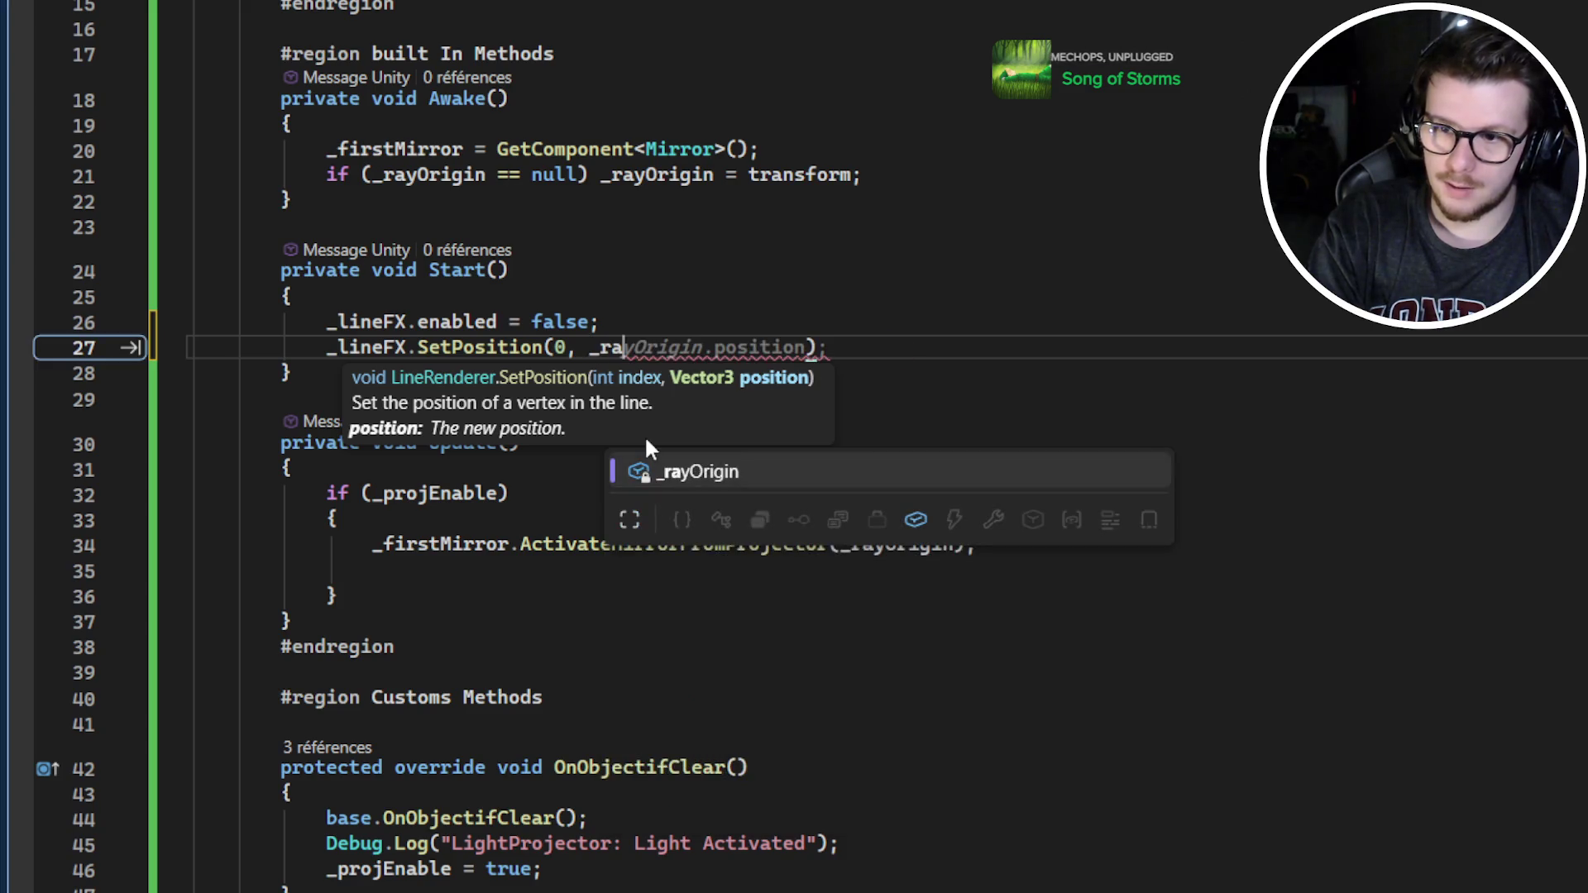
{"action": "key", "text": "Tab"}
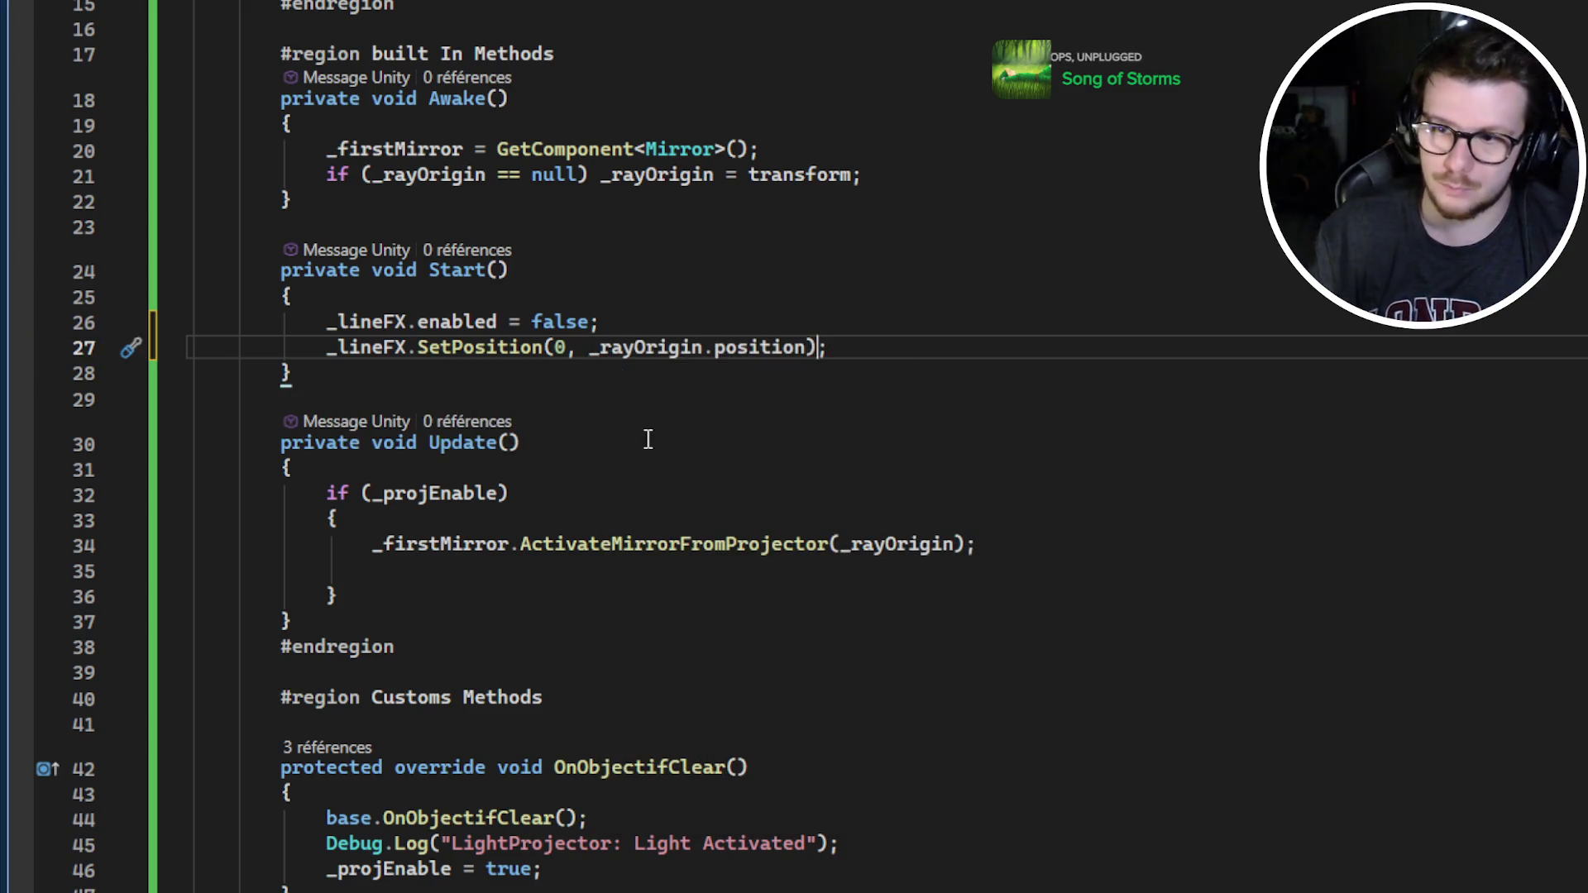
{"action": "left_click", "coordinate": [856, 322]}
{"action": "left_click", "coordinate": [865, 351]}
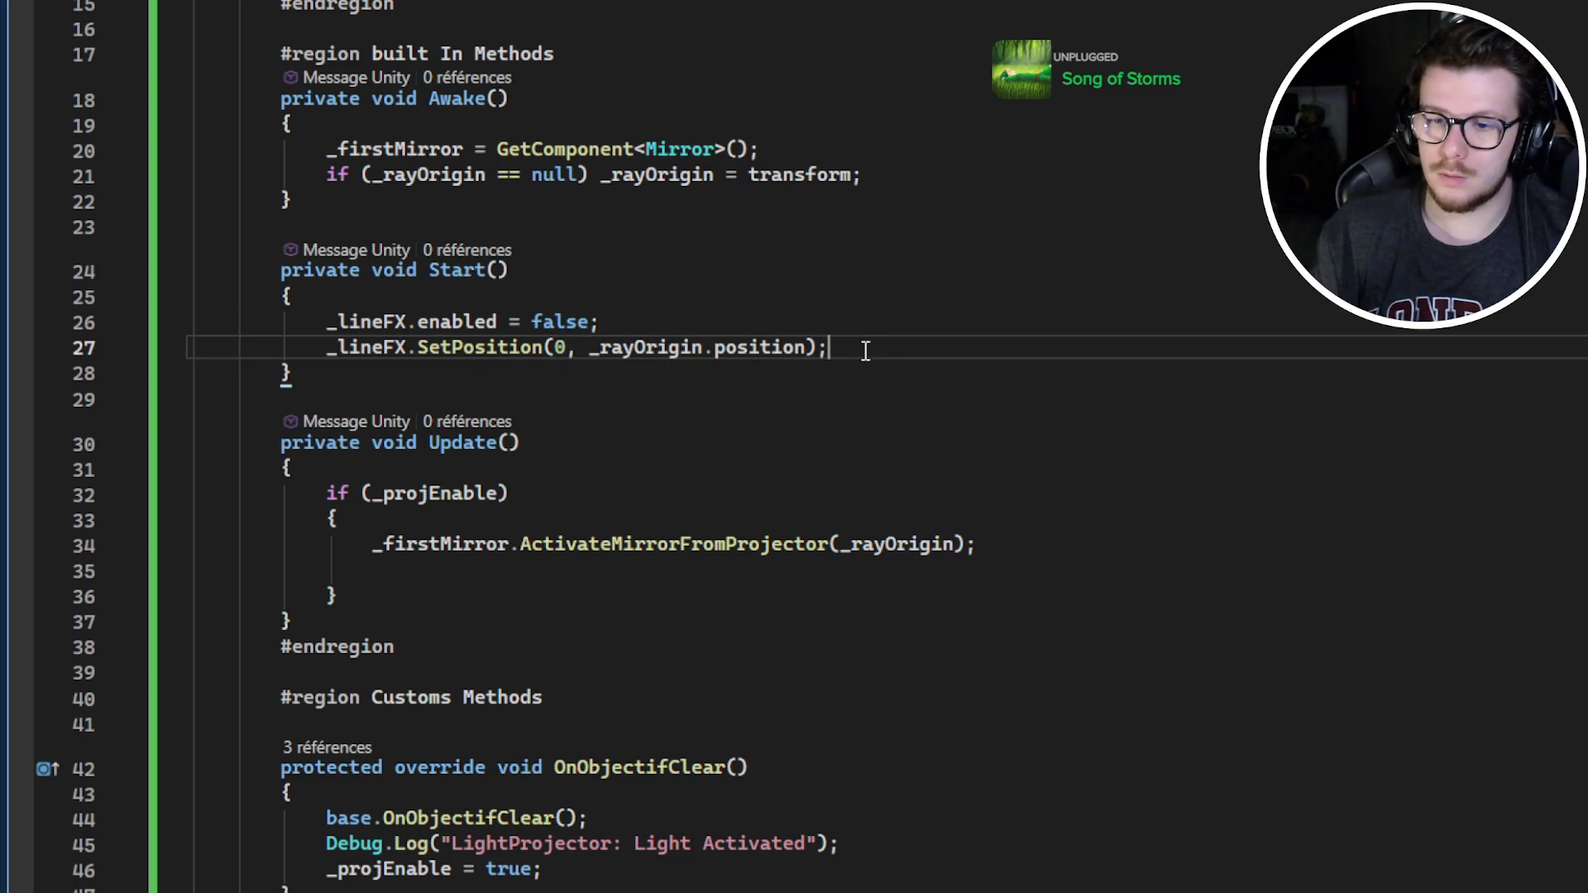
{"action": "double_click", "coordinate": [485, 347]}
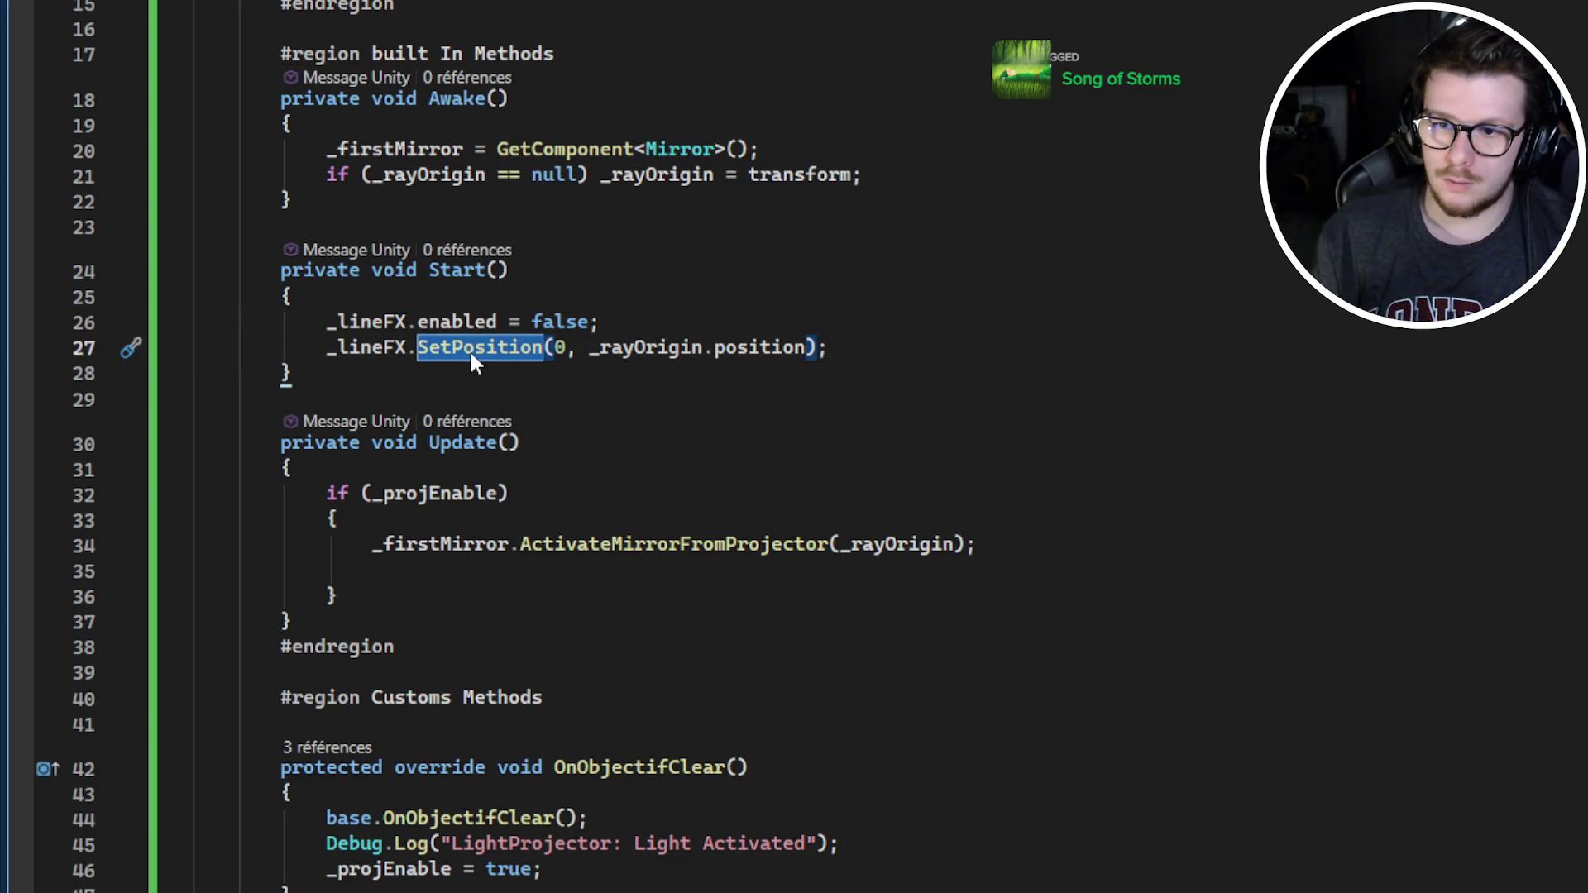
{"action": "left_click", "coordinate": [1024, 338]}
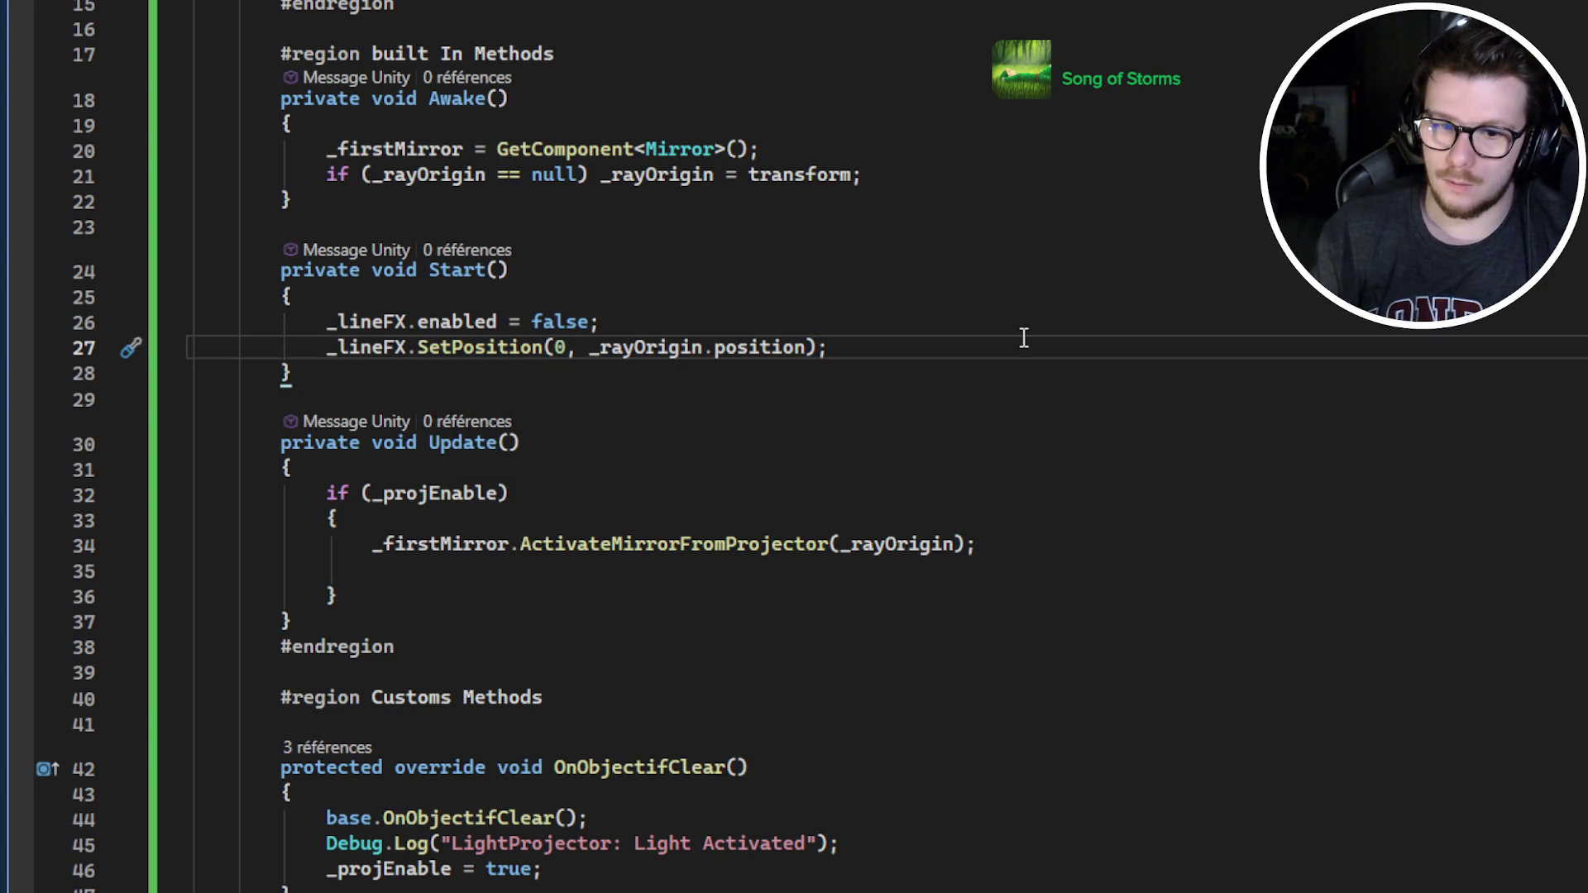
{"action": "left_click", "coordinate": [796, 323]}
Enable _lineFX in OnObjectifClear and disable it in OnObjectifUnClear
{"action": "scroll", "coordinate": [893, 335], "scroll_direction": "down", "scroll_amount": 3}
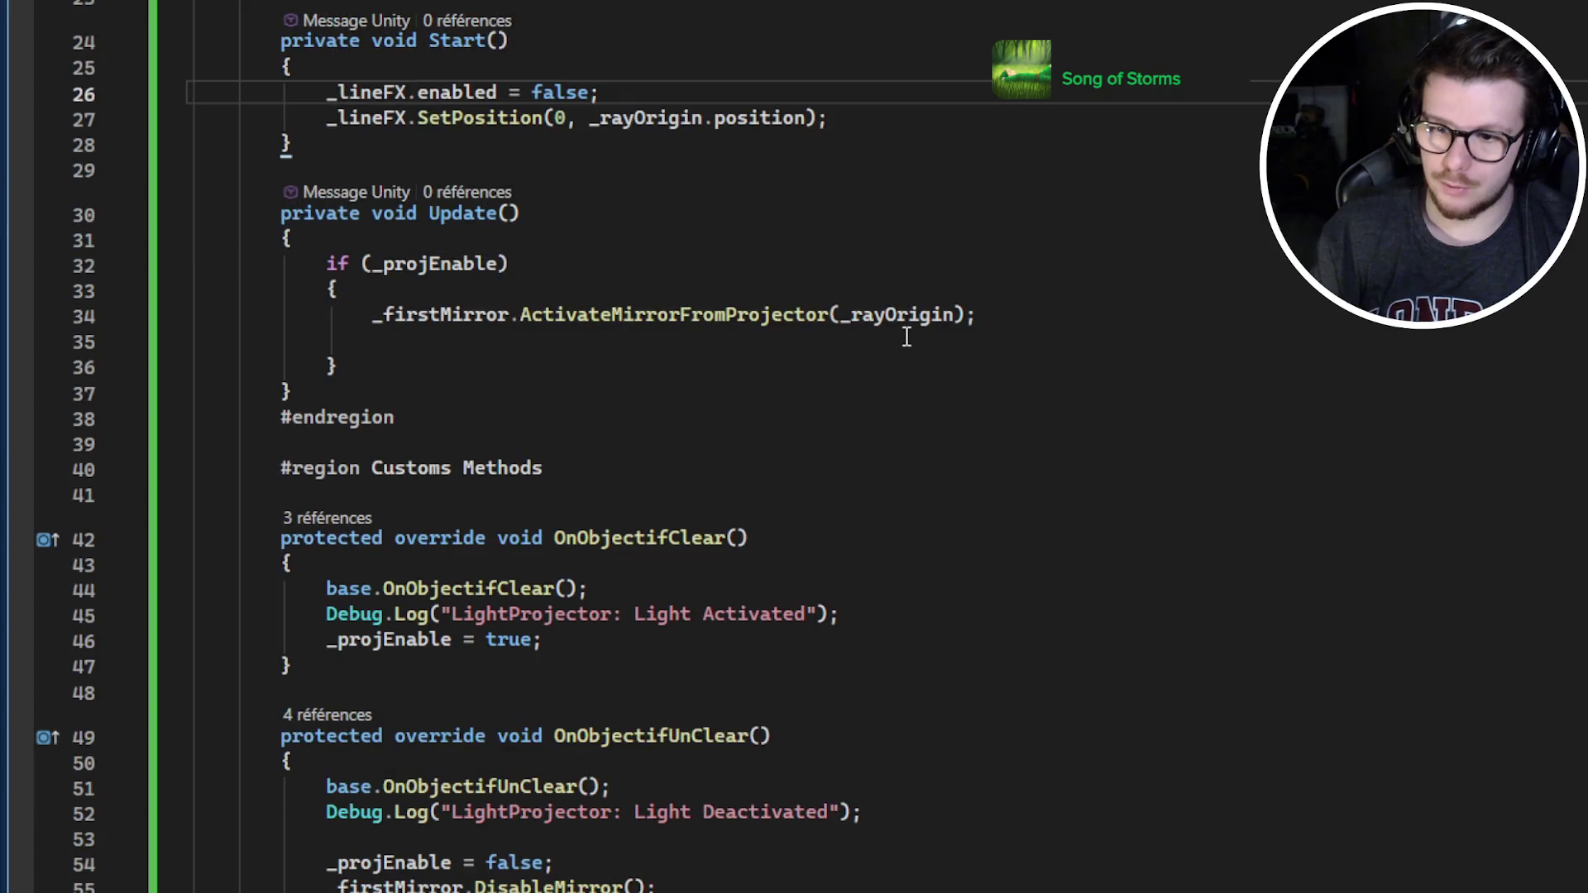
{"action": "scroll", "coordinate": [907, 336], "scroll_direction": "down", "scroll_amount": 1}
{"action": "left_click", "coordinate": [650, 563]}
{"action": "key", "text": "Return"}
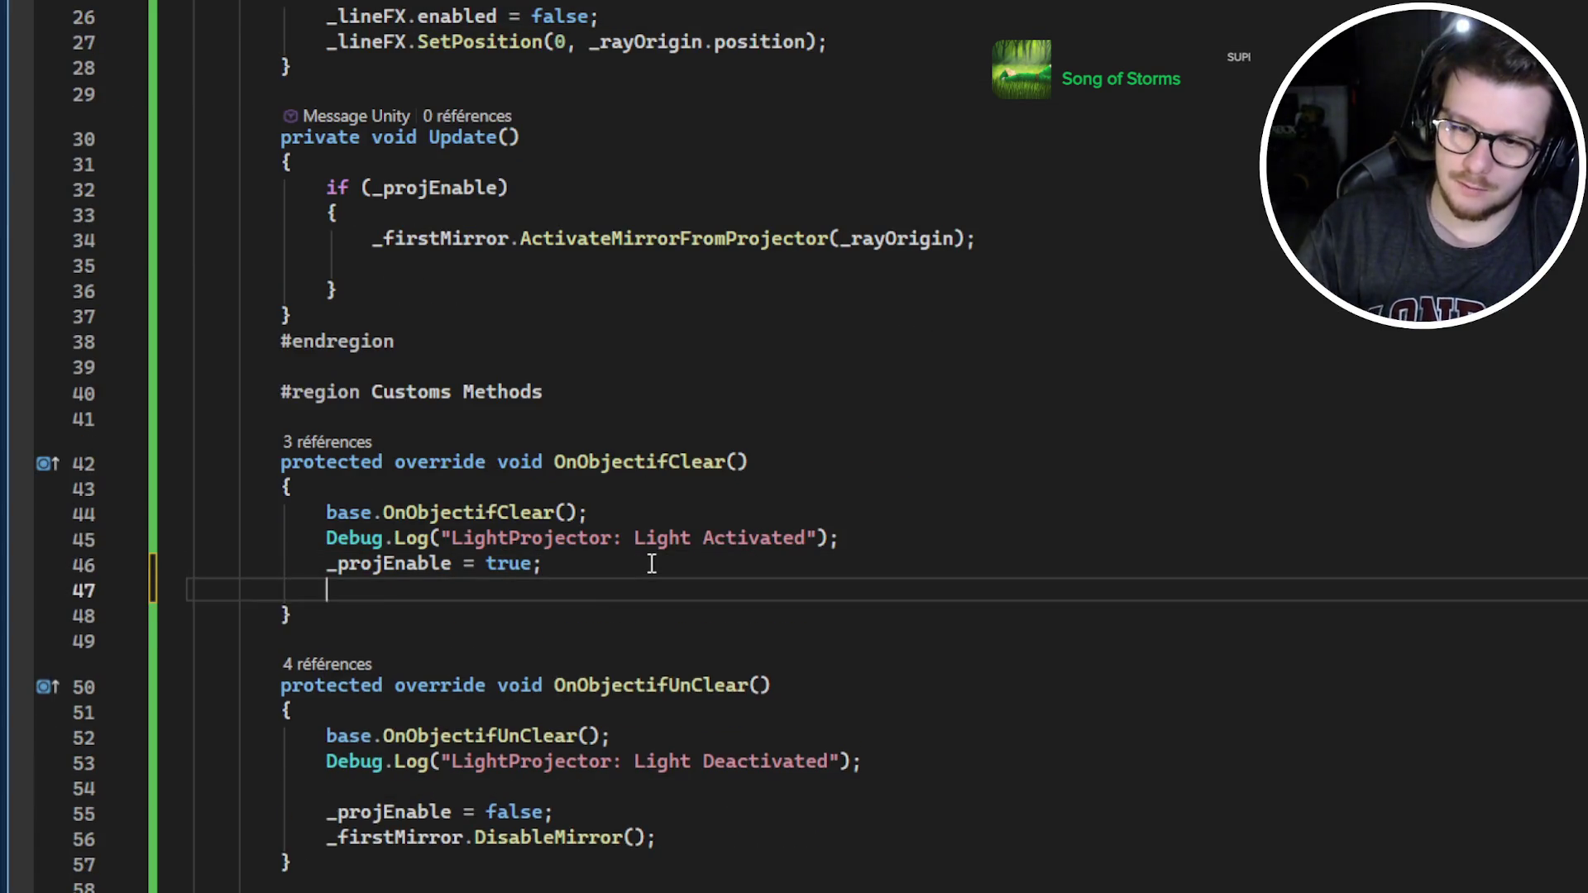
{"action": "type", "text": "_lineFX.enabled = false;"}
{"action": "left_click", "coordinate": [738, 854]}
{"action": "key", "text": "Return"}
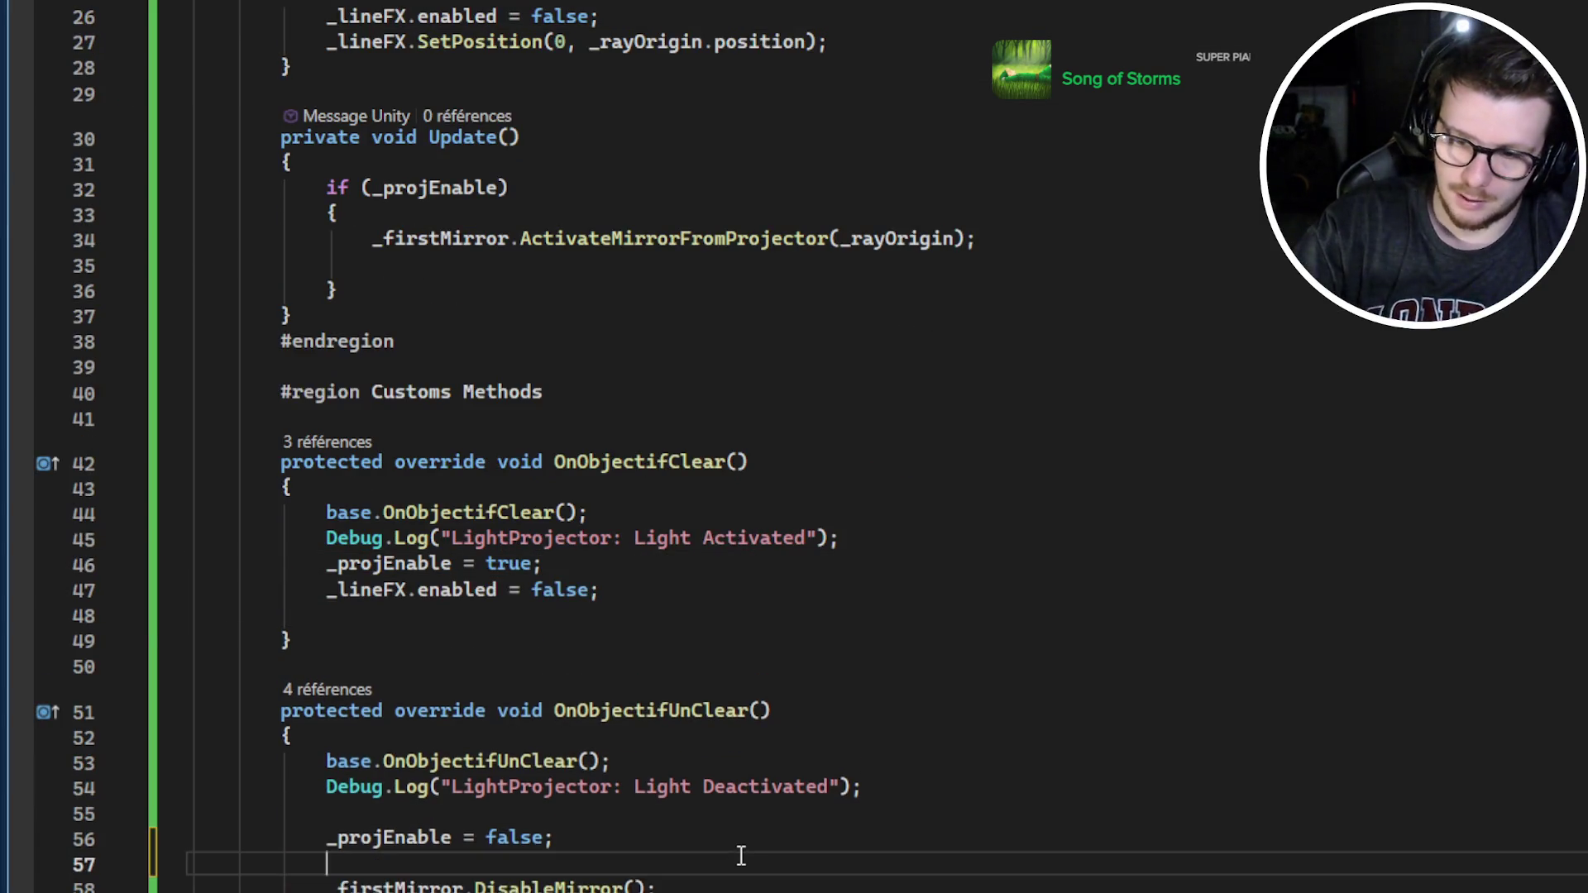
{"action": "type", "text": "_lineFX.enabled = false;"}
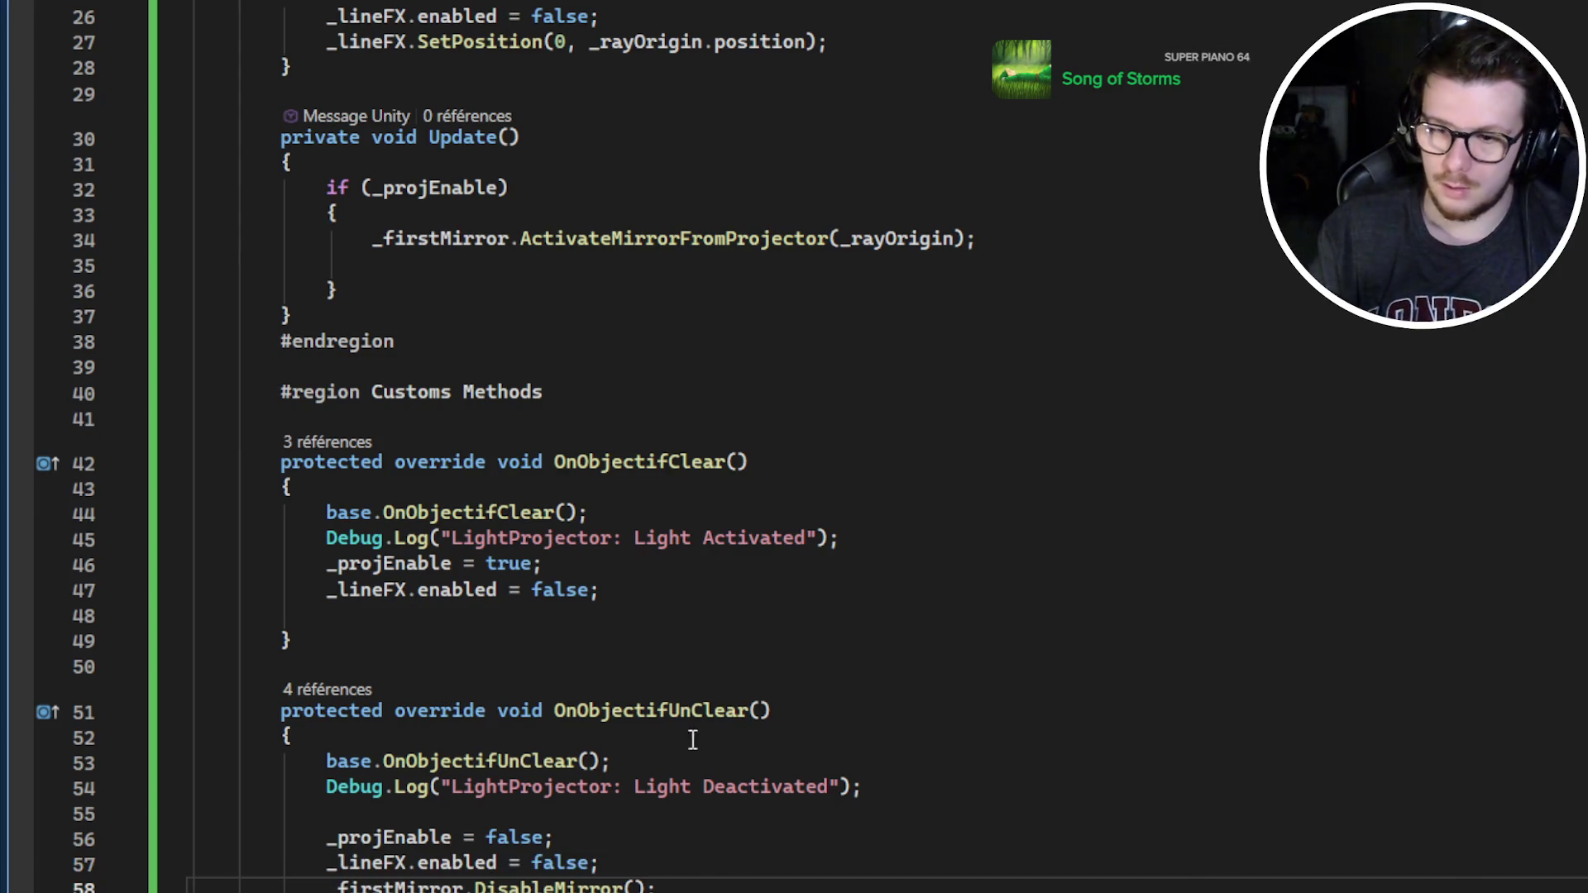
{"action": "double_click", "coordinate": [562, 590]}
{"action": "type", "text": "tr"}
{"action": "left_click", "coordinate": [637, 661]}
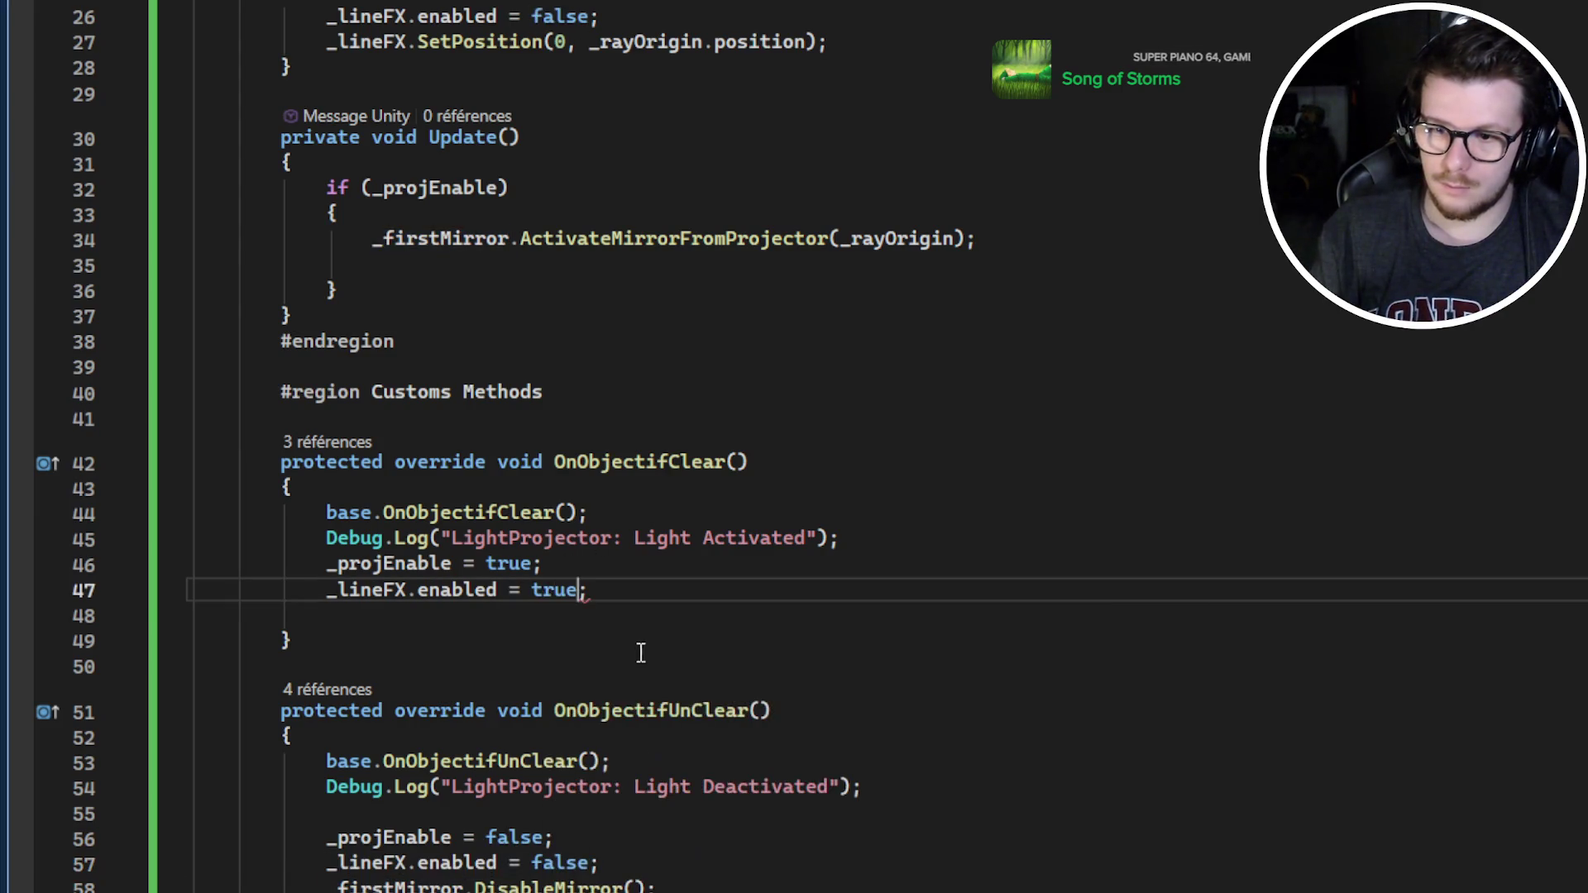
Remove the blank line in Update and pass _lineFX as ActivateMirrorFromProjector's second argument
{"action": "scroll", "coordinate": [694, 597], "scroll_direction": "up", "scroll_amount": 3}
{"action": "left_click", "coordinate": [611, 507]}
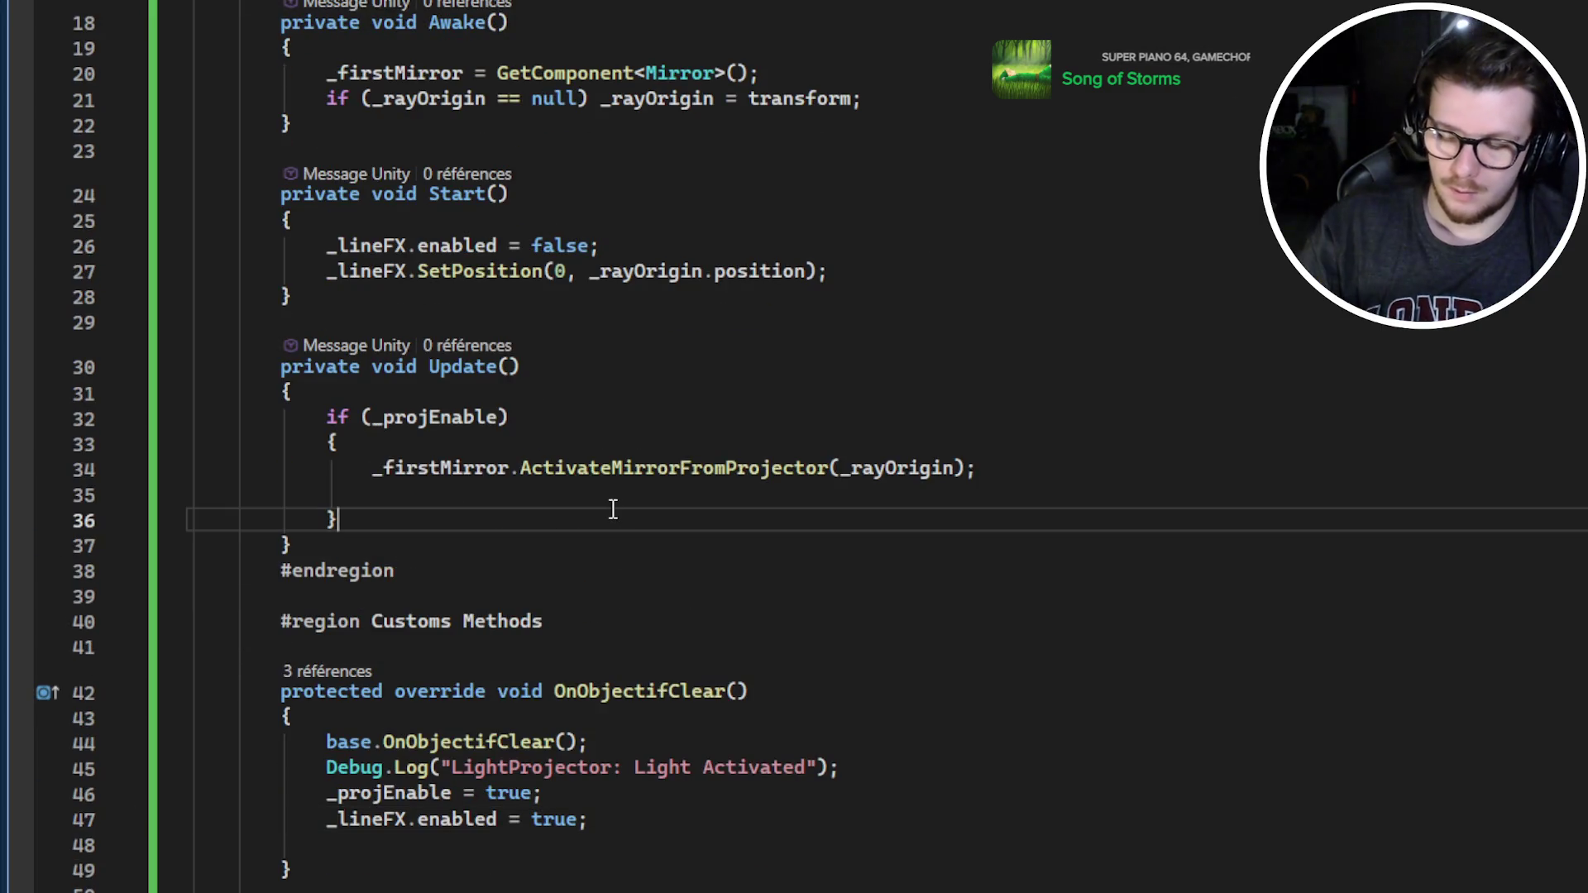
{"action": "key", "text": "Delete"}
{"action": "left_click", "coordinate": [949, 478]}
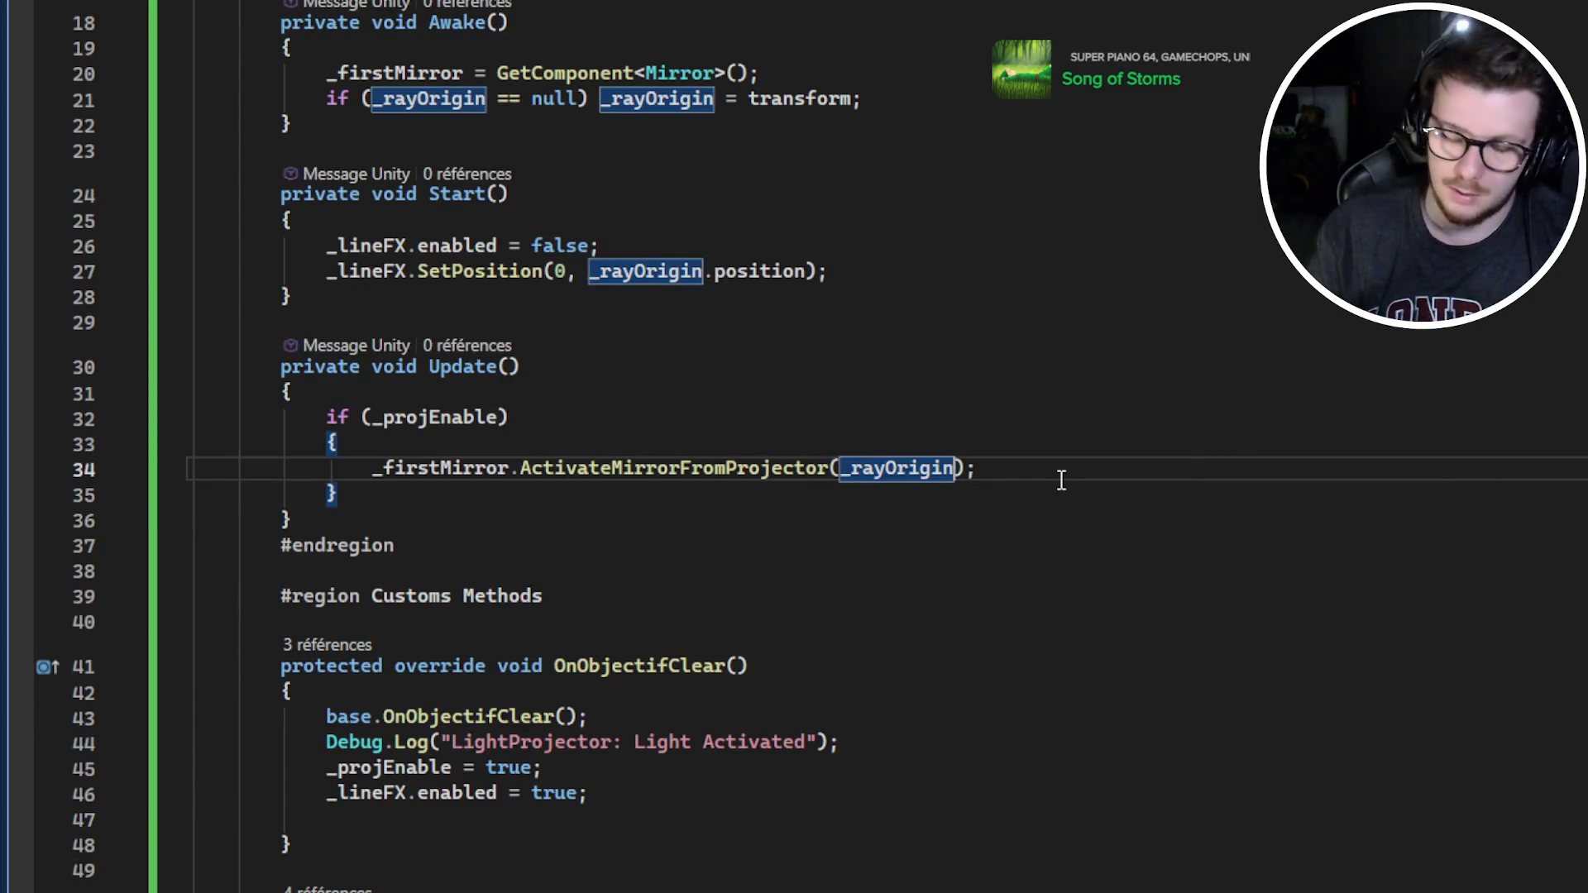
{"action": "type", "text": ", _"}
{"action": "type", "text": "l"}
{"action": "key", "text": "Tab"}
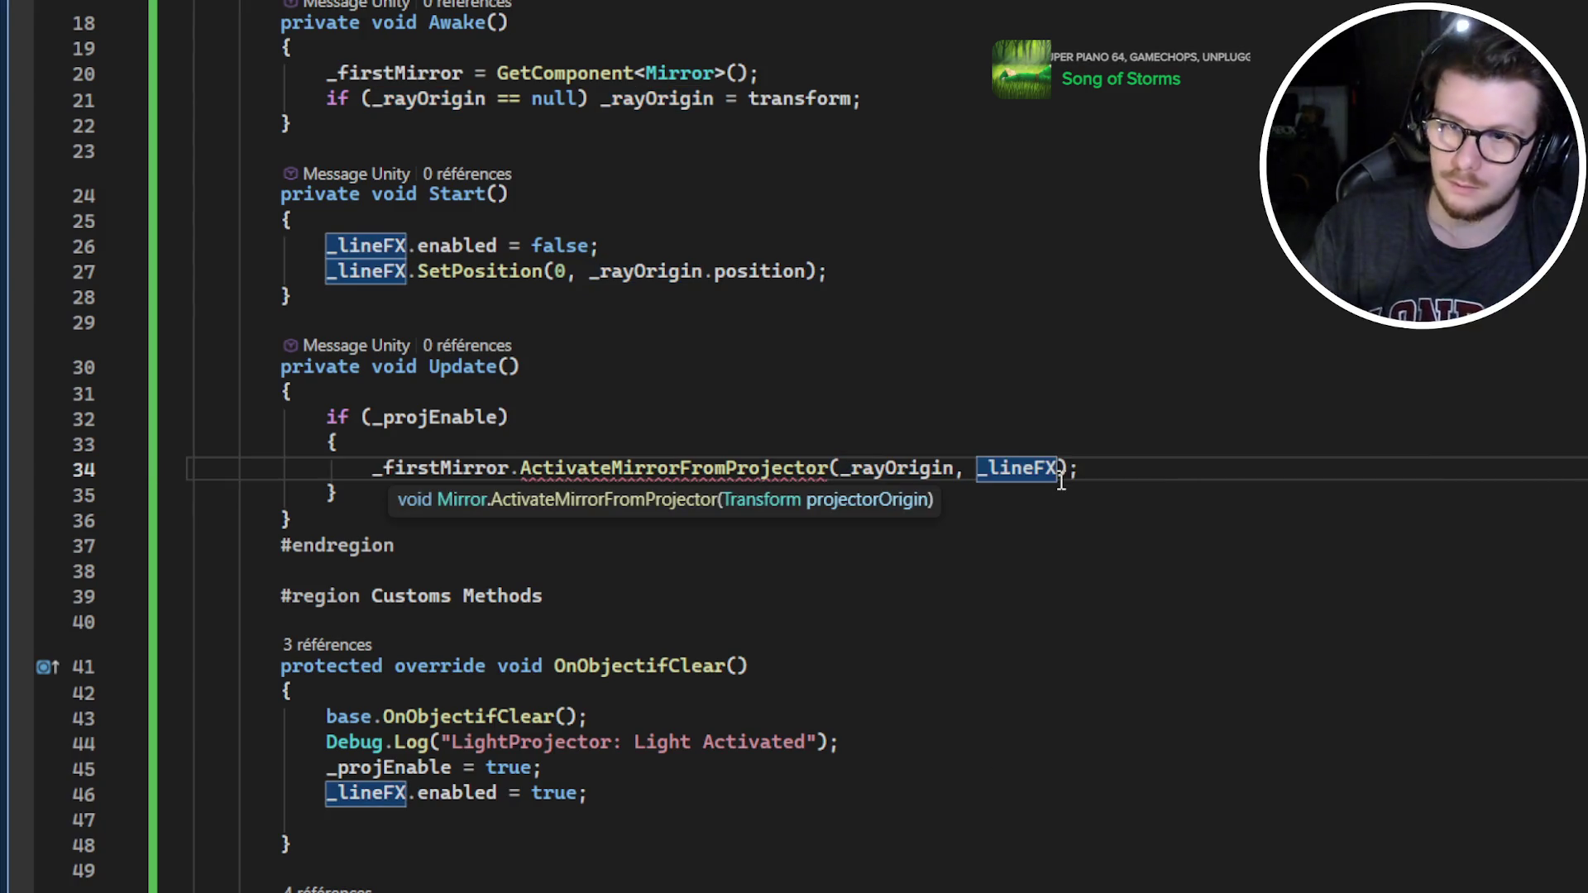
{"action": "key", "text": "ctrl+Tab"}
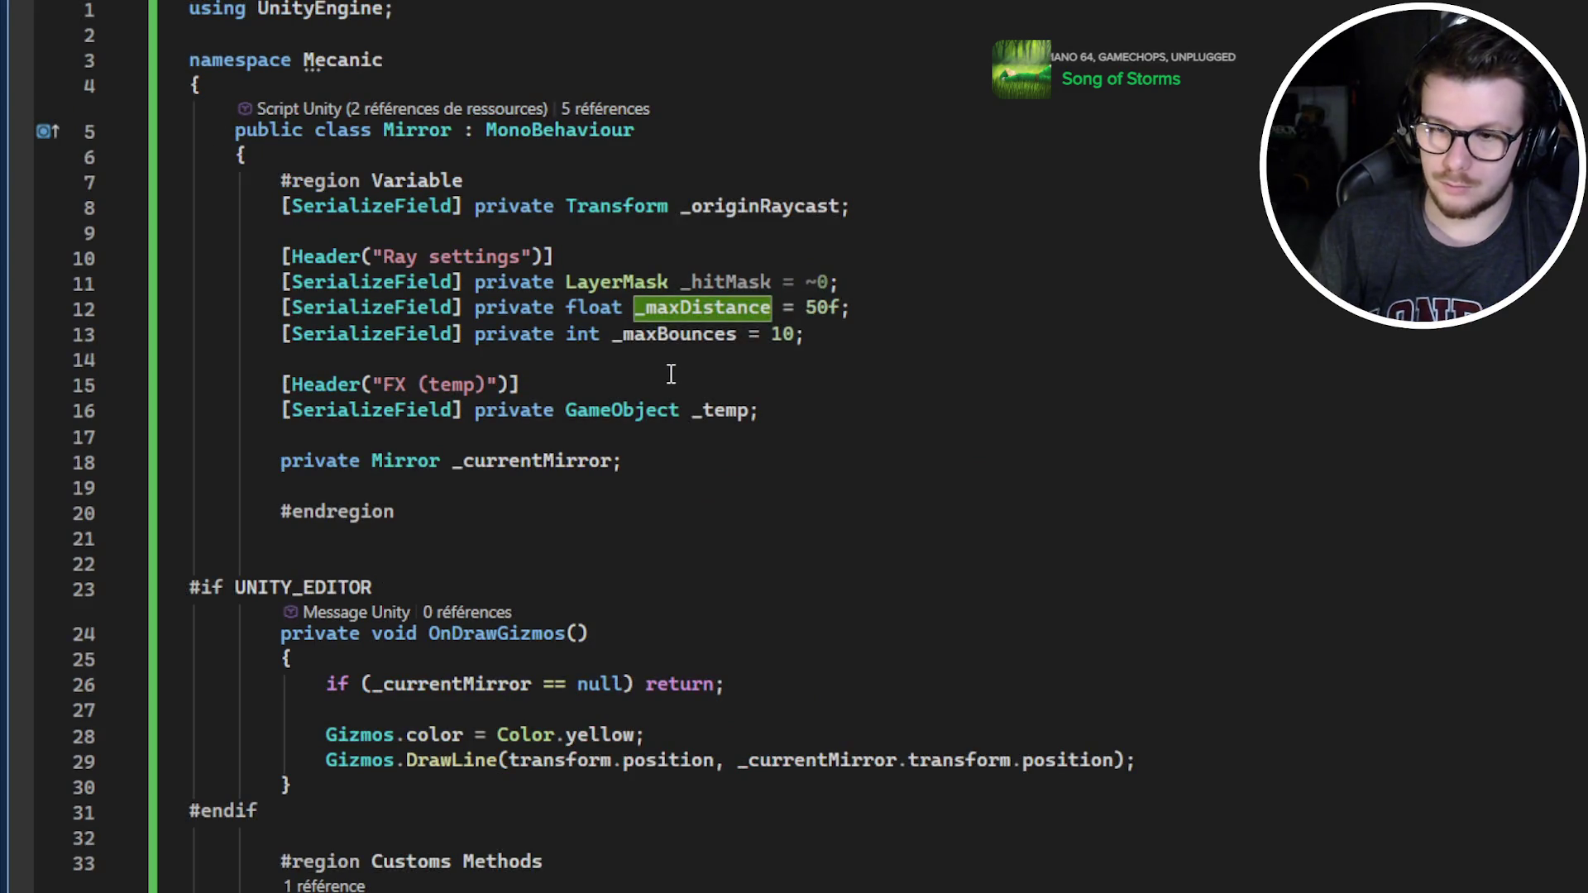
Add a 'LineRenderer line' parameter to ActivateMirrorFromProjector's signature in Mirror.cs
{"action": "scroll", "coordinate": [671, 374], "scroll_direction": "down", "scroll_amount": 7}
{"action": "scroll", "coordinate": [860, 313], "scroll_direction": "up", "scroll_amount": 8}
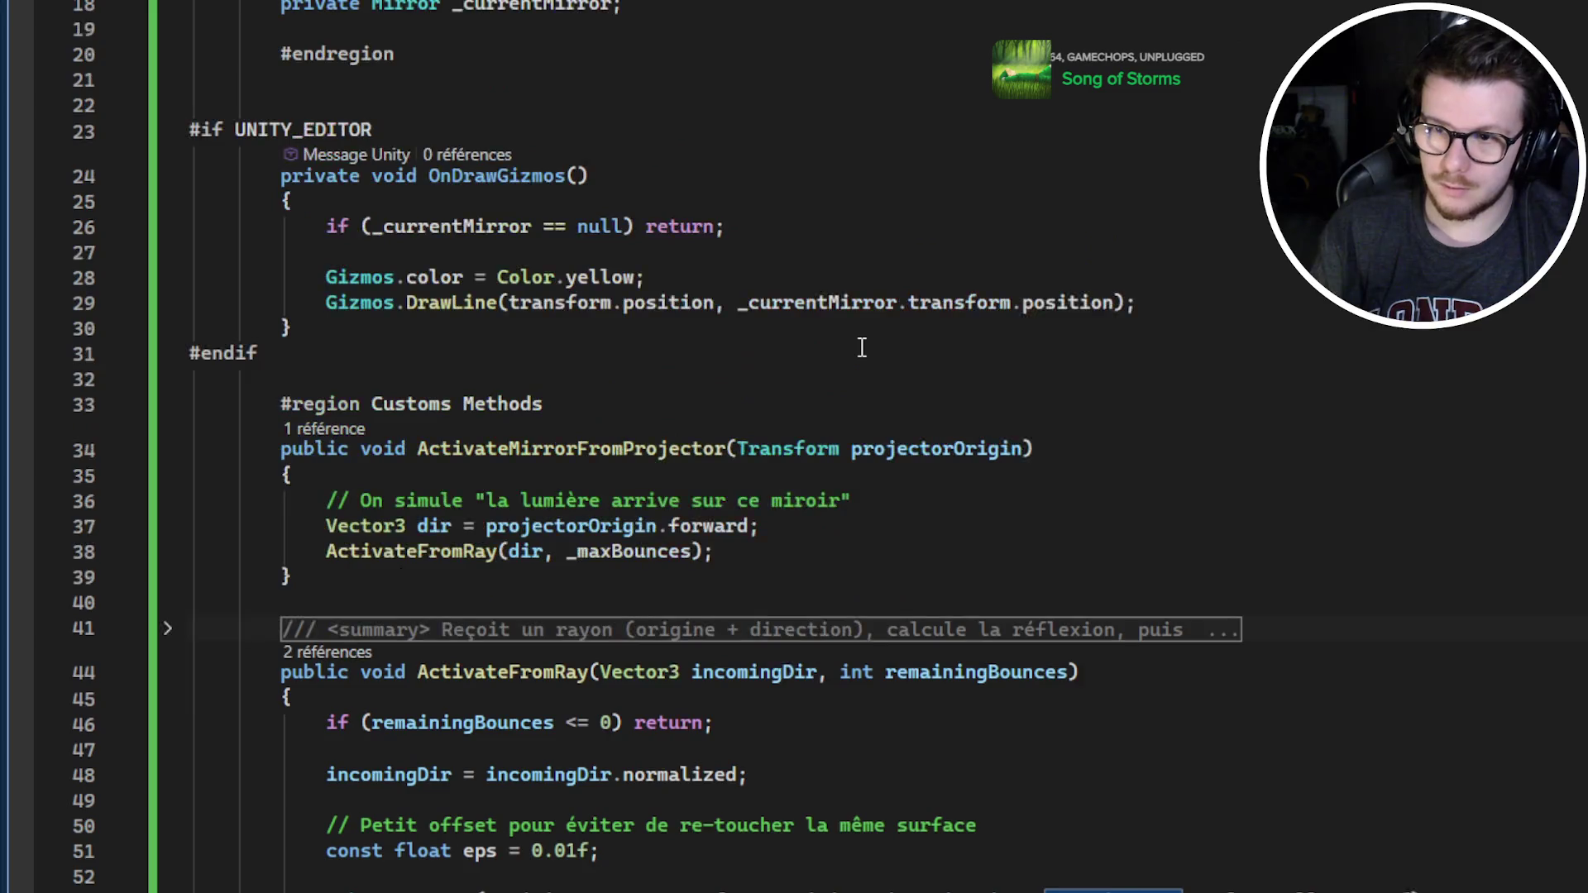
{"action": "scroll", "coordinate": [660, 428], "scroll_direction": "down", "scroll_amount": 5}
{"action": "scroll", "coordinate": [660, 428], "scroll_direction": "down", "scroll_amount": 5}
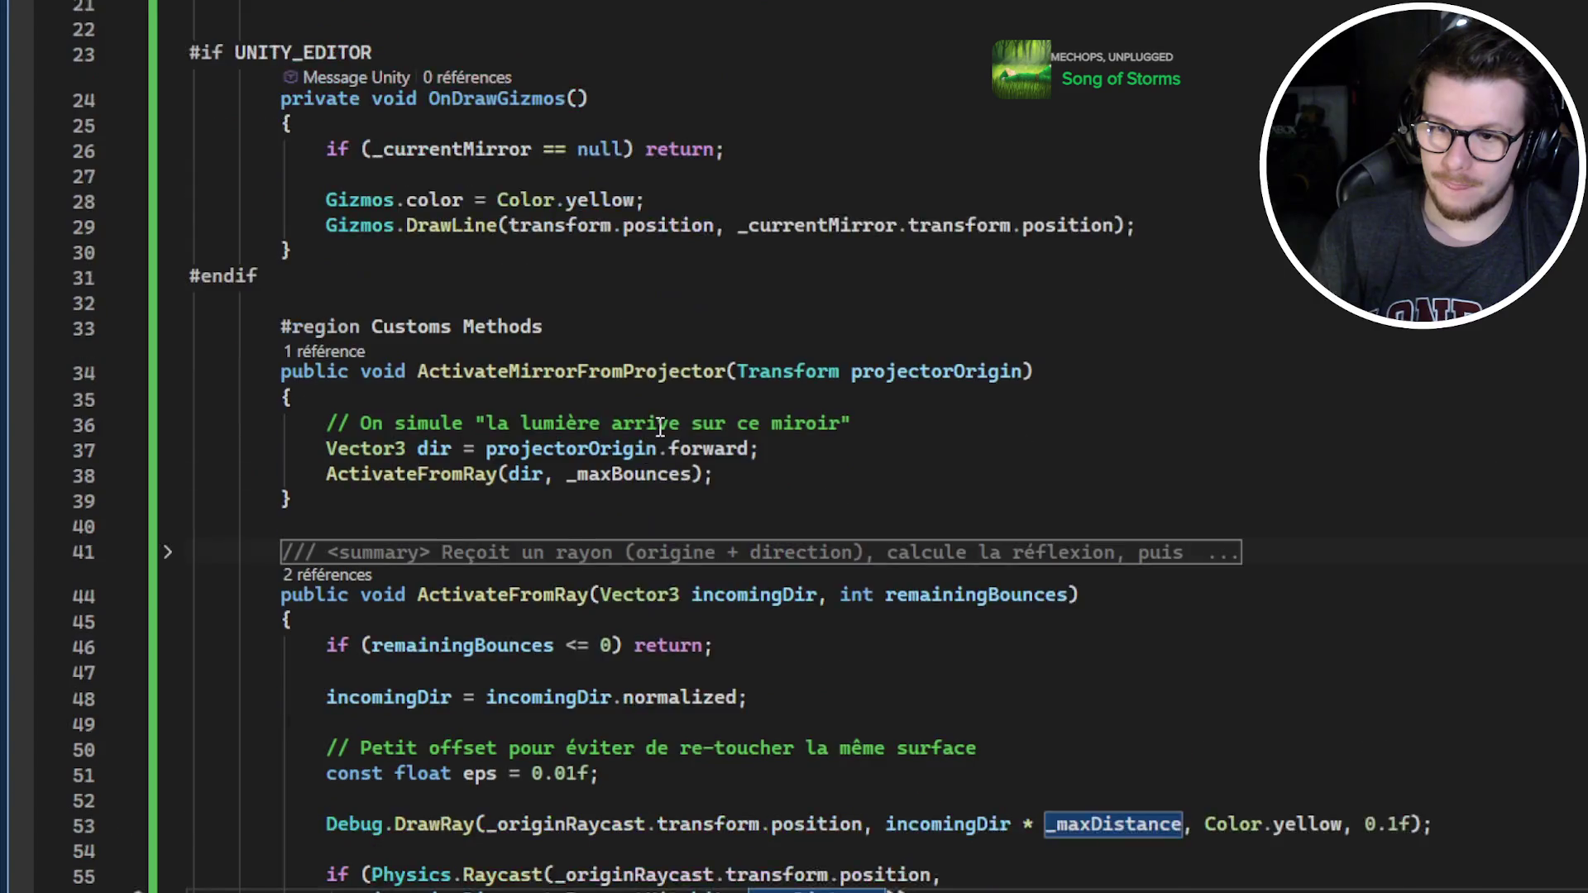
{"action": "left_click", "coordinate": [537, 468]}
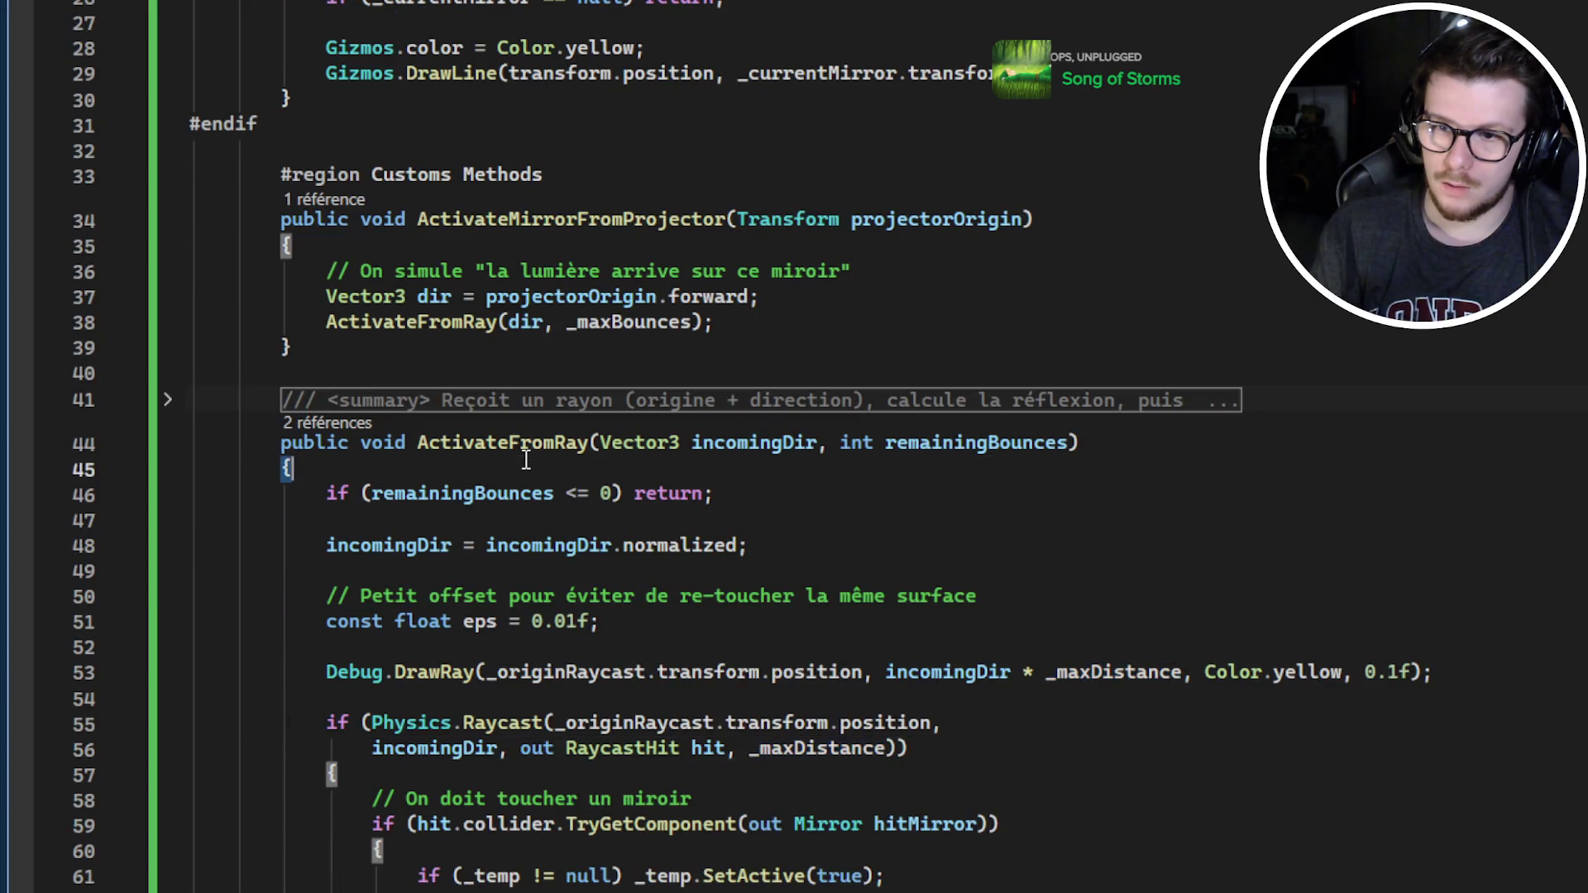
{"action": "left_click", "coordinate": [526, 447]}
{"action": "left_click", "coordinate": [726, 219]}
{"action": "left_click", "coordinate": [1026, 220]}
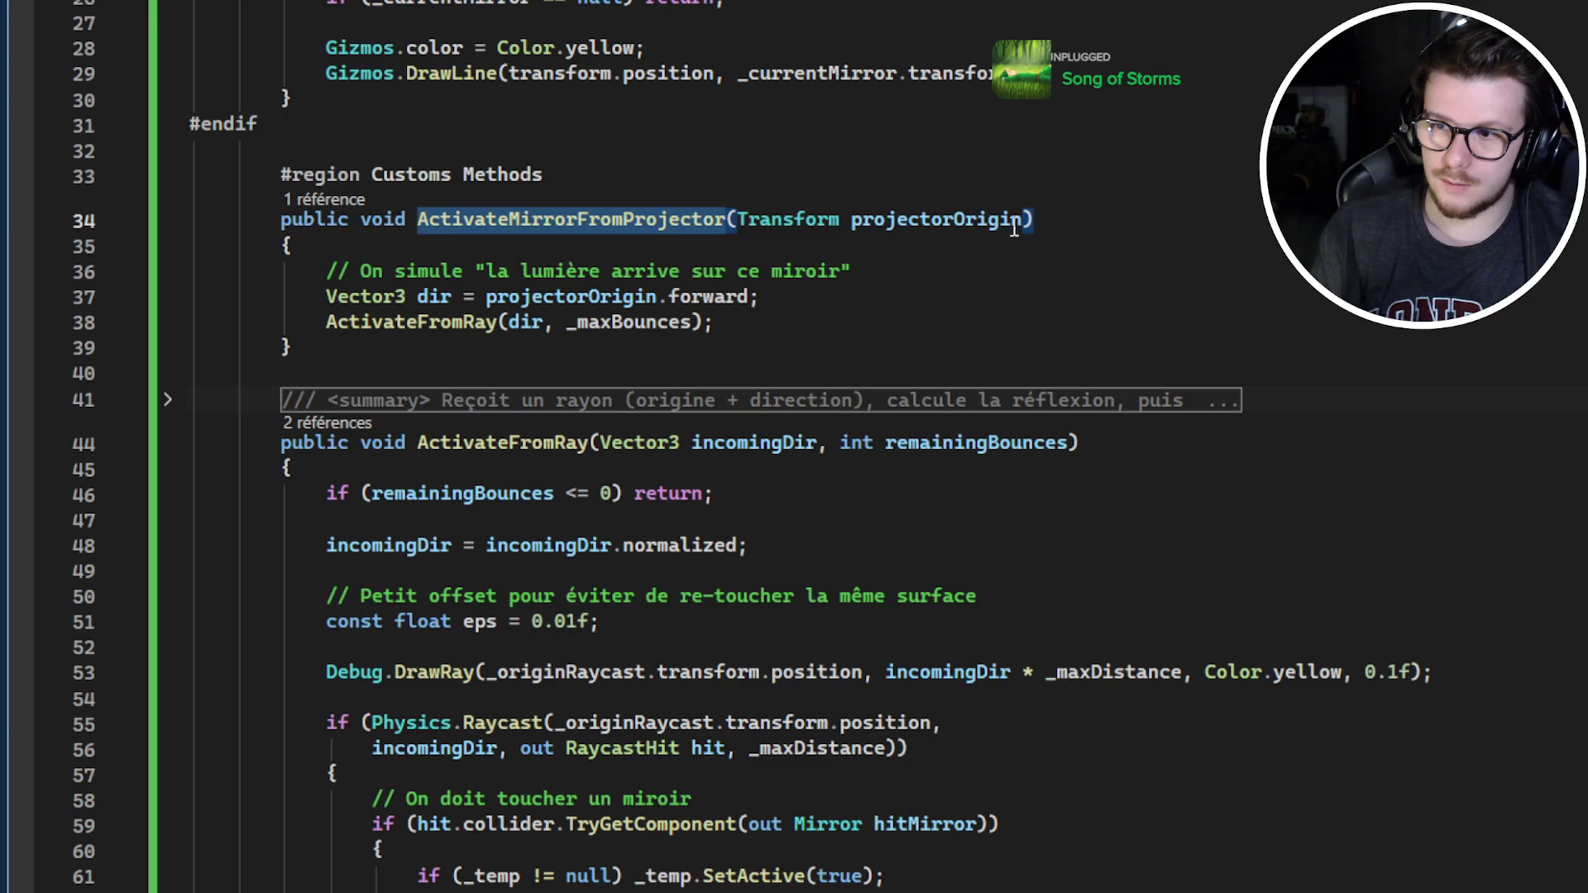
{"action": "type", "text": ", "}
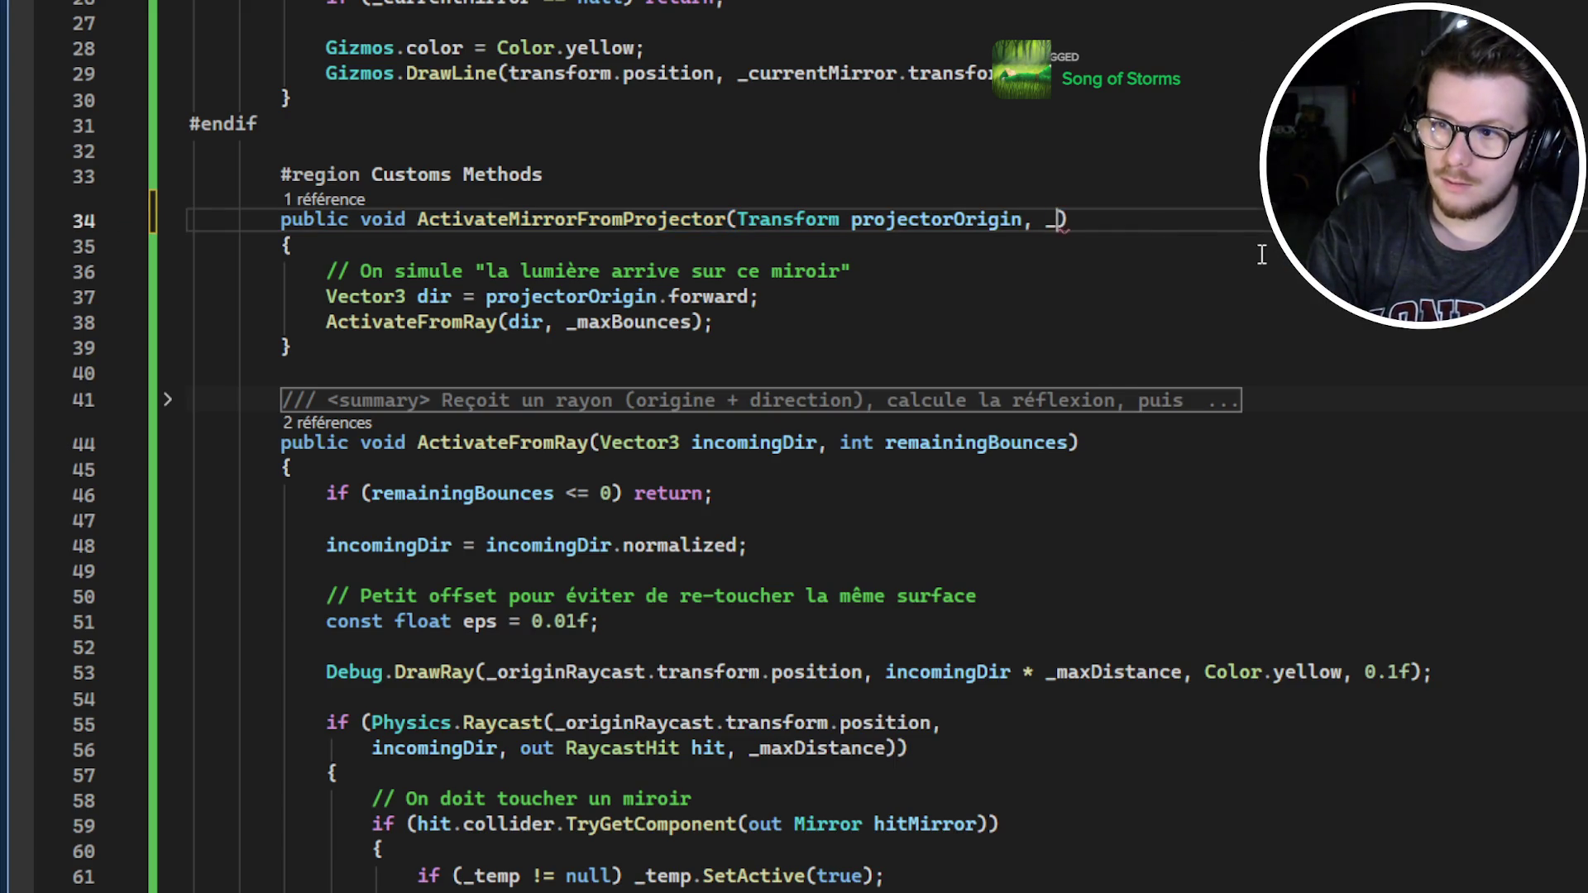
{"action": "type", "text": "LineRe"}
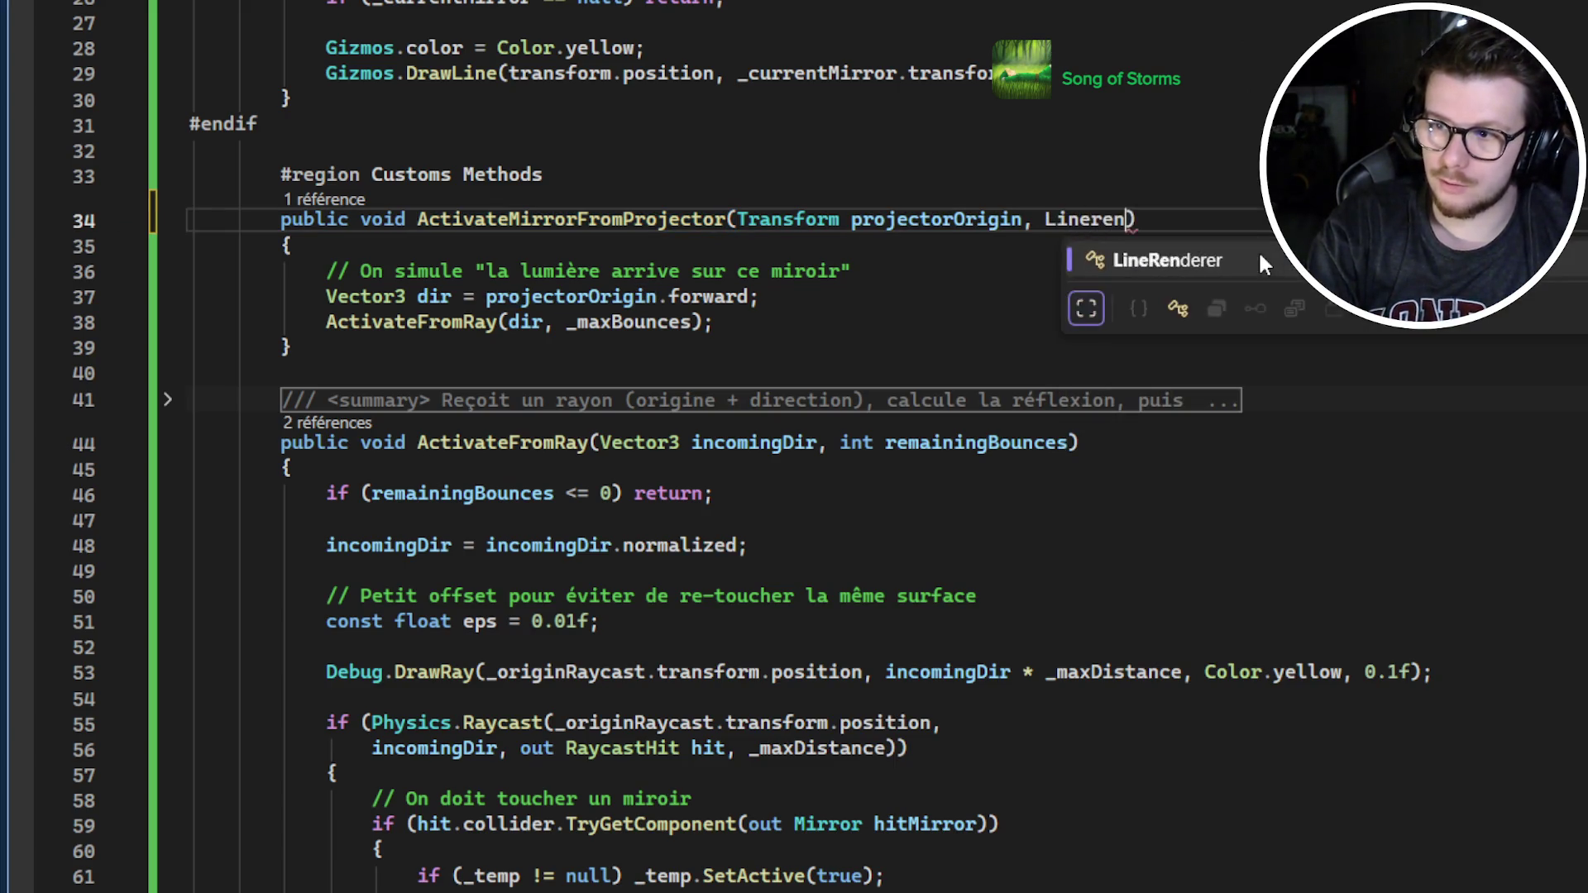
{"action": "key", "text": "Tab"}
{"action": "type", "text": "_lineFX"}
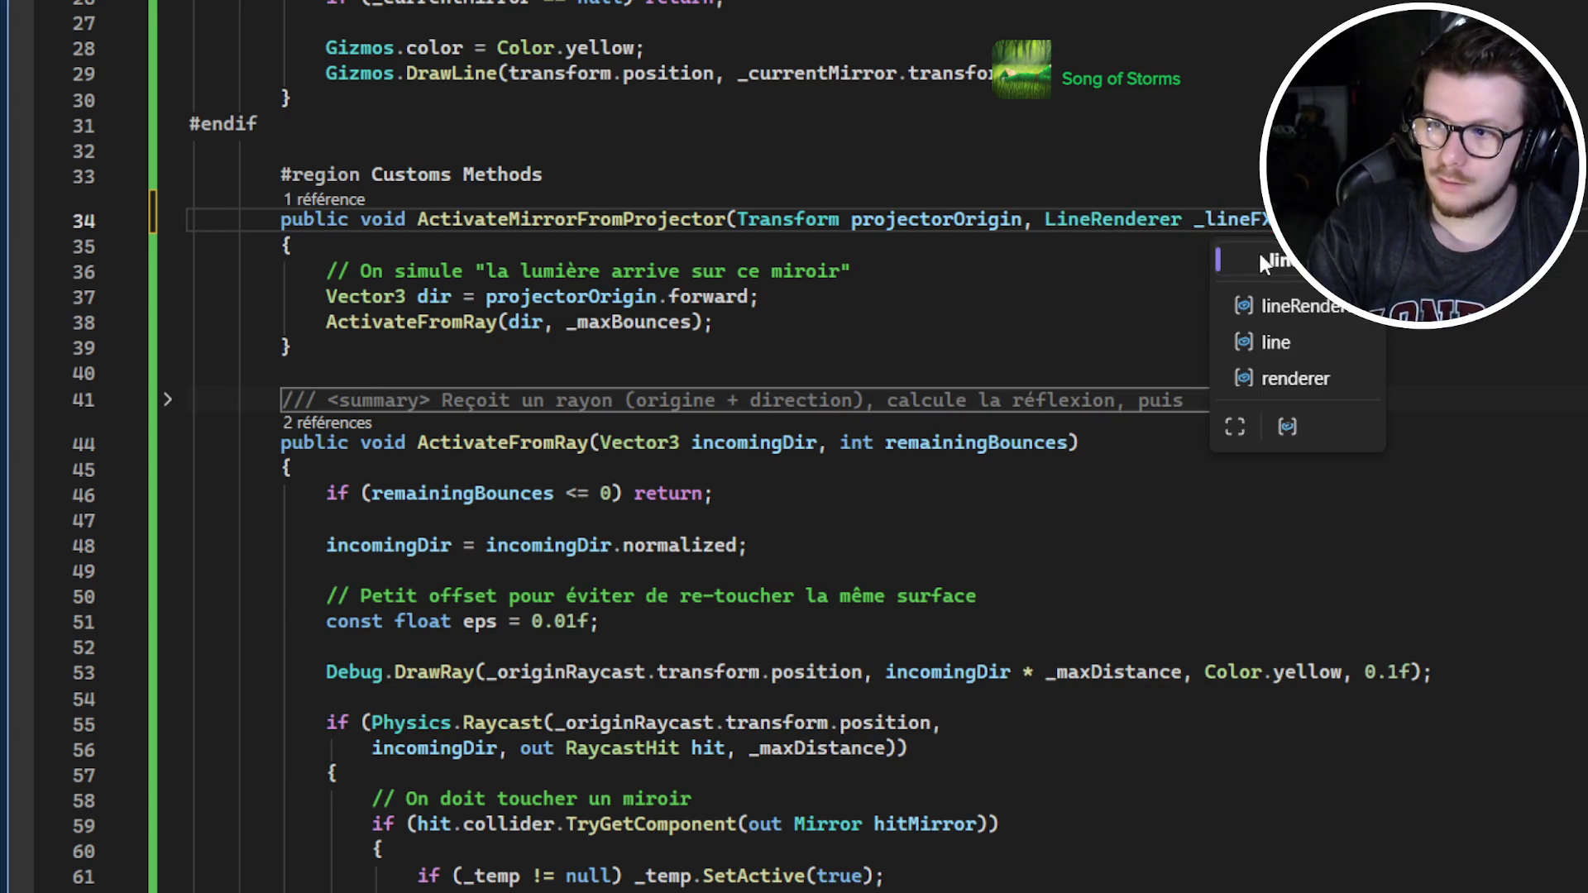
{"action": "key", "text": "ctrl+BackSpace"}
{"action": "type", "text": "line"}
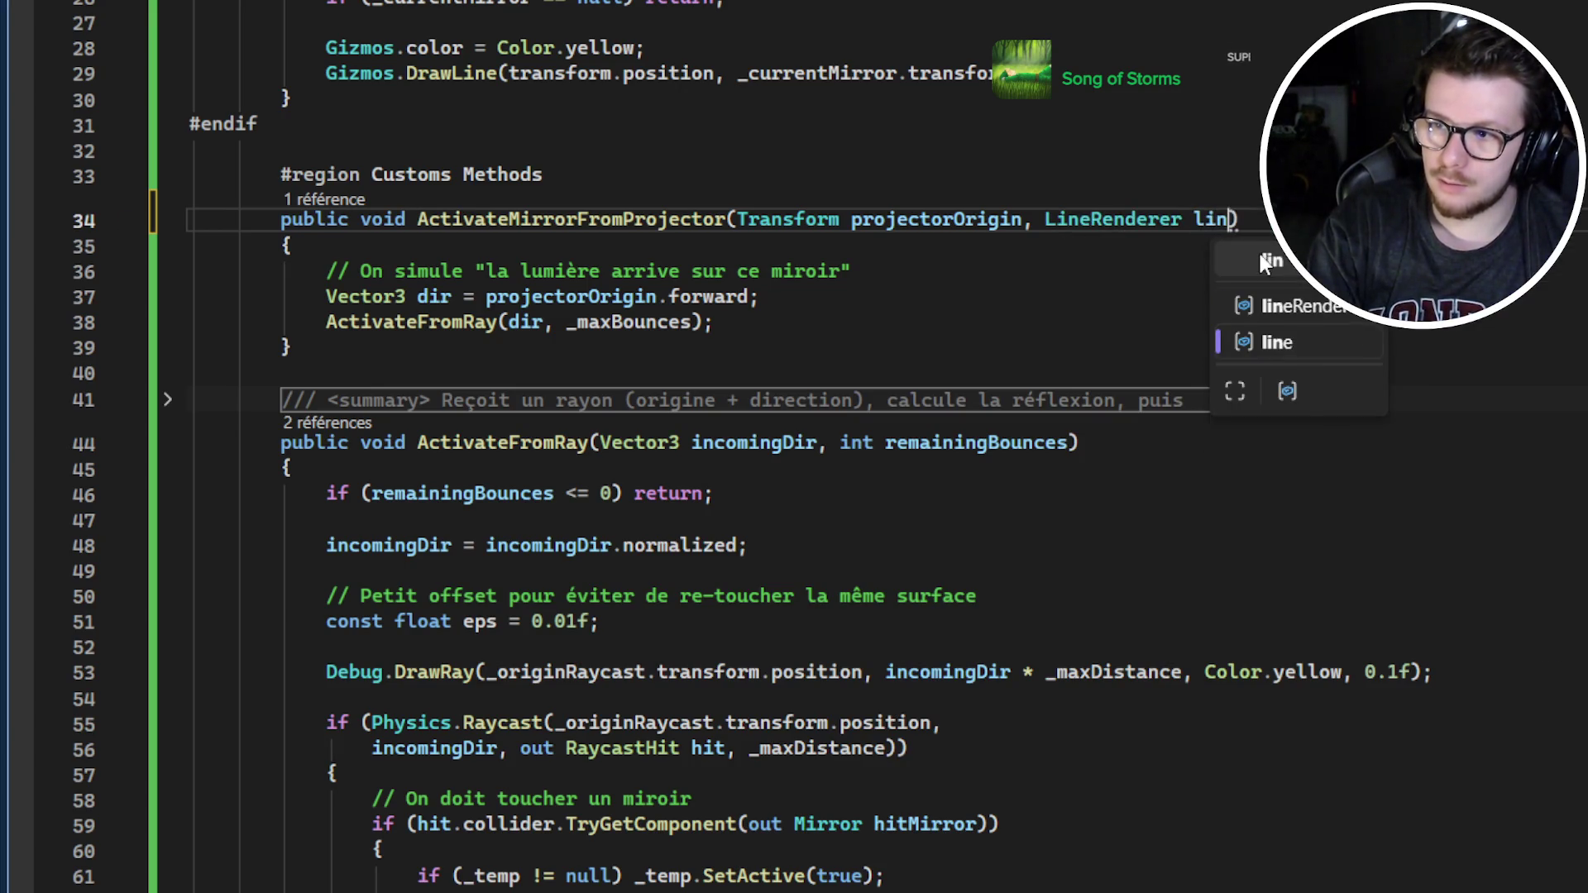
Try adding ', LineRenderer line' to ActivateFromRay, then remove it again
{"action": "left_click", "coordinate": [757, 324]}
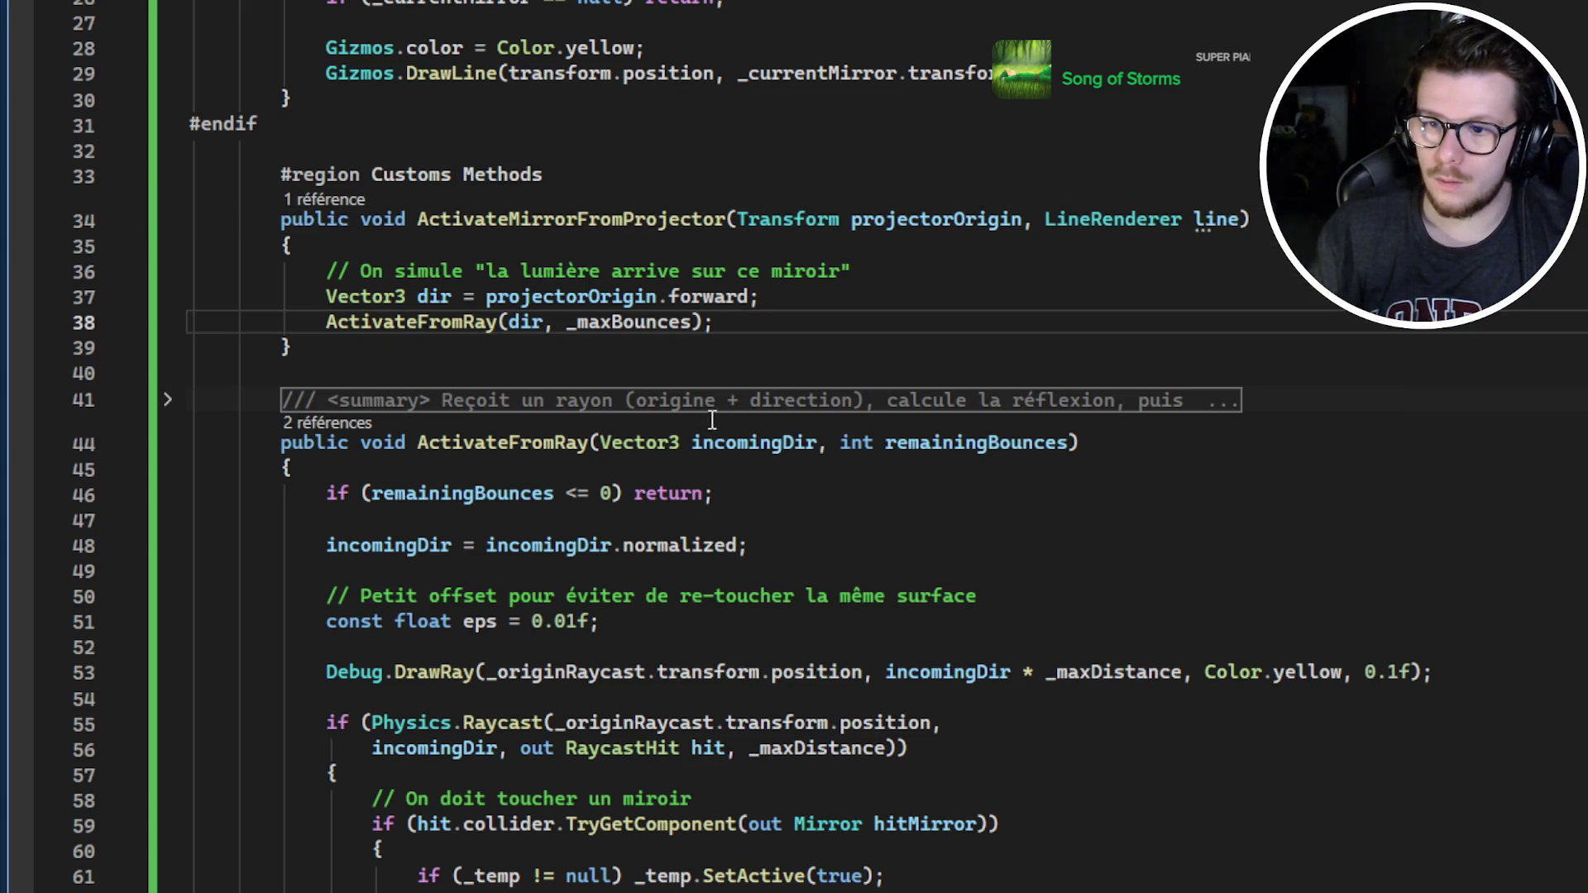
{"action": "left_click", "coordinate": [1065, 446]}
{"action": "type", "text": ", _"}
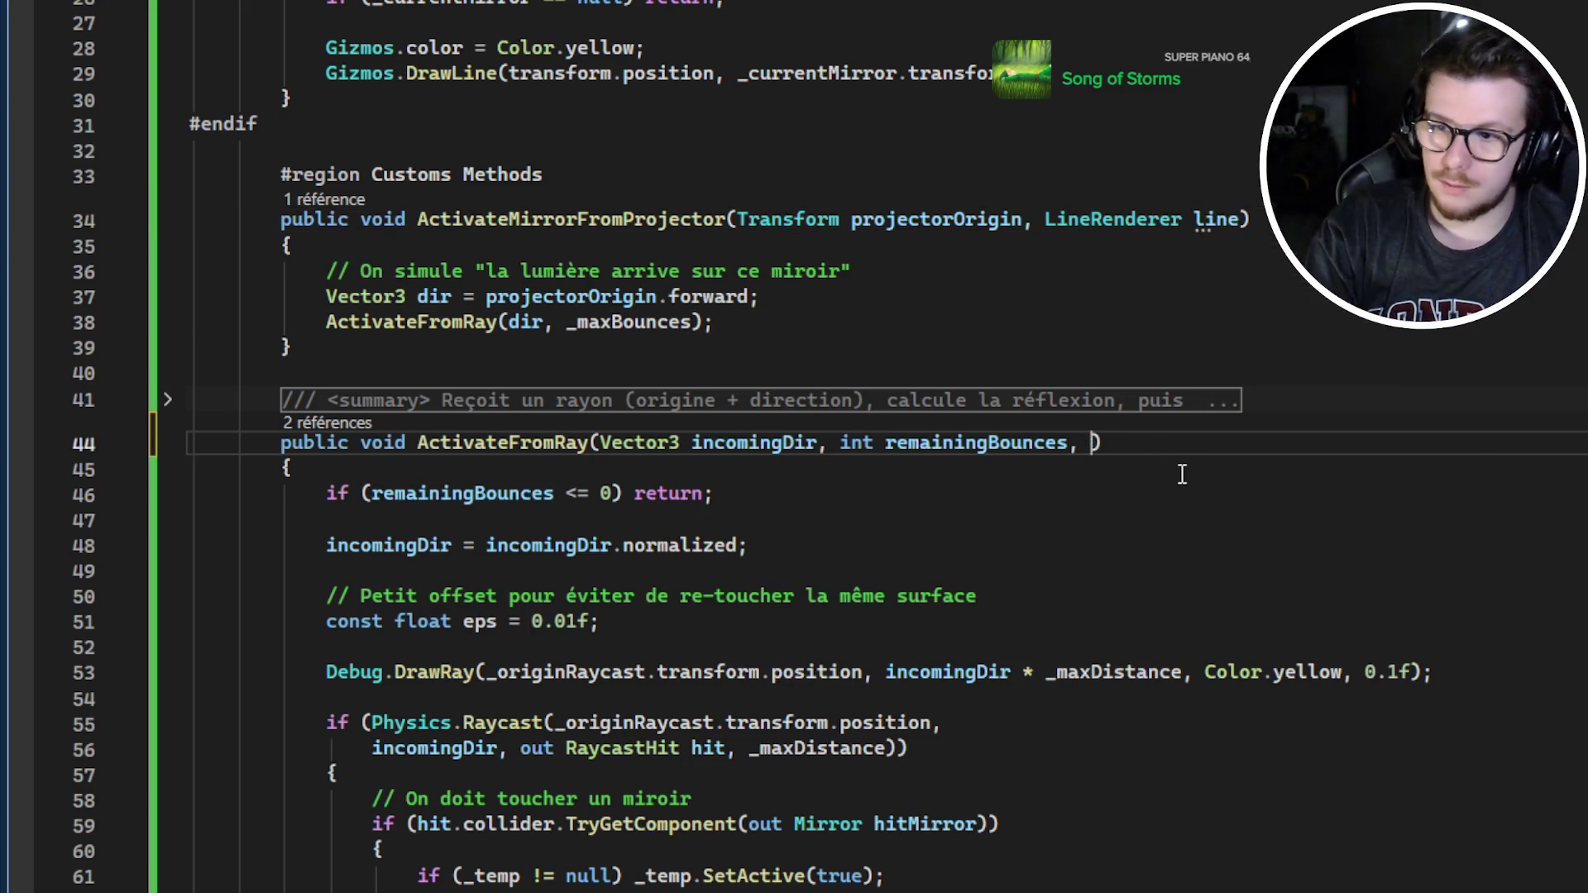
{"action": "key", "text": "BackSpace"}
{"action": "key", "text": "BackSpace"}
{"action": "key", "text": "BackSpace"}
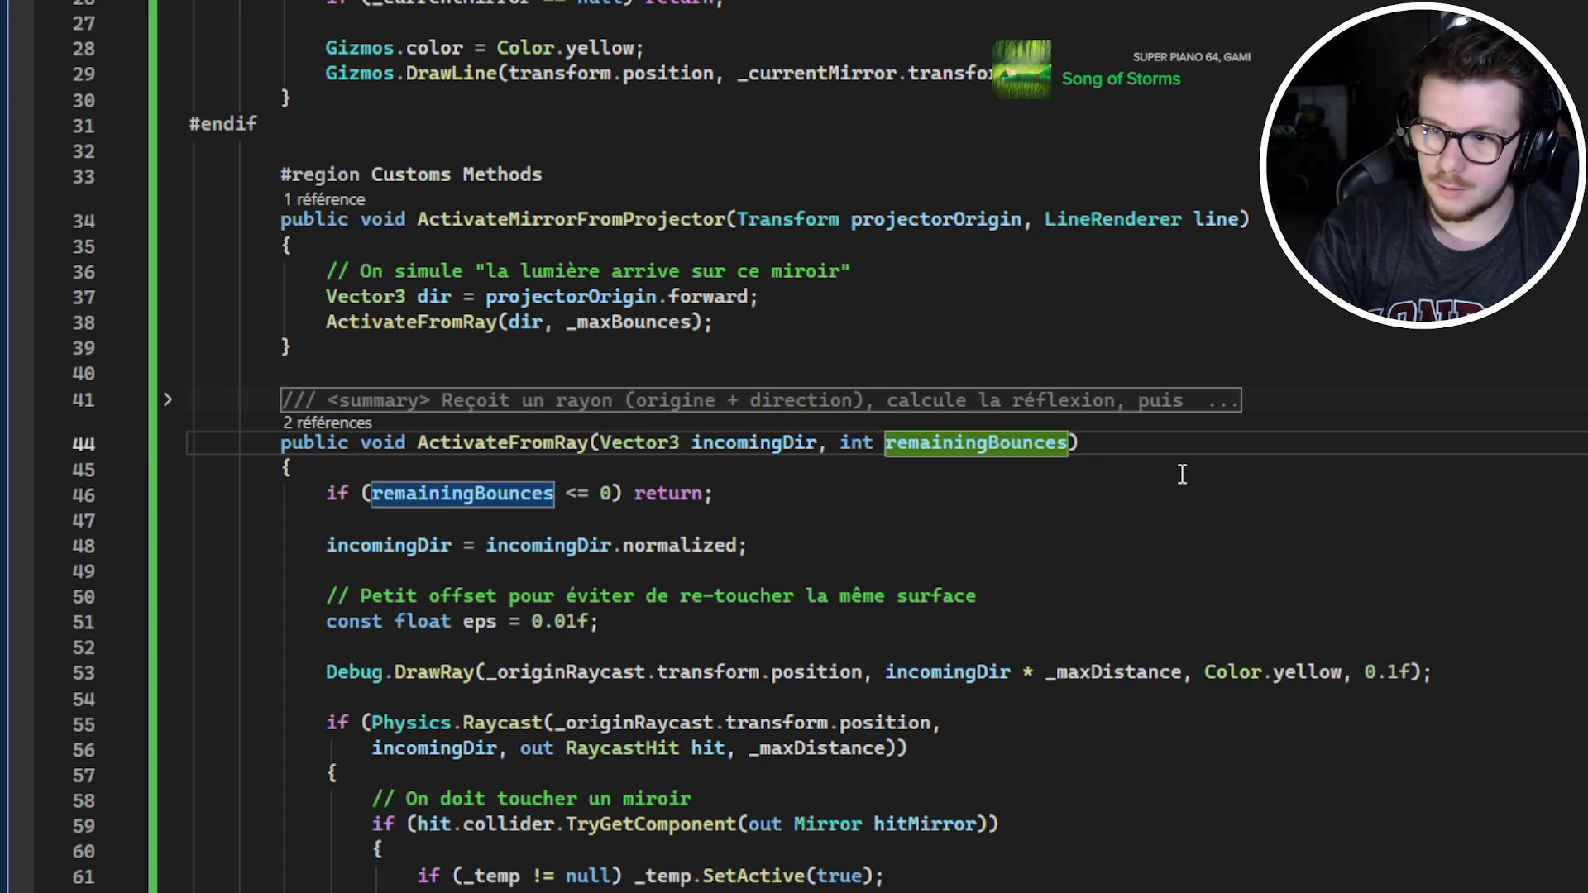
{"action": "type", "text": ", "}
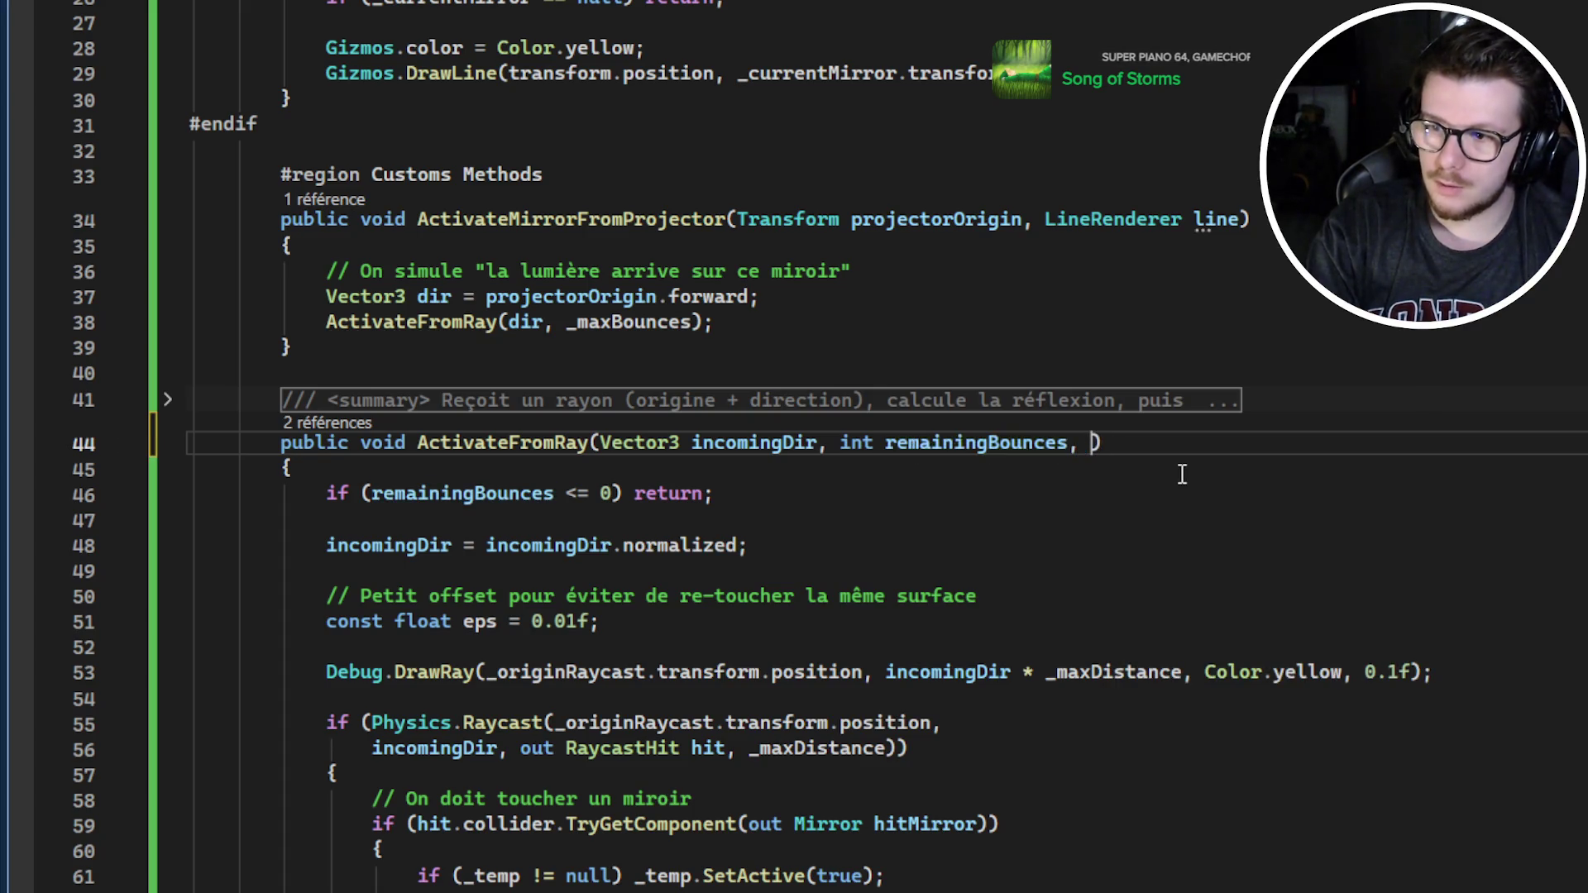
{"action": "type", "text": "LineRenderer "}
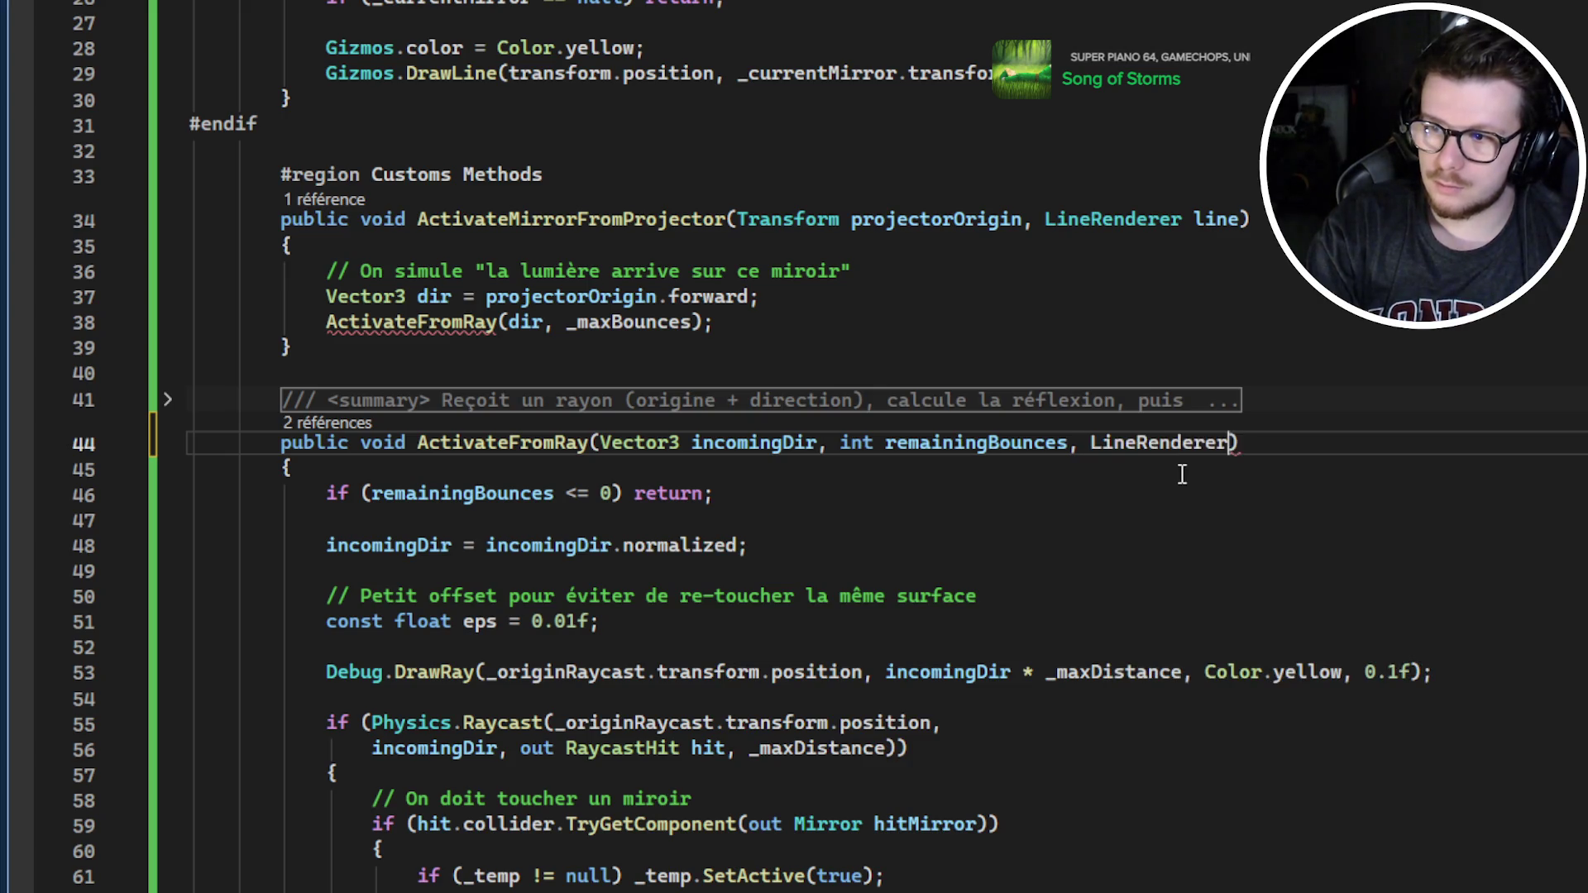
{"action": "type", "text": "line"}
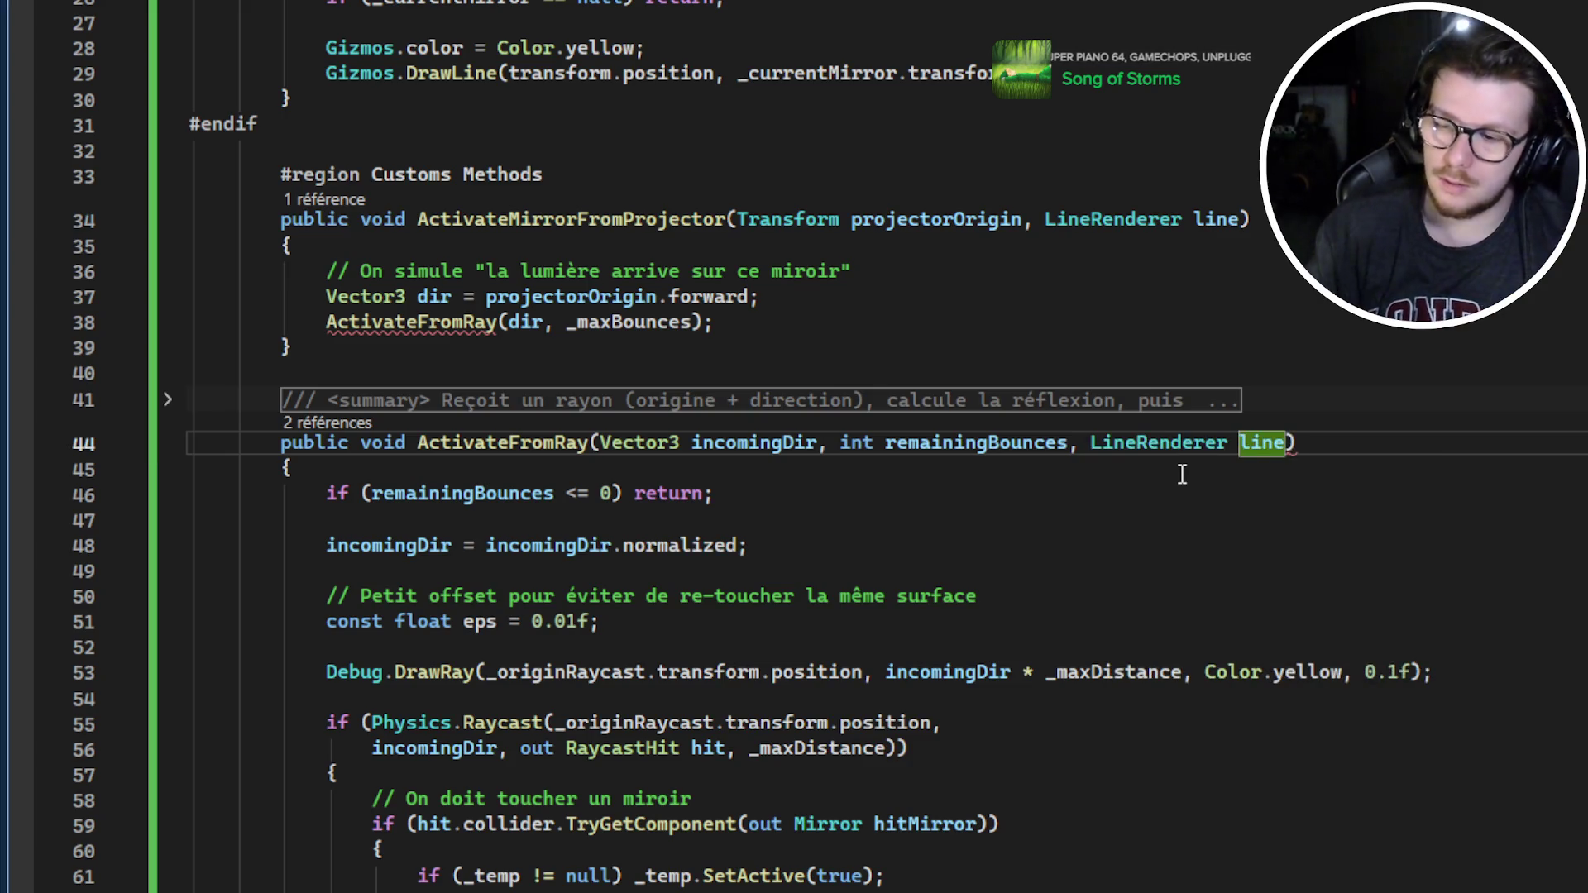
{"action": "key", "text": "BackSpace"}
{"action": "key", "text": "BackSpace"}
{"action": "key", "text": "BackSpace"}
{"action": "key", "text": "ctrl+BackSpace"}
{"action": "key", "text": "ctrl+BackSpace"}
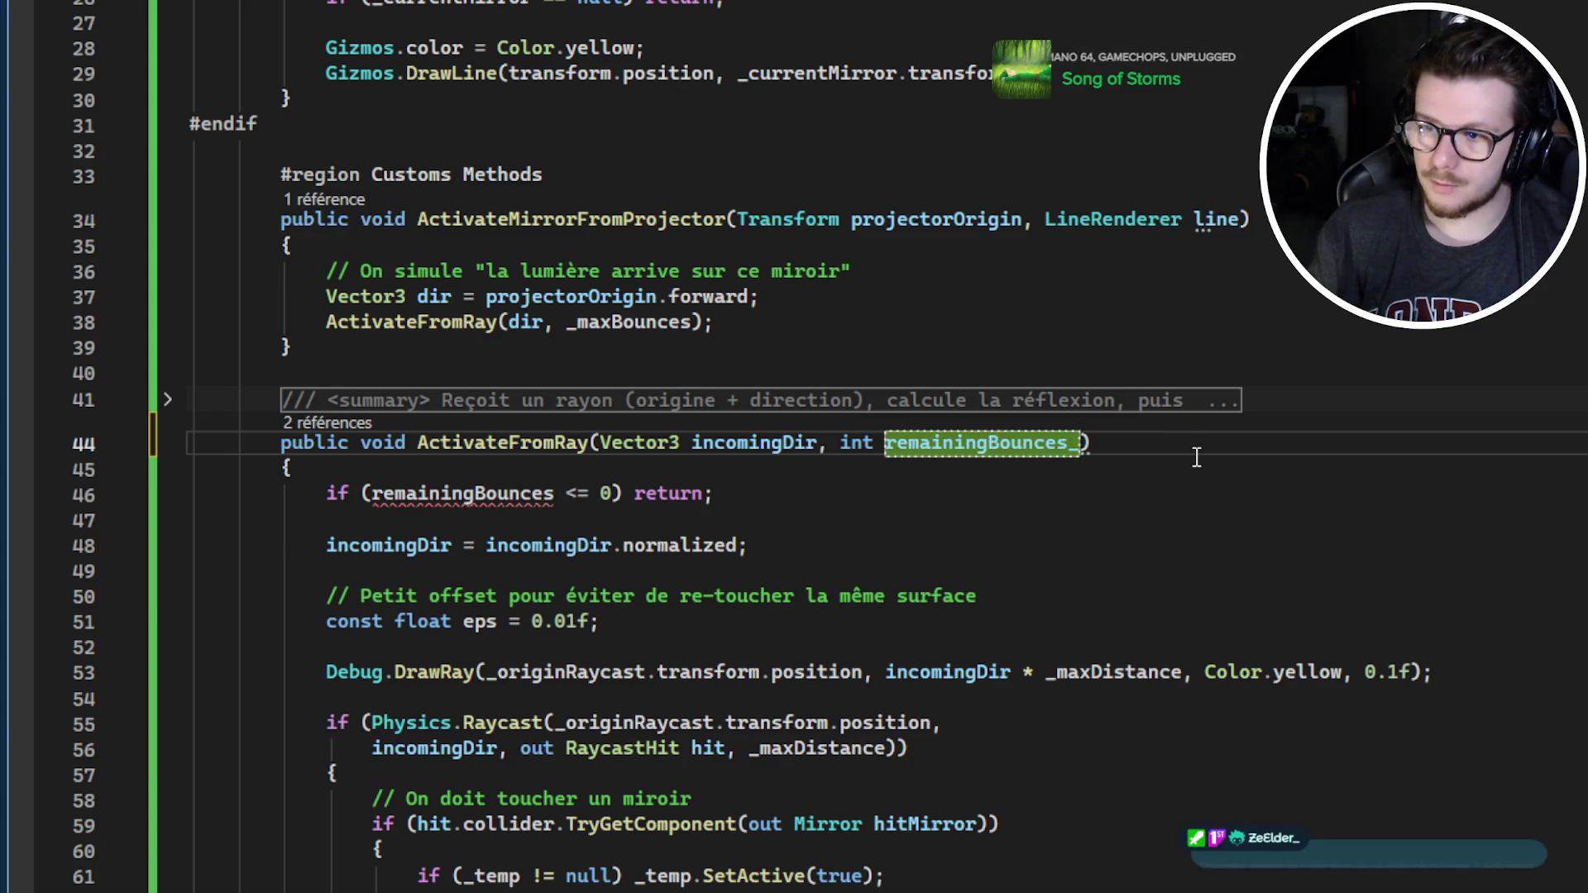
{"action": "scroll", "coordinate": [1075, 460], "scroll_direction": "up", "scroll_amount": 9}
{"action": "left_click", "coordinate": [766, 464]}
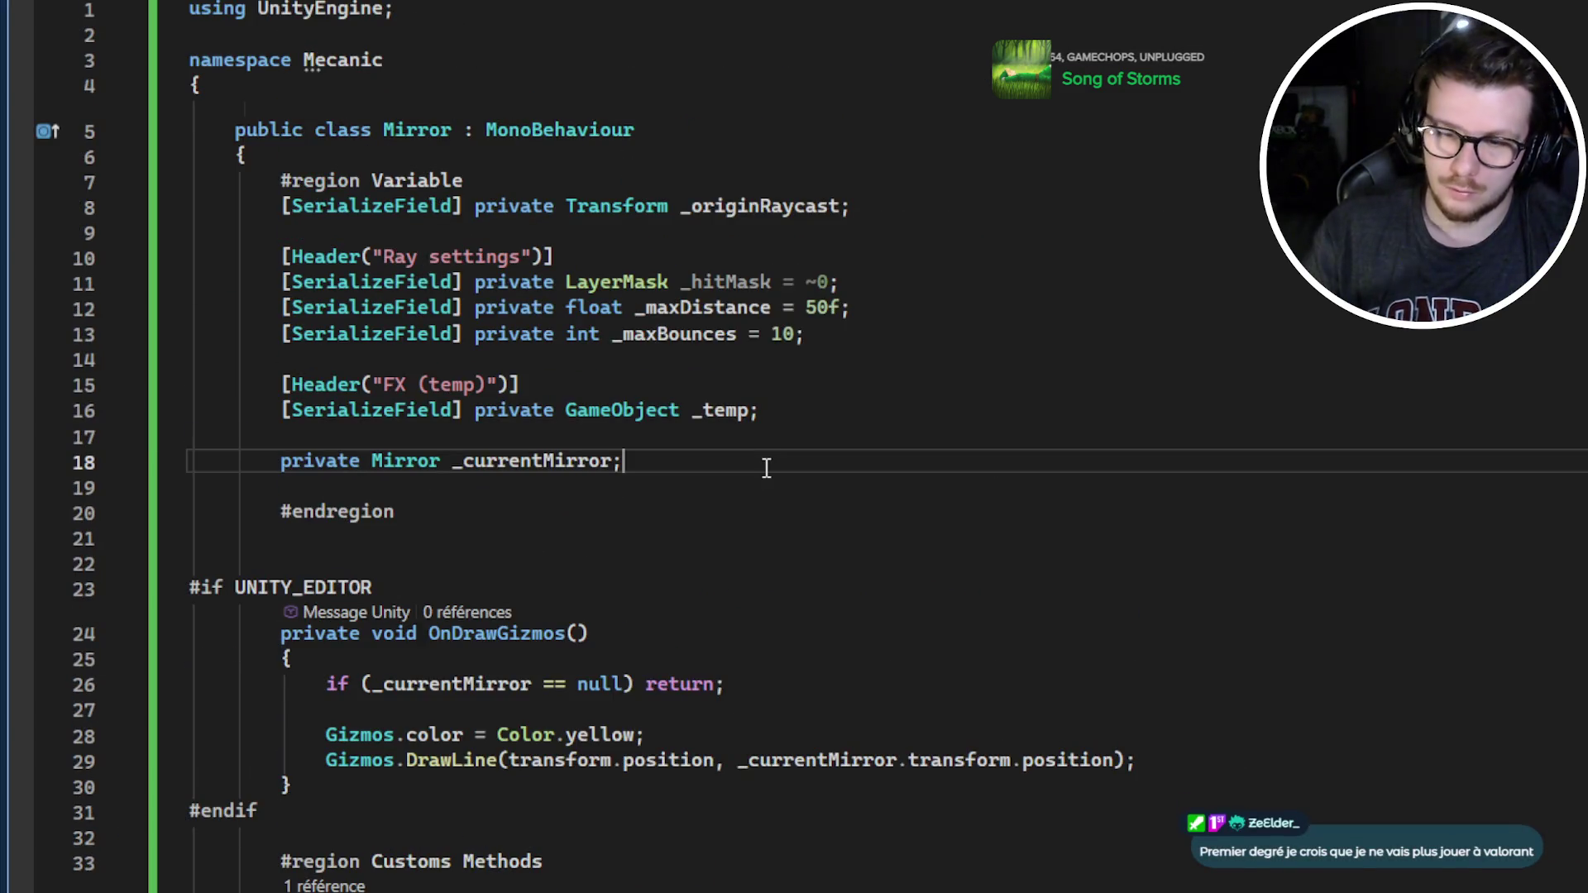
Declare 'private LineRenderer _lineFX;' below the _currentMirror field
{"action": "key", "text": "Return"}
{"action": "type", "text": "private Lin"}
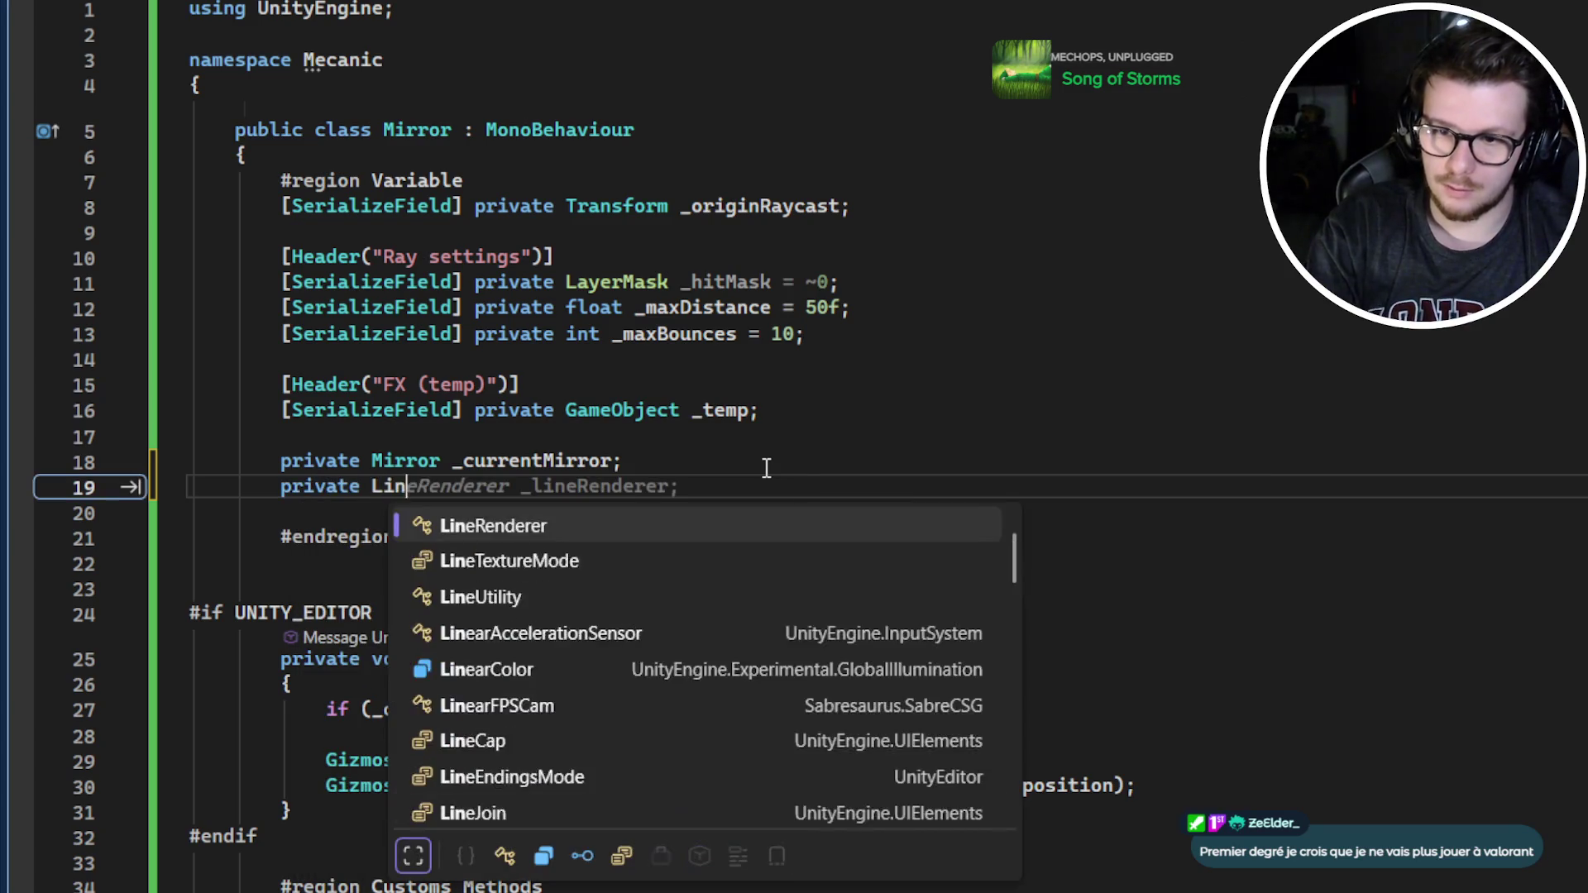
{"action": "type", "text": "eRenderer _line"}
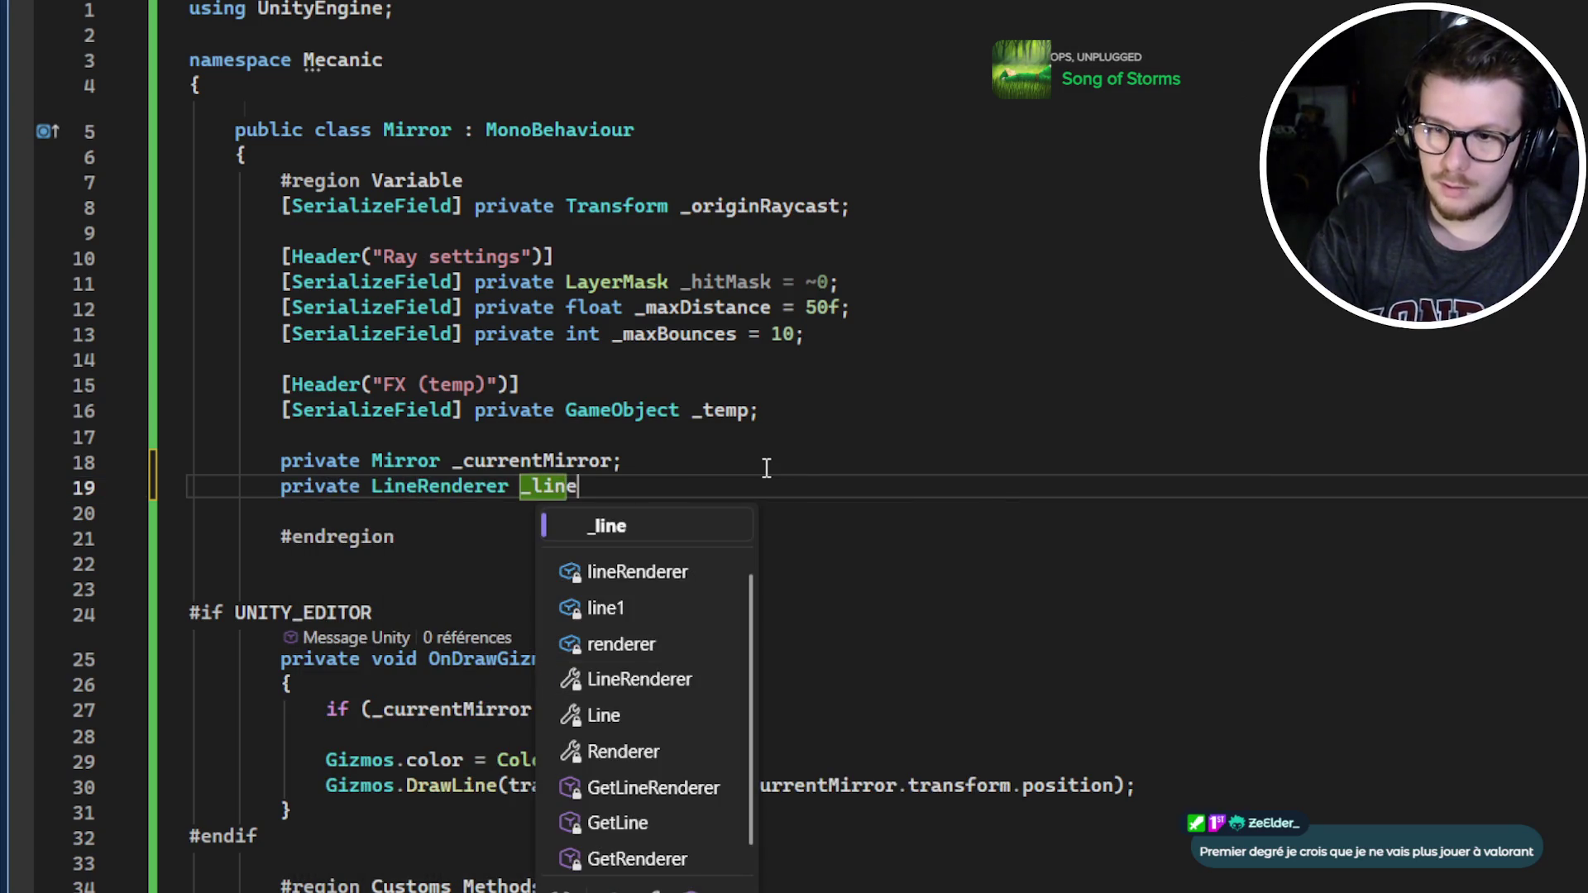
{"action": "type", "text": "FX;"}
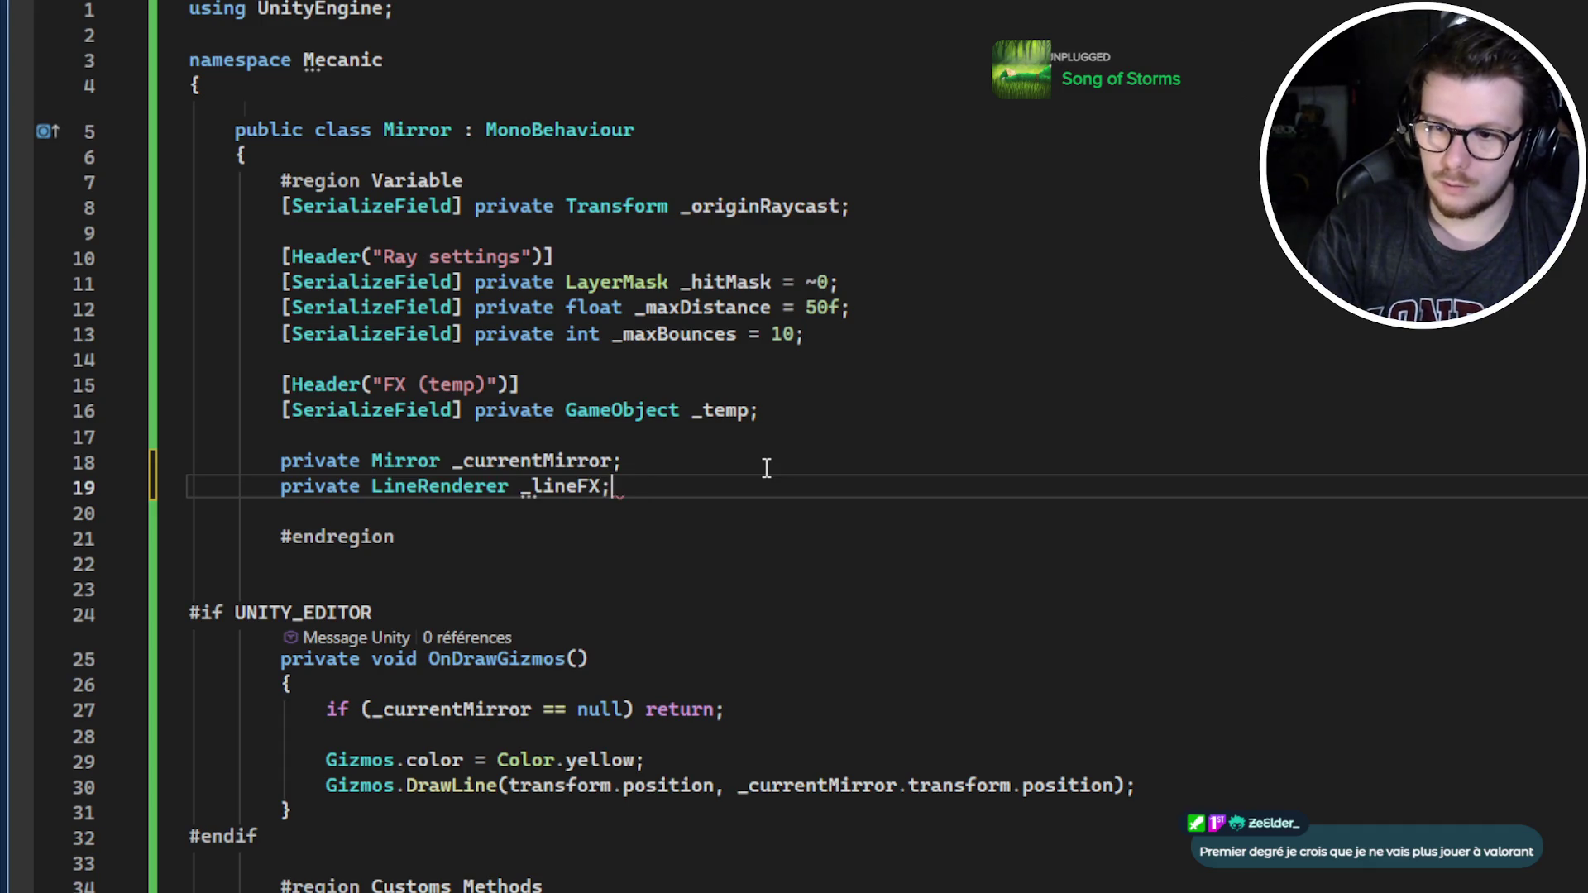
{"action": "scroll", "coordinate": [799, 486], "scroll_direction": "down", "scroll_amount": 5}
Add '_lineFX = line;' after the dir assignment in ActivateMirrorFromProjector
{"action": "left_click", "coordinate": [1286, 554]}
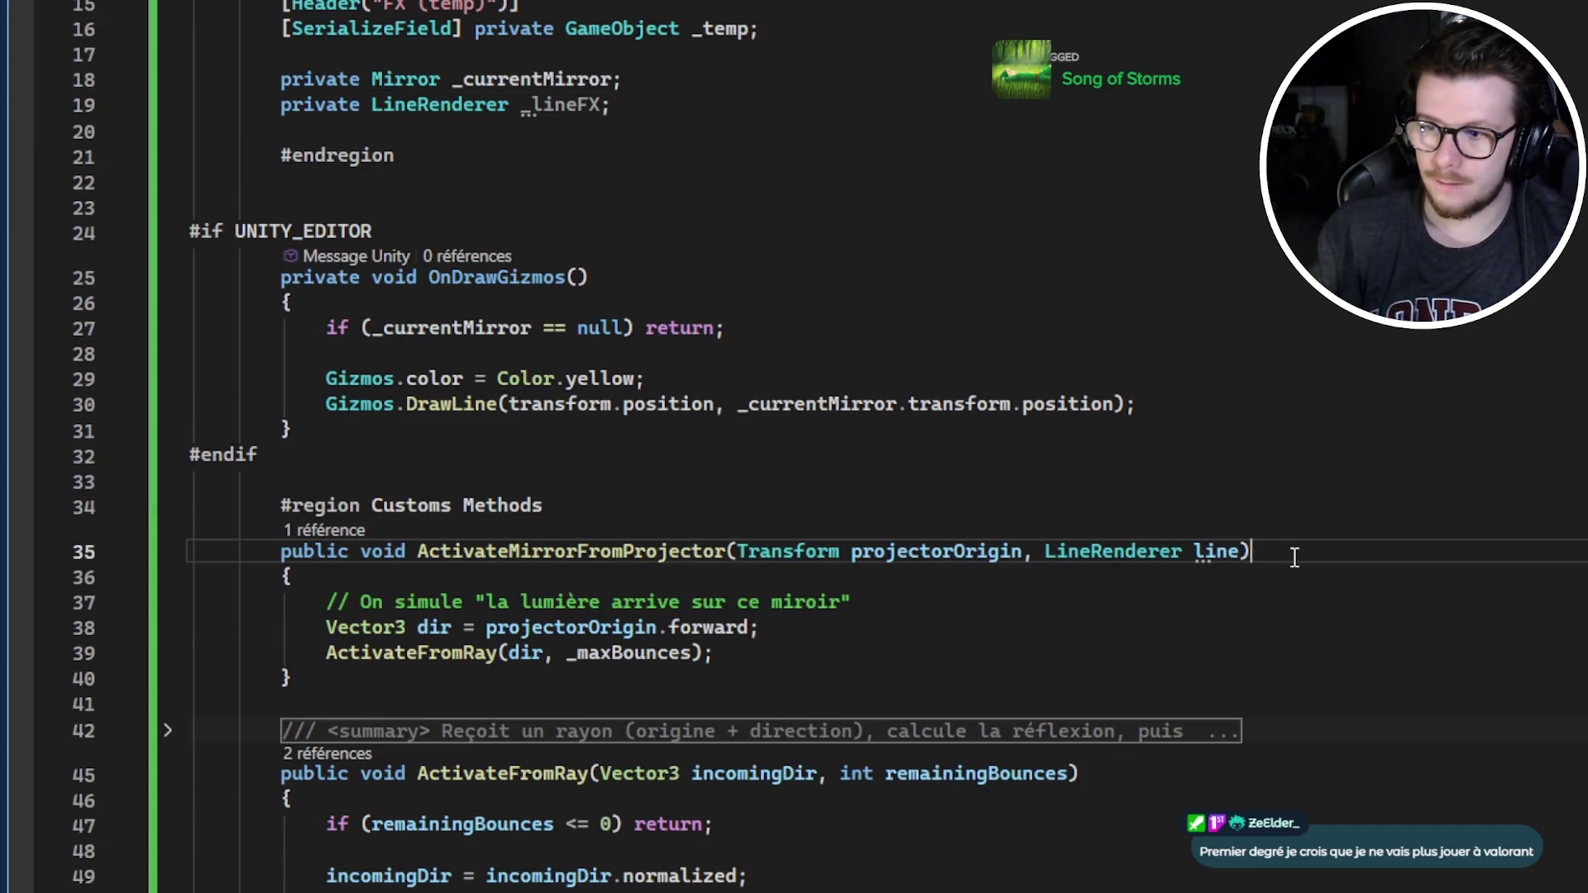
{"action": "key", "text": "Down"}
{"action": "key", "text": "Down"}
{"action": "key", "text": "Down"}
{"action": "key", "text": "Return"}
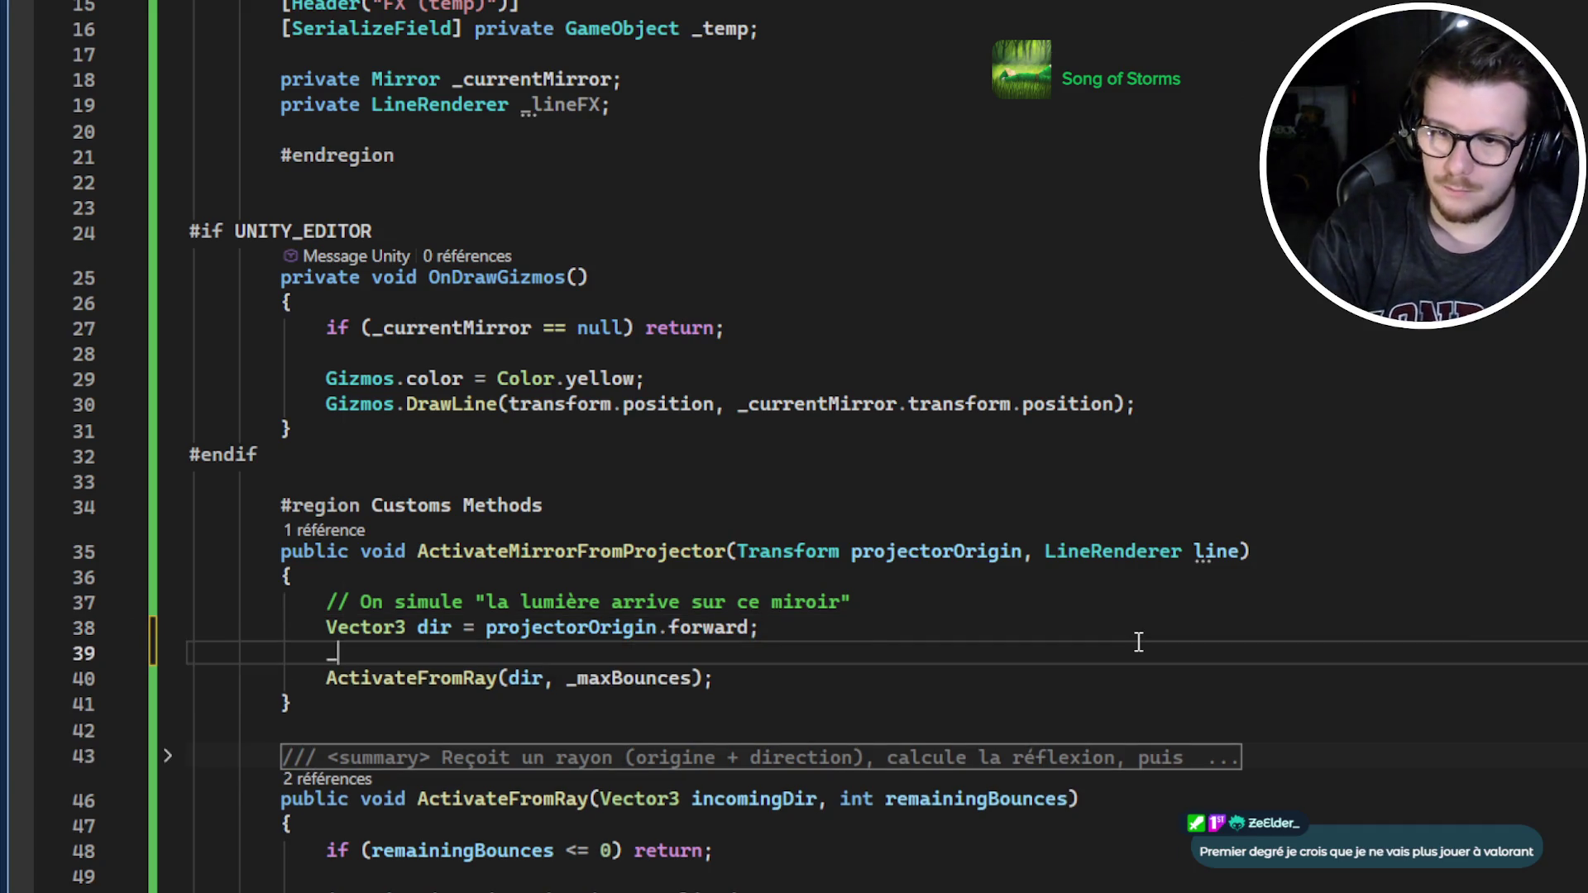
{"action": "type", "text": "_lie"}
{"action": "key", "text": "Return"}
{"action": "key", "text": "BackSpace"}
{"action": "key", "text": "BackSpace"}
{"action": "key", "text": "BackSpace"}
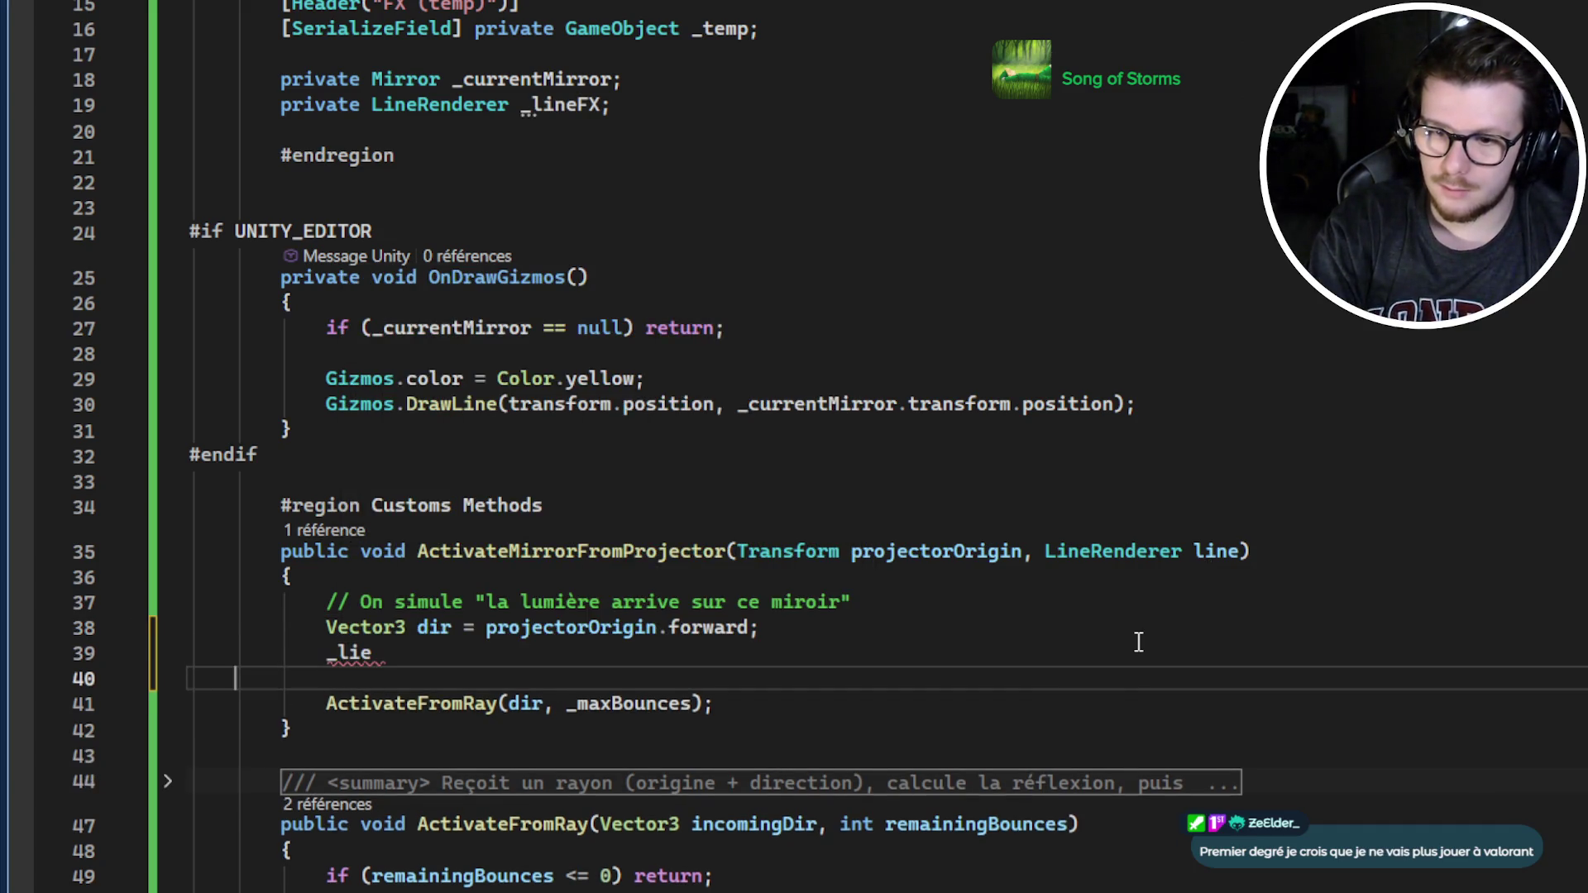
{"action": "type", "text": "ineFX = line;"}
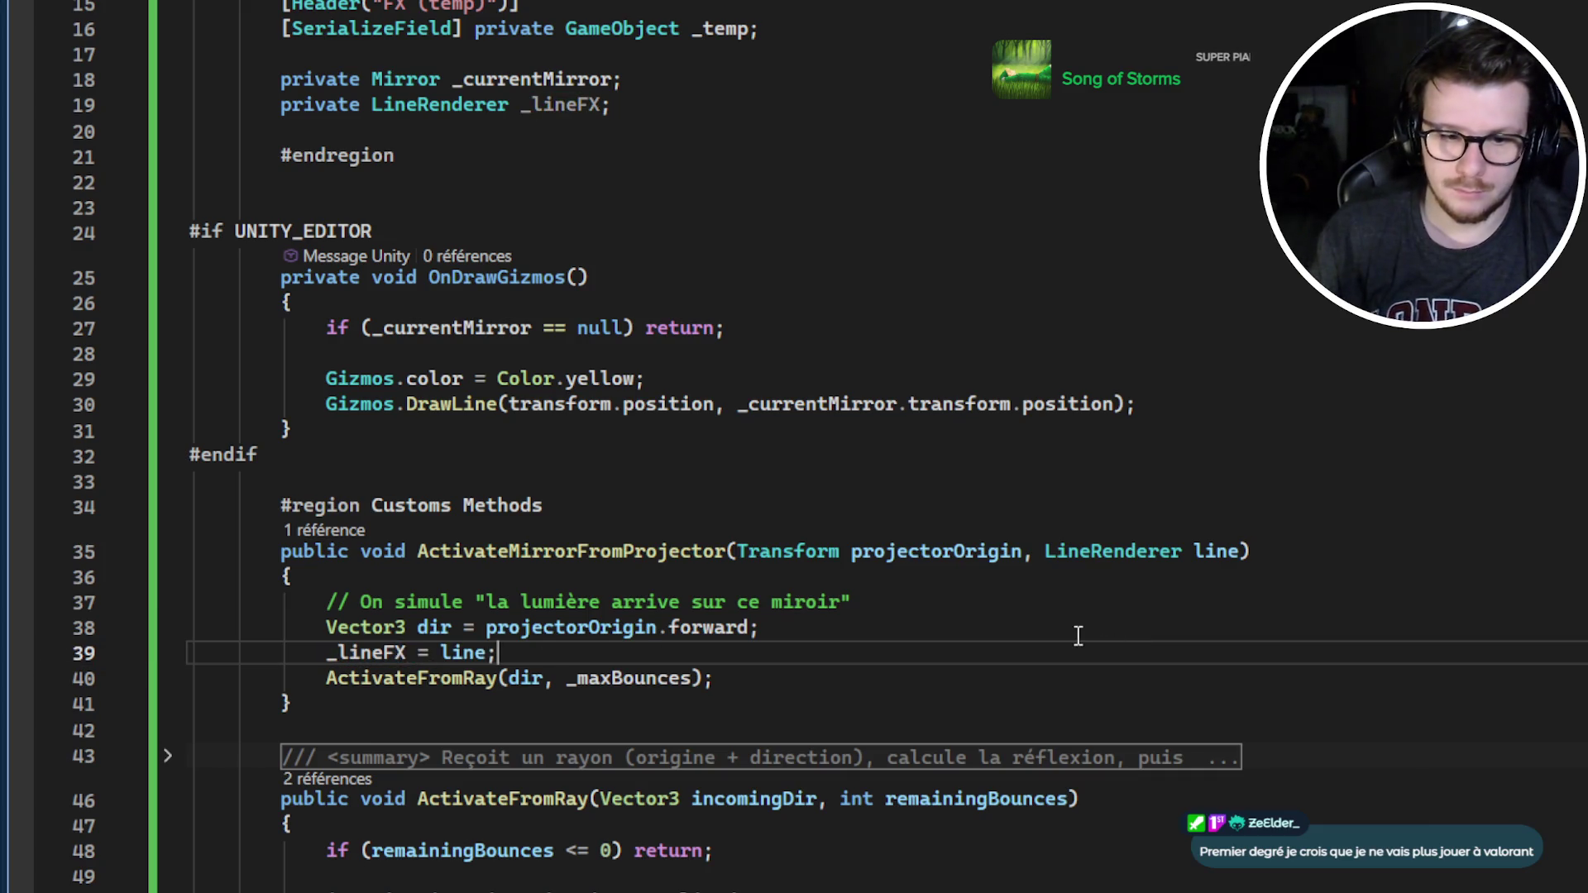
{"action": "double_click", "coordinate": [366, 652]}
{"action": "scroll", "coordinate": [686, 607], "scroll_direction": "down", "scroll_amount": 2}
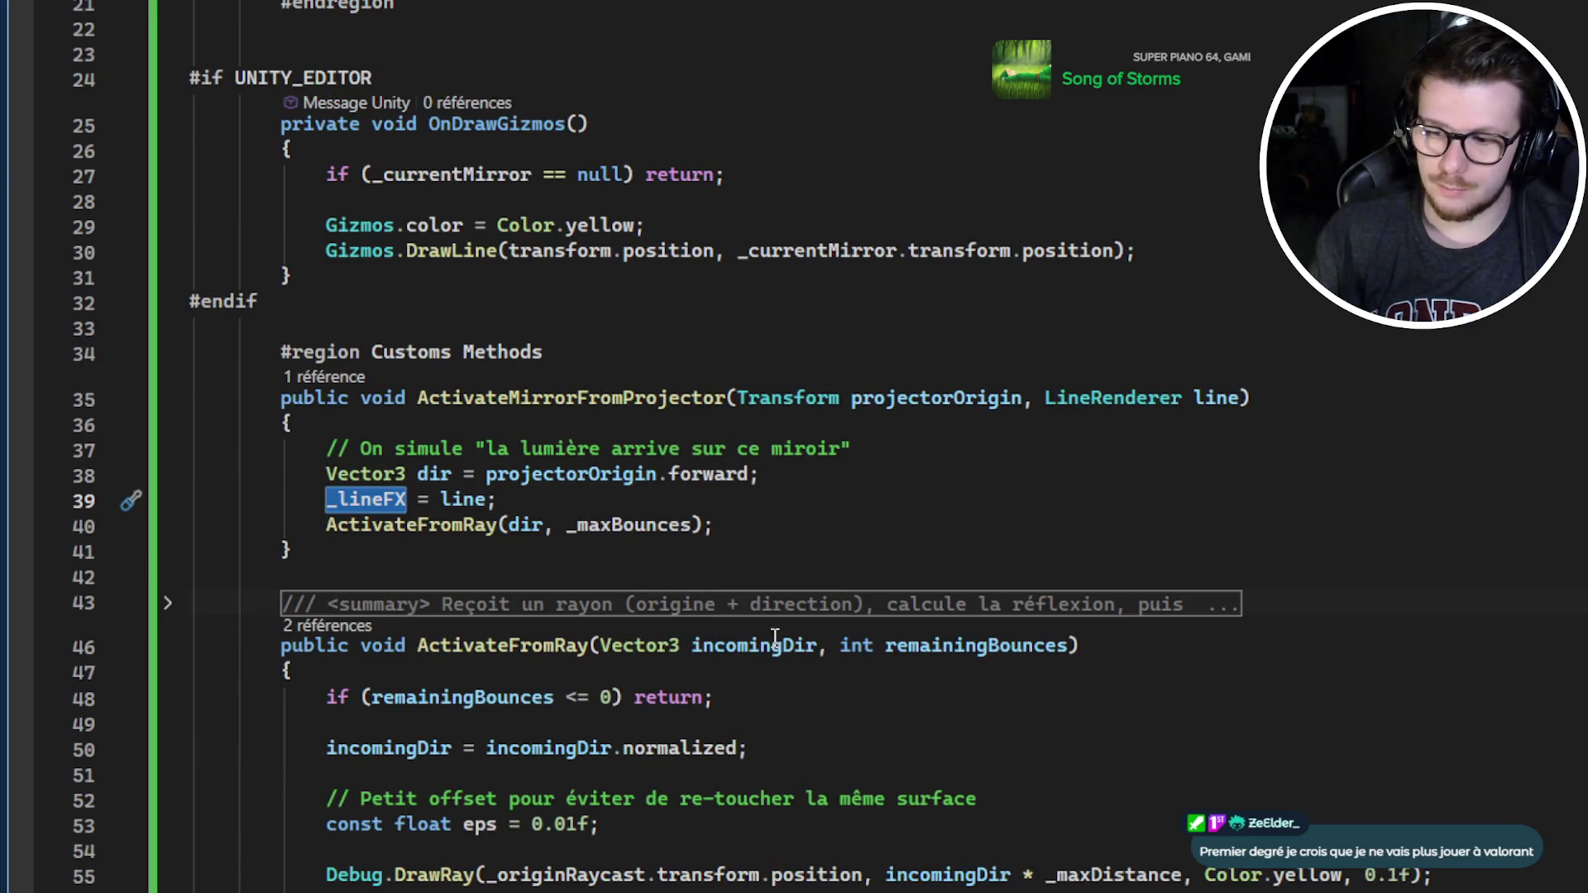
{"action": "left_click", "coordinate": [365, 499]}
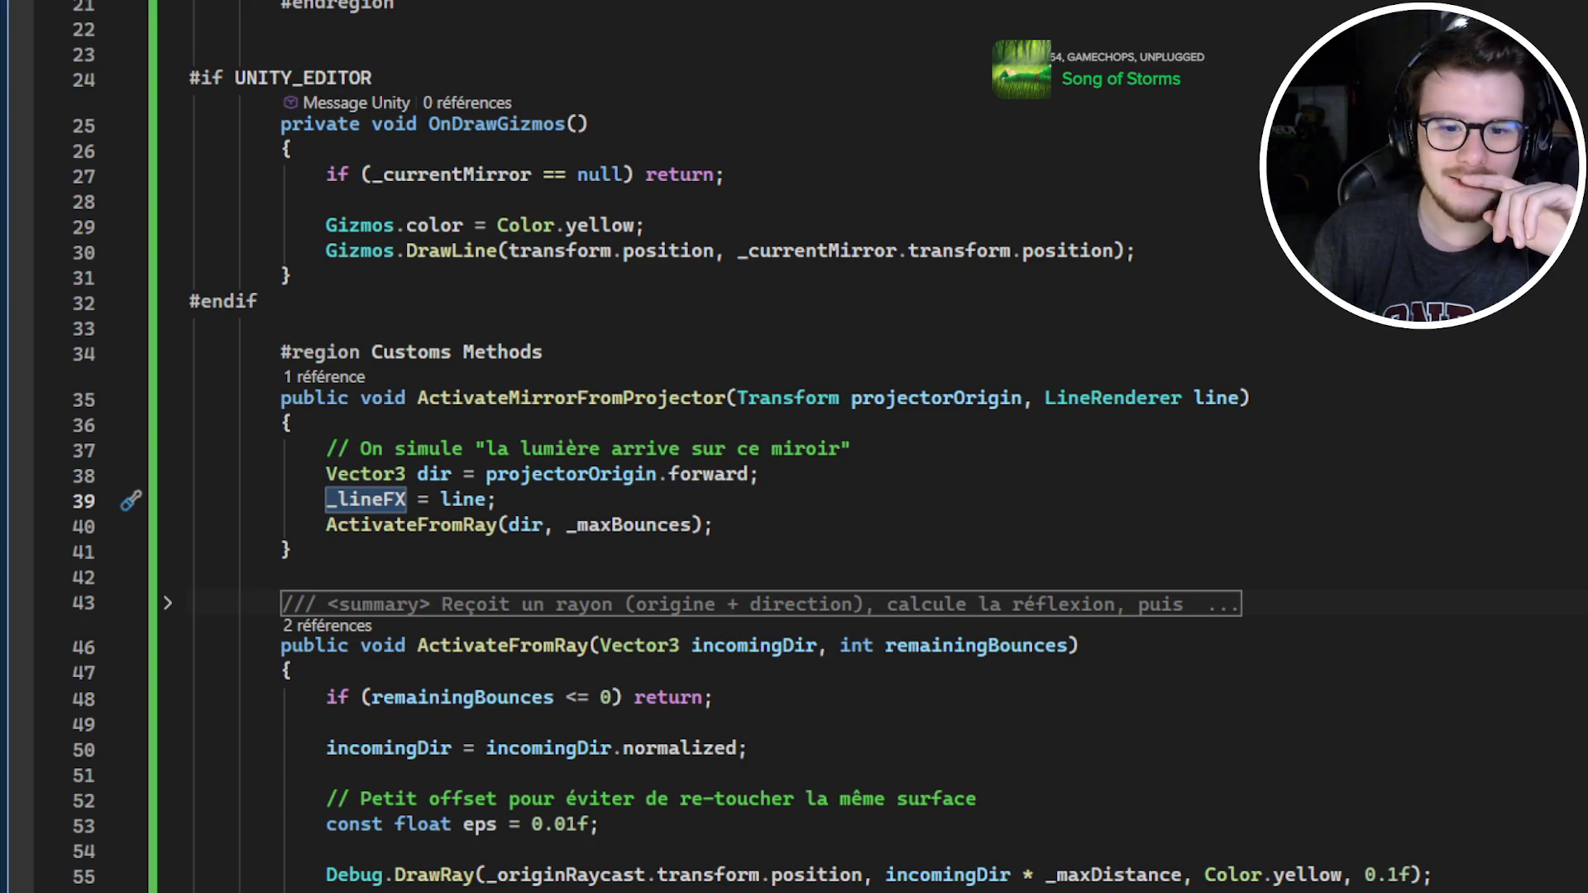
{"action": "double_click", "coordinate": [366, 499]}
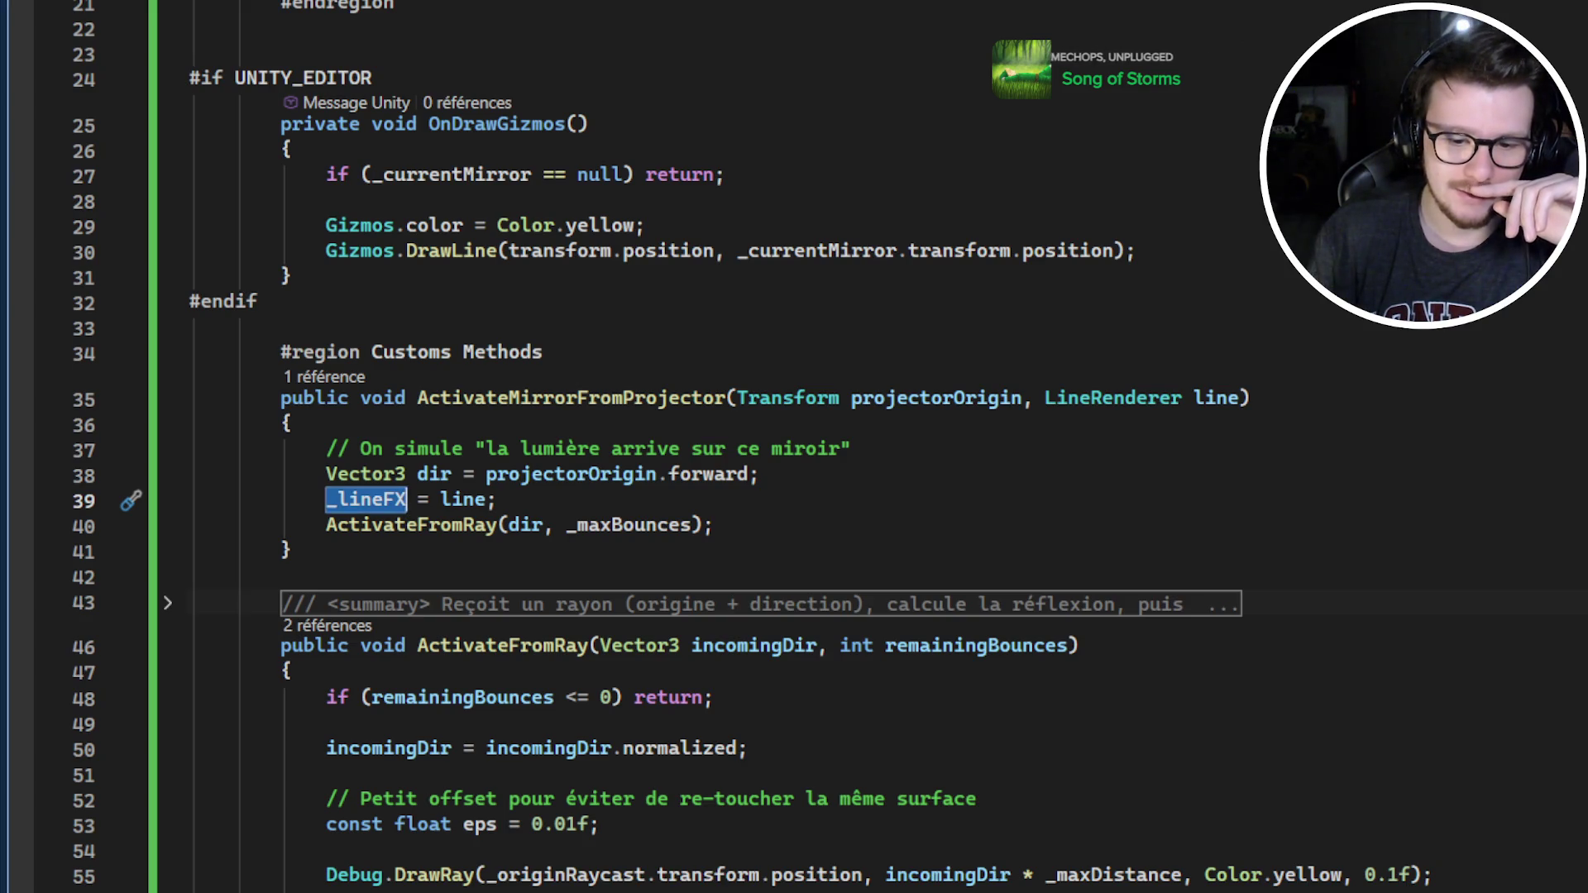
{"action": "left_click", "coordinate": [366, 498]}
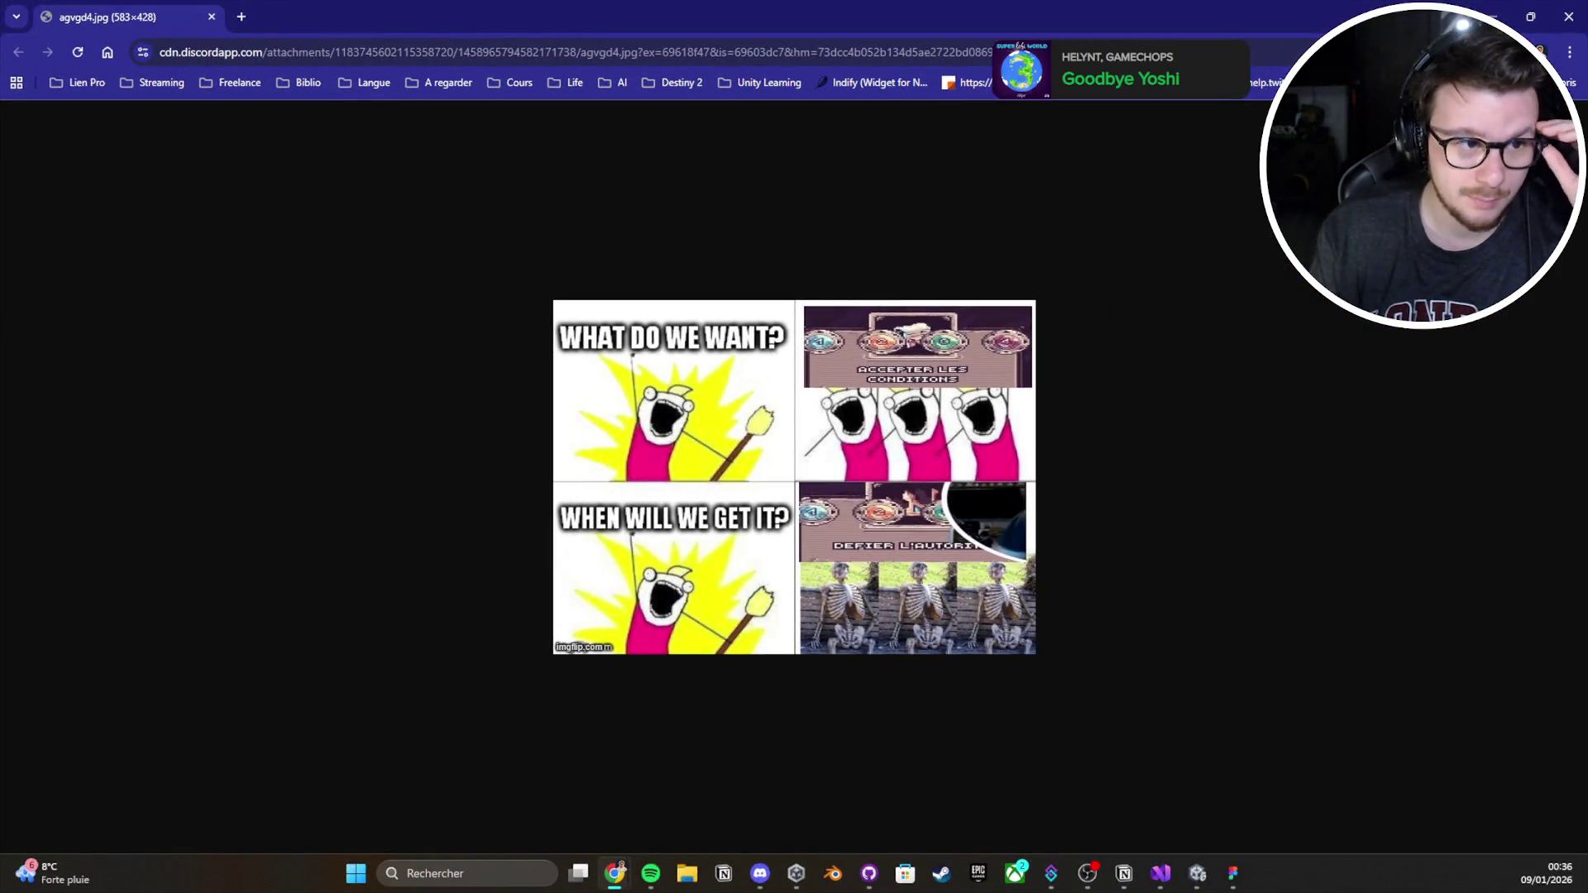
Return to Chrome and close the meme image tab to get back to Mirror.cs
{"action": "key", "text": "alt+Tab"}
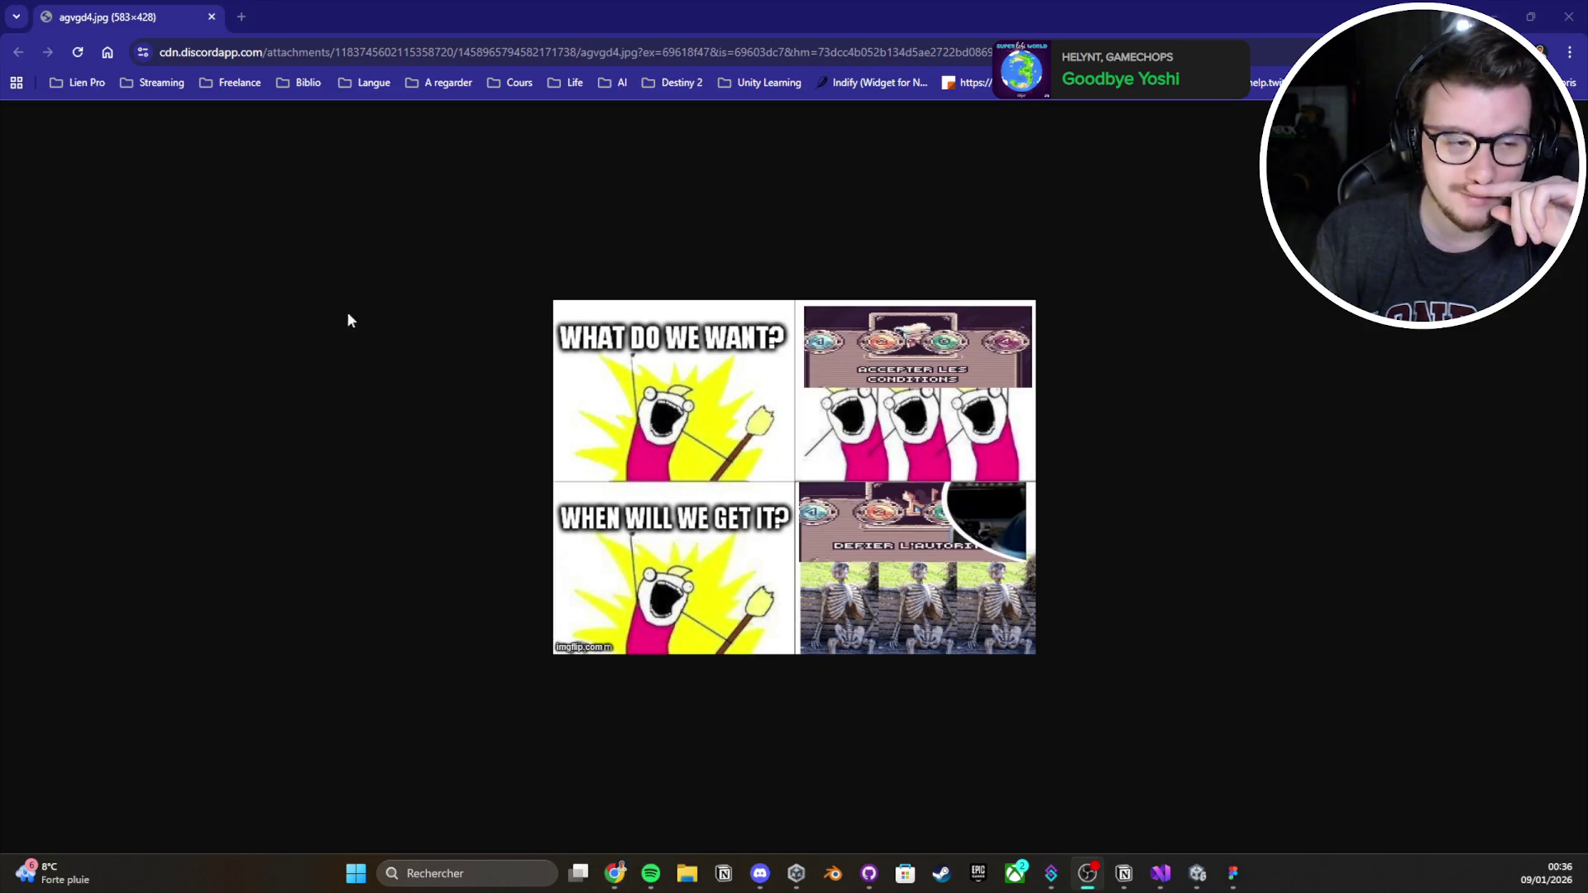
{"action": "left_click", "coordinate": [725, 424]}
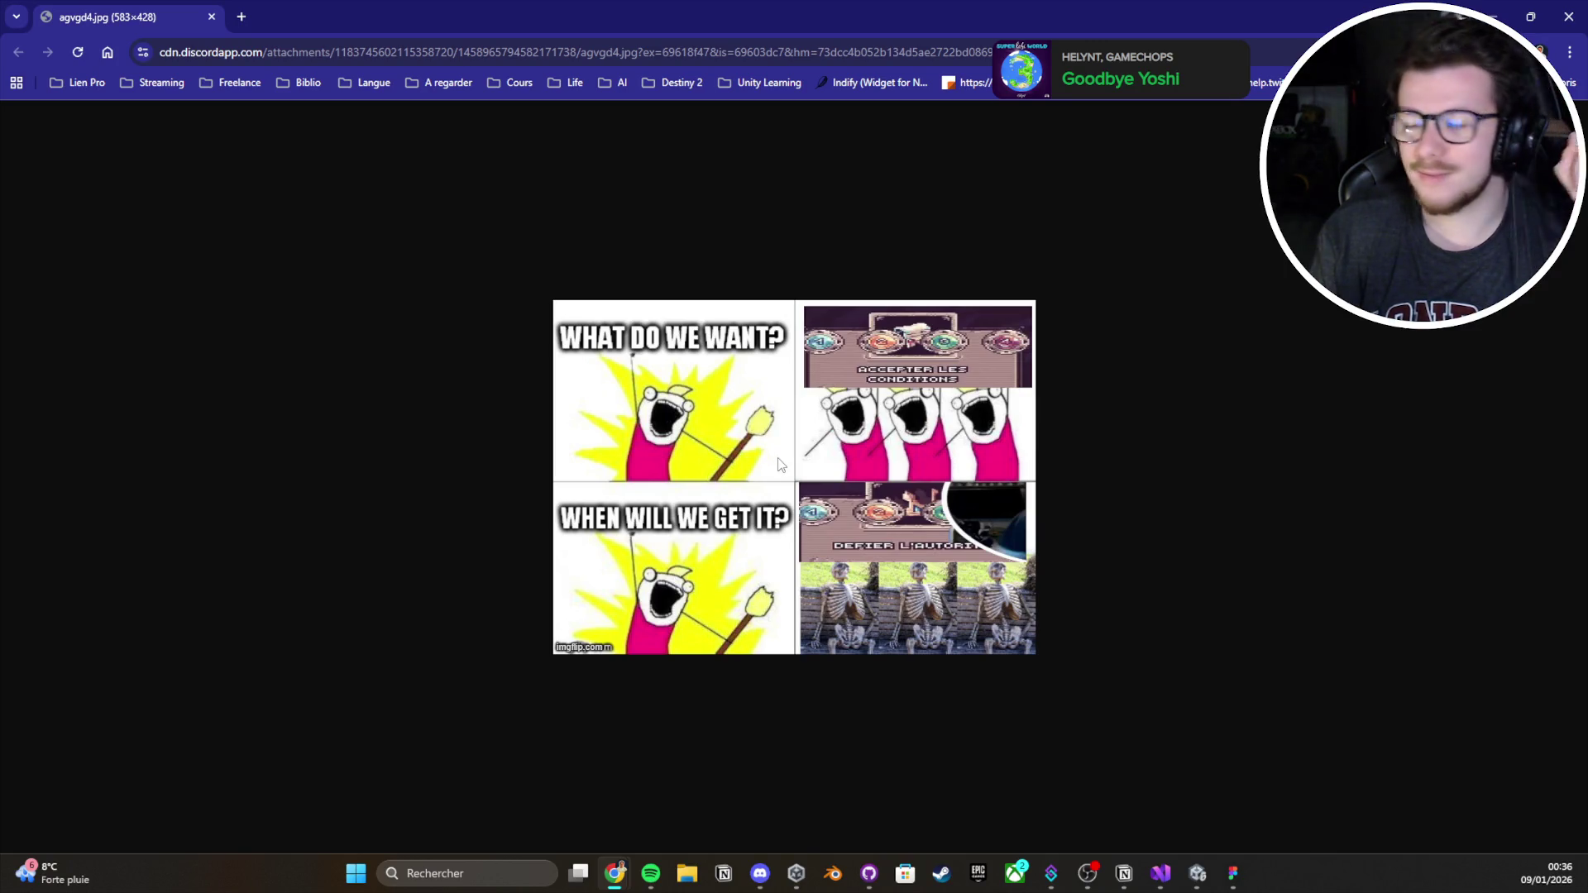
{"action": "left_click", "coordinate": [212, 16]}
{"action": "left_click", "coordinate": [803, 554]}
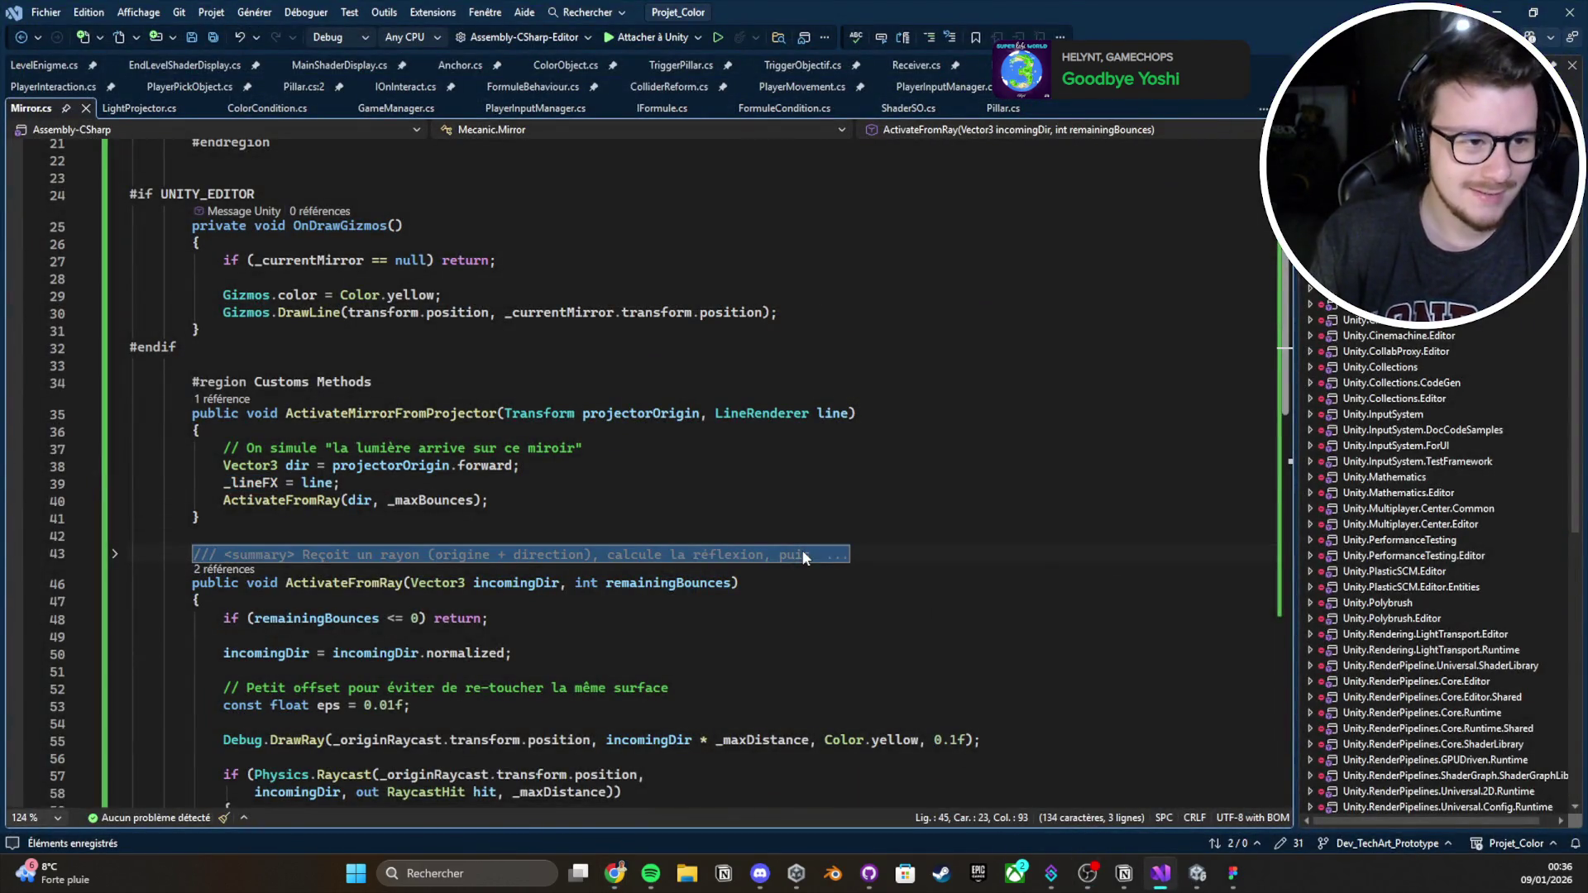
Review the _lineFX assignment, the DrawRay line and ActivateFromRay in Mirror.cs
{"action": "left_click", "coordinate": [759, 484]}
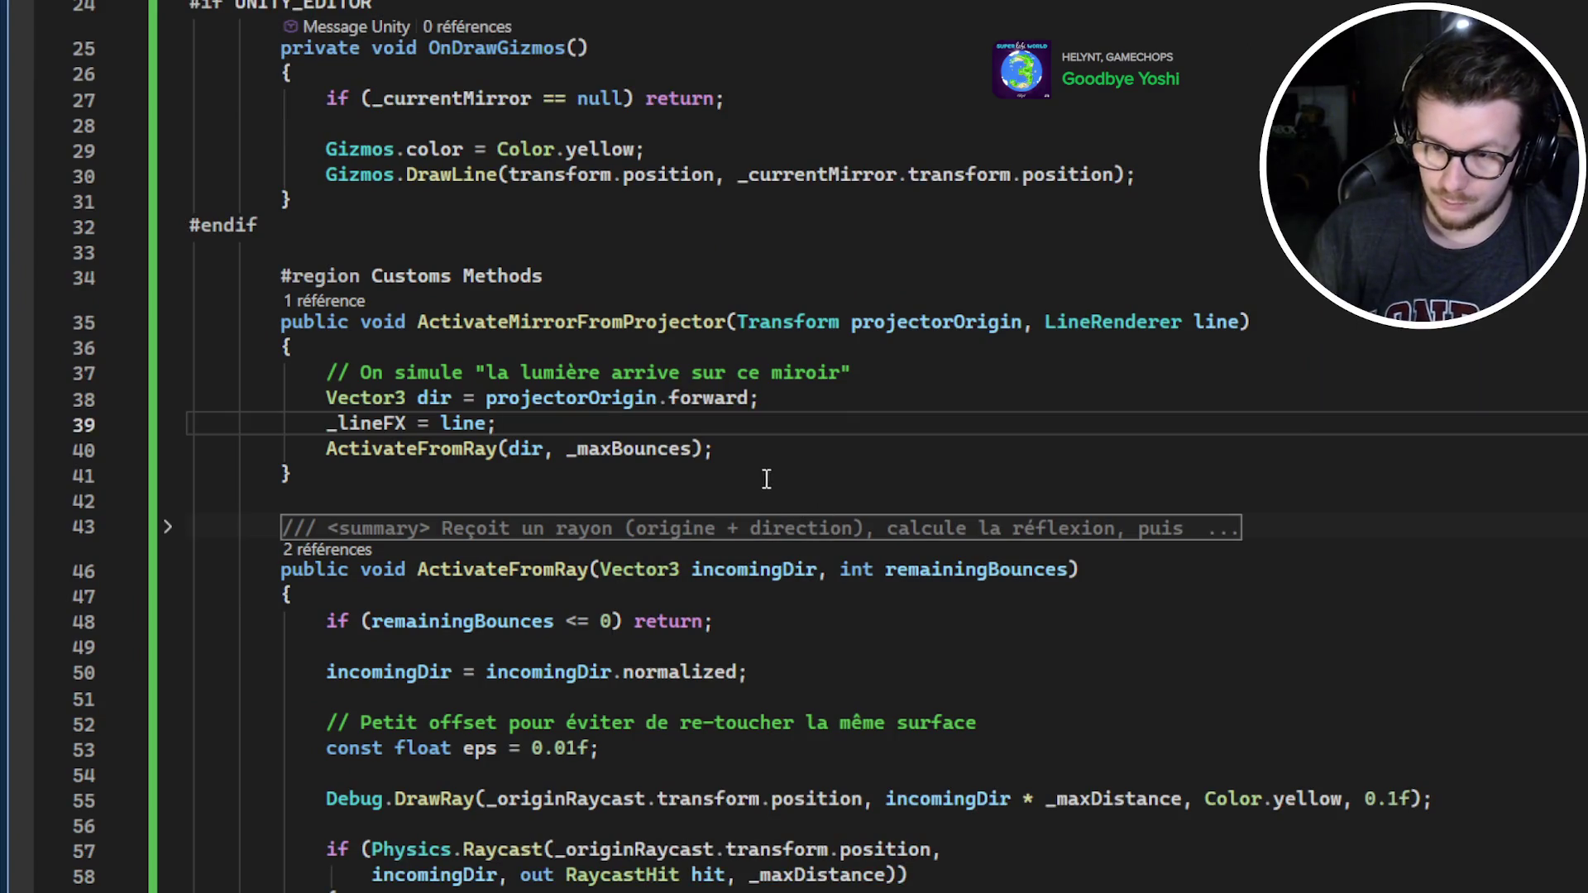
{"action": "triple_click", "coordinate": [591, 429]}
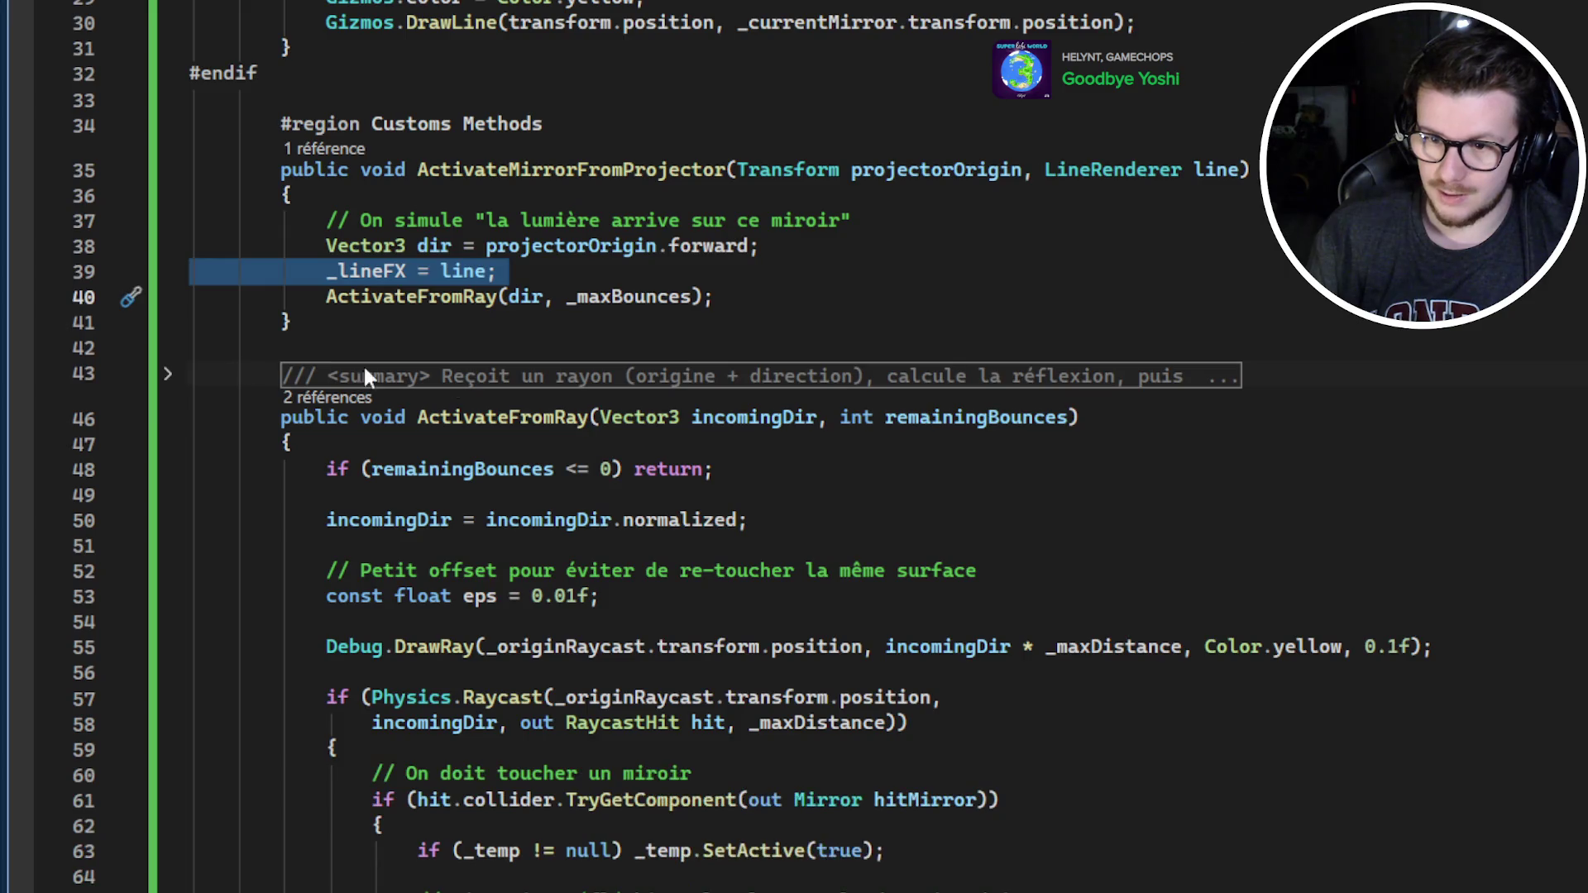
{"action": "scroll", "coordinate": [364, 377], "scroll_direction": "down", "scroll_amount": 3}
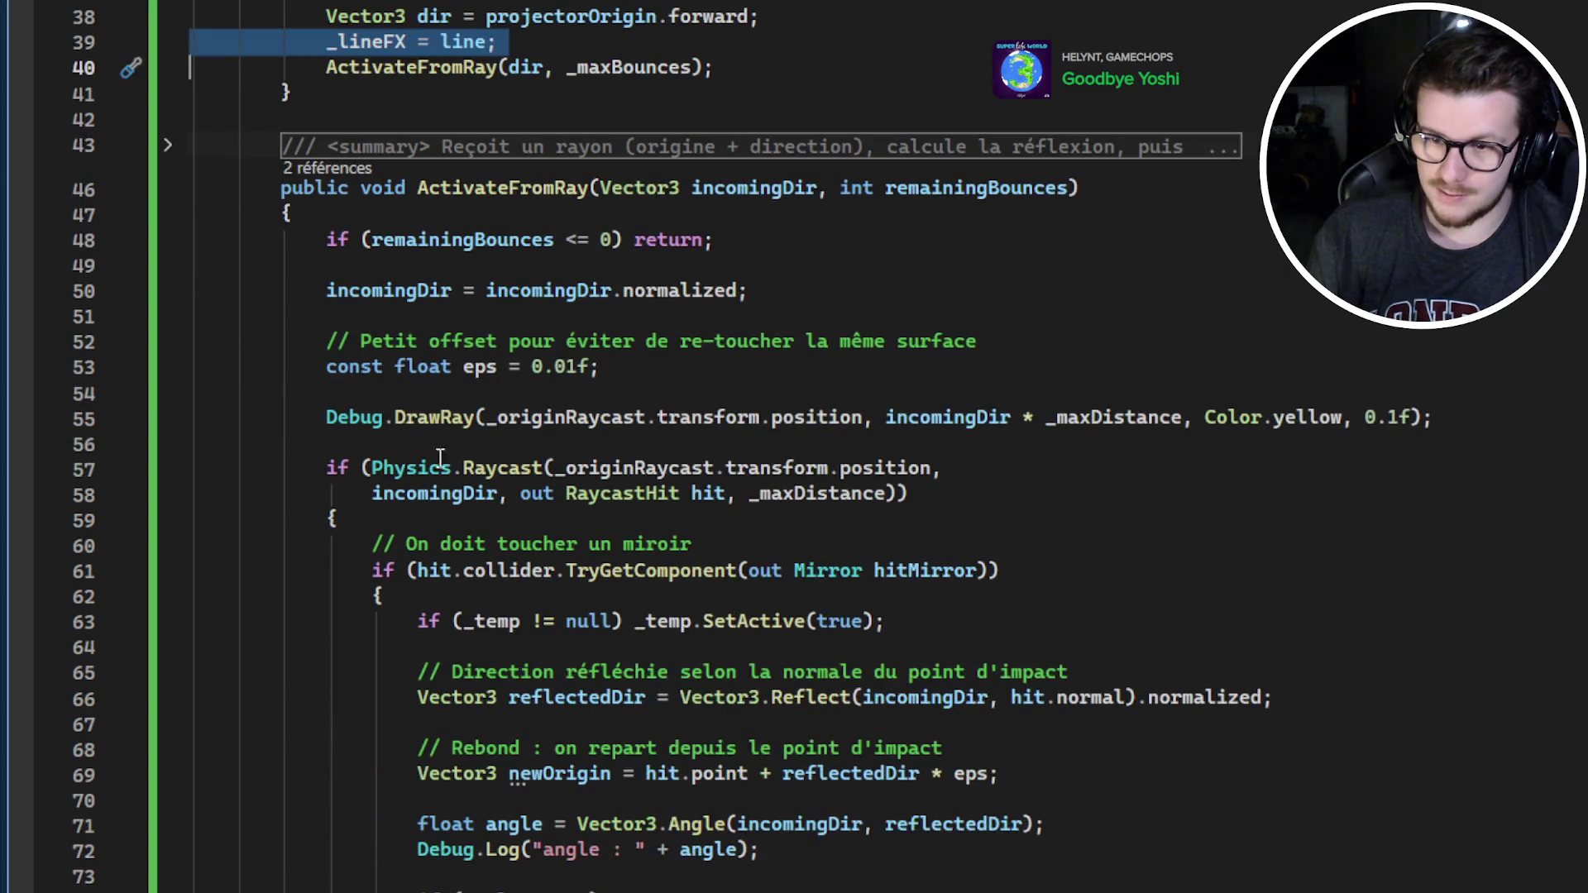
{"action": "left_click", "coordinate": [458, 451]}
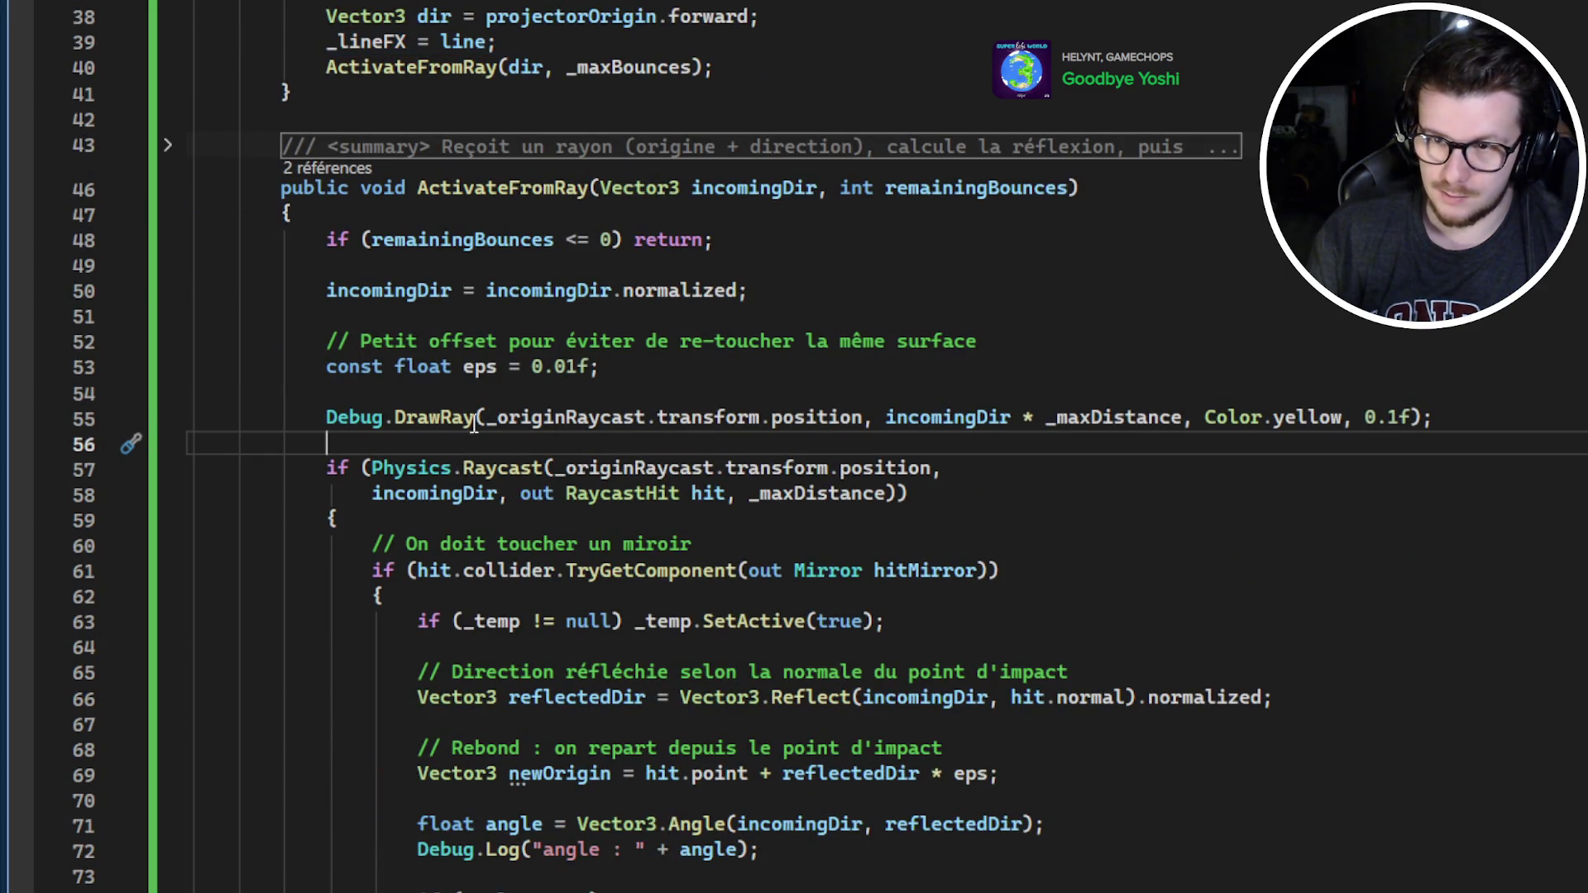
{"action": "left_click", "coordinate": [459, 186]}
{"action": "double_click", "coordinate": [511, 421]}
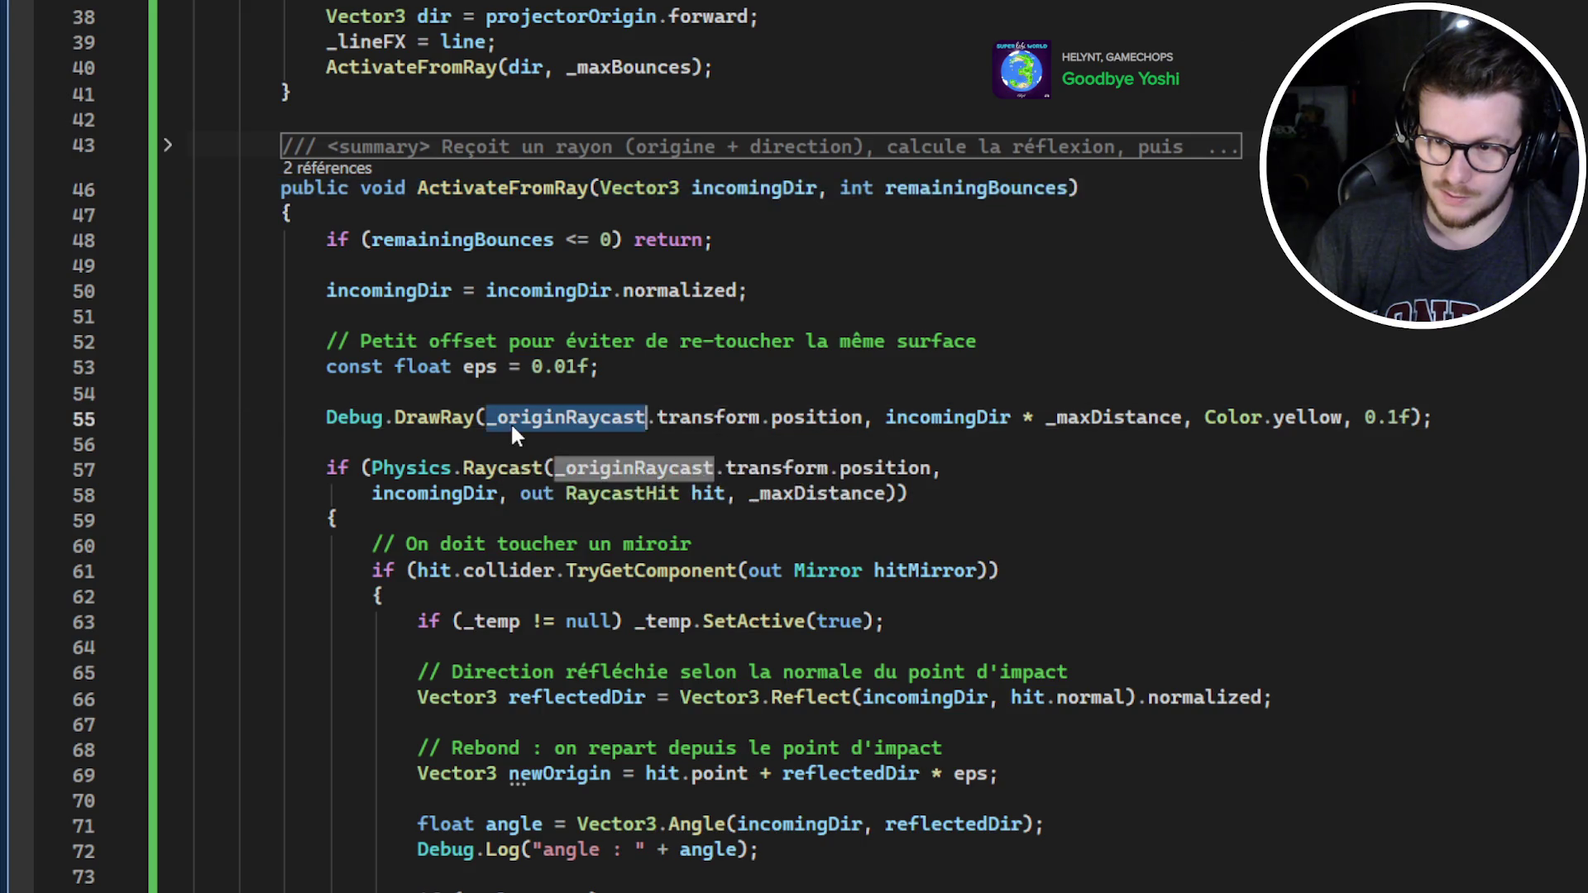
{"action": "triple_click", "coordinate": [511, 423]}
{"action": "left_click", "coordinate": [514, 438]}
{"action": "scroll", "coordinate": [538, 443], "scroll_direction": "up", "scroll_amount": 3}
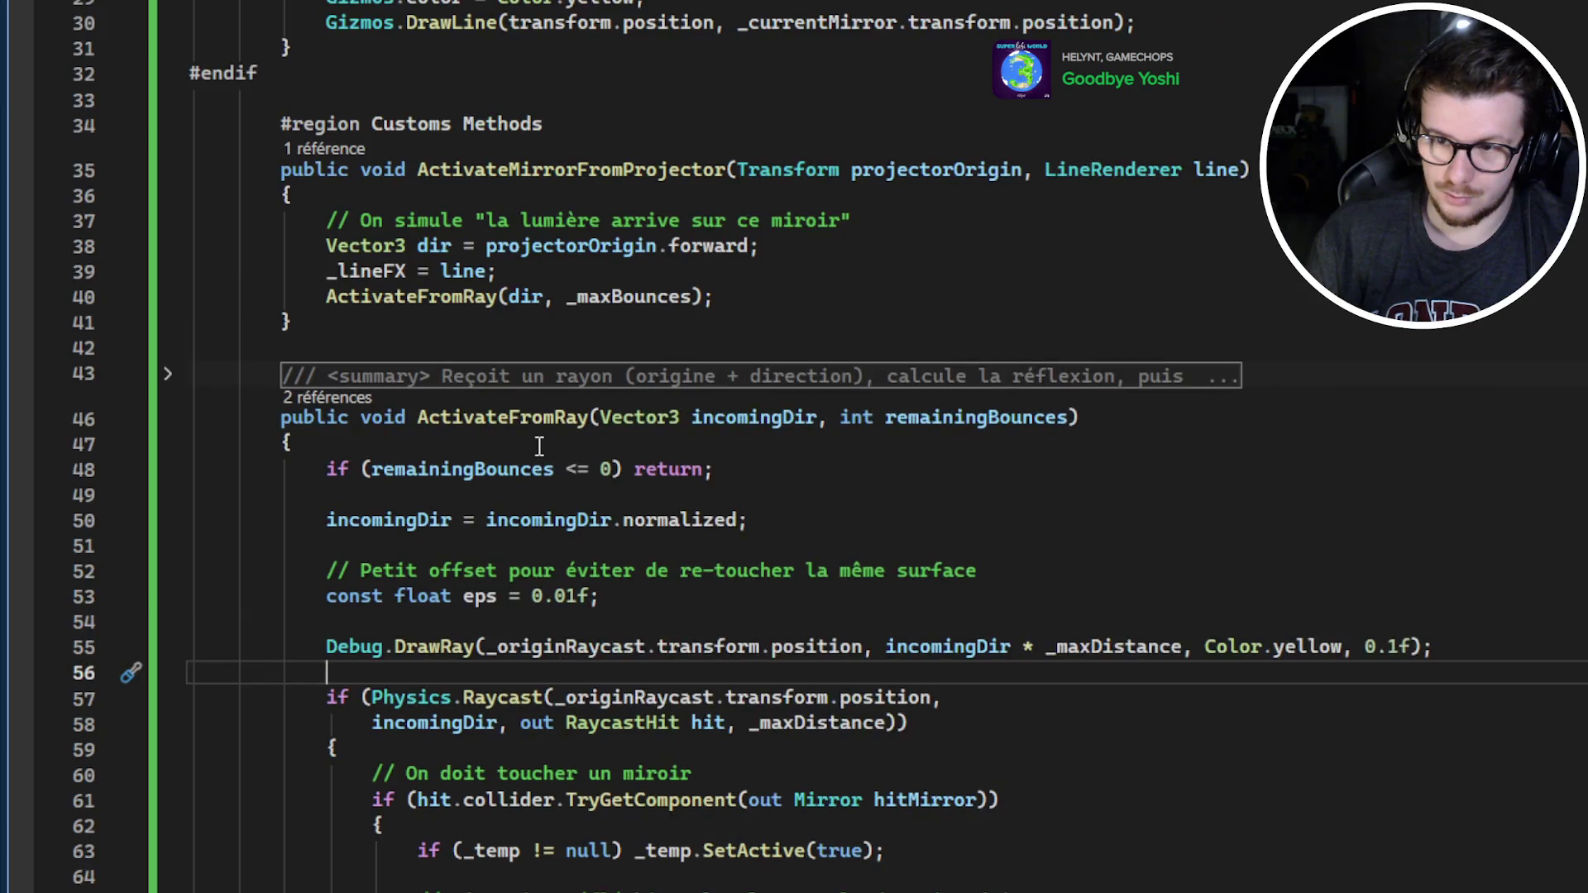
{"action": "scroll", "coordinate": [540, 446], "scroll_direction": "down", "scroll_amount": 5}
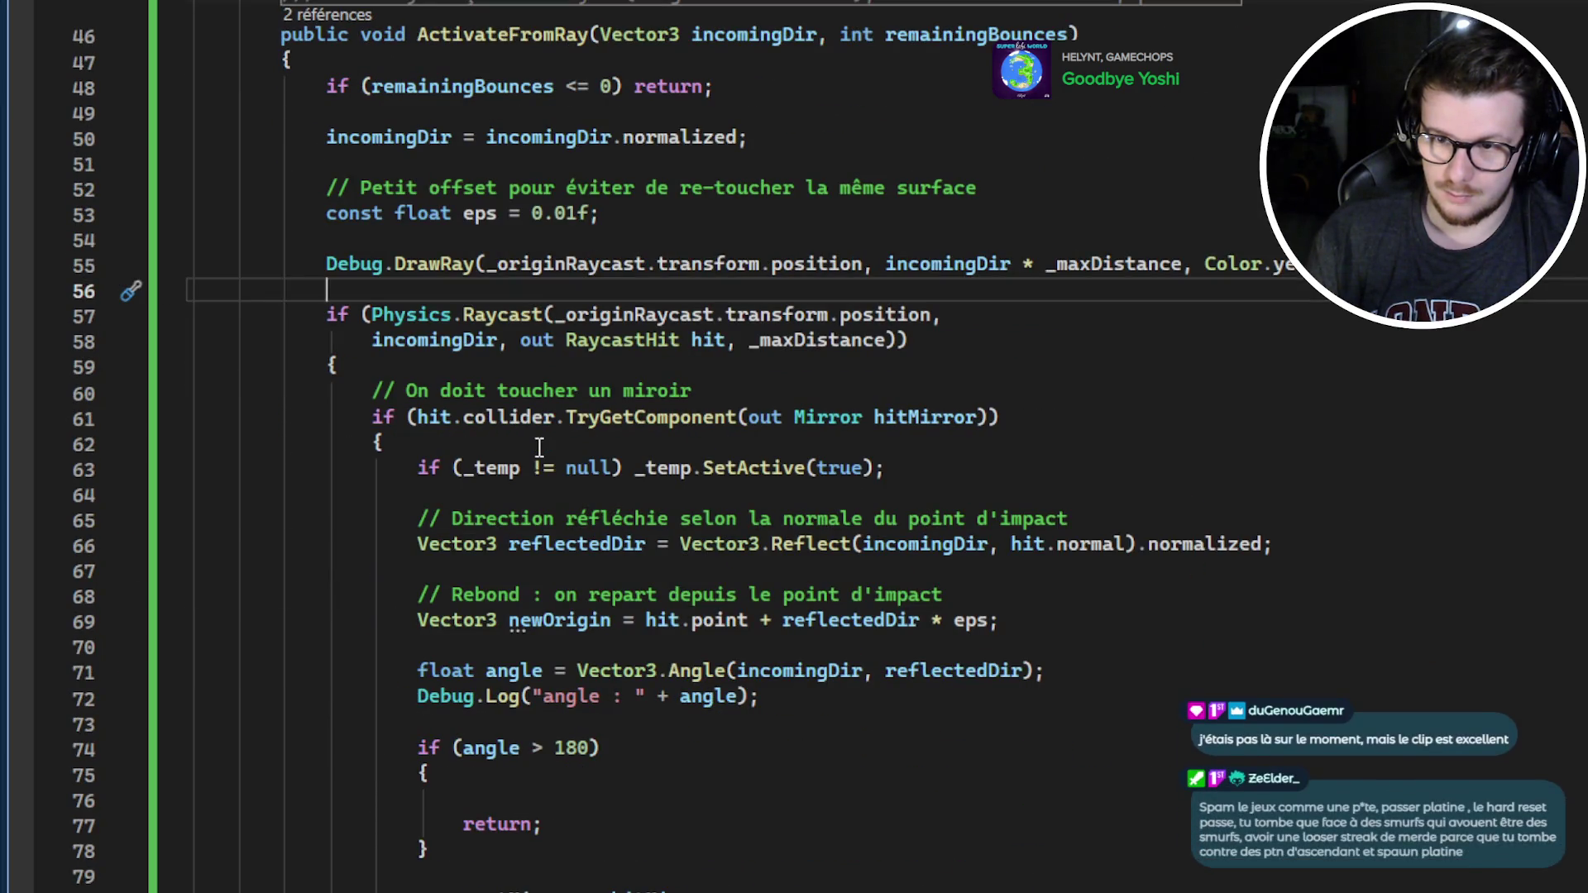
{"action": "scroll", "coordinate": [539, 448], "scroll_direction": "down", "scroll_amount": 1}
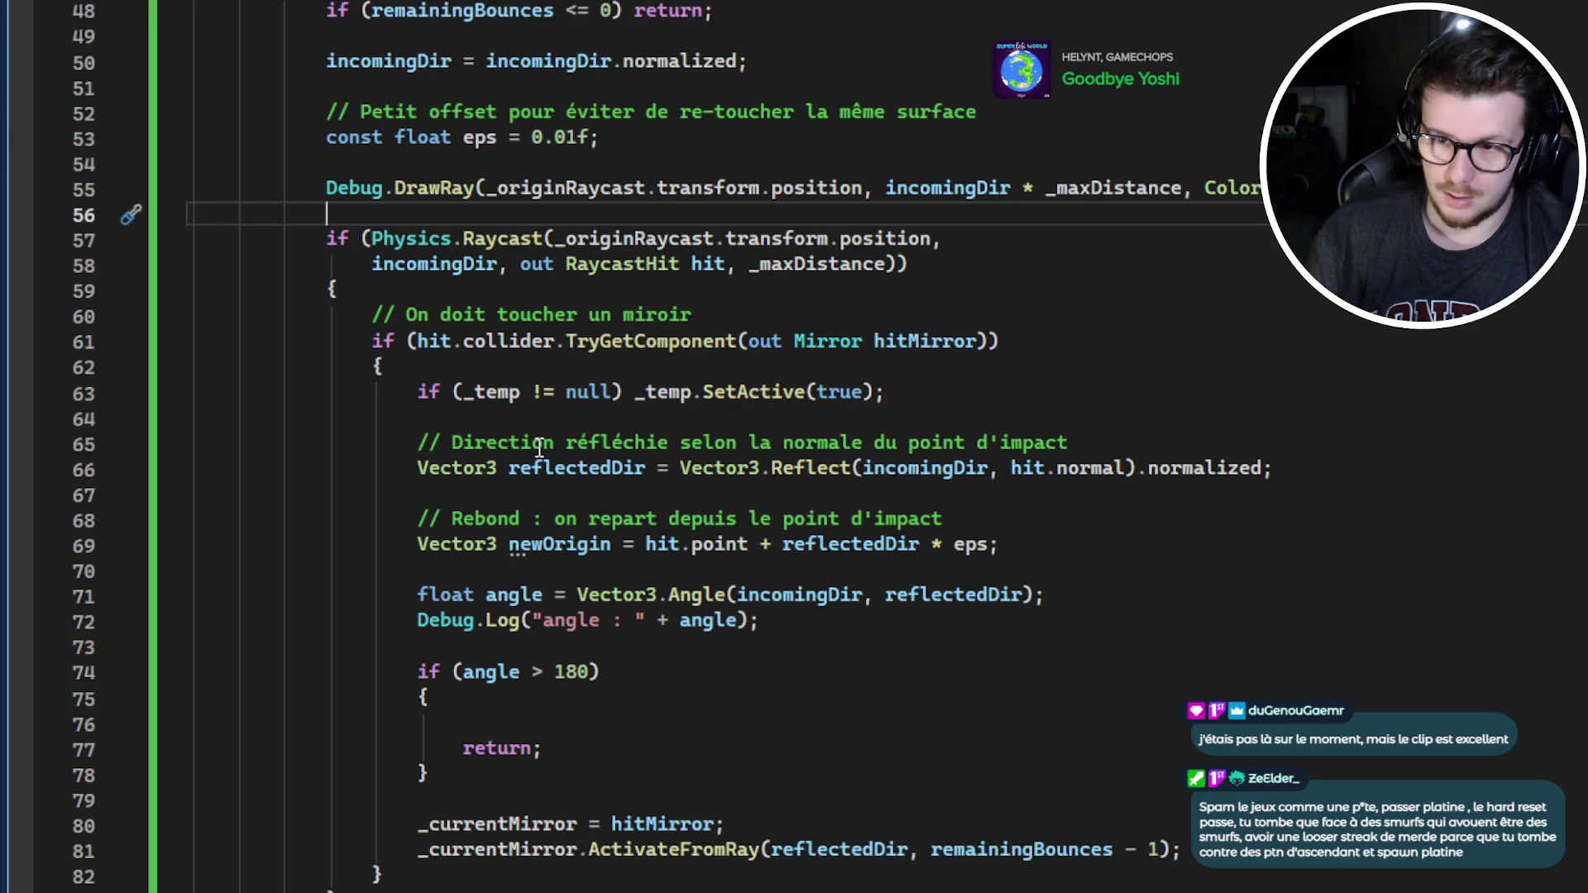
{"action": "scroll", "coordinate": [540, 448], "scroll_direction": "down", "scroll_amount": 1}
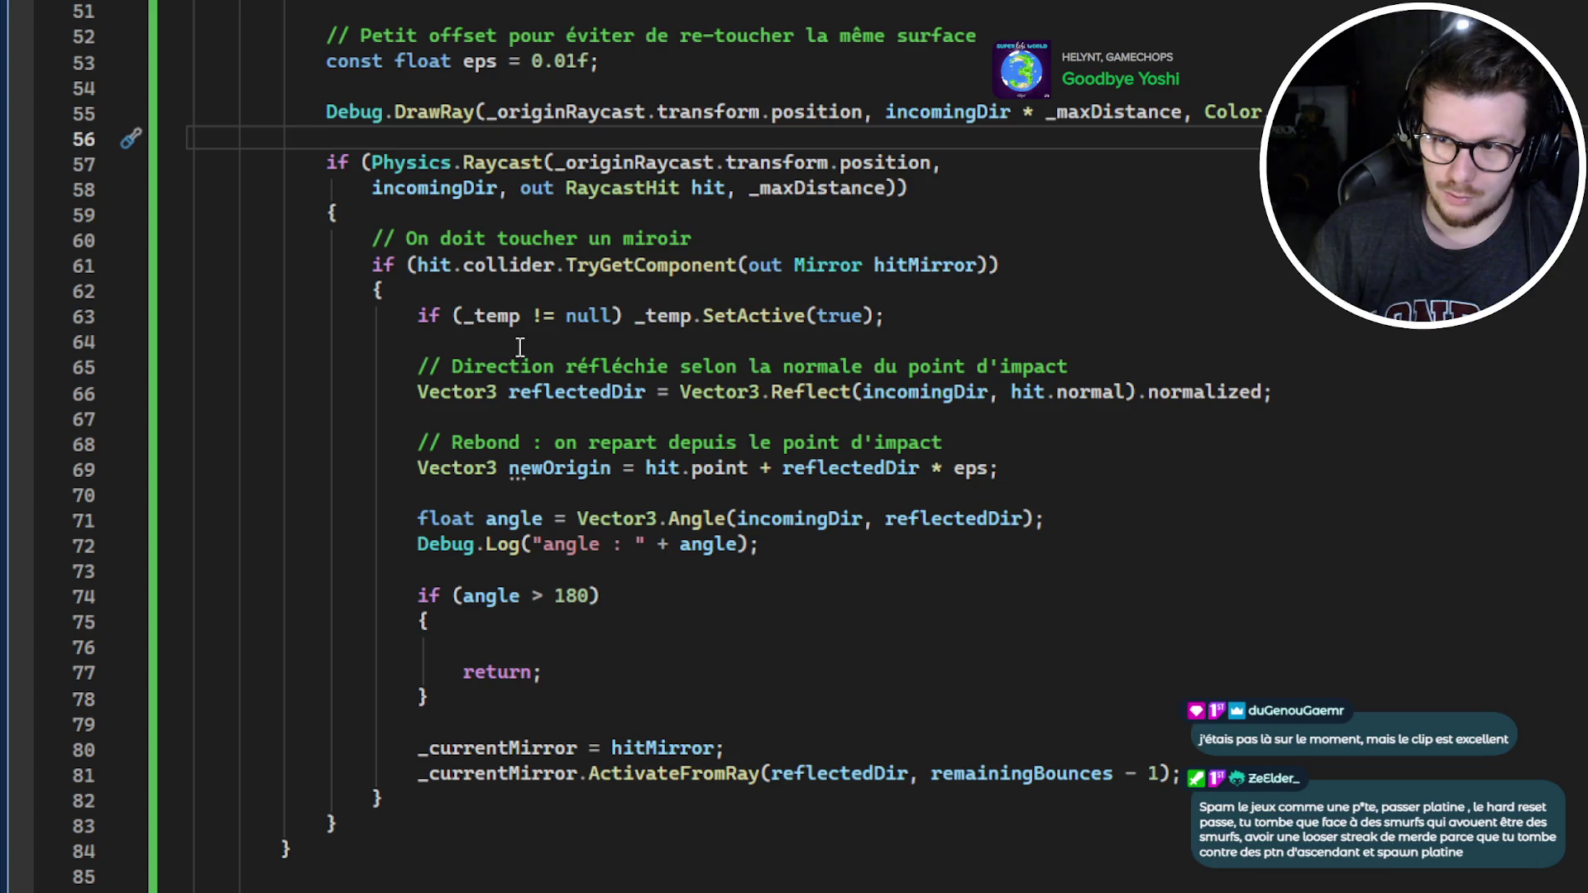
{"action": "scroll", "coordinate": [519, 345], "scroll_direction": "up", "scroll_amount": 2}
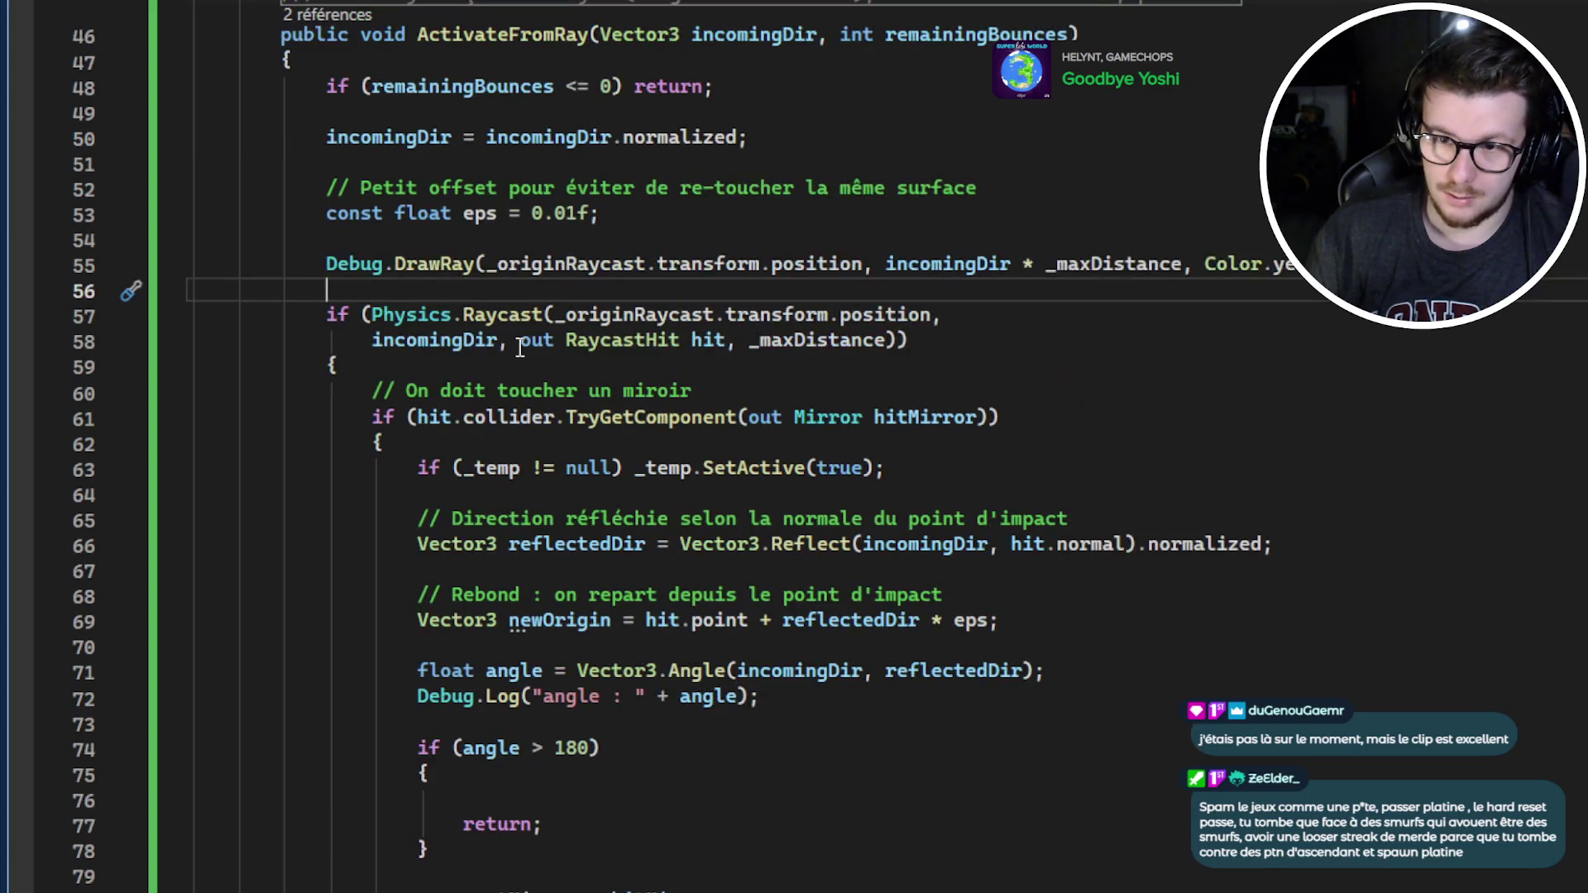
{"action": "scroll", "coordinate": [519, 346], "scroll_direction": "down", "scroll_amount": 3}
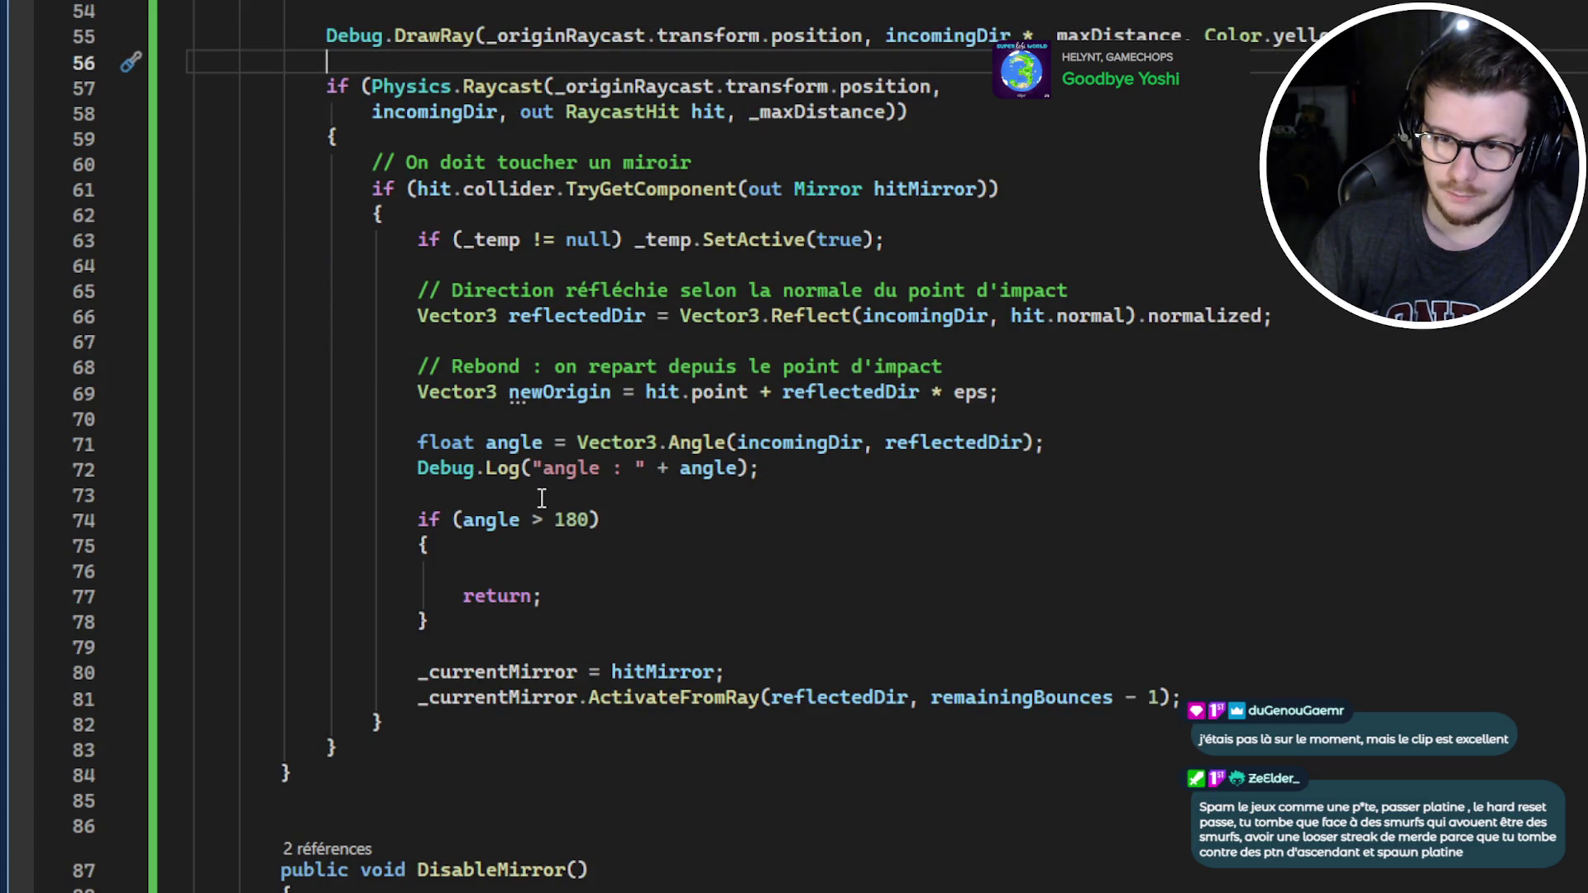
Insert blank lines after the angle Debug.Log line, before the angle > 180 check
{"action": "left_click", "coordinate": [542, 497]}
{"action": "key", "text": "Return"}
{"action": "key", "text": "Return"}
{"action": "key", "text": "Up"}
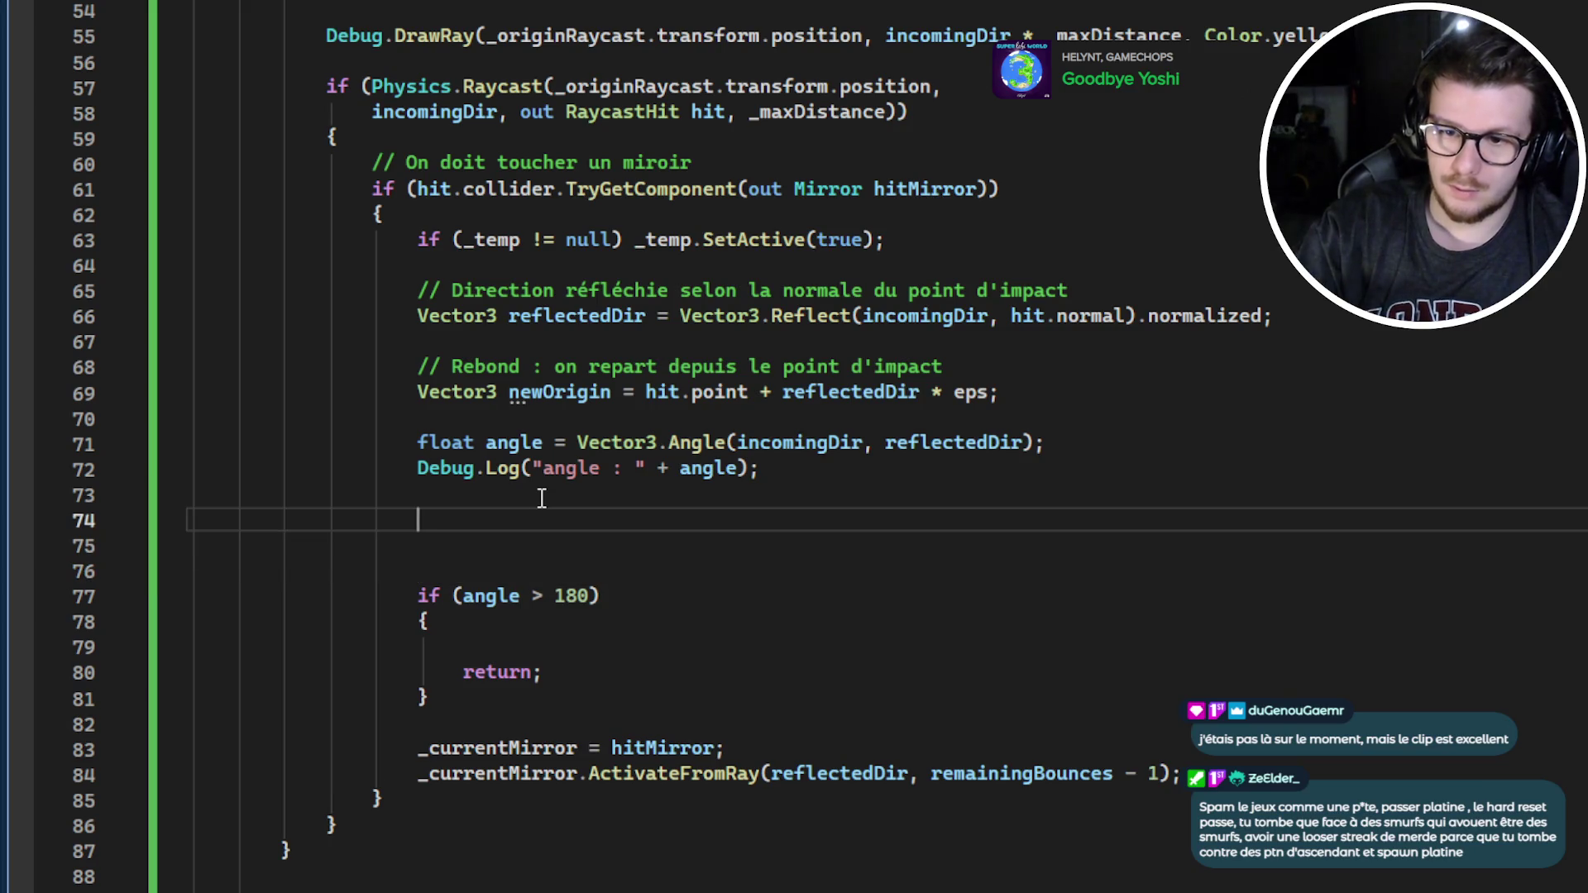
Write _lineFX.SetPosition() on line 74, trying remainingBounces as an argument, then removing it
{"action": "type", "text": "_li"}
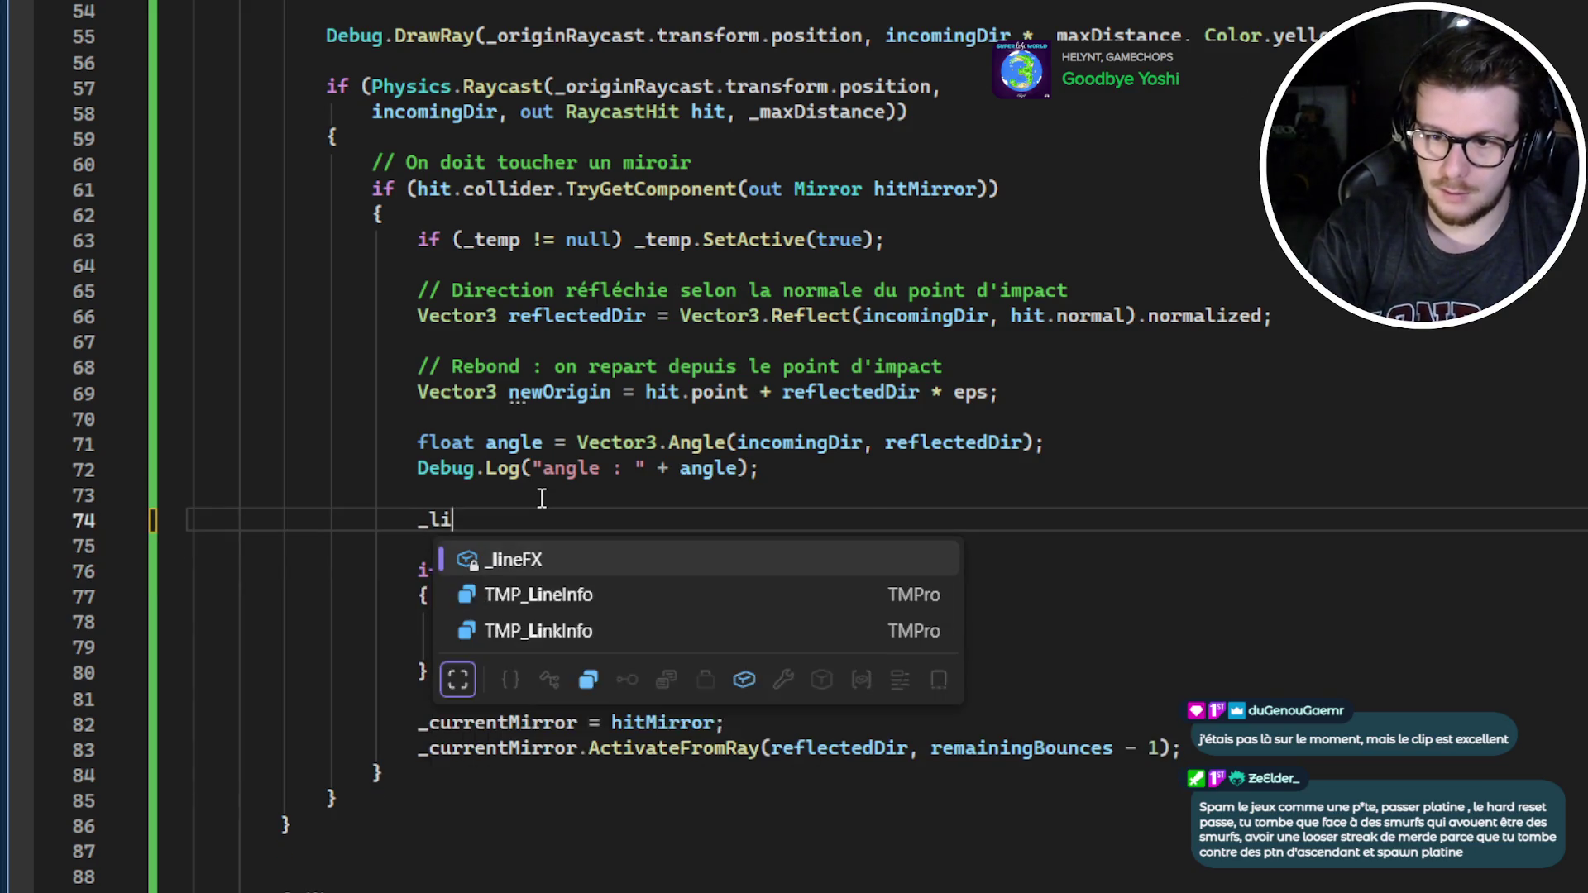
{"action": "key", "text": "Tab"}
{"action": "type", "text": "."}
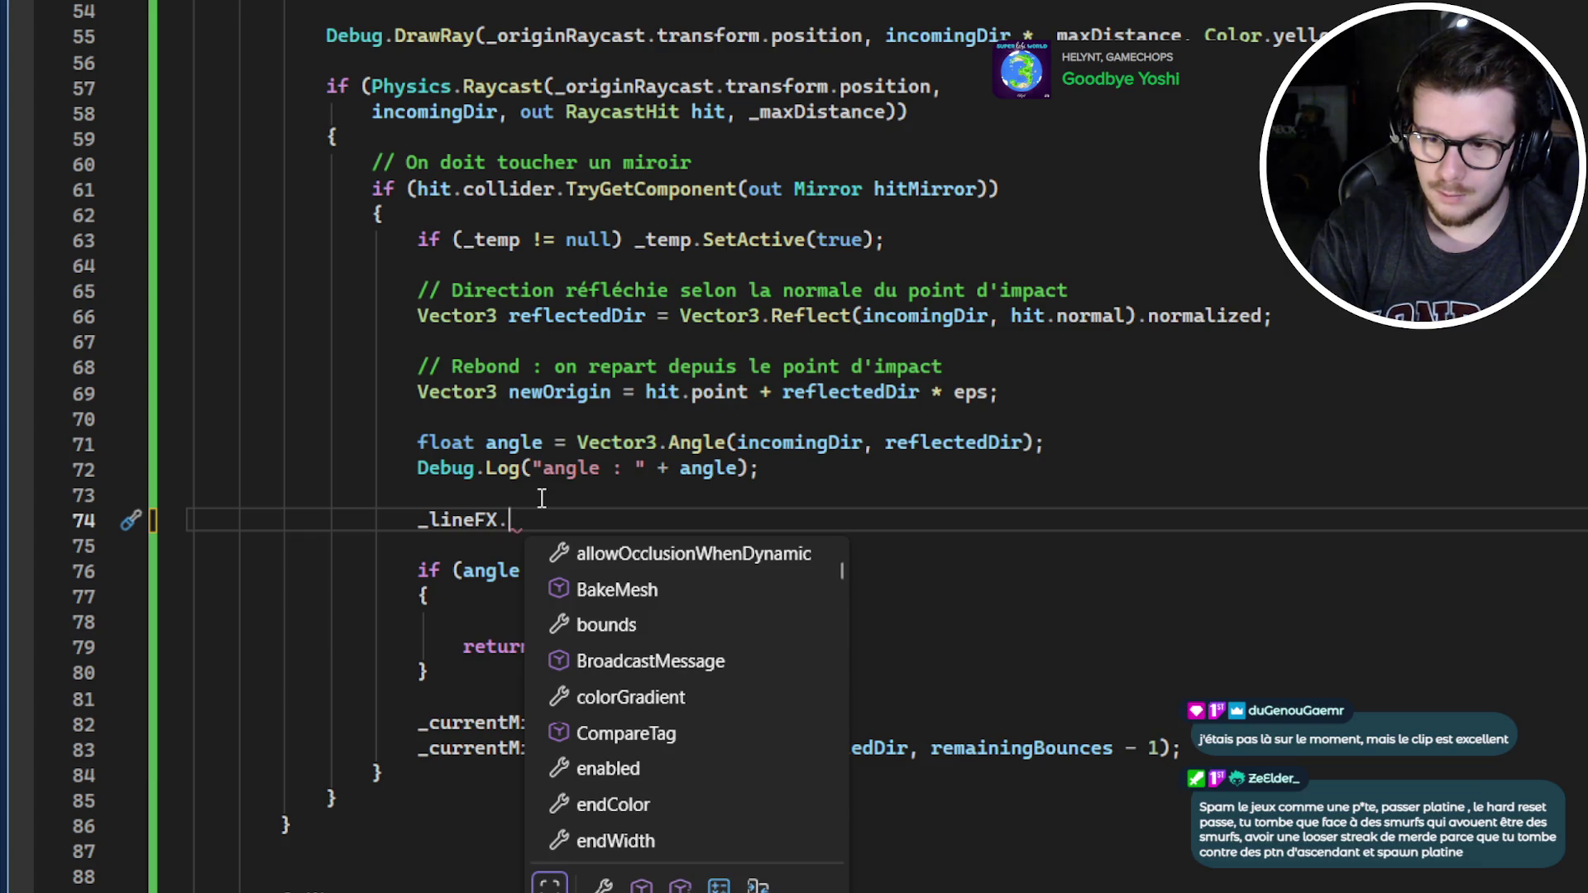
{"action": "type", "text": "set"}
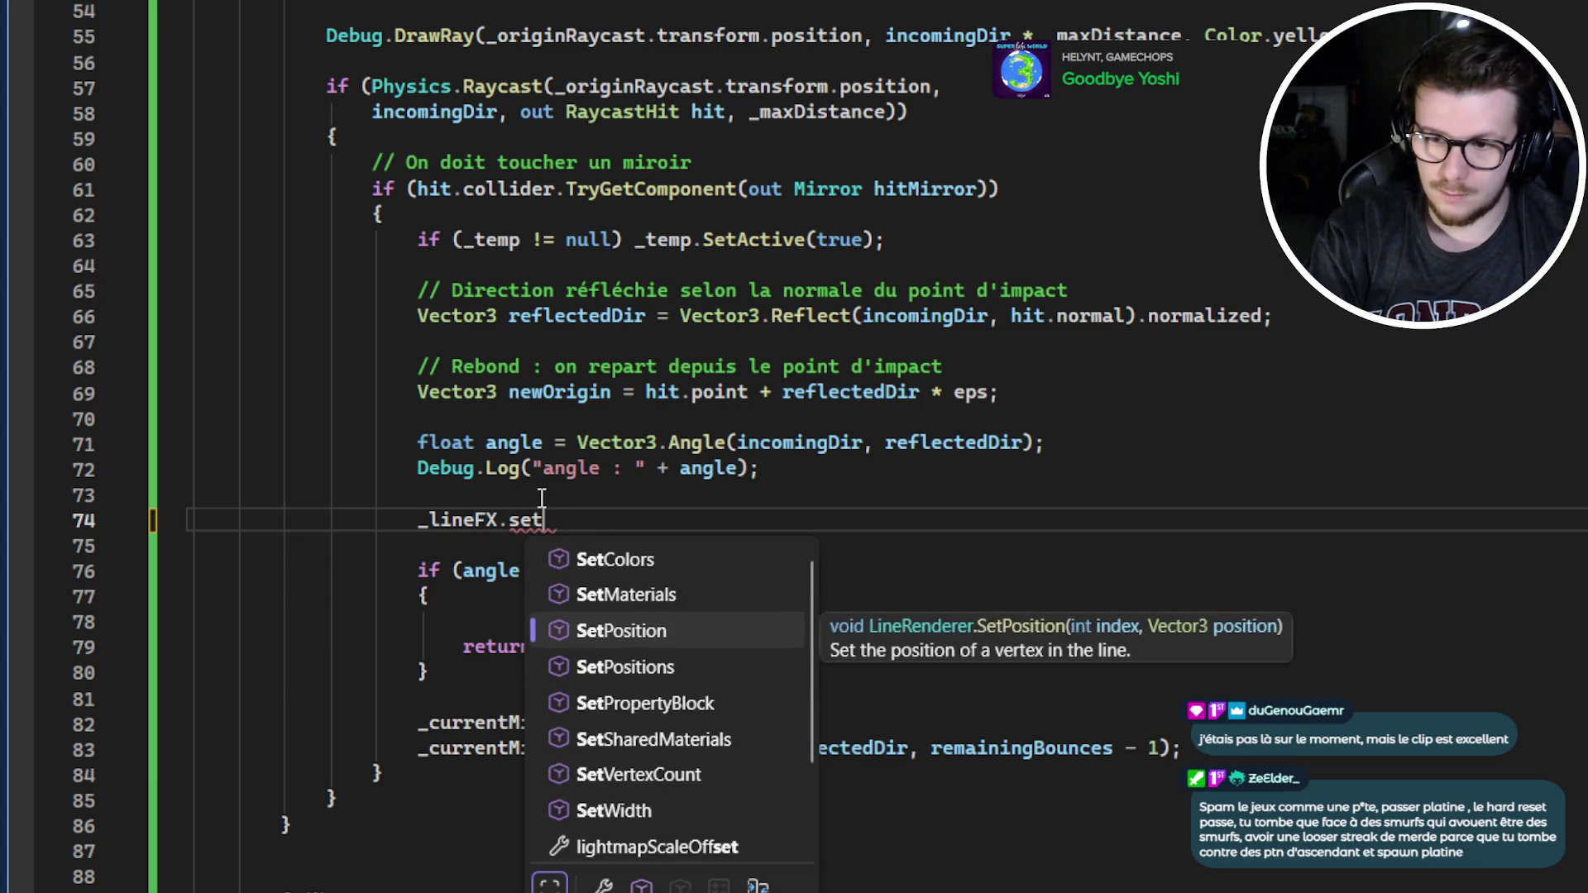
{"action": "key", "text": "Tab"}
{"action": "type", "text": "("}
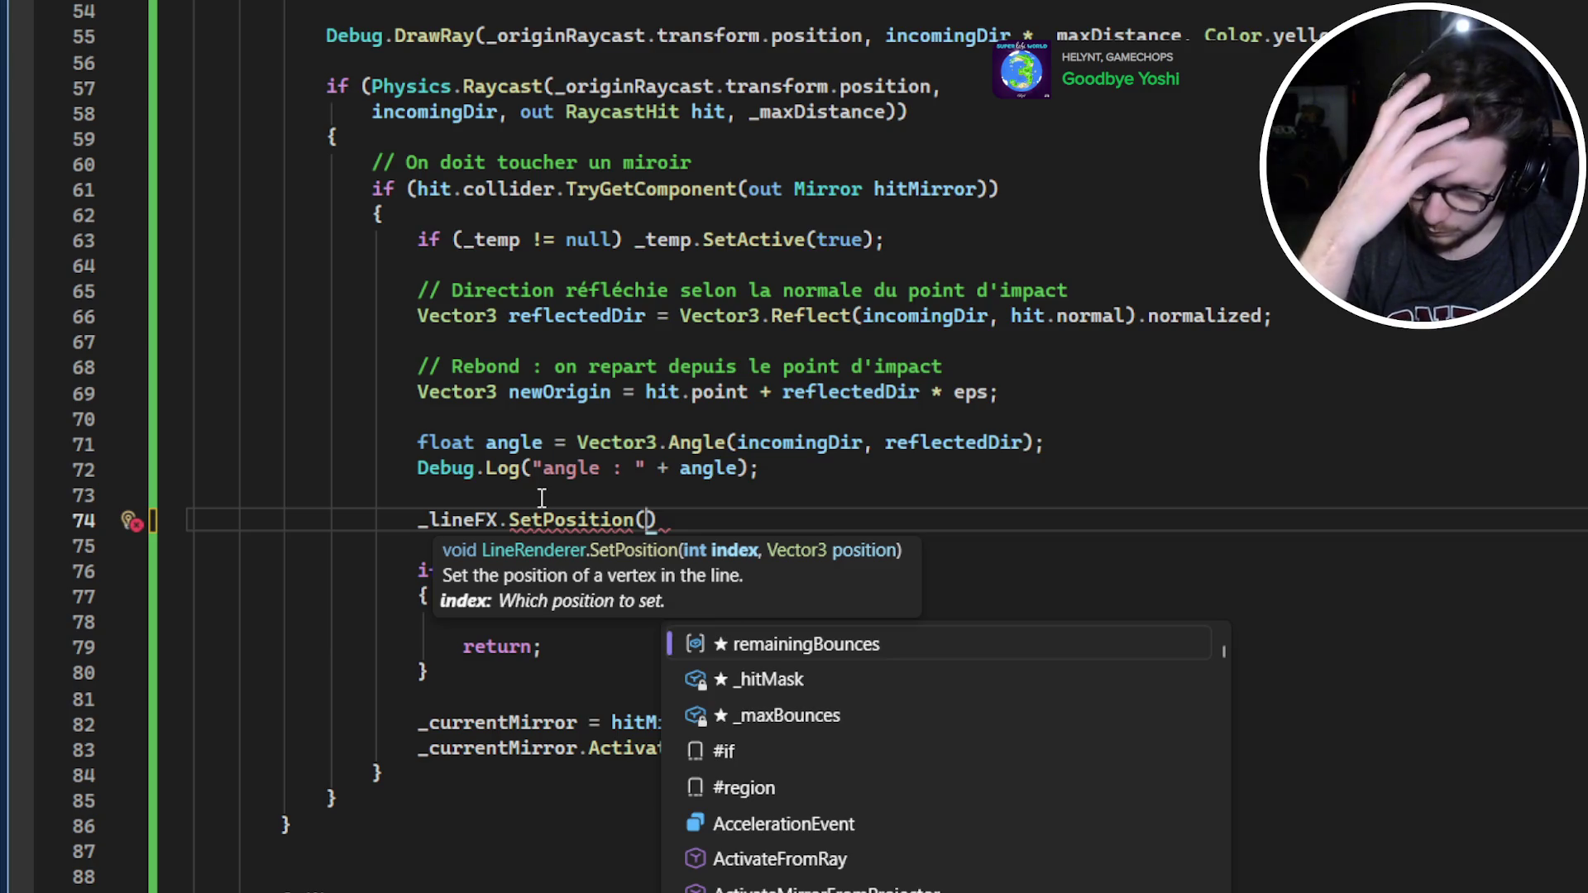
{"action": "left_click", "coordinate": [1030, 527]}
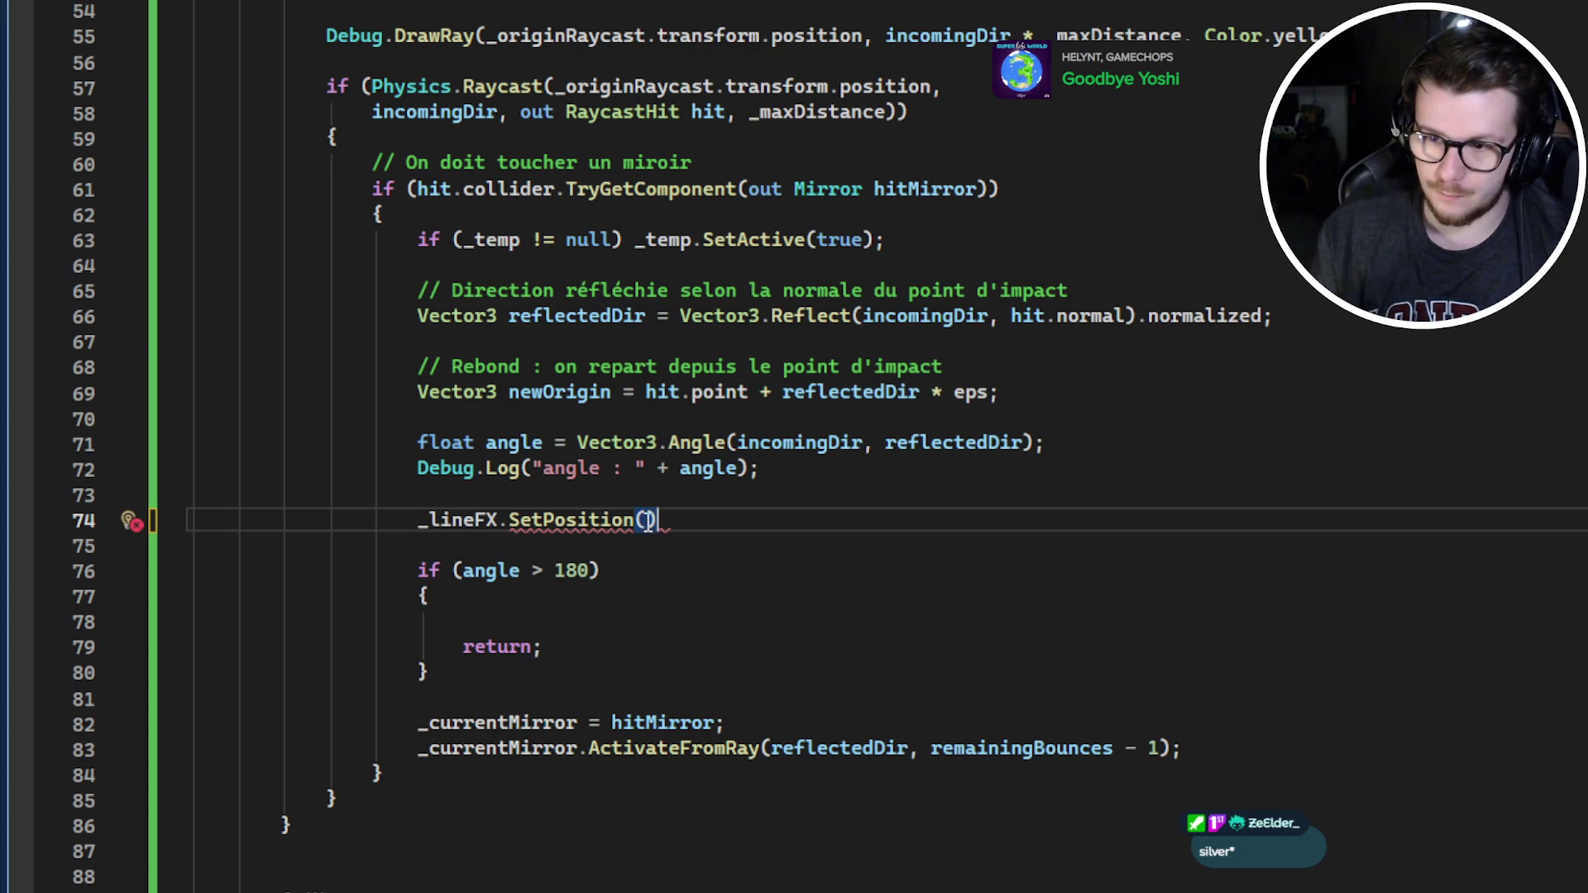
{"action": "type", "text": "rema"}
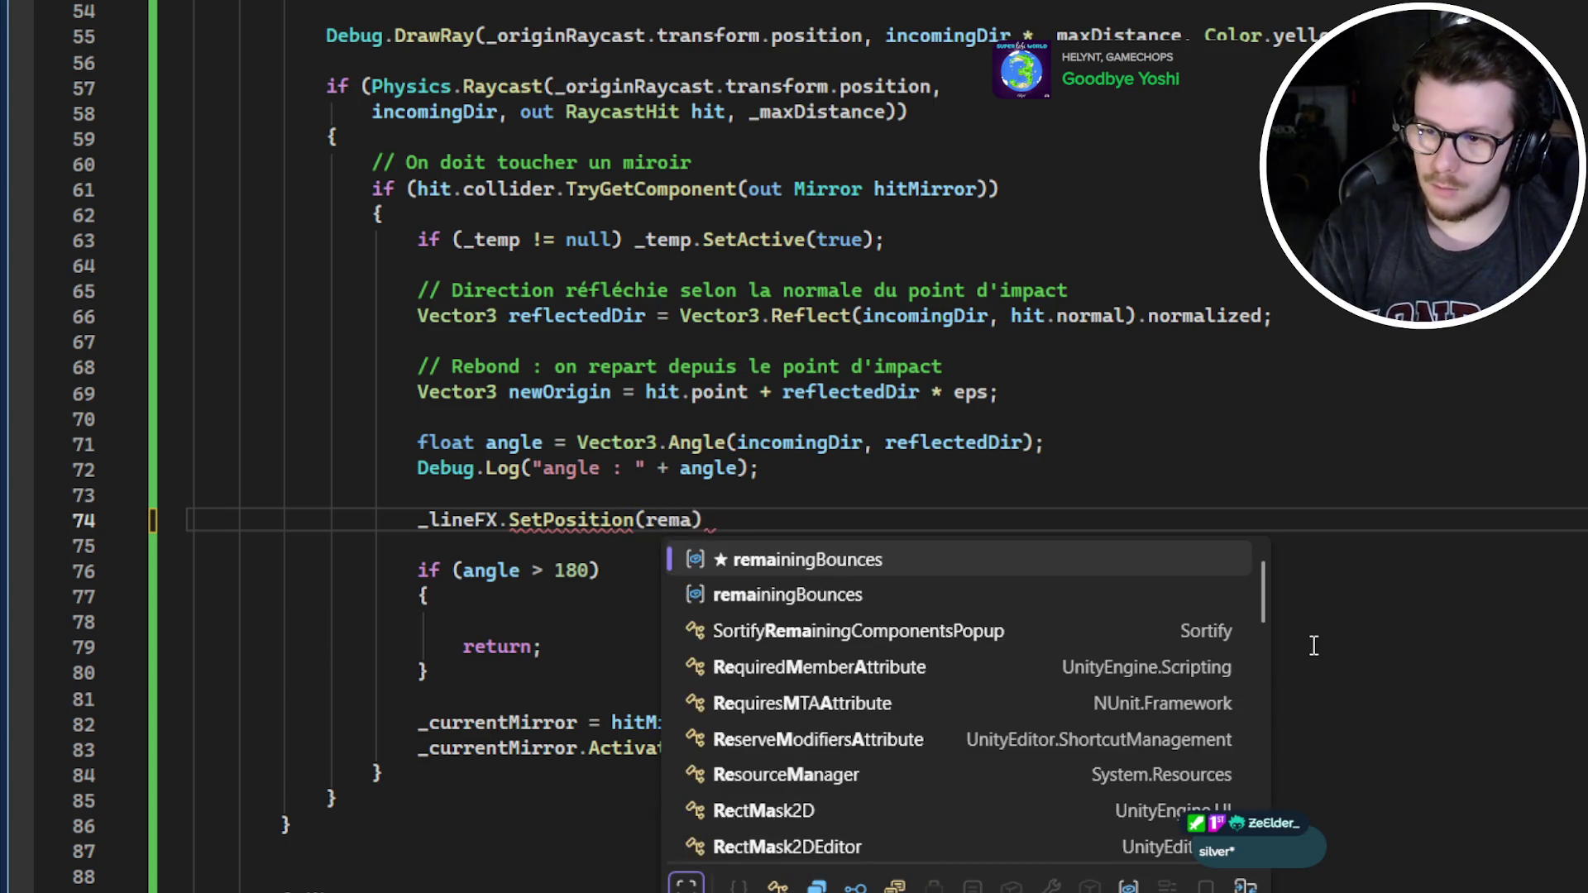
{"action": "key", "text": "Tab"}
{"action": "key", "text": "ctrl+z"}
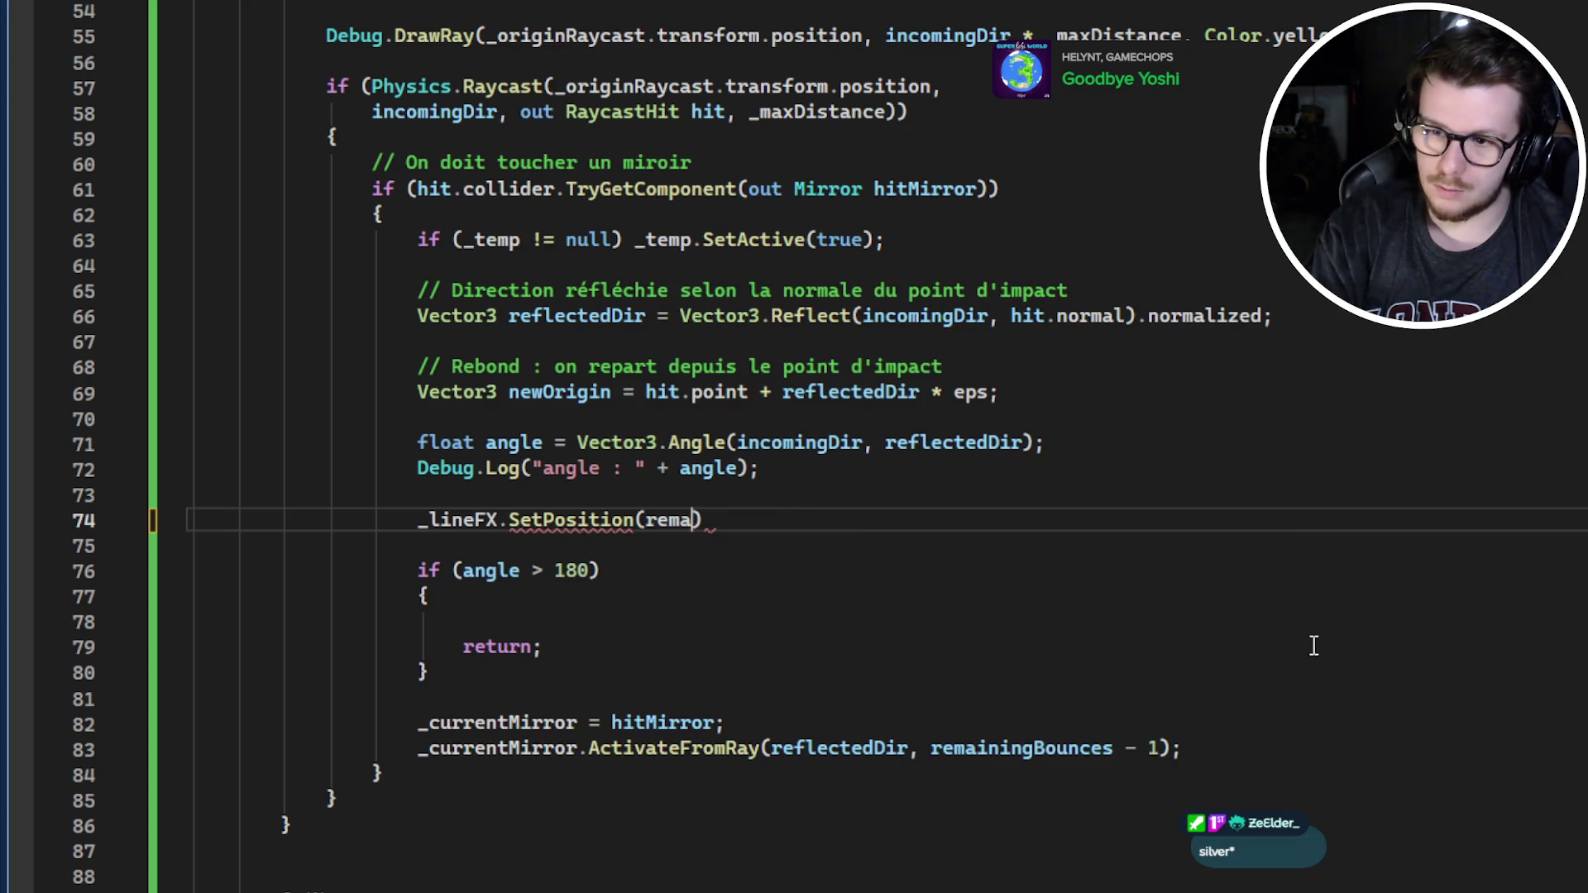
{"action": "key", "text": "BackSpace"}
{"action": "key", "text": "BackSpace"}
{"action": "key", "text": "BackSpace"}
{"action": "scroll", "coordinate": [1253, 652], "scroll_direction": "up", "scroll_amount": 1}
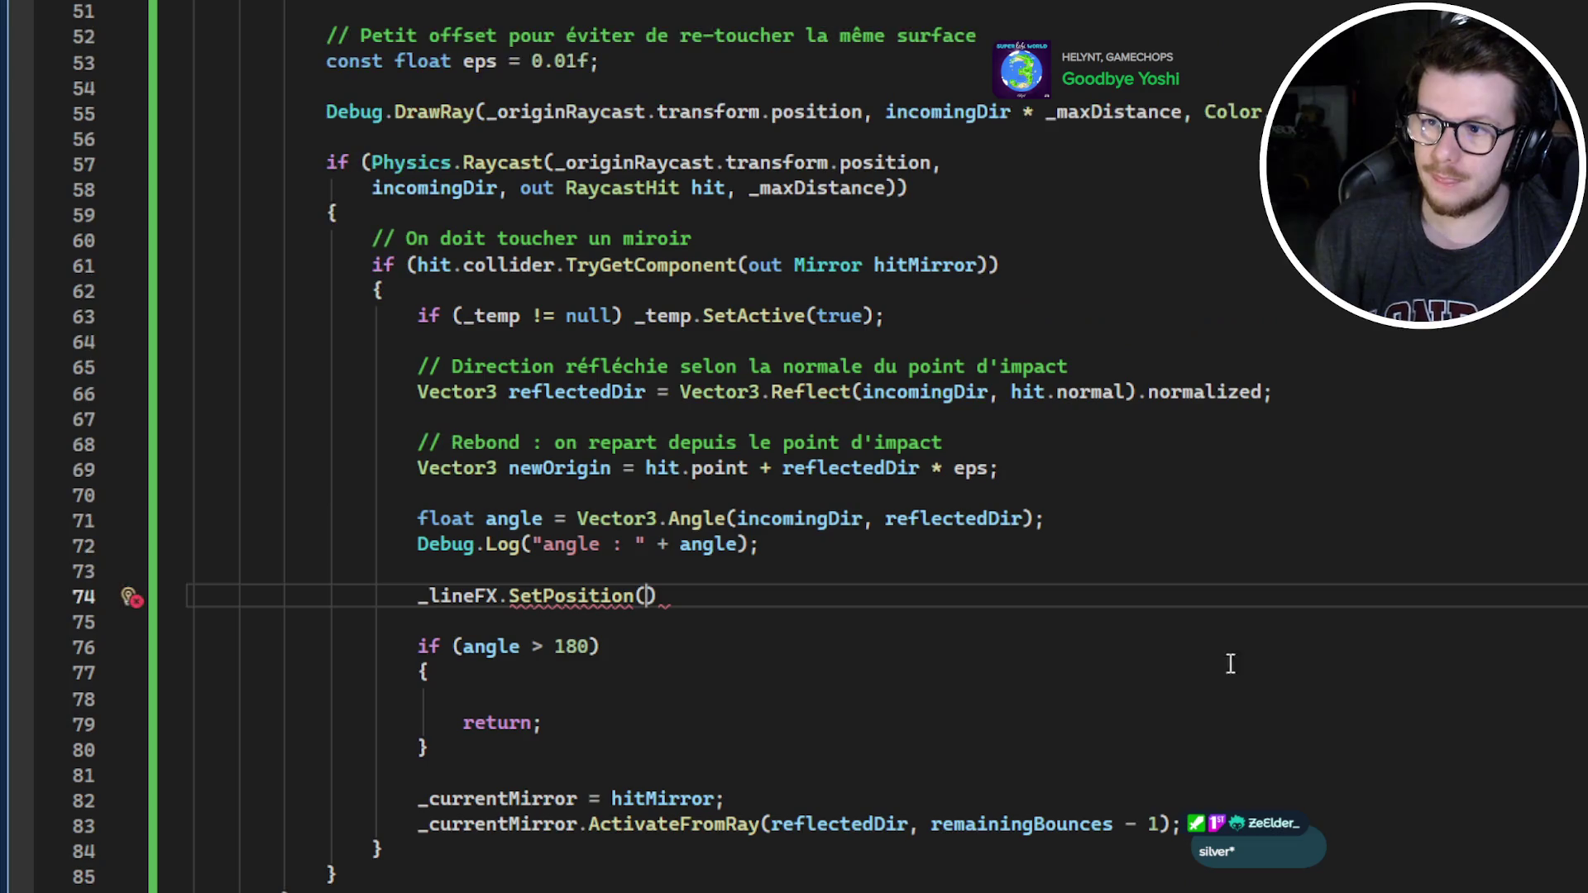
{"action": "double_click", "coordinate": [995, 834]}
{"action": "scroll", "coordinate": [1001, 828], "scroll_direction": "up", "scroll_amount": 4}
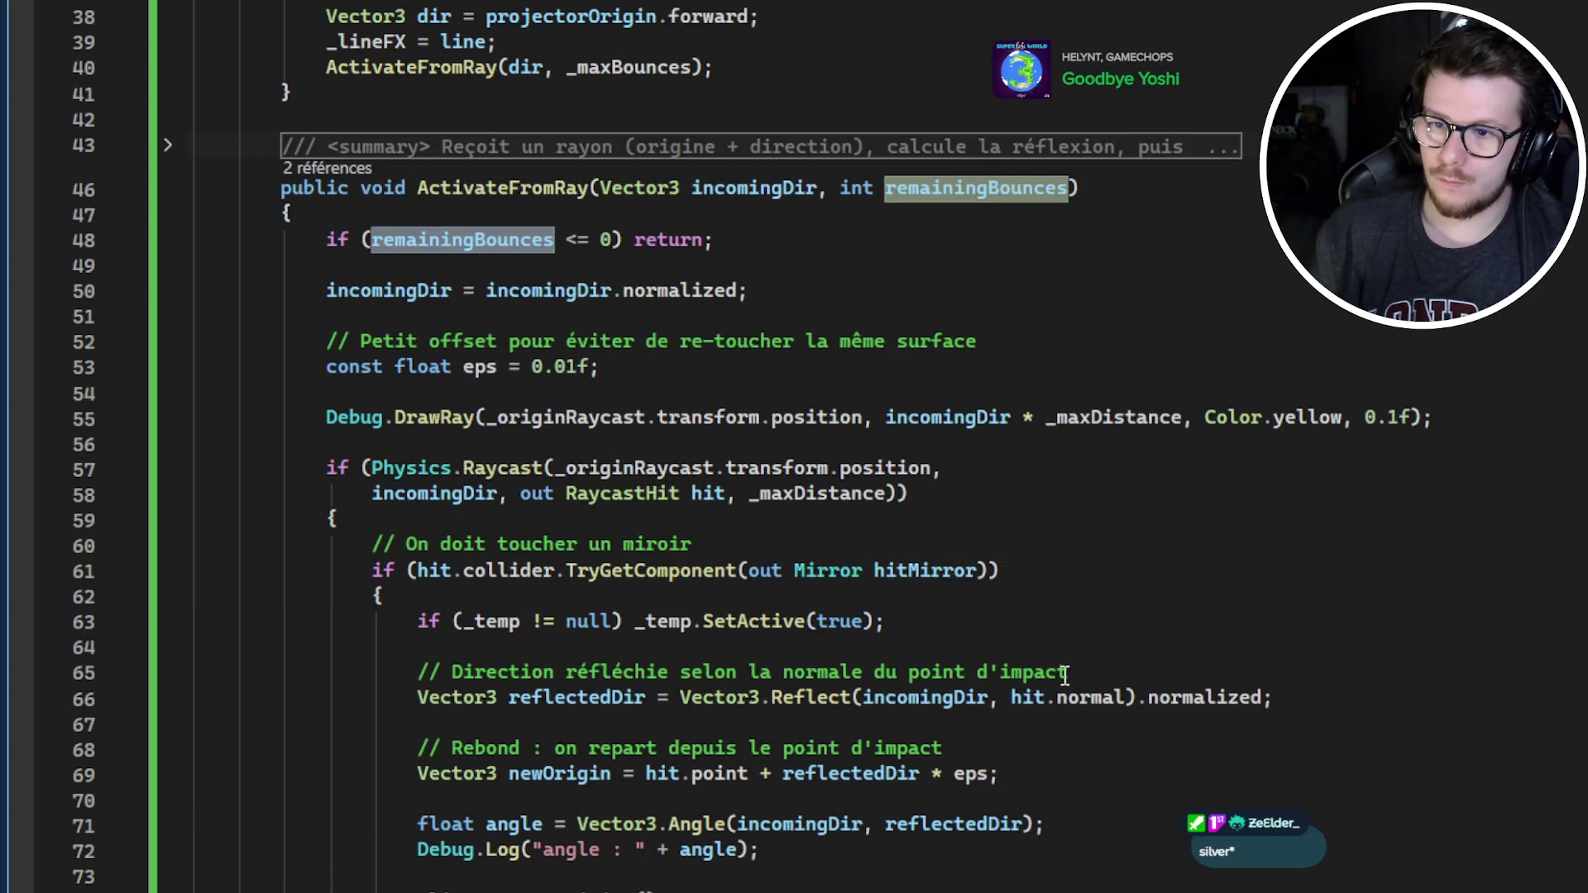
{"action": "scroll", "coordinate": [1069, 670], "scroll_direction": "up", "scroll_amount": 2}
{"action": "scroll", "coordinate": [1072, 646], "scroll_direction": "up", "scroll_amount": 3}
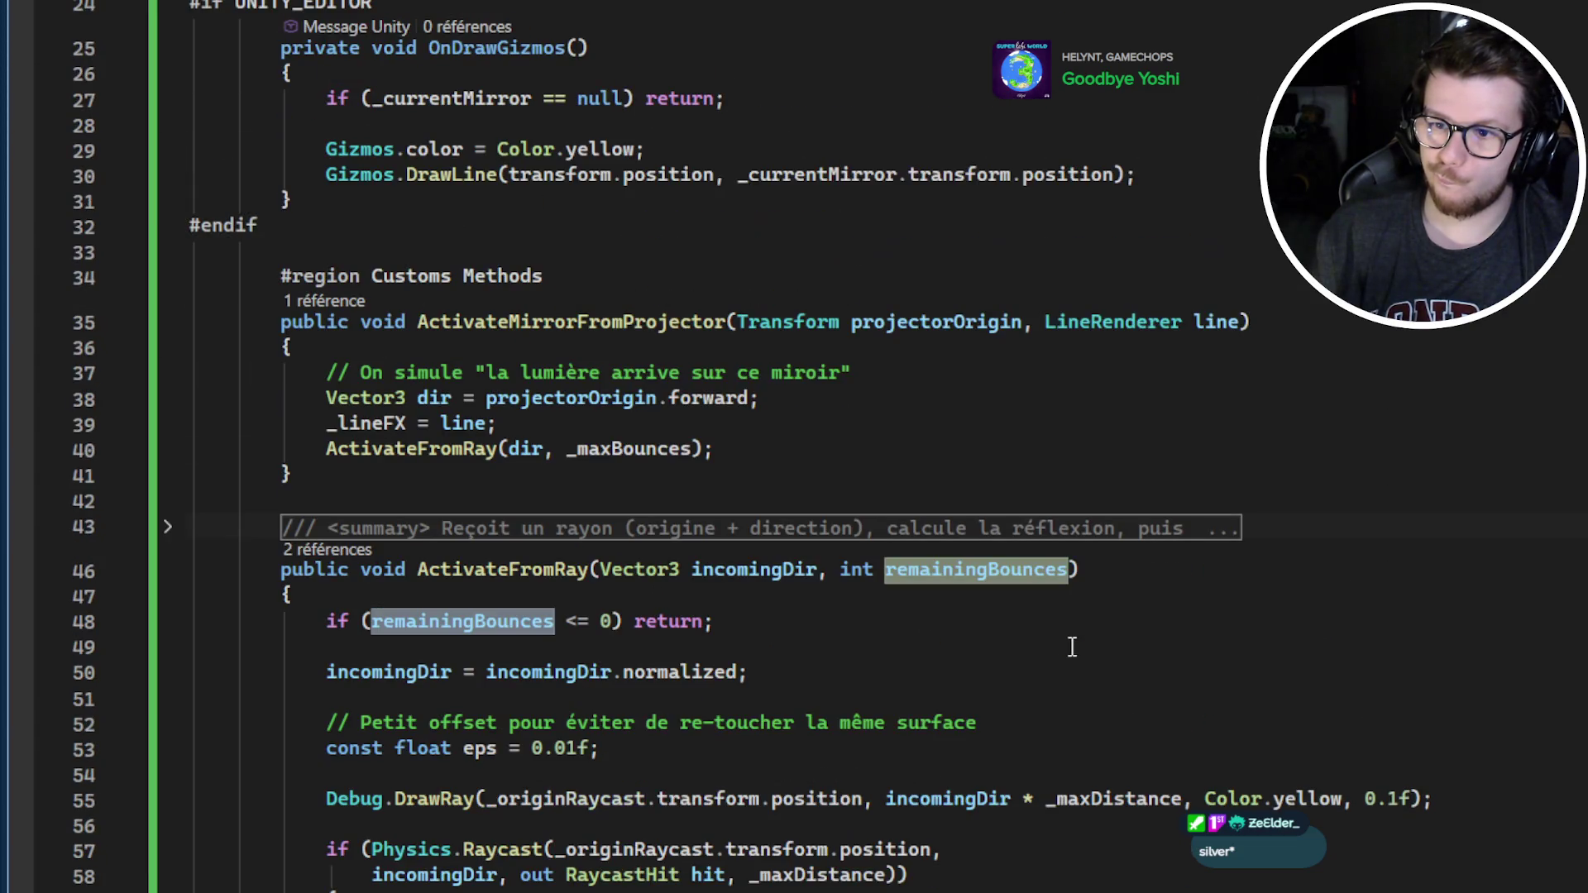
{"action": "scroll", "coordinate": [1067, 649], "scroll_direction": "down", "scroll_amount": 8}
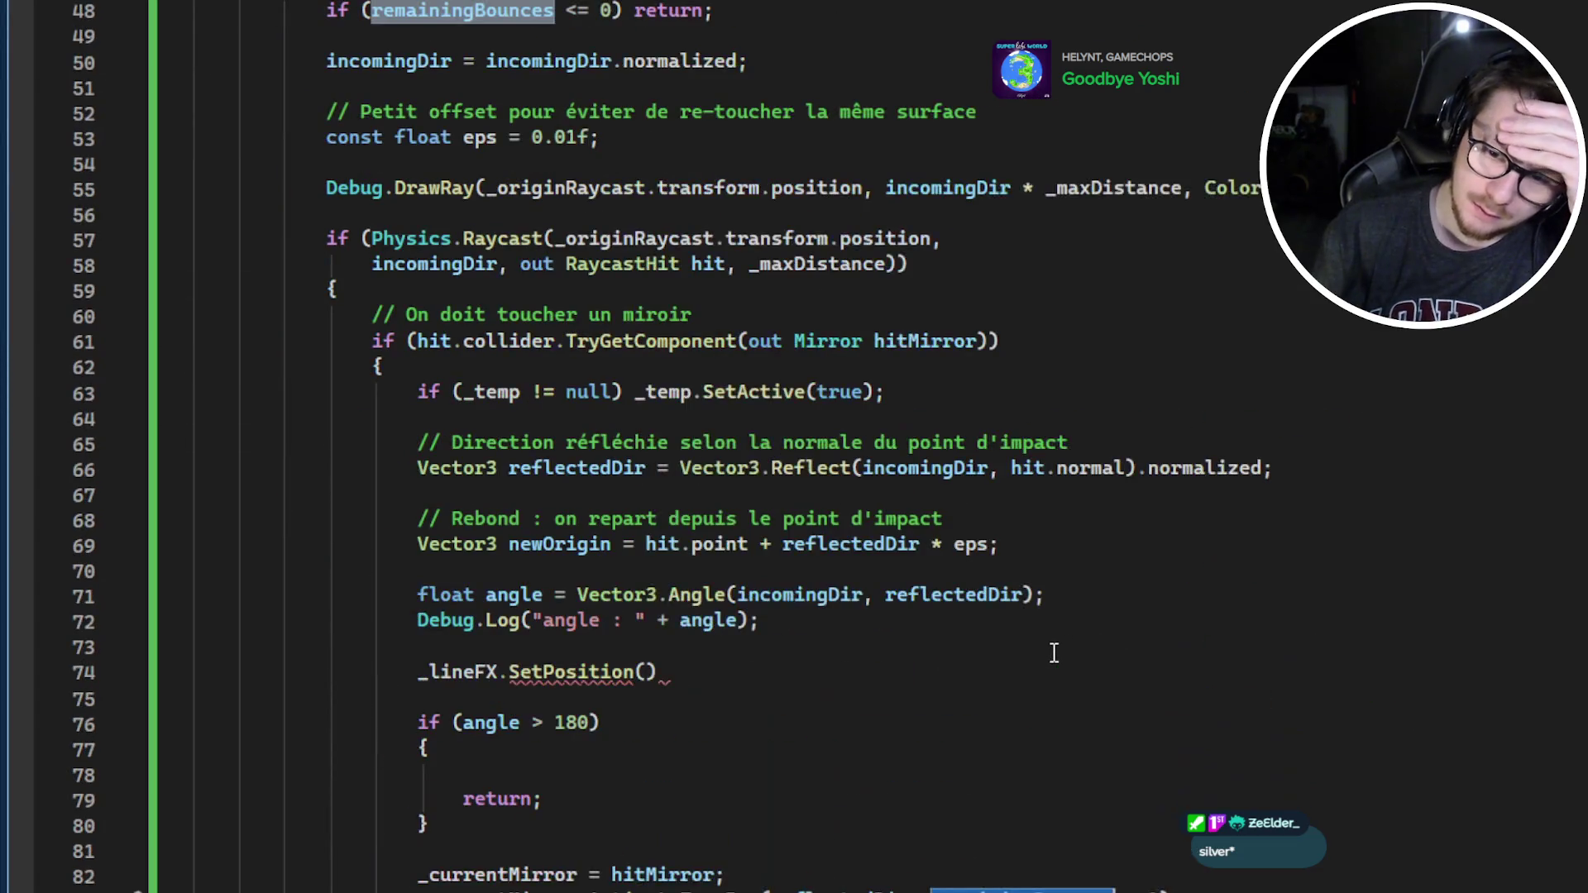
{"action": "left_click", "coordinate": [899, 695]}
{"action": "left_click", "coordinate": [902, 677]}
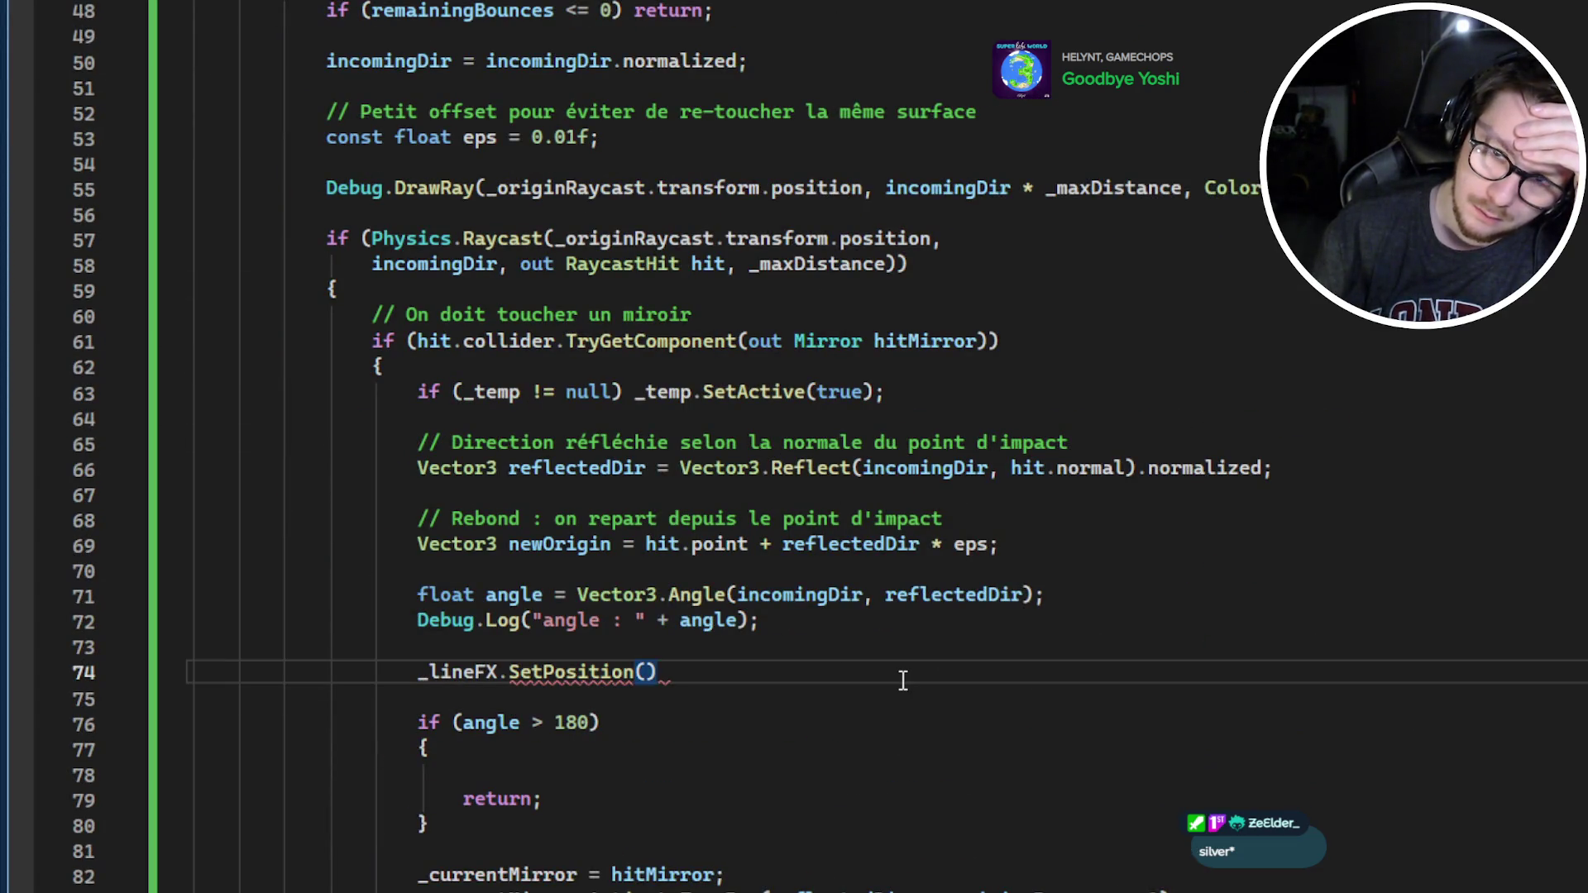
{"action": "key", "text": "ctrl+minus"}
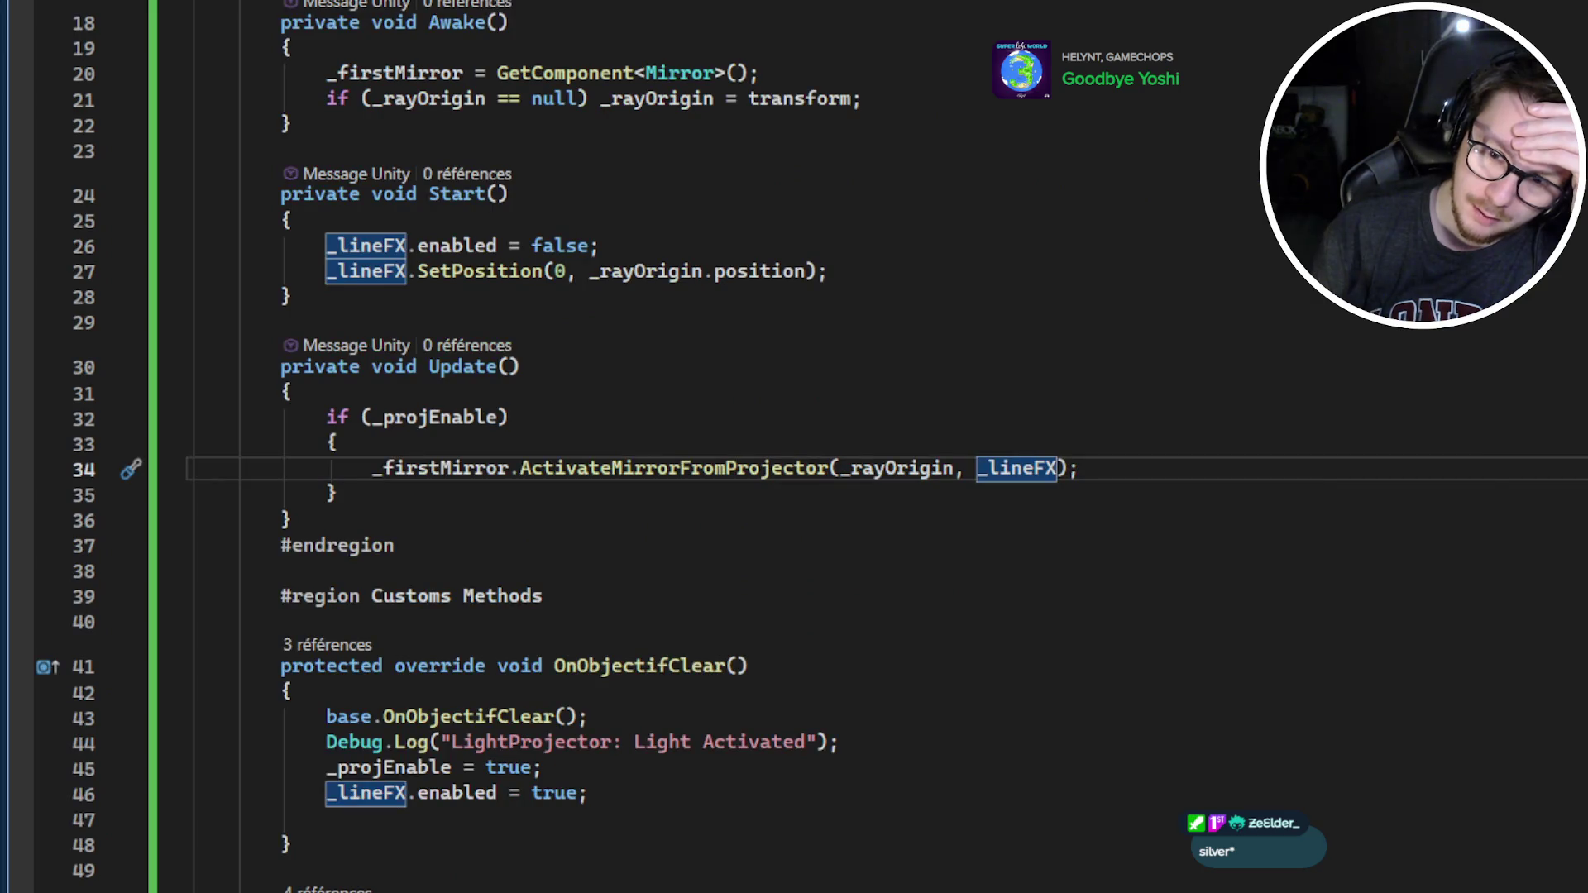
{"action": "key", "text": "ctrl+shift+minus"}
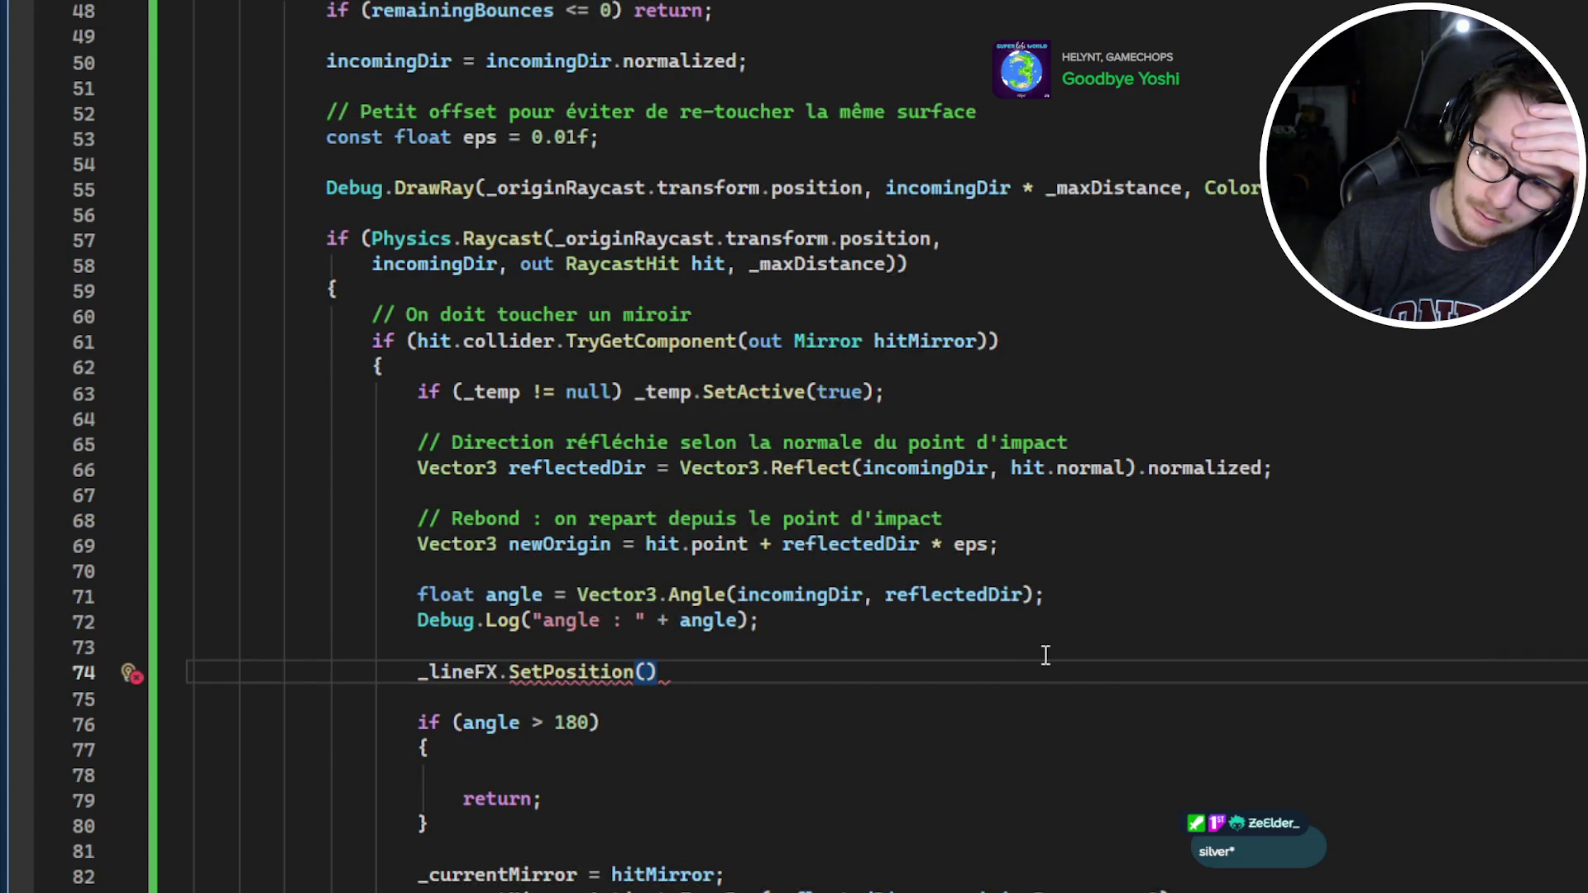
{"action": "scroll", "coordinate": [1046, 655], "scroll_direction": "up", "scroll_amount": 2}
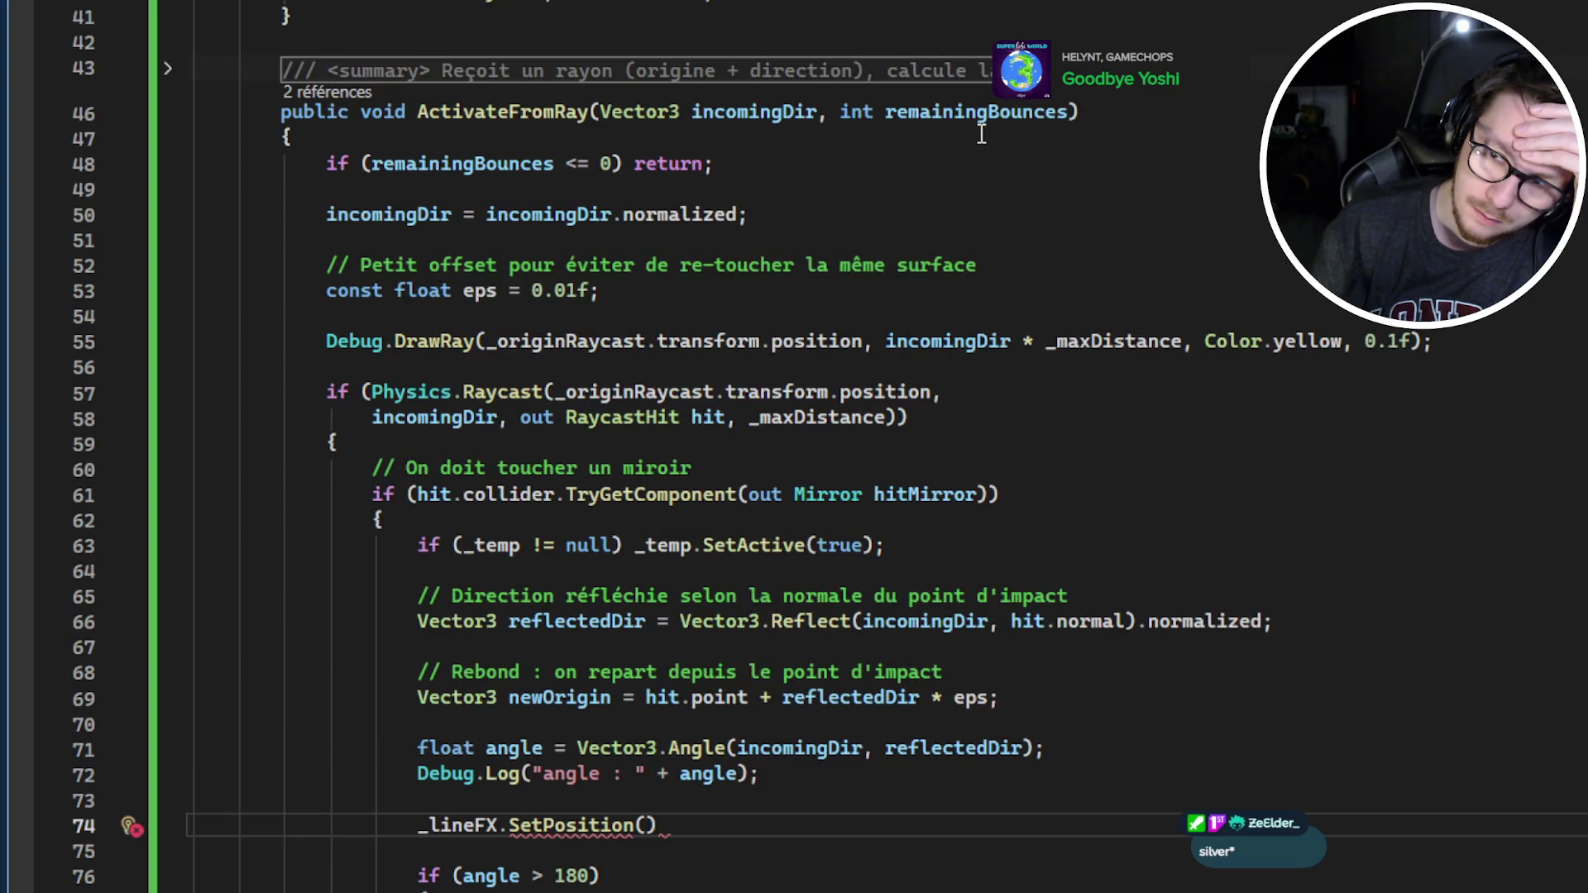
{"action": "scroll", "coordinate": [1028, 231], "scroll_direction": "down", "scroll_amount": 2}
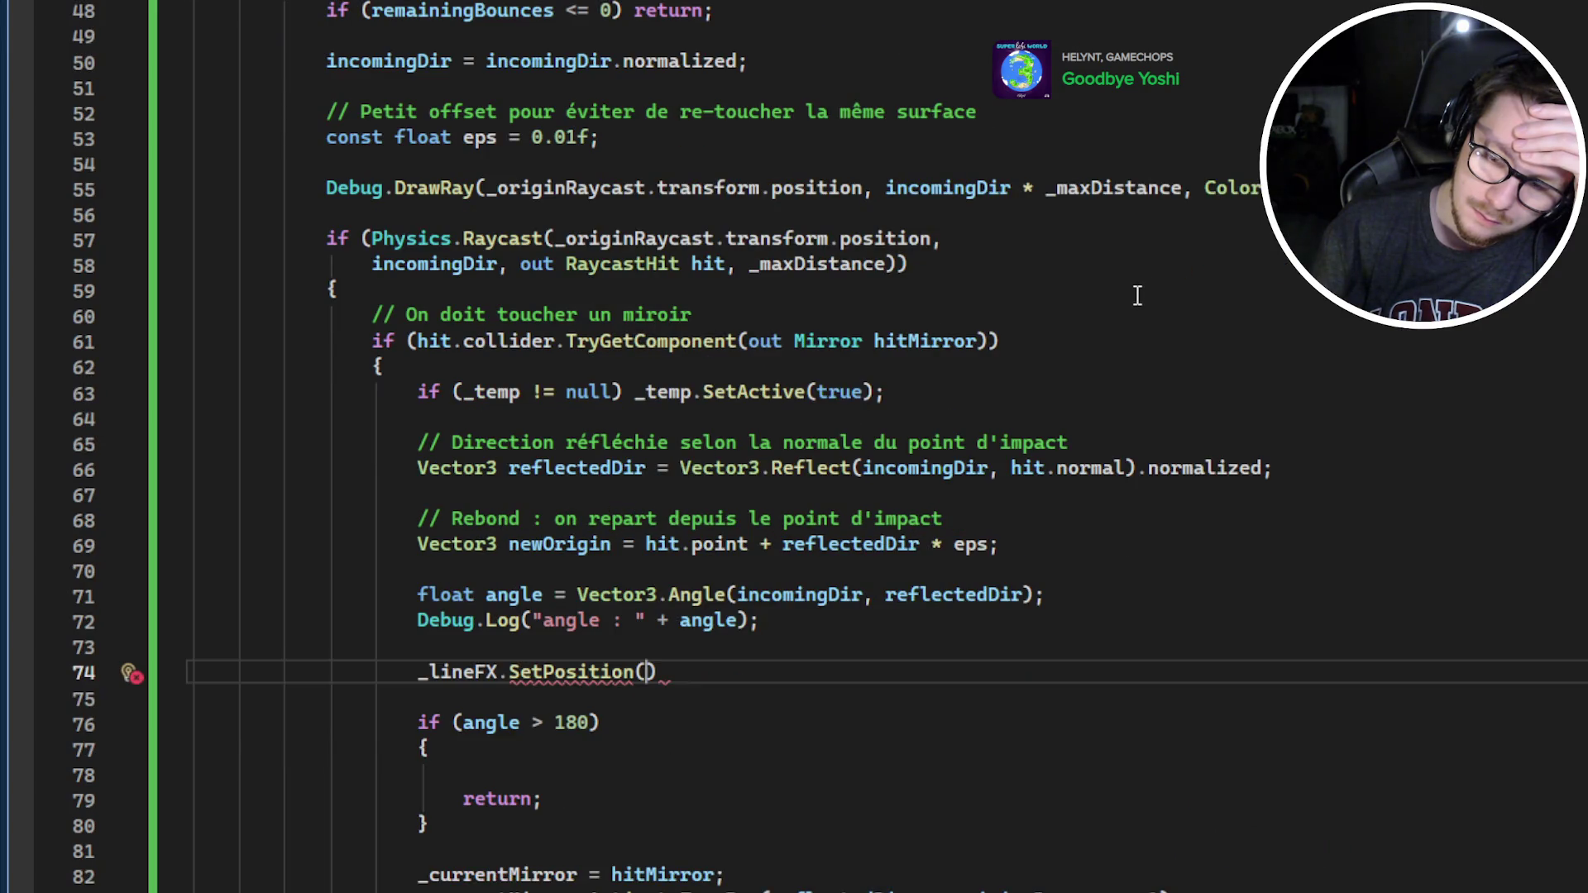
{"action": "scroll", "coordinate": [1137, 296], "scroll_direction": "up", "scroll_amount": 15}
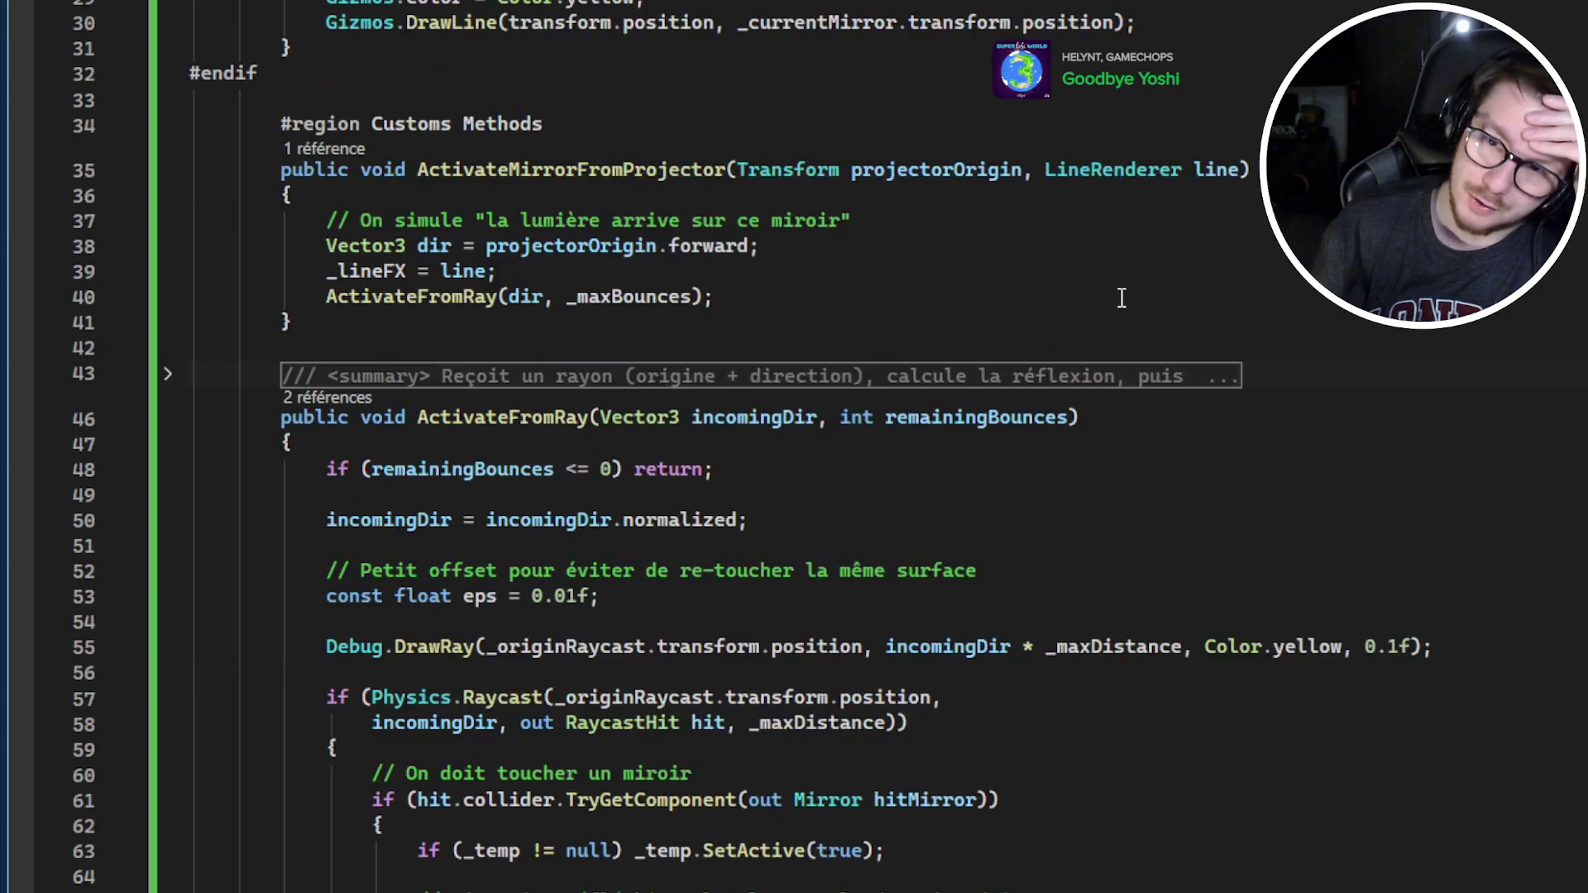
{"action": "scroll", "coordinate": [1117, 302], "scroll_direction": "down", "scroll_amount": 17}
{"action": "type", "text": "_lineFX.SetPosition("}
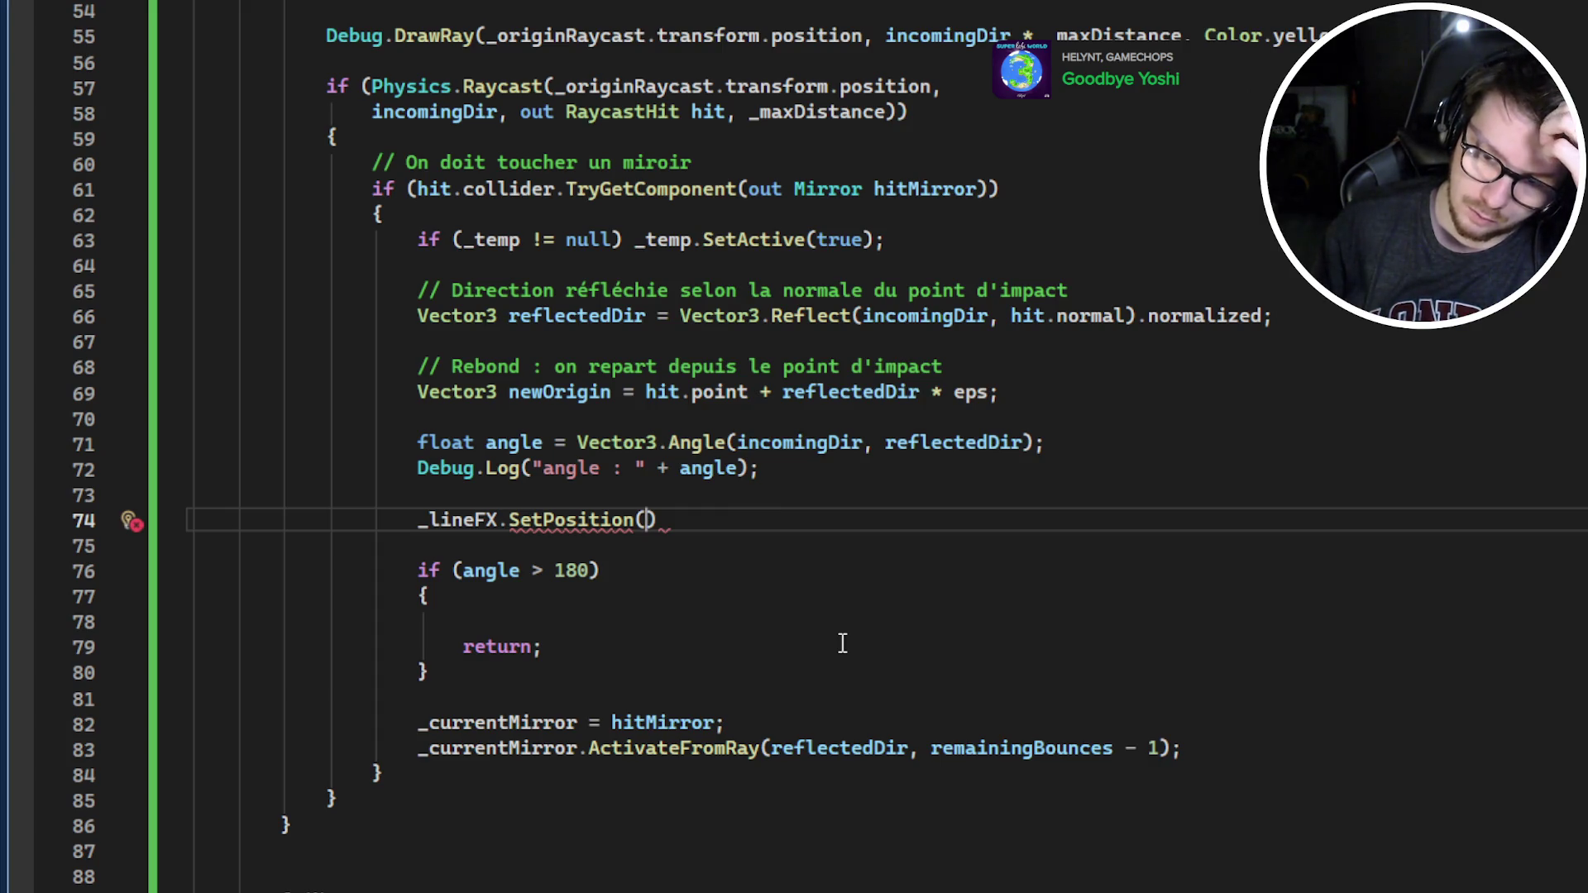
Fill in the call as _lineFX.SetPosition(_maxBounces - remainingBounces, newOrigin);
{"action": "type", "text": "_maxBounces"}
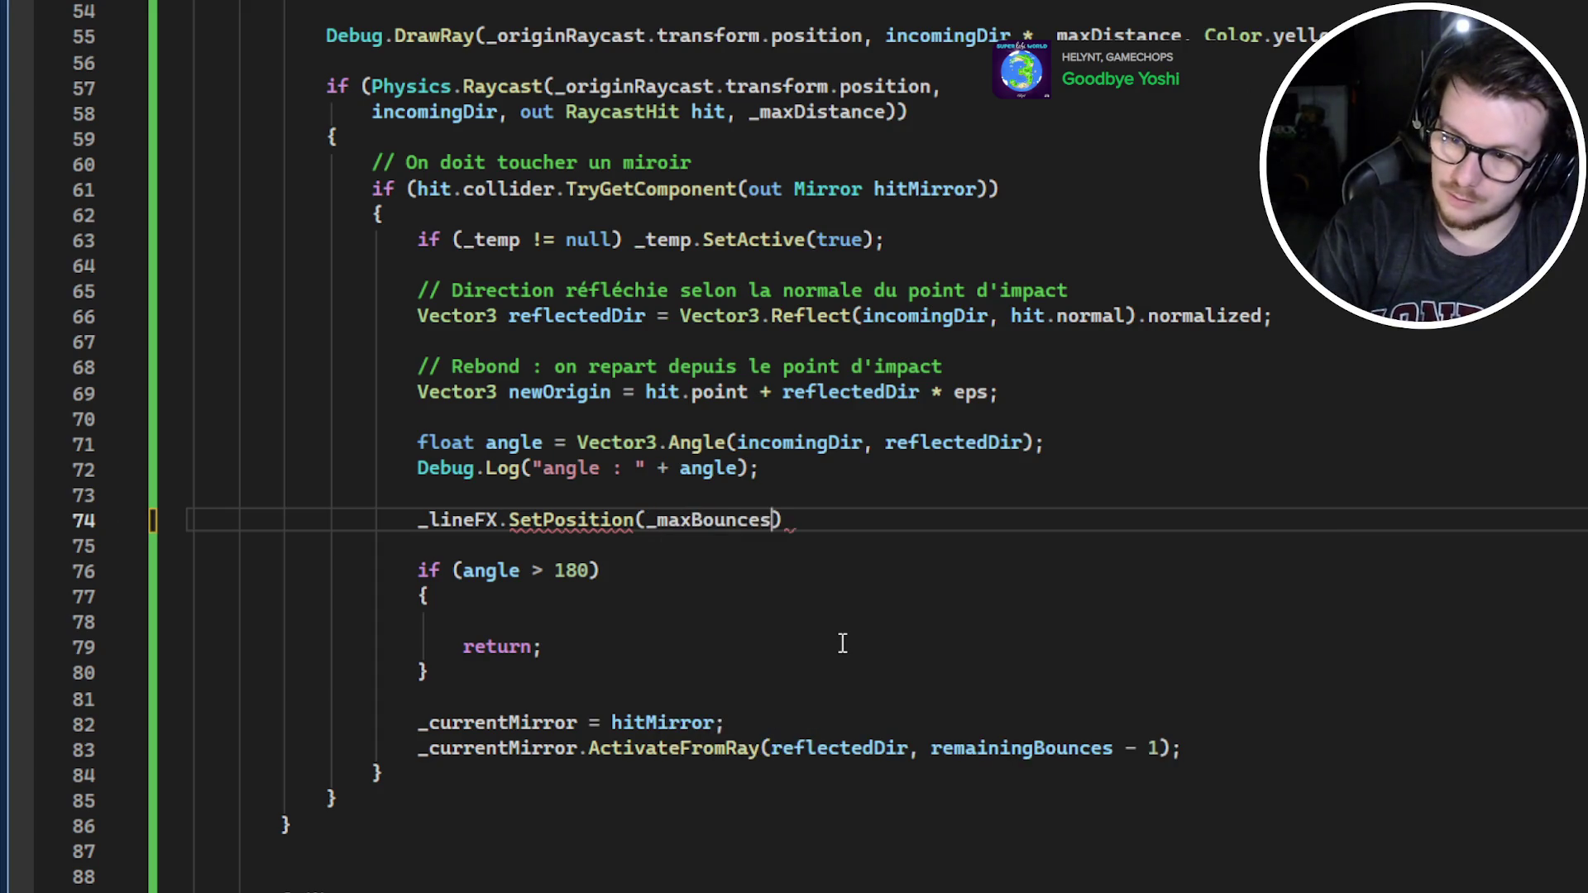
{"action": "type", "text": ","}
{"action": "key", "text": "BackSpace"}
{"action": "key", "text": "BackSpace"}
{"action": "type", "text": "- "}
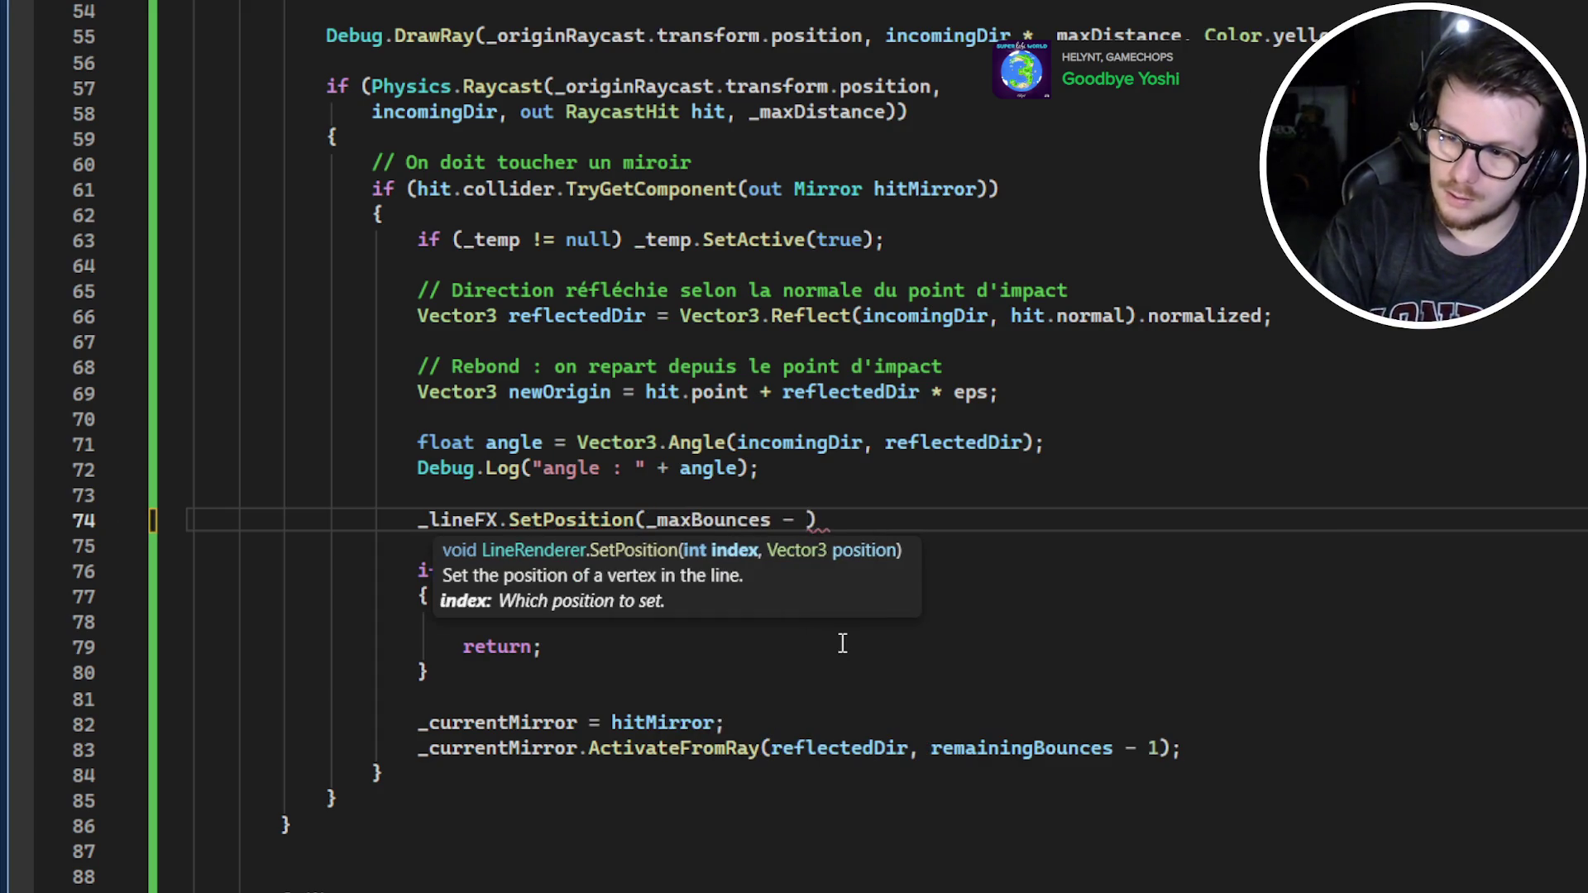
{"action": "type", "text": "rem"}
{"action": "key", "text": "Tab"}
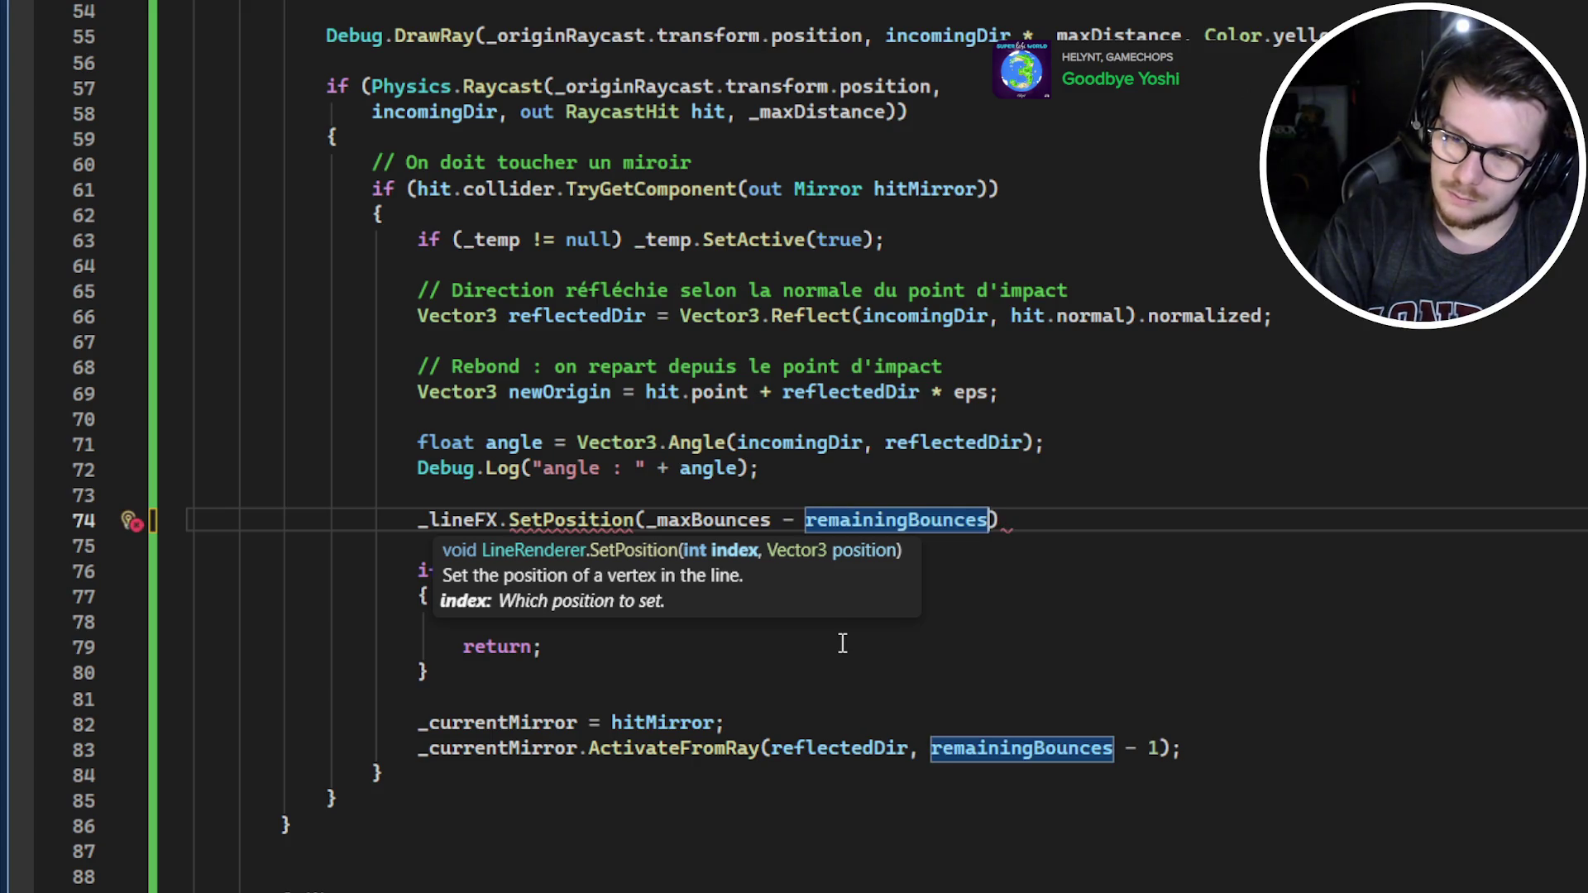
{"action": "type", "text": ", "}
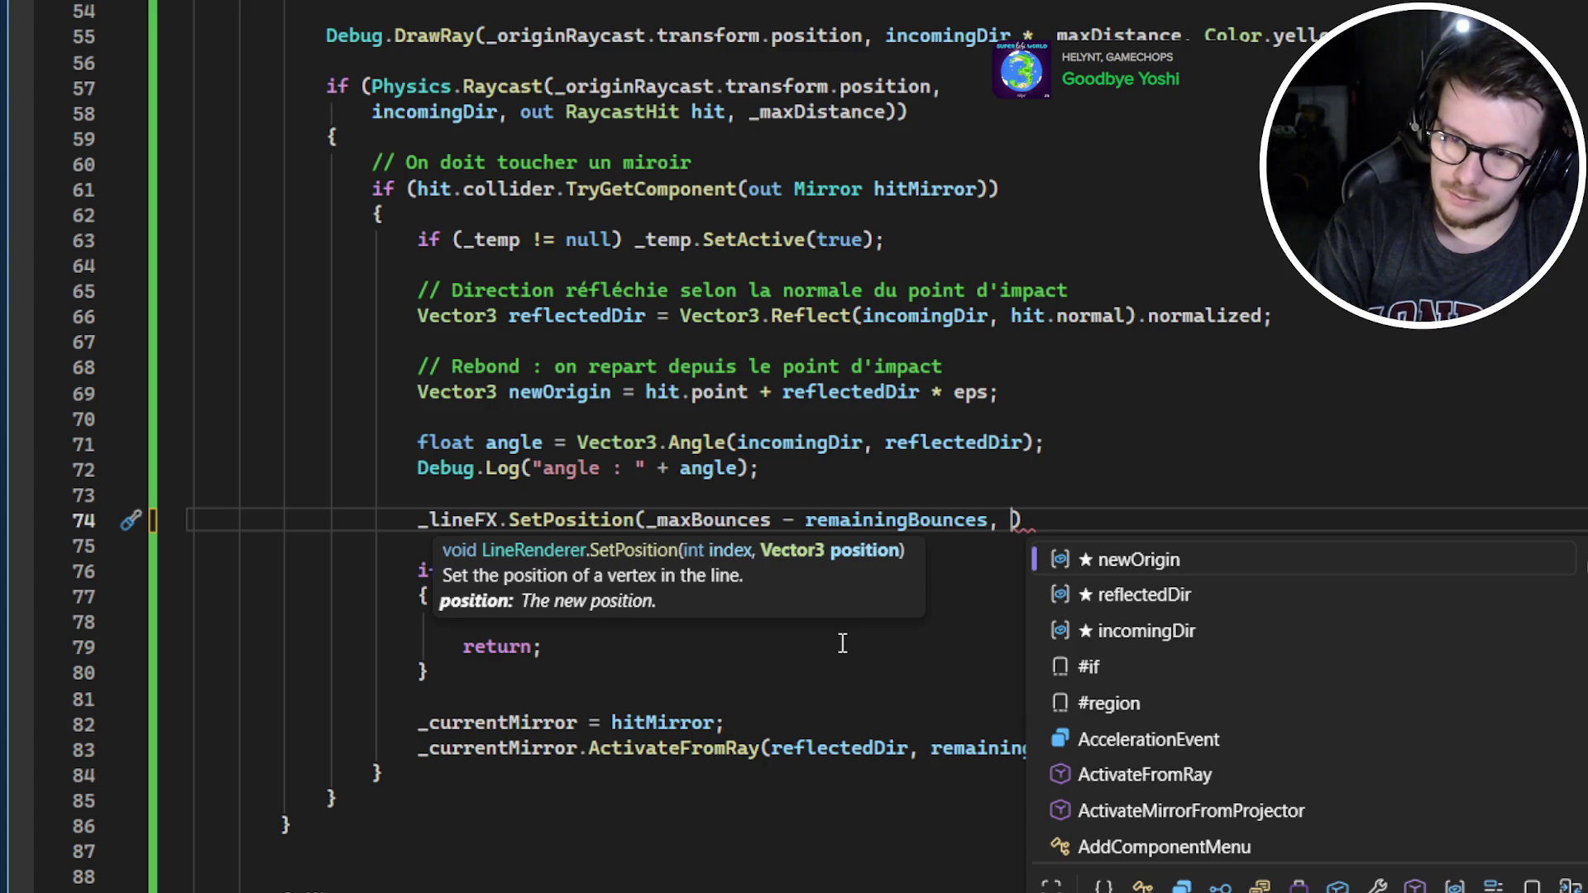
{"action": "type", "text": "new"}
{"action": "key", "text": "Return"}
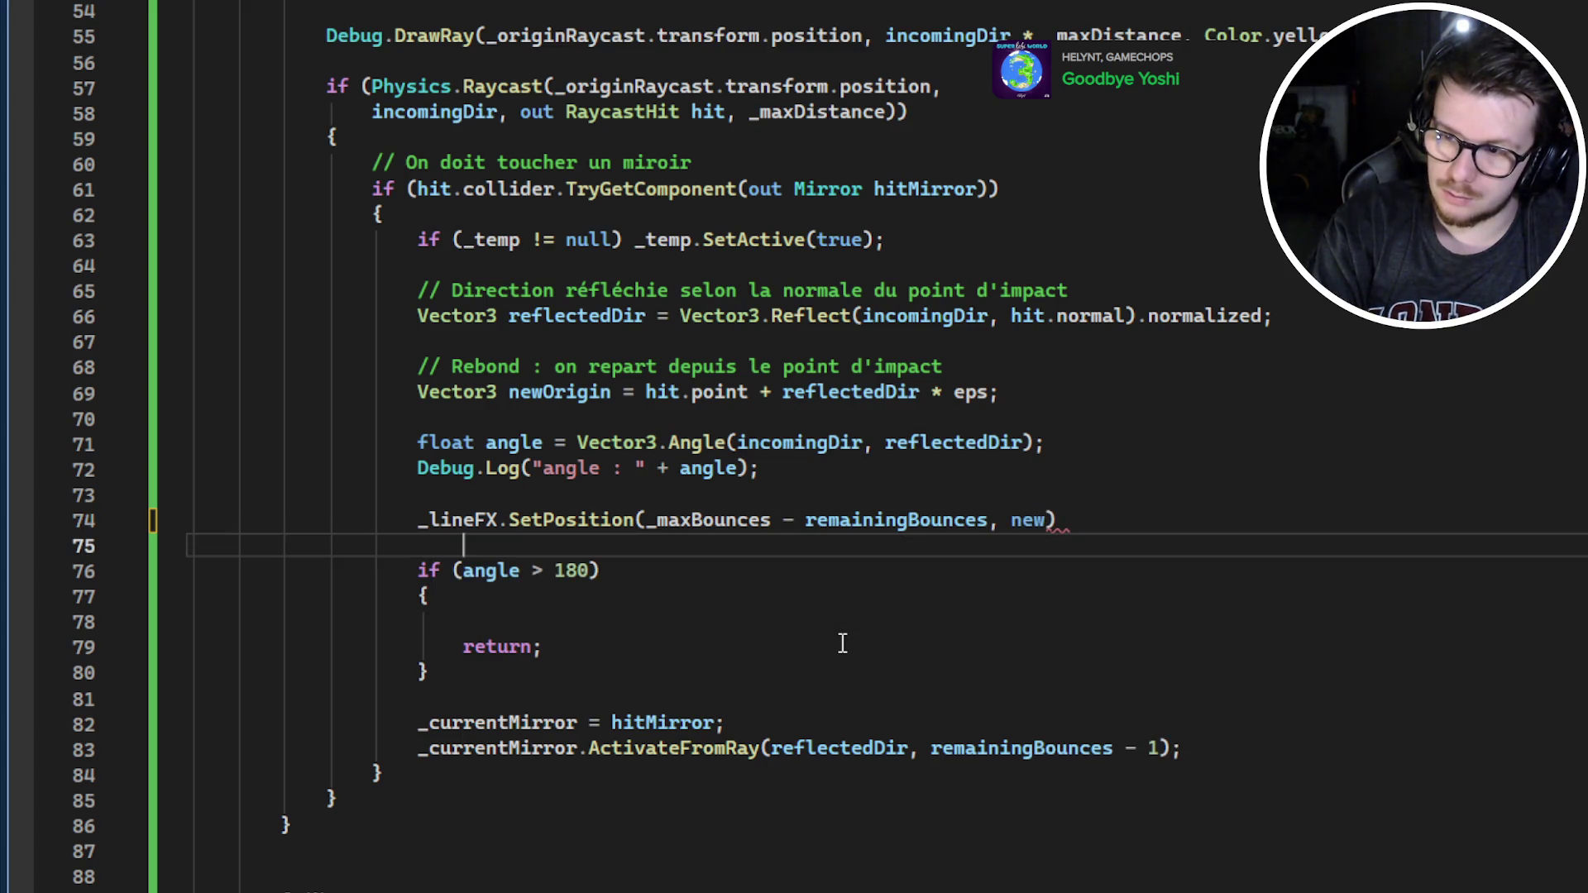
{"action": "key", "text": "ctrl+z"}
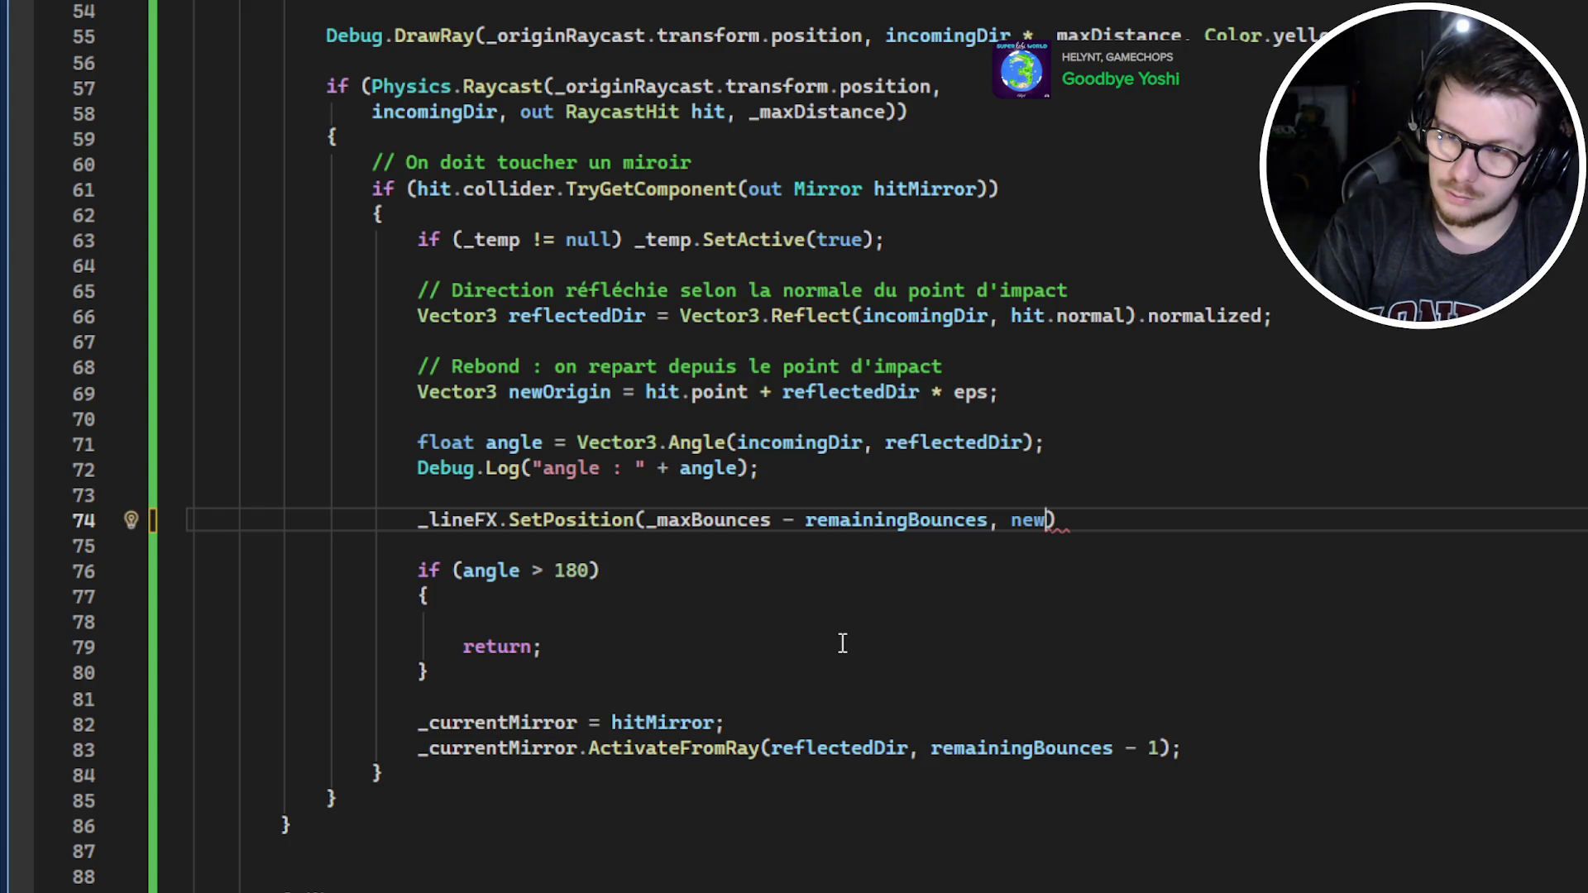
{"action": "type", "text": "Origin)"}
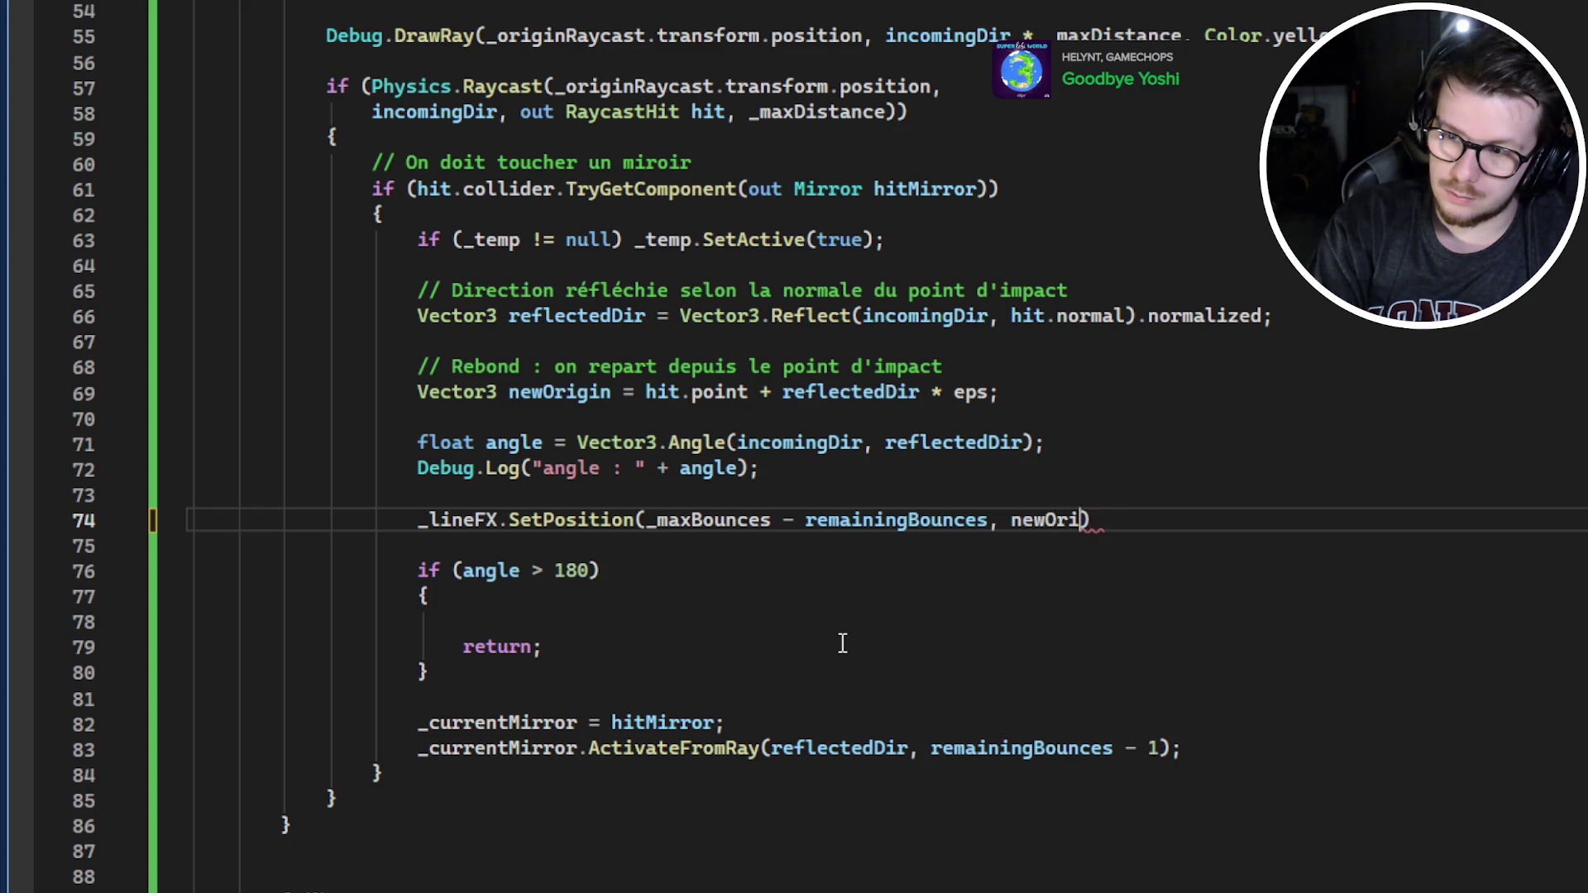
{"action": "type", "text": ";"}
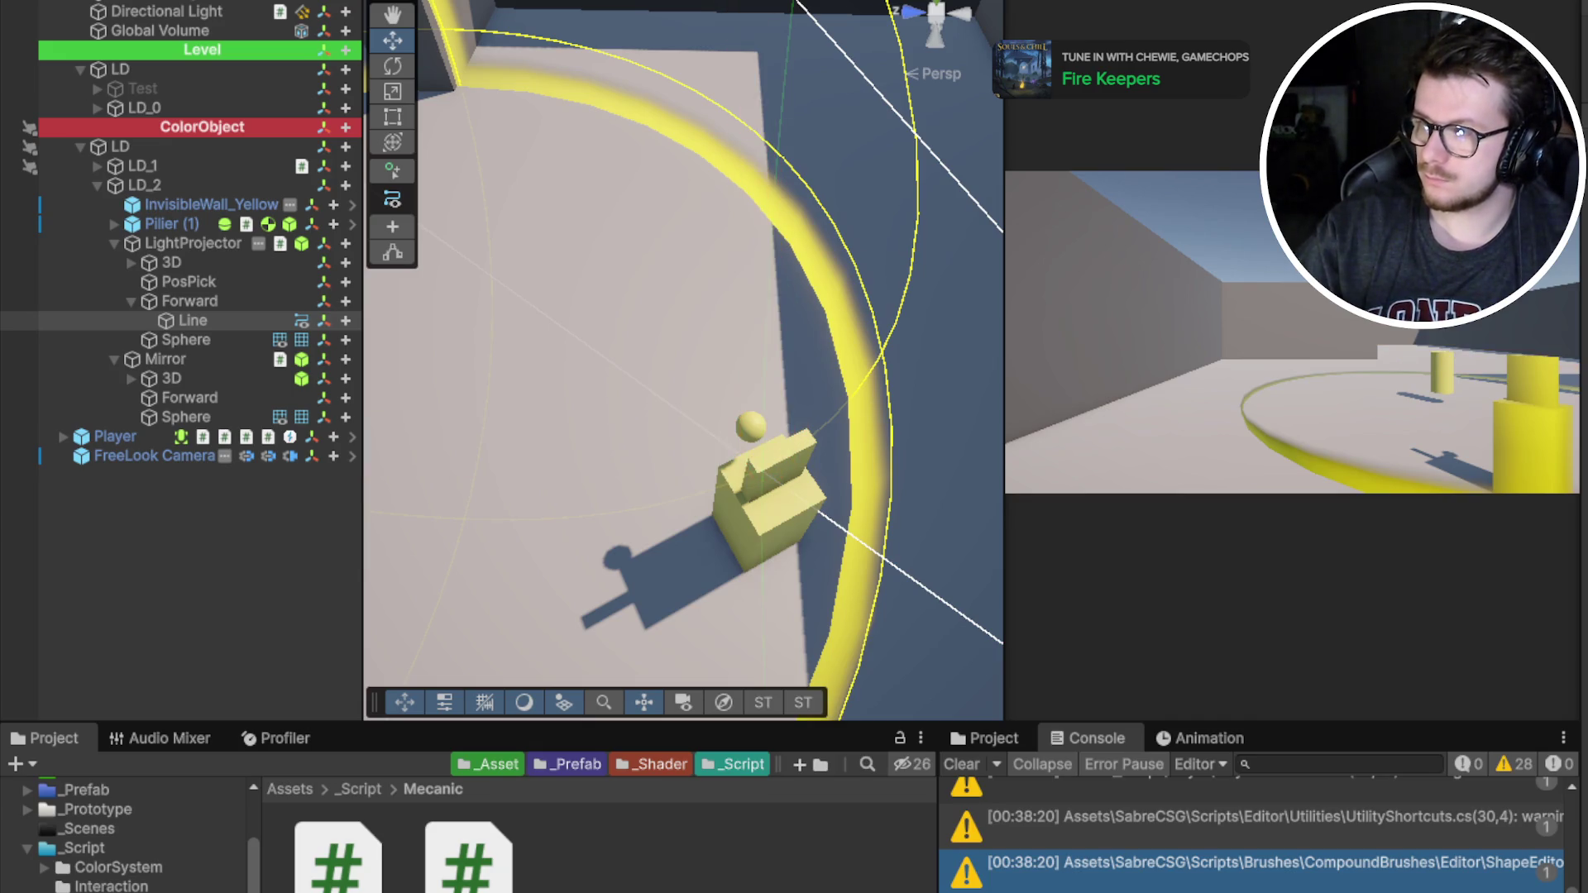
In Play mode, frame the Line object and orbit the Scene view around it
{"action": "mouse_move", "coordinate": [910, 248]}
{"action": "left_mouse_down"}
{"action": "mouse_move", "coordinate": [951, 241]}
{"action": "mouse_move", "coordinate": [951, 188]}
{"action": "mouse_move", "coordinate": [964, 530]}
{"action": "left_mouse_up"}
{"action": "key", "text": "f"}
{"action": "mouse_move", "coordinate": [758, 489]}
{"action": "left_mouse_down"}
{"action": "mouse_move", "coordinate": [594, 308]}
{"action": "mouse_move", "coordinate": [837, 339]}
{"action": "left_mouse_up"}
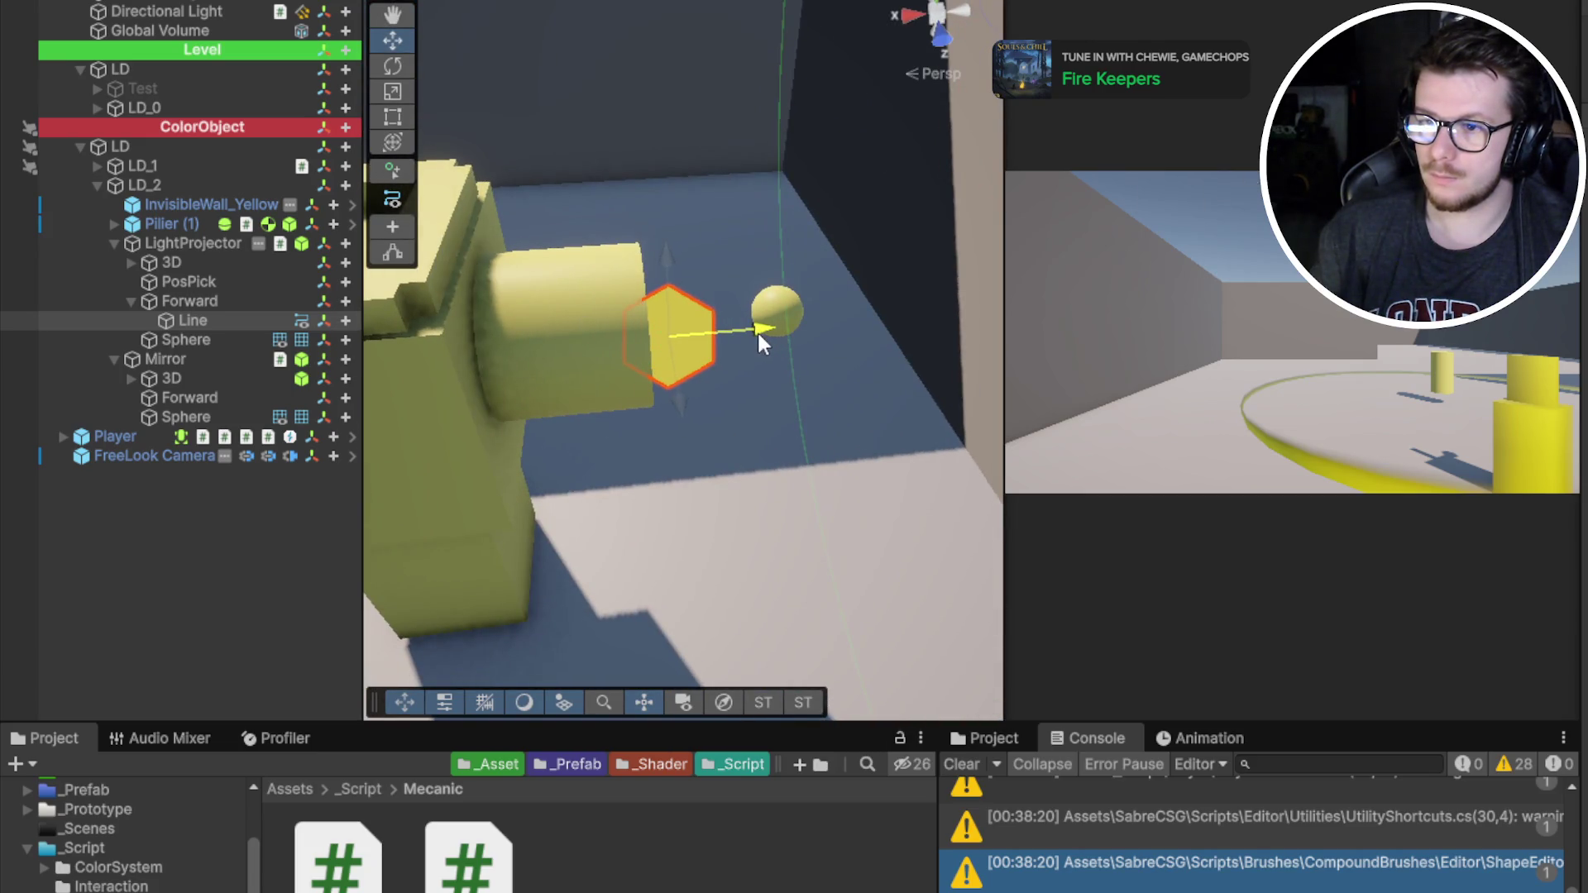
Inspect LightProjector and its Line child under Forward, orbit around the beam, then return to Visual Studio
{"action": "left_click", "coordinate": [192, 244]}
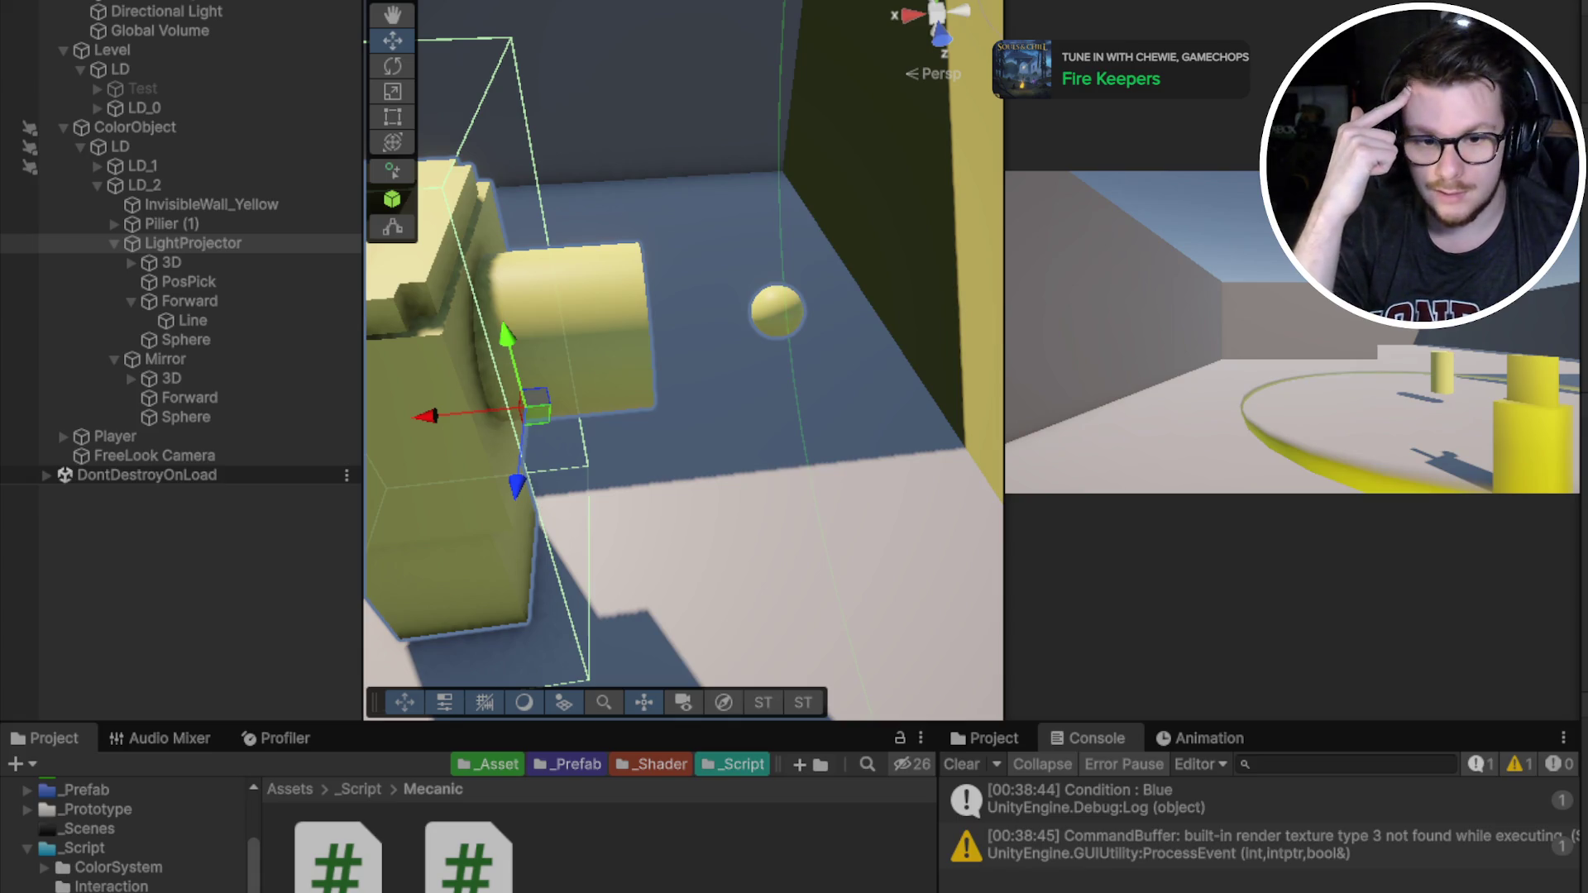
{"action": "double_click", "coordinate": [220, 281]}
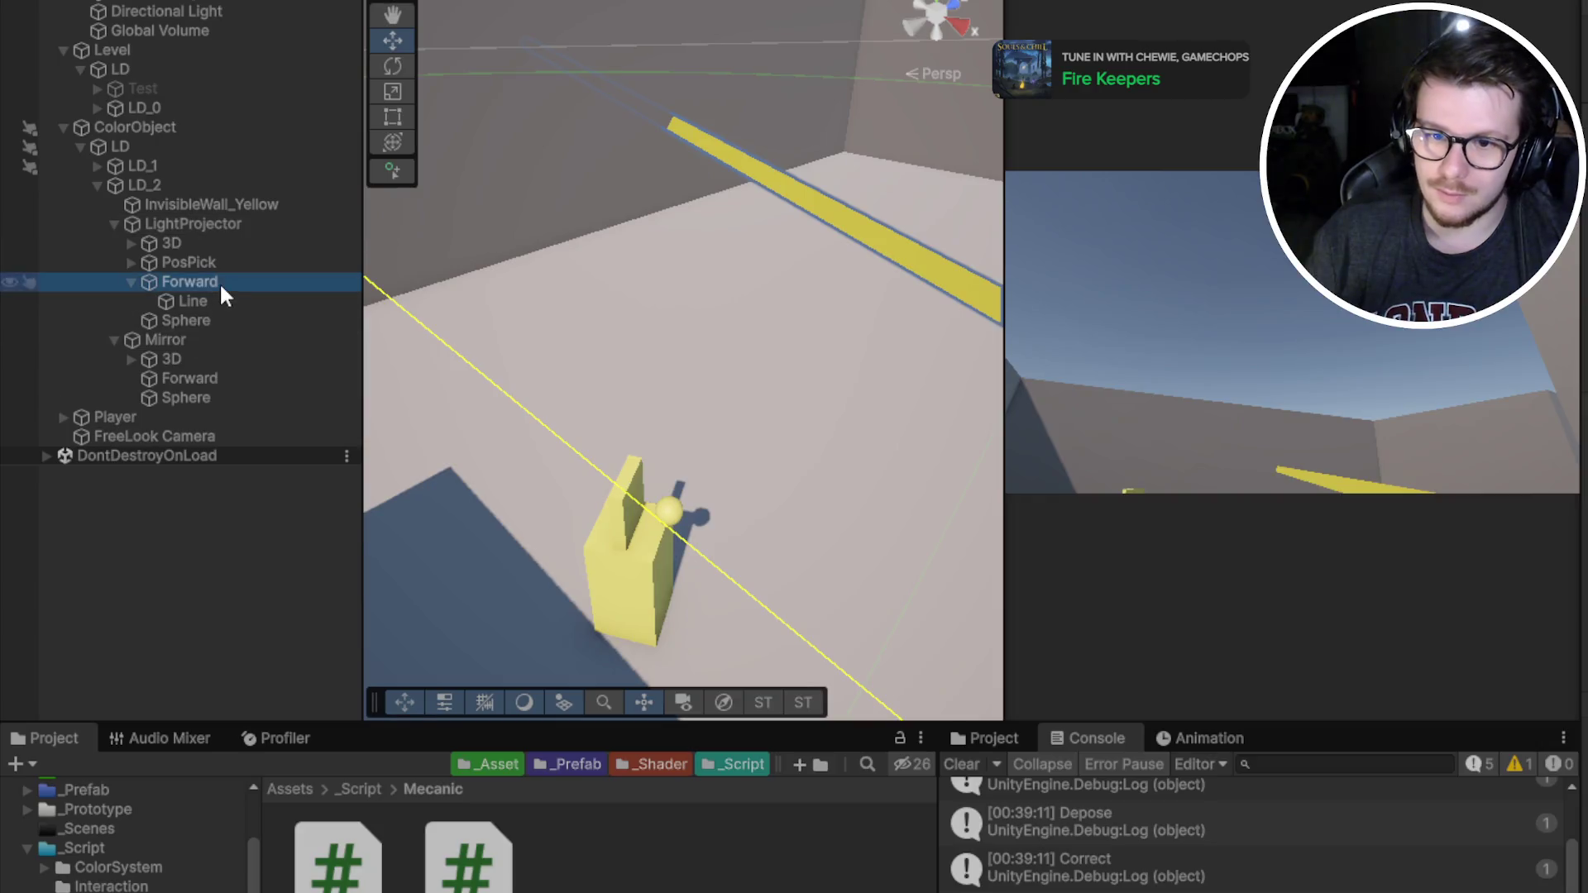
{"action": "left_click", "coordinate": [193, 301]}
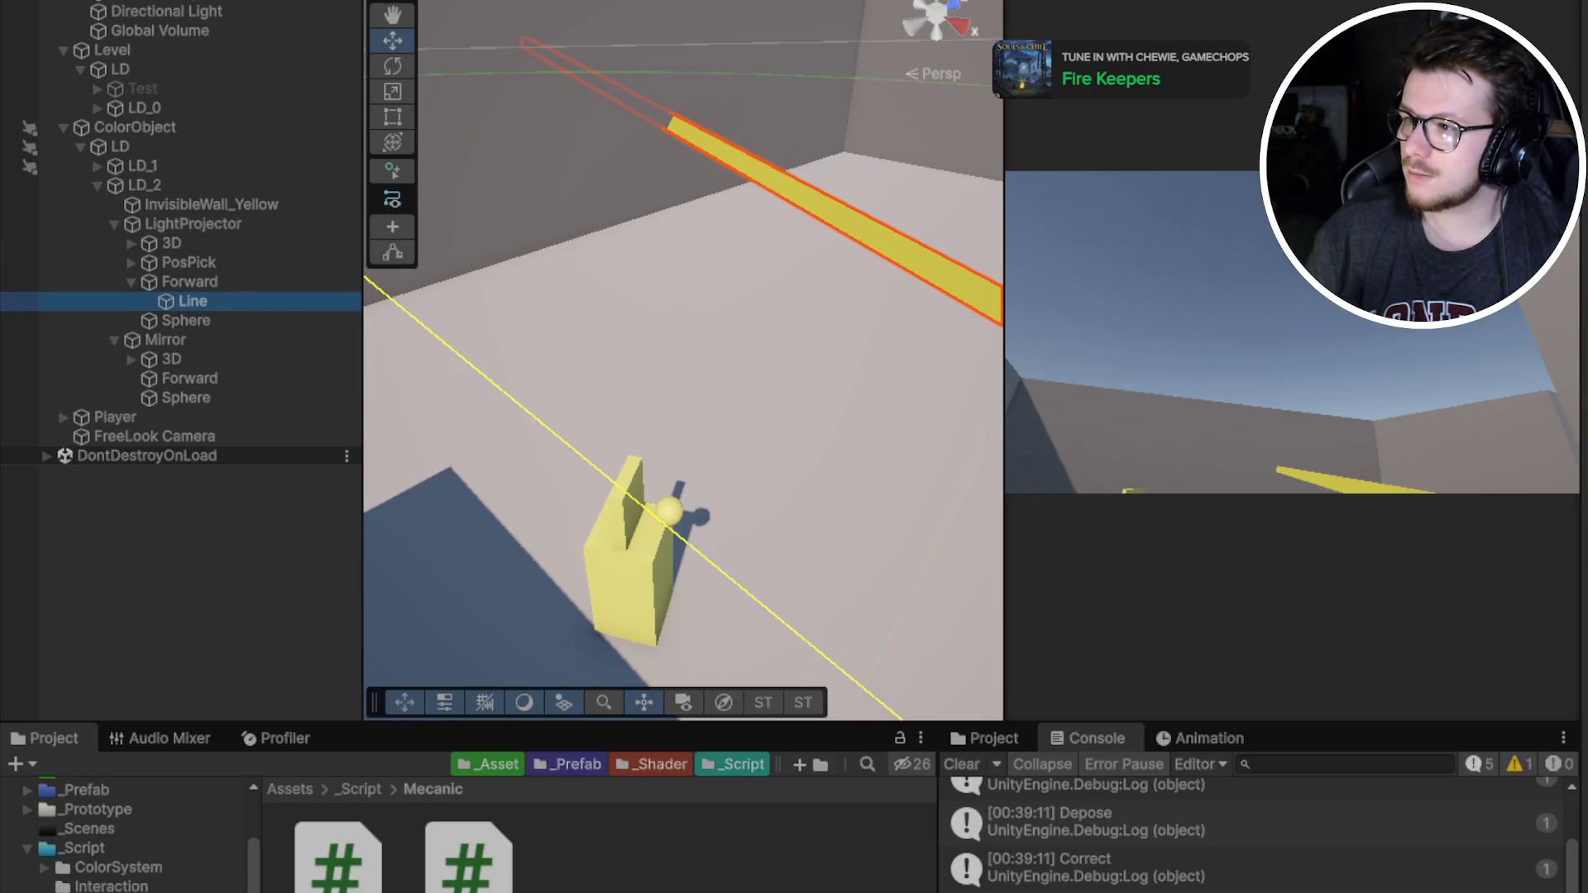
{"action": "left_click_drag", "start_coordinate": [772, 329], "coordinate": [842, 310]}
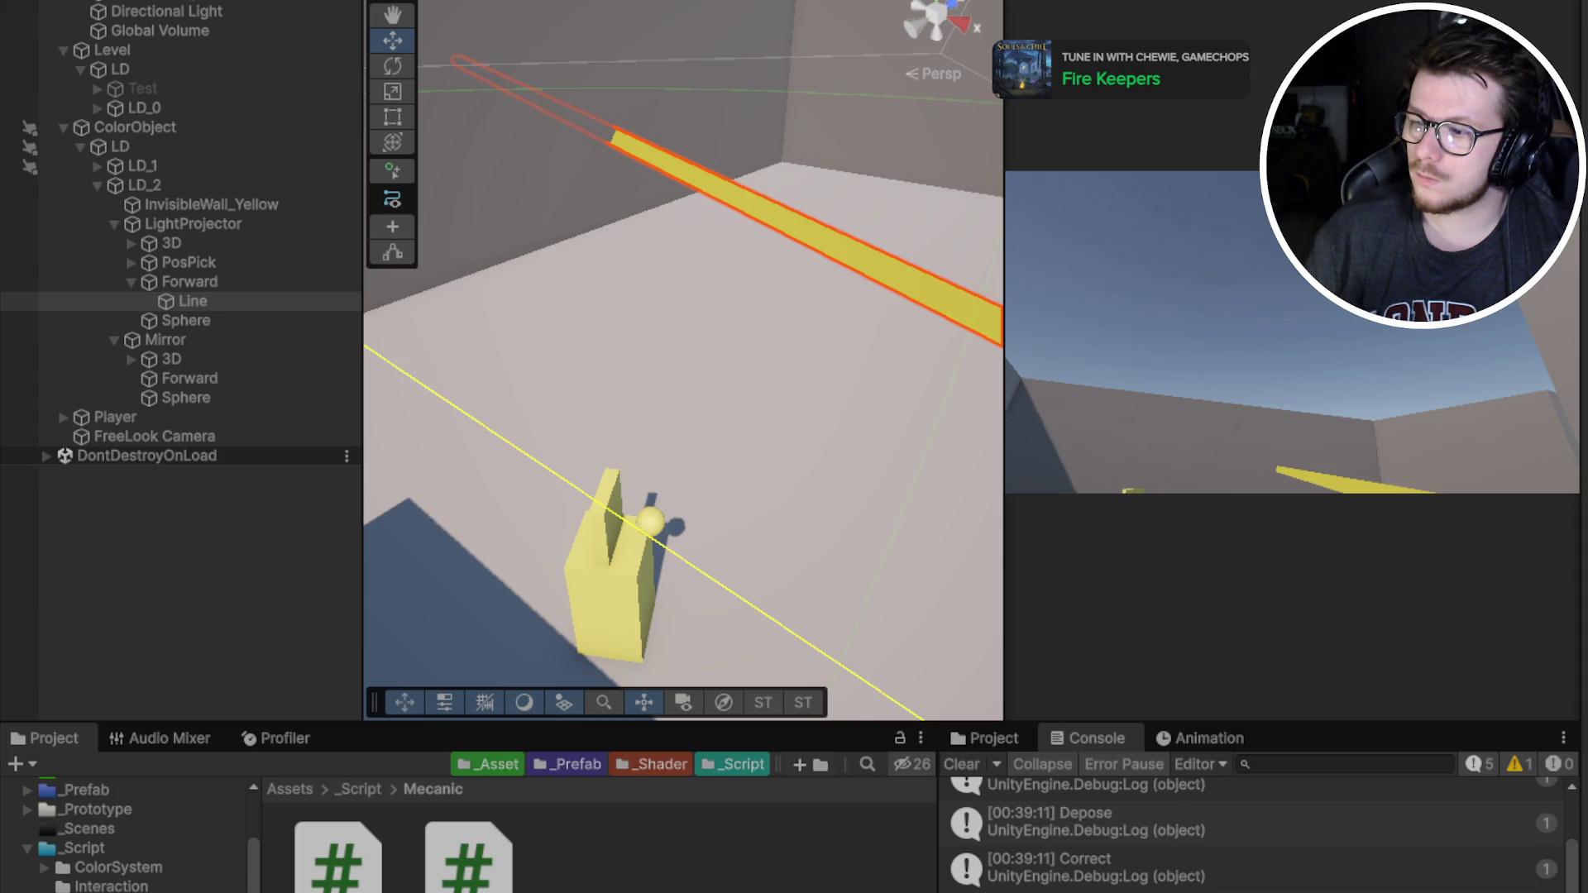
{"action": "key", "text": "alt+Tab"}
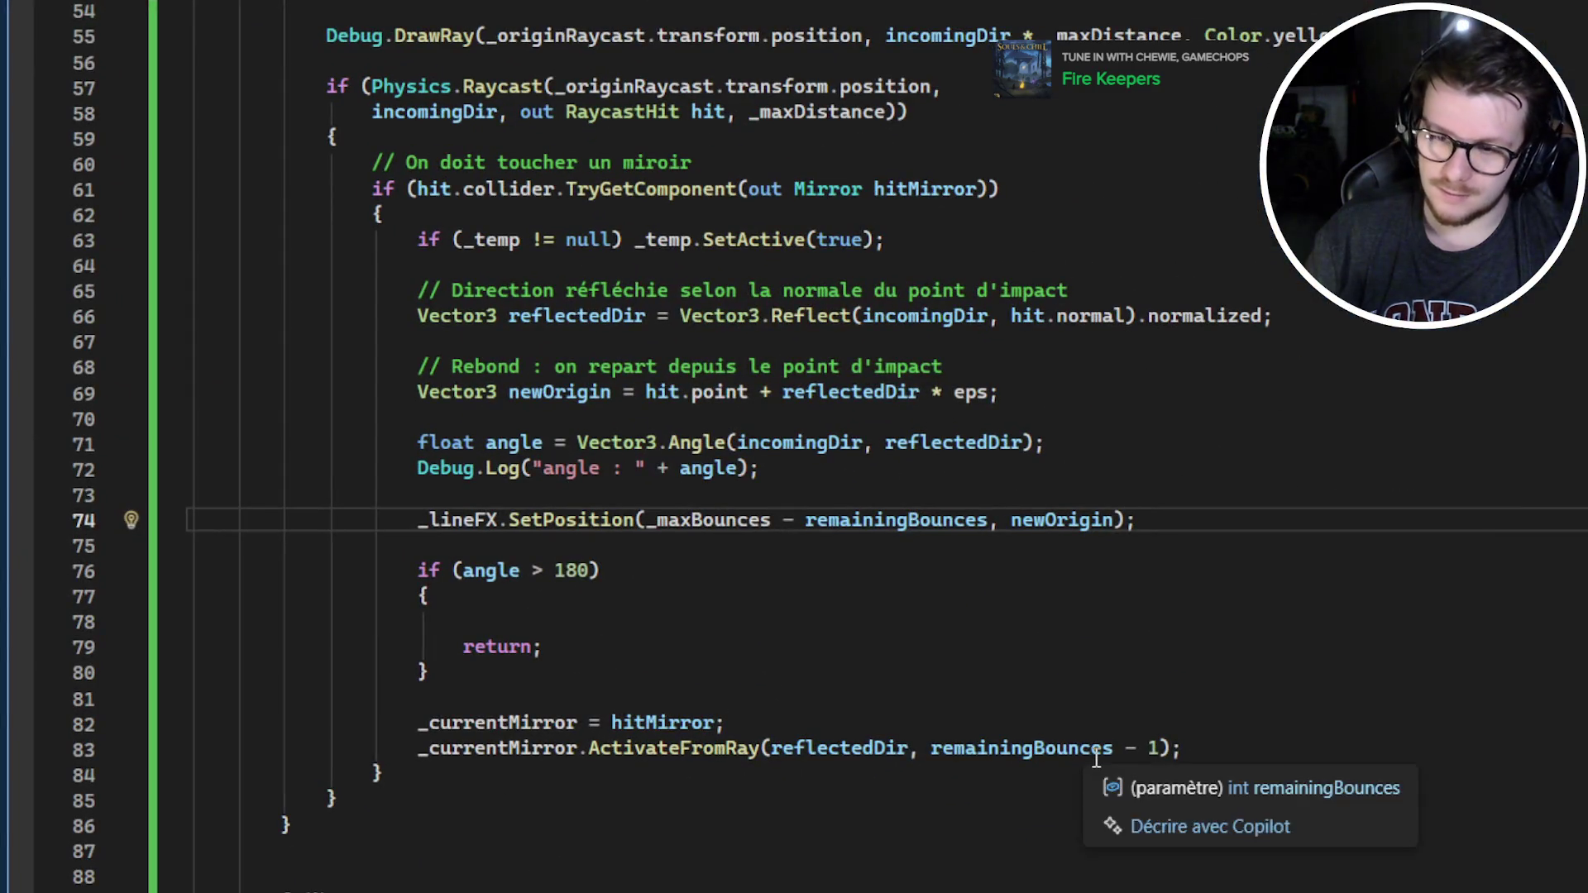
Try localPosition in line 27's _lineFX.SetPosition call, then revert to _rayOrigin.position
{"action": "key", "text": "ctrl+minus"}
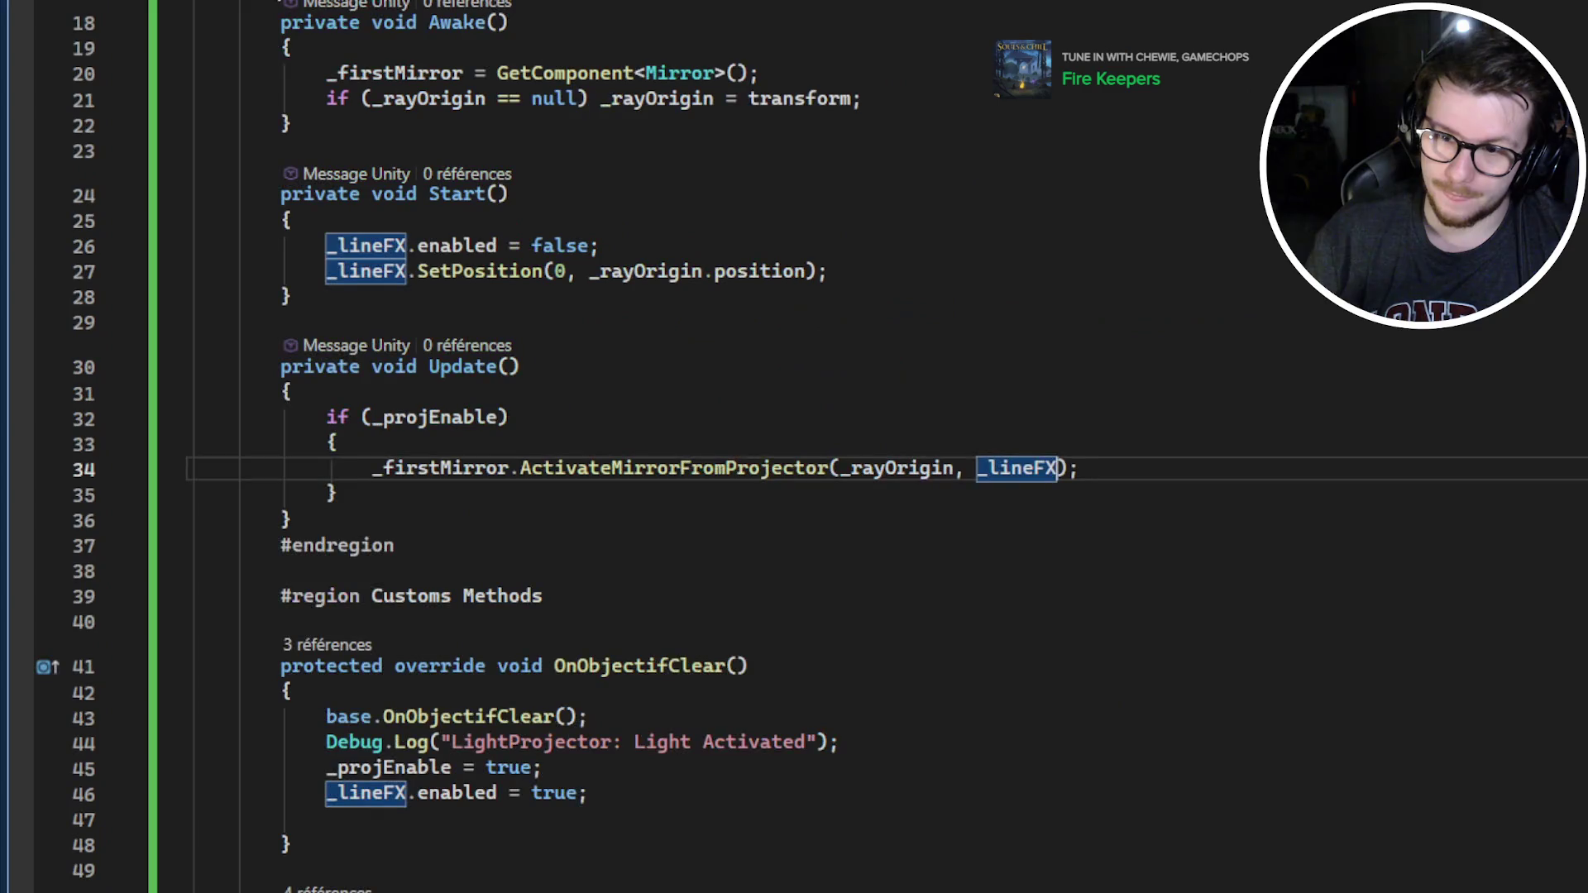
{"action": "scroll", "coordinate": [840, 454], "scroll_direction": "up", "scroll_amount": 1}
{"action": "double_click", "coordinate": [742, 348]}
{"action": "type", "text": "loca"}
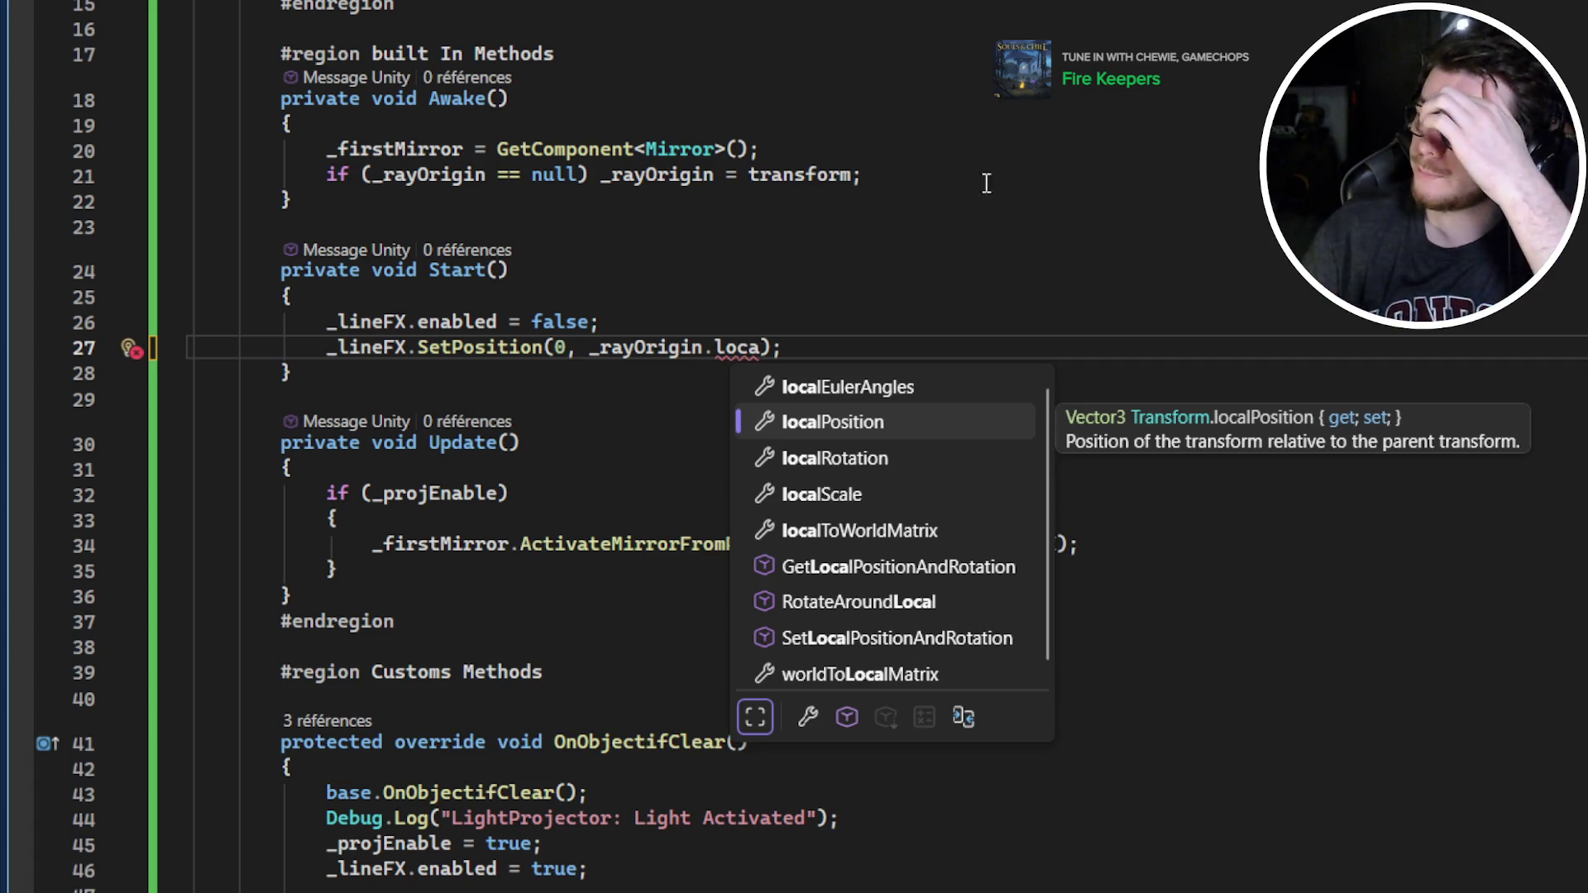
{"action": "left_click", "coordinate": [1207, 437]}
{"action": "key", "text": "ctrl+z"}
{"action": "key", "text": "ctrl+z"}
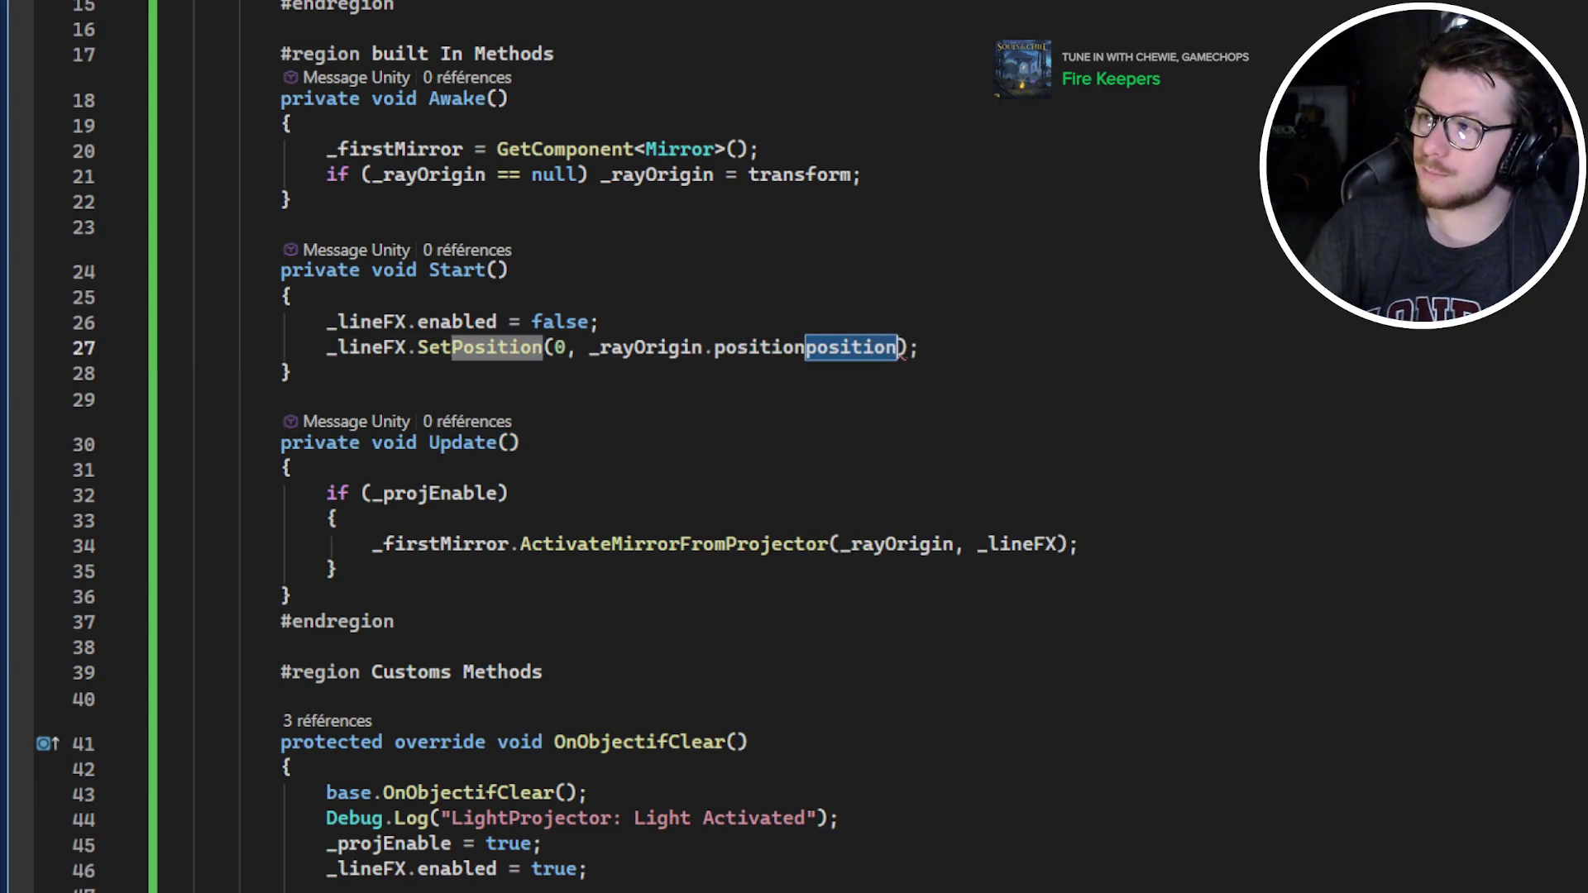
{"action": "key", "text": "ctrl+z"}
{"action": "key", "text": "ctrl+y"}
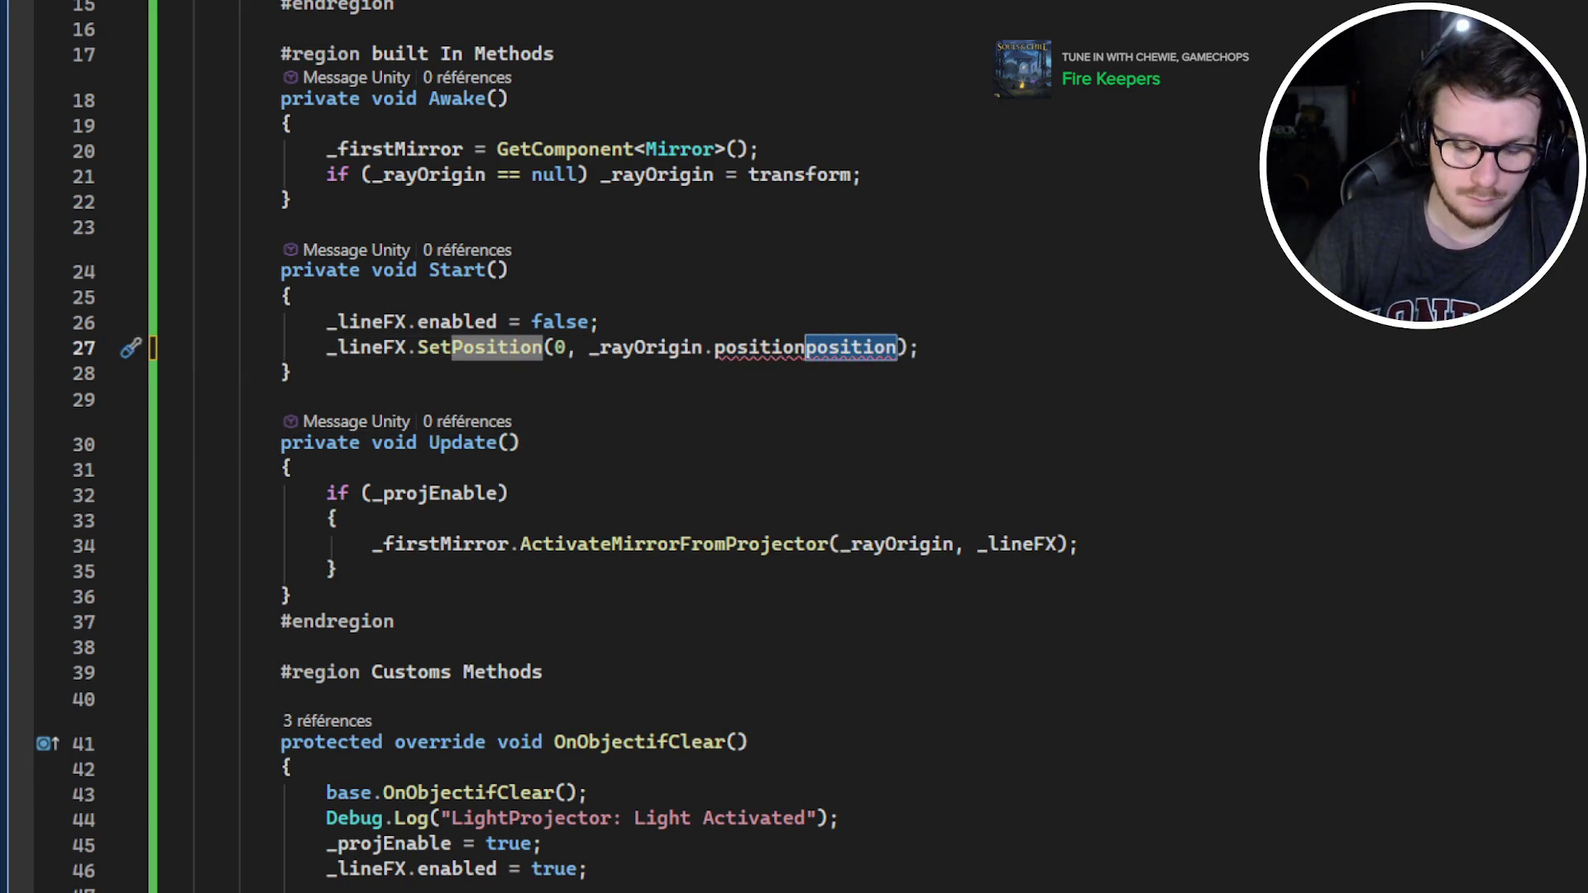
{"action": "key", "text": "ctrl+z"}
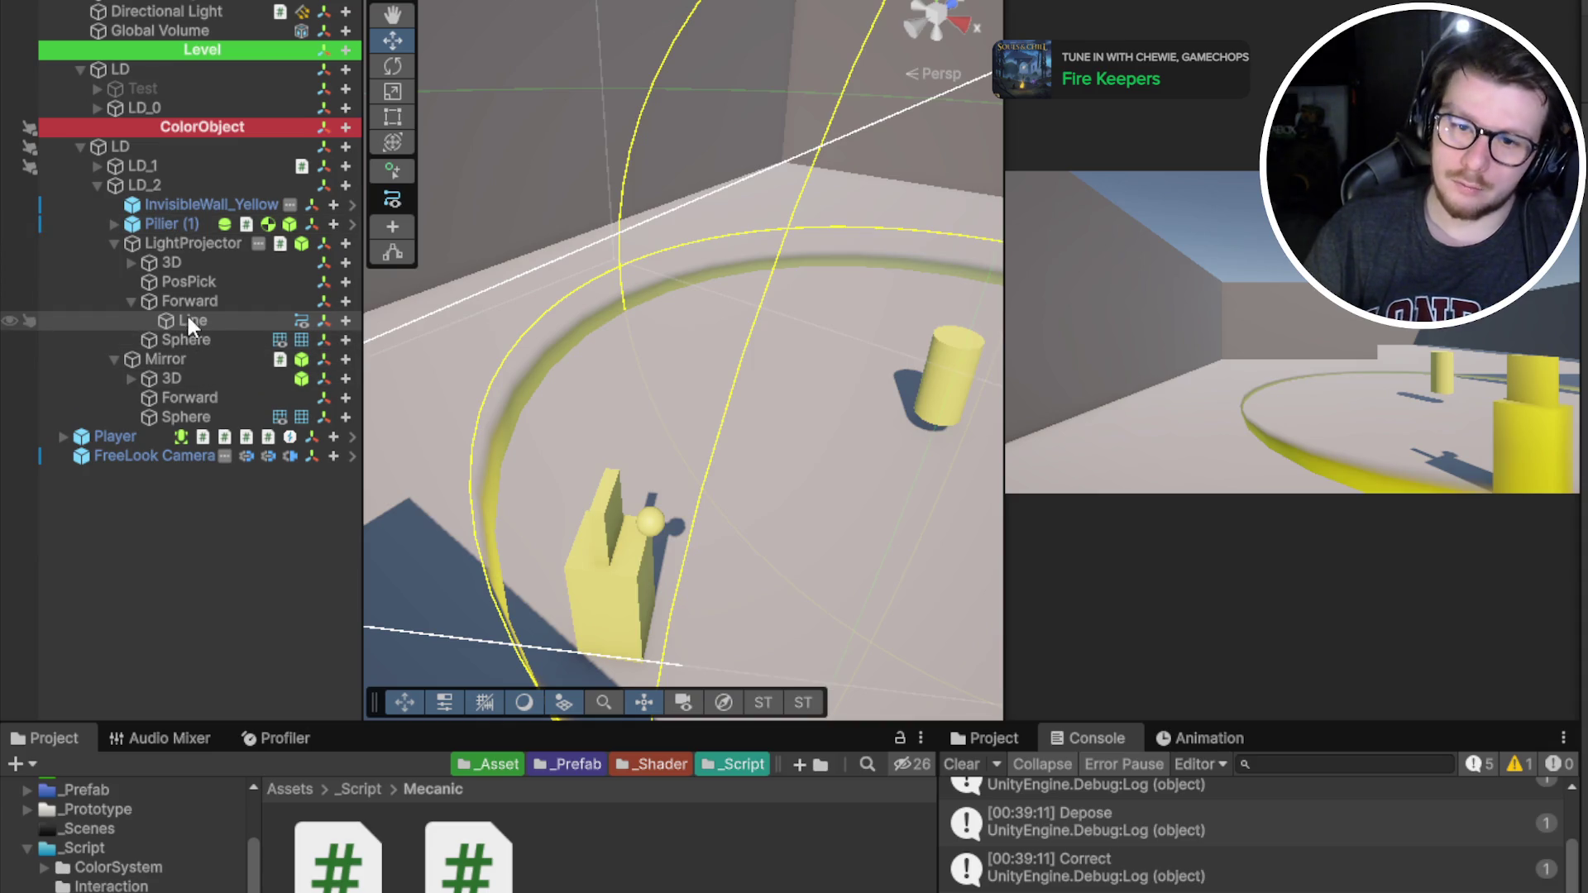
Move the Line object from Forward to LD_2 and frame it in the Scene view
{"action": "mouse_move", "coordinate": [188, 316]}
{"action": "left_mouse_down"}
{"action": "mouse_move", "coordinate": [155, 230]}
{"action": "mouse_move", "coordinate": [210, 329]}
{"action": "left_mouse_up"}
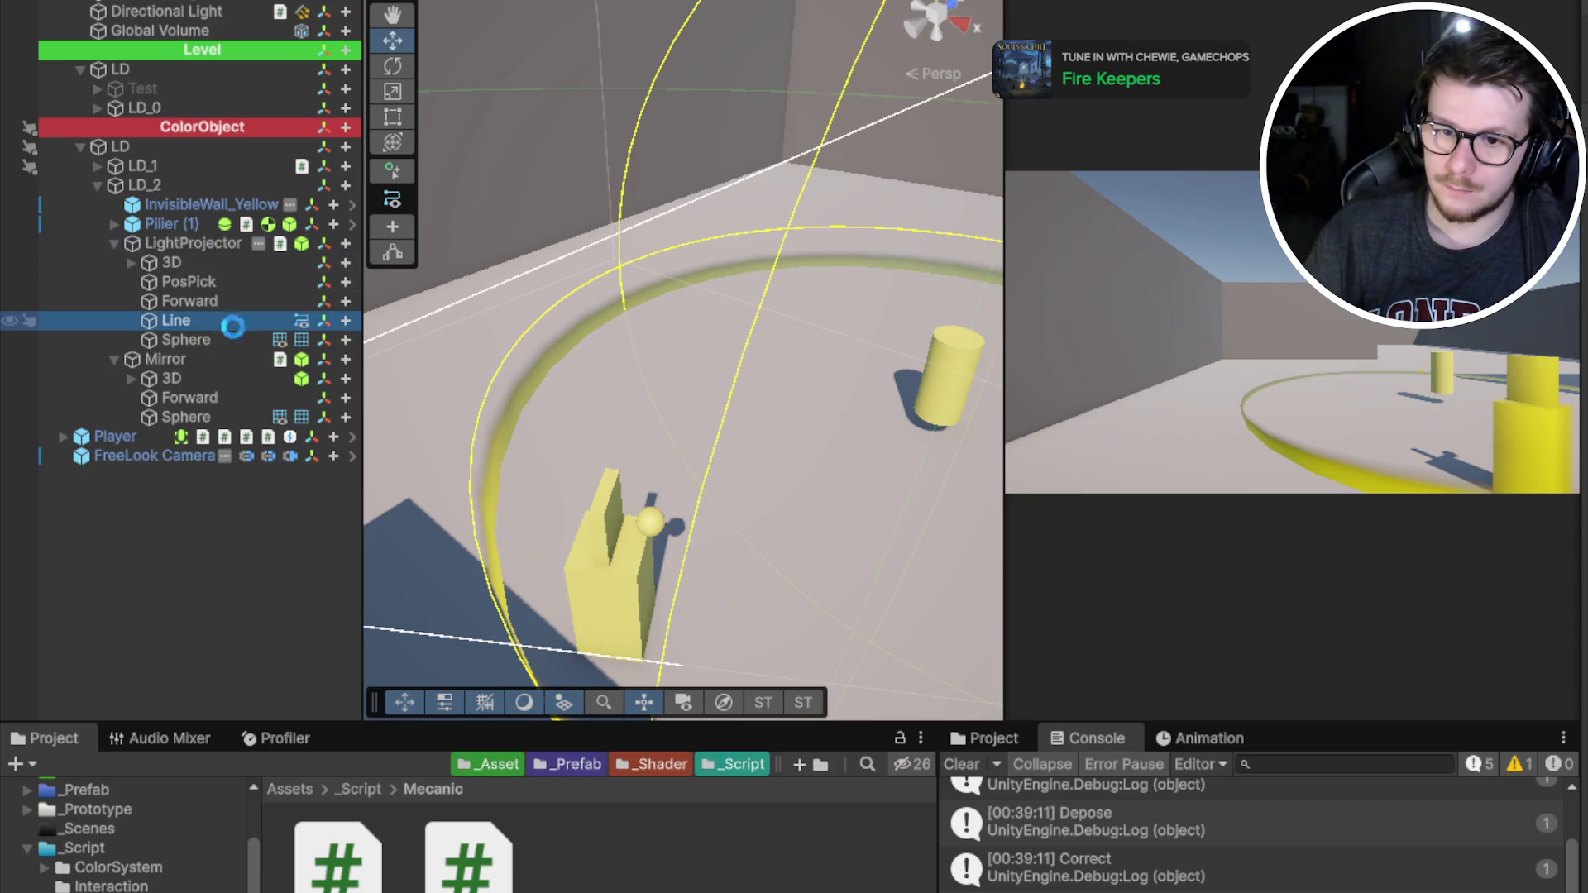
{"action": "key", "text": "f"}
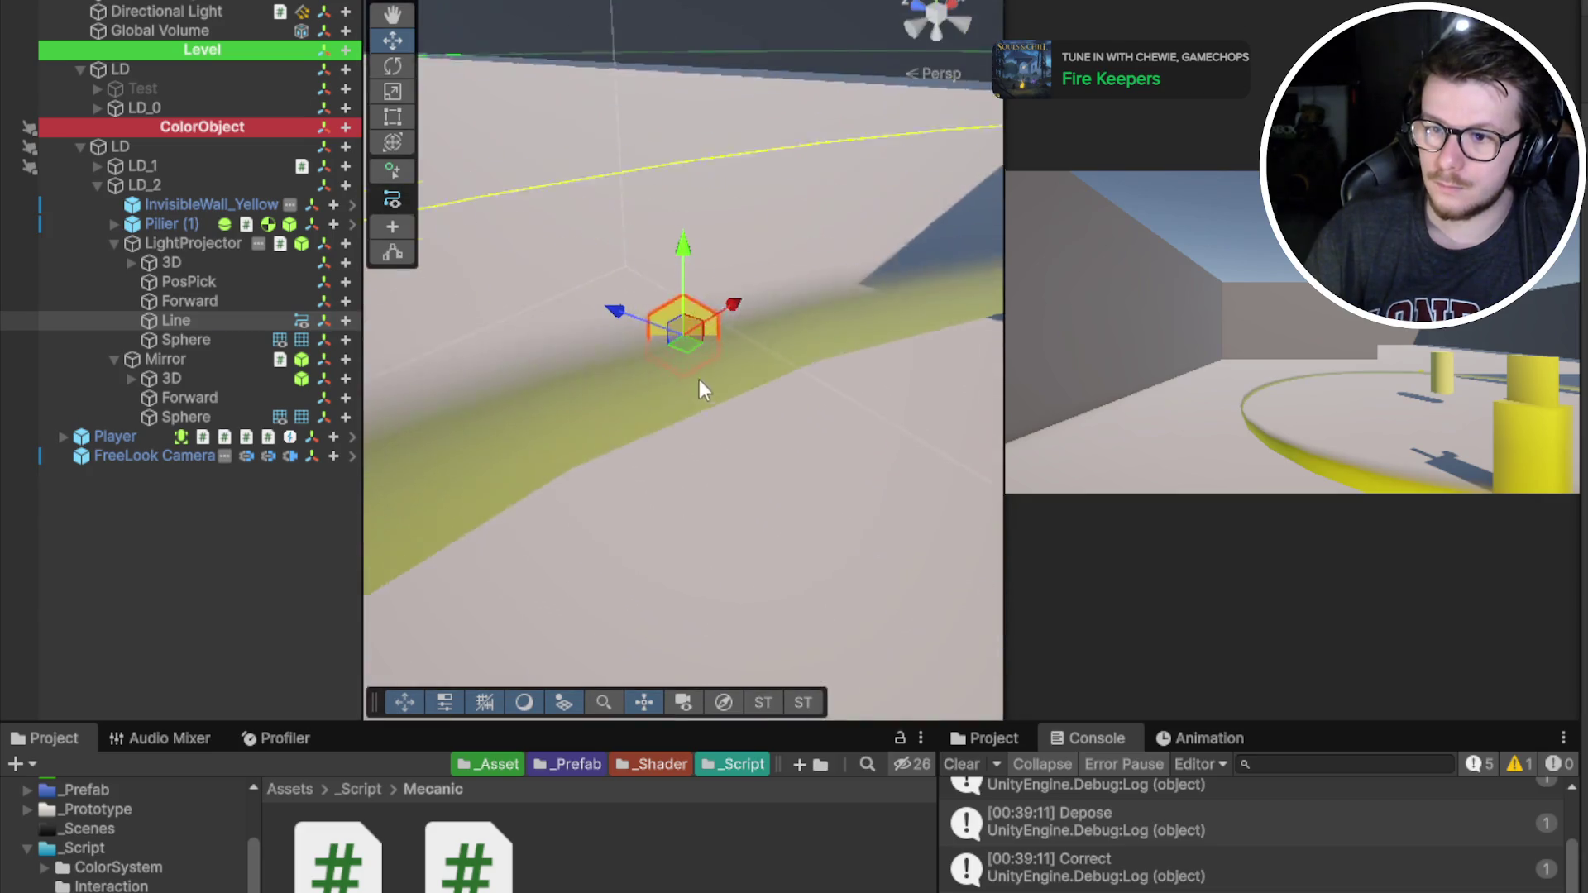
{"action": "mouse_move", "coordinate": [698, 379]}
{"action": "left_mouse_down"}
{"action": "mouse_move", "coordinate": [683, 335]}
{"action": "mouse_move", "coordinate": [695, 414]}
{"action": "left_mouse_up"}
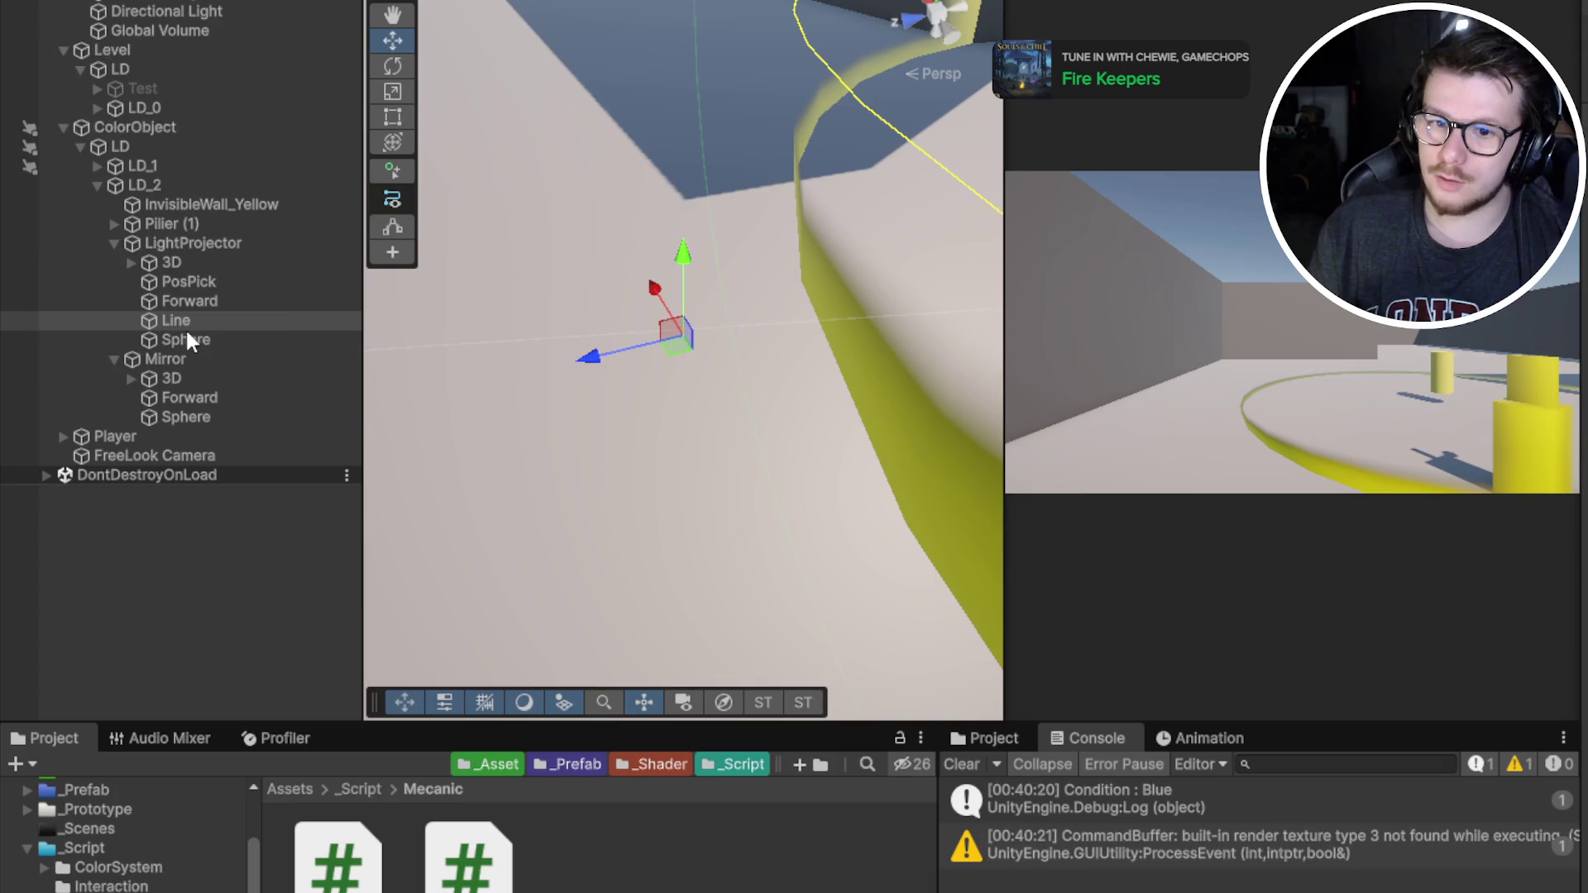
Move Line to the hierarchy root, then under Mirror, and pick up the pillar in-game
{"action": "mouse_move", "coordinate": [185, 328]}
{"action": "left_mouse_down"}
{"action": "mouse_move", "coordinate": [201, 309]}
{"action": "mouse_move", "coordinate": [201, 582]}
{"action": "left_mouse_up"}
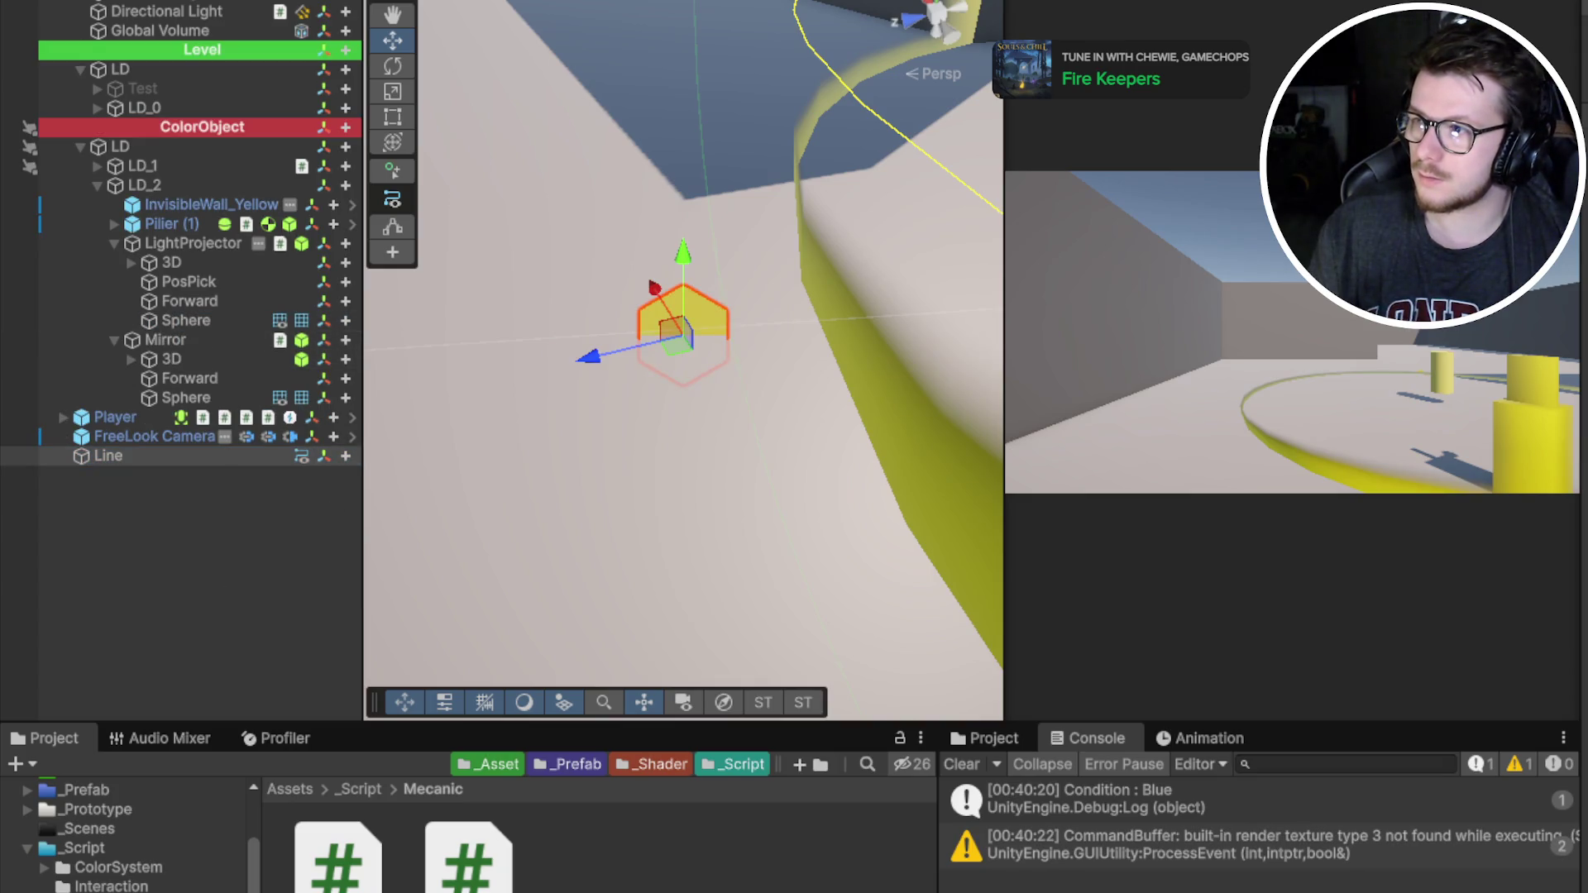
{"action": "mouse_move", "coordinate": [181, 459]}
{"action": "left_mouse_down"}
{"action": "mouse_move", "coordinate": [186, 339]}
{"action": "mouse_move", "coordinate": [194, 379]}
{"action": "mouse_move", "coordinate": [210, 296]}
{"action": "left_mouse_up"}
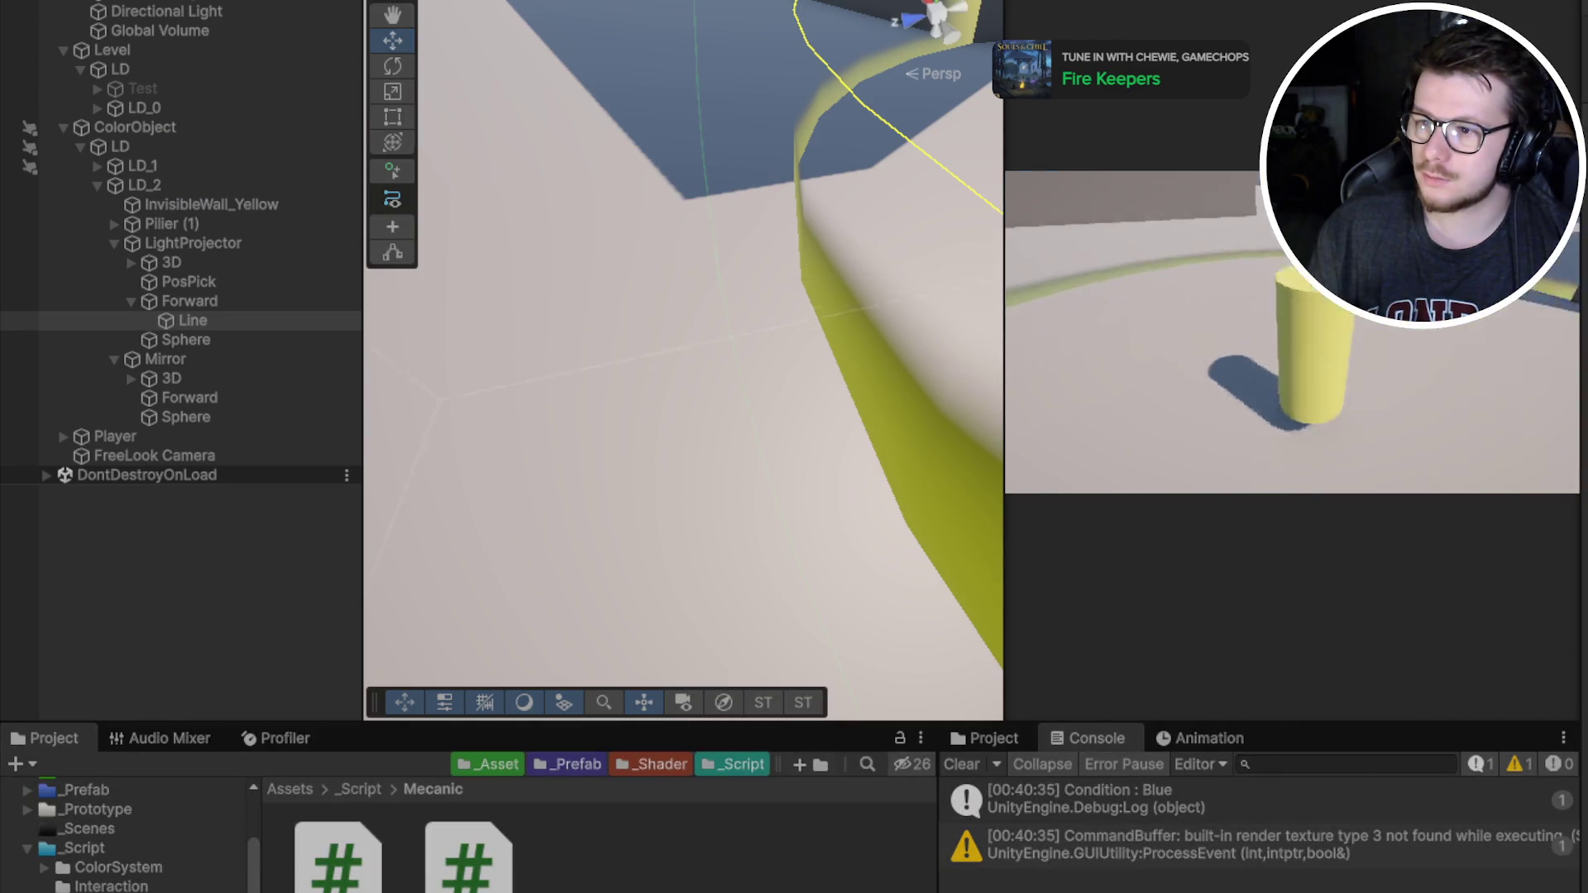
{"action": "key", "text": "e"}
{"action": "key", "text": "e"}
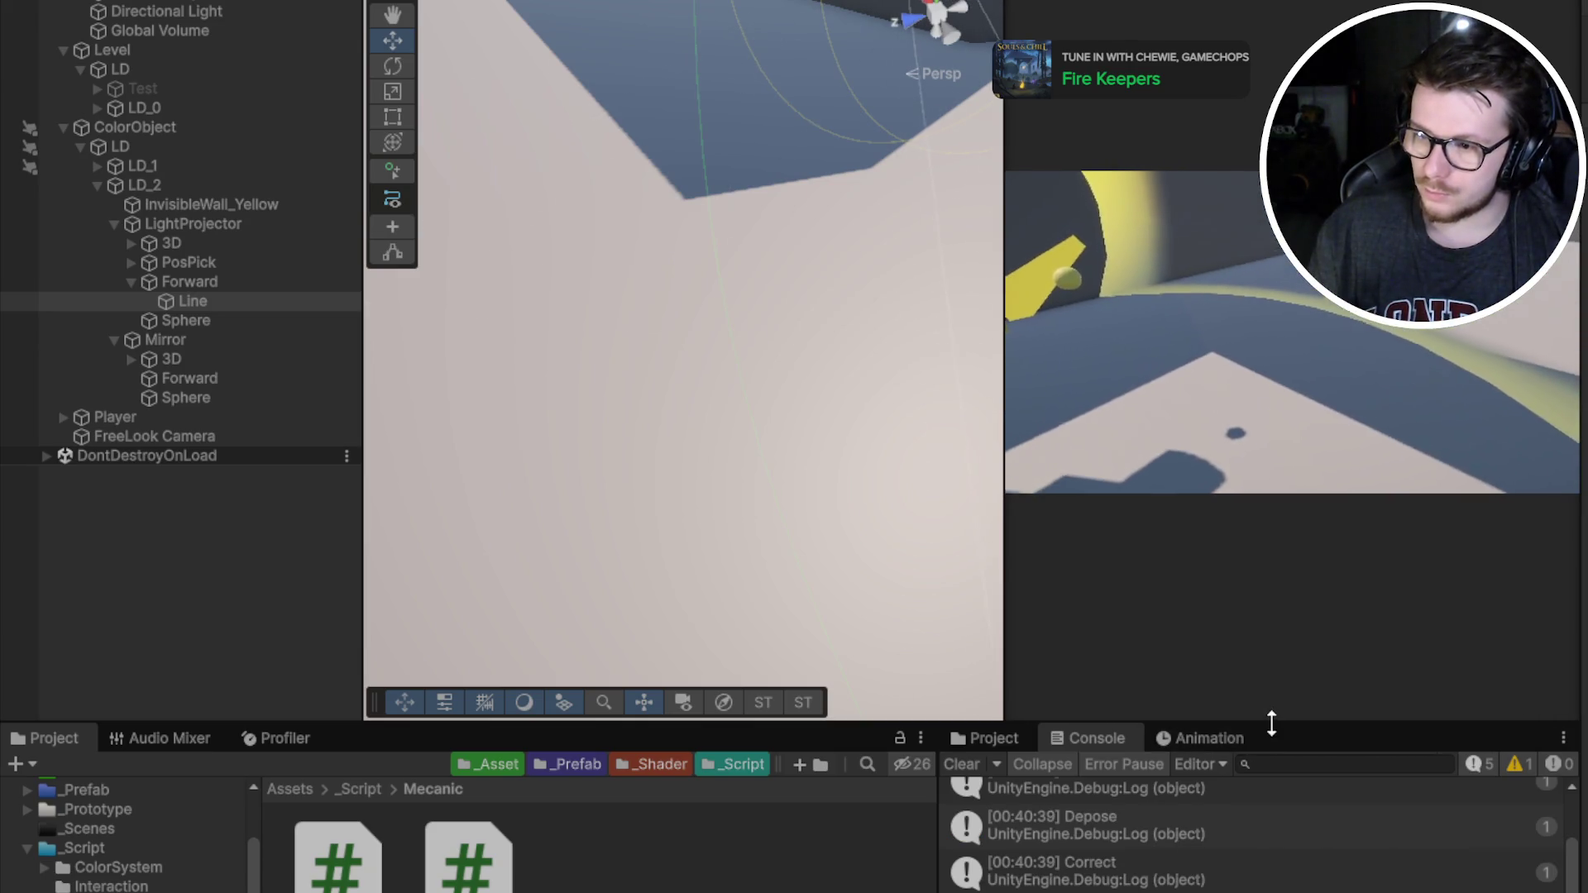
Enlarge the console panel, then select and frame LightProjector in the Scene view
{"action": "left_click_drag", "start_coordinate": [1269, 723], "coordinate": [1301, 559]}
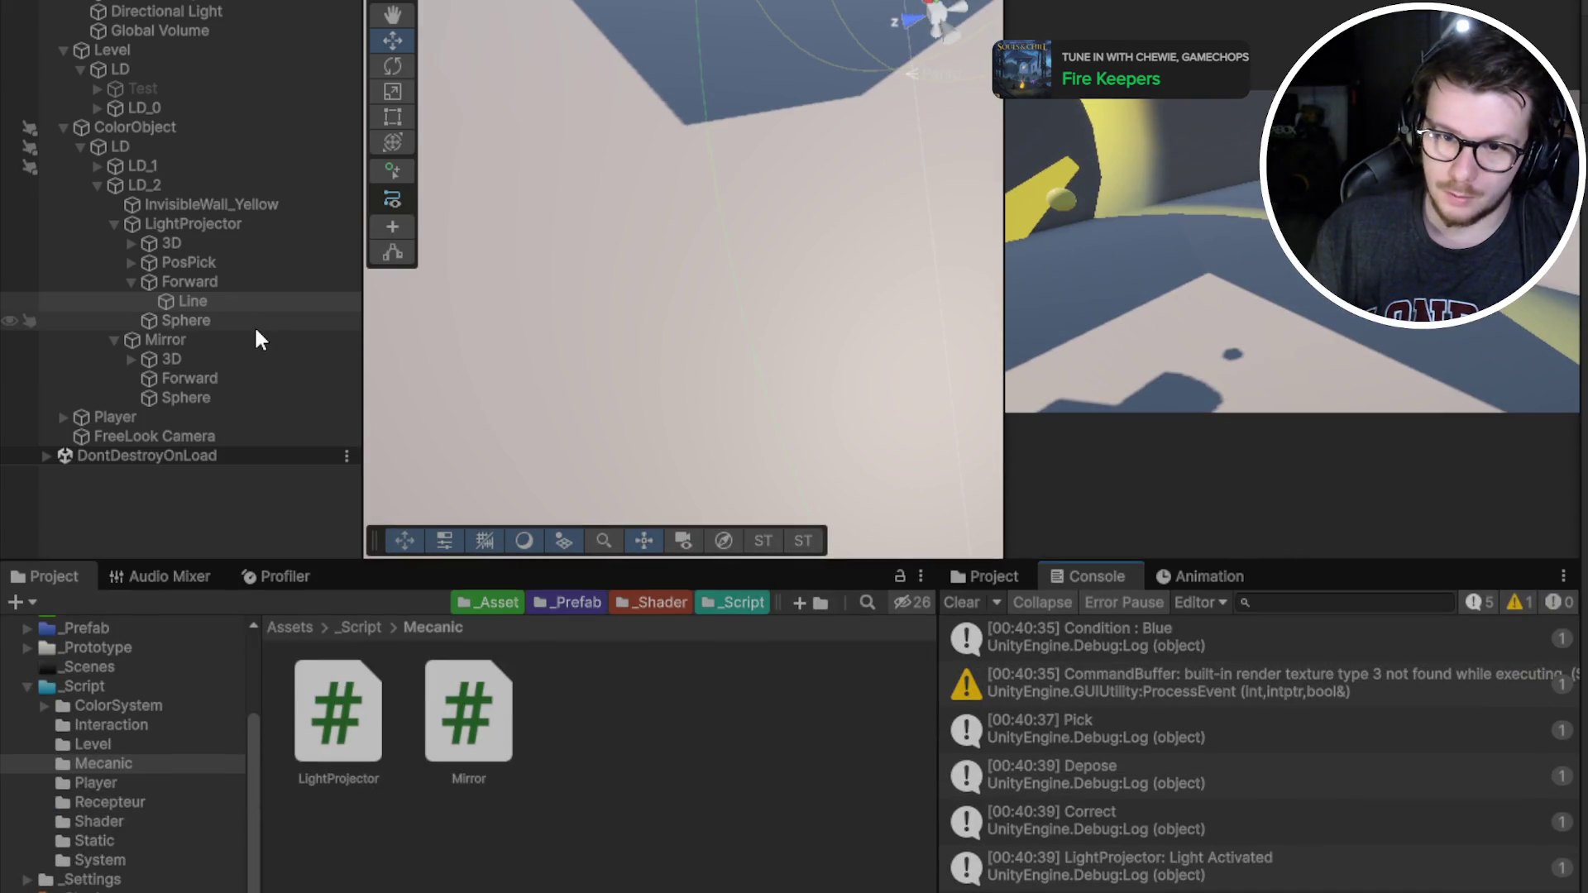
{"action": "left_click", "coordinate": [220, 220]}
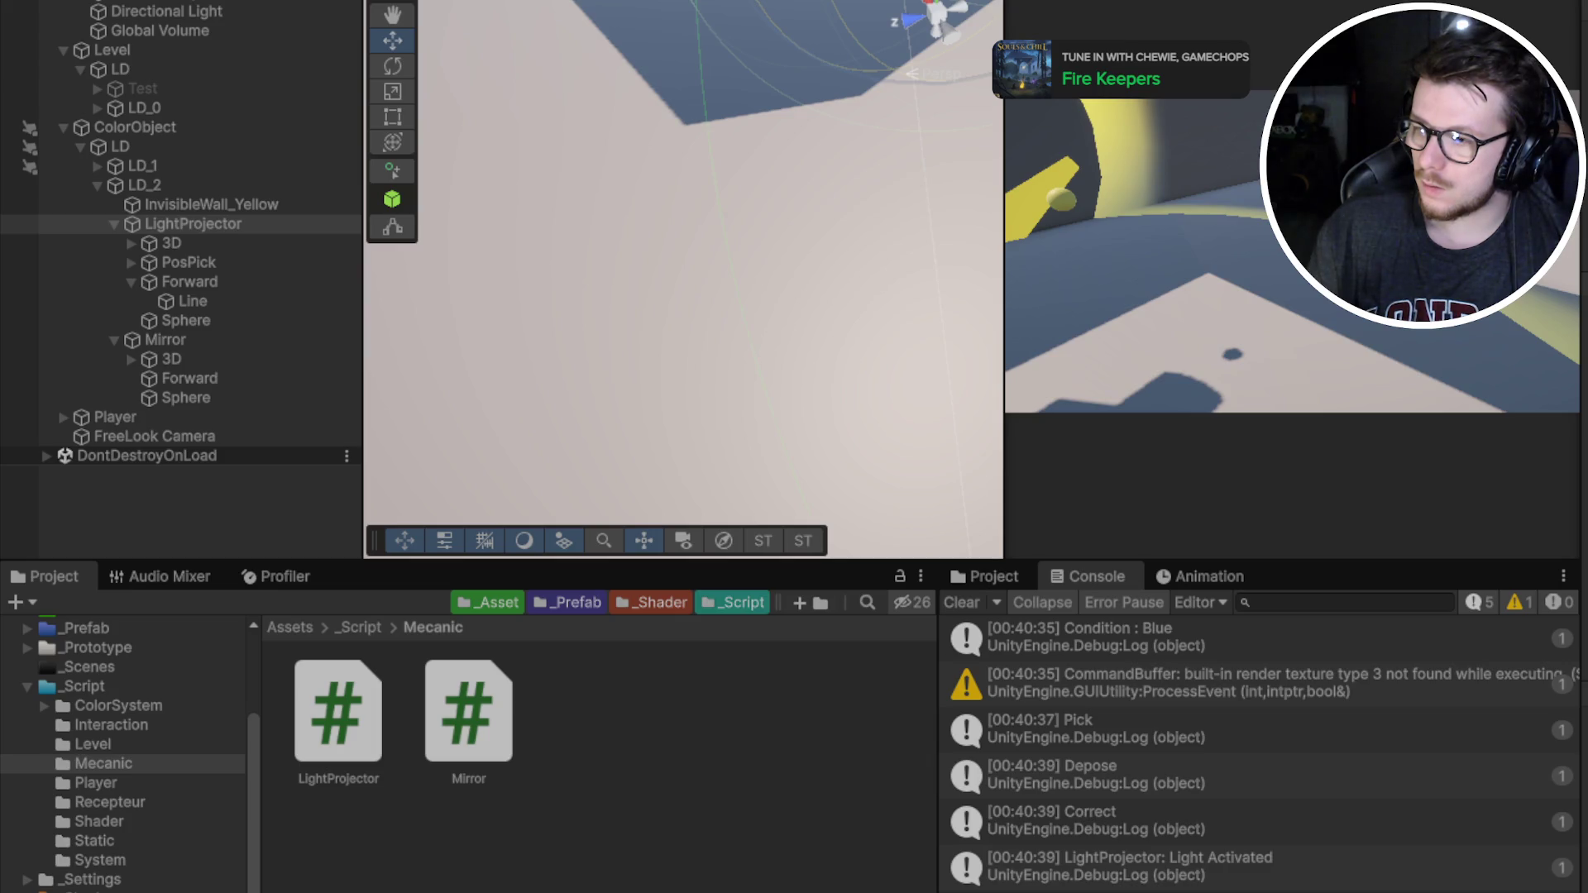
{"action": "mouse_move", "coordinate": [490, 310]}
{"action": "left_mouse_down"}
{"action": "mouse_move", "coordinate": [907, 21]}
{"action": "mouse_move", "coordinate": [905, 63]}
{"action": "mouse_move", "coordinate": [612, 207]}
{"action": "mouse_move", "coordinate": [629, 207]}
{"action": "left_mouse_up"}
{"action": "key", "text": "f"}
Frame and orbit around the Mirror, then stop Play mode and return to LightProjector.cs
{"action": "left_click", "coordinate": [165, 340]}
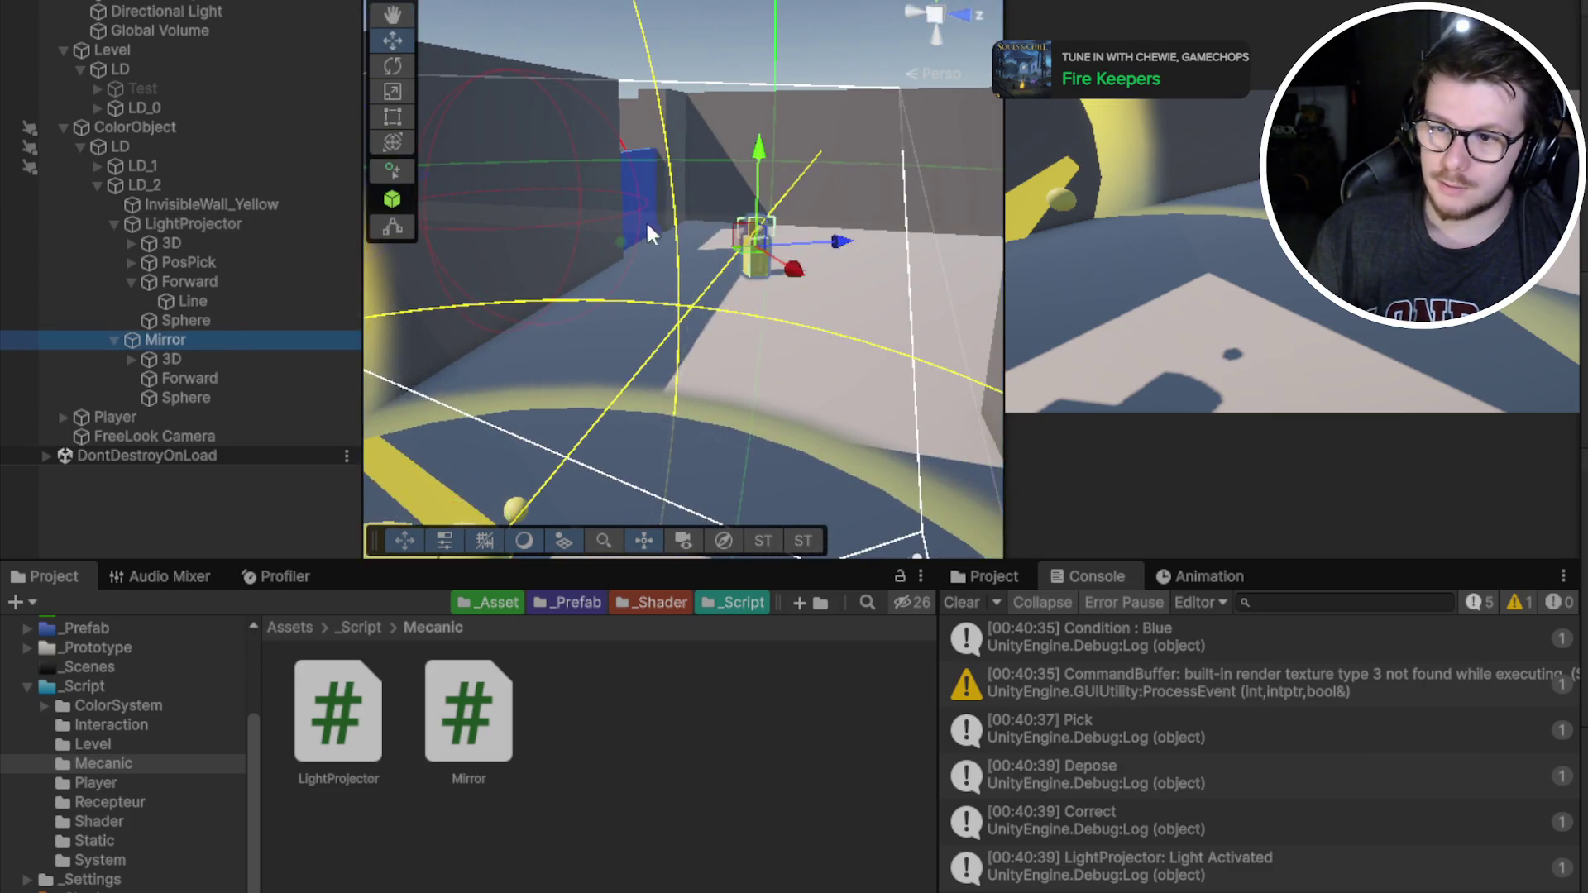
{"action": "key", "text": "f"}
{"action": "mouse_move", "coordinate": [1016, 484]}
{"action": "left_mouse_down"}
{"action": "mouse_move", "coordinate": [709, 461]}
{"action": "mouse_move", "coordinate": [725, 475]}
{"action": "left_mouse_up"}
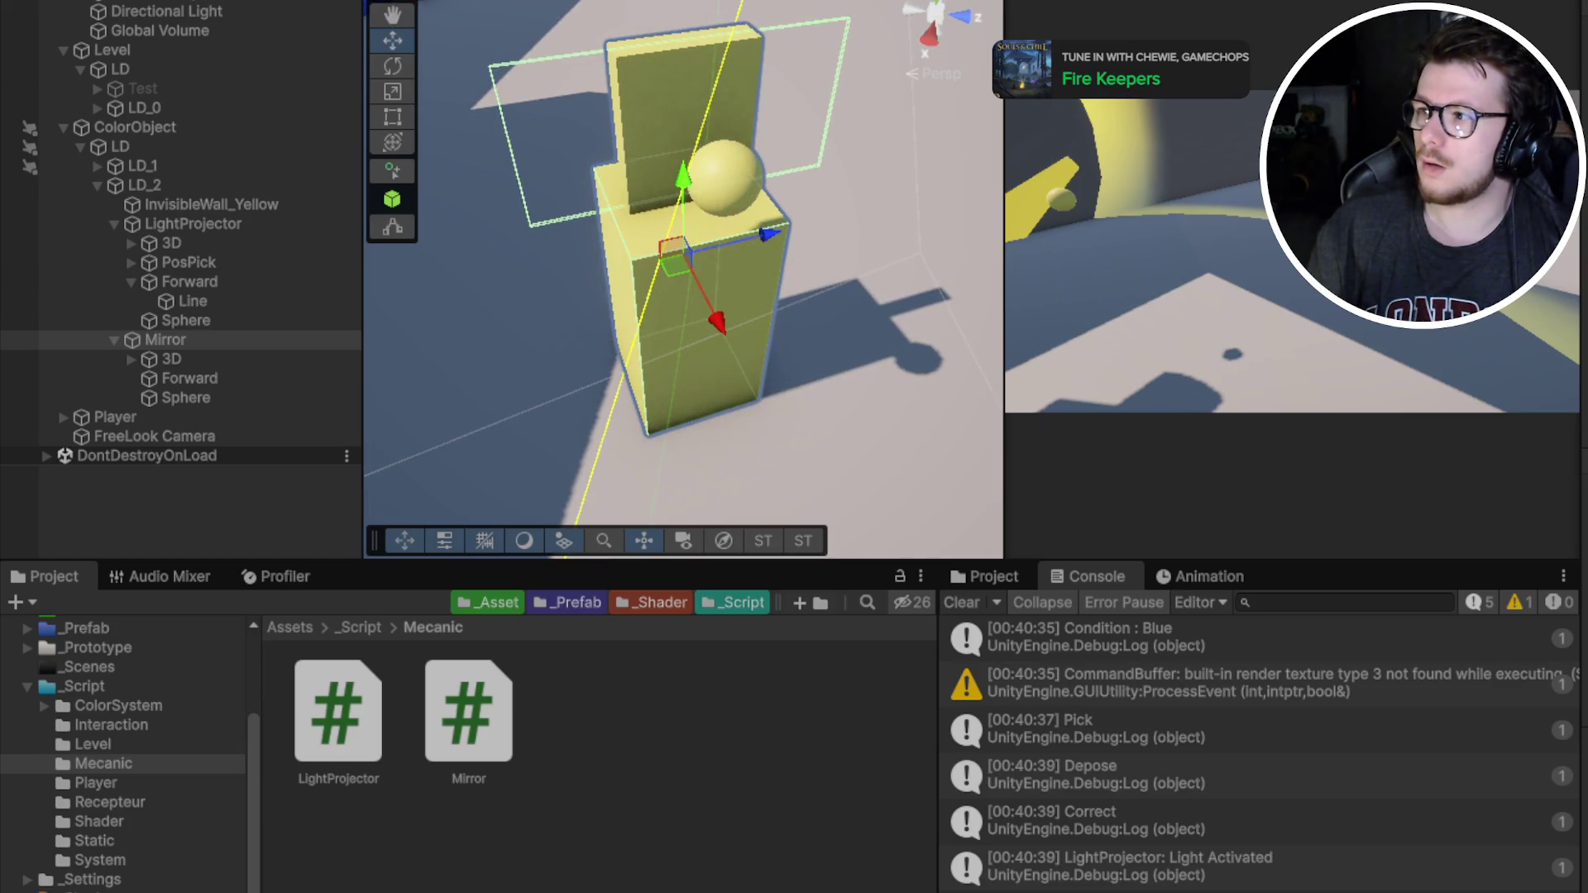
{"action": "key", "text": "ctrl+p"}
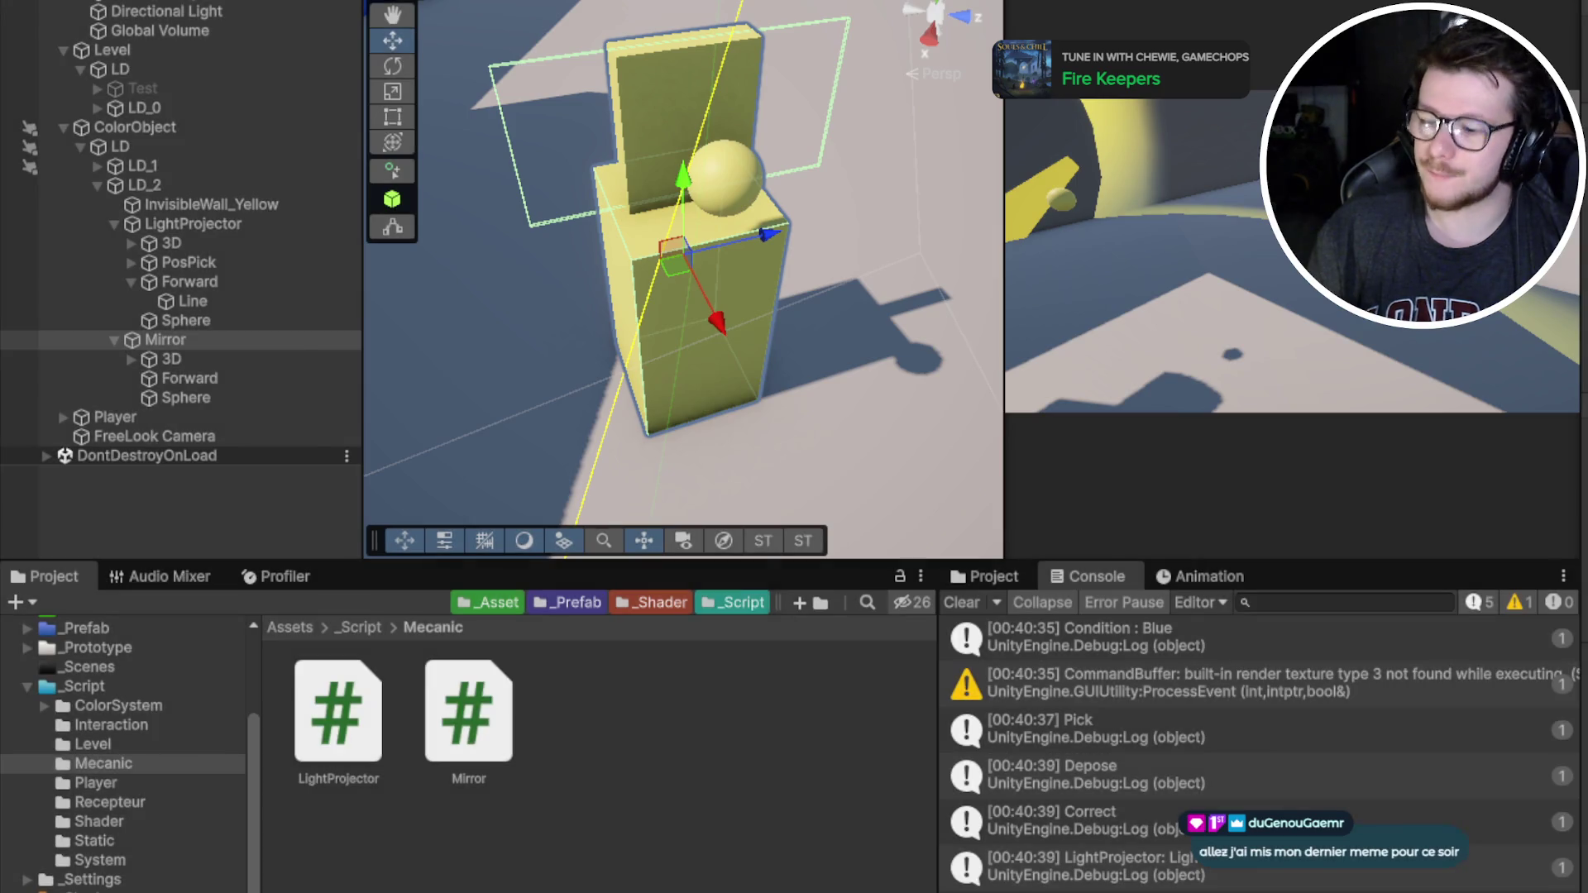
{"action": "key", "text": "alt+Tab"}
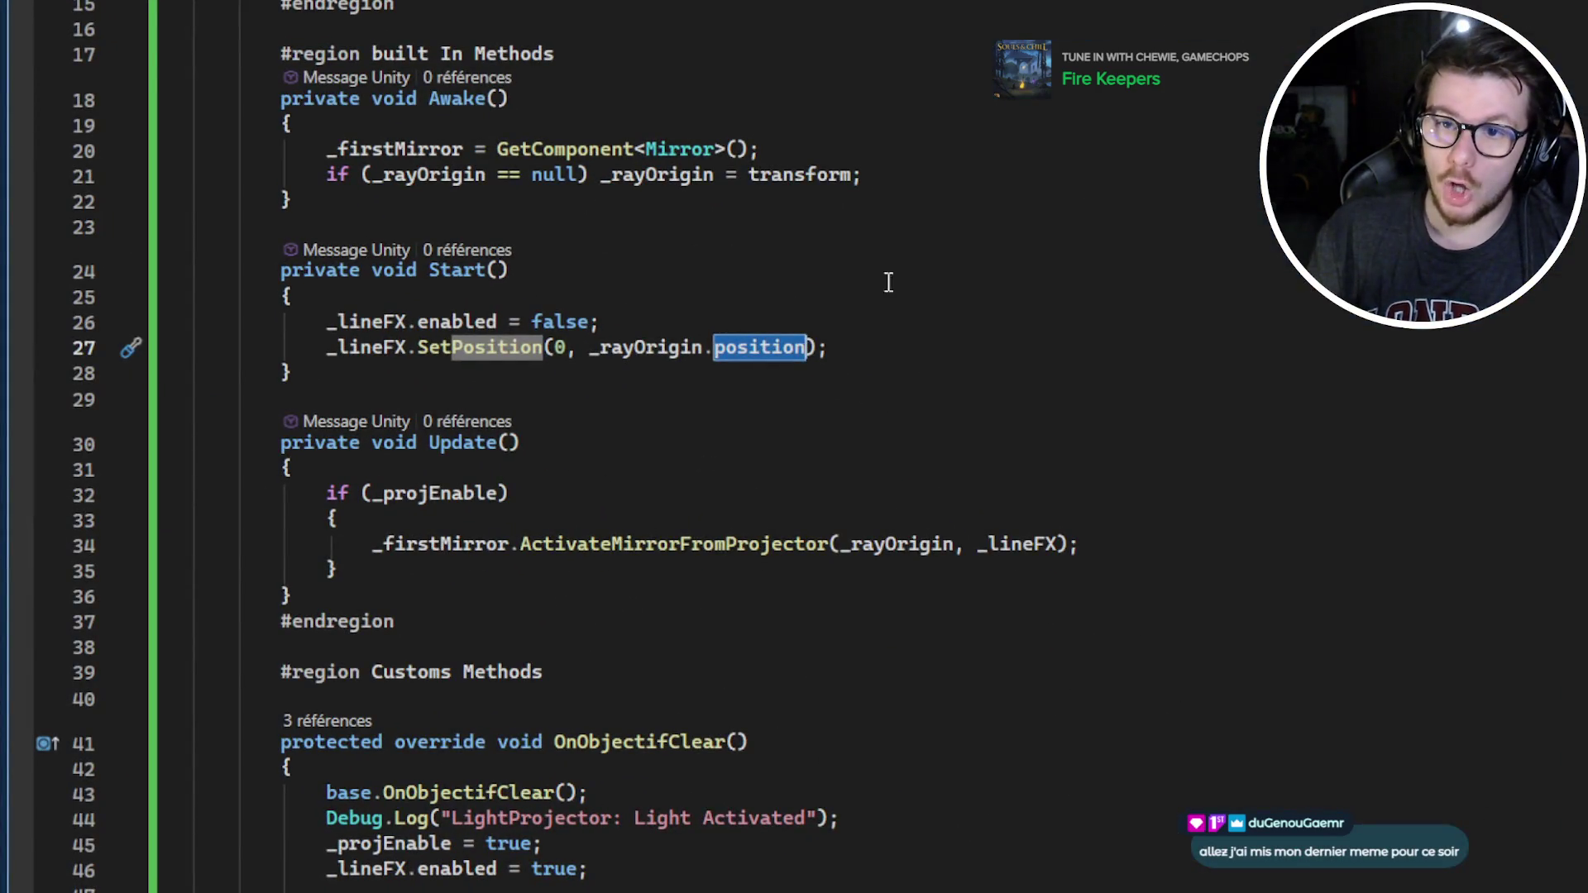
In Mirror.cs, add QueryTriggerInteraction.Ignore after _maxDistance in the line 58 Raycast
{"action": "key", "text": "ctrl+Tab"}
{"action": "scroll", "coordinate": [651, 493], "scroll_direction": "up", "scroll_amount": 3}
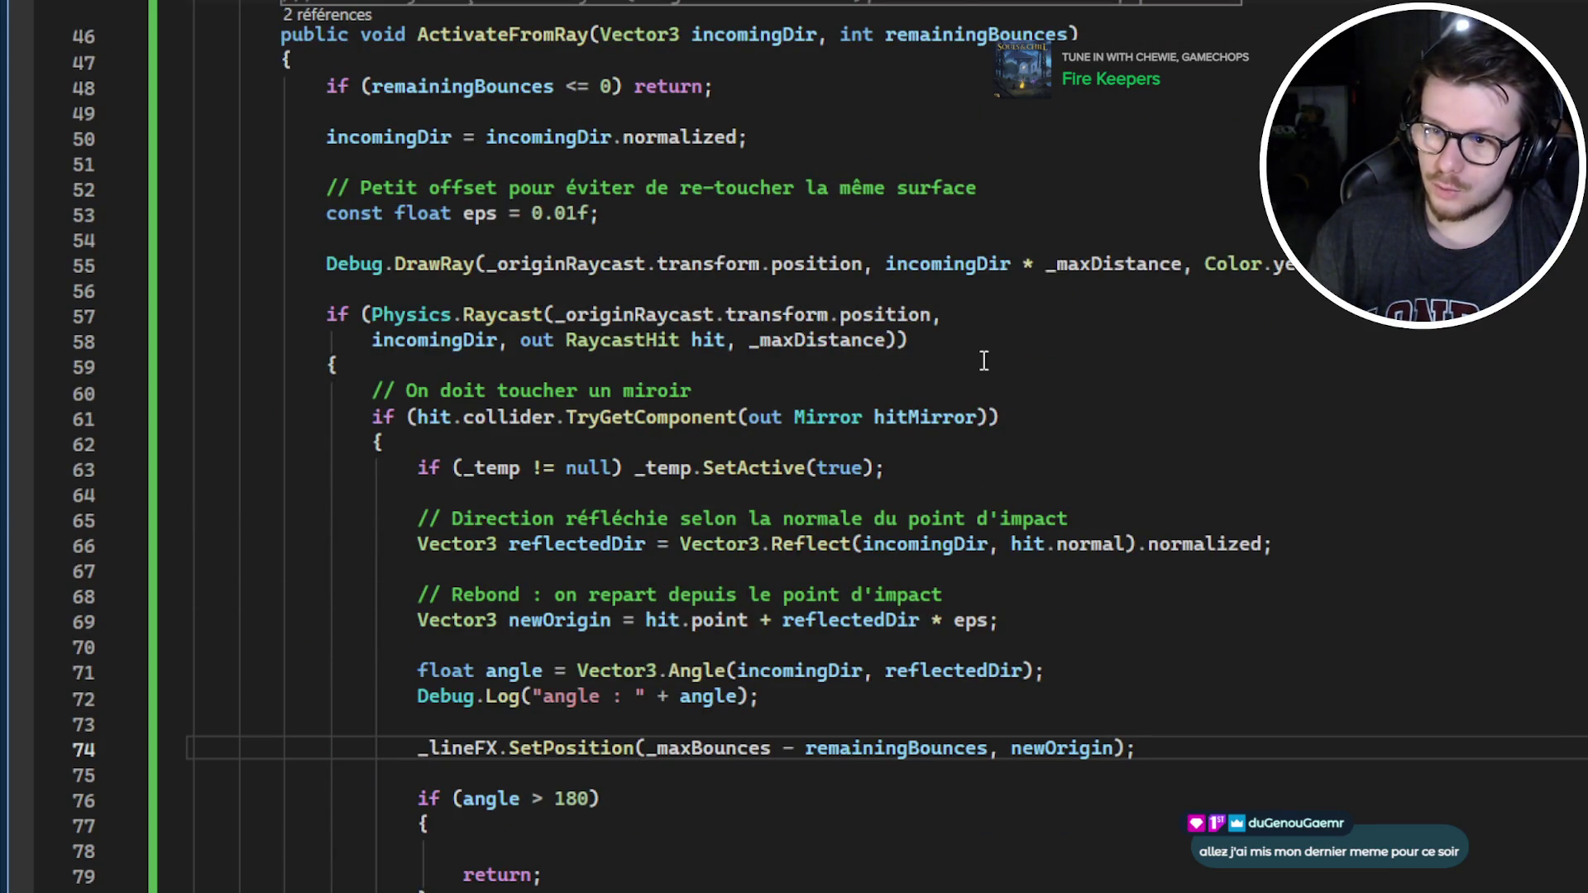
{"action": "scroll", "coordinate": [984, 361], "scroll_direction": "down", "scroll_amount": 6}
{"action": "scroll", "coordinate": [980, 360], "scroll_direction": "up", "scroll_amount": 6}
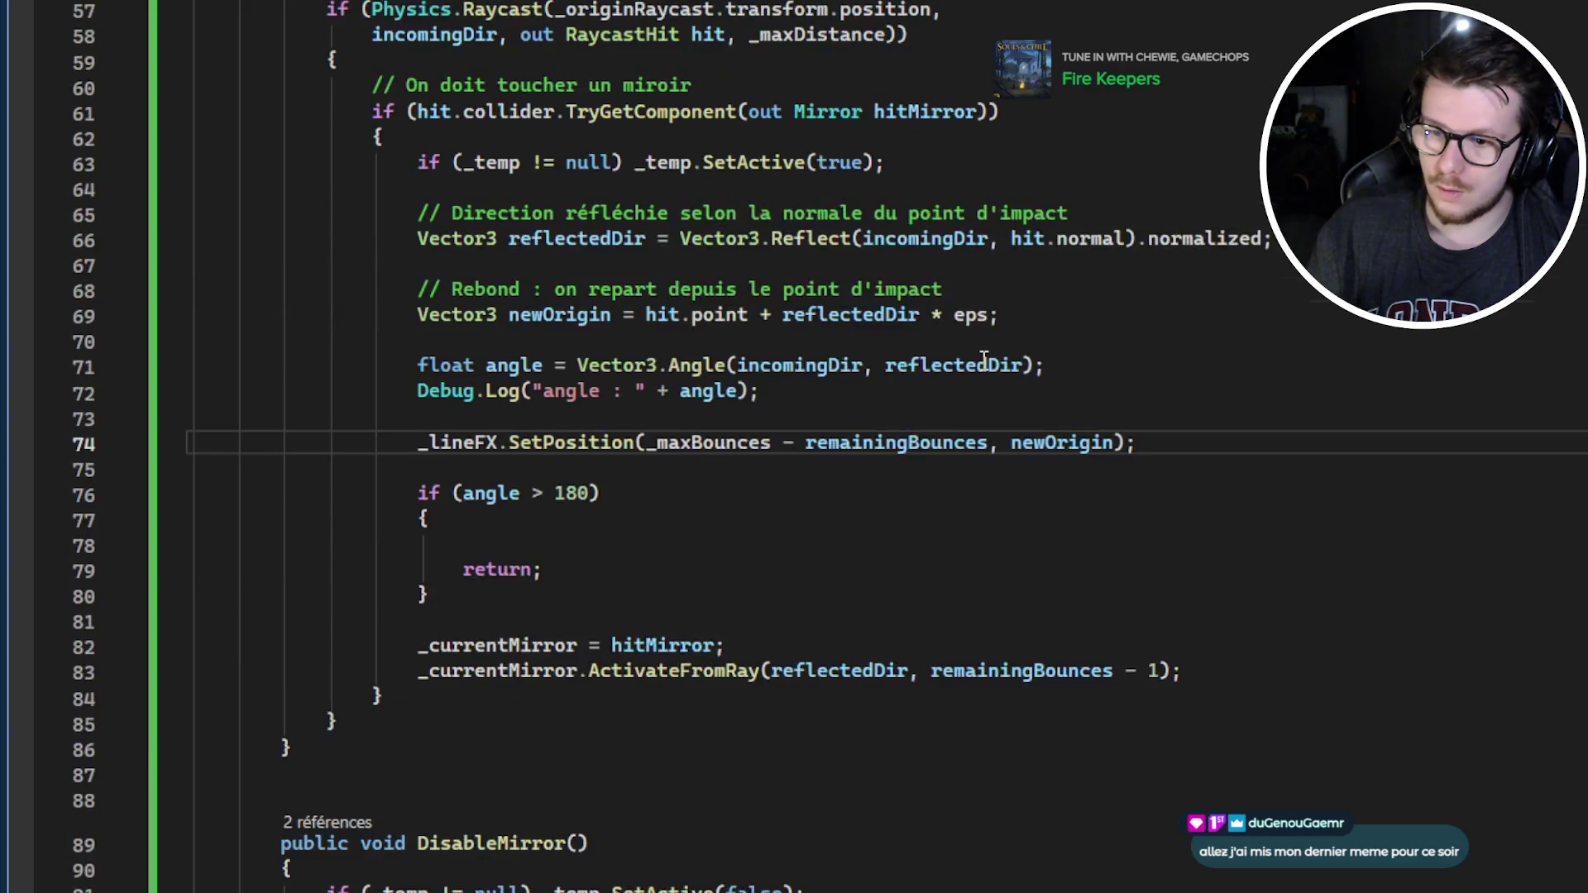
{"action": "scroll", "coordinate": [875, 316], "scroll_direction": "up", "scroll_amount": 3}
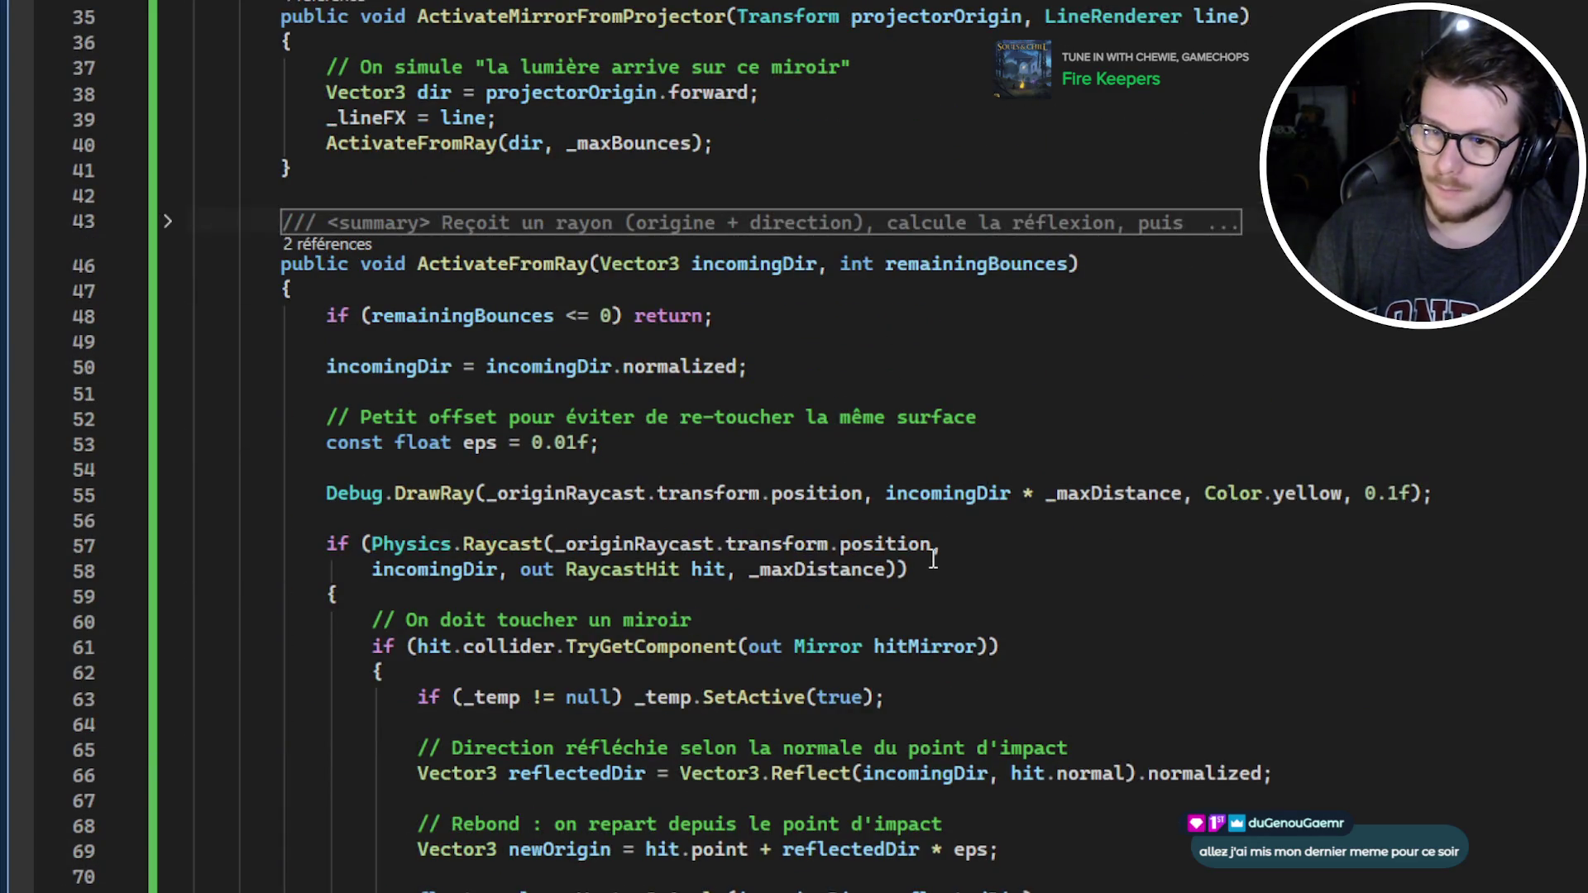
{"action": "left_click", "coordinate": [886, 569]}
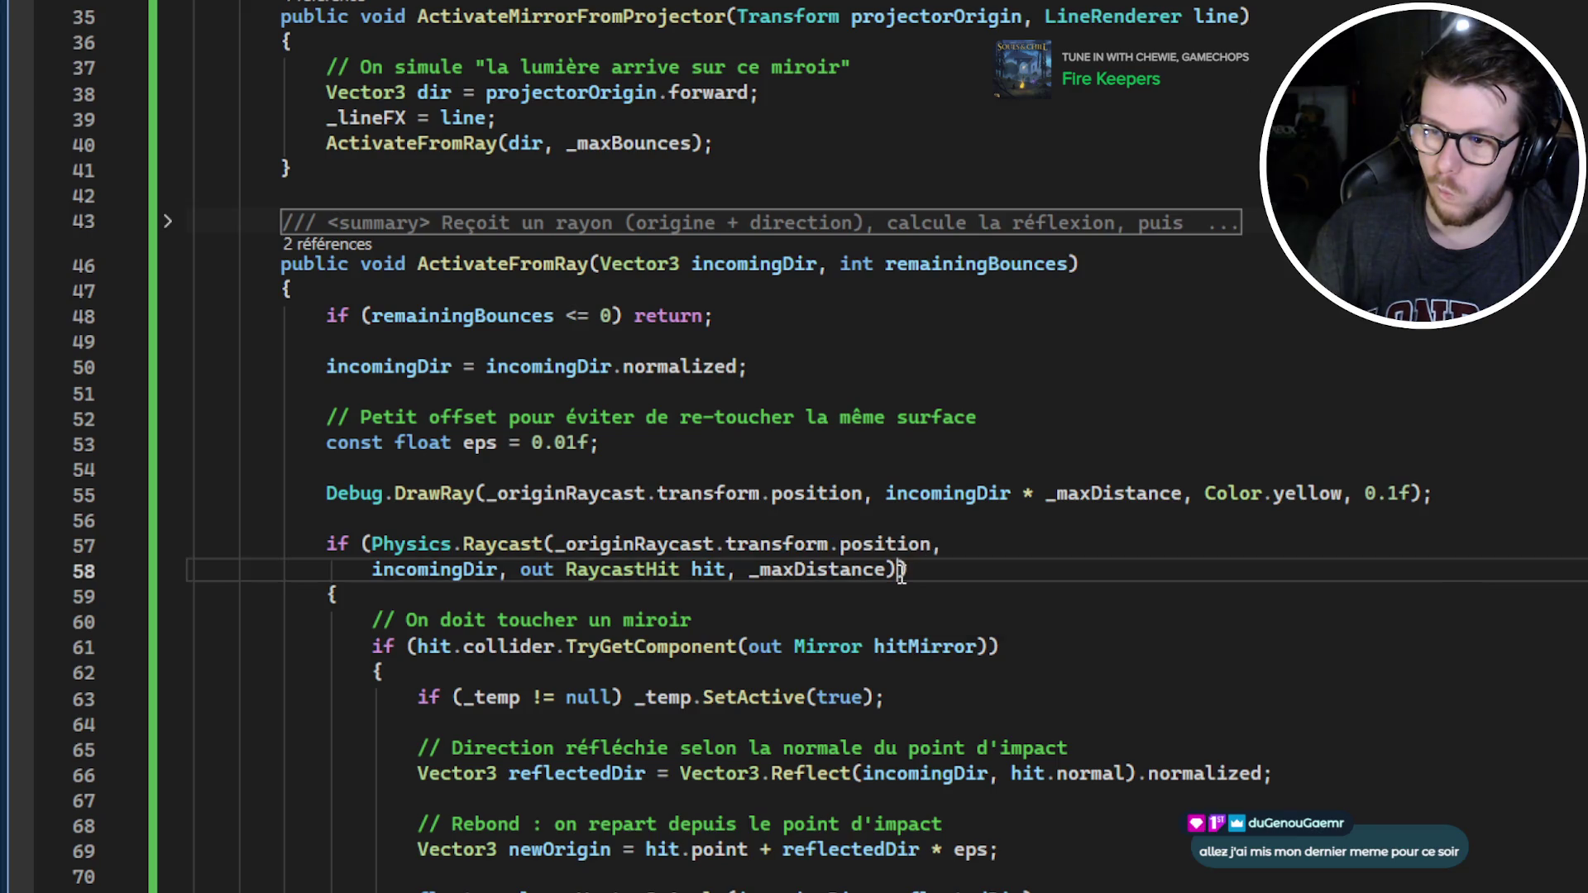
{"action": "type", "text": ", Quater"}
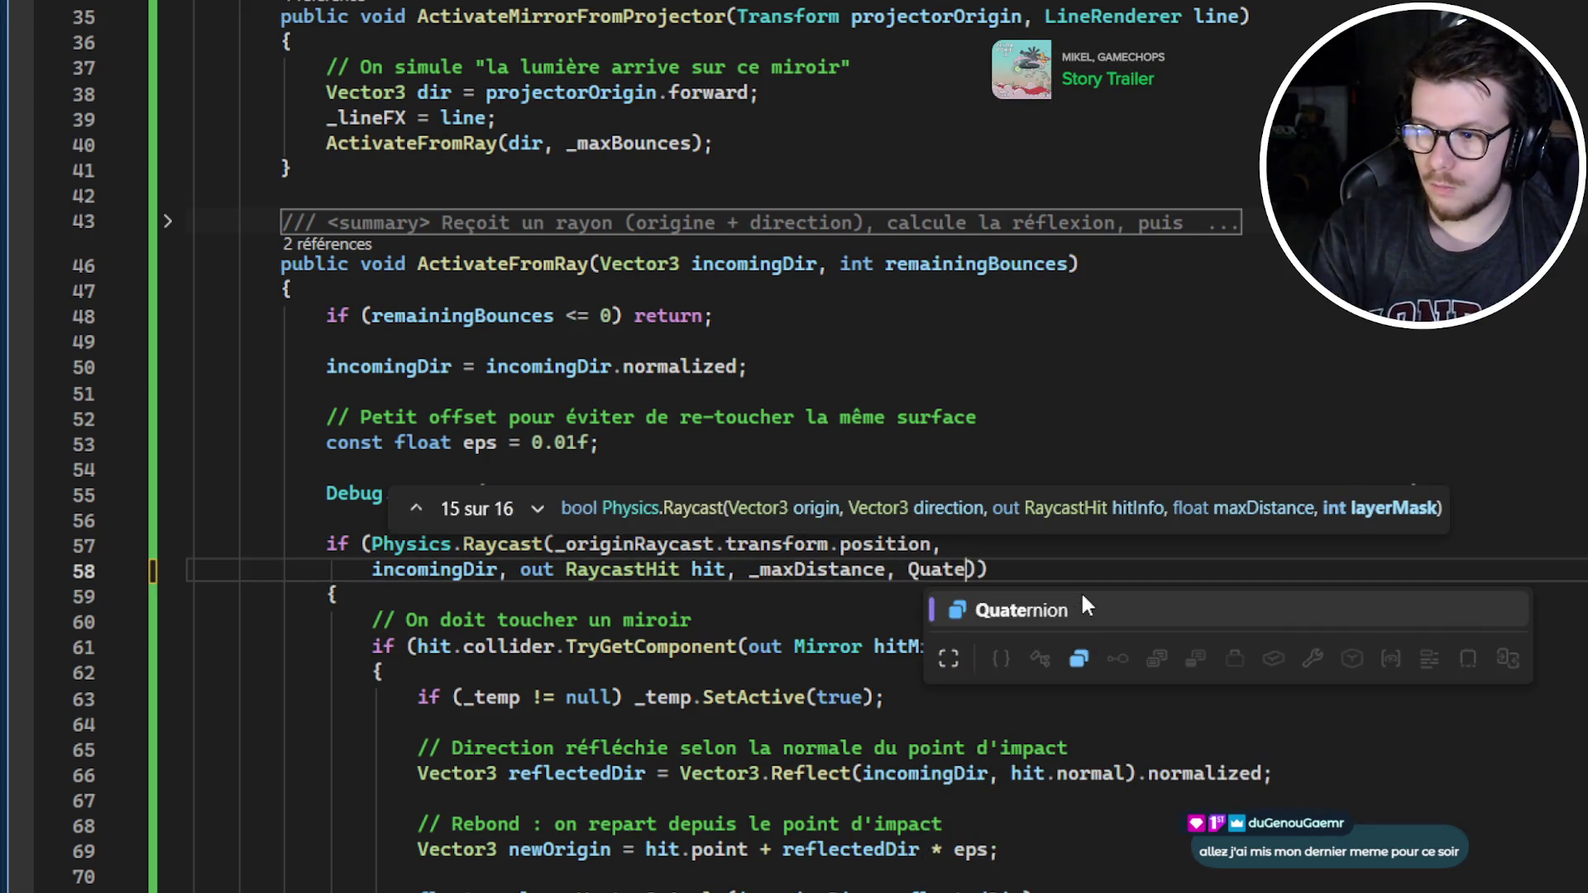
{"action": "type", "text": ".to"}
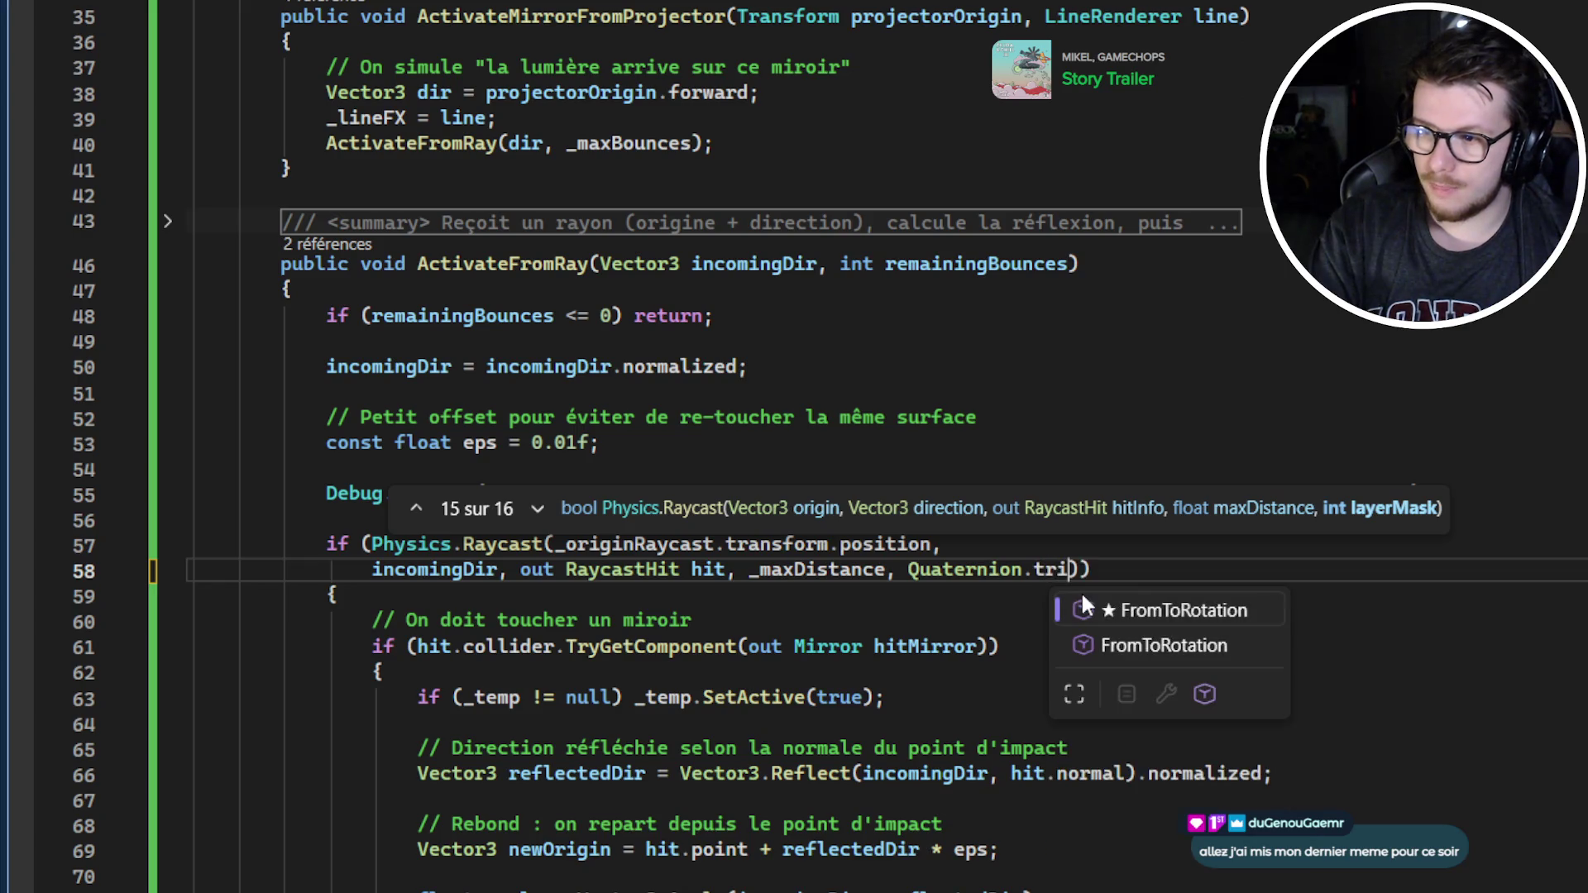
{"action": "key", "text": "BackSpace"}
{"action": "key", "text": "BackSpace"}
{"action": "key", "text": "BackSpace"}
{"action": "key", "text": "ctrl+shift+Left"}
{"action": "key", "text": "BackSpace"}
{"action": "type", "text": "Ign"}
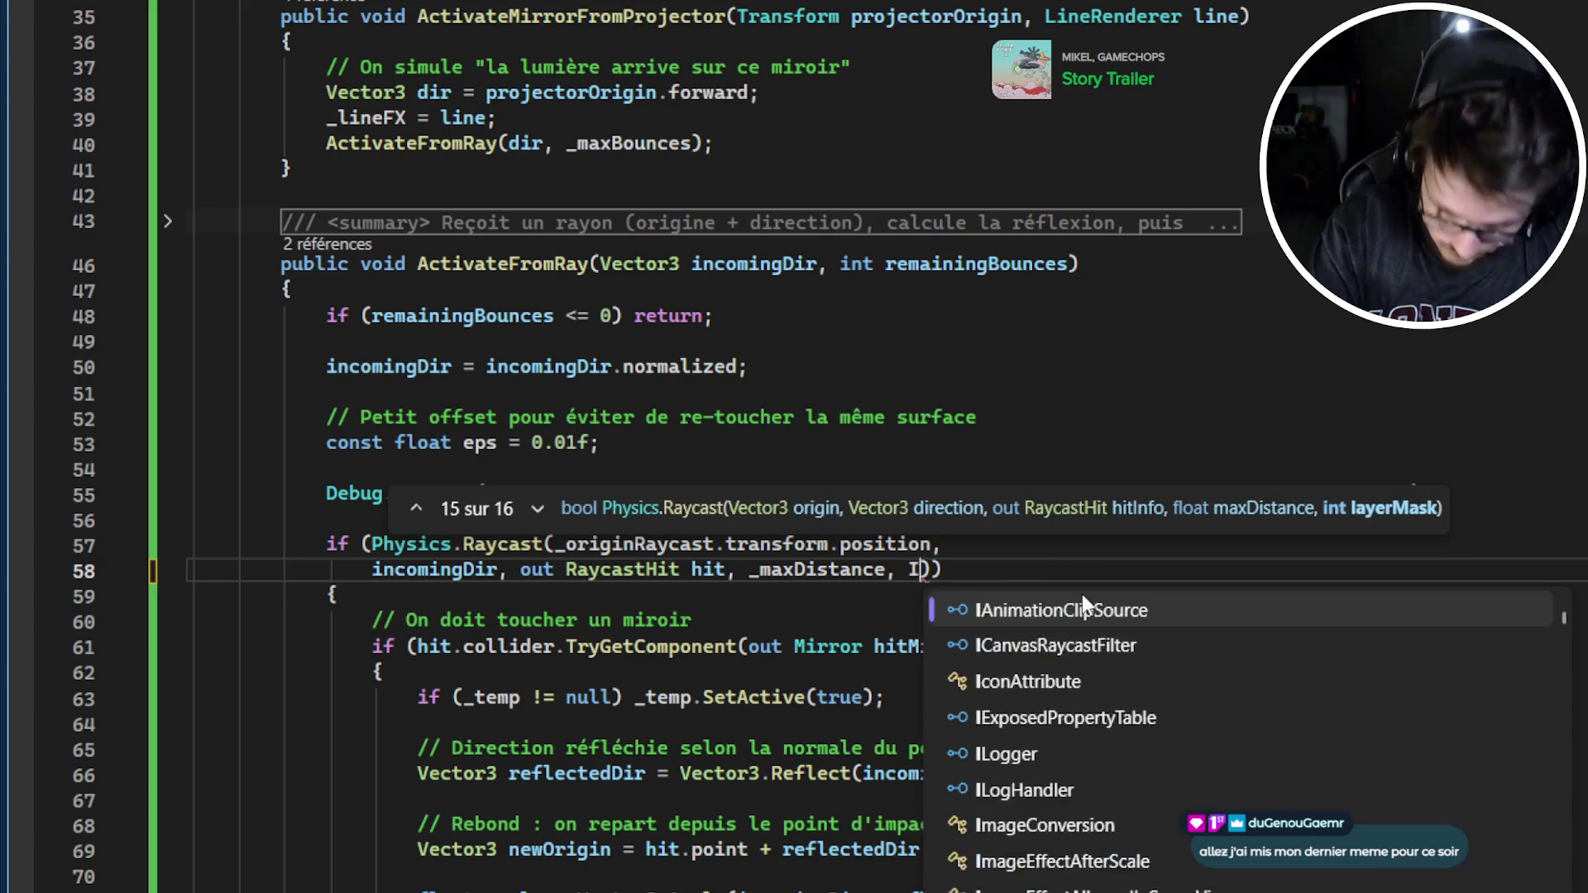
{"action": "type", "text": "ore"}
{"action": "key", "text": "Tab"}
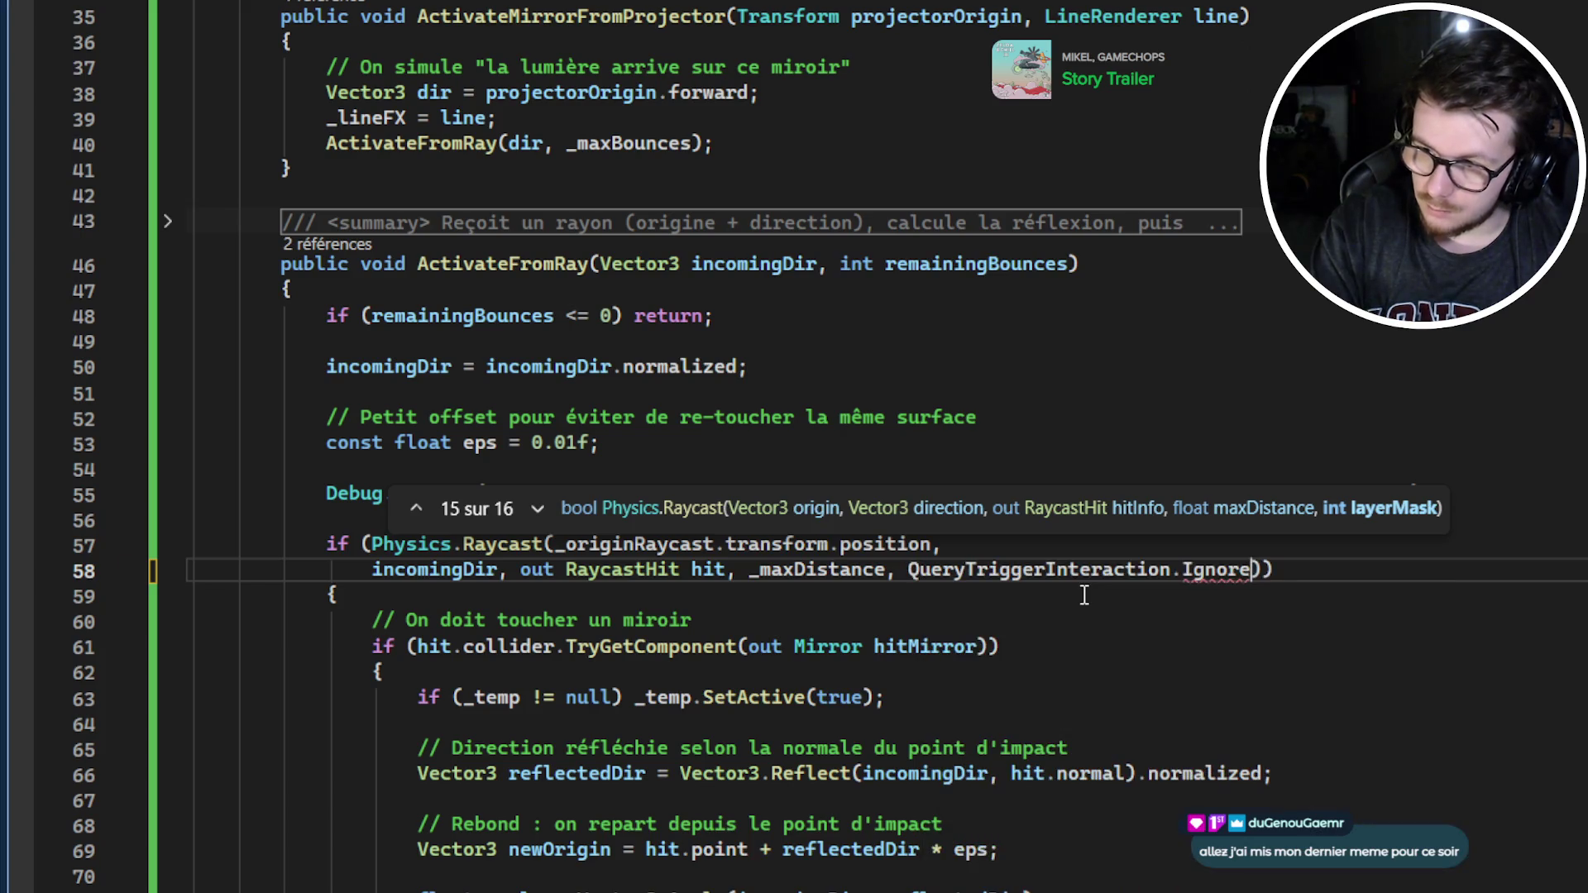
Review the Physics.Raycast overload signatures and the out RaycastHit hit argument
{"action": "mouse_move", "coordinate": [813, 579]}
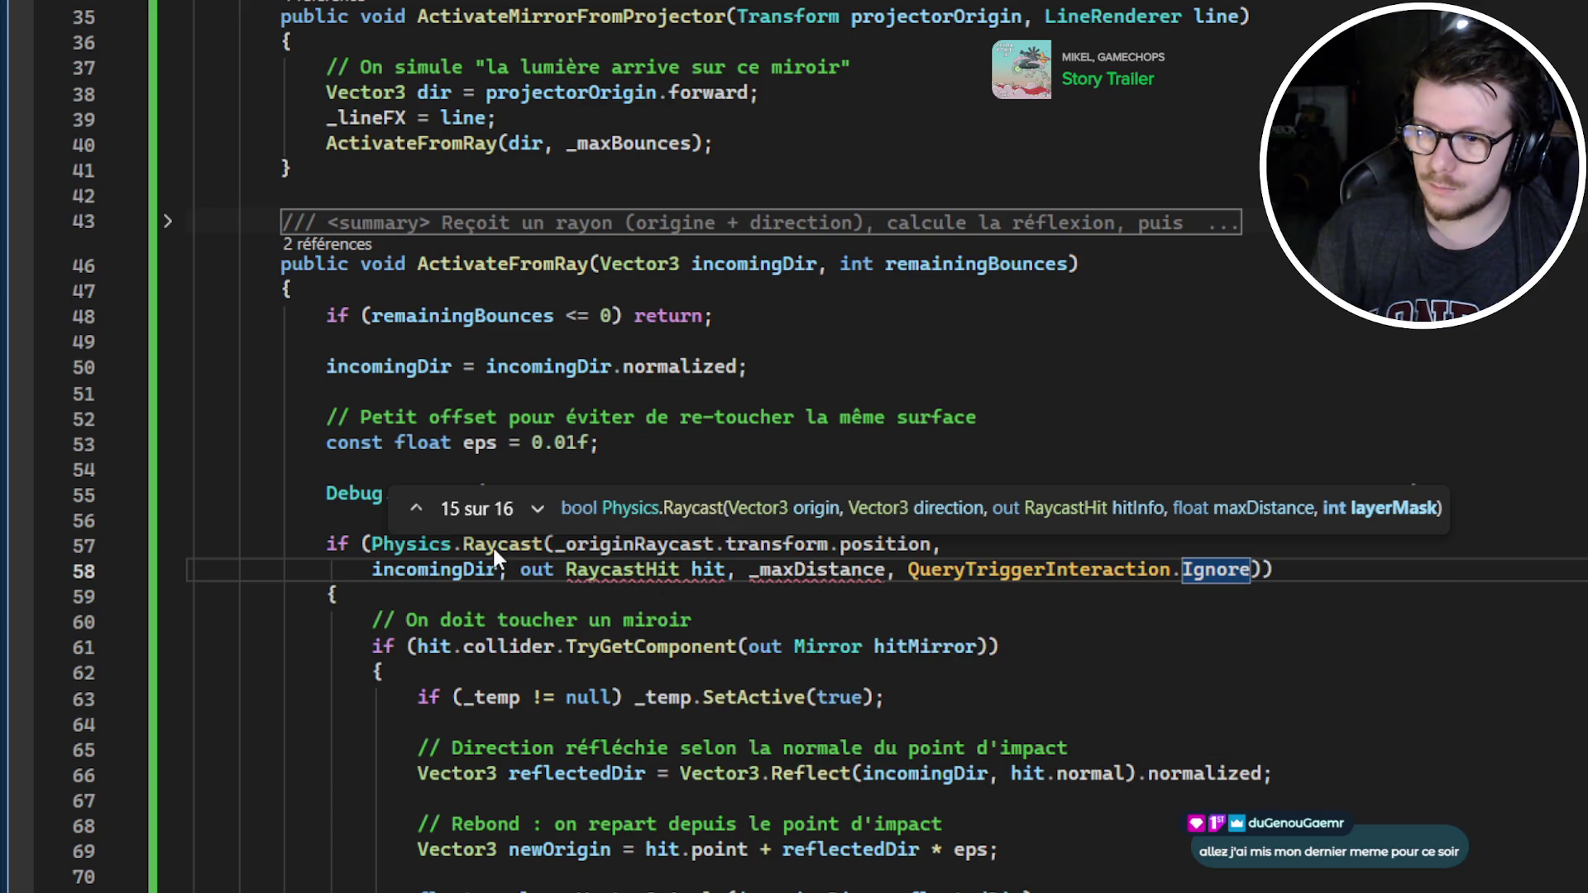
{"action": "key", "text": "Escape"}
{"action": "key", "text": "Down"}
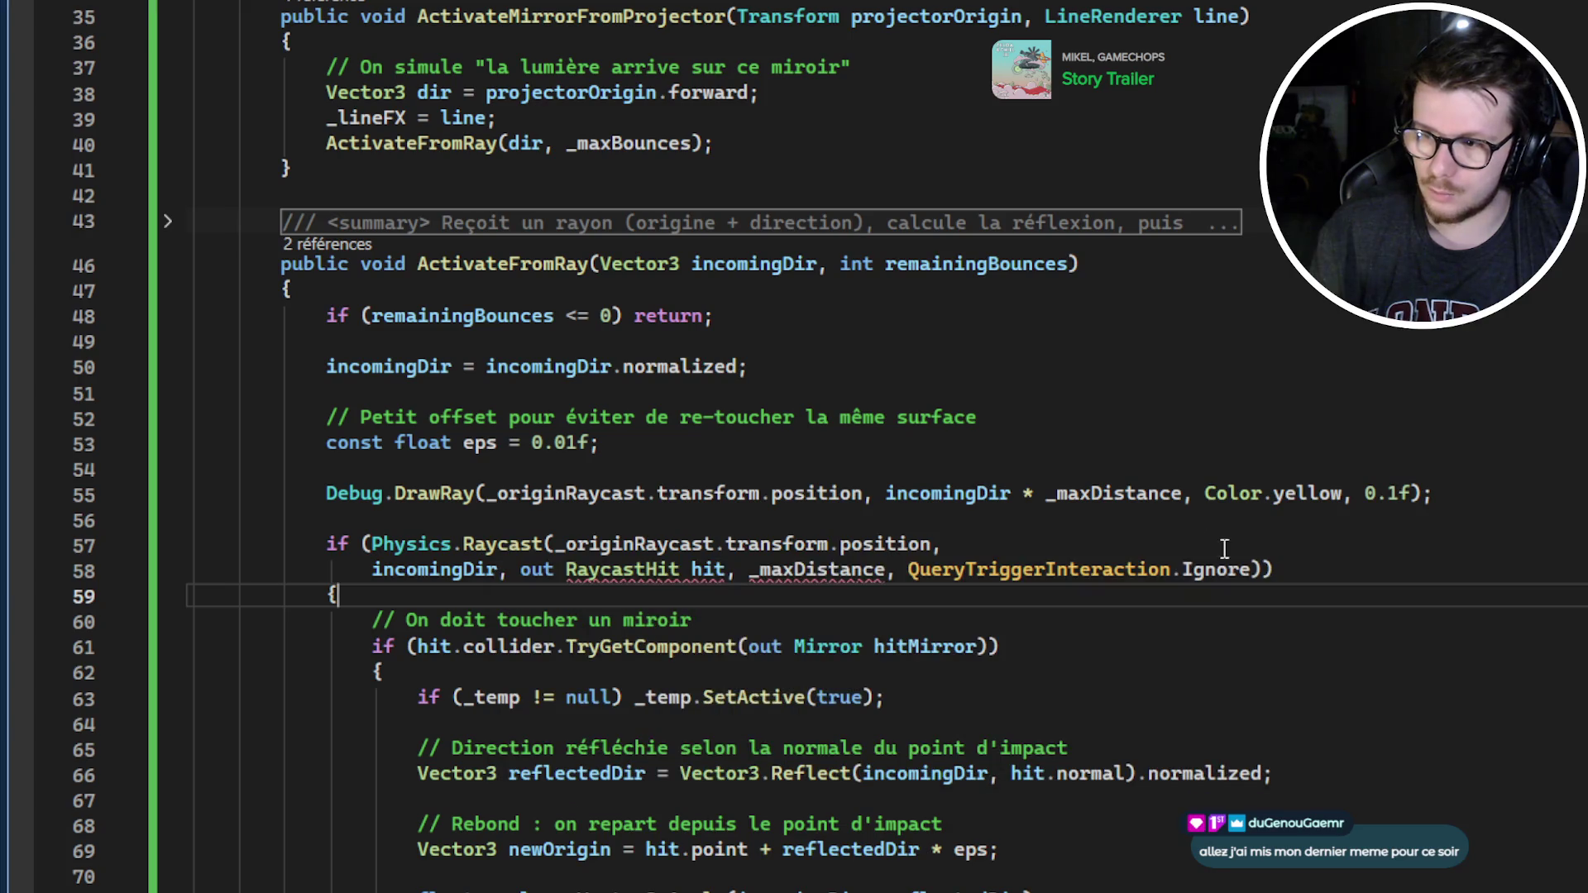
{"action": "left_click", "coordinate": [511, 549]}
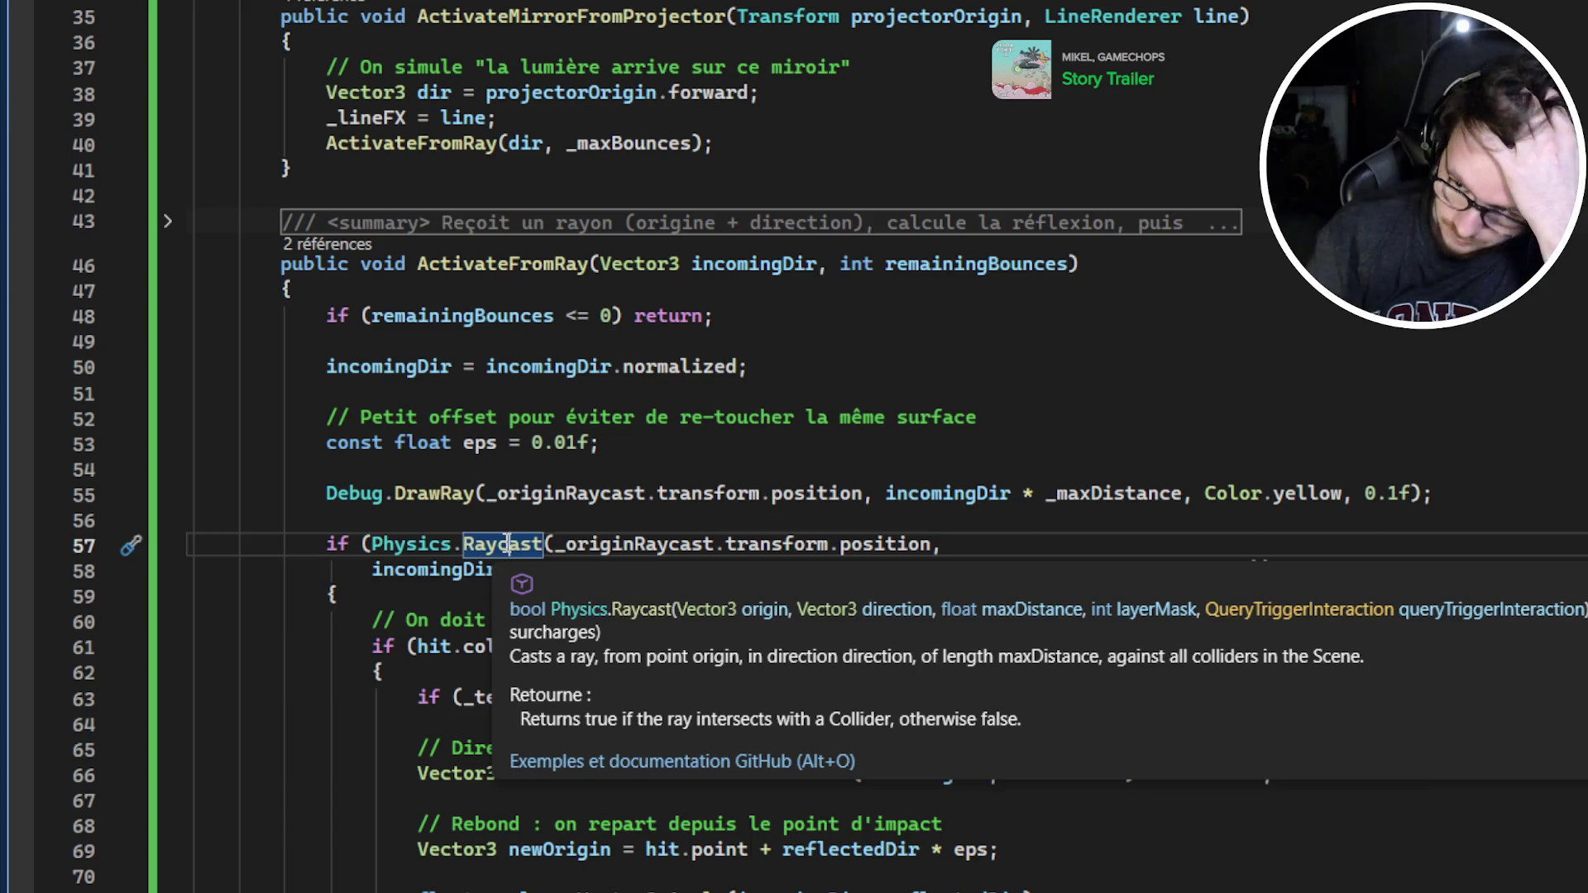
{"action": "left_click", "coordinate": [521, 495]}
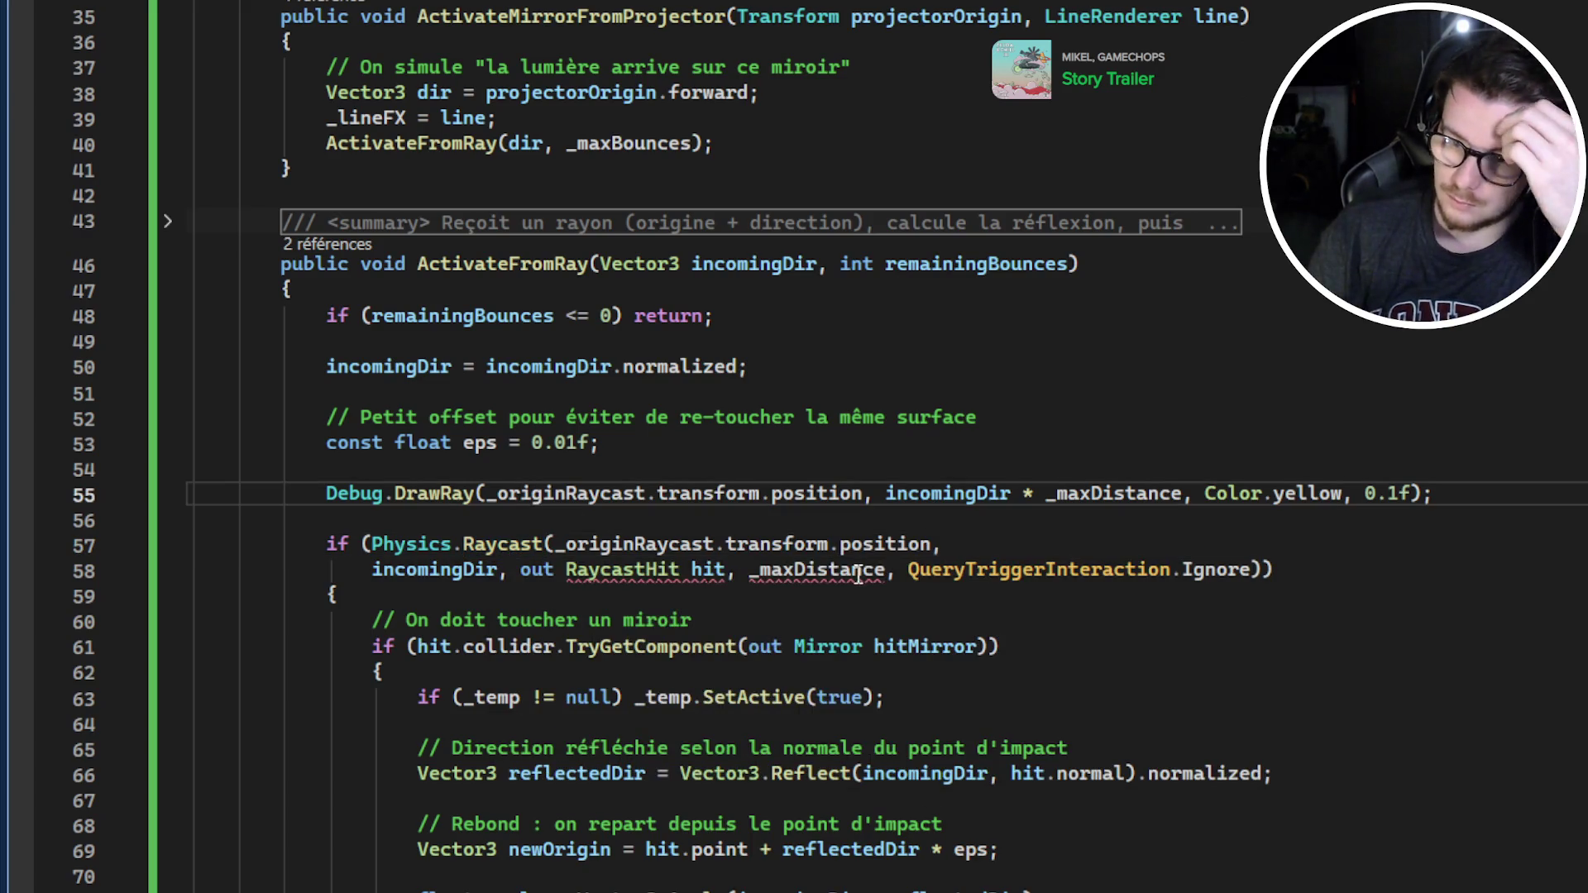
{"action": "triple_click", "coordinate": [659, 546]}
{"action": "left_click", "coordinate": [491, 570]}
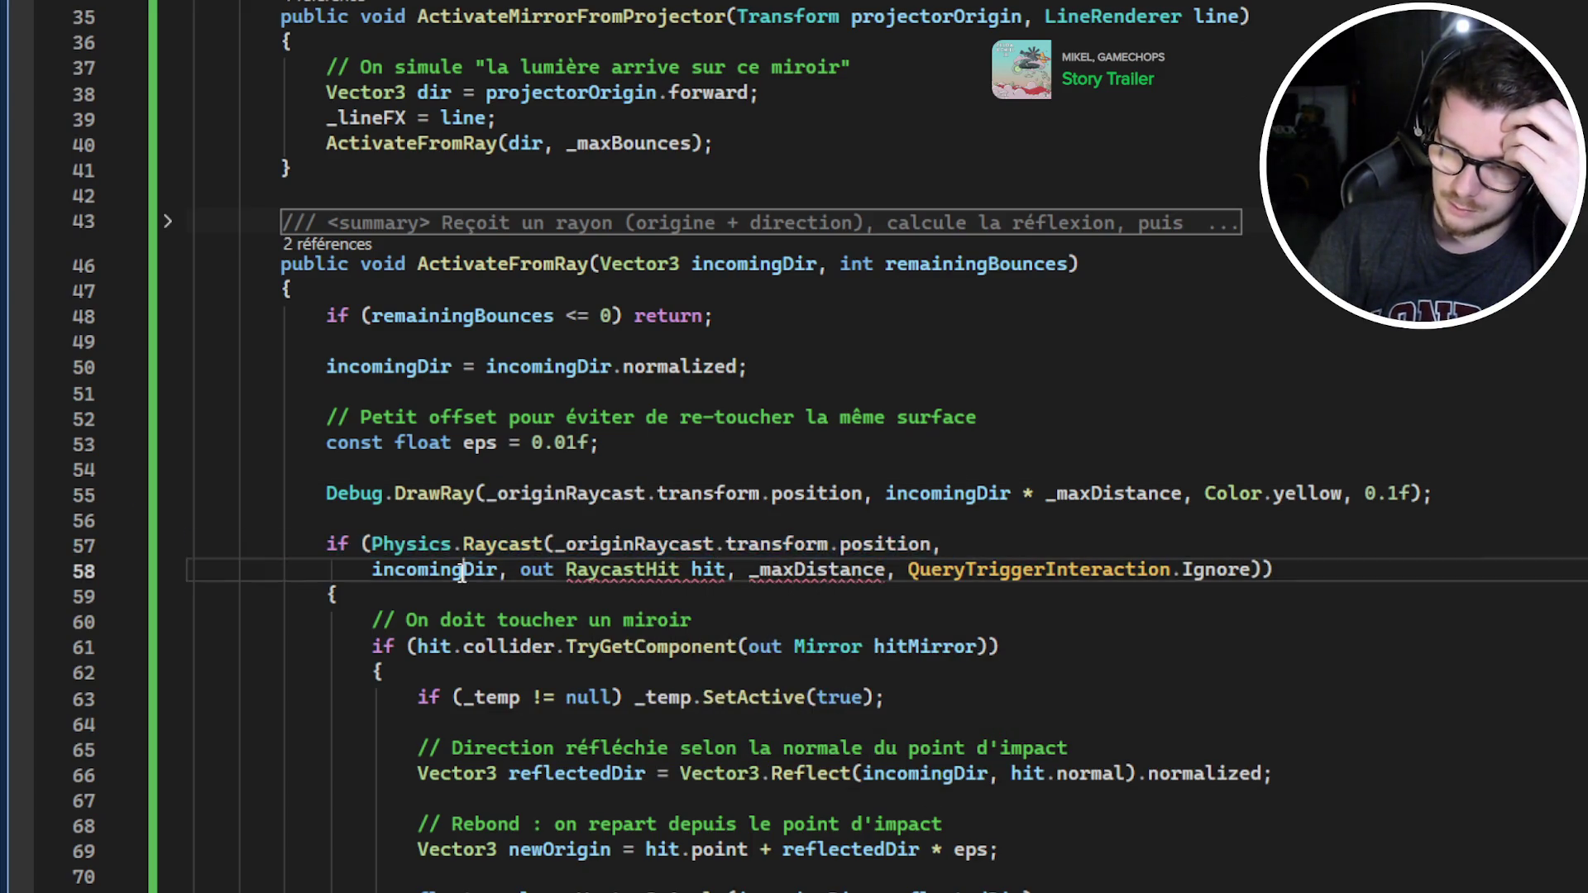
{"action": "triple_click", "coordinate": [492, 570]}
{"action": "mouse_move", "coordinate": [519, 570]}
{"action": "left_mouse_down"}
{"action": "mouse_move", "coordinate": [790, 570]}
{"action": "mouse_move", "coordinate": [726, 571]}
{"action": "left_mouse_up"}
{"action": "left_click", "coordinate": [505, 546]}
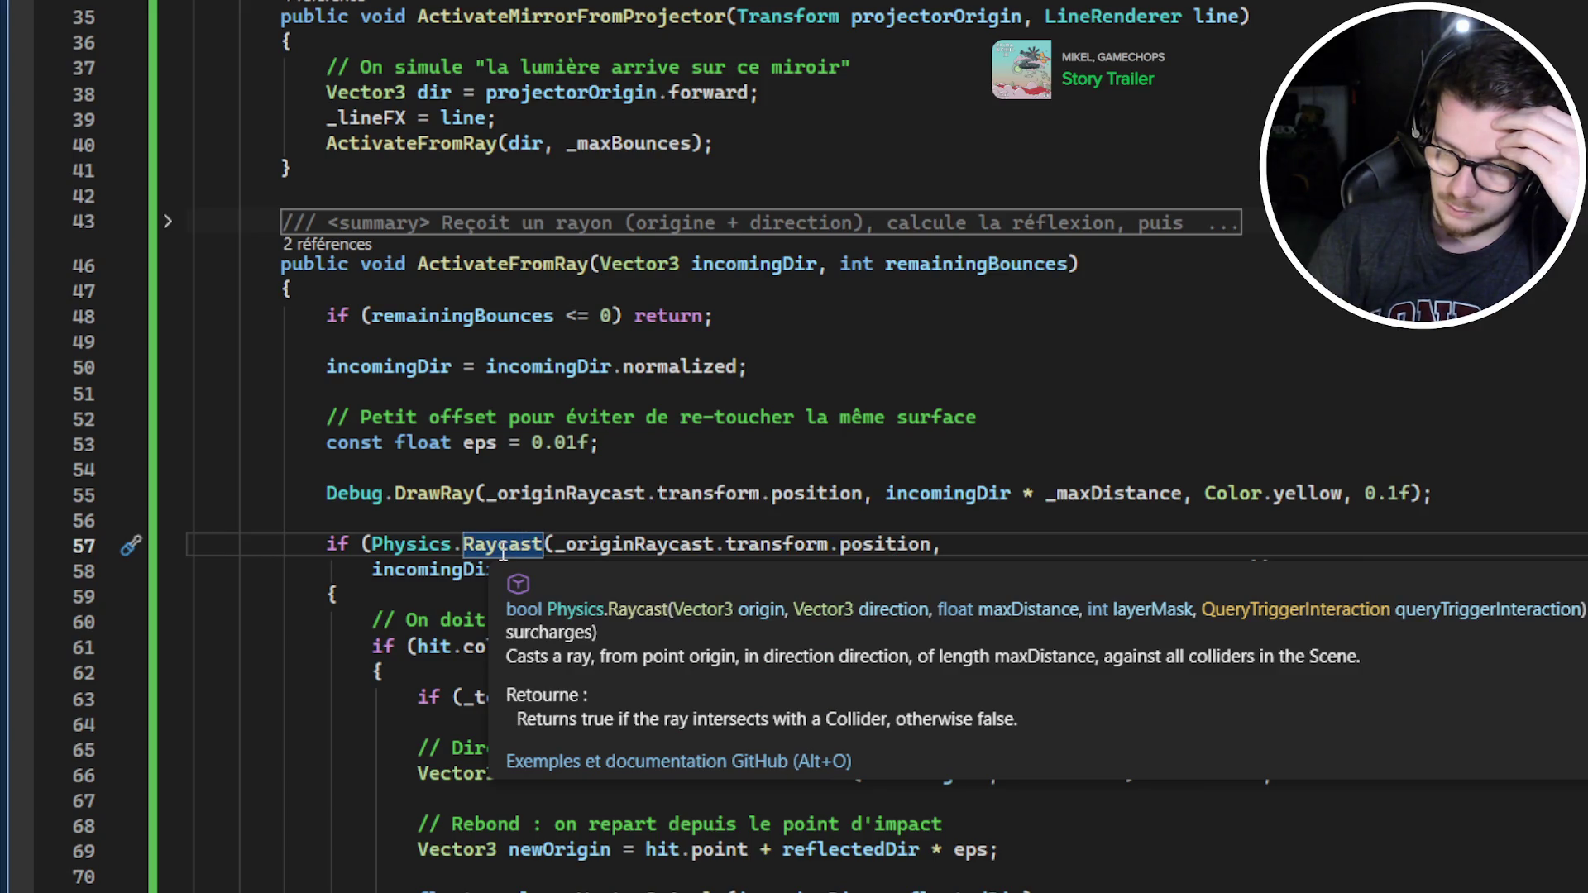
{"action": "left_click", "coordinate": [567, 511]}
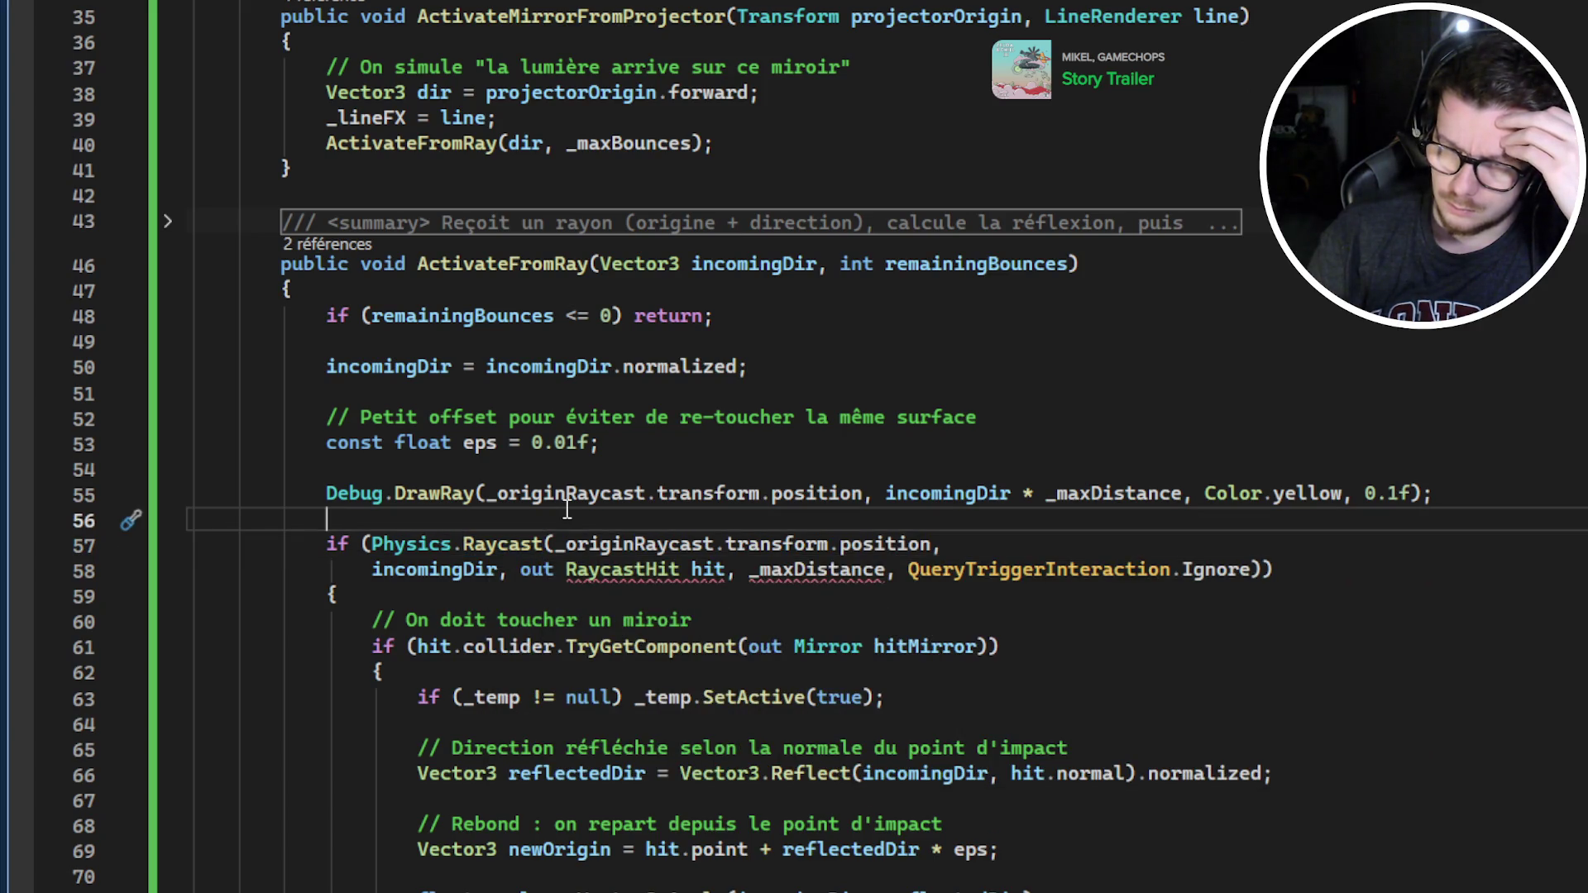
{"action": "scroll", "coordinate": [568, 512], "scroll_direction": "up", "scroll_amount": 2}
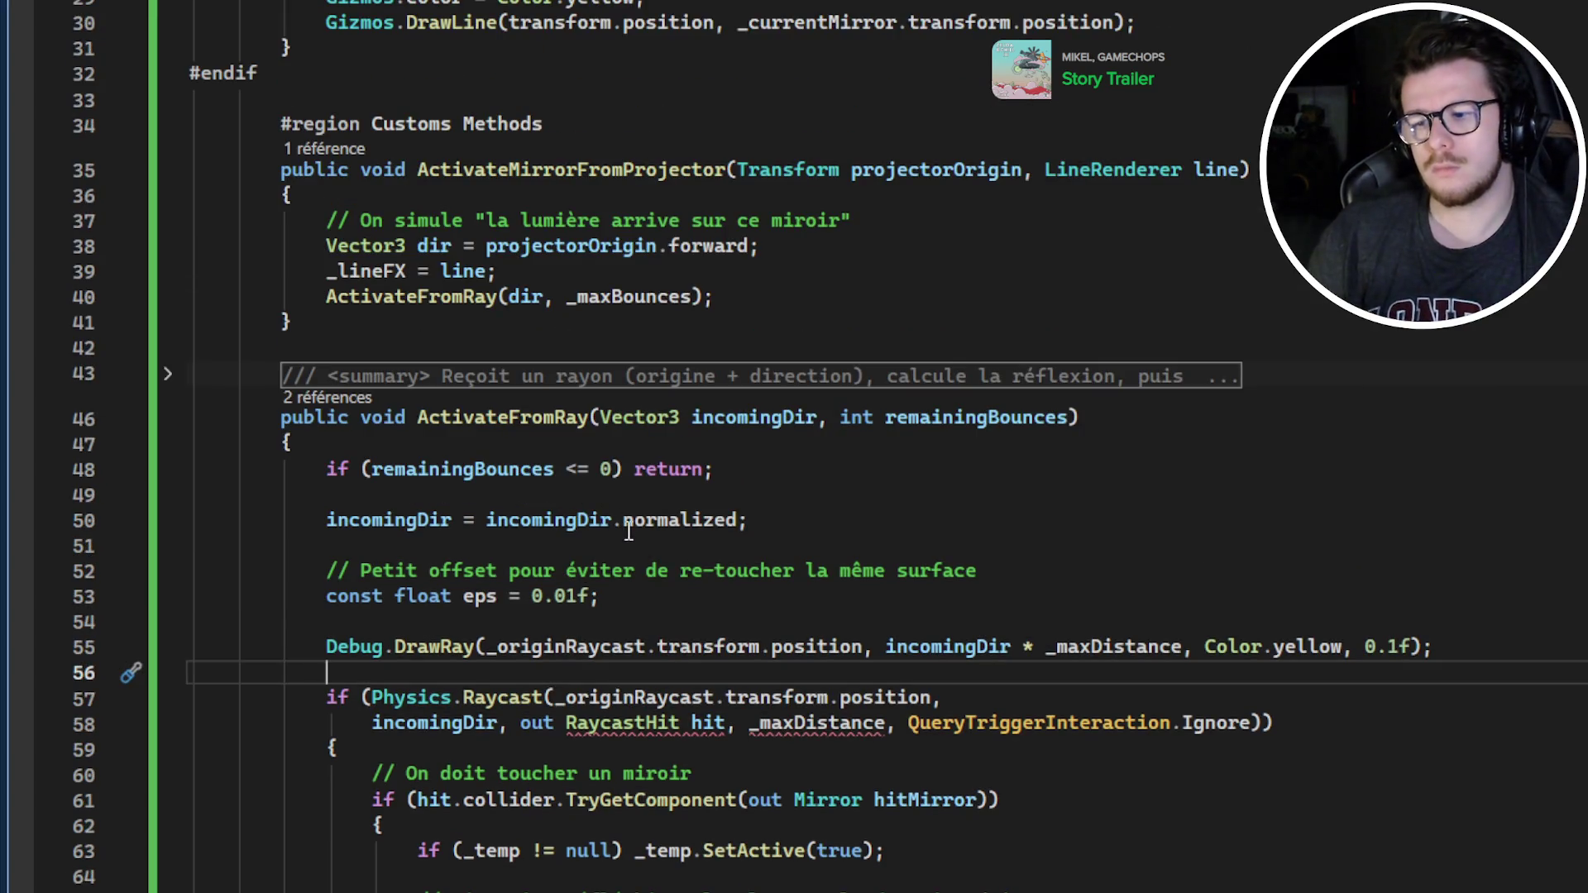
Undo the QueryTriggerInteraction.Ignore argument and check the _hitMask field declaration
{"action": "key", "text": "ctrl+z"}
{"action": "key", "text": "ctrl+z"}
{"action": "key", "text": "ctrl+z"}
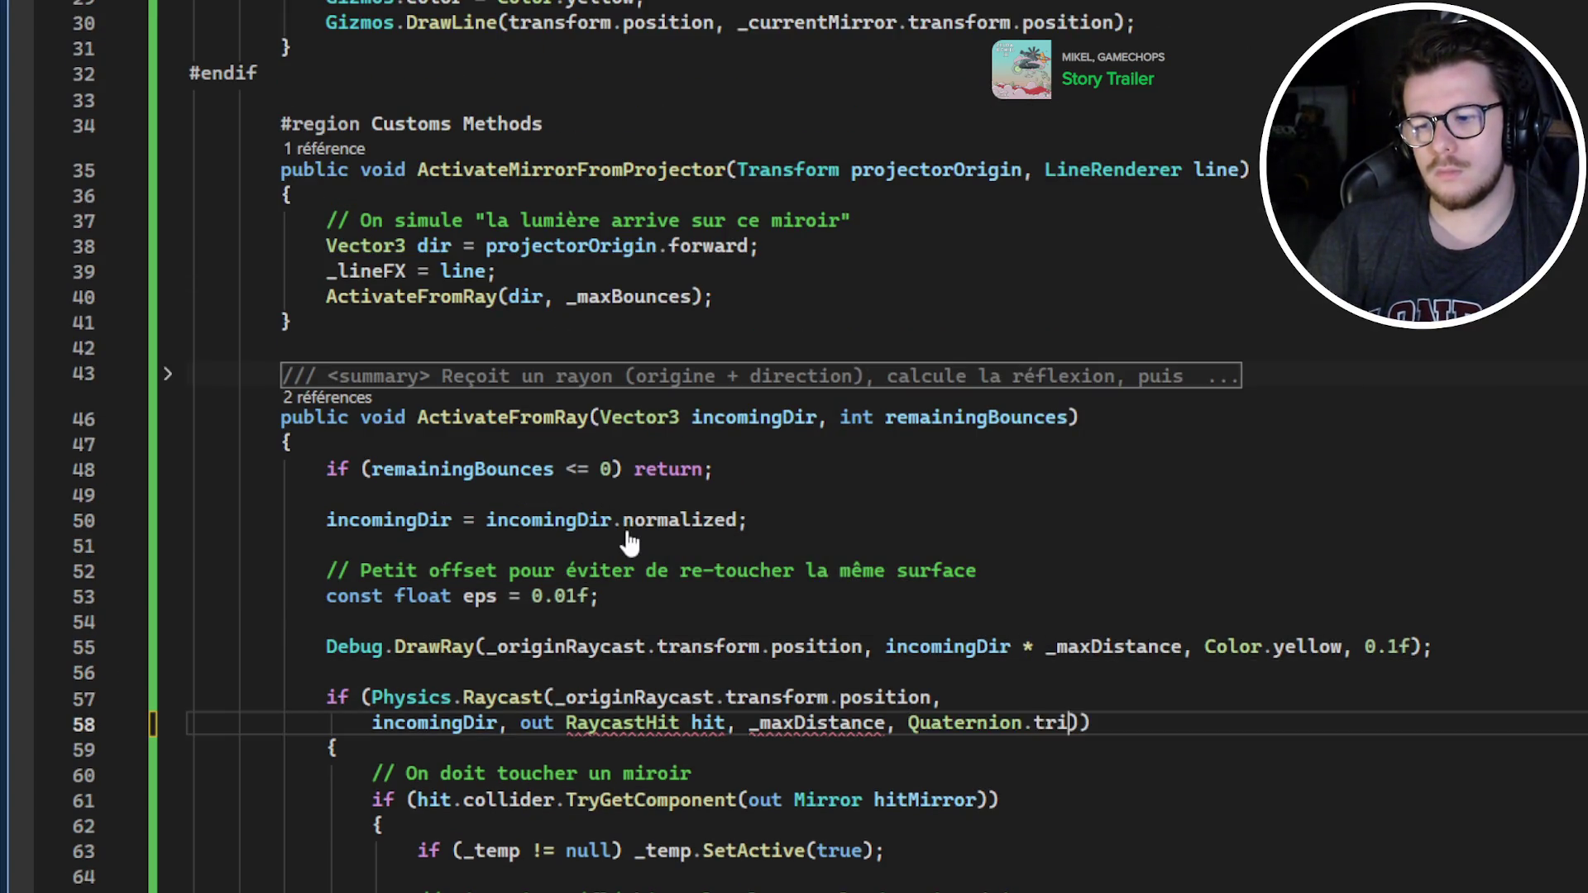
{"action": "key", "text": "ctrl+z"}
{"action": "scroll", "coordinate": [628, 542], "scroll_direction": "down", "scroll_amount": 2}
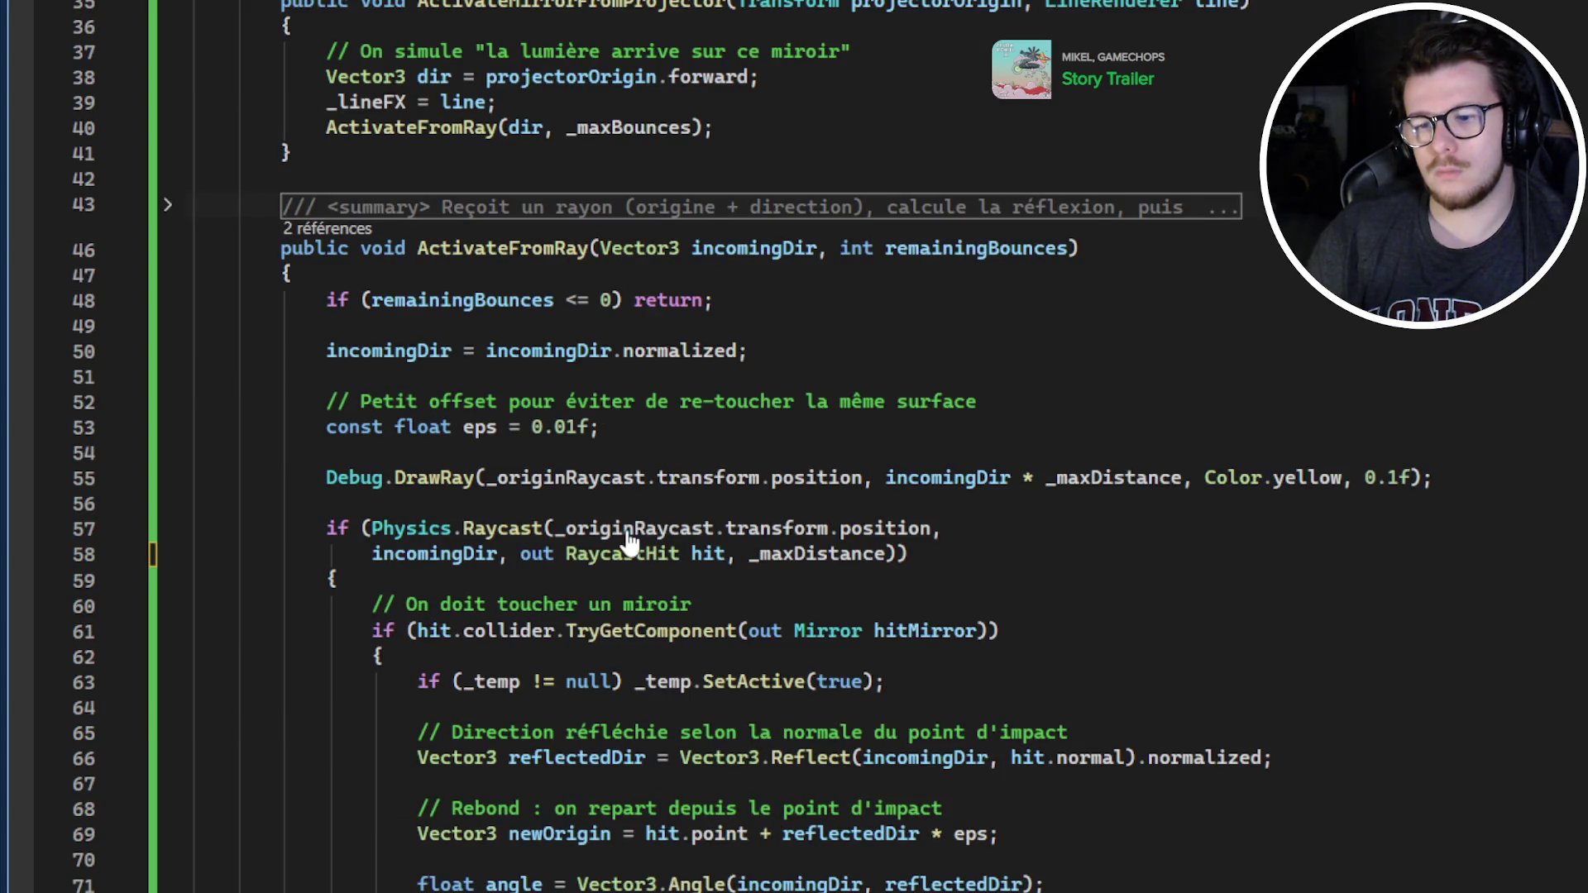
{"action": "key", "text": "ctrl+z"}
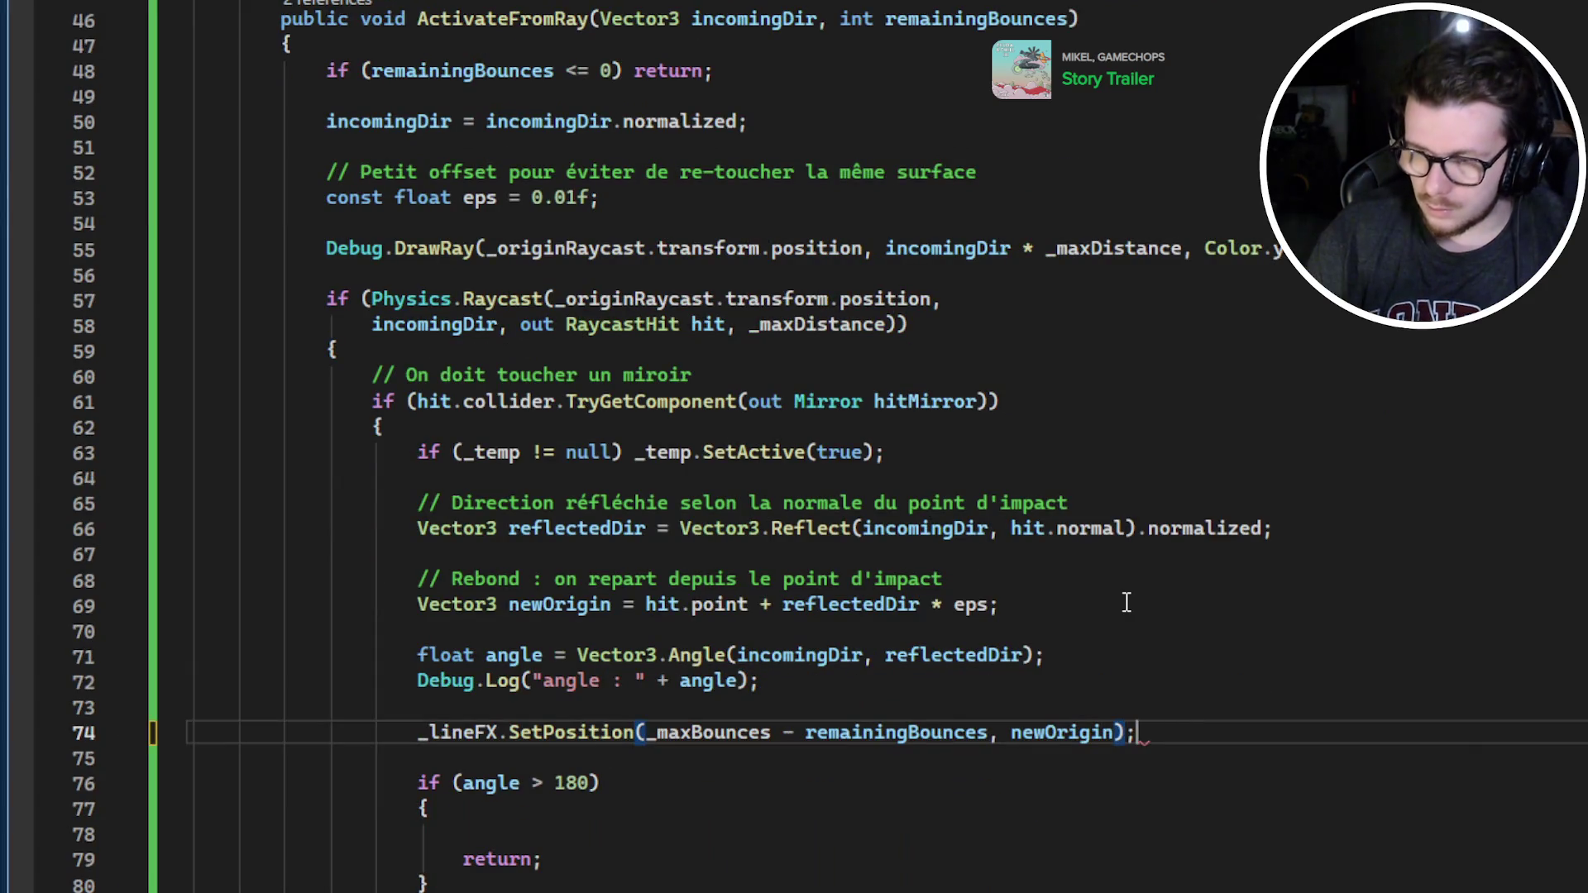
{"action": "scroll", "coordinate": [1121, 608], "scroll_direction": "down", "scroll_amount": 9}
{"action": "scroll", "coordinate": [1100, 629], "scroll_direction": "up", "scroll_amount": 14}
{"action": "scroll", "coordinate": [1077, 658], "scroll_direction": "up", "scroll_amount": 10}
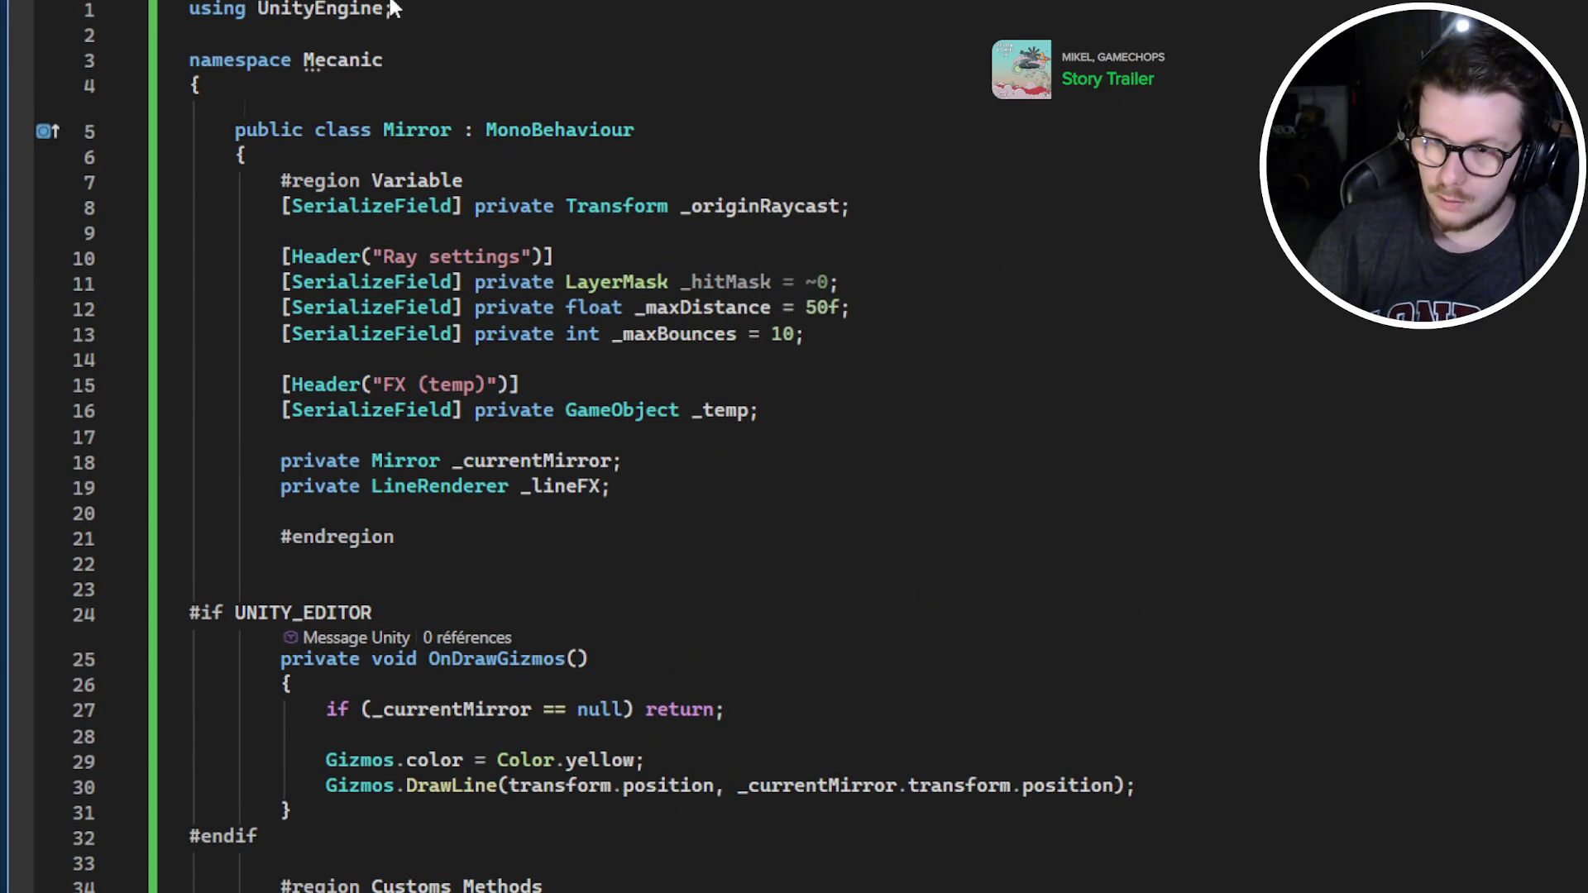
{"action": "left_click", "coordinate": [744, 283]}
{"action": "scroll", "coordinate": [879, 249], "scroll_direction": "down", "scroll_amount": 10}
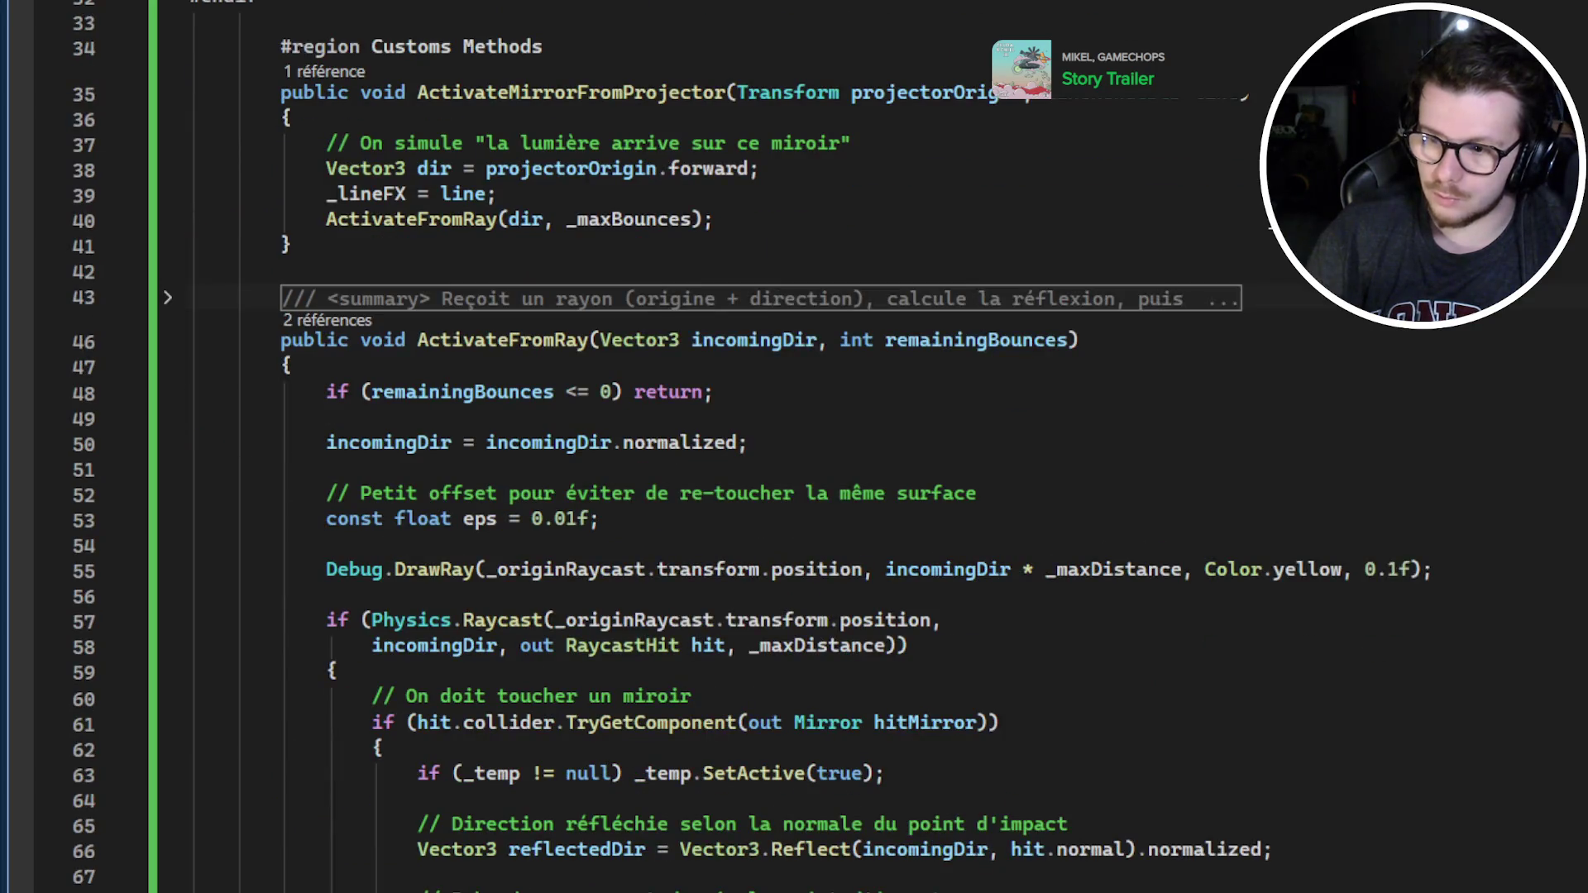
{"action": "scroll", "coordinate": [794, 447], "scroll_direction": "down", "scroll_amount": 1}
Pass _hitMask as the layer mask after _maxDistance in the line 58 Raycast
{"action": "left_click", "coordinate": [888, 575]}
{"action": "type", "text": ", la"}
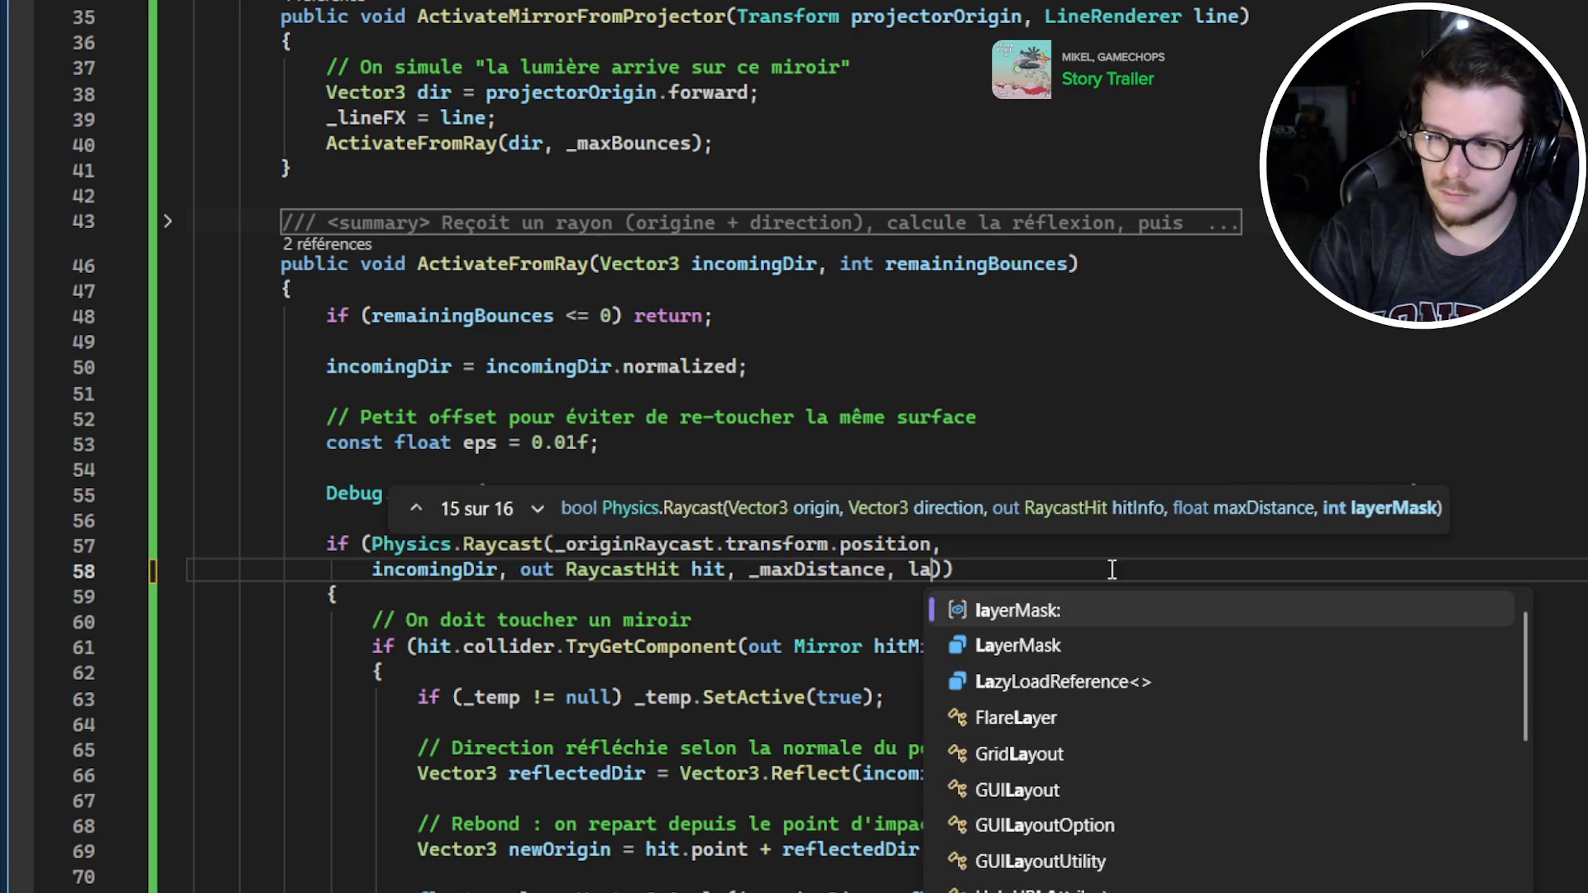
{"action": "key", "text": "BackSpace"}
{"action": "key", "text": "BackSpace"}
{"action": "key", "text": "BackSpace"}
{"action": "type", "text": "_"}
{"action": "key", "text": "BackSpace"}
{"action": "type", "text": "_la"}
{"action": "key", "text": "BackSpace"}
{"action": "key", "text": "BackSpace"}
{"action": "key", "text": "BackSpace"}
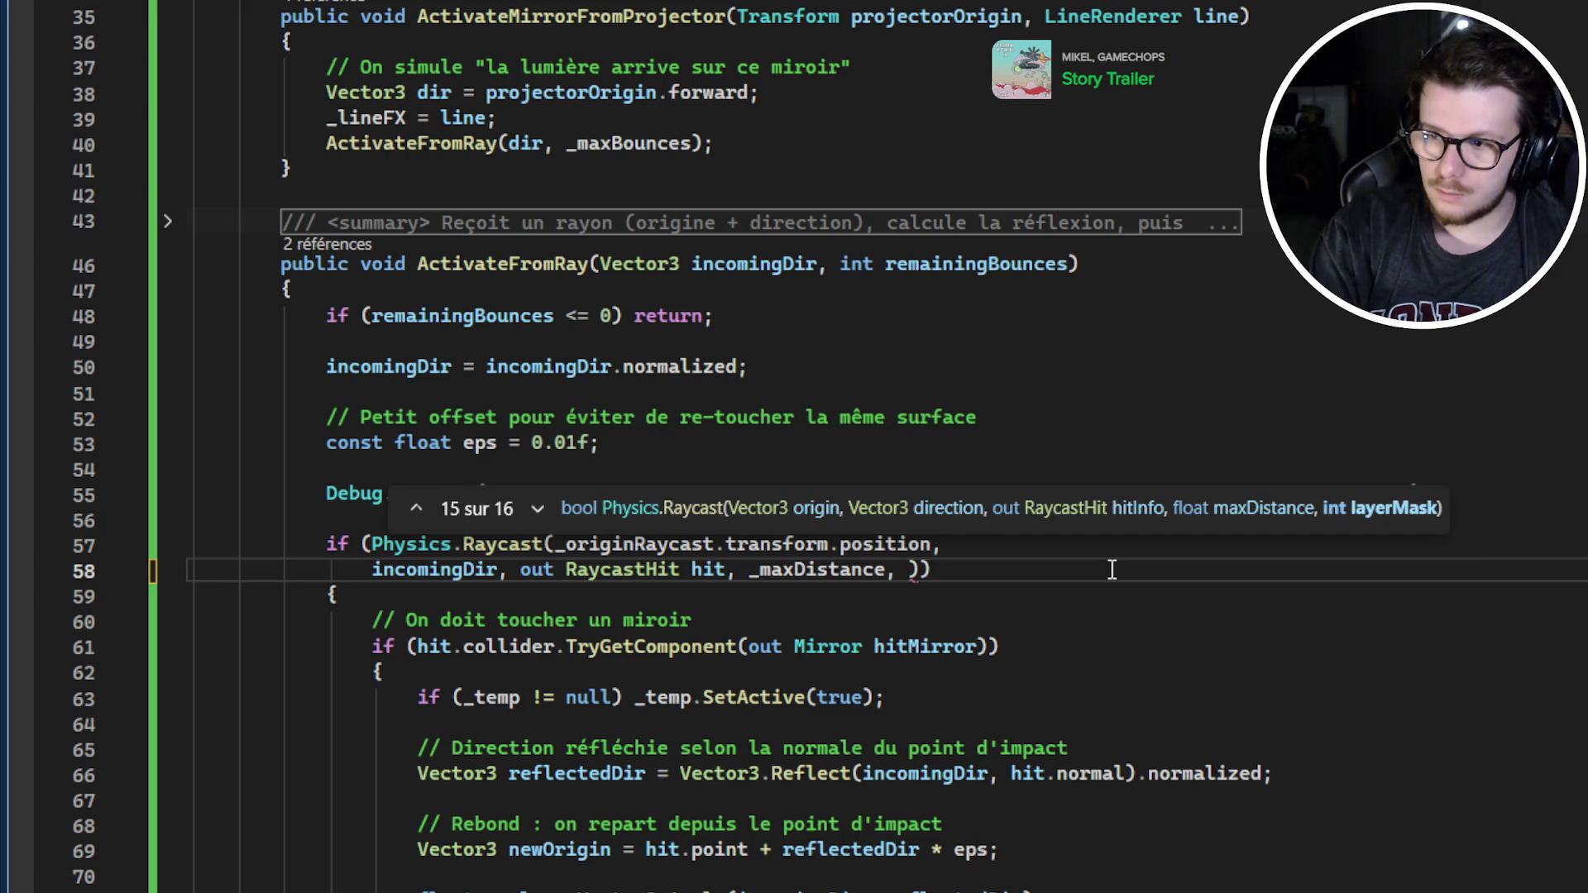
{"action": "type", "text": "_l"}
{"action": "key", "text": "BackSpace"}
{"action": "type", "text": "h"}
{"action": "key", "text": "Tab"}
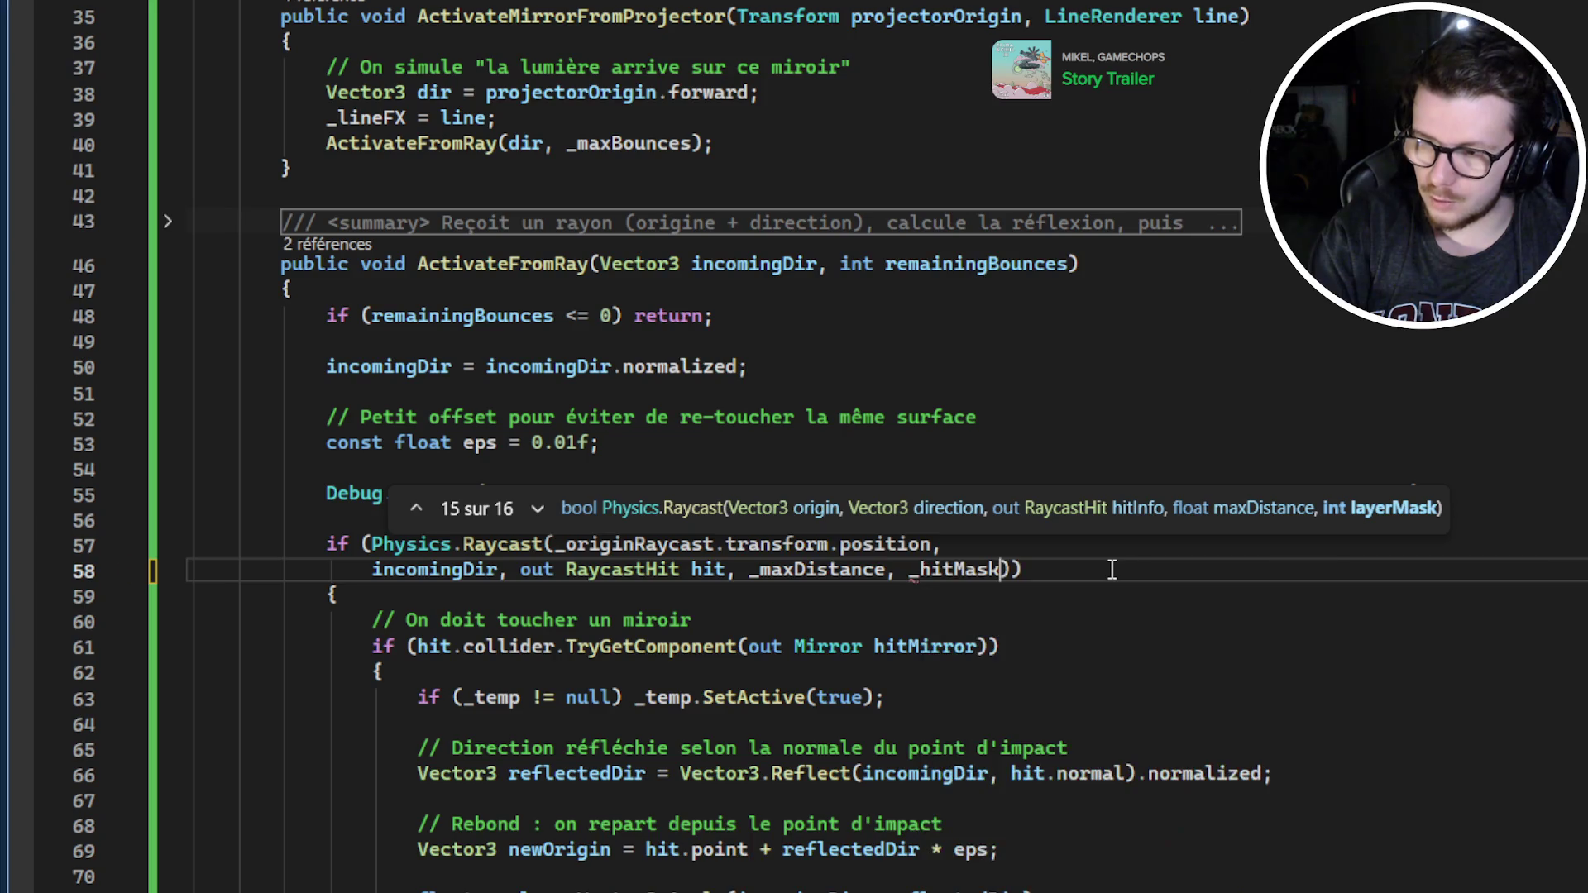
{"action": "type", "text": ", _"}
{"action": "key", "text": "BackSpace"}
{"action": "key", "text": "BackSpace"}
{"action": "key", "text": "BackSpace"}
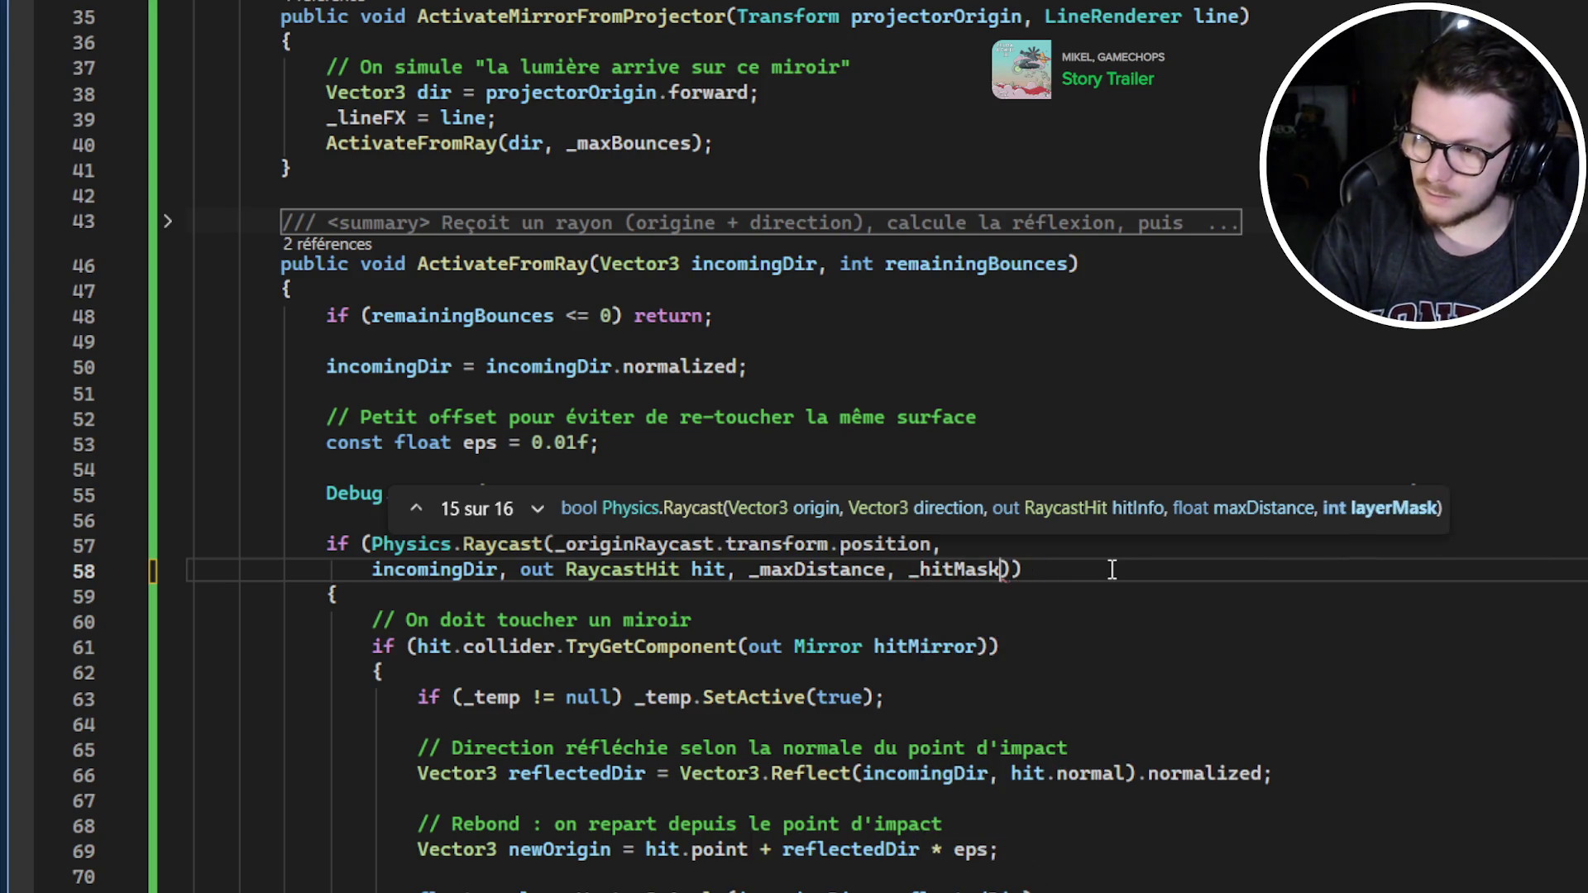
{"action": "left_click", "coordinate": [1156, 592]}
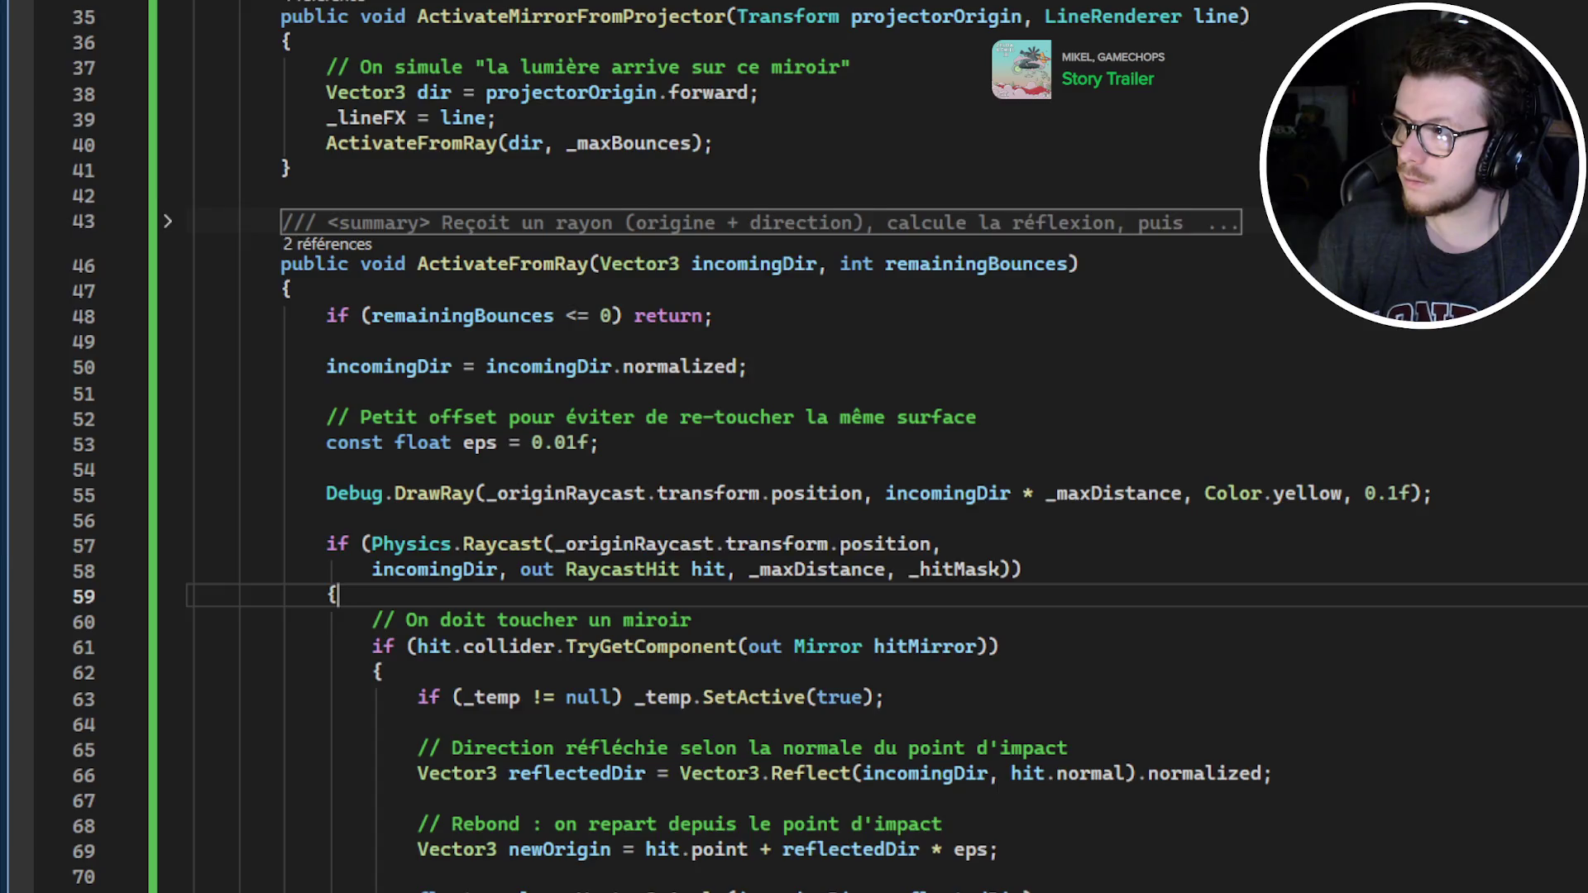
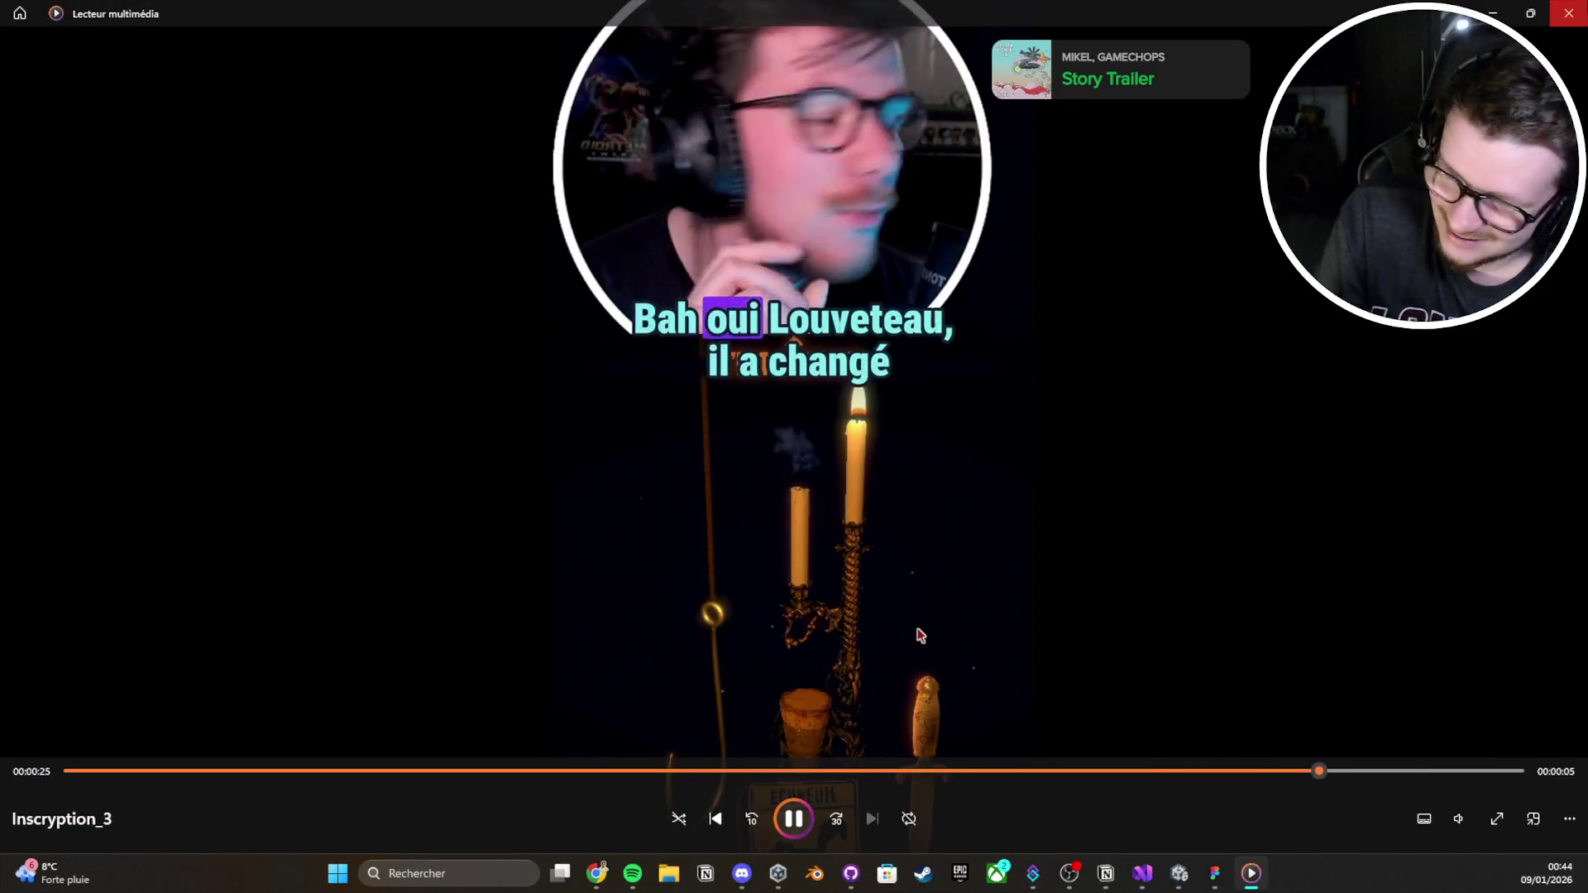
Close the Windows Media Player window playing the Inscryption_3 clip
{"action": "left_click", "coordinate": [1569, 10]}
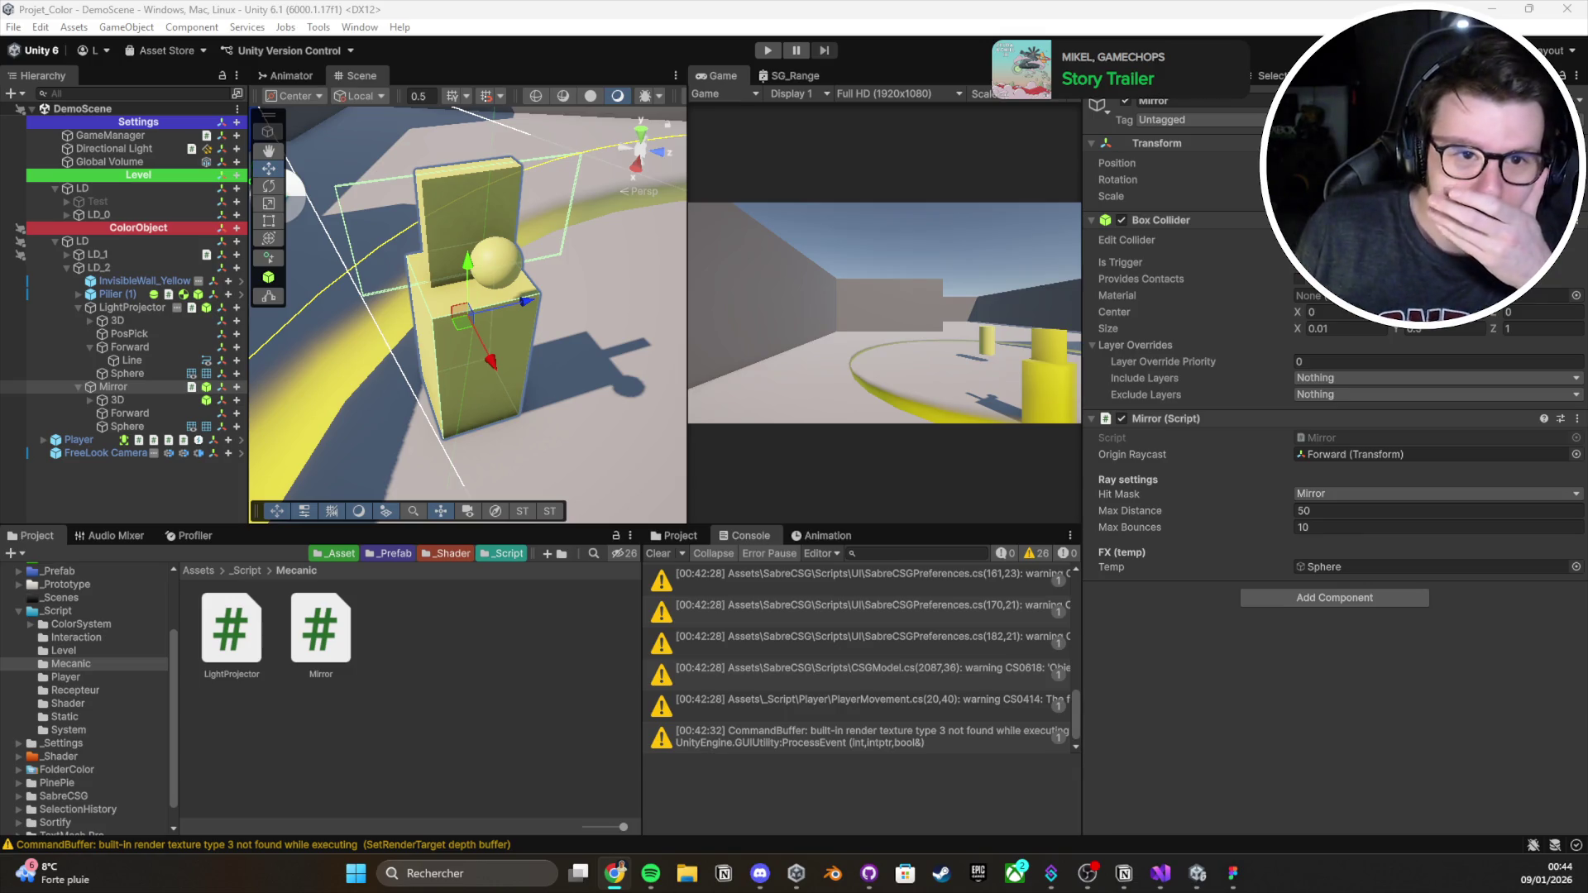
Clear the Console warnings and enlarge the Scene view
{"action": "scroll", "coordinate": [119, 622], "scroll_direction": "down", "scroll_amount": 1}
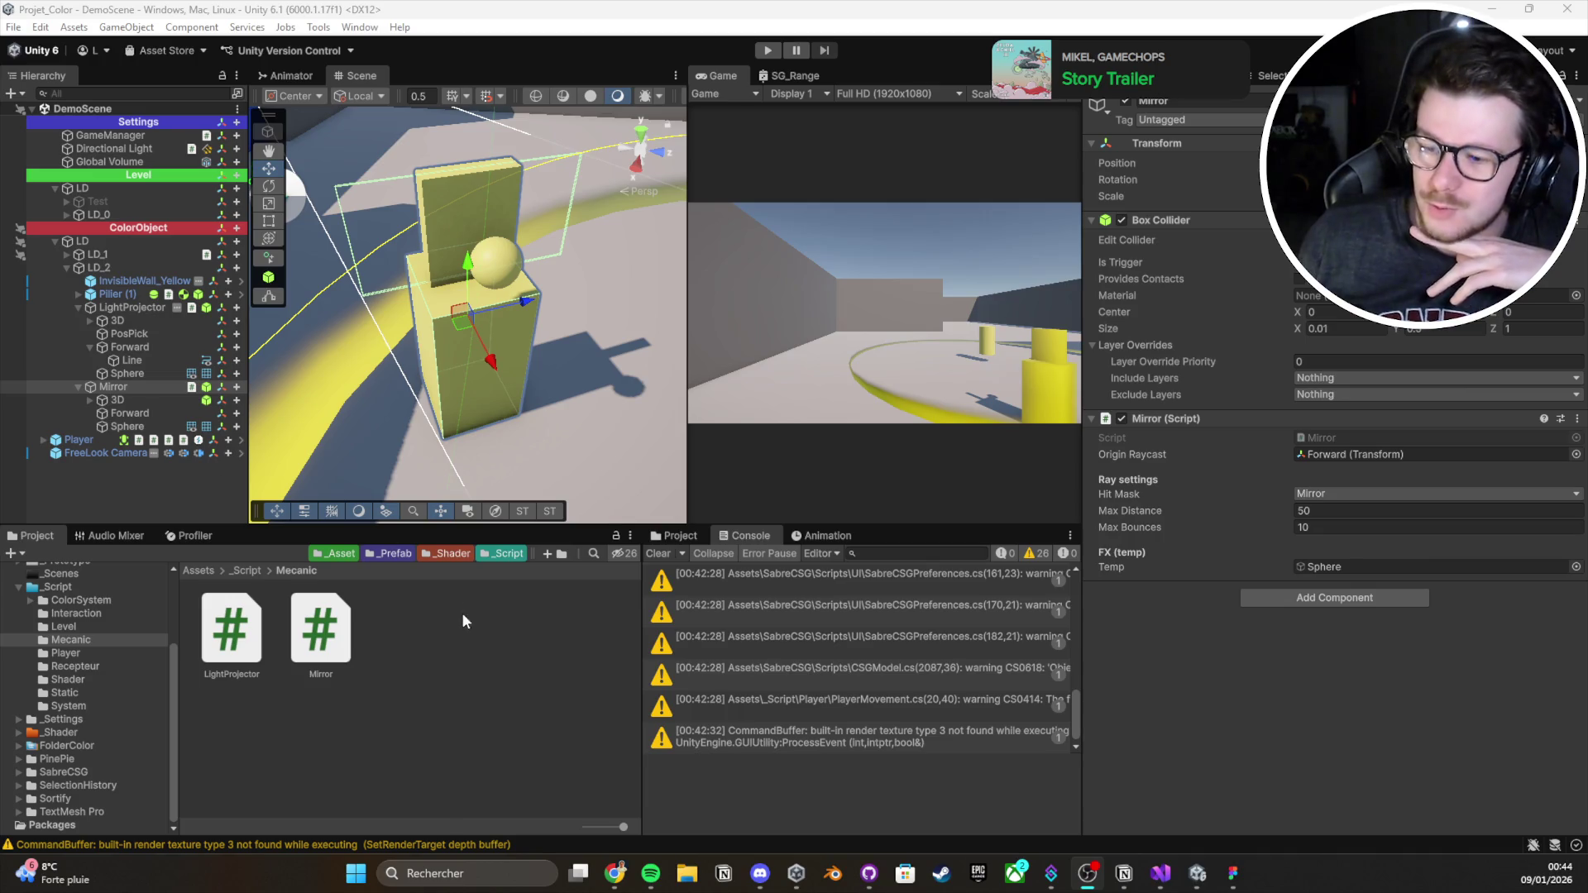
{"action": "left_click", "coordinate": [654, 553]}
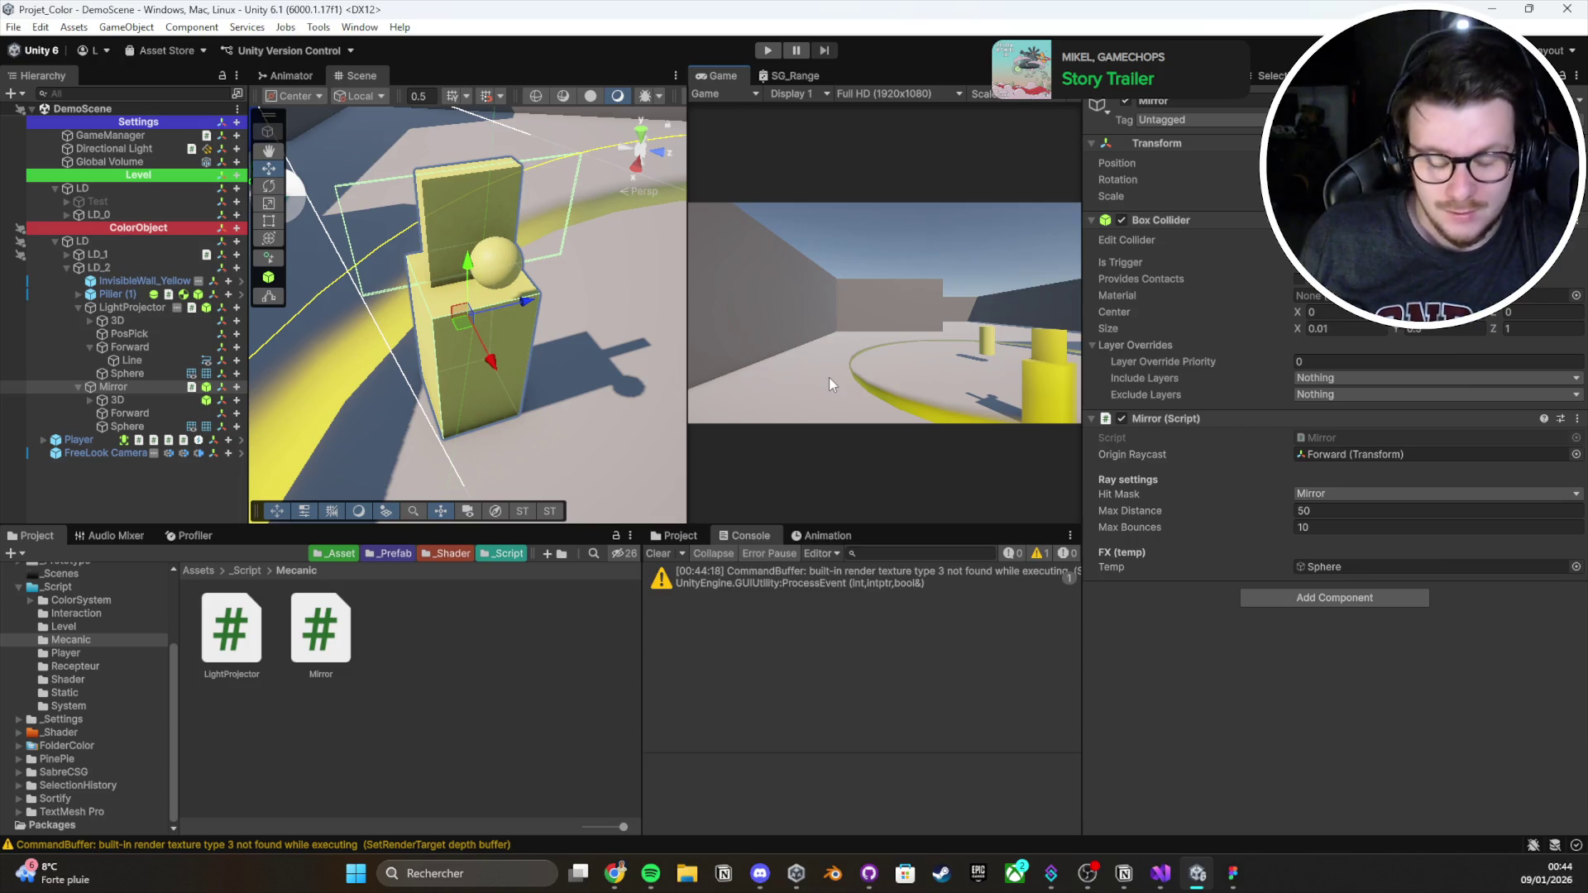
{"action": "left_click", "coordinate": [660, 553]}
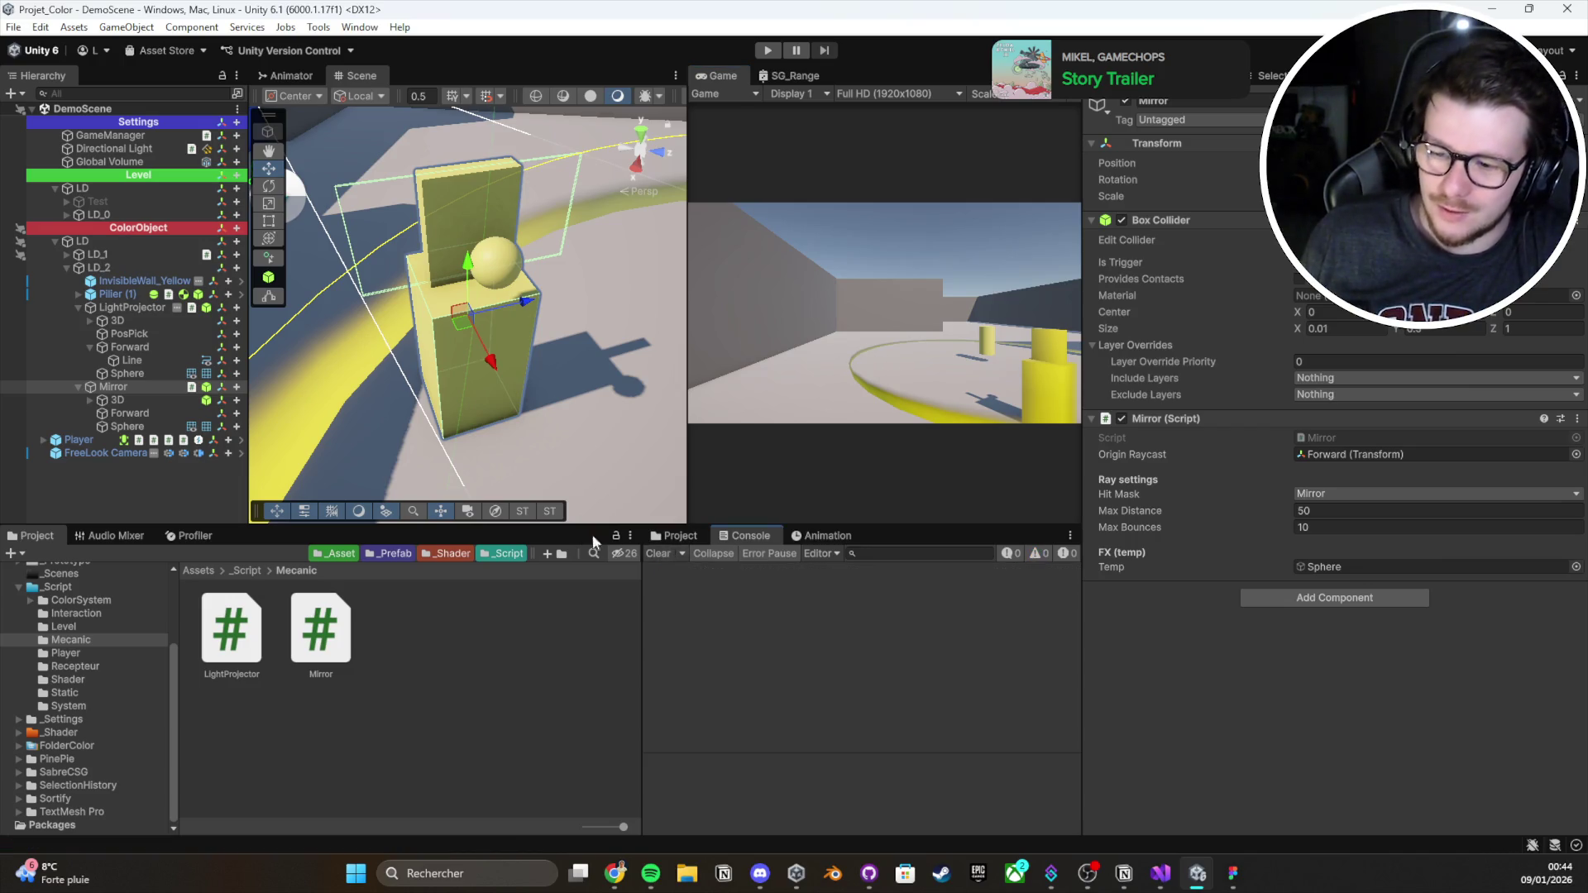
{"action": "left_click_drag", "start_coordinate": [572, 526], "coordinate": [572, 613]}
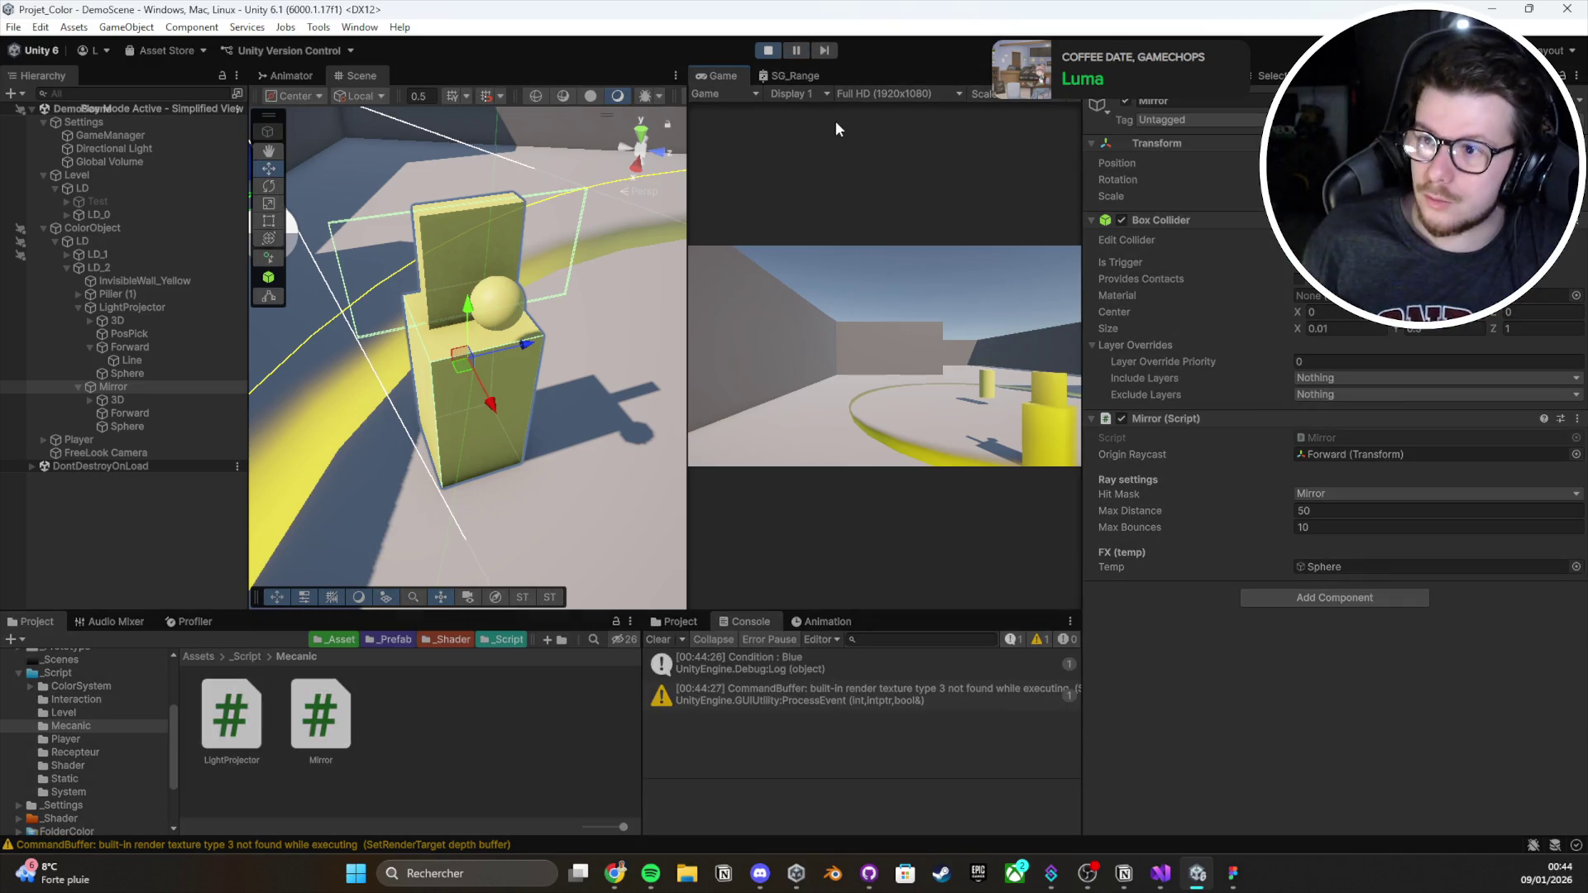
In play mode, pick up and set down the pillar so the light activates
{"action": "left_click", "coordinate": [836, 121]}
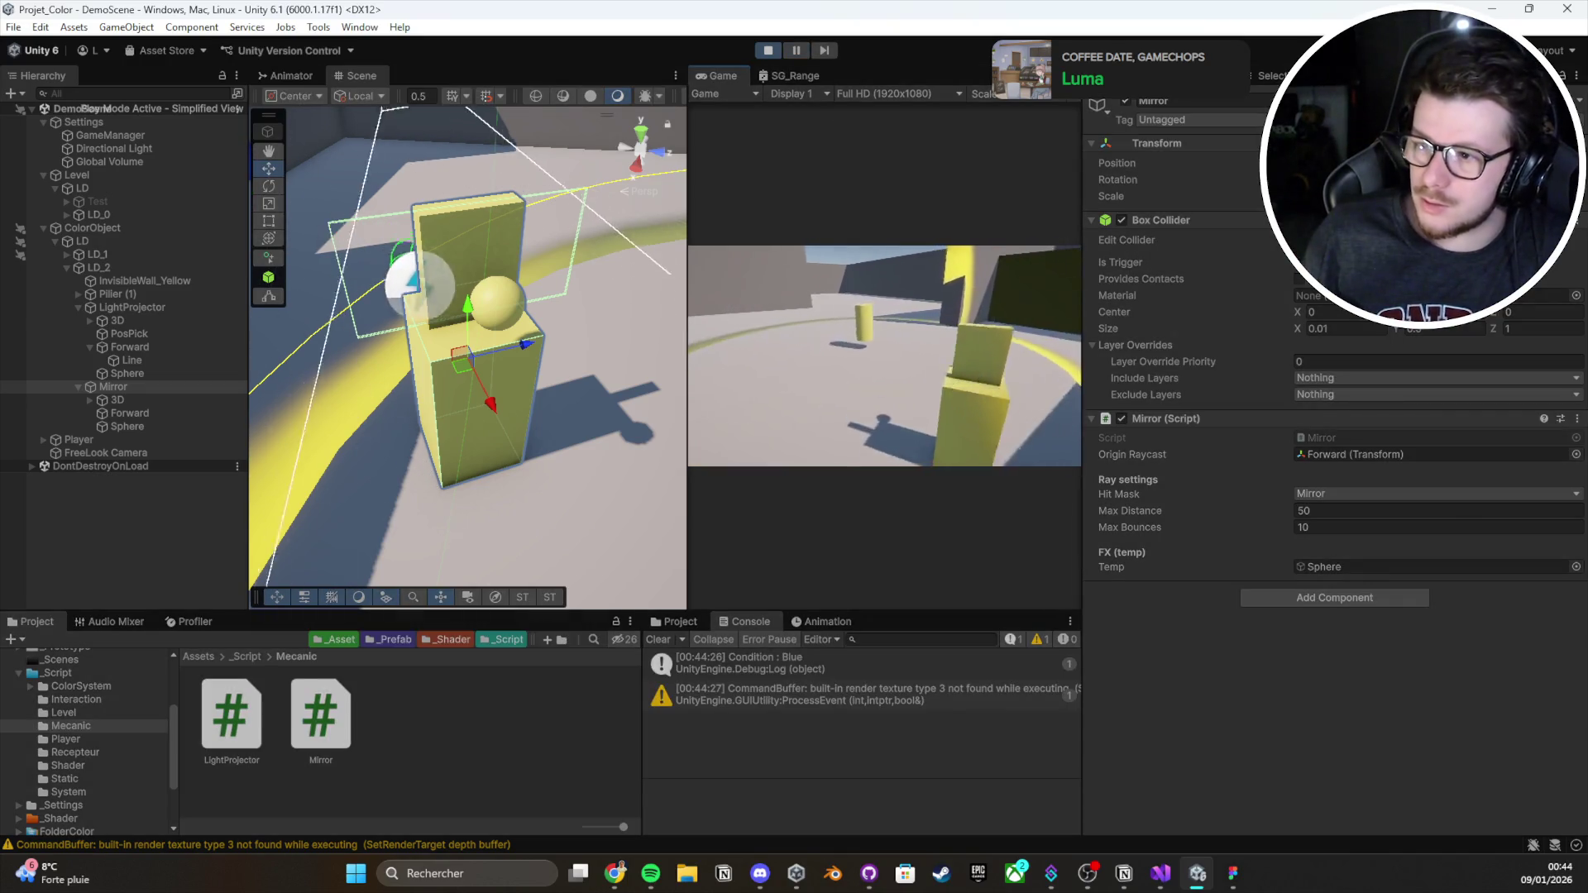
{"action": "key", "text": "e"}
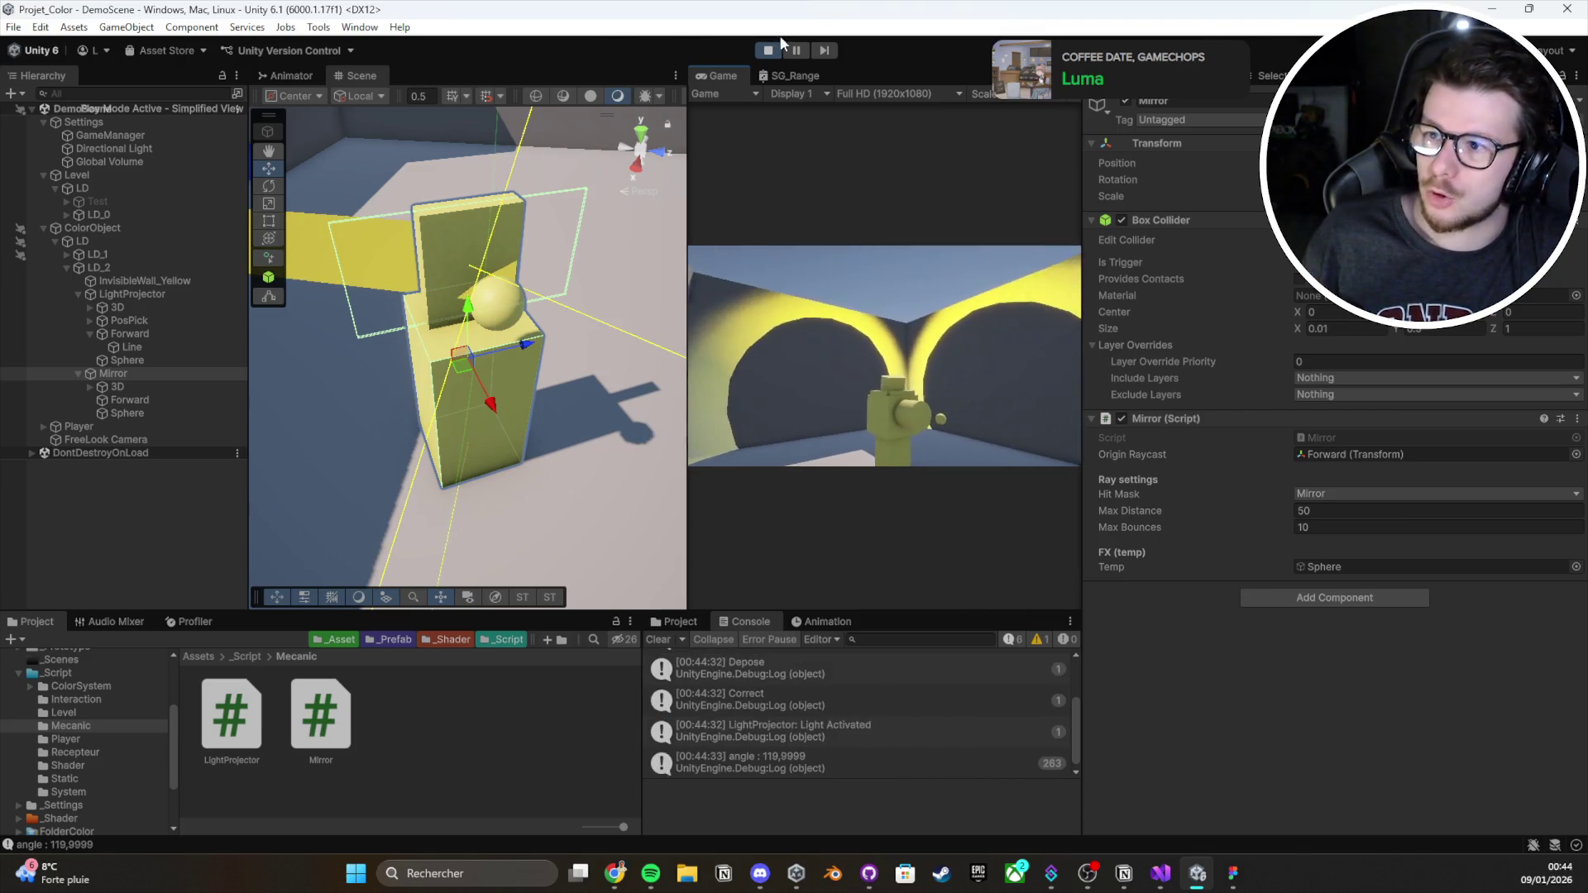
{"action": "mouse_move", "coordinate": [373, 273]}
{"action": "left_mouse_down"}
{"action": "mouse_move", "coordinate": [334, 257]}
{"action": "mouse_move", "coordinate": [275, 174]}
{"action": "mouse_move", "coordinate": [117, 170]}
{"action": "mouse_move", "coordinate": [373, 330]}
{"action": "left_mouse_up"}
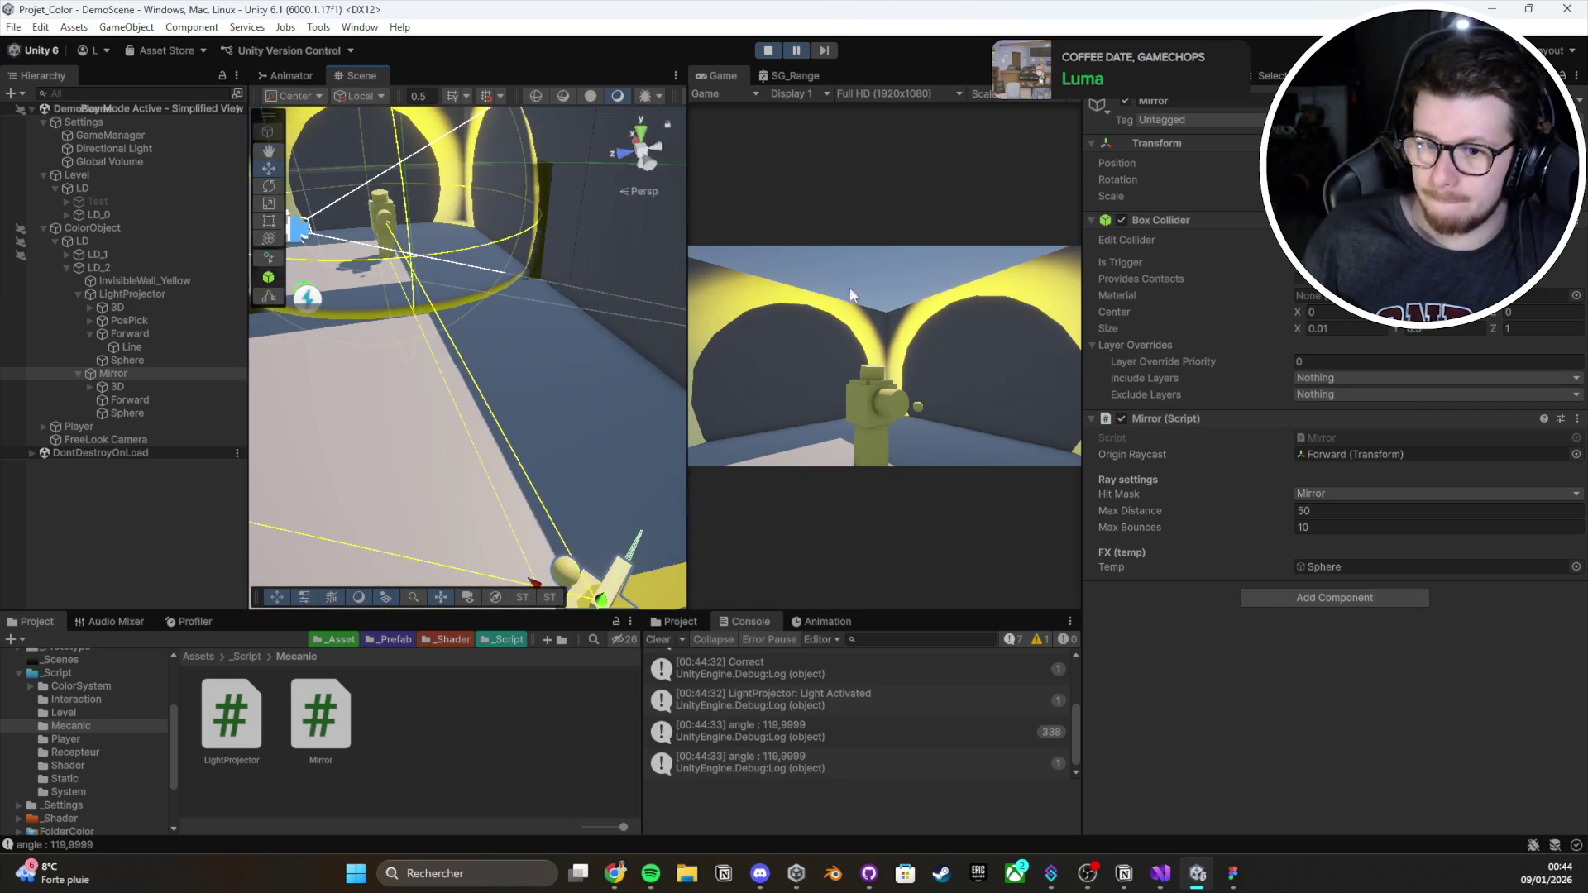
Inspect the beam Line's 3 positions, then stop play and return to Mirror.cs
{"action": "left_click", "coordinate": [155, 349]}
{"action": "left_click", "coordinate": [1224, 405]}
{"action": "key", "text": "Tab"}
{"action": "key", "text": "Tab"}
{"action": "left_click", "coordinate": [768, 51]}
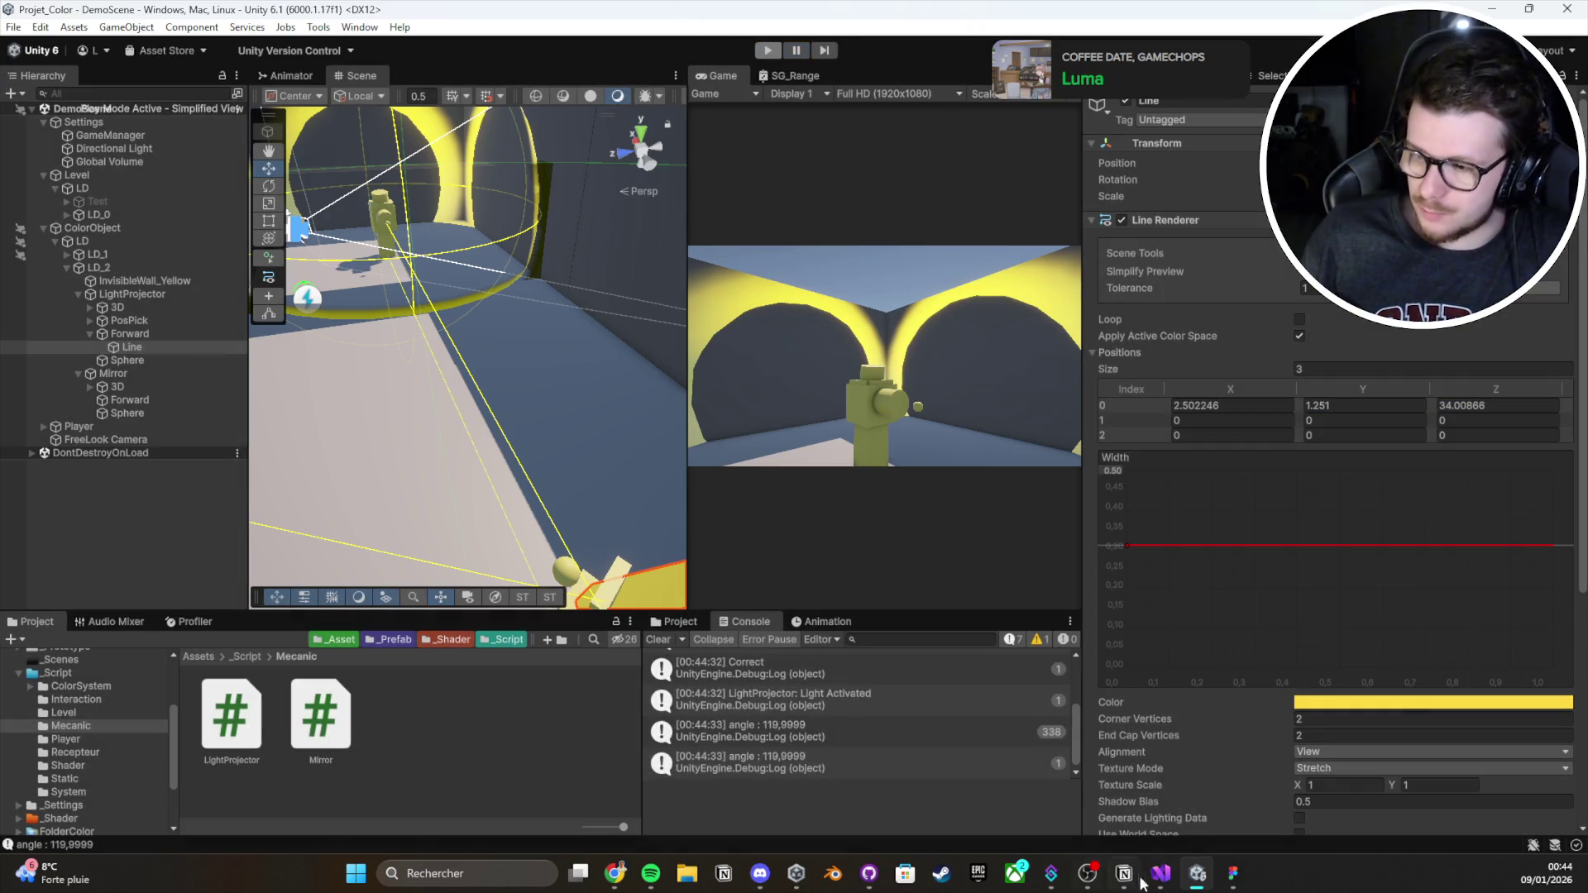
{"action": "key", "text": "alt+Tab"}
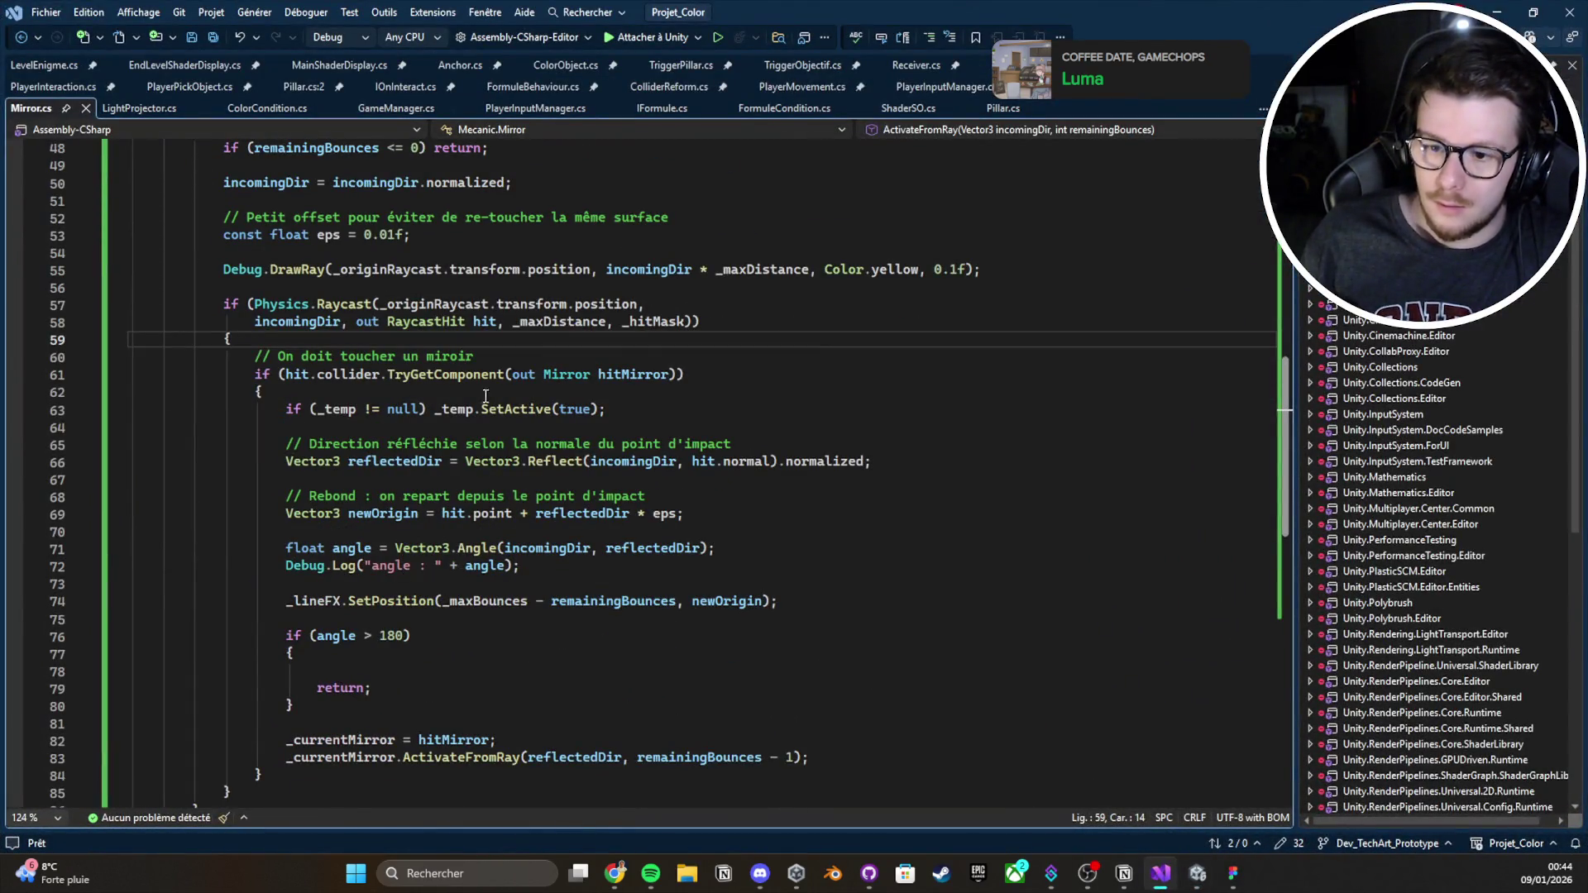
Change line 74's SetPosition index to _maxBounces - remainingBounces + 1, save, and recompile in Unity
{"action": "scroll", "coordinate": [702, 647], "scroll_direction": "down", "scroll_amount": 3}
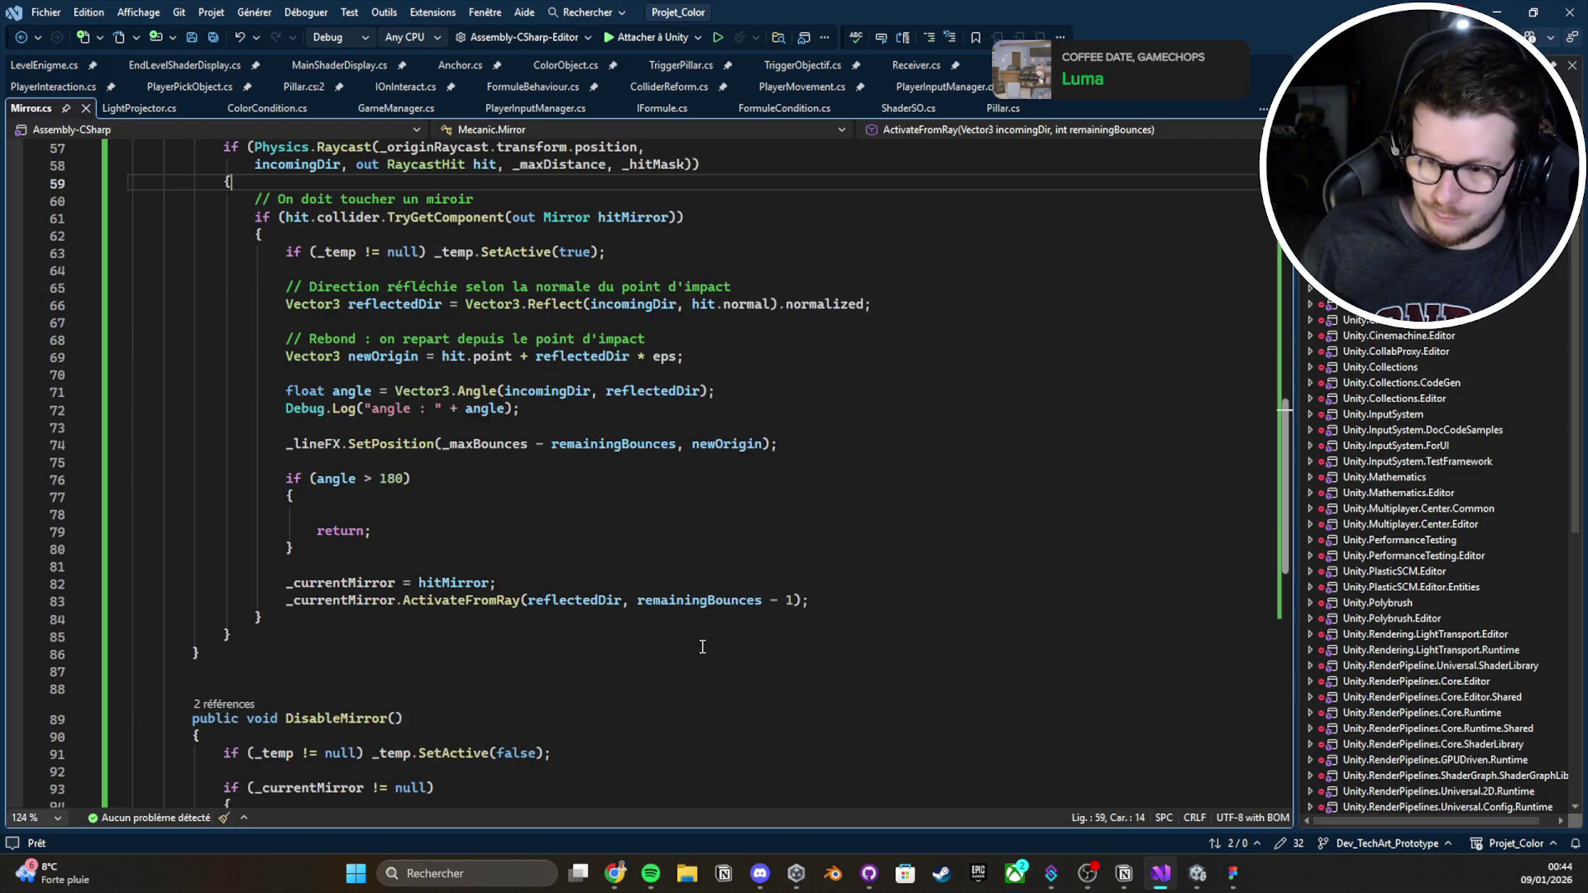
{"action": "scroll", "coordinate": [666, 625], "scroll_direction": "up", "scroll_amount": 1}
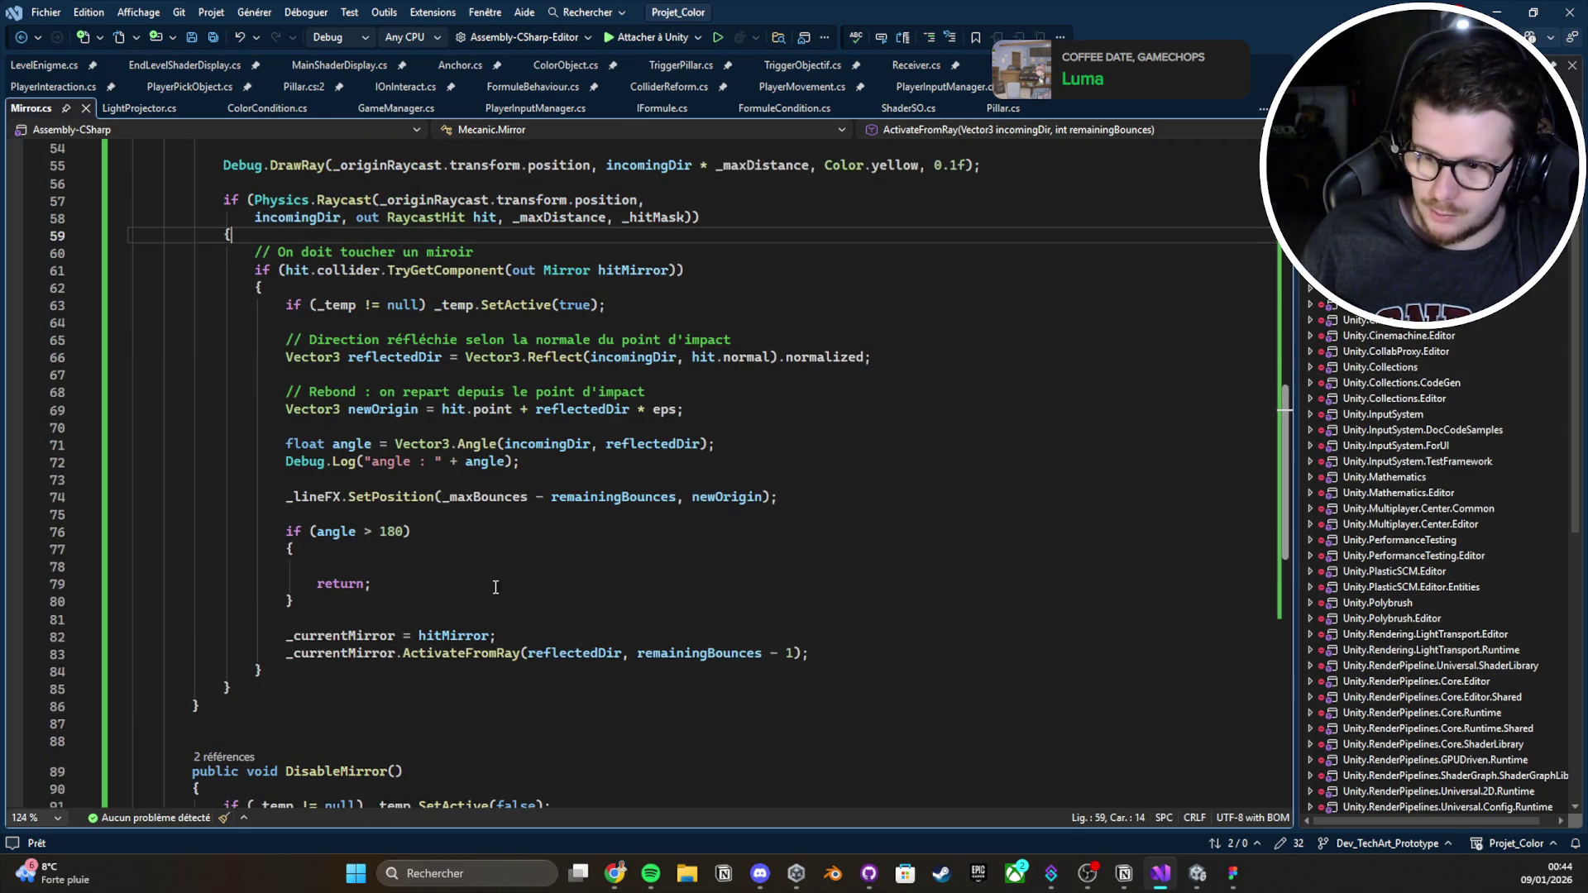
{"action": "left_click", "coordinate": [678, 498]}
{"action": "type", "text": "+ 1"}
{"action": "key", "text": "ctrl+s"}
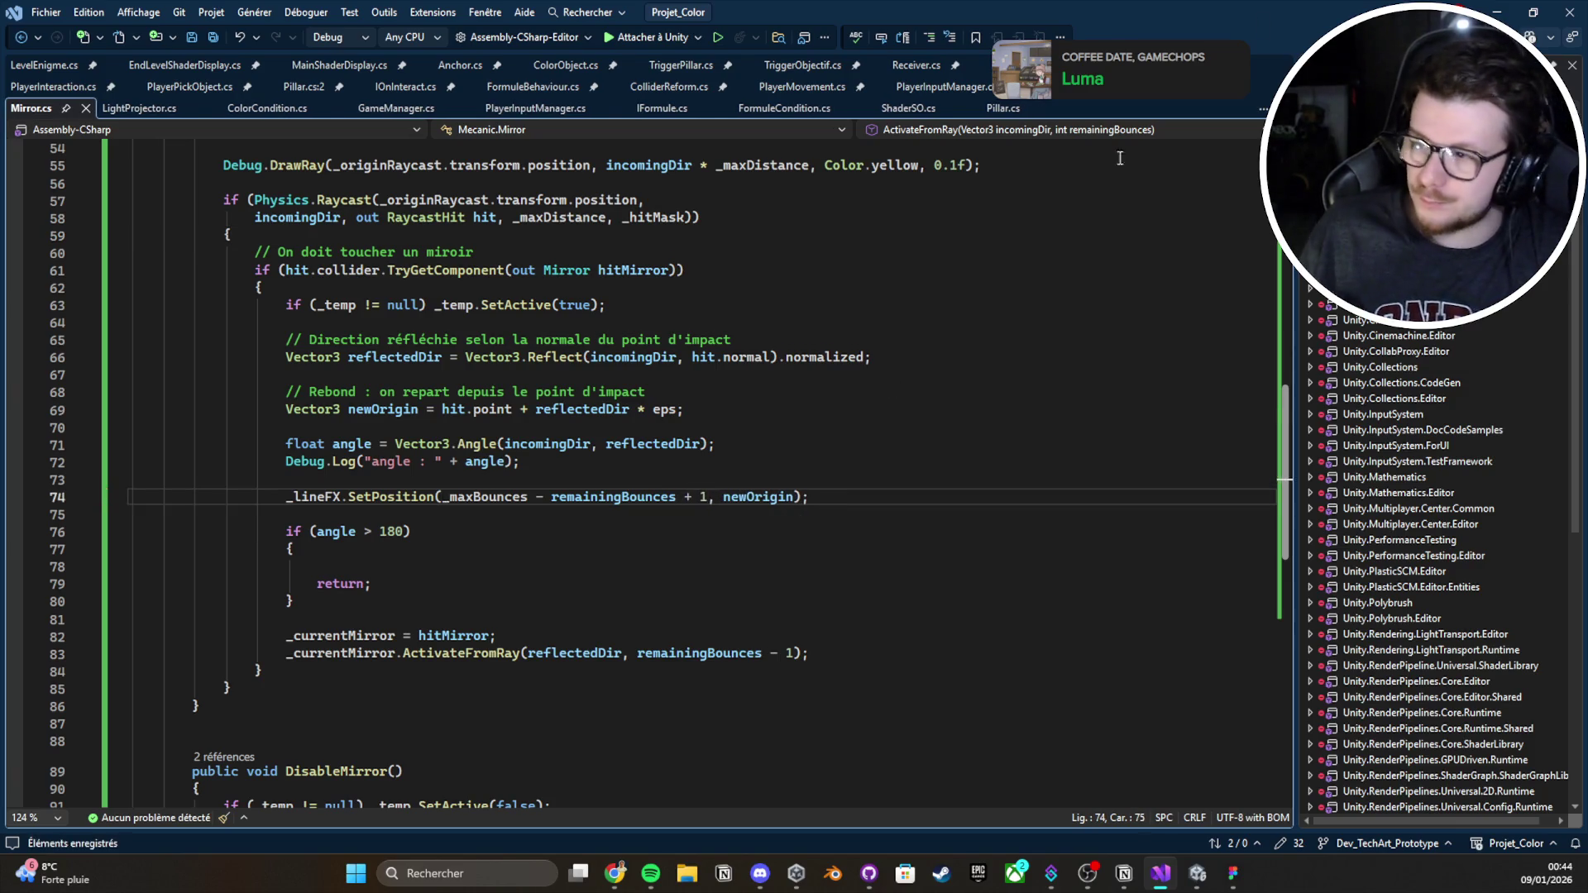
{"action": "left_click", "coordinate": [1477, 8]}
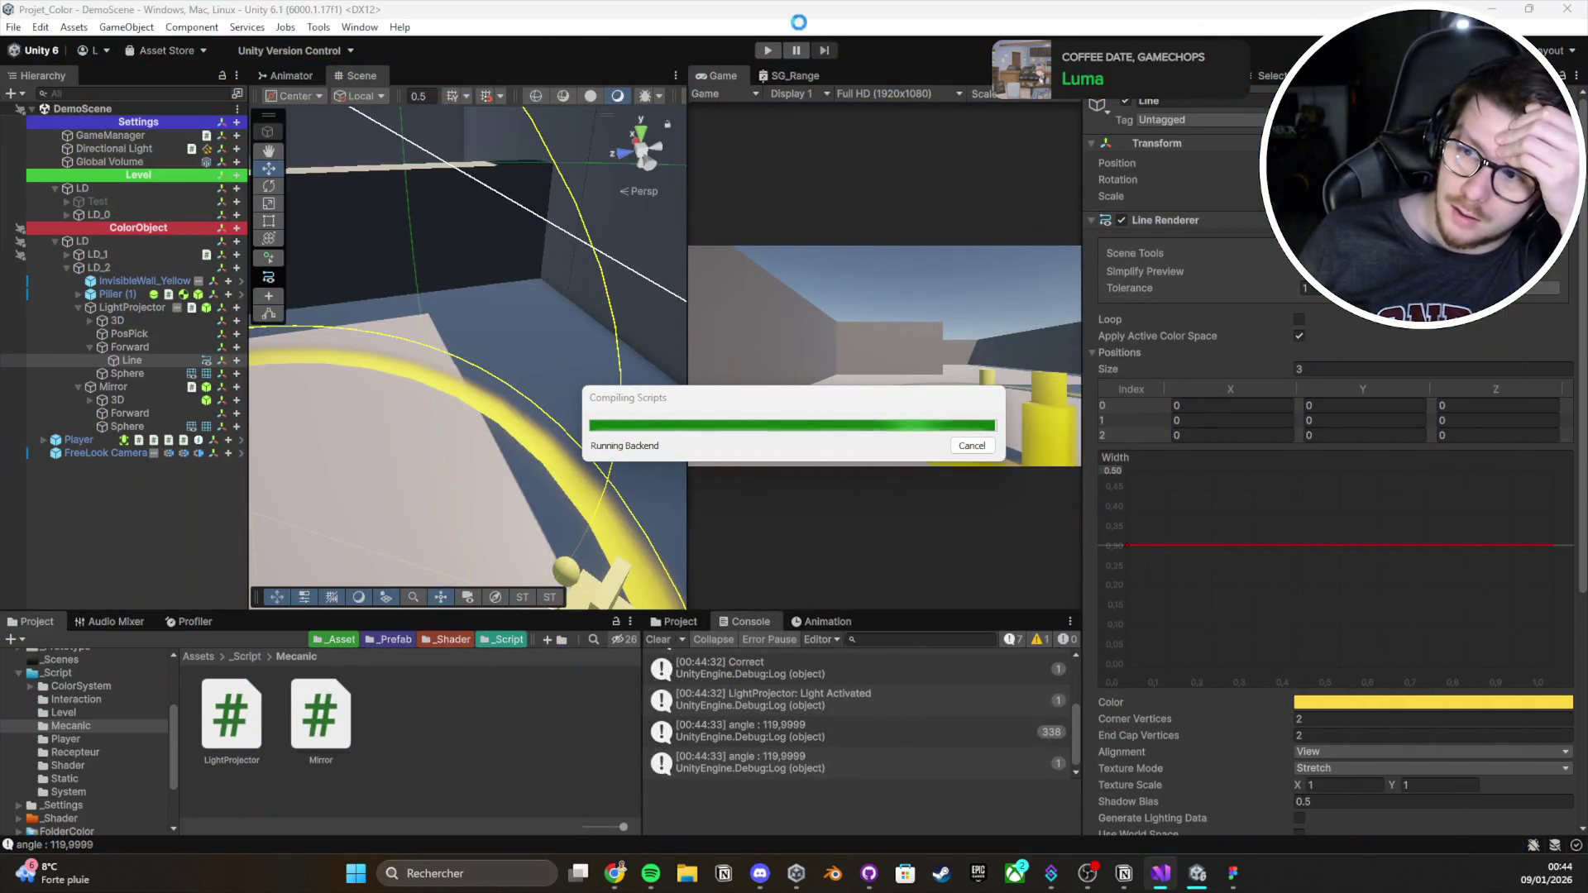
Start play mode, clear the Console, and carry the pillar toward the beam
{"action": "left_click", "coordinate": [796, 52]}
{"action": "left_click", "coordinate": [765, 50]}
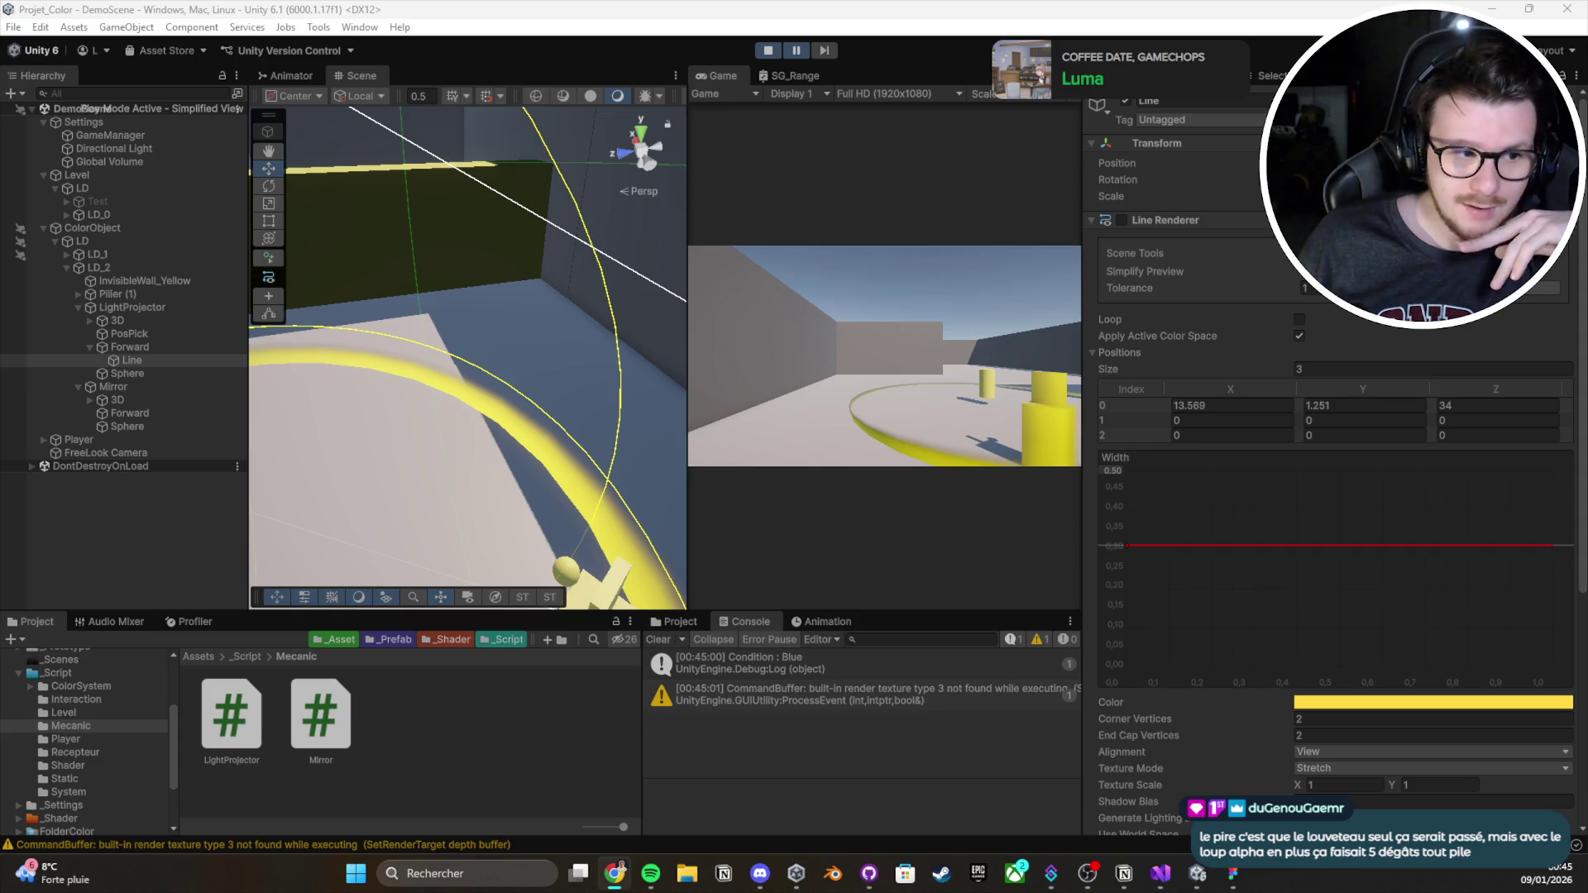
{"action": "left_click", "coordinate": [659, 641]}
{"action": "left_click", "coordinate": [850, 148]}
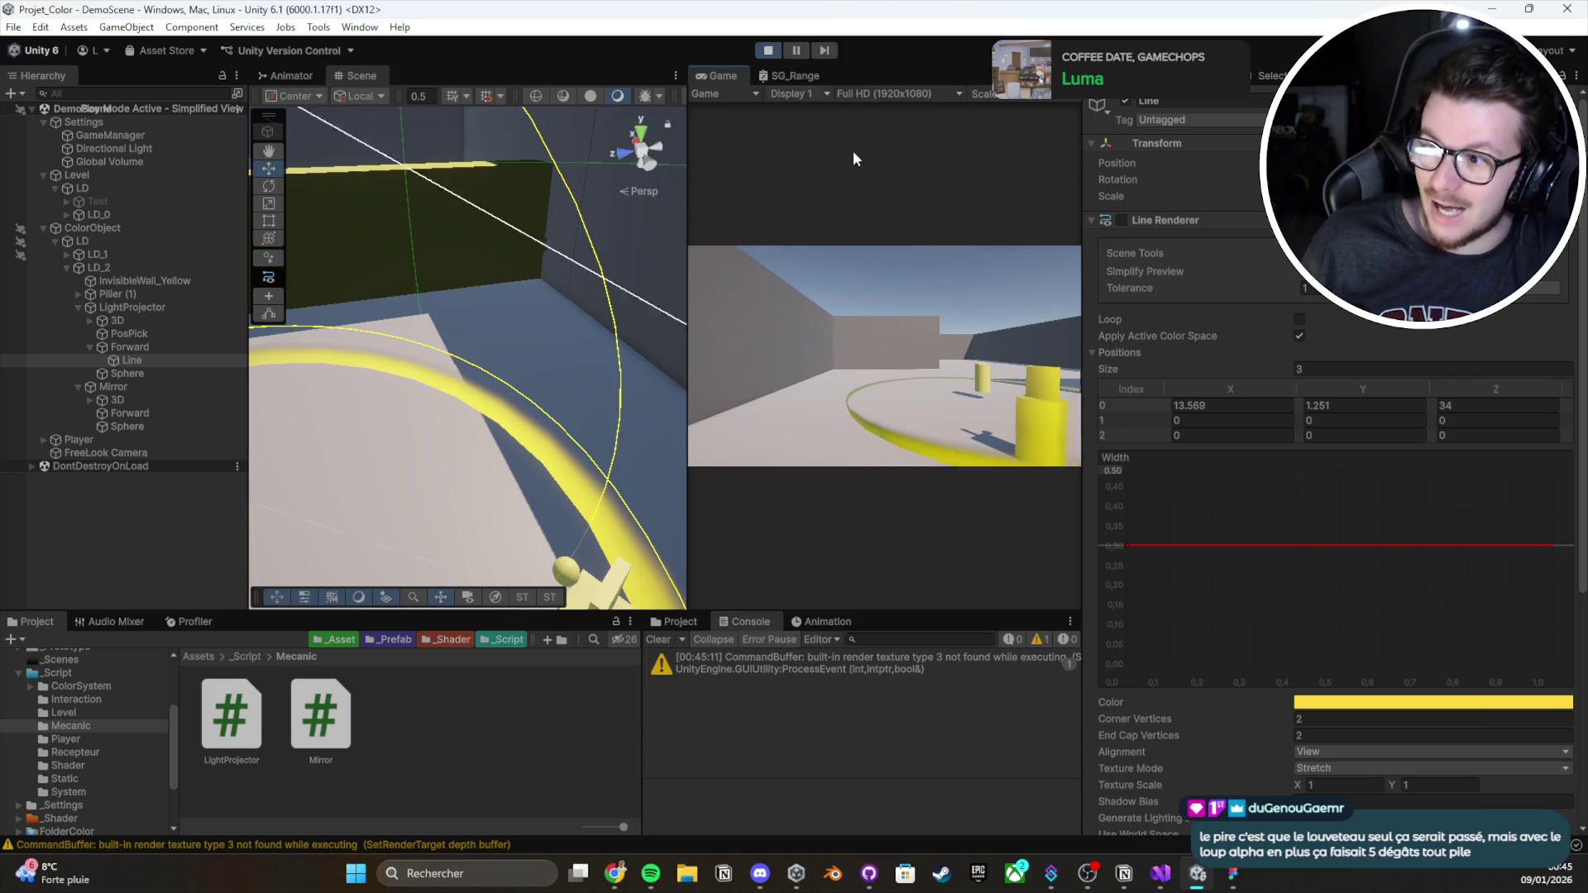
{"action": "key", "text": "e"}
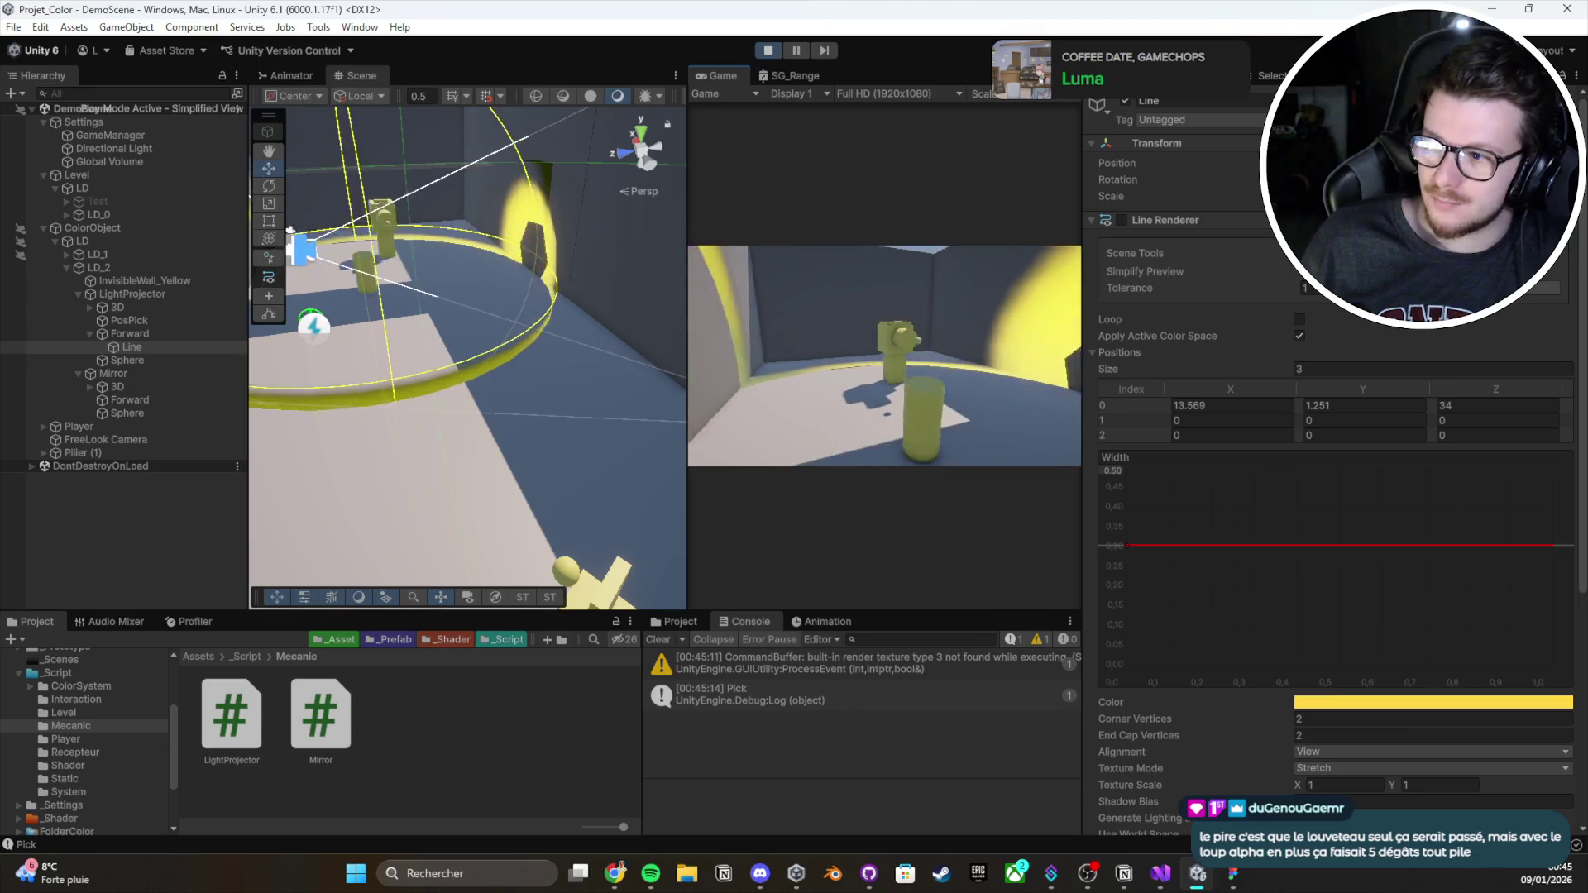
{"action": "key", "text": "e"}
{"action": "key", "text": "e"}
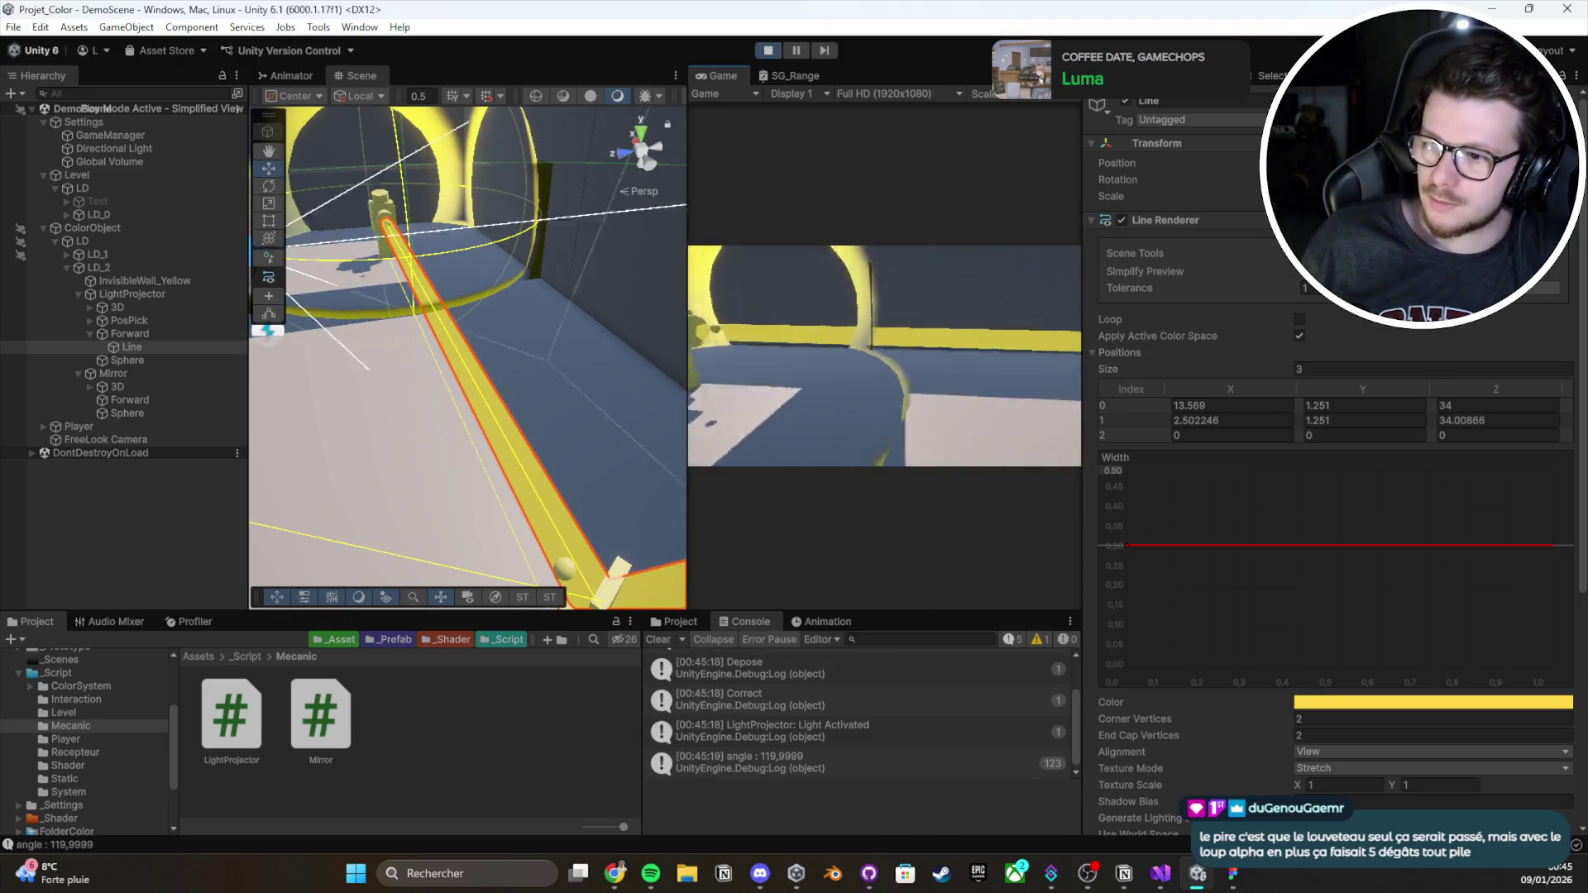
{"action": "key", "text": "w"}
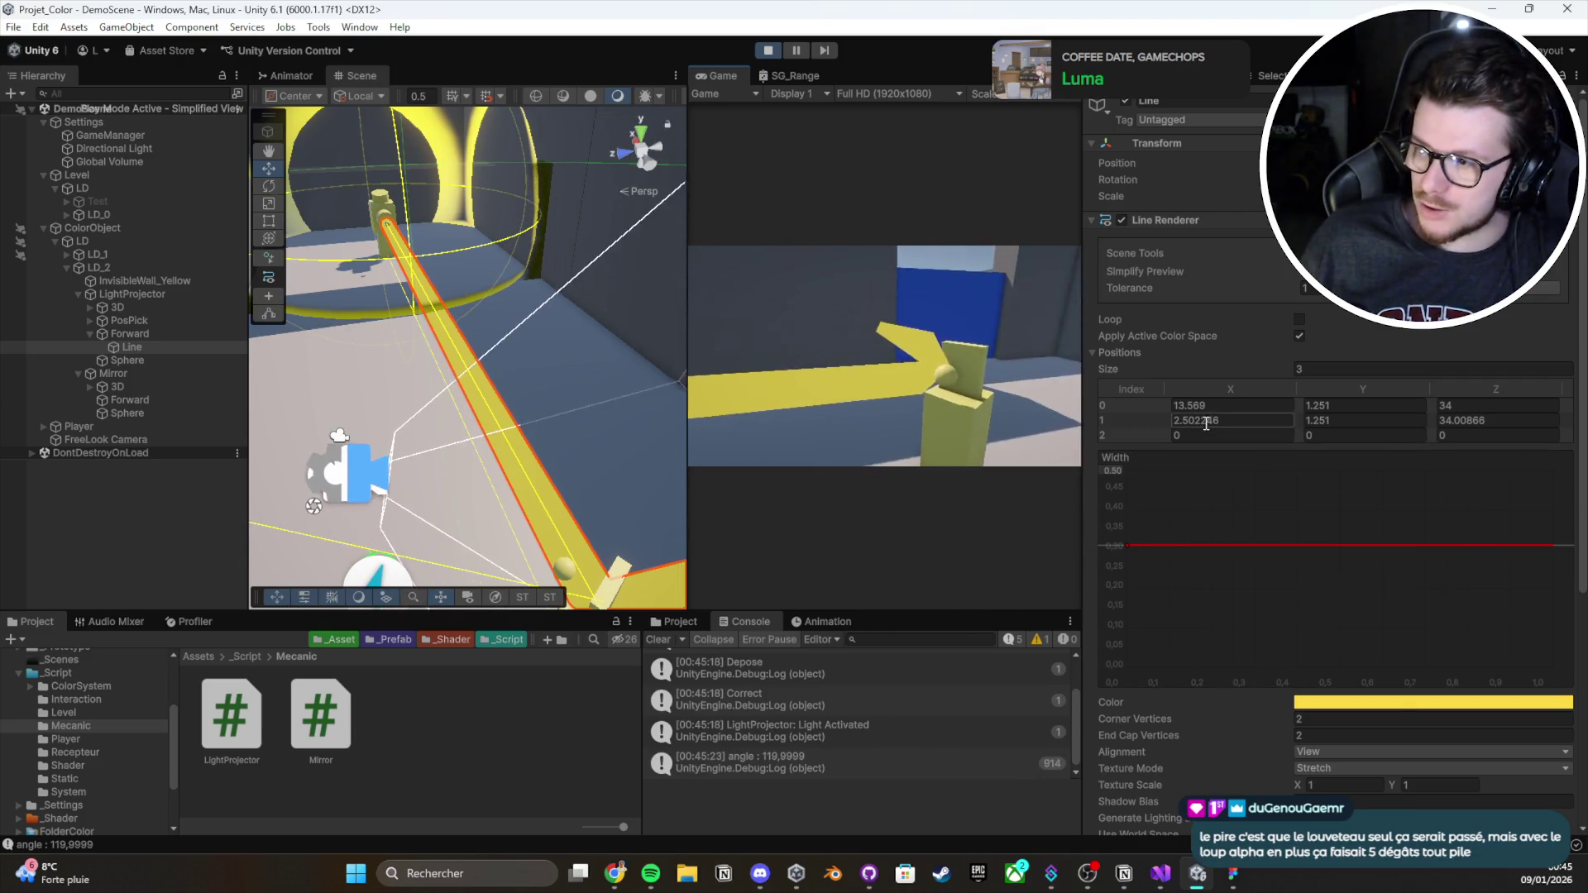
Set the Line Renderer Positions Size to 2, stop play, and return to Mirror.cs
{"action": "left_click", "coordinate": [1397, 367]}
{"action": "key", "text": "Return"}
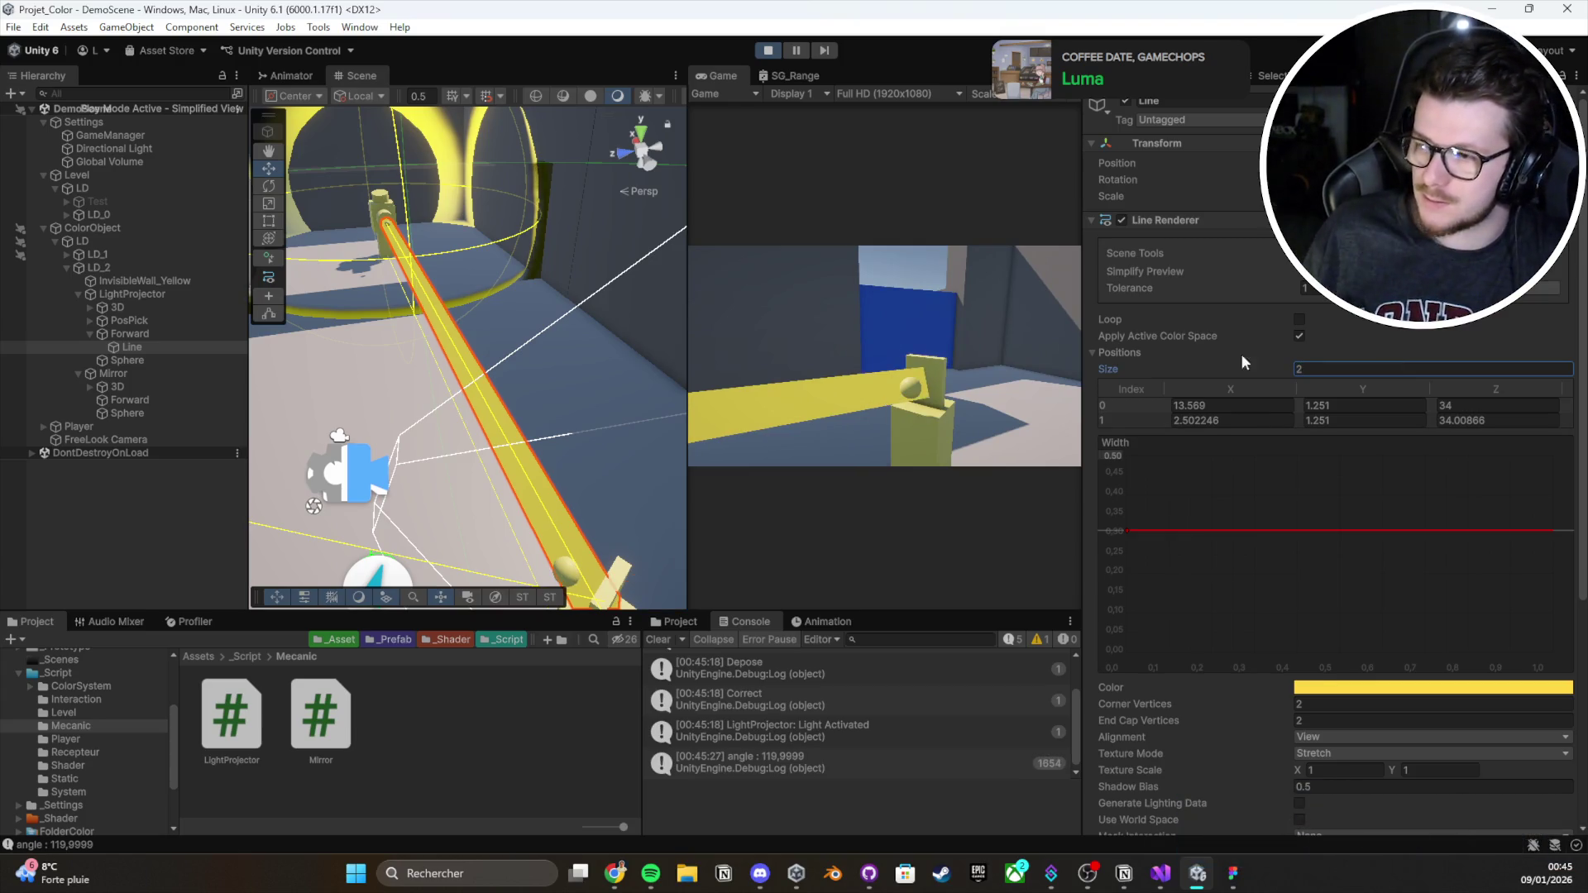
{"action": "left_click", "coordinate": [890, 381]}
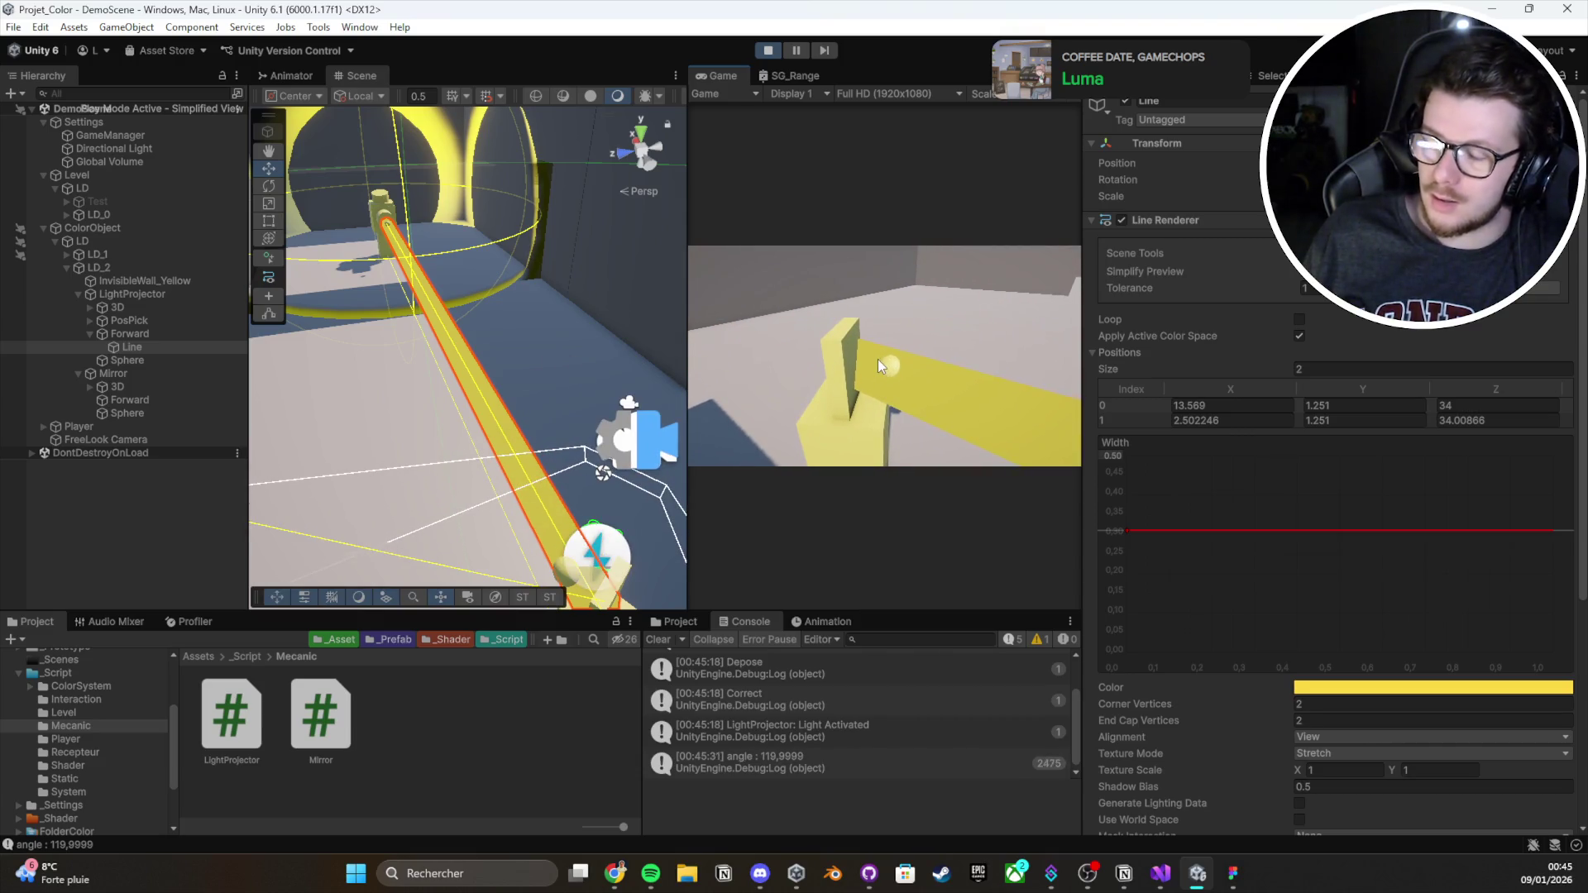
{"action": "left_click", "coordinate": [778, 52]}
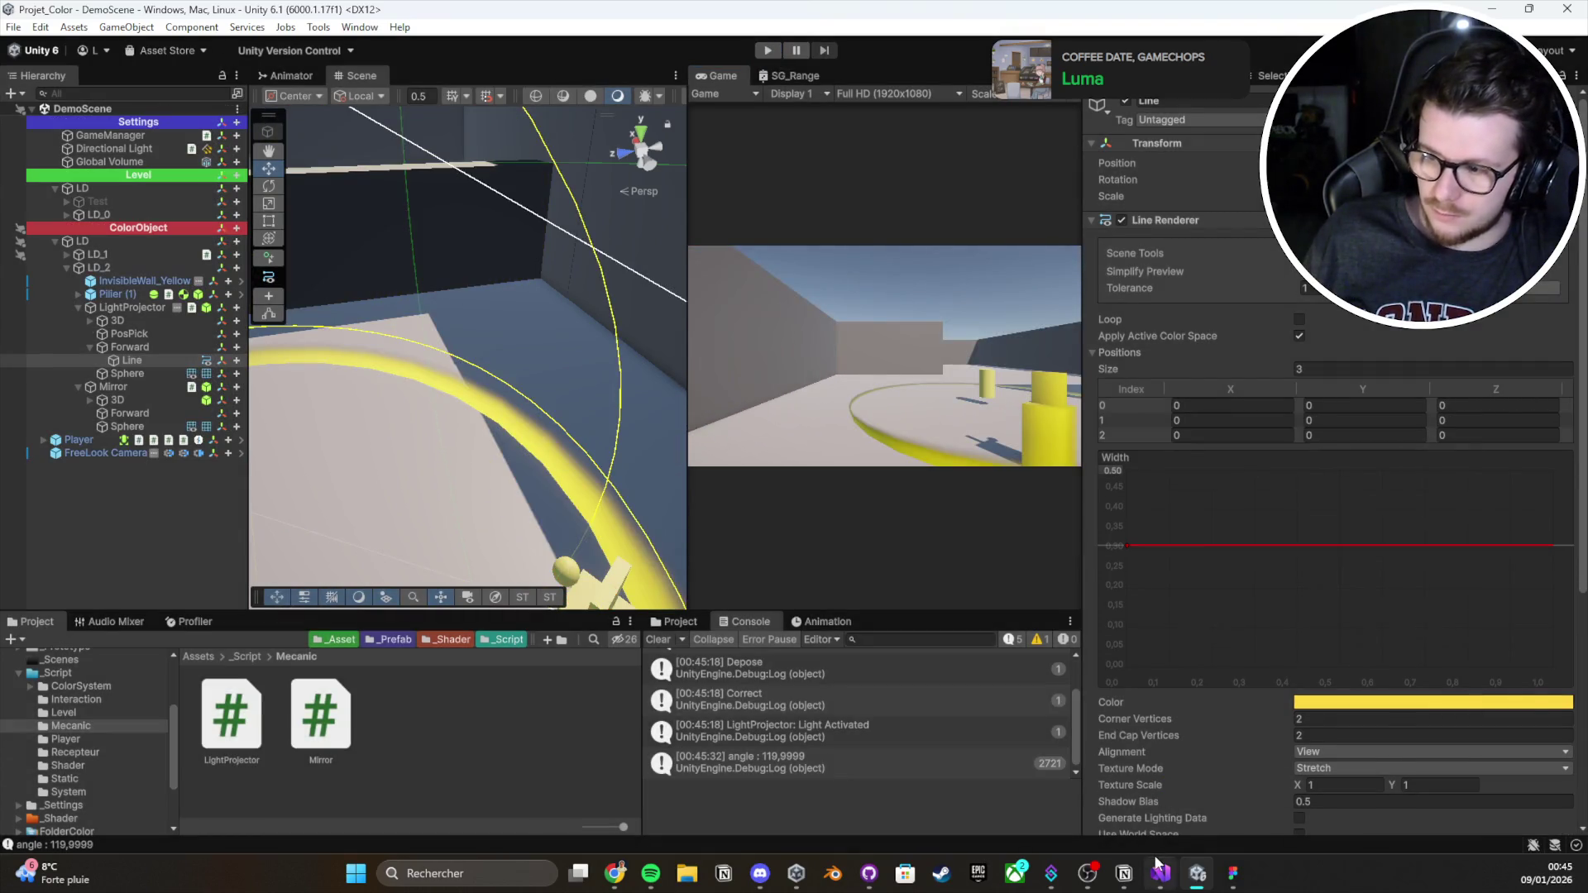
{"action": "key", "text": "alt+Tab"}
{"action": "scroll", "coordinate": [469, 463], "scroll_direction": "up", "scroll_amount": 2}
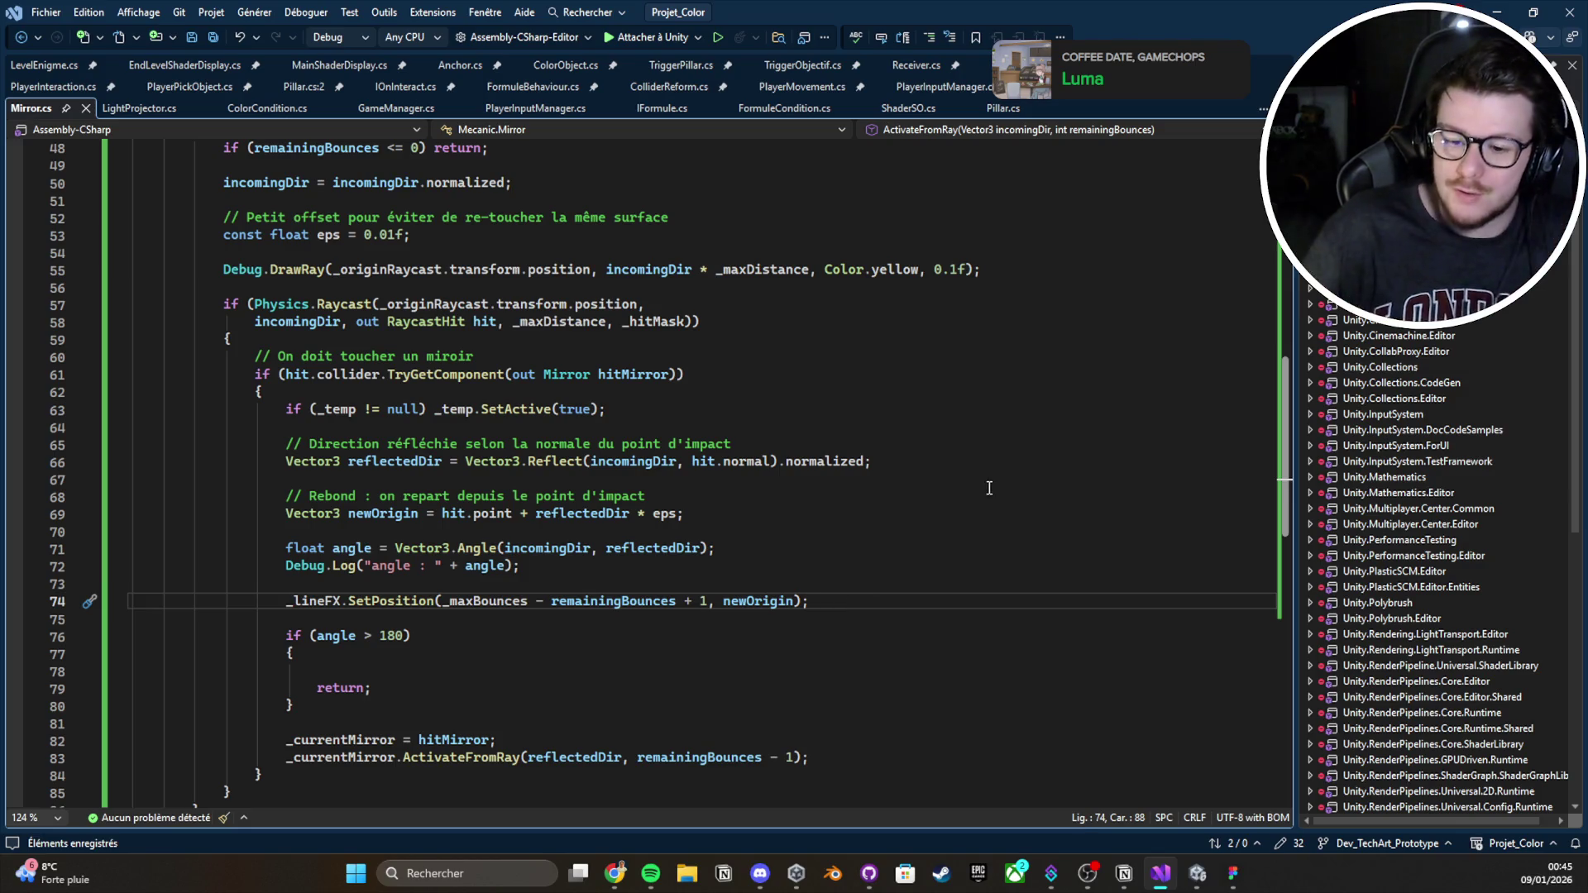
Try an else block after the mirror-hit if block, delete it, and save Mirror.cs
{"action": "left_click", "coordinate": [313, 782]}
{"action": "key", "text": "Down"}
{"action": "key", "text": "Return"}
{"action": "type", "text": "else {"}
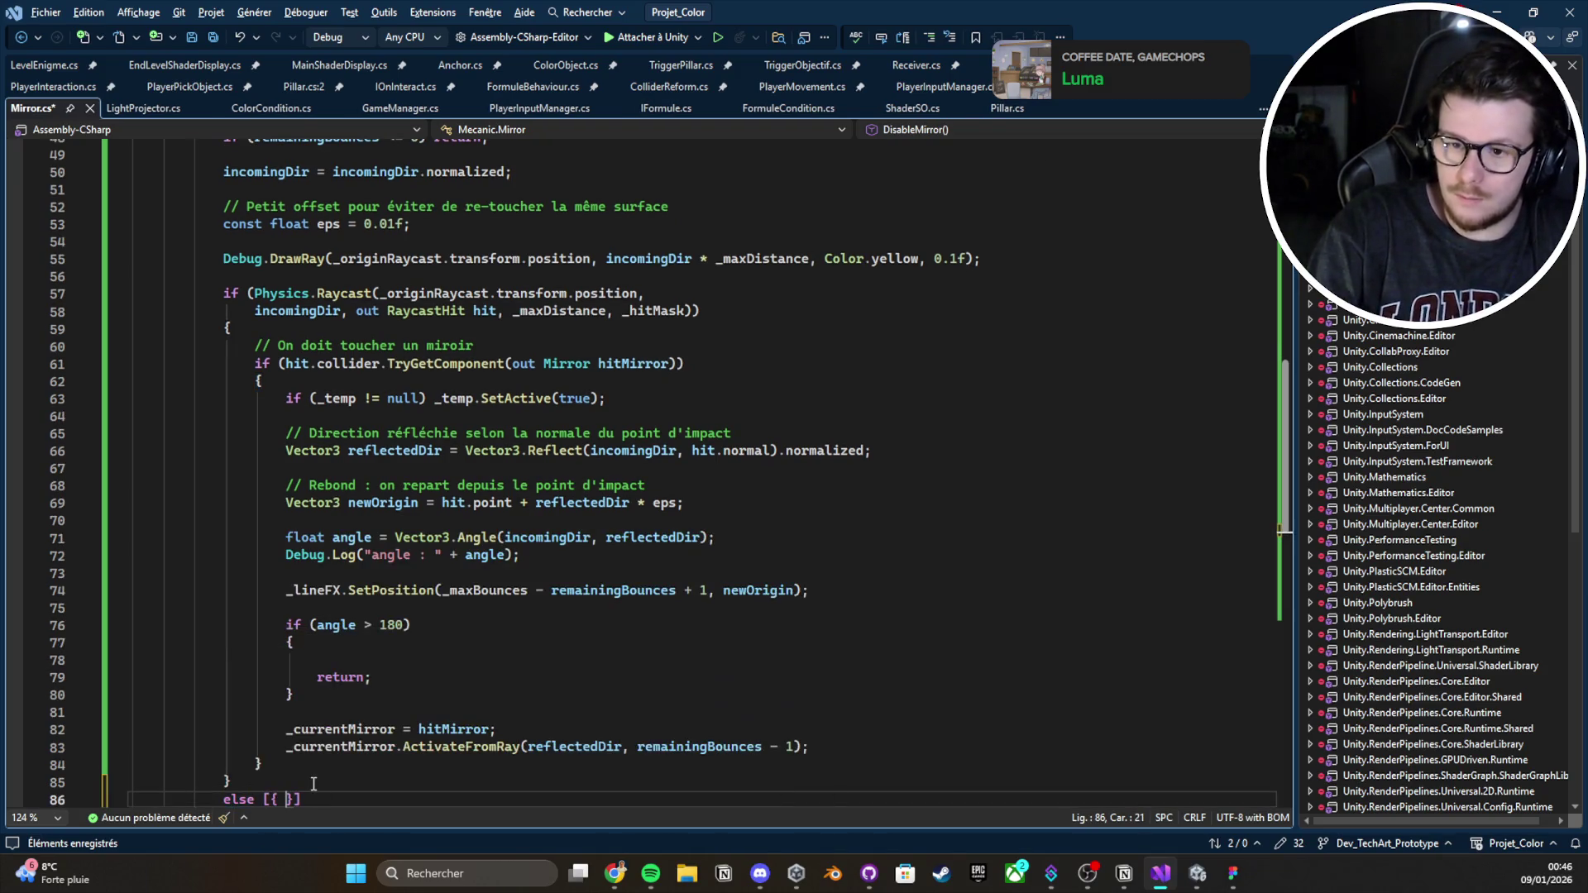
{"action": "key", "text": "BackSpace"}
{"action": "key", "text": "BackSpace"}
{"action": "key", "text": "BackSpace"}
{"action": "type", "text": "{"}
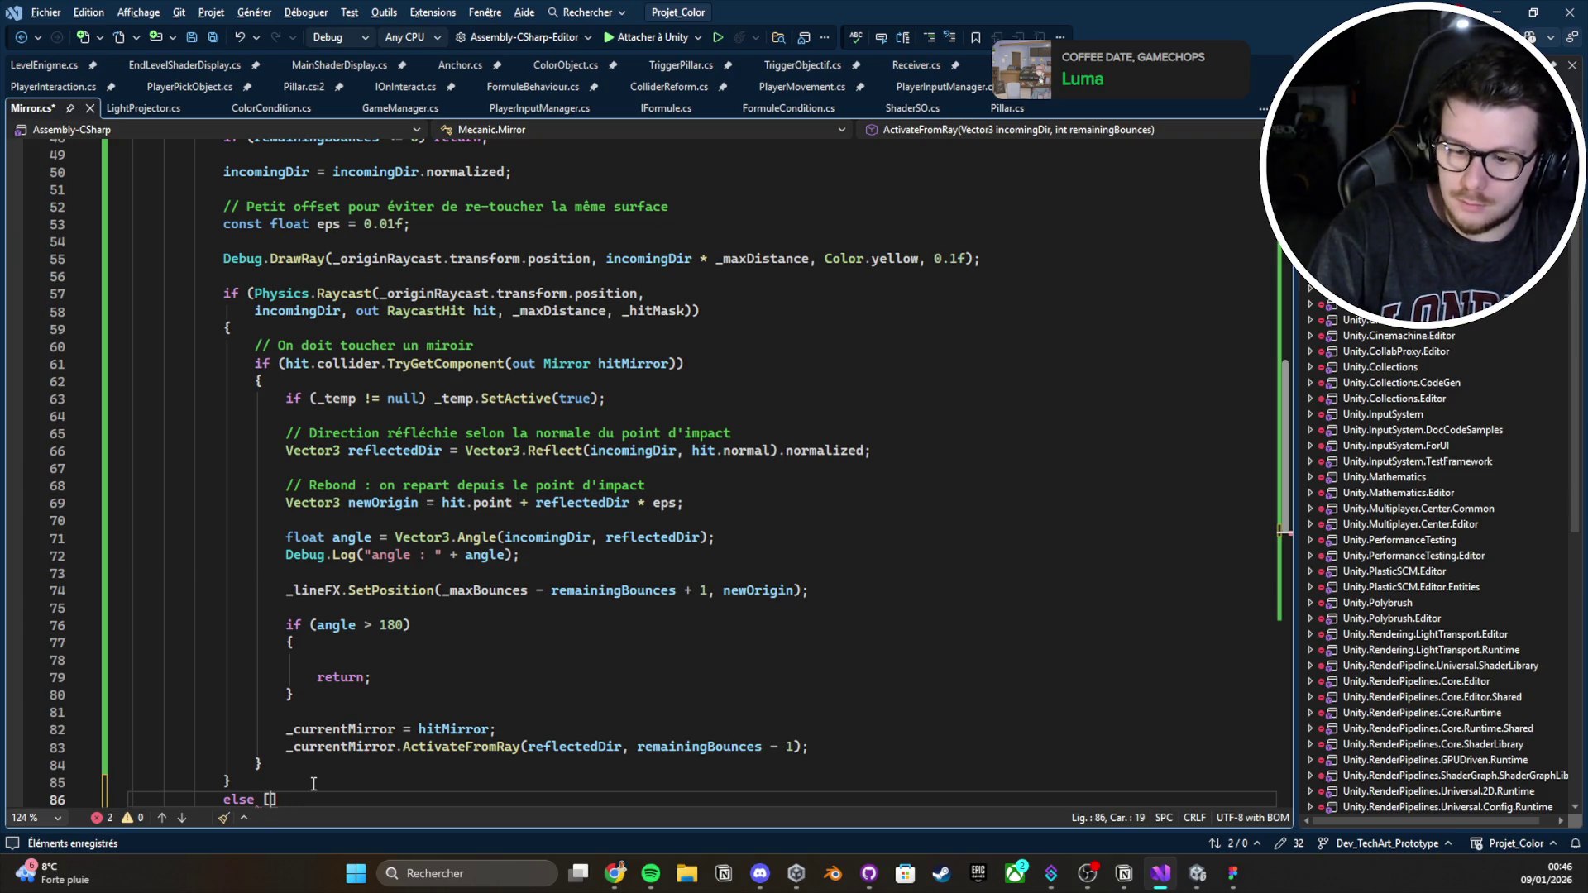
{"action": "key", "text": "Return"}
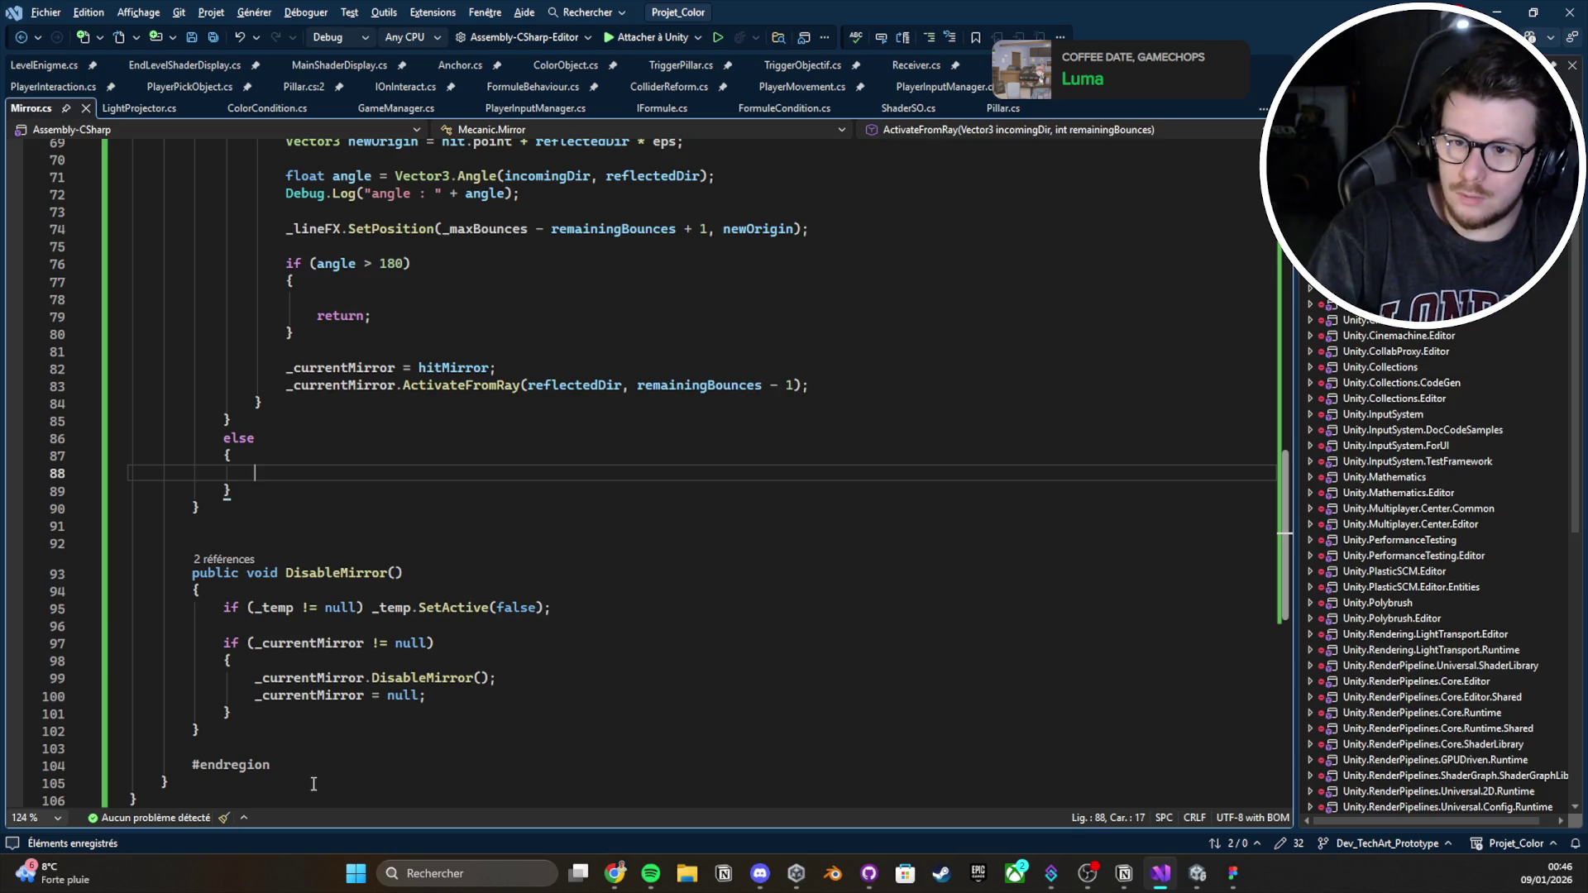
{"action": "type", "text": "_lineFX"}
{"action": "type", "text": "set"}
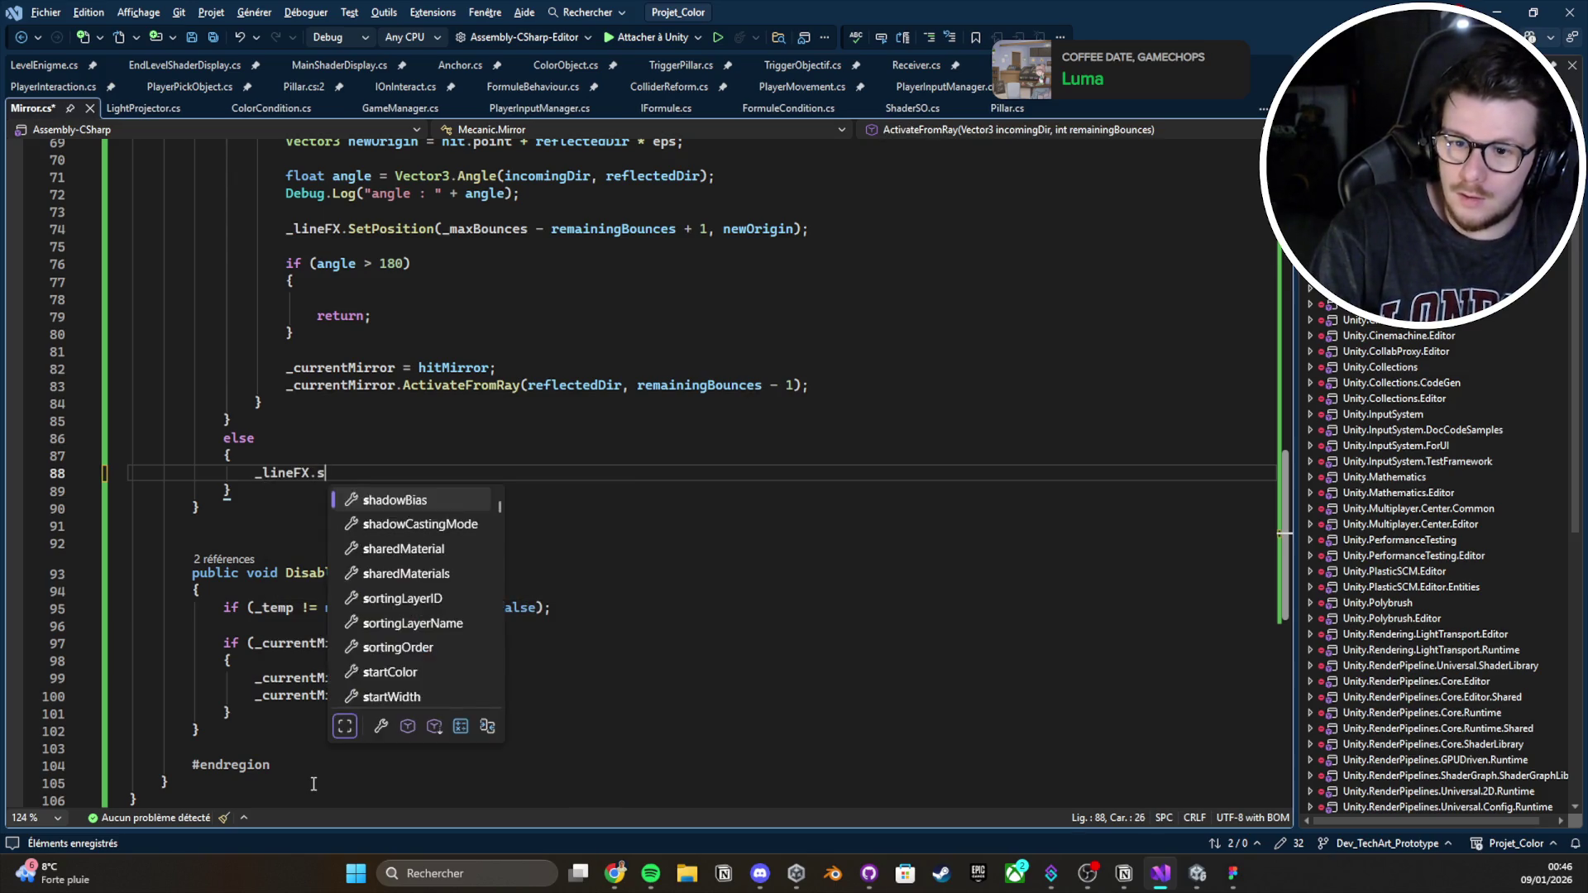
{"action": "key", "text": "BackSpace"}
{"action": "key", "text": "BackSpace"}
{"action": "key", "text": "BackSpace"}
{"action": "key", "text": "shift+Up"}
{"action": "key", "text": "shift+Up"}
{"action": "key", "text": "shift+Up"}
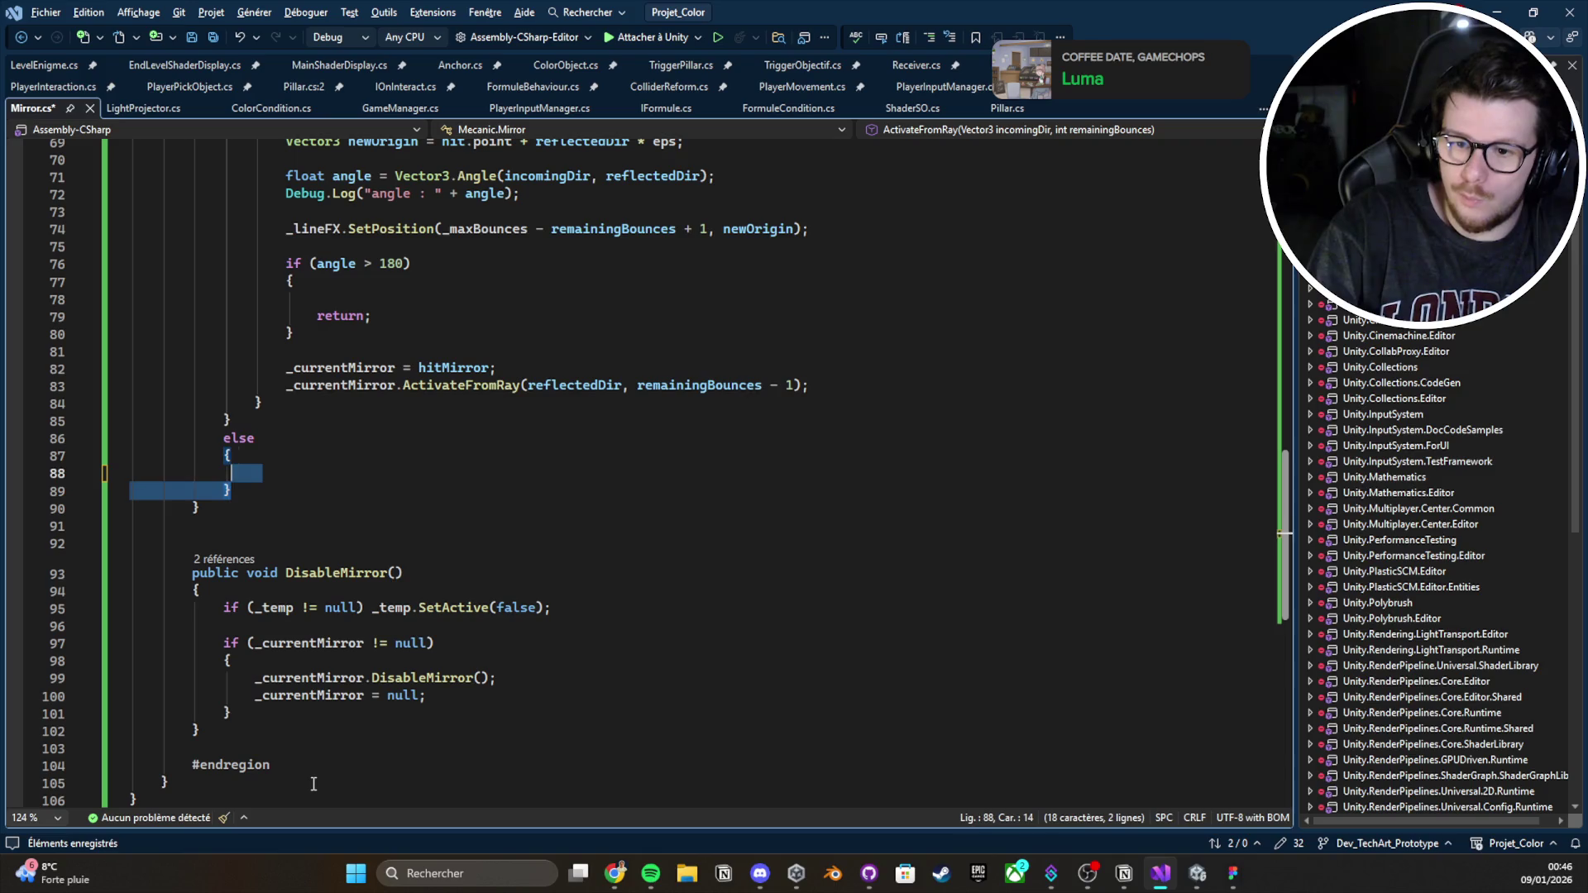
{"action": "key", "text": "BackSpace"}
{"action": "key", "text": "ctrl+s"}
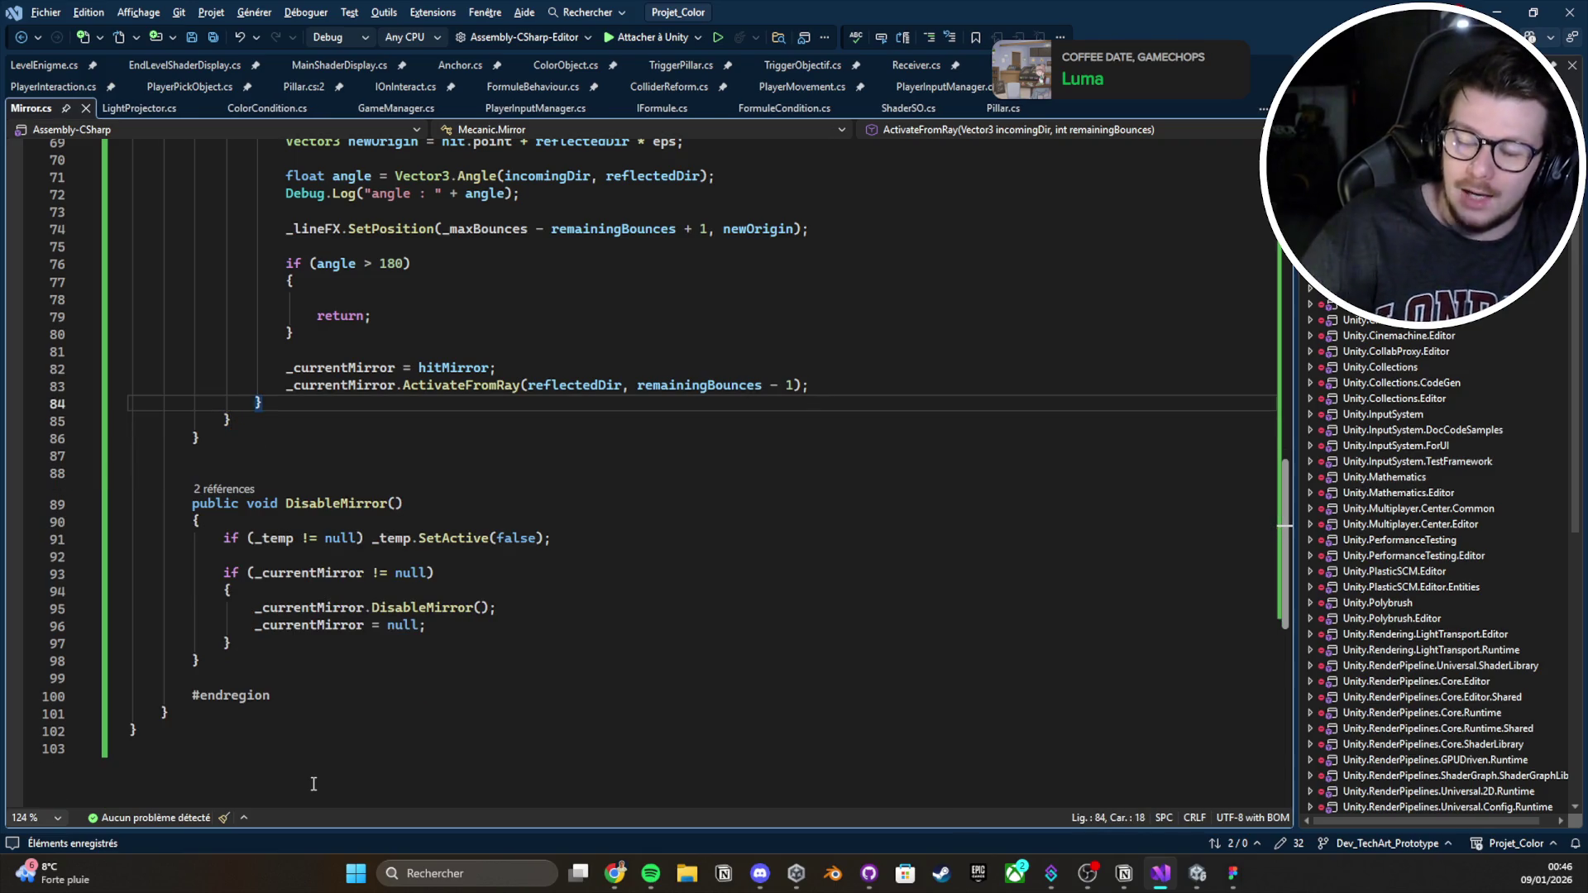
Try a second else block below the closing brace, undo it, save, and return to Unity
{"action": "scroll", "coordinate": [424, 631], "scroll_direction": "up", "scroll_amount": 5}
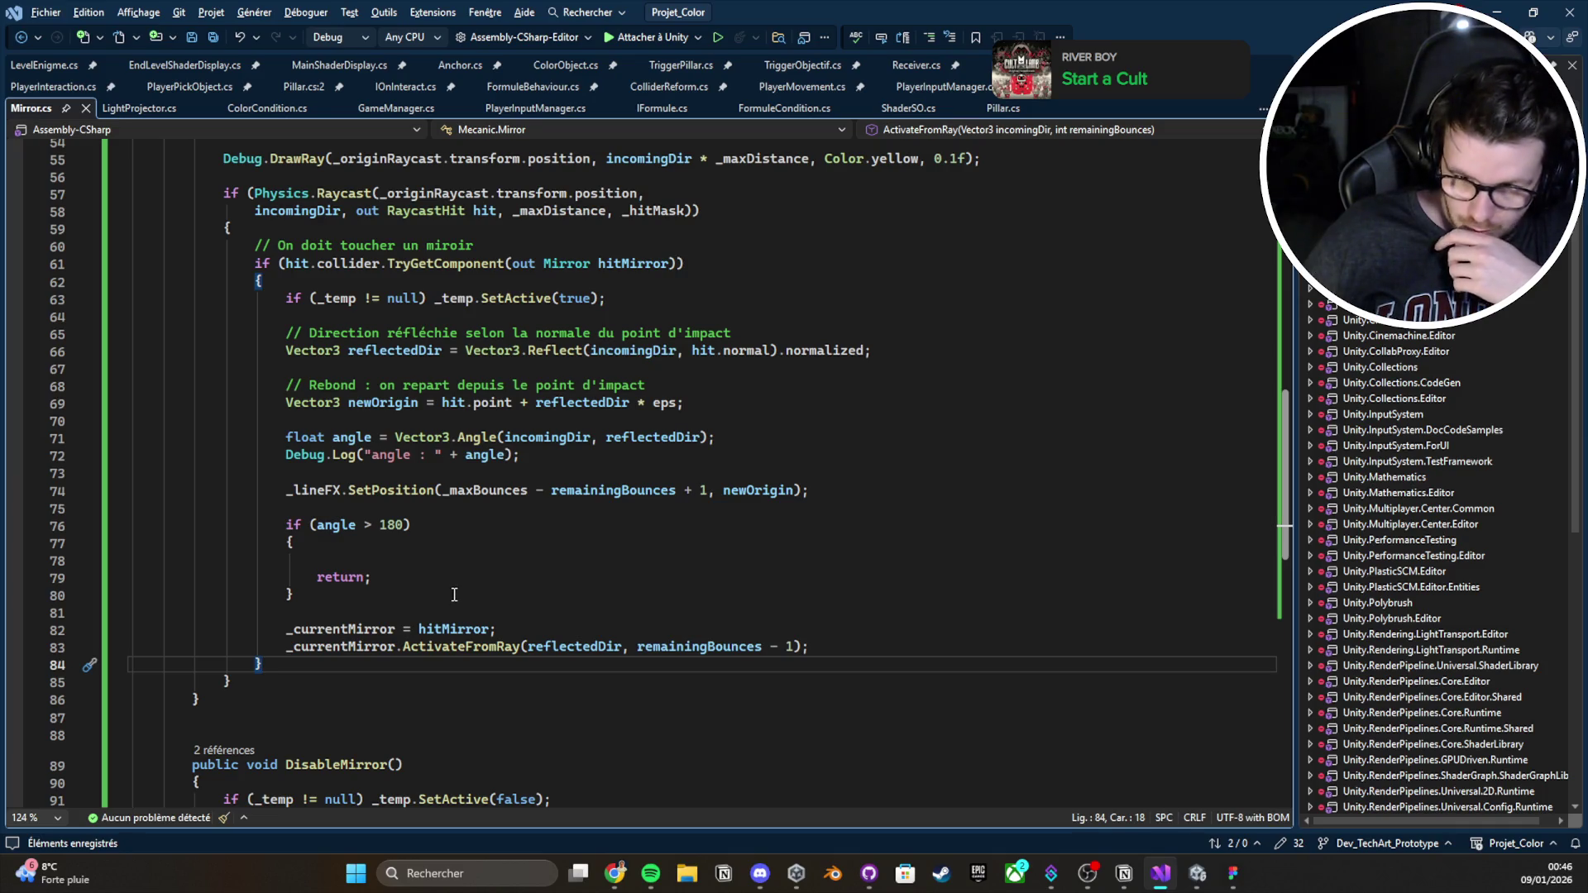
{"action": "key", "text": "Down"}
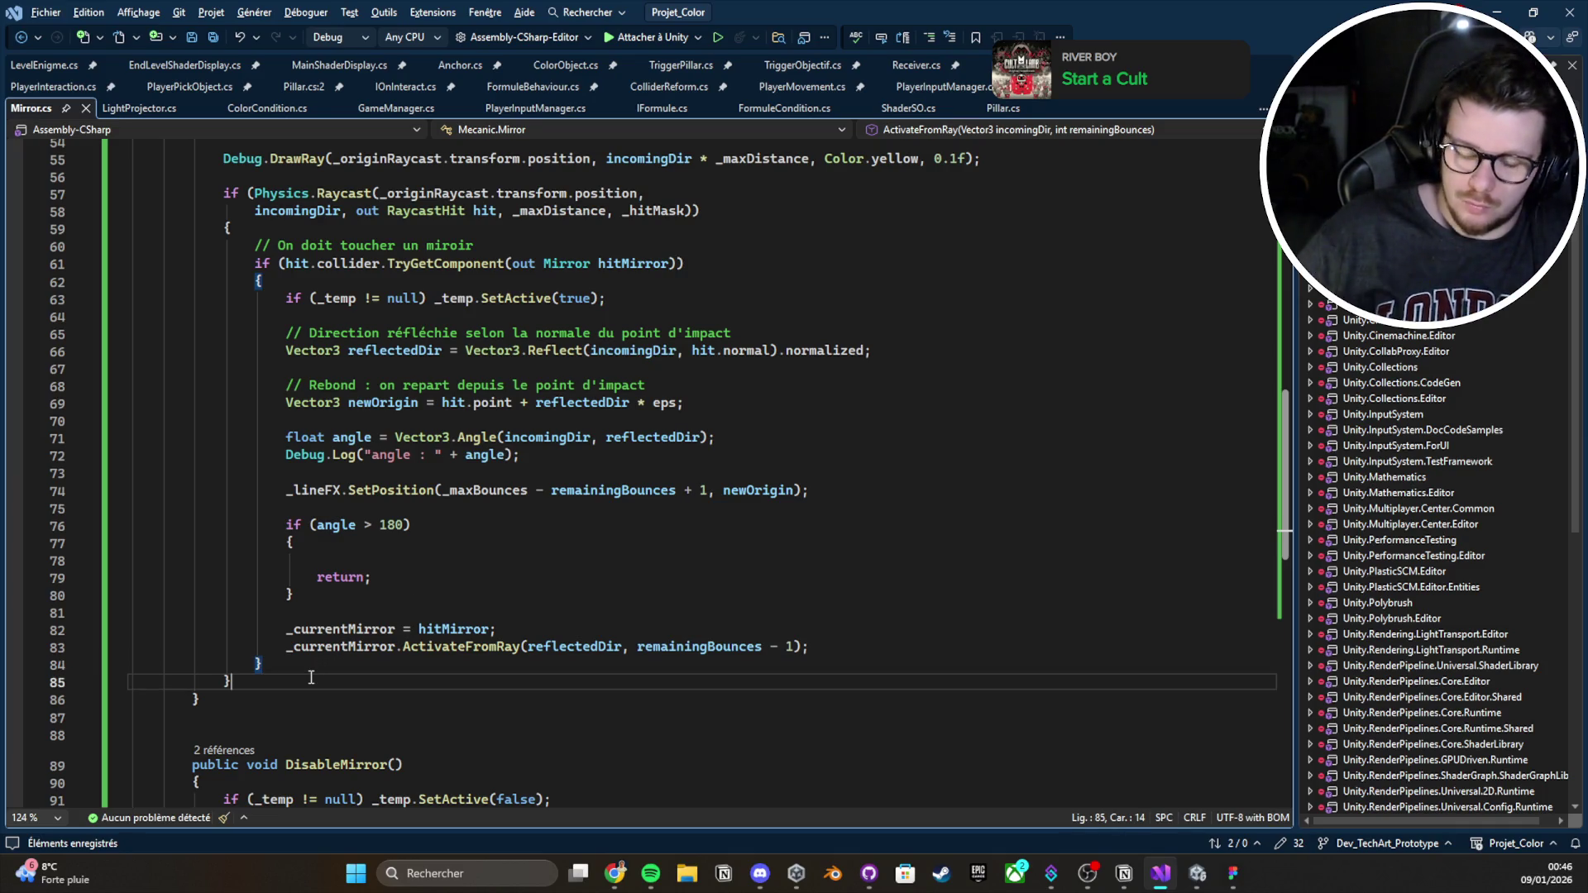
{"action": "key", "text": "Return"}
{"action": "type", "text": "else {"}
{"action": "key", "text": "BackSpace"}
{"action": "key", "text": "BackSpace"}
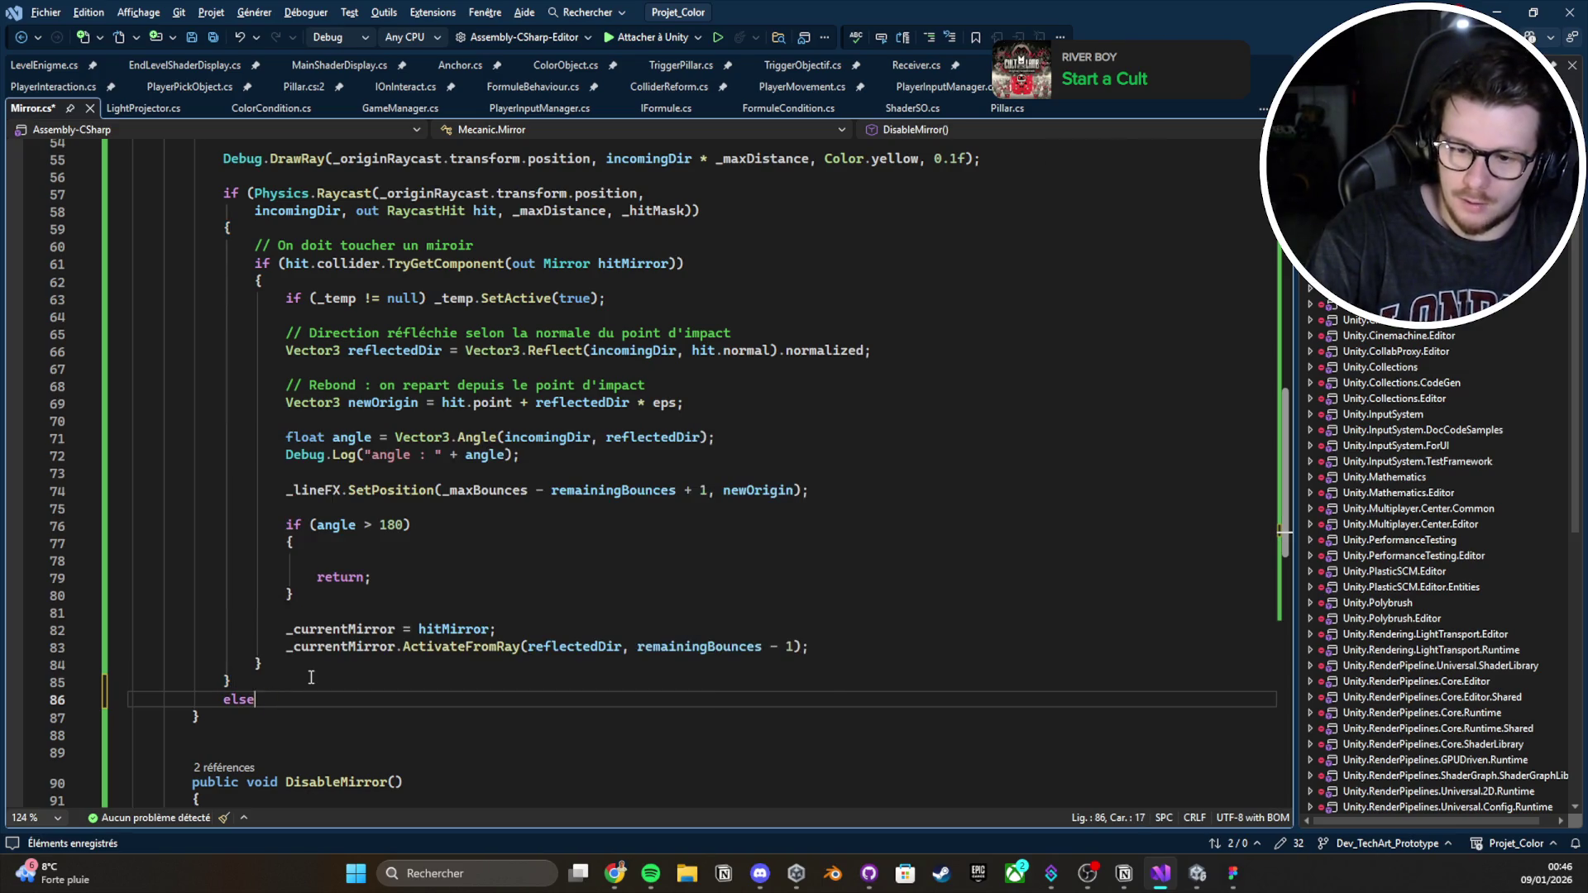
{"action": "key", "text": "Return"}
{"action": "key", "text": "ctrl+s"}
{"action": "type", "text": "{"}
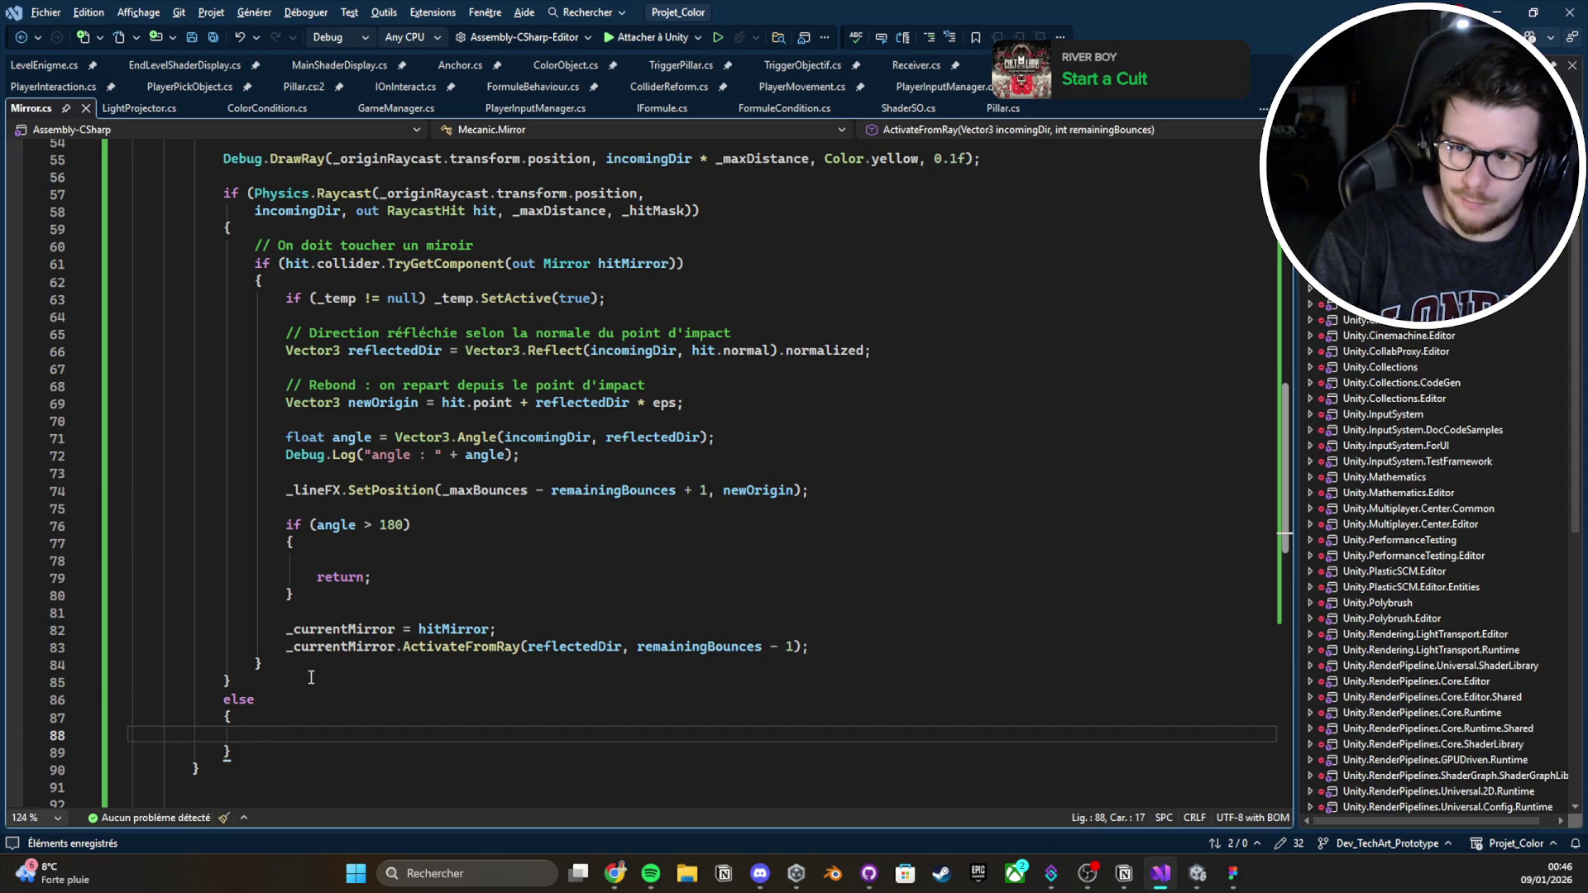
{"action": "key", "text": "ctrl+z"}
{"action": "key", "text": "ctrl+z"}
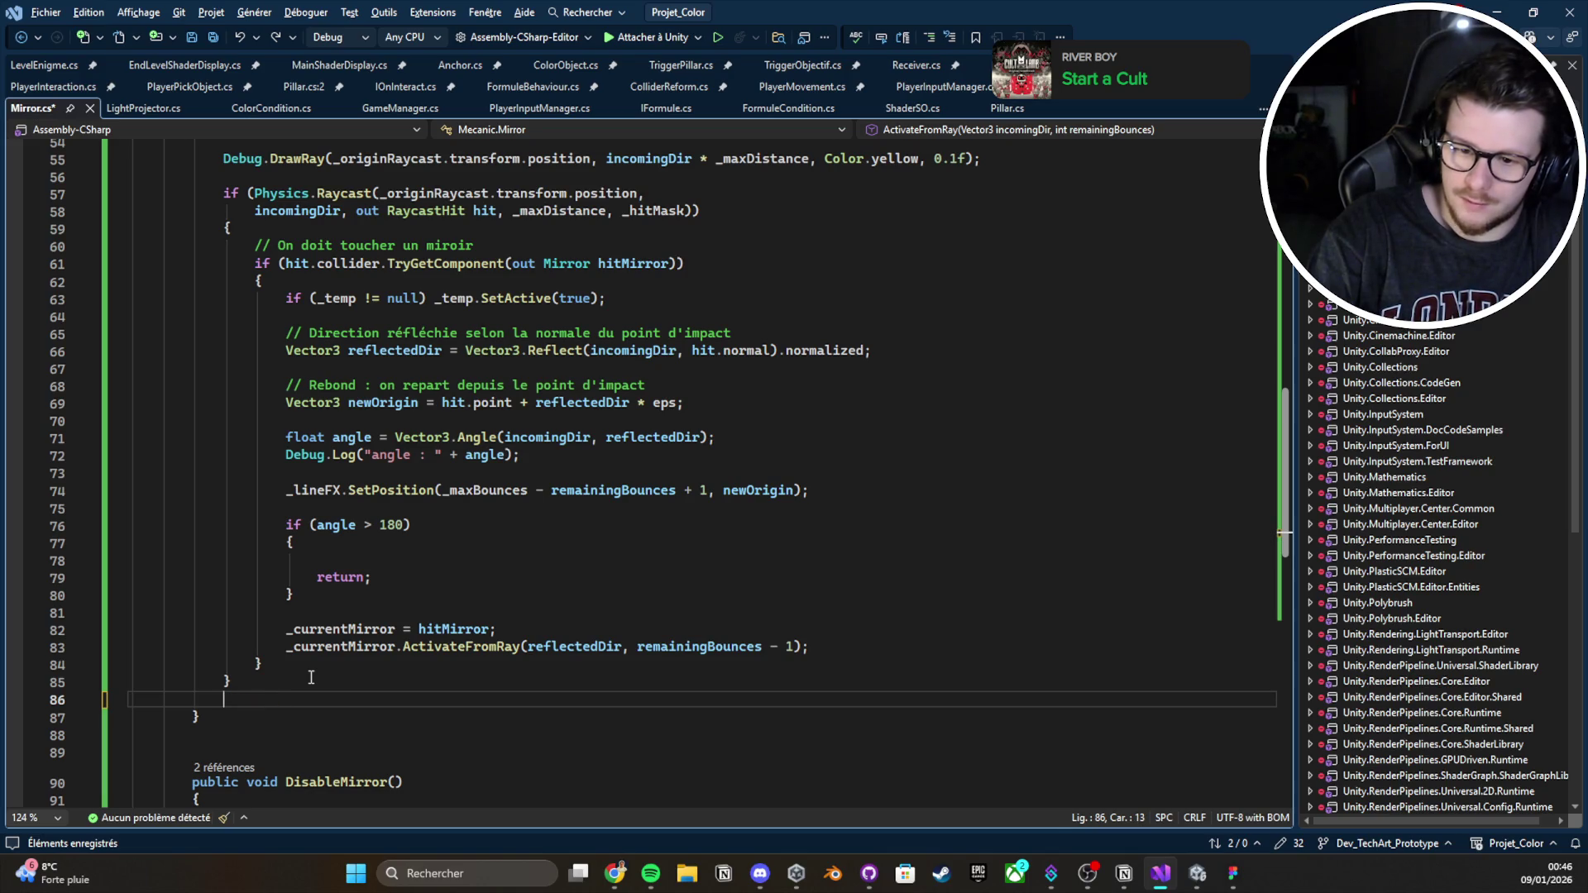
{"action": "key", "text": "BackSpace"}
{"action": "key", "text": "ctrl+s"}
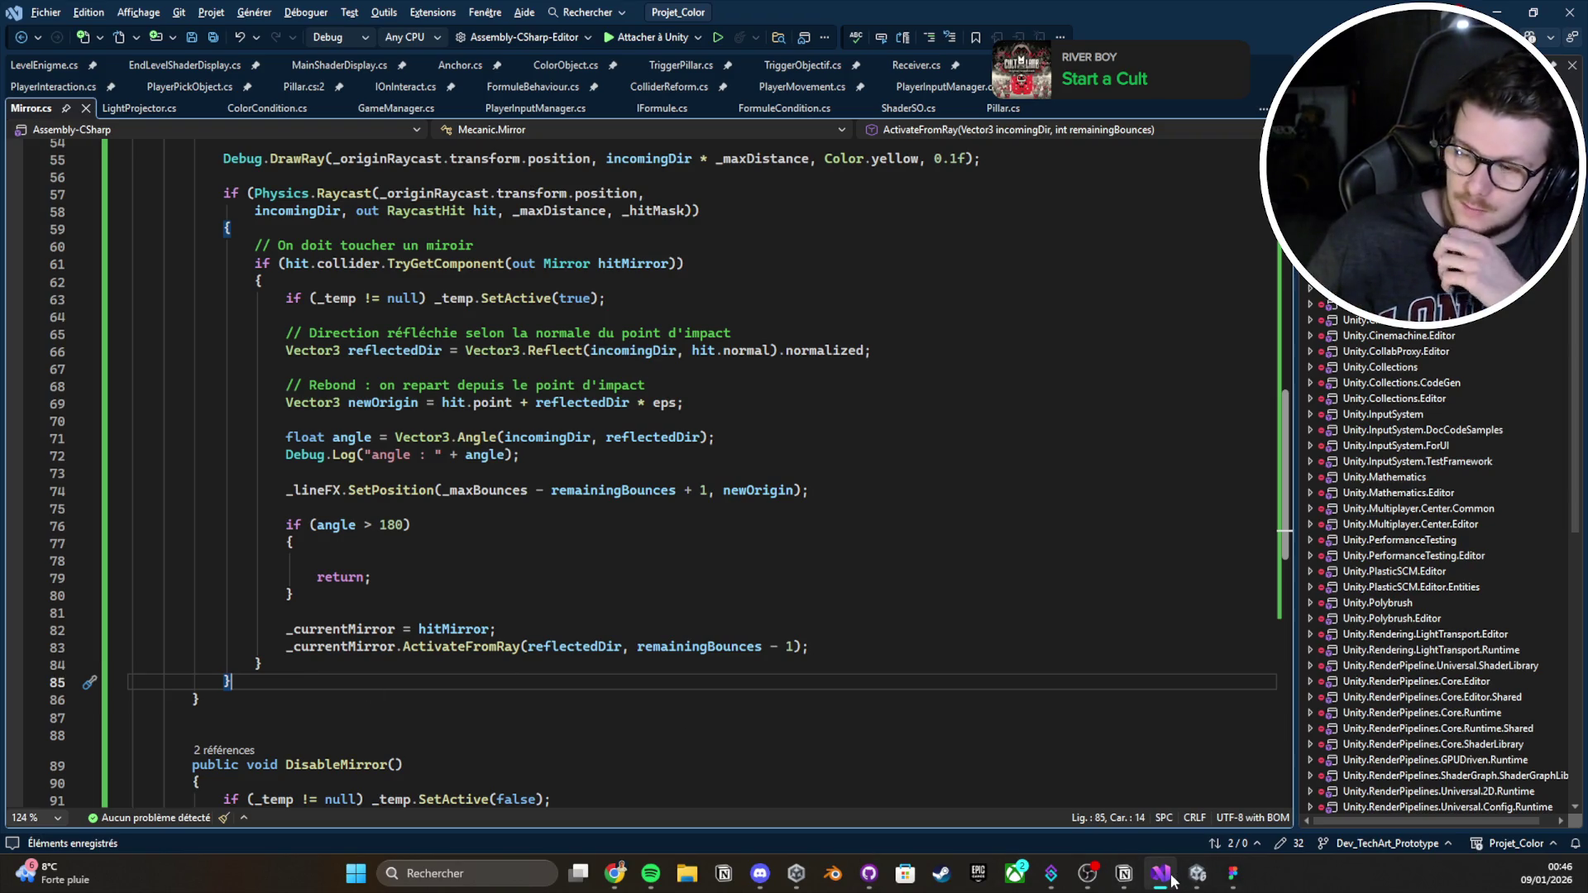
{"action": "left_click", "coordinate": [1198, 873]}
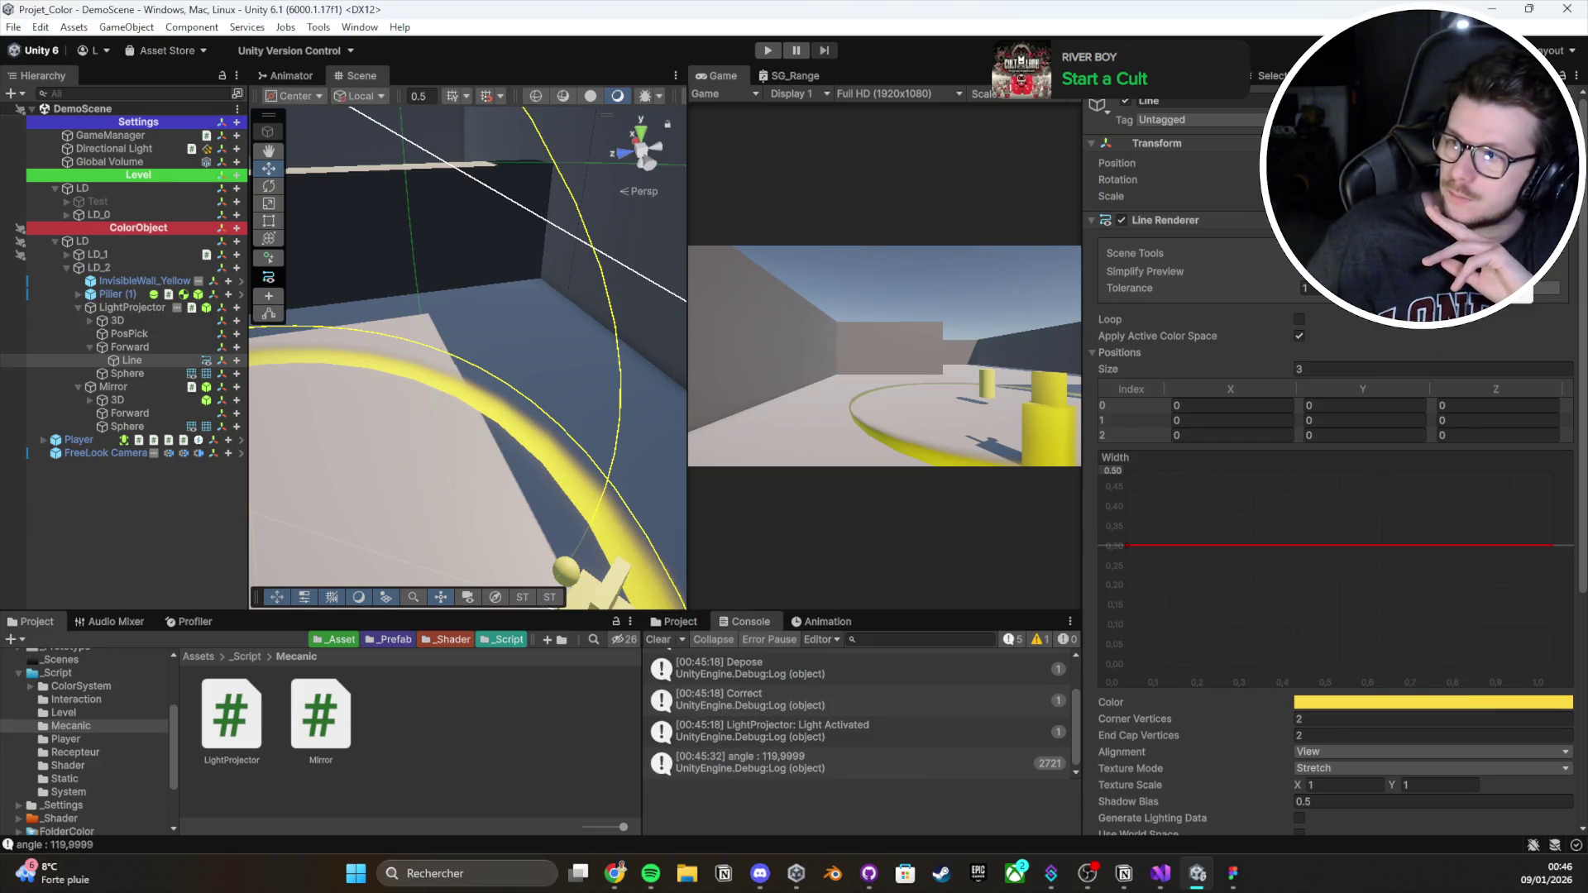
Select LightProjector and Mirror and set their Hit Mask to Everything
{"action": "left_click", "coordinate": [90, 323]}
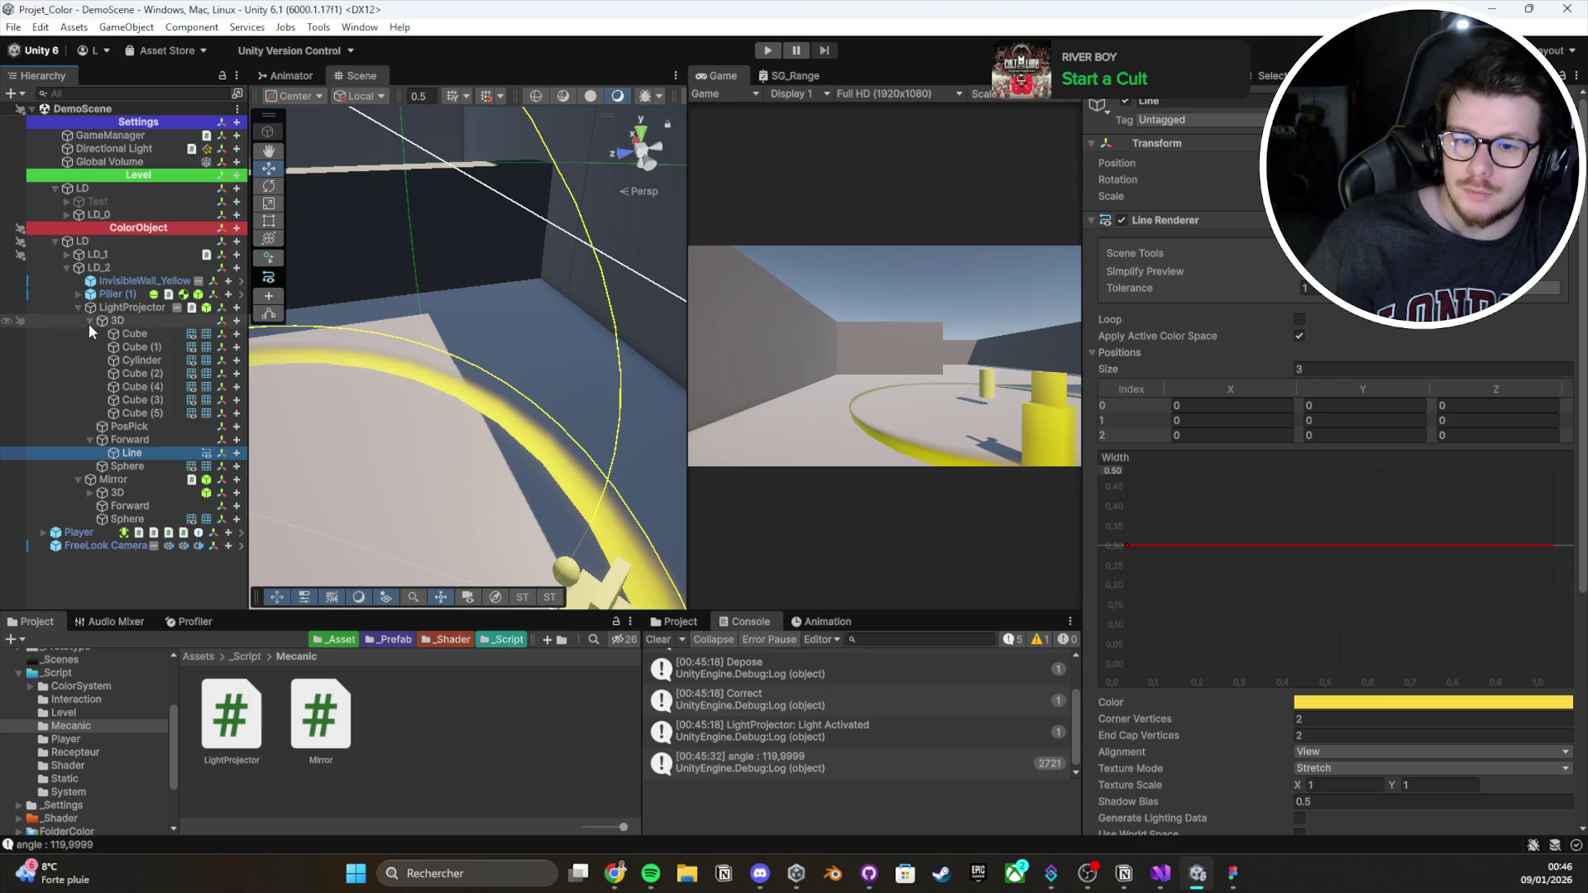
{"action": "left_click", "coordinate": [91, 323]}
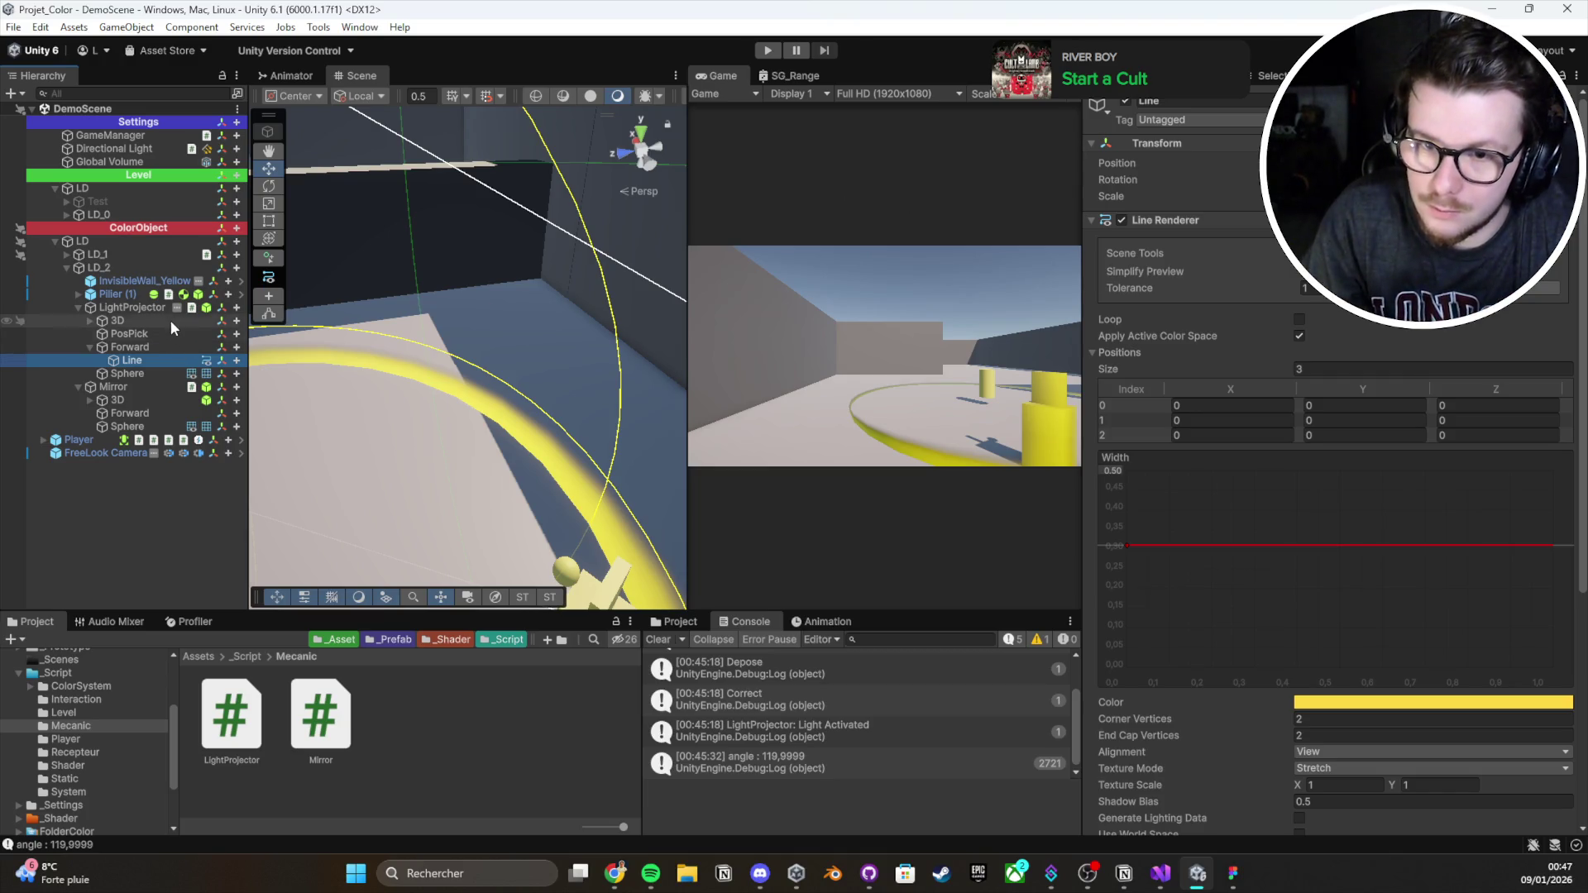
{"action": "left_click", "coordinate": [134, 298]}
{"action": "left_click", "coordinate": [134, 308]}
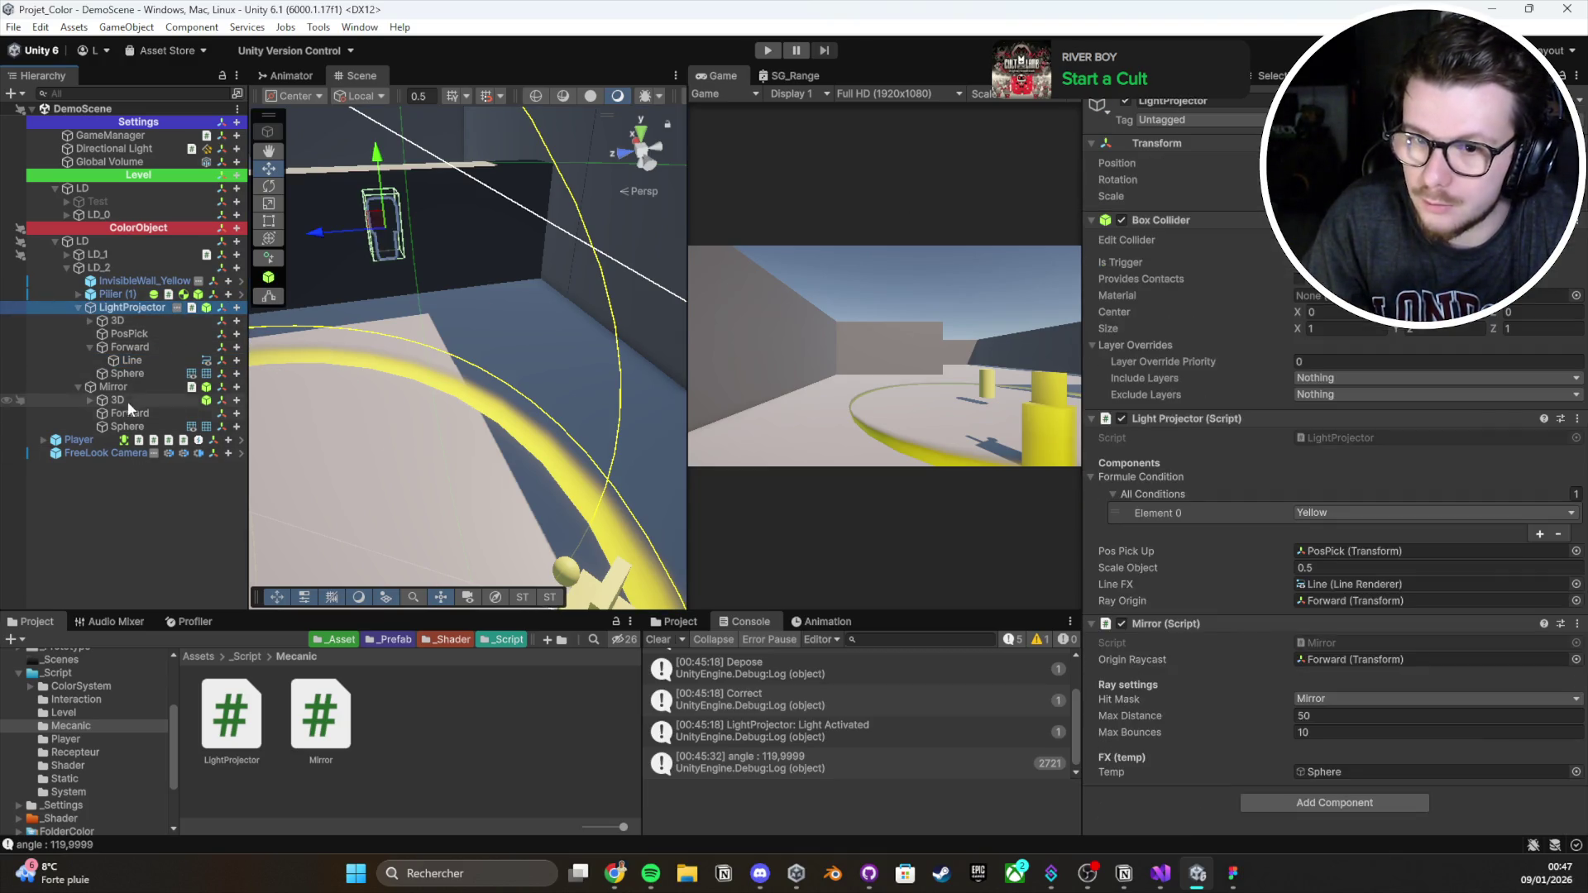
{"action": "left_click", "coordinate": [129, 387], "text": "ctrl"}
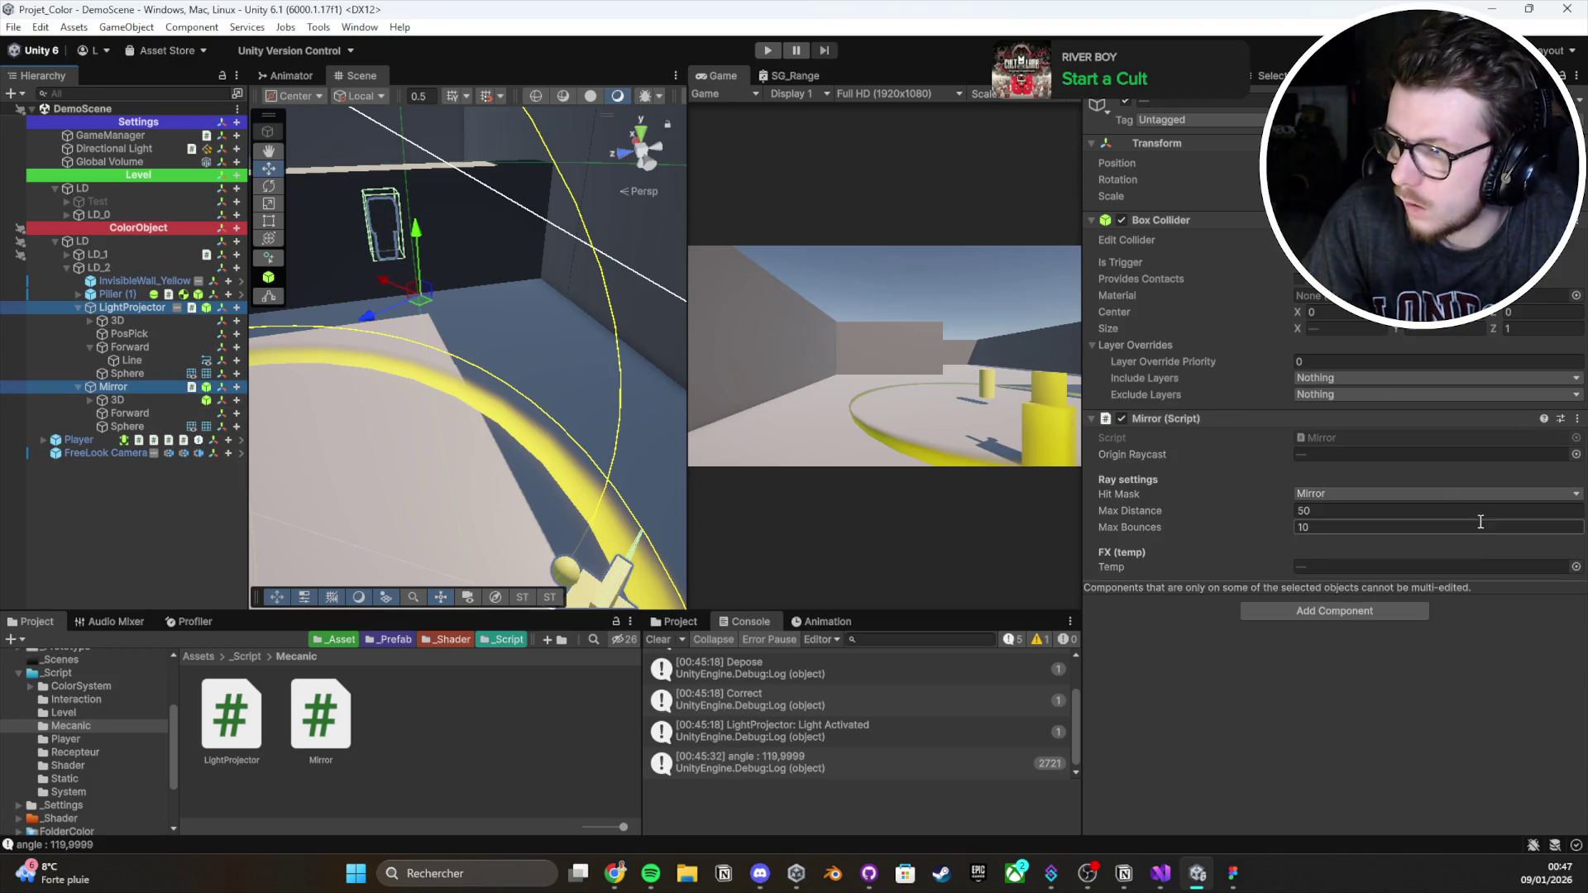
{"action": "left_click", "coordinate": [1406, 493]}
{"action": "left_click", "coordinate": [1348, 531]}
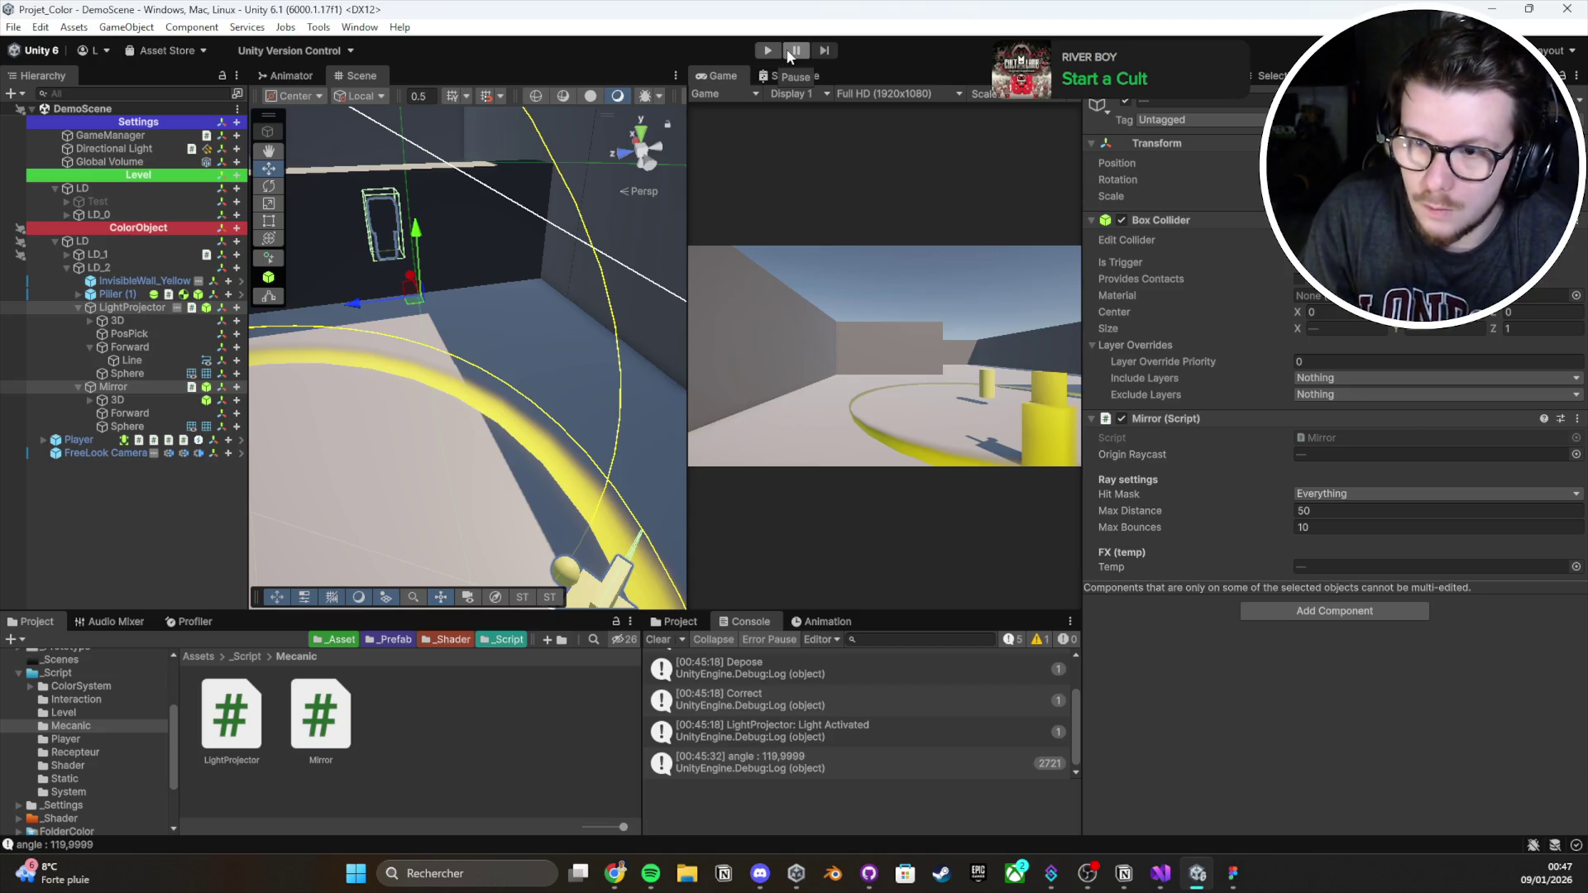
Play-test picking up and setting down the pillar to activate the light
{"action": "mouse_move", "coordinate": [620, 266]}
{"action": "left_mouse_down"}
{"action": "mouse_move", "coordinate": [615, 346]}
{"action": "mouse_move", "coordinate": [509, 474]}
{"action": "left_mouse_up"}
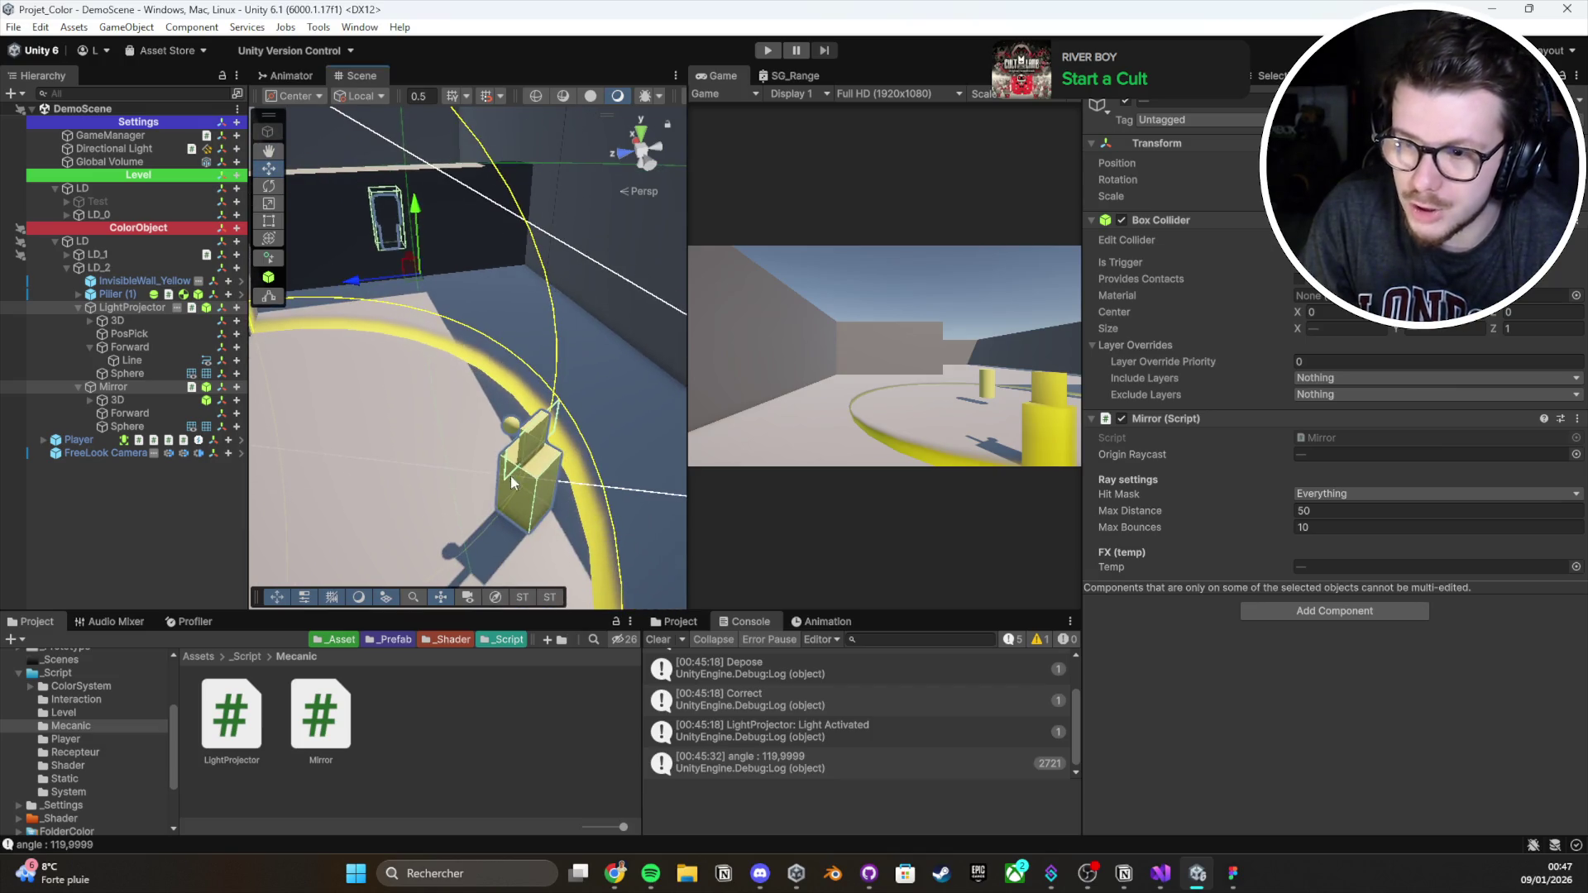
{"action": "left_click", "coordinate": [776, 51]}
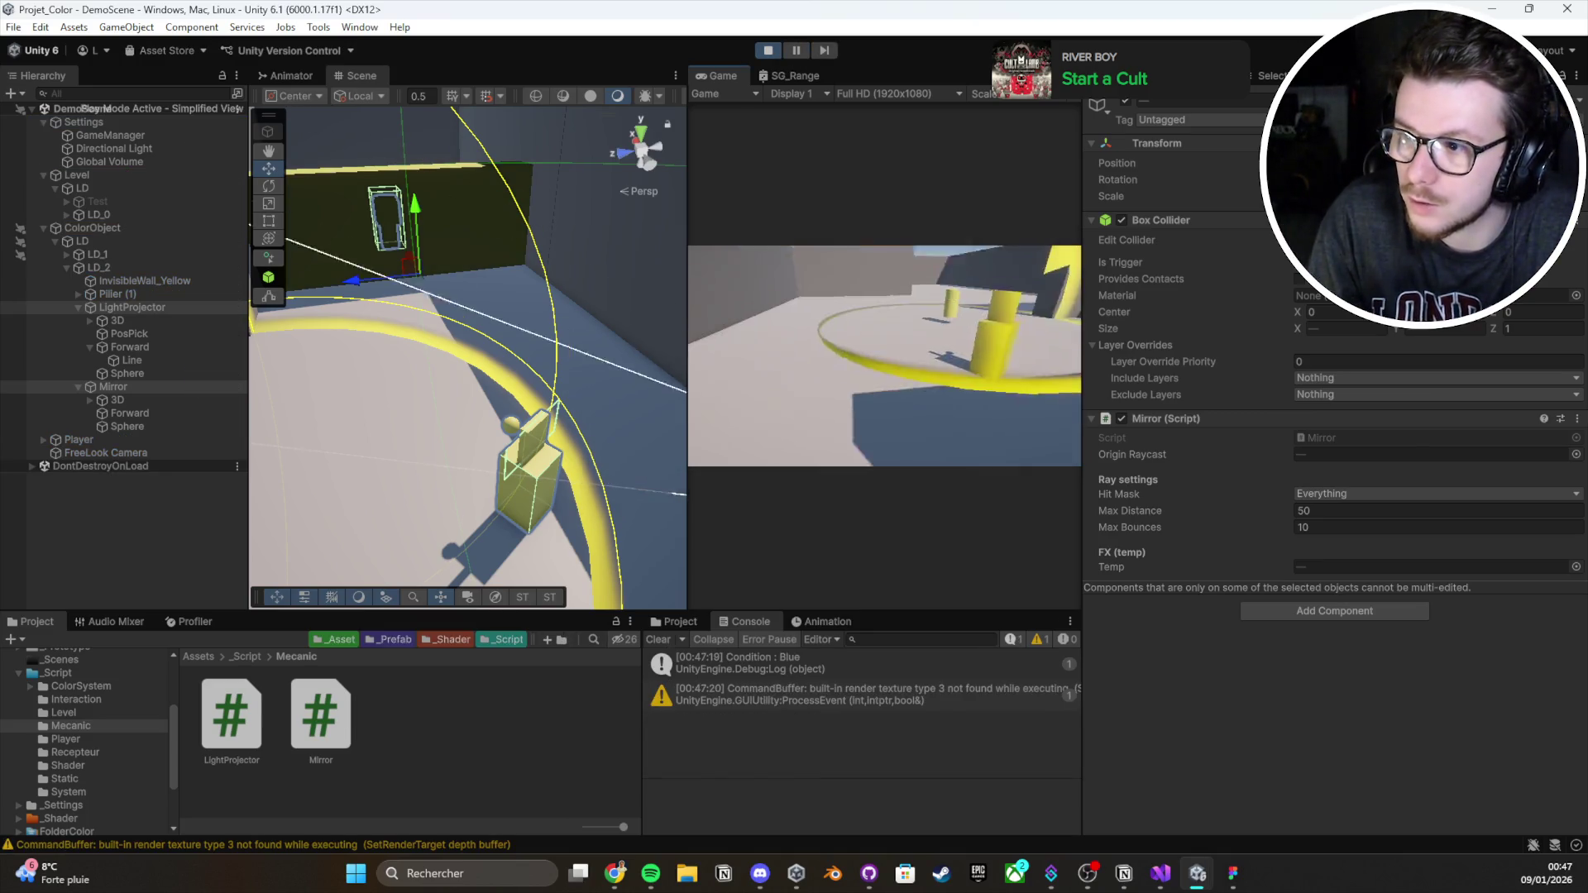
{"action": "key", "text": "e"}
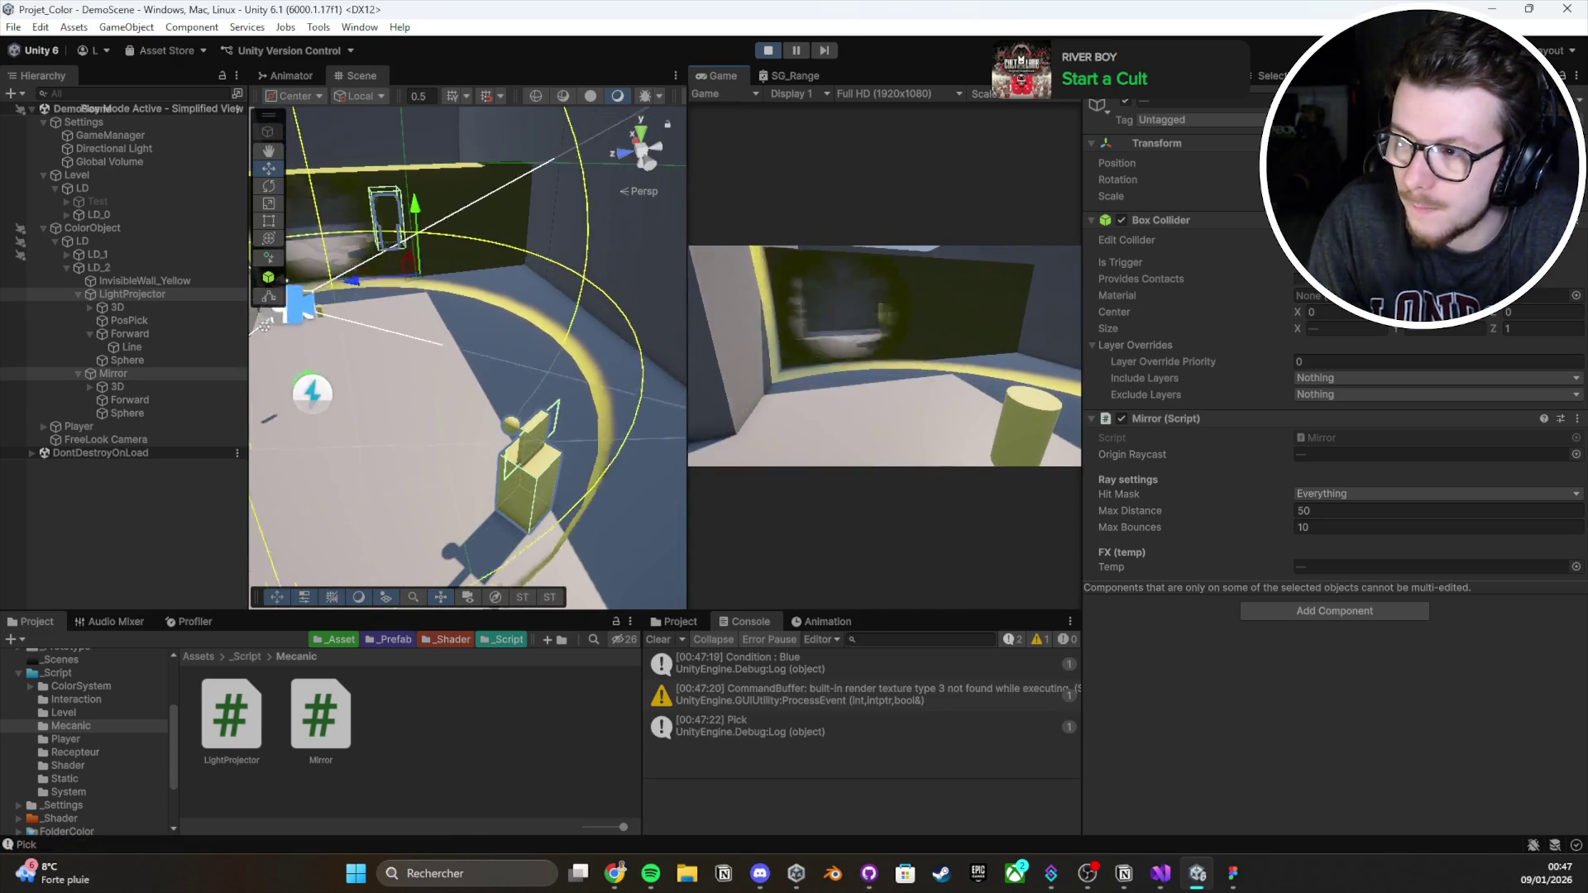
{"action": "key", "text": "e"}
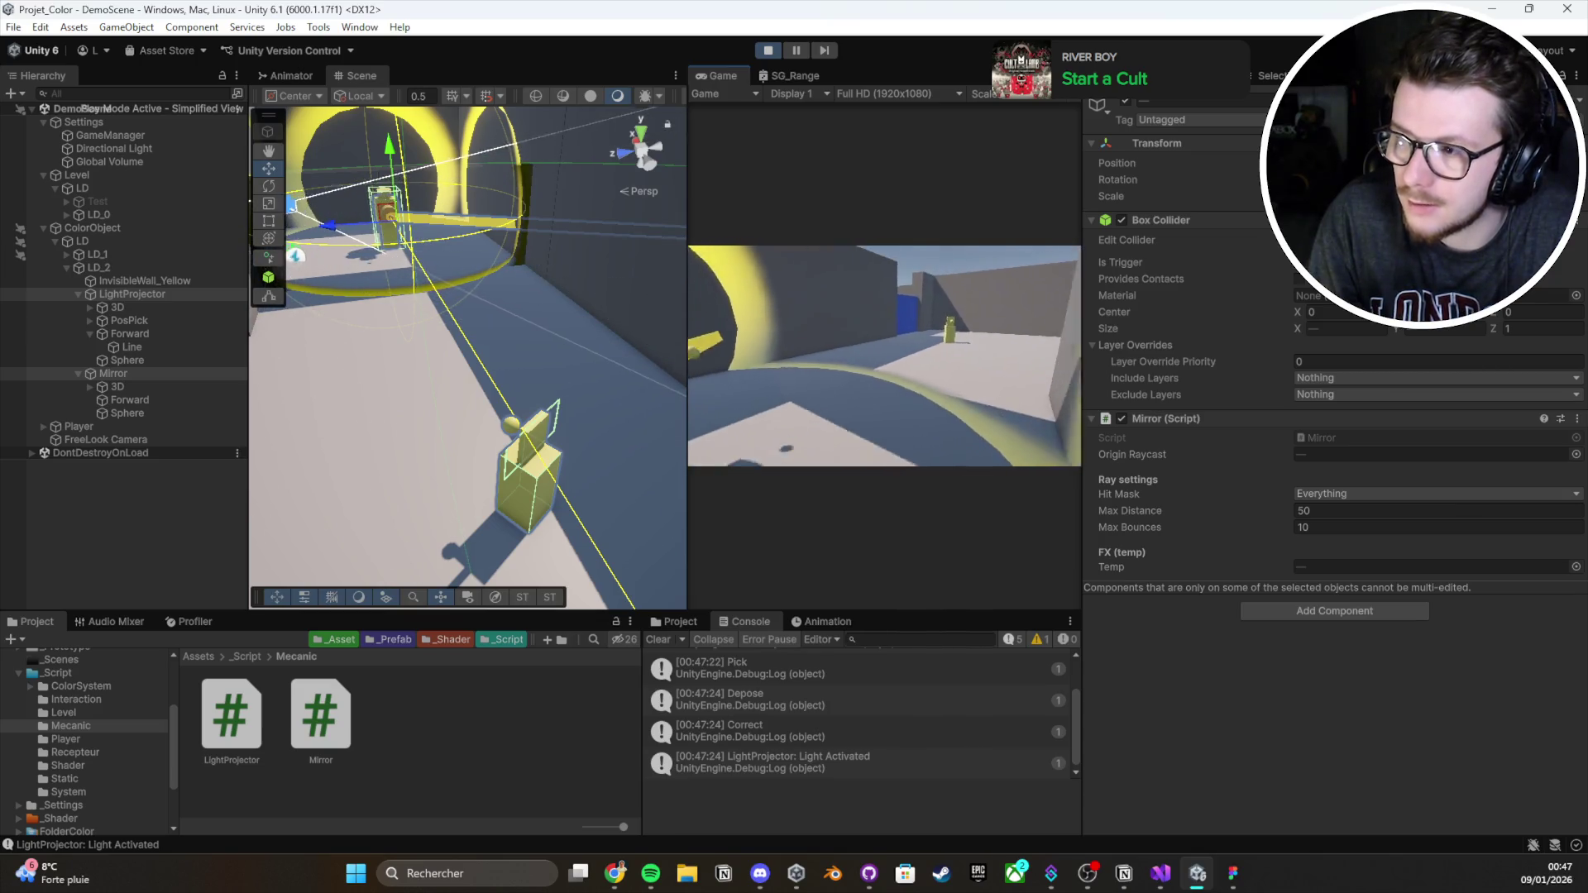
{"action": "mouse_move", "coordinate": [596, 248]}
{"action": "left_mouse_down"}
{"action": "mouse_move", "coordinate": [578, 238]}
{"action": "mouse_move", "coordinate": [766, 275]}
{"action": "left_mouse_up"}
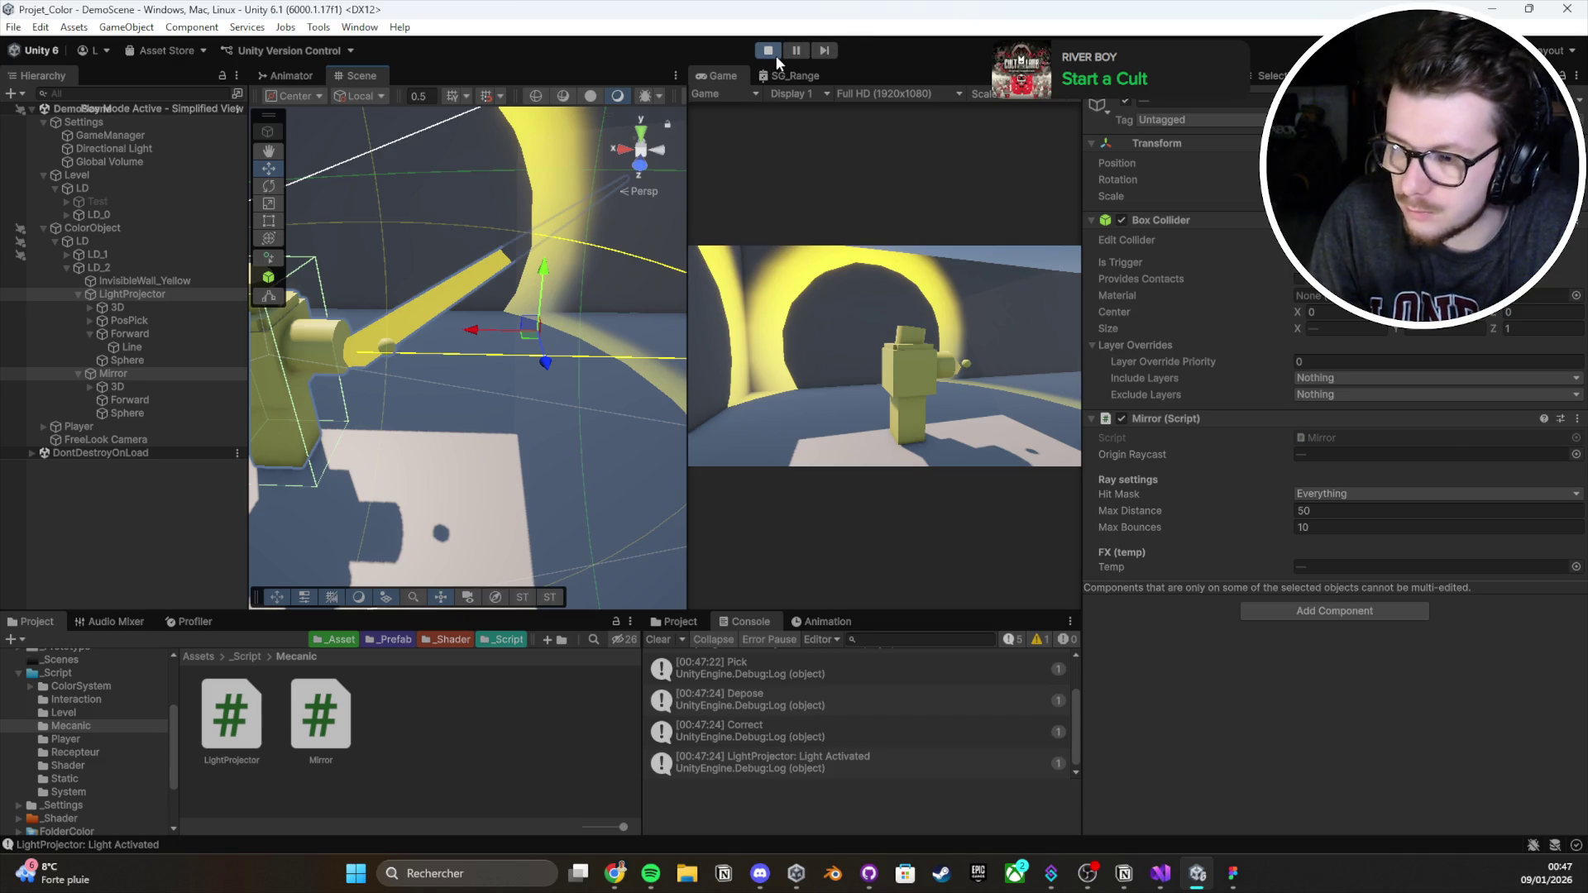
Check the raycast's _hitMask argument in Mirror.cs, then return to the running Unity editor
{"action": "key", "text": "alt+Tab"}
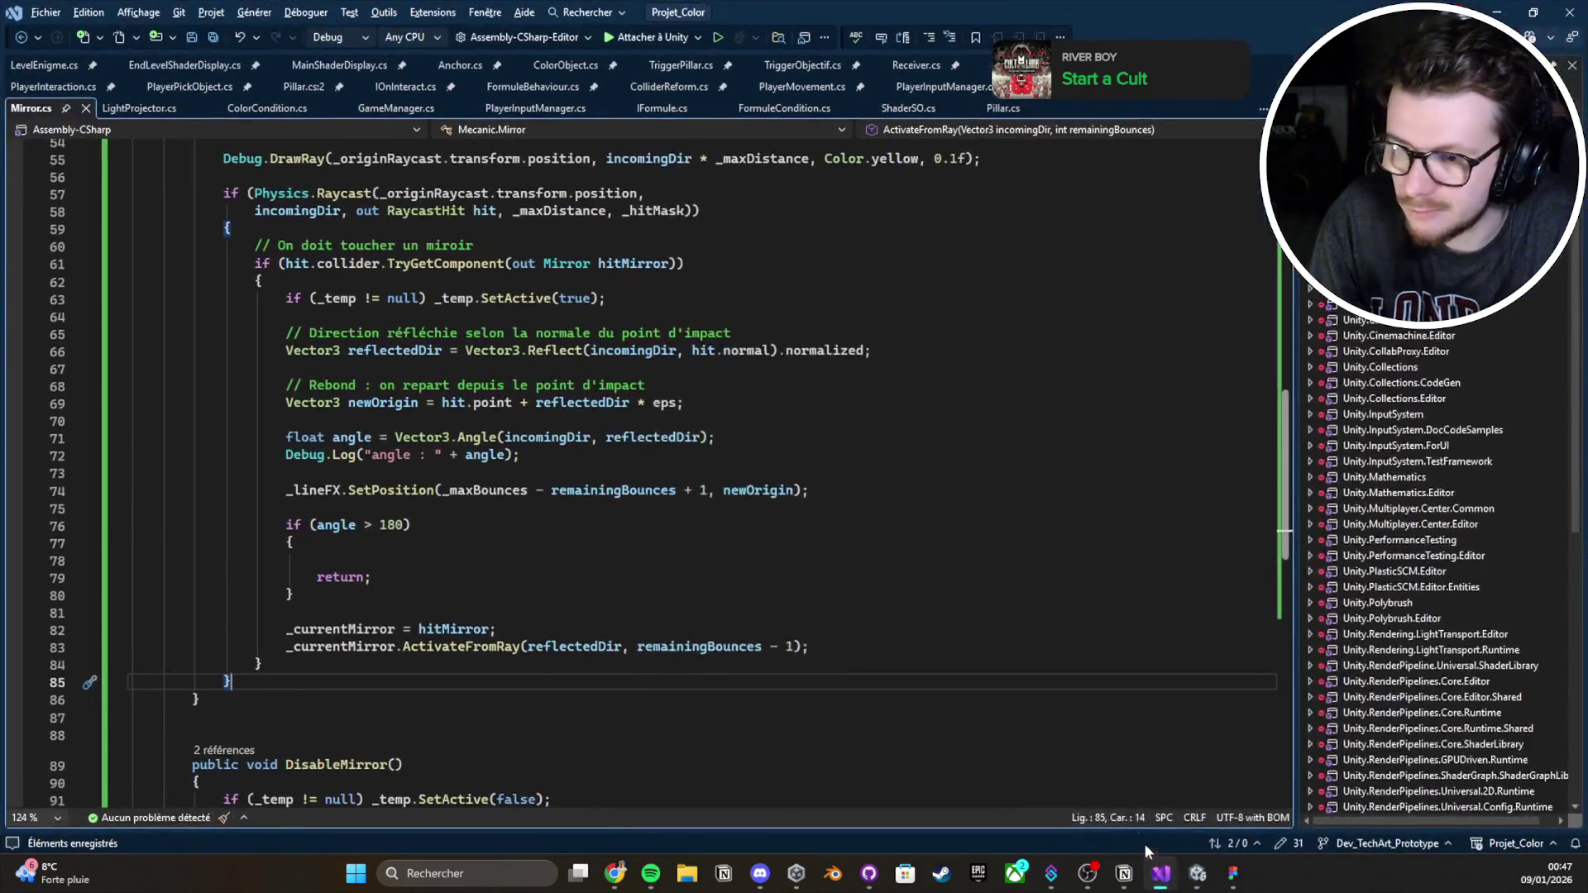
{"action": "scroll", "coordinate": [806, 563], "scroll_direction": "up", "scroll_amount": 1}
{"action": "scroll", "coordinate": [799, 538], "scroll_direction": "down", "scroll_amount": 1}
{"action": "double_click", "coordinate": [657, 211]}
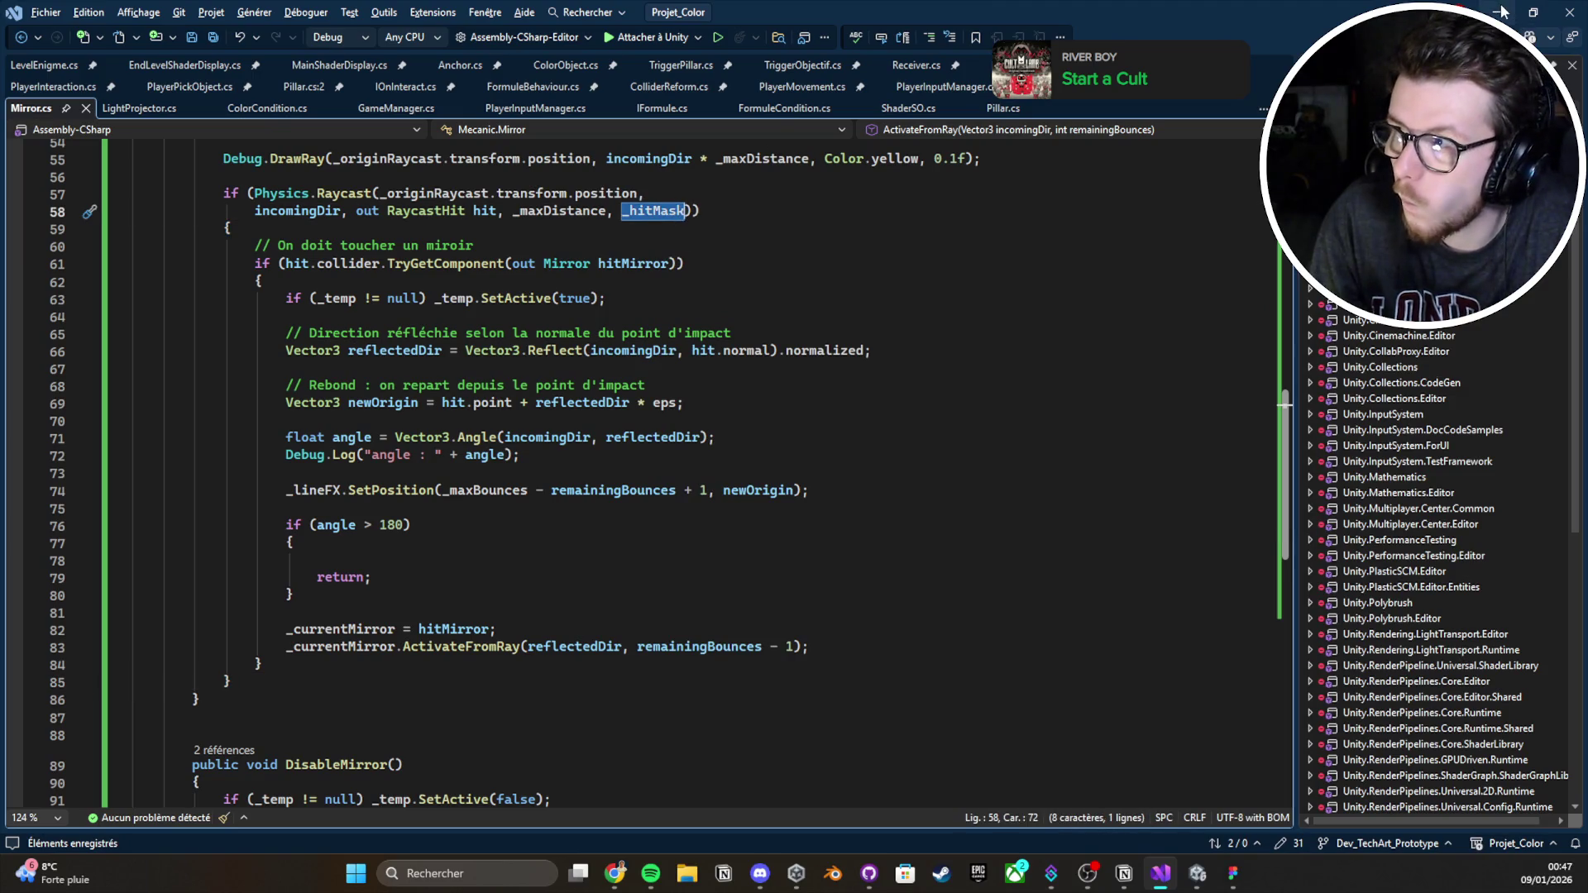
{"action": "left_click", "coordinate": [1501, 10]}
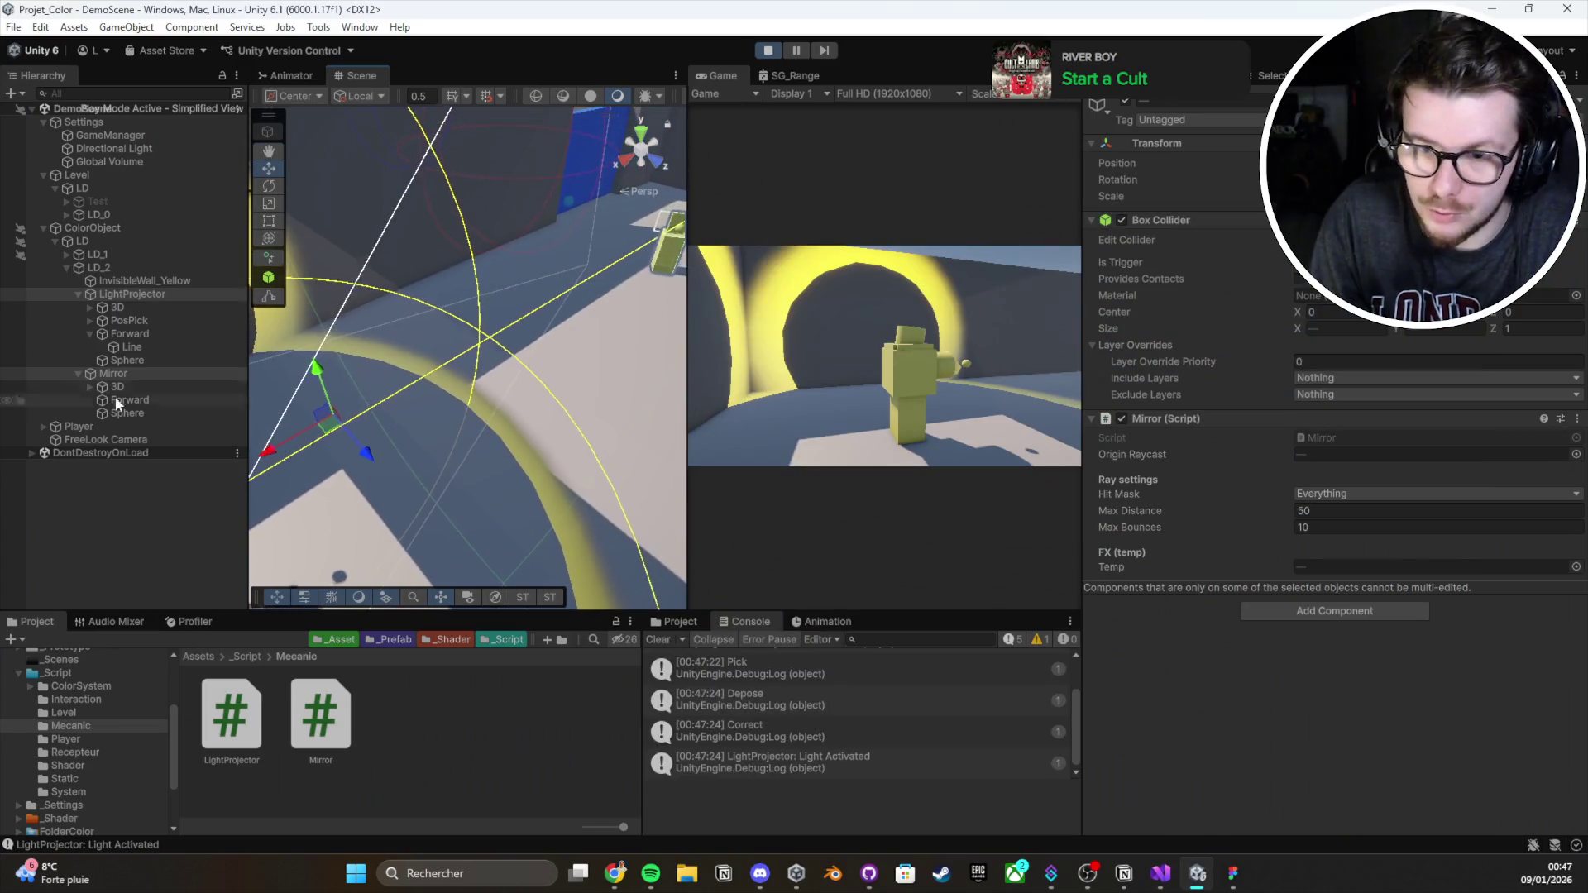
Inspect InvisibleWall_Yellow's collider settings, stop play mode, and bring Visual Studio back
{"action": "left_click", "coordinate": [102, 279]}
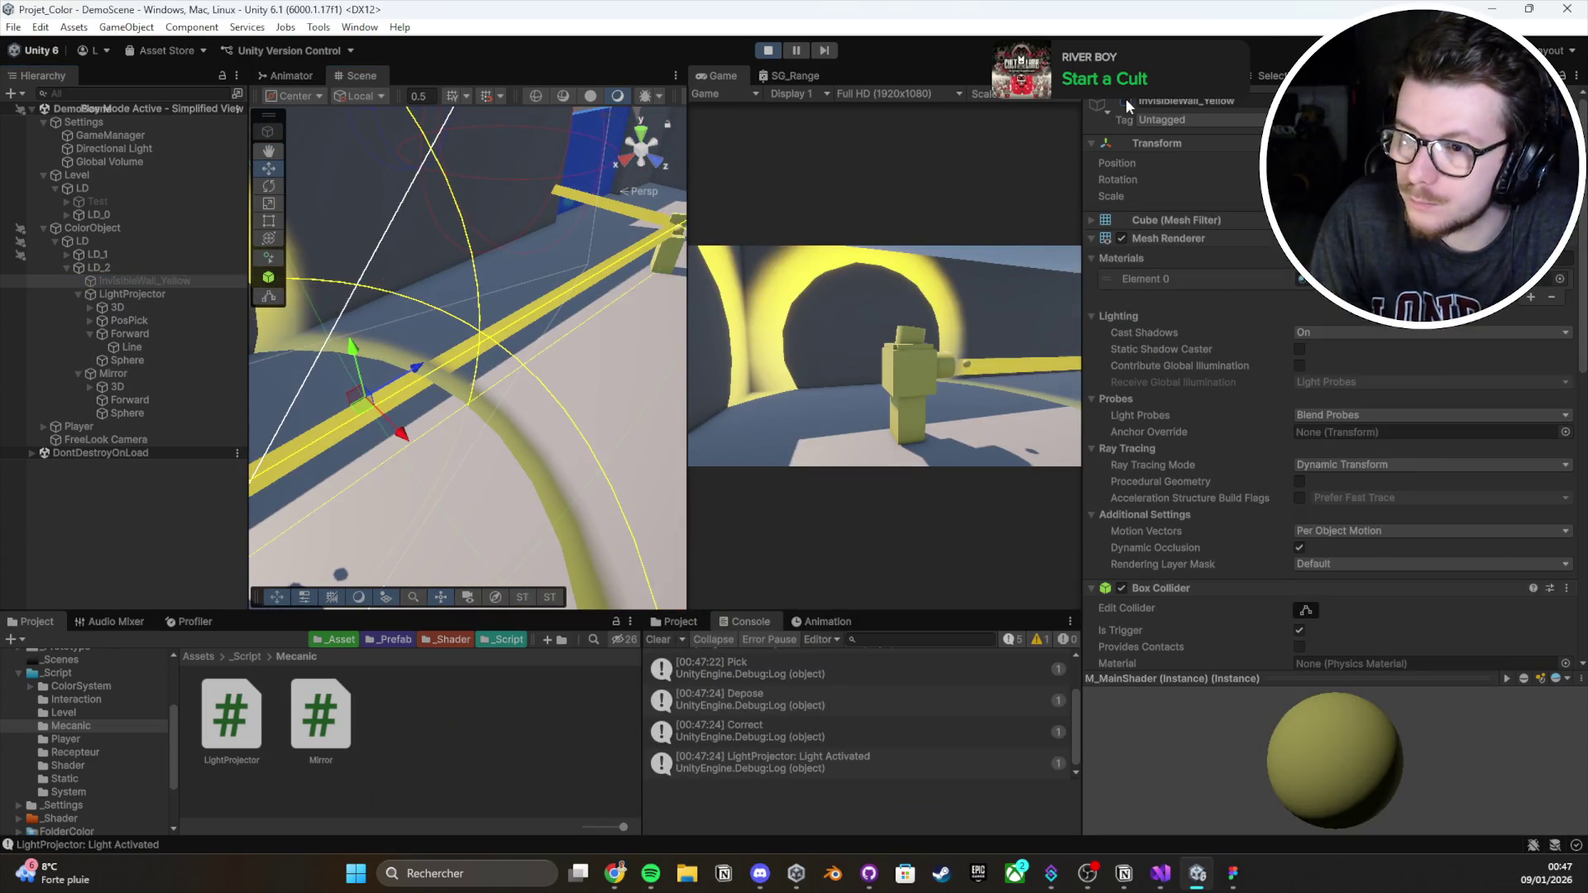
{"action": "left_click_drag", "start_coordinate": [397, 380], "coordinate": [496, 387]}
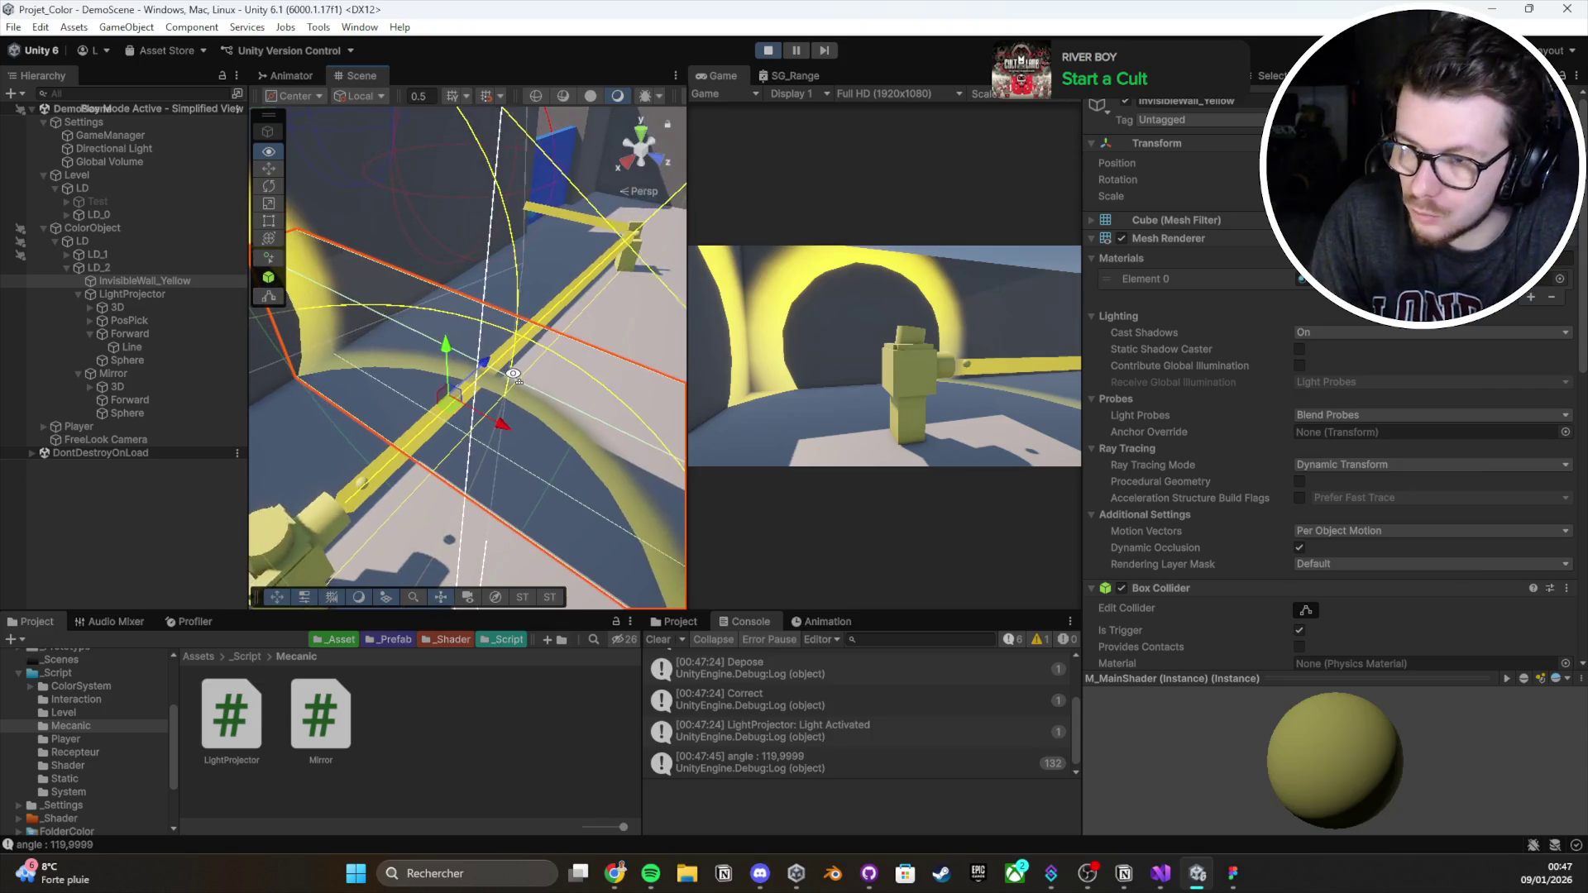
{"action": "scroll", "coordinate": [1139, 397], "scroll_direction": "down", "scroll_amount": 3}
{"action": "left_click", "coordinate": [185, 281]}
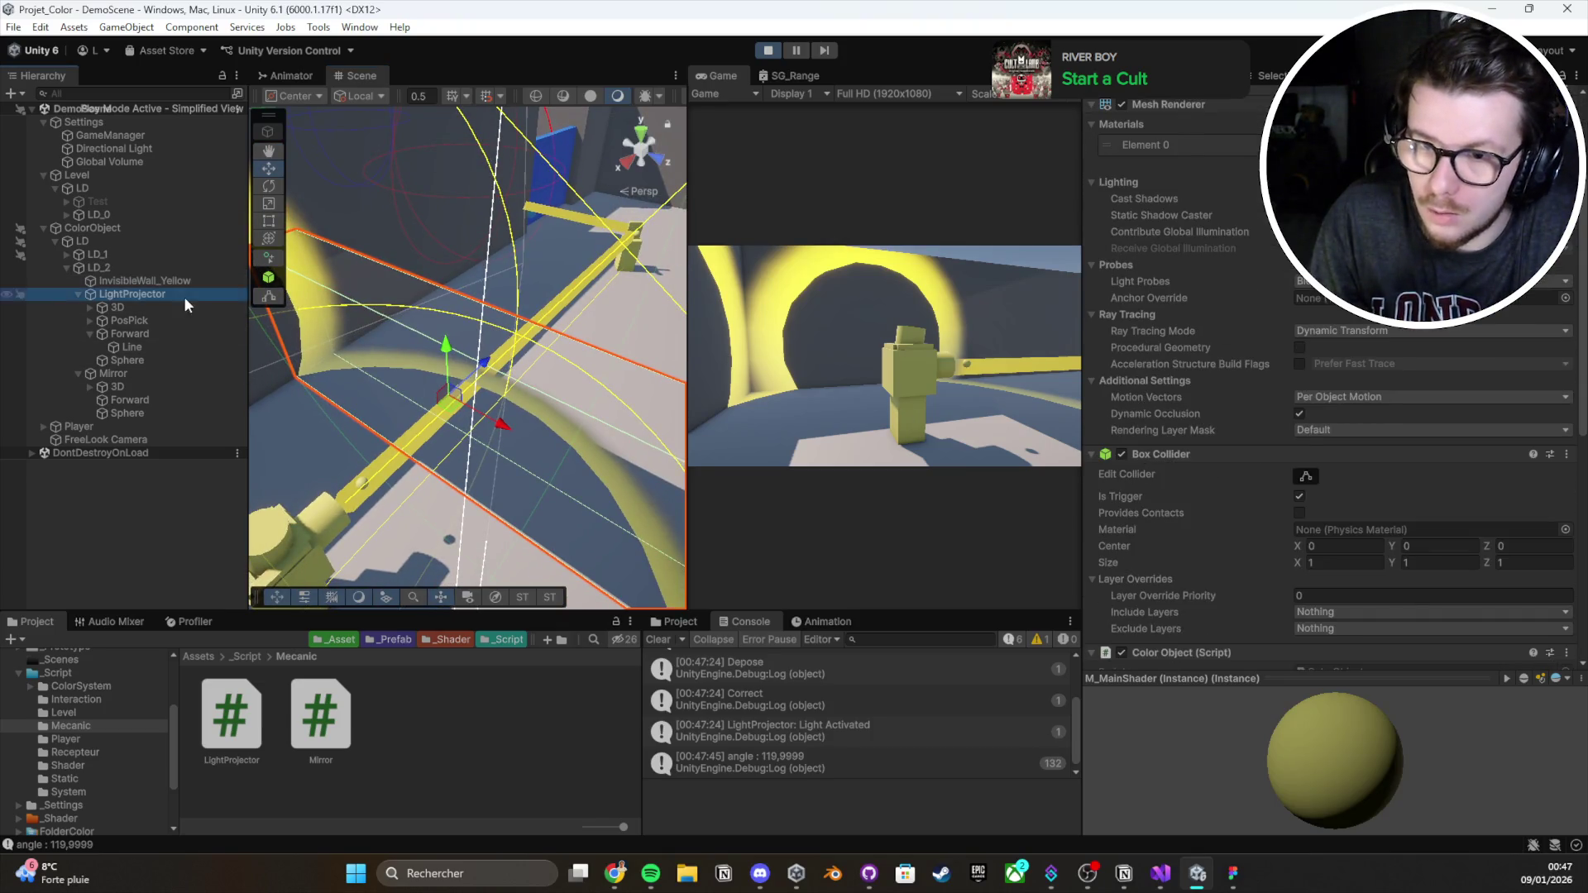
{"action": "scroll", "coordinate": [1273, 430], "scroll_direction": "down", "scroll_amount": 3}
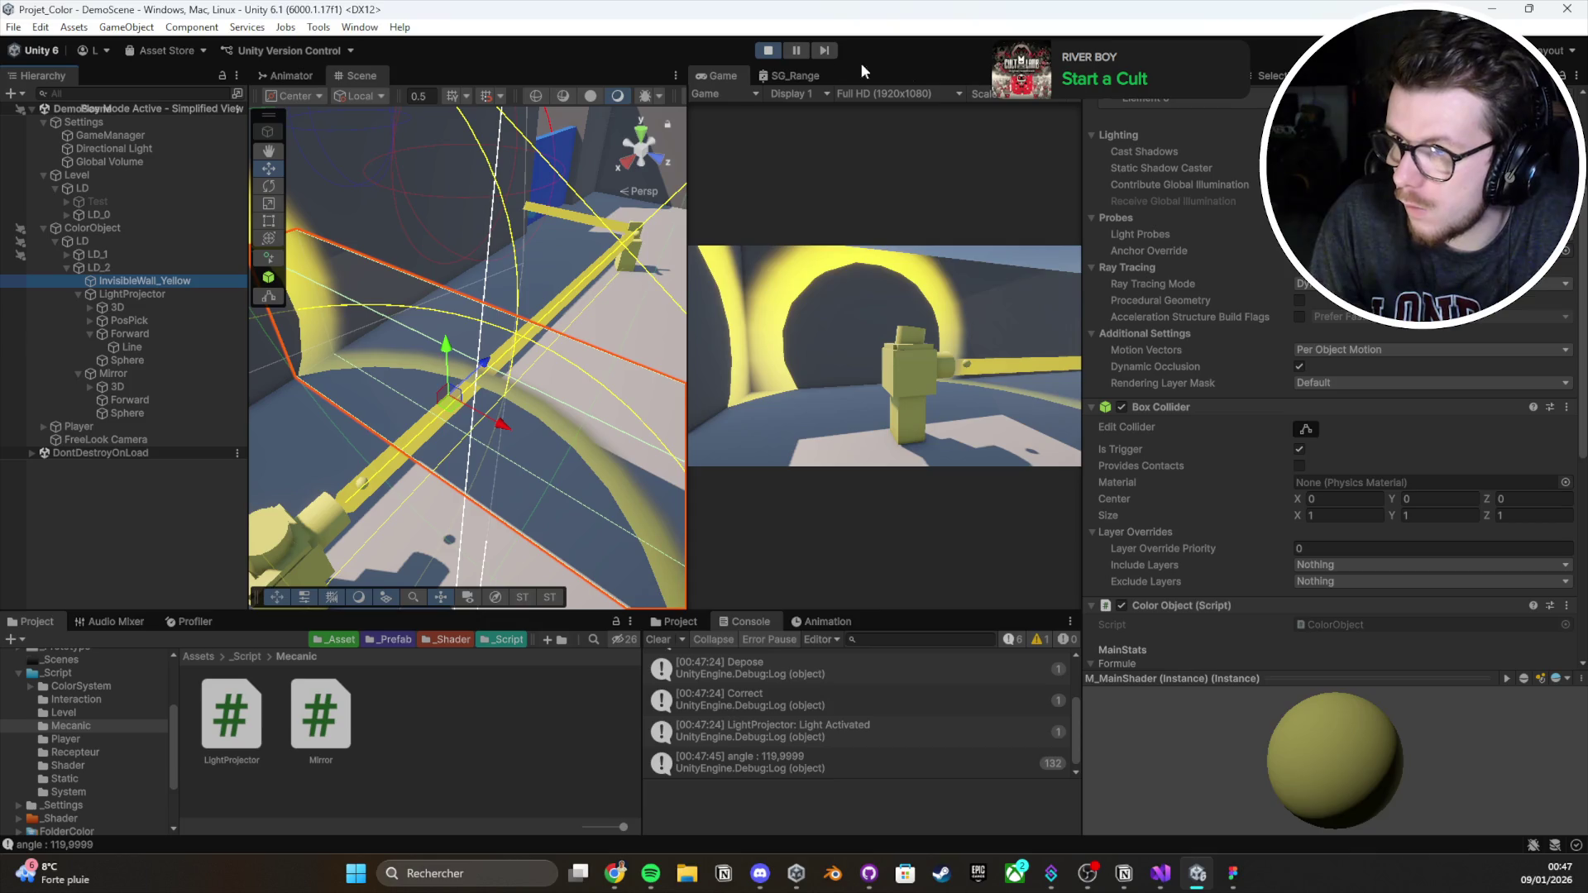
{"action": "left_click", "coordinate": [769, 52]}
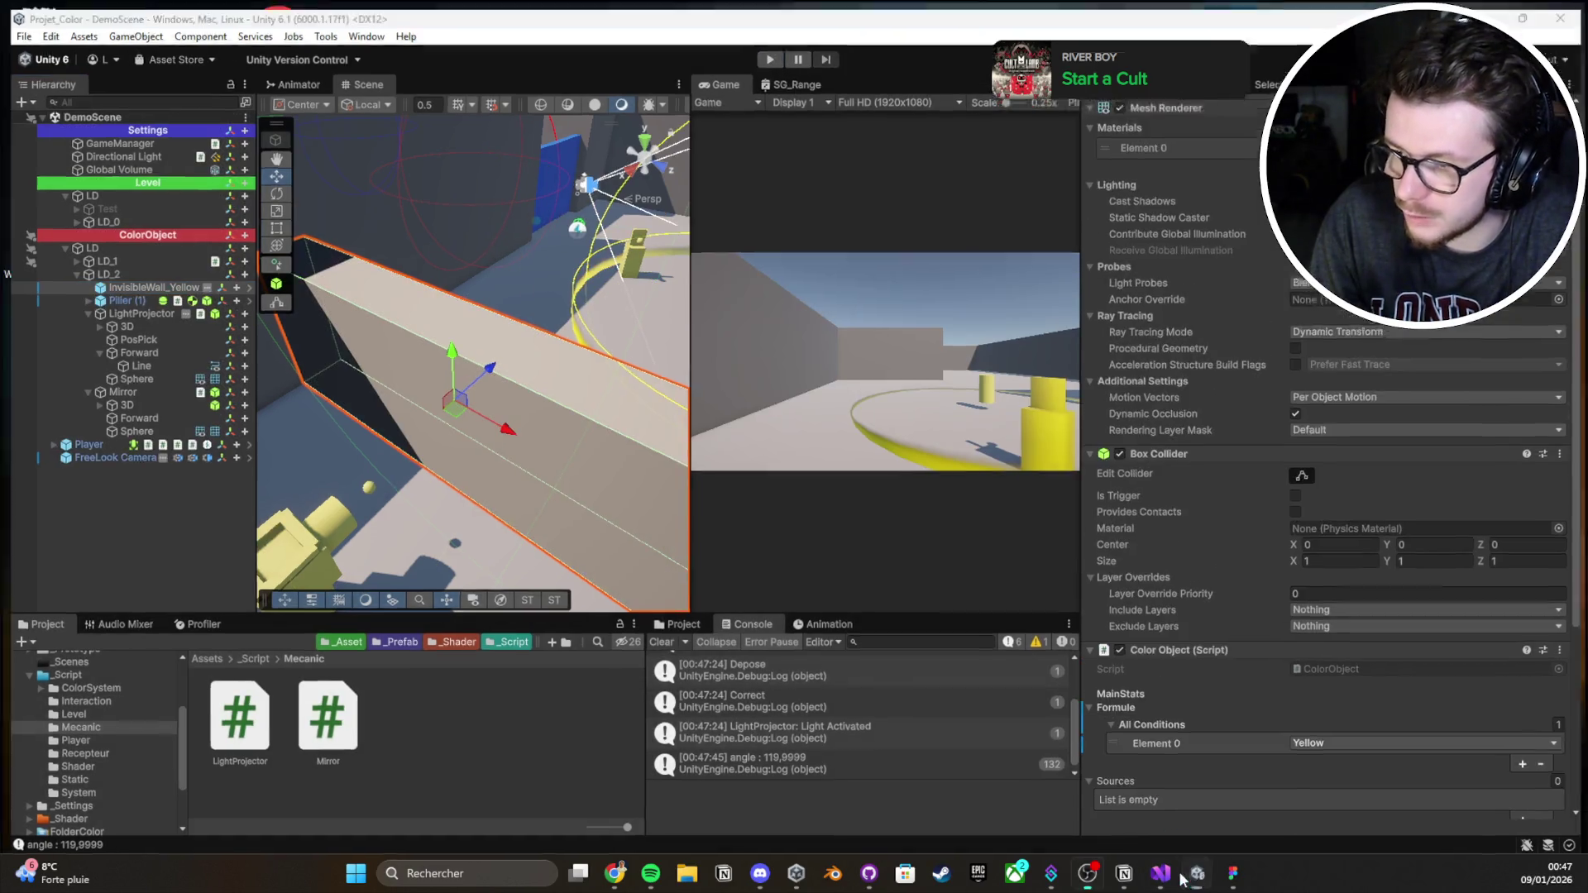
{"action": "left_click", "coordinate": [1196, 873]}
{"action": "left_click", "coordinate": [1161, 874]}
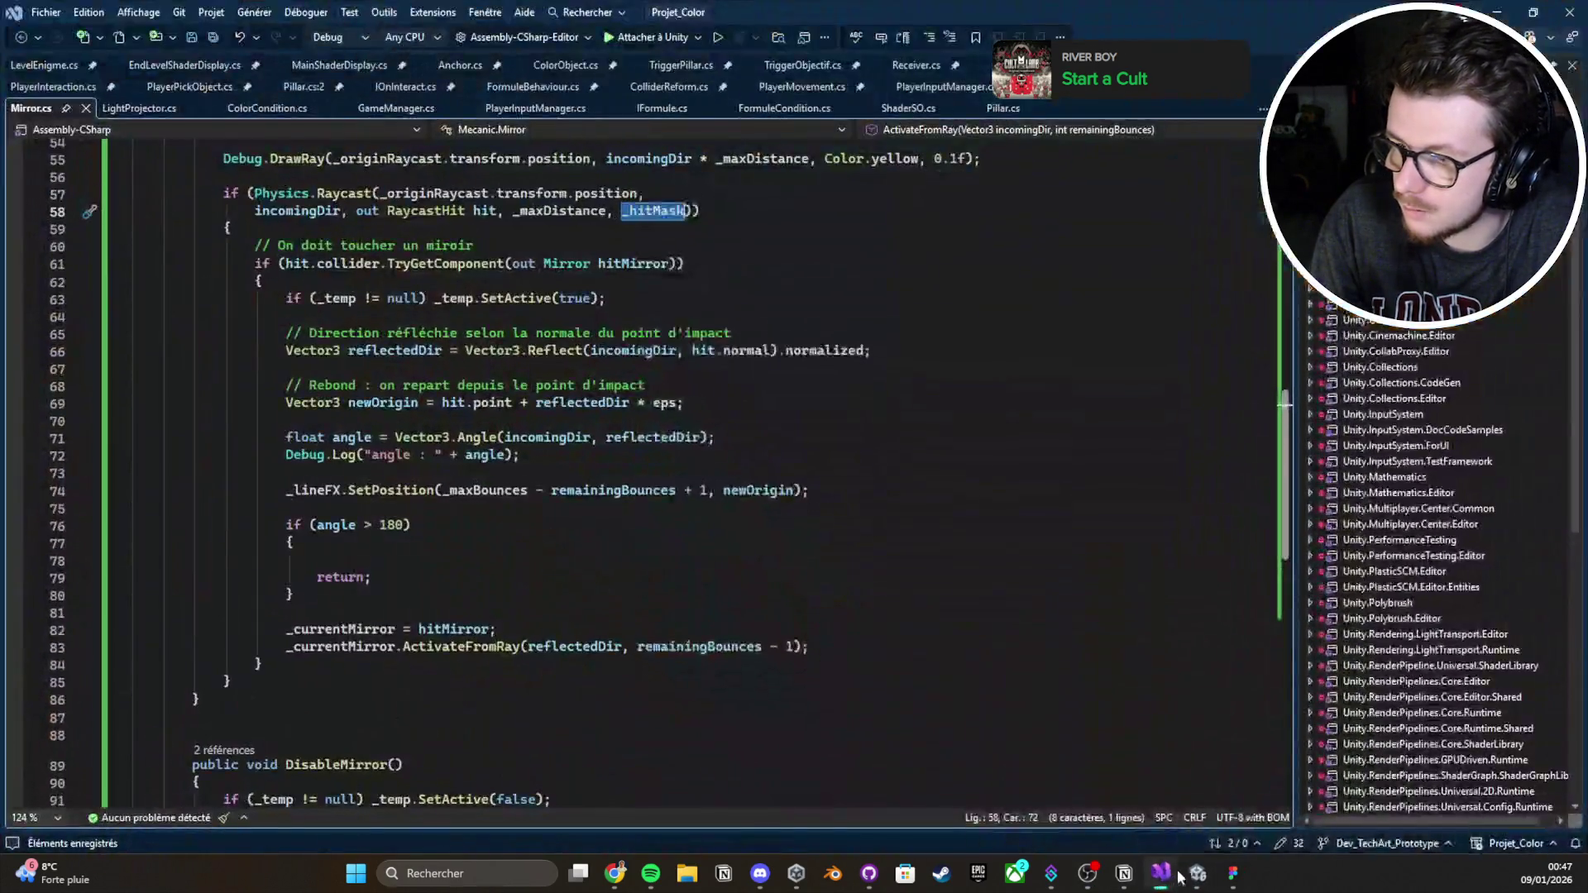
Add QueryTriggerInteraction.Ignore after _hitMask in the line 58 raycast and save Mirror.cs
{"action": "scroll", "coordinate": [650, 362], "scroll_direction": "up", "scroll_amount": 2}
{"action": "left_click", "coordinate": [682, 321]}
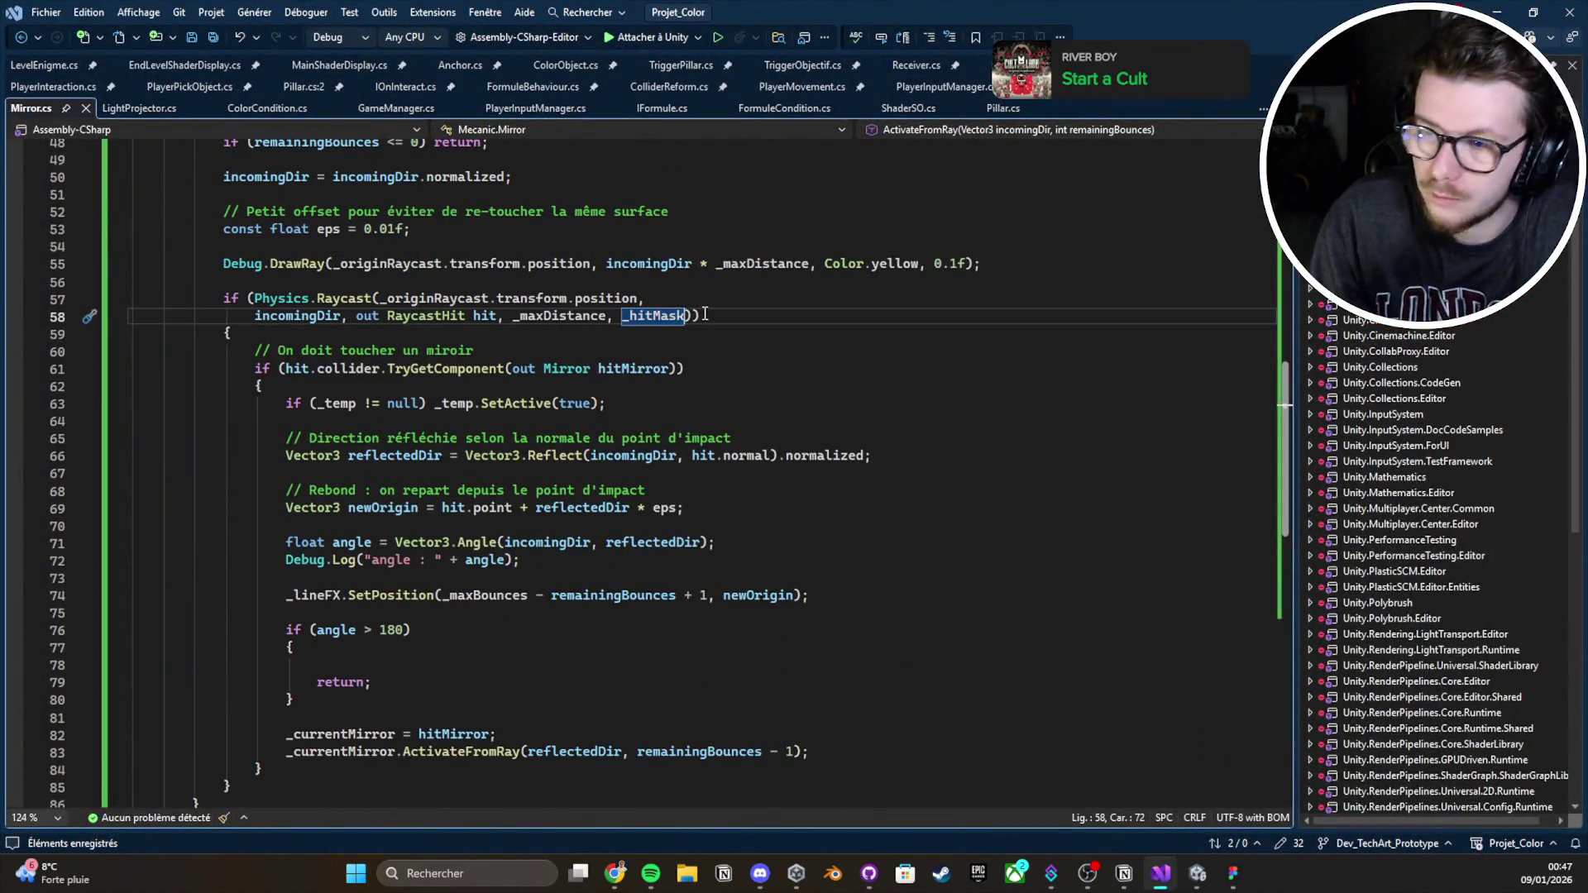
{"action": "type", "text": ", ingiore"}
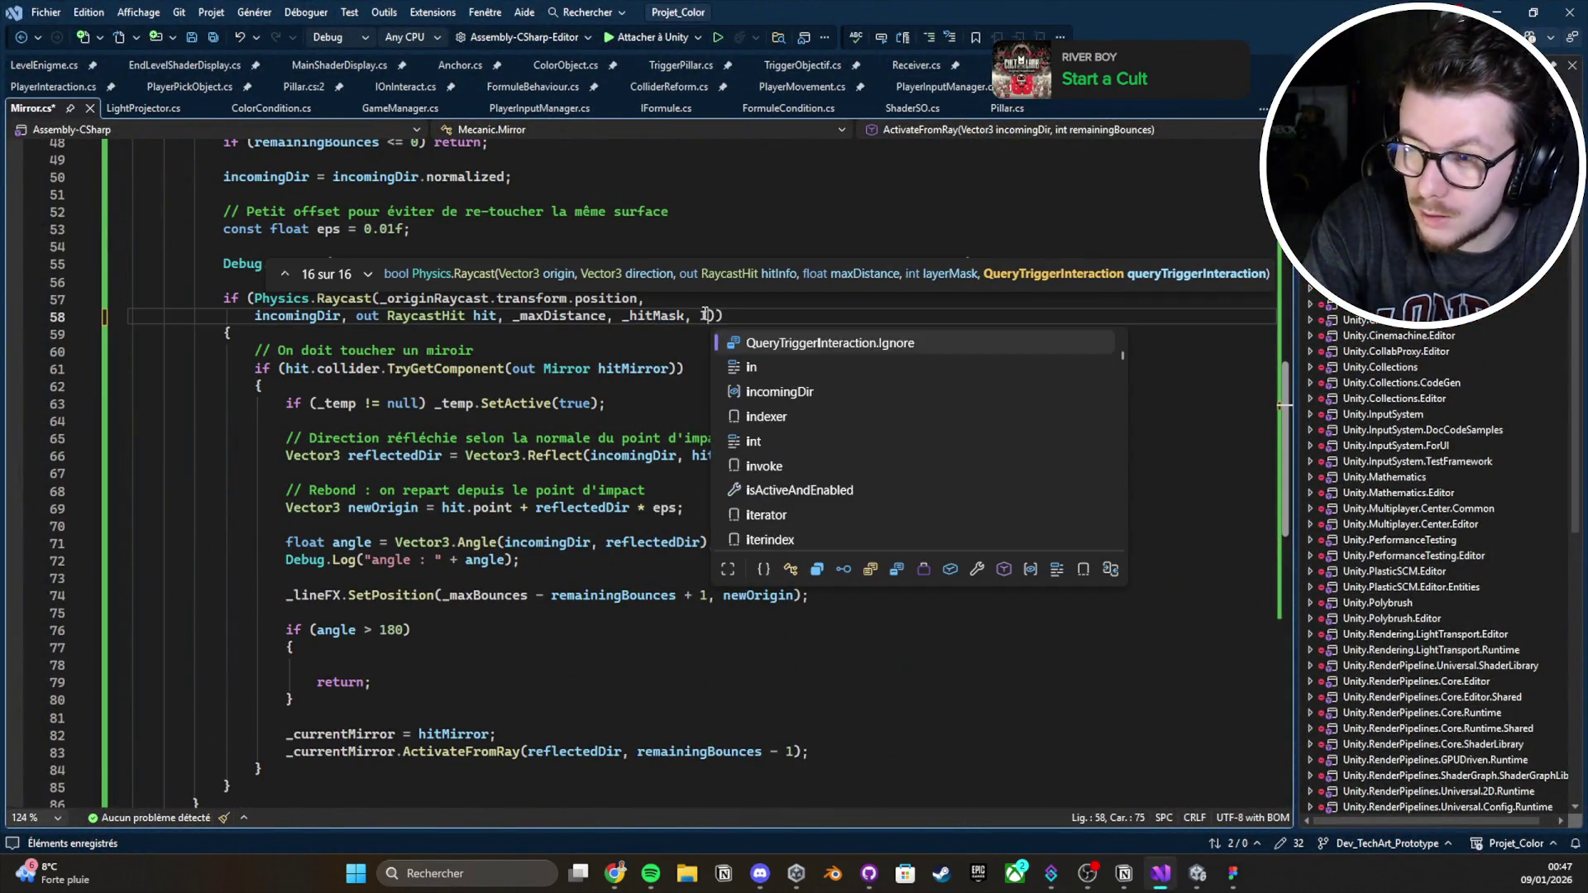
{"action": "key", "text": "BackSpace"}
{"action": "key", "text": "BackSpace"}
{"action": "key", "text": "BackSpace"}
{"action": "type", "text": "Qu"}
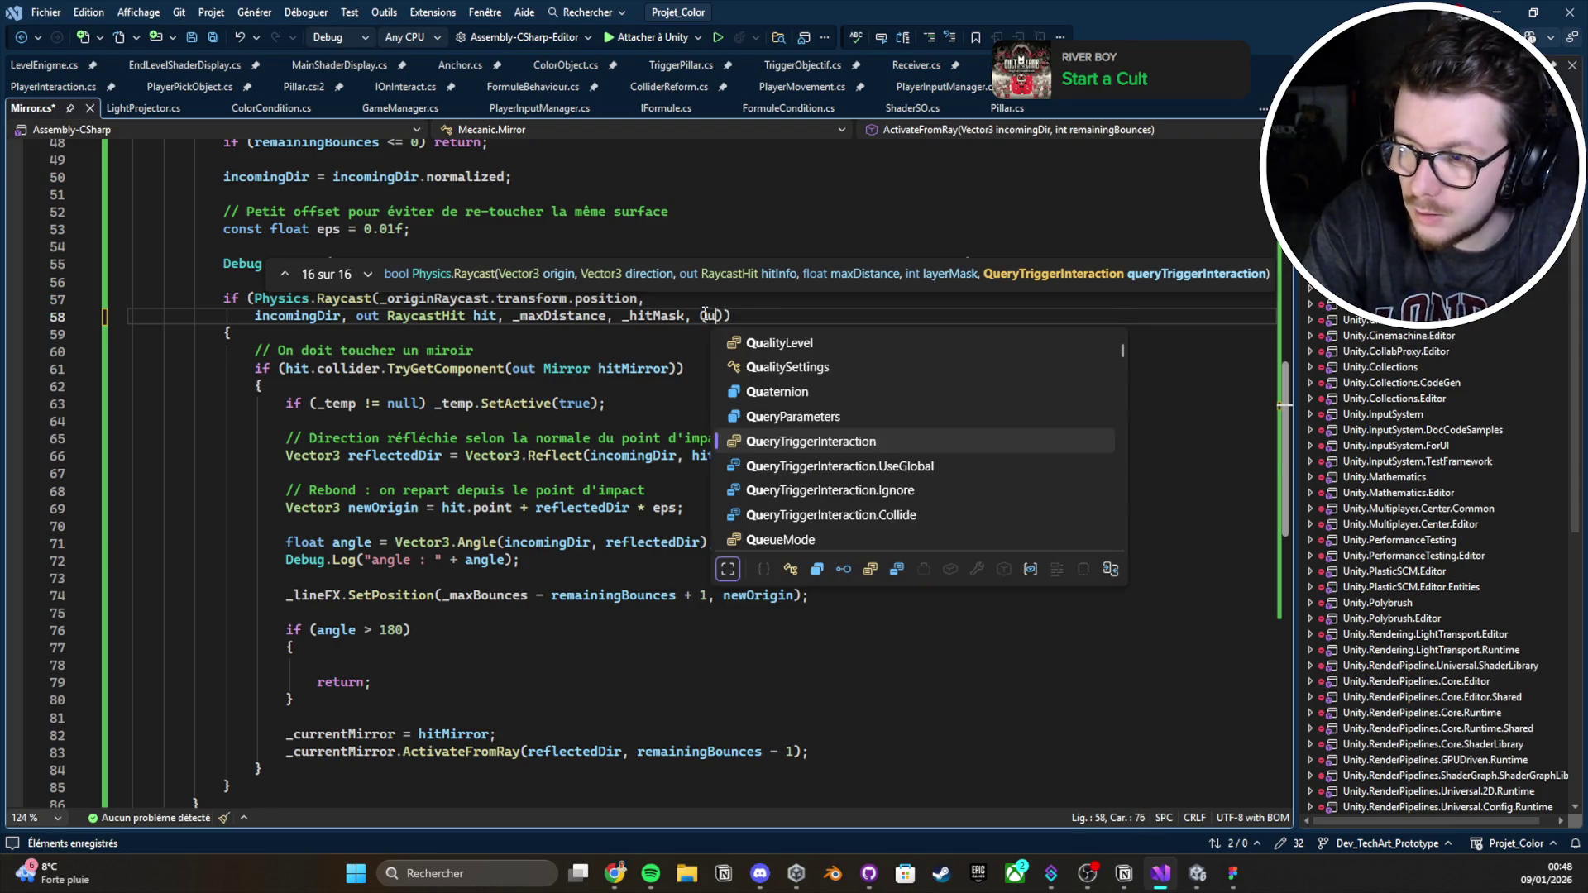
{"action": "key", "text": "Down"}
{"action": "key", "text": "Tab"}
{"action": "key", "text": "ctrl+s"}
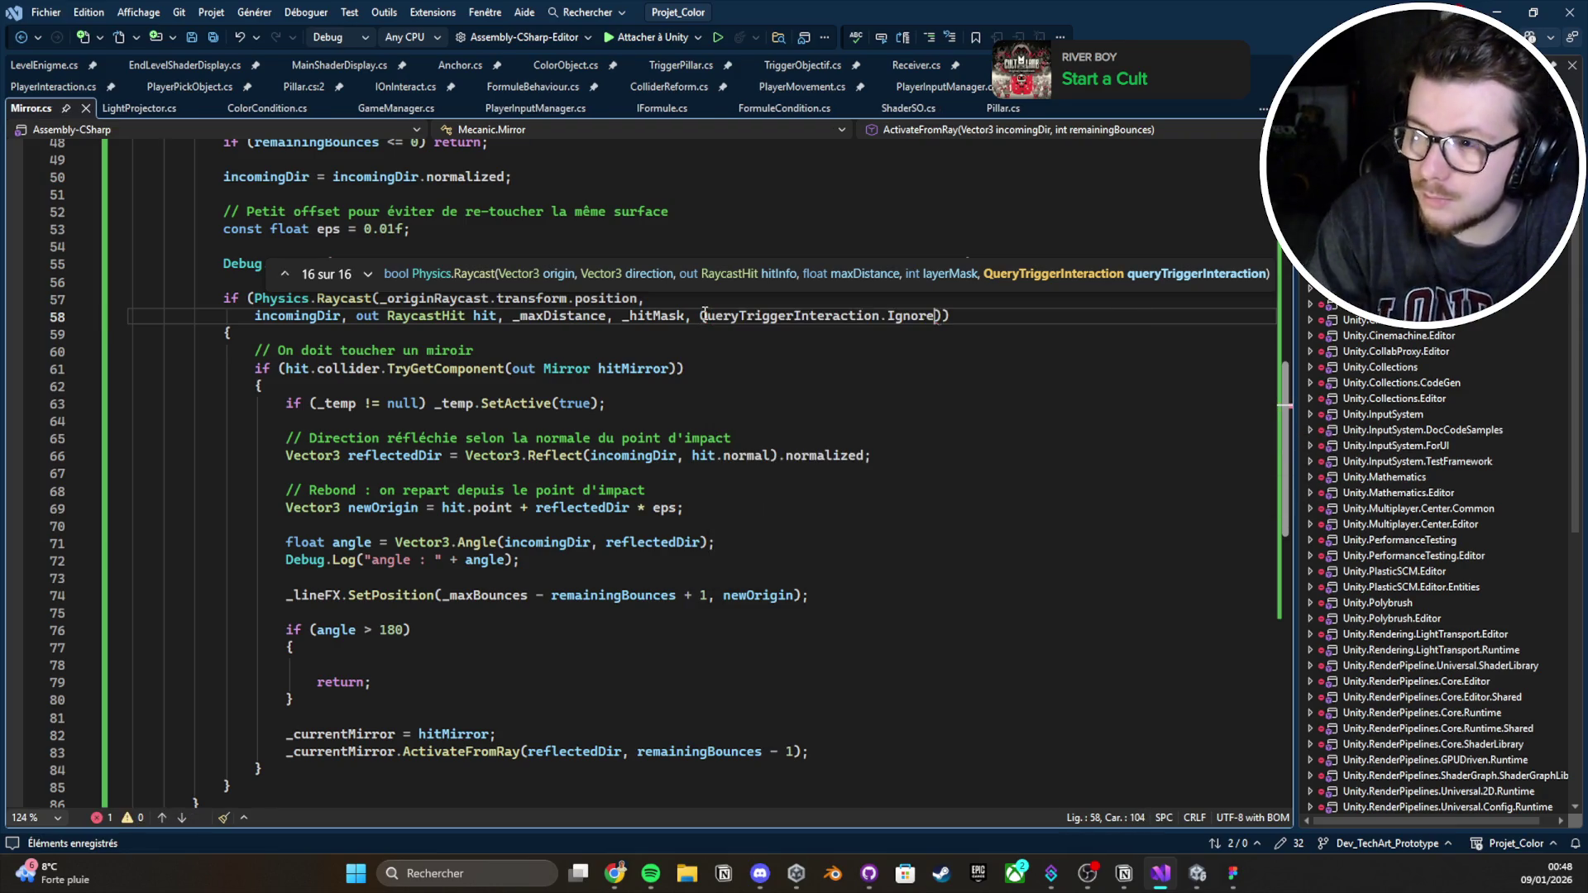
{"action": "left_click", "coordinate": [1509, 17]}
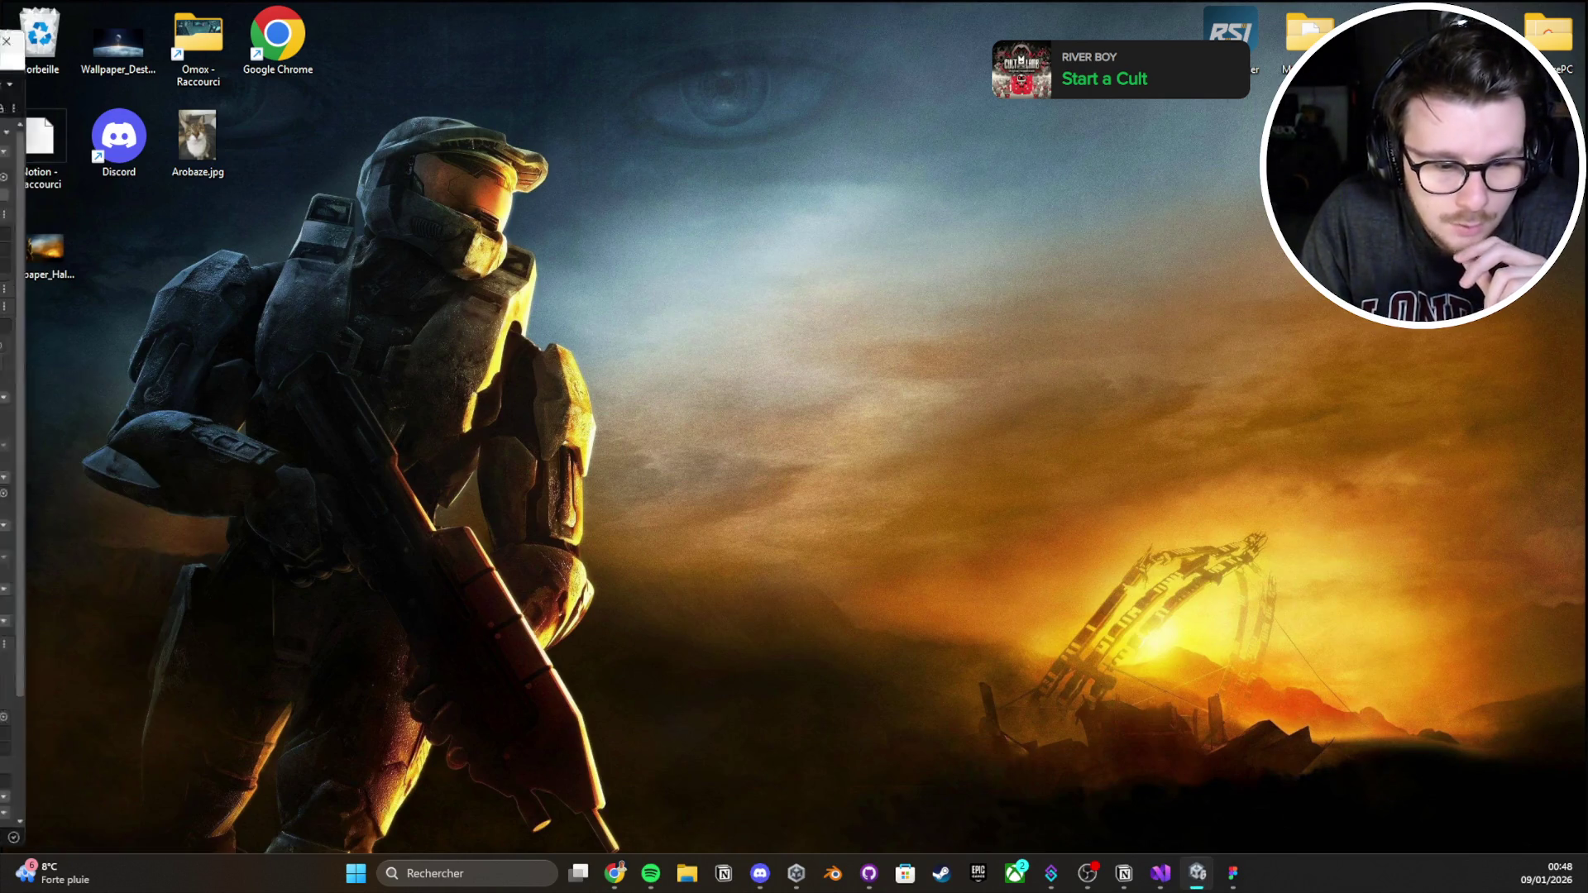
{"action": "left_click", "coordinate": [1198, 873]}
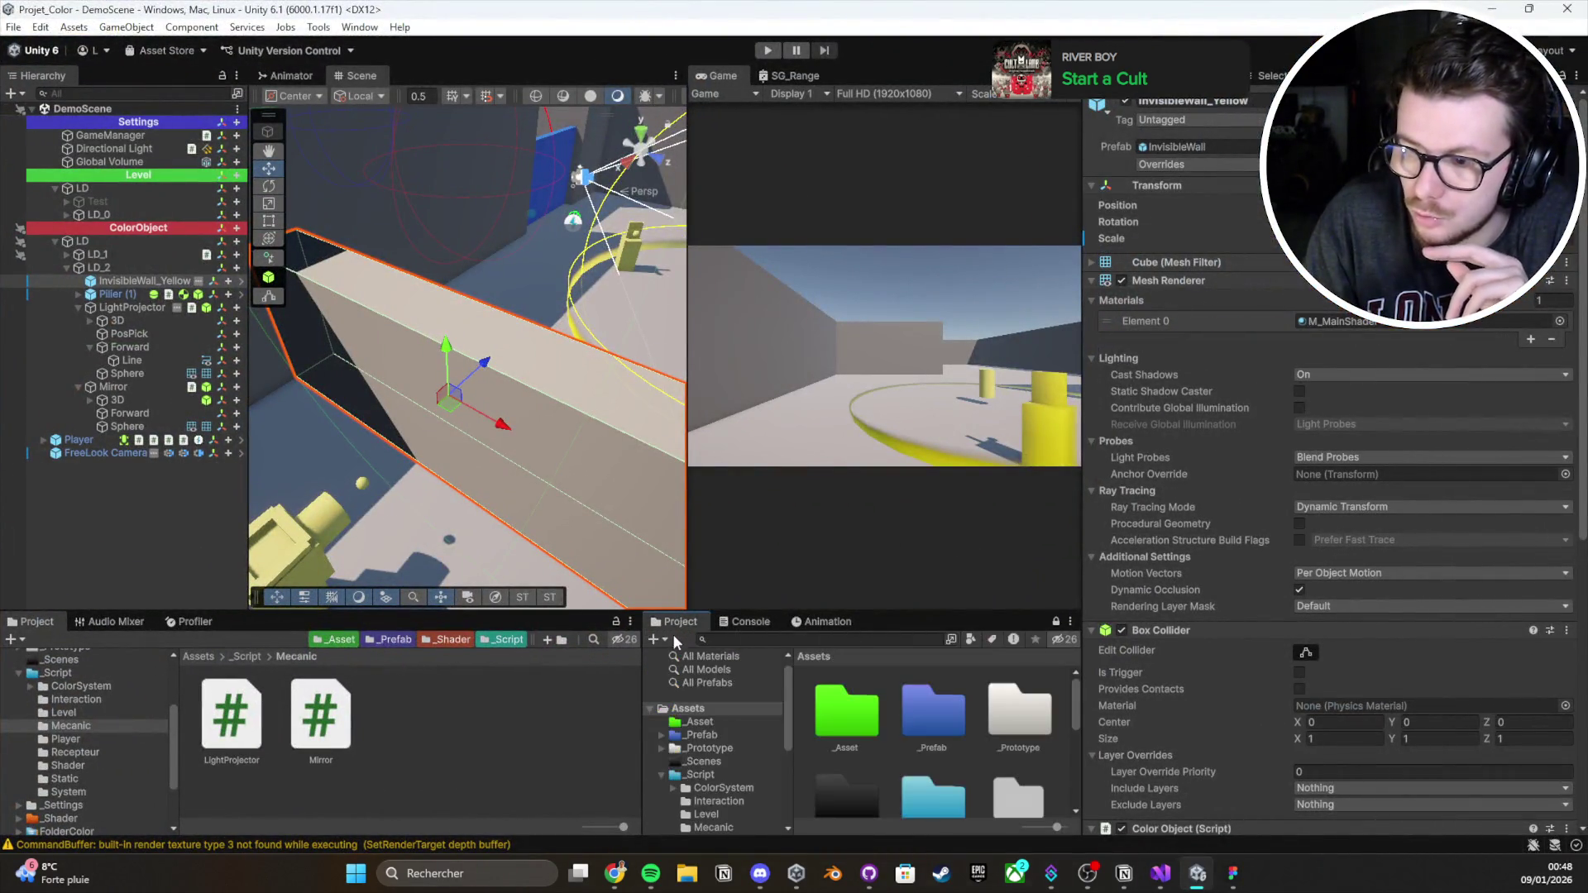
Clear the Console, enter play mode, and set the pillar down to power the projector
{"action": "left_click", "coordinate": [666, 640]}
{"action": "key", "text": "ctrl+p"}
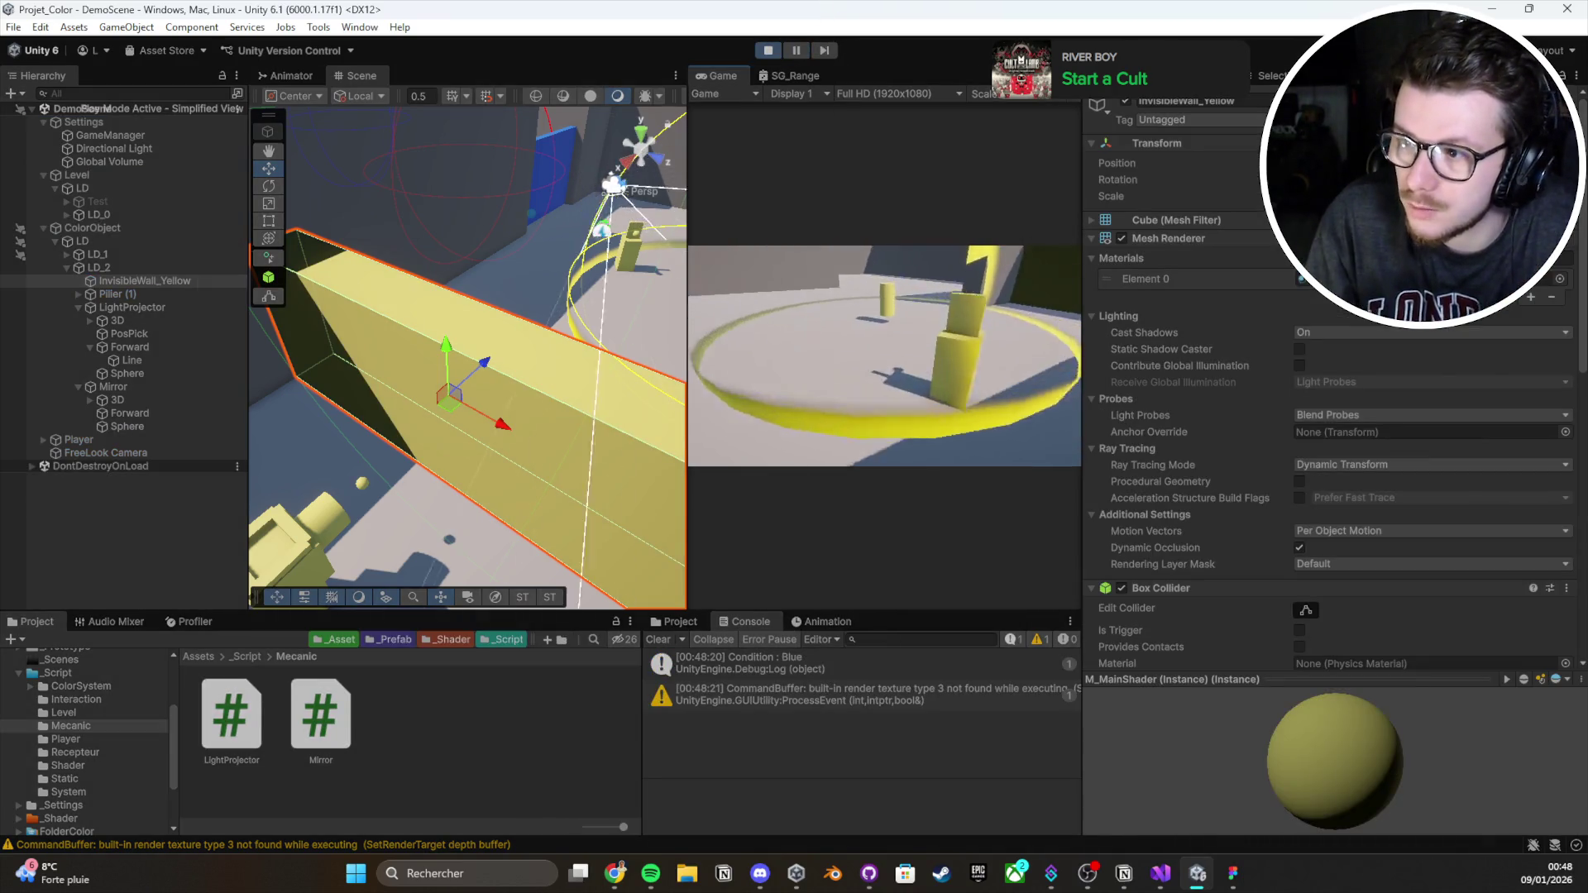
{"action": "key", "text": "e"}
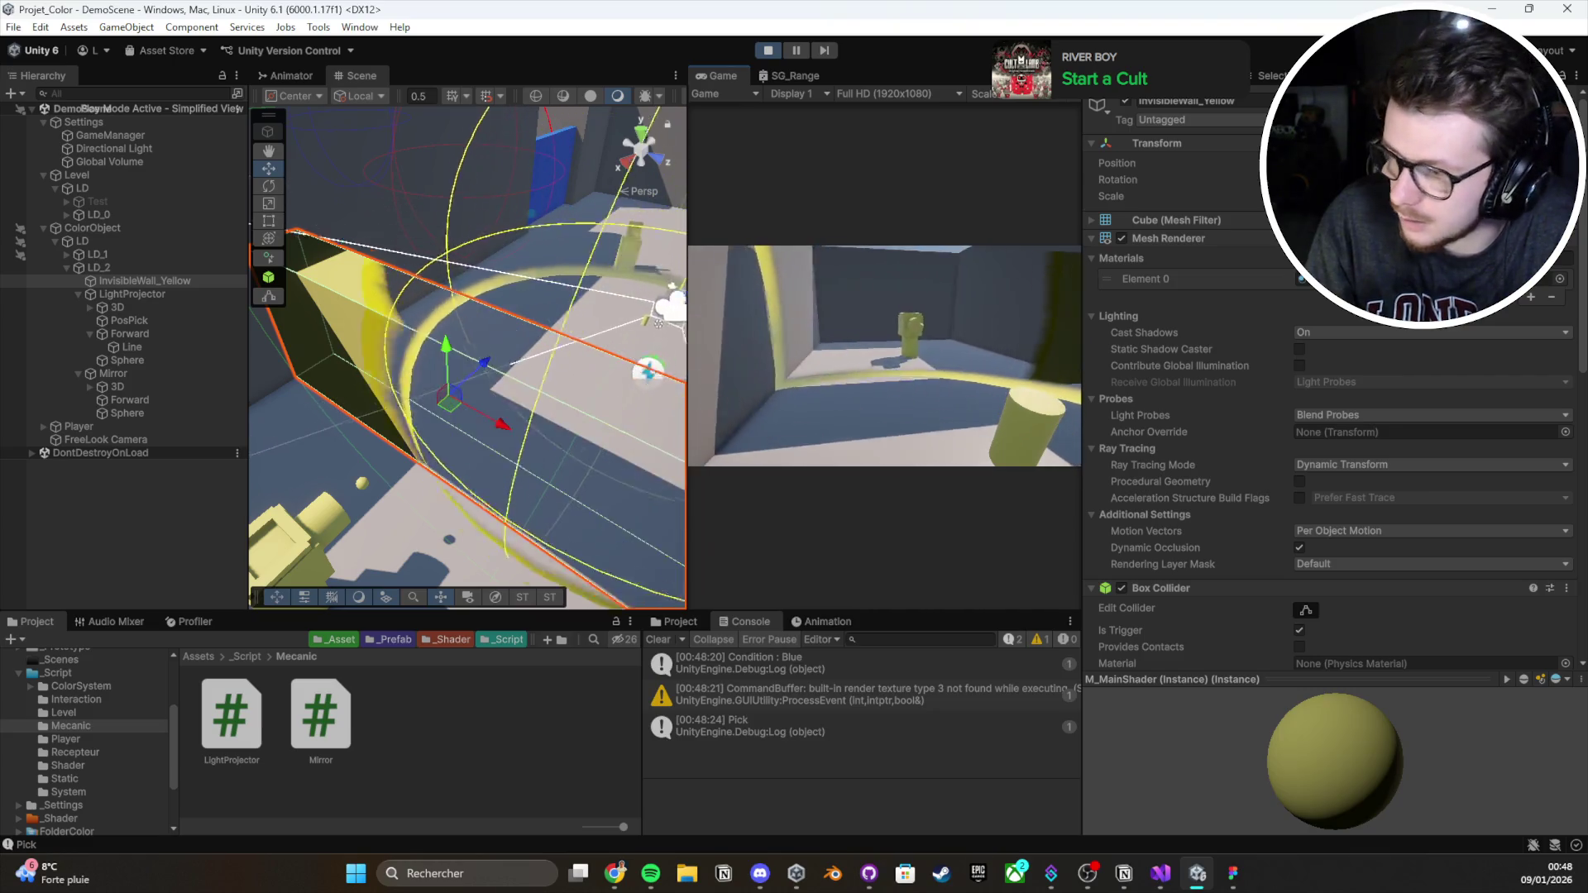
{"action": "key", "text": "e"}
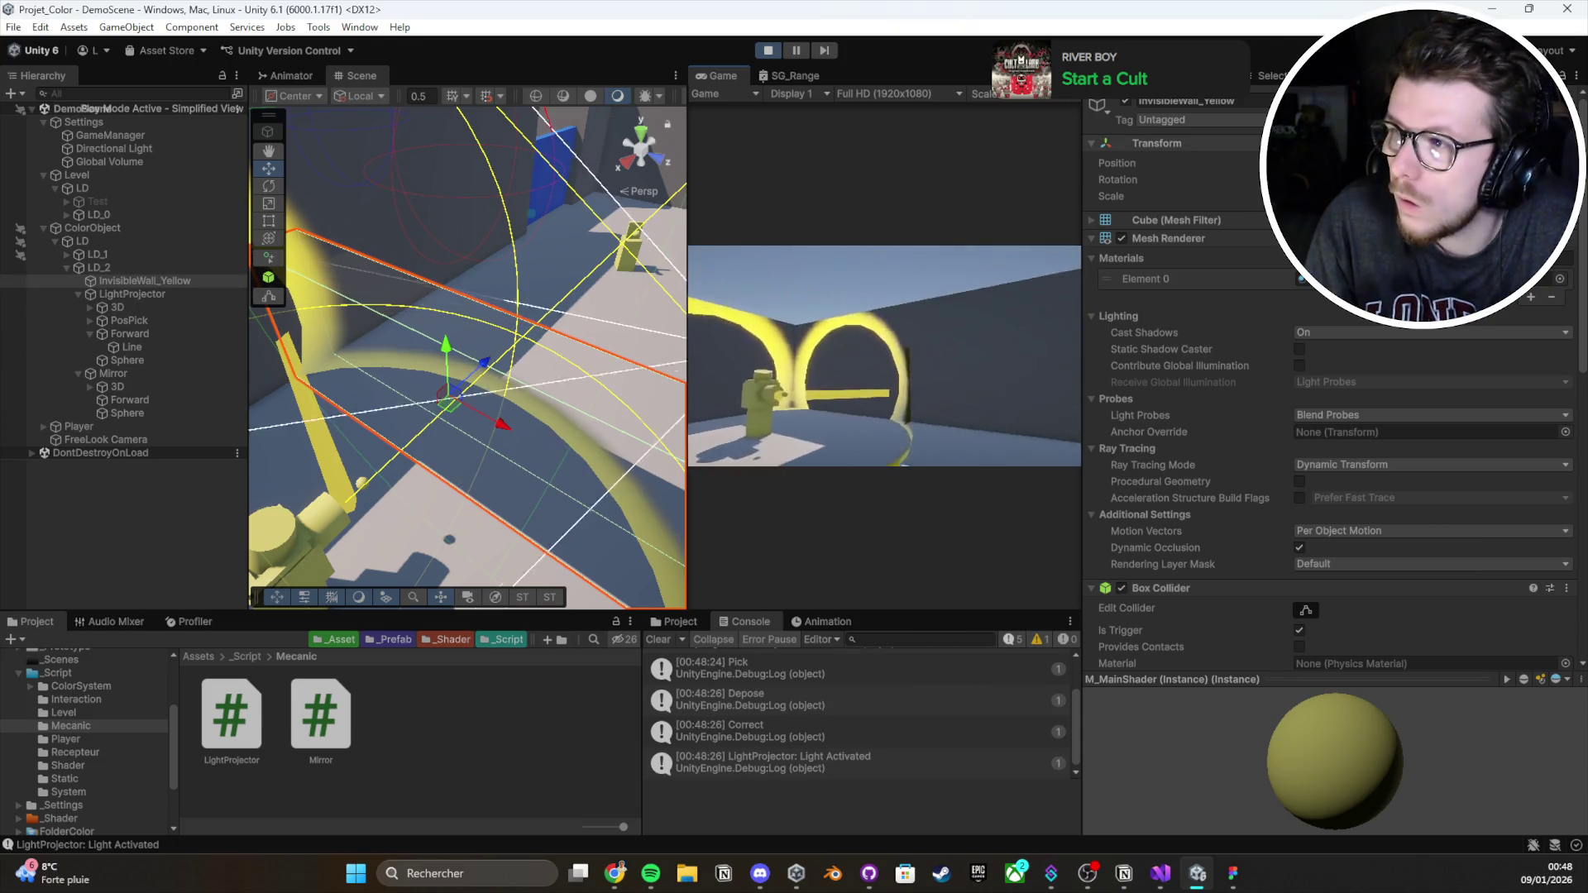
Deactivate InvisibleWall_Yellow, then select LD and the Mirror object to inspect the beam
{"action": "left_click", "coordinate": [1123, 101]}
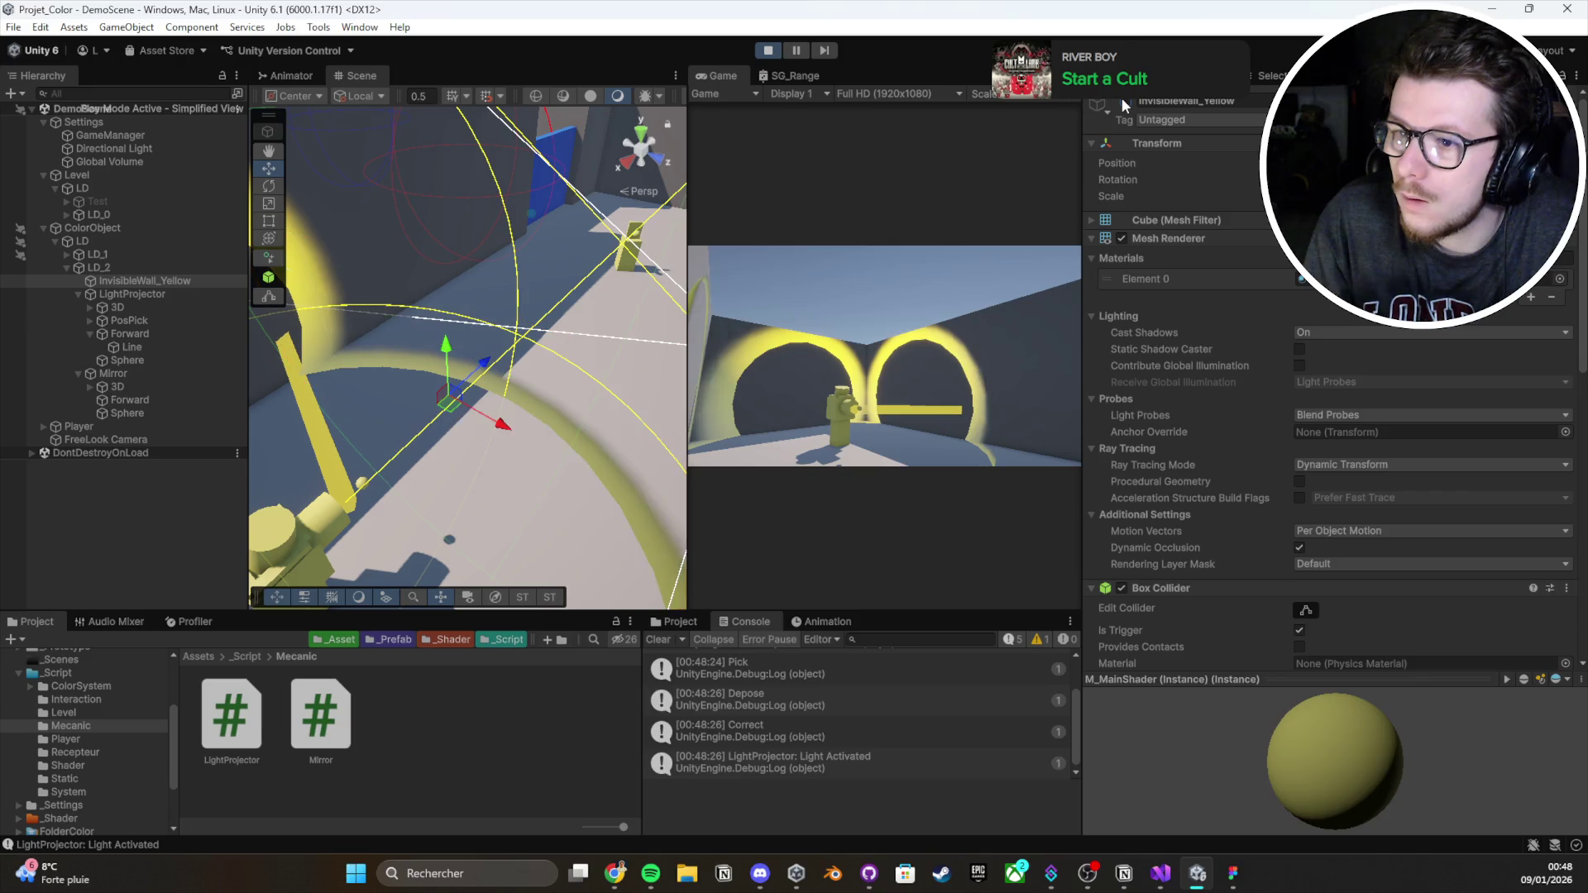
{"action": "left_click", "coordinate": [1123, 100]}
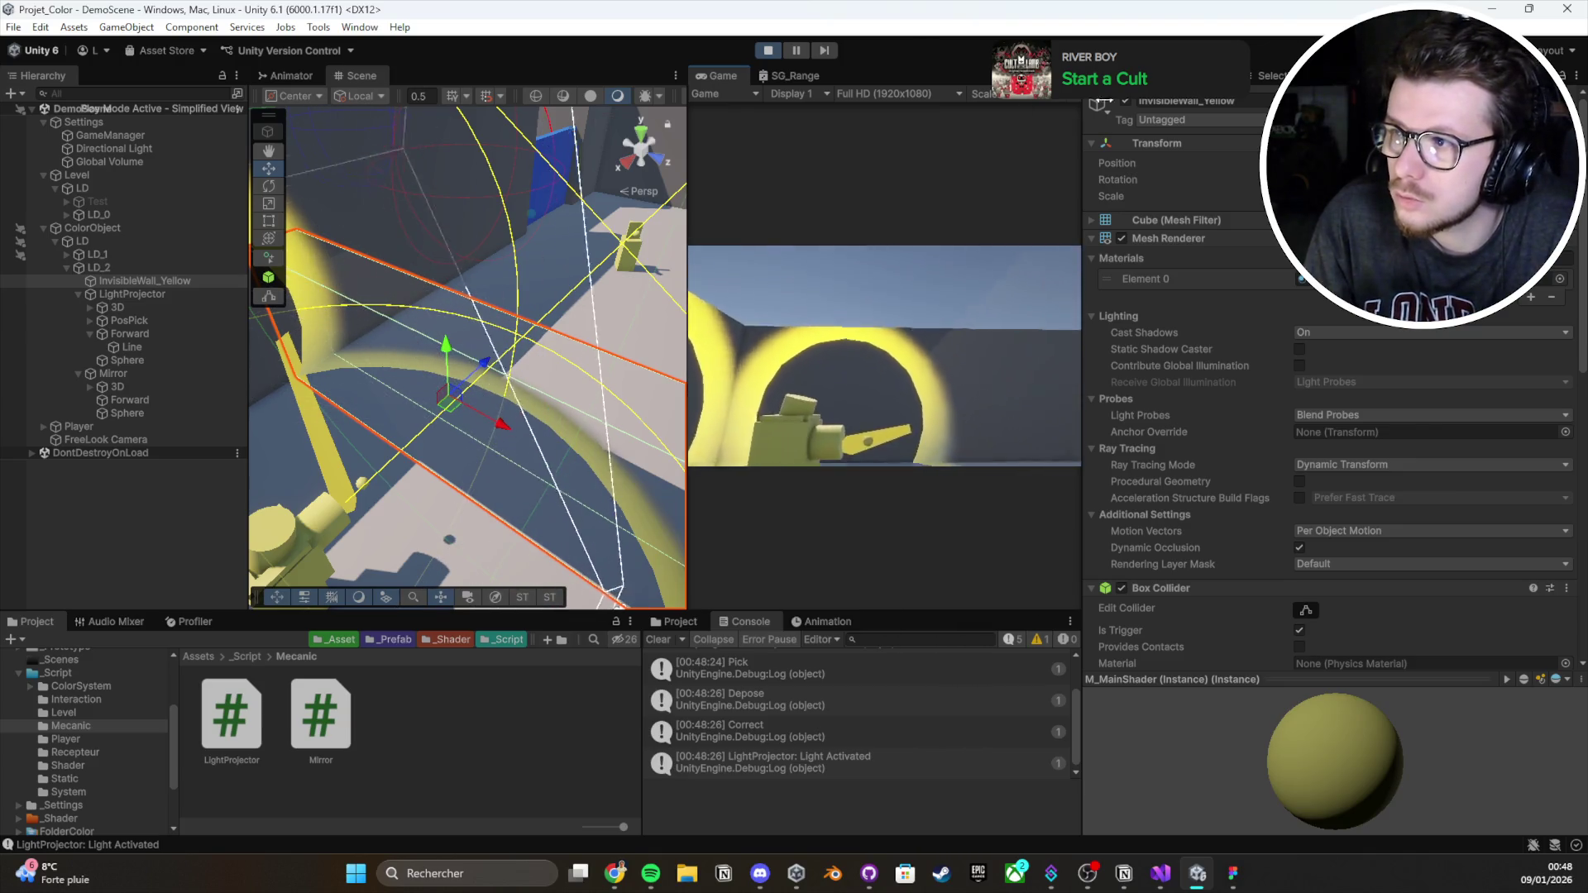
{"action": "left_click", "coordinate": [1125, 100]}
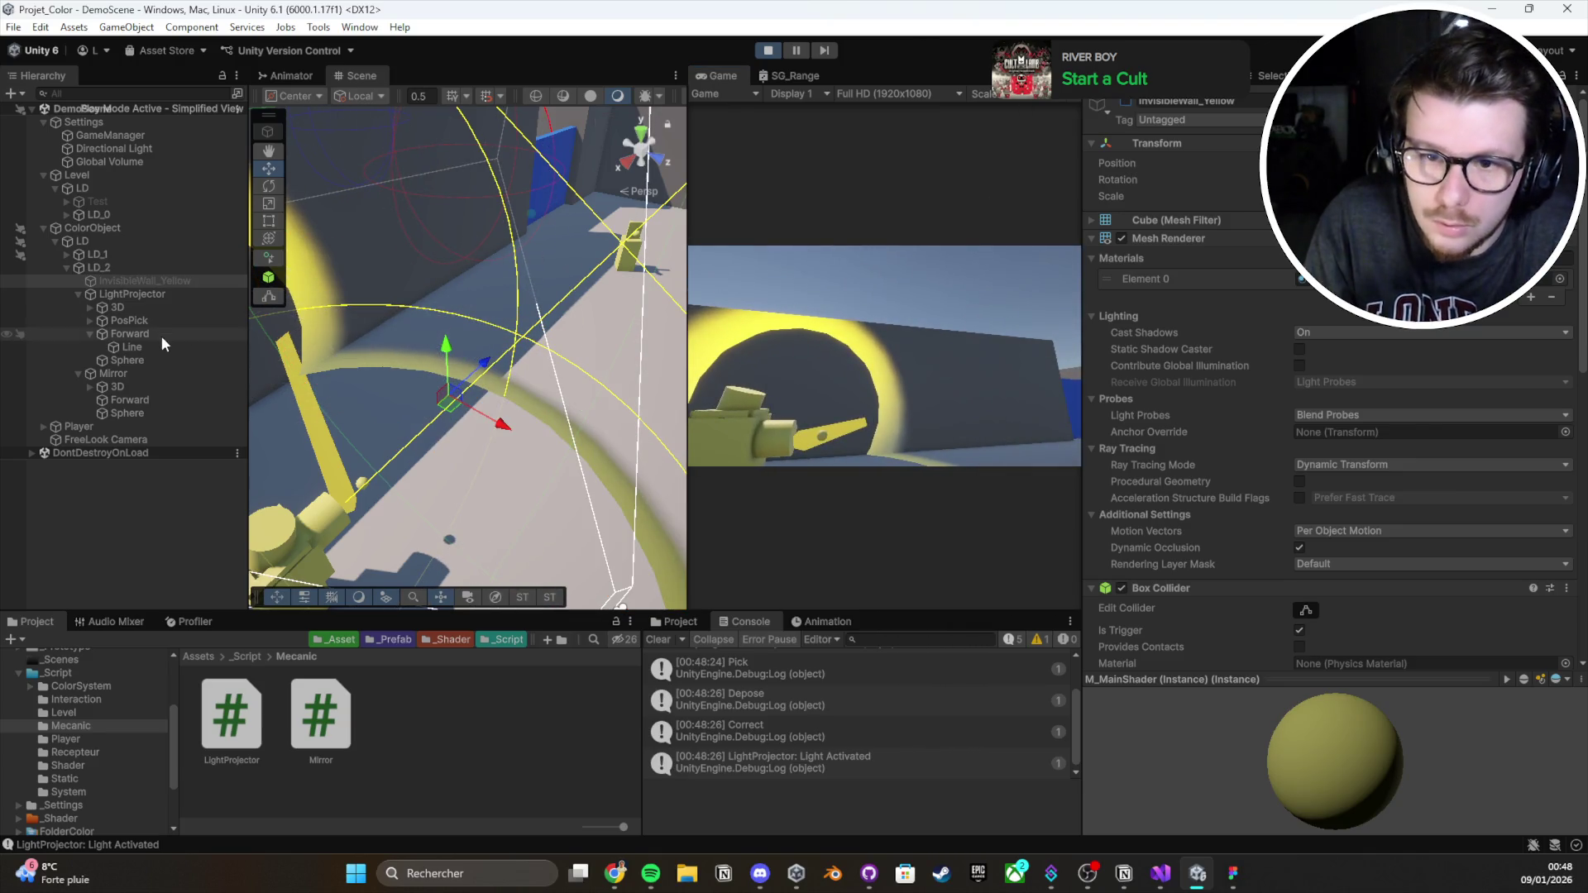
{"action": "left_click", "coordinate": [102, 240]}
{"action": "mouse_move", "coordinate": [430, 347]}
{"action": "left_mouse_down"}
{"action": "mouse_move", "coordinate": [494, 380]}
{"action": "mouse_move", "coordinate": [485, 573]}
{"action": "mouse_move", "coordinate": [602, 322]}
{"action": "mouse_move", "coordinate": [82, 326]}
{"action": "mouse_move", "coordinate": [1563, 339]}
{"action": "mouse_move", "coordinate": [1526, 364]}
{"action": "left_mouse_up"}
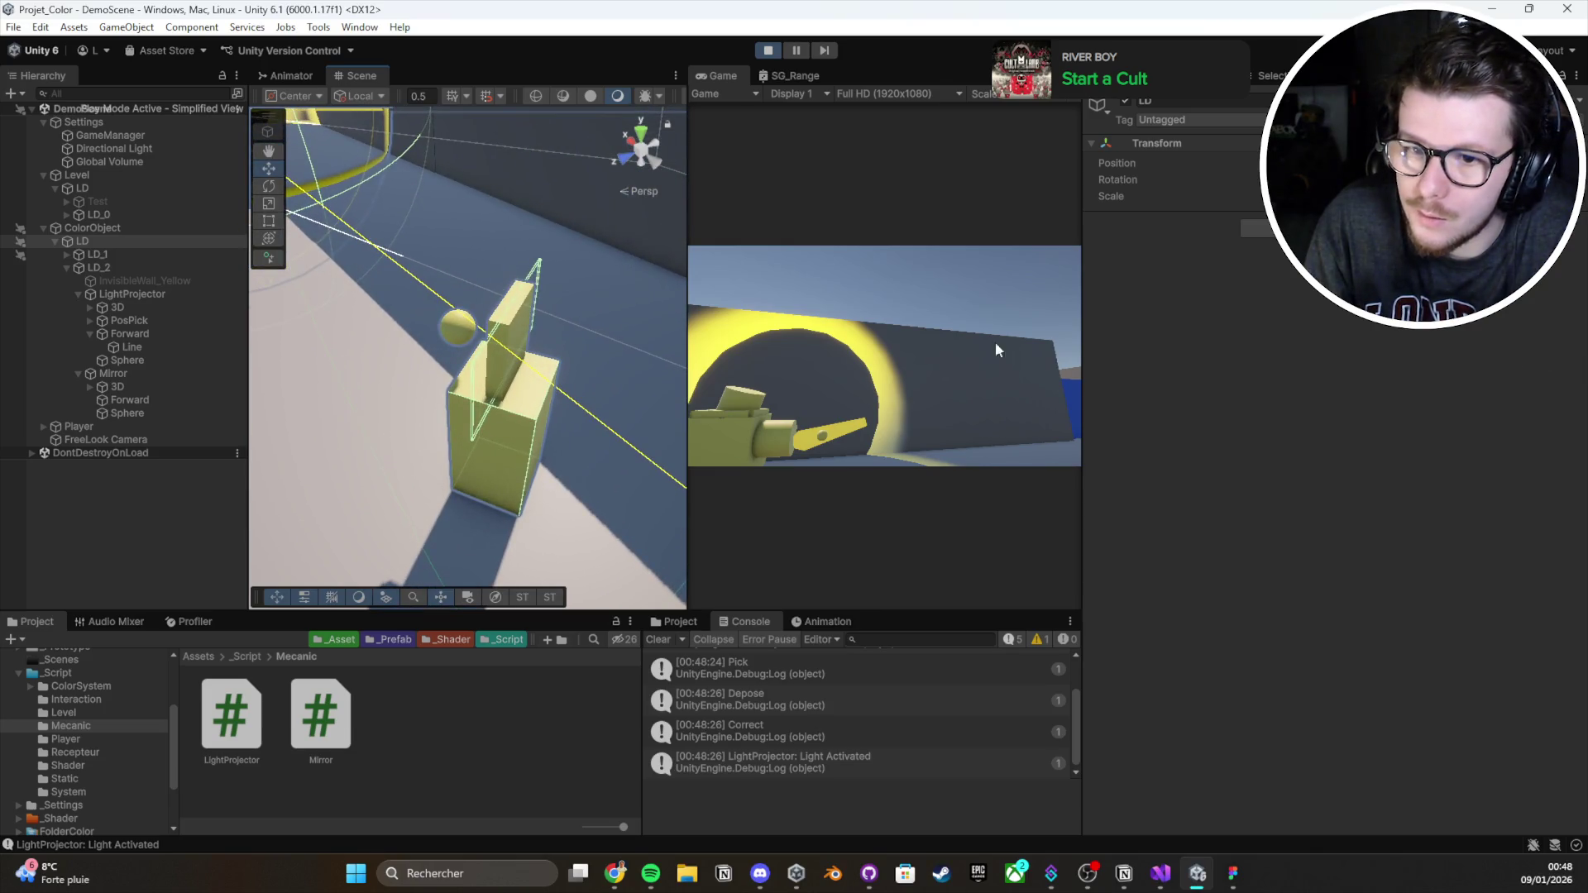
{"action": "left_click", "coordinate": [166, 370]}
Select LightProjector and frame it in the Scene view
{"action": "mouse_move", "coordinate": [446, 389]}
{"action": "left_mouse_down"}
{"action": "mouse_move", "coordinate": [415, 420]}
{"action": "mouse_move", "coordinate": [250, 260]}
{"action": "mouse_move", "coordinate": [269, 281]}
{"action": "left_mouse_up"}
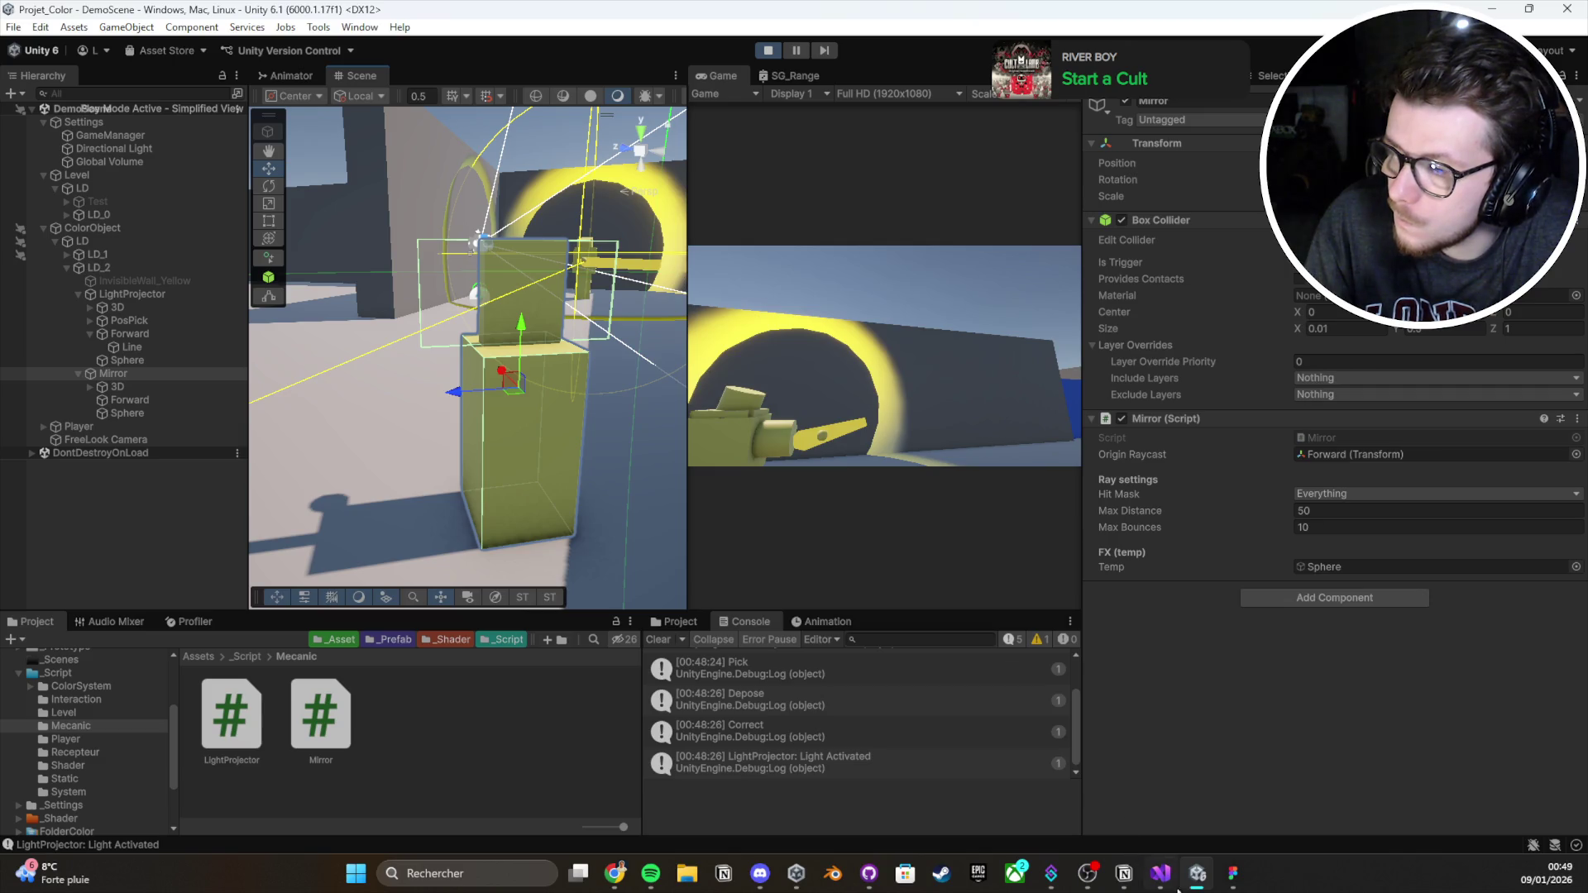
{"action": "left_click", "coordinate": [129, 294]}
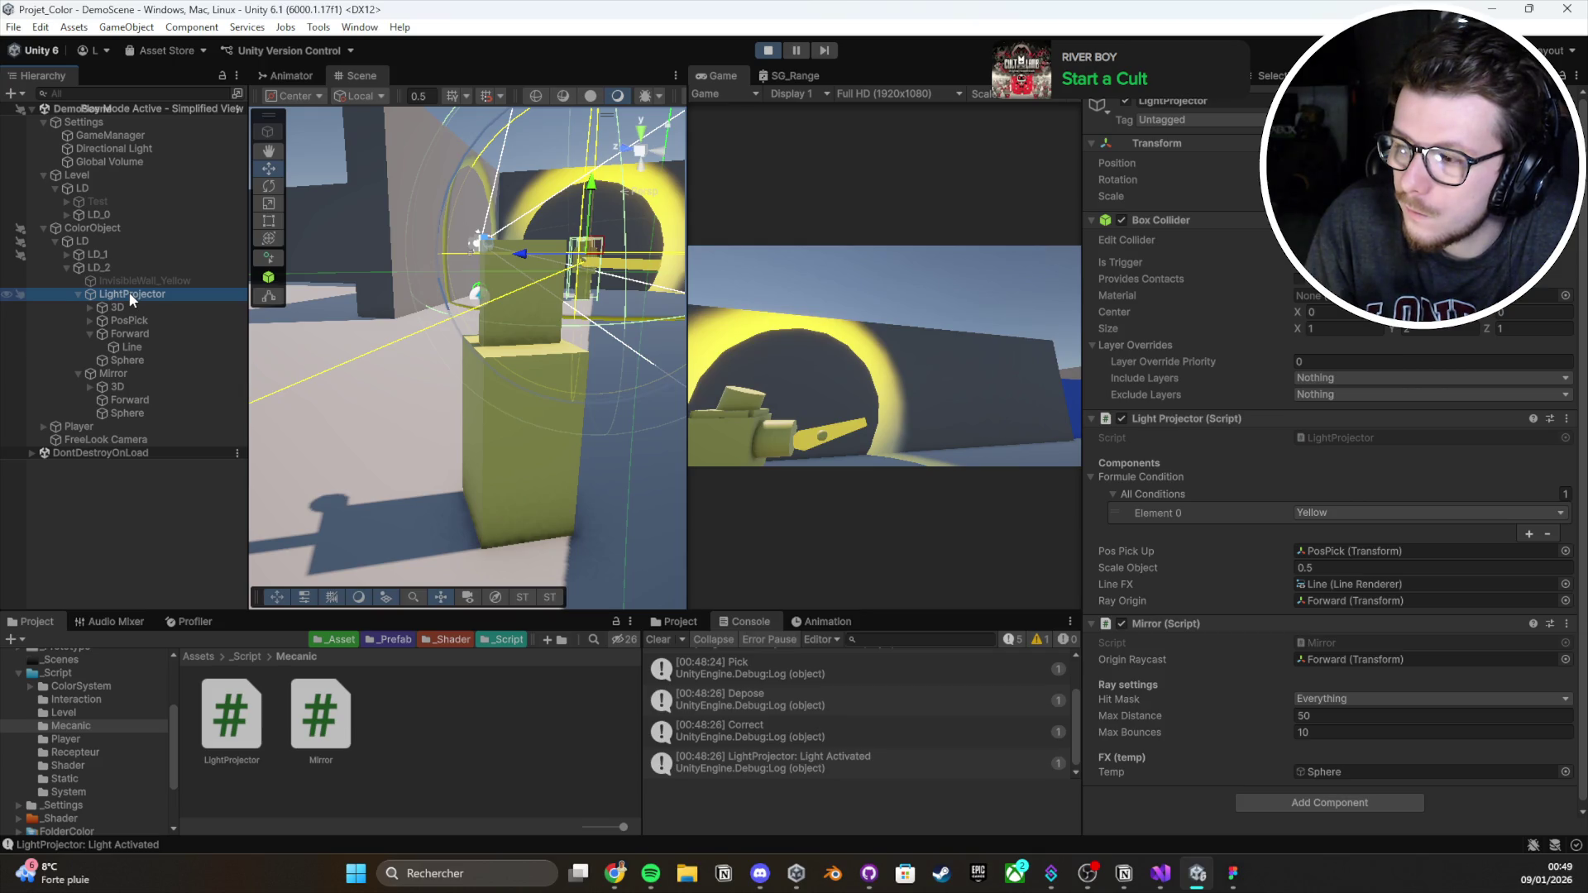
{"action": "mouse_move", "coordinate": [330, 299]}
{"action": "left_mouse_down"}
{"action": "mouse_move", "coordinate": [349, 334]}
{"action": "mouse_move", "coordinate": [316, 344]}
{"action": "left_mouse_up"}
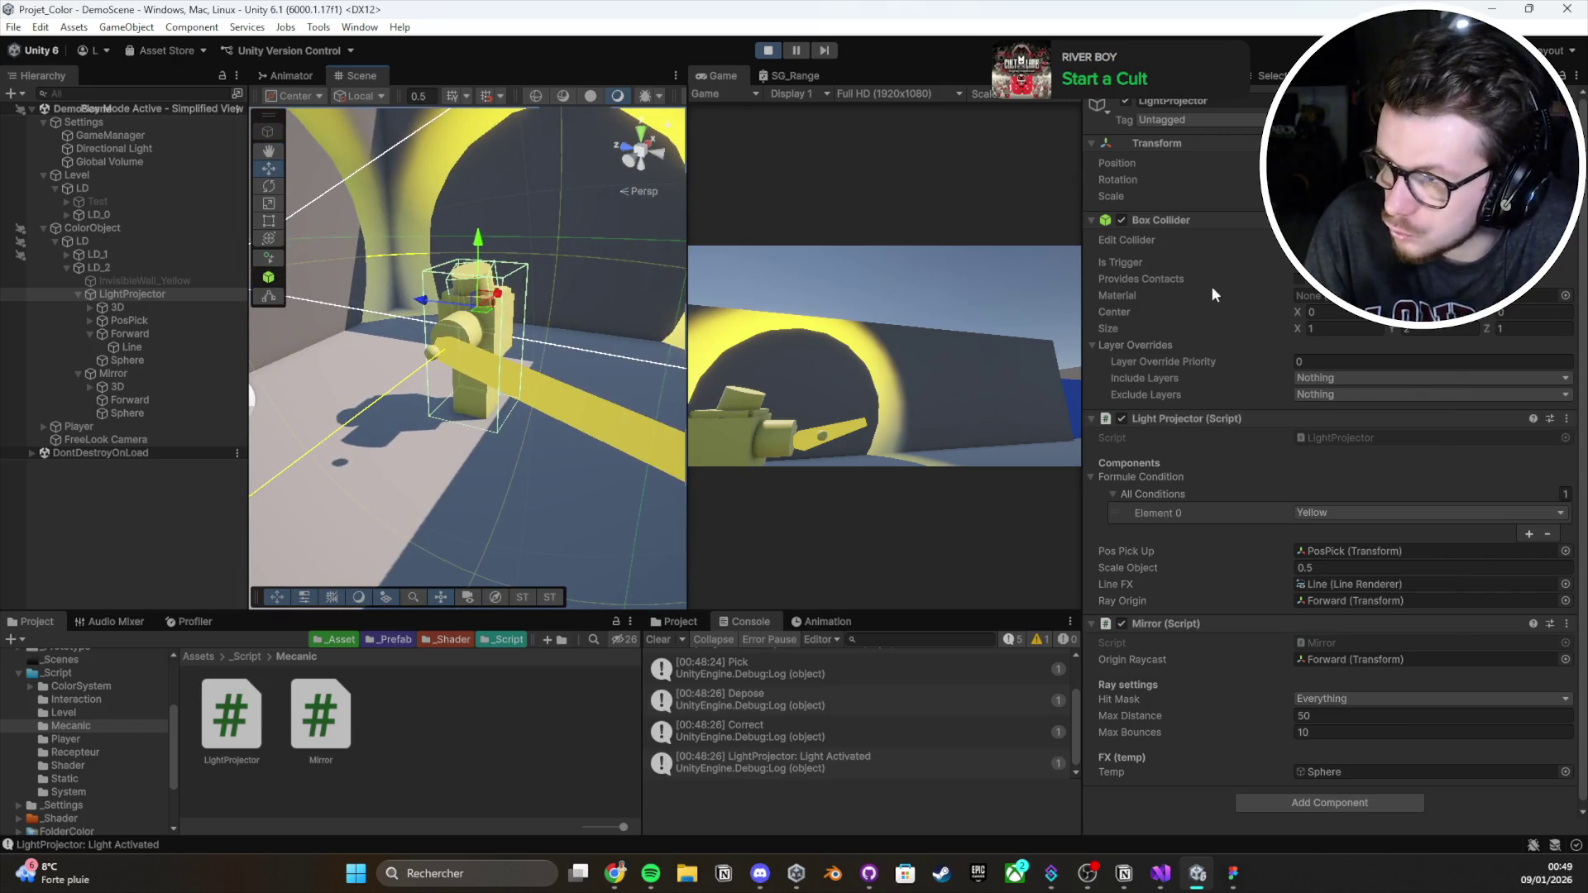
{"action": "left_click", "coordinate": [1122, 222]}
{"action": "left_click", "coordinate": [1123, 222]}
{"action": "left_click_drag", "start_coordinate": [298, 414], "coordinate": [28, 414]}
{"action": "key", "text": "f"}
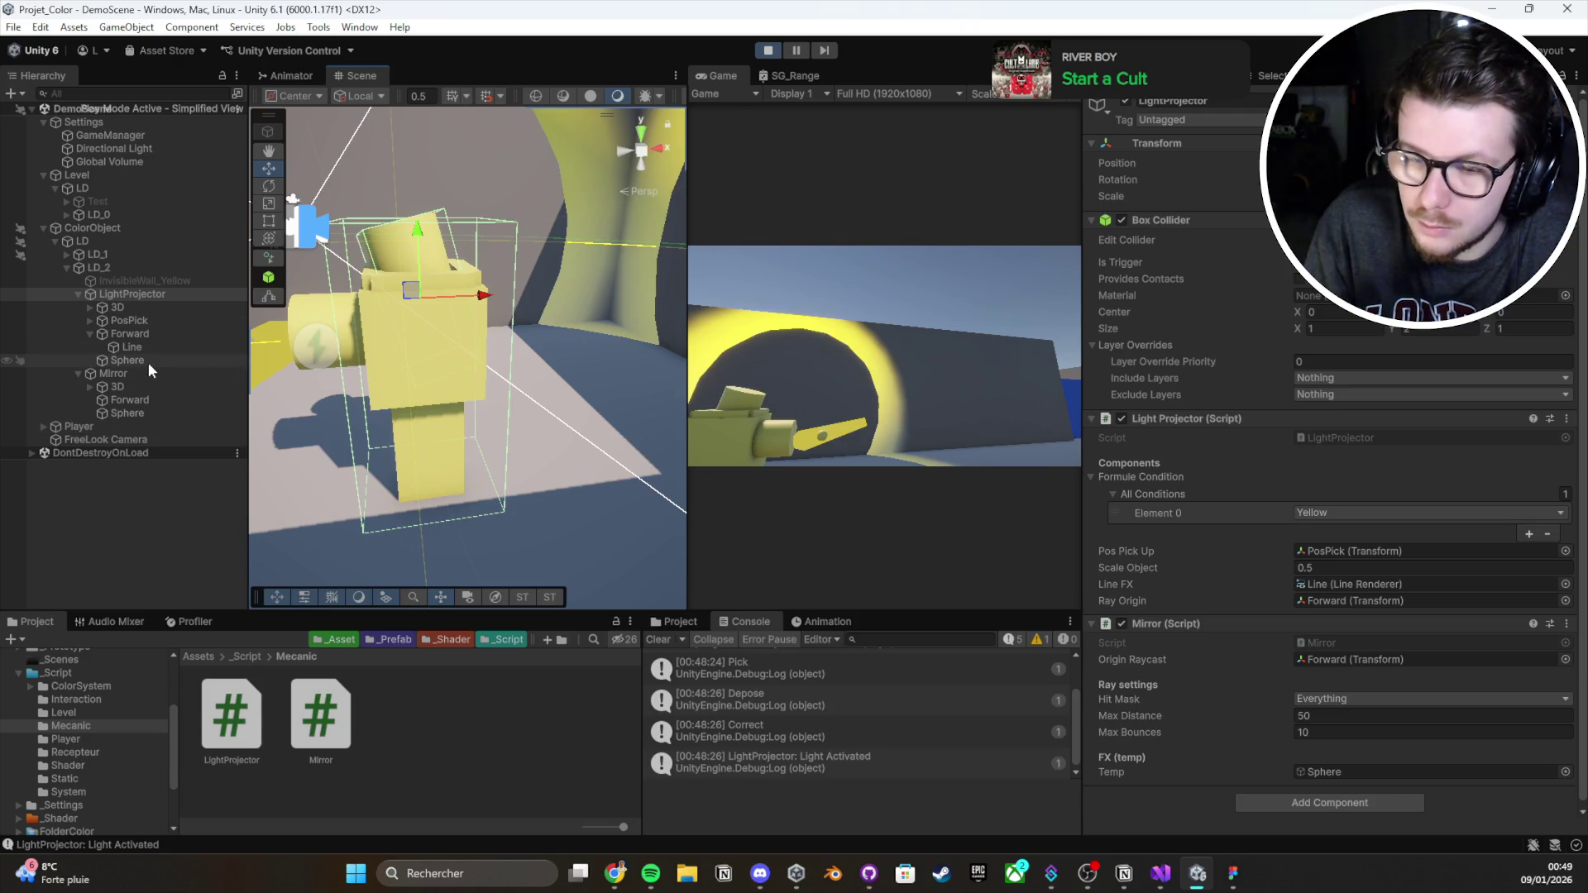
{"action": "left_click", "coordinate": [90, 335]}
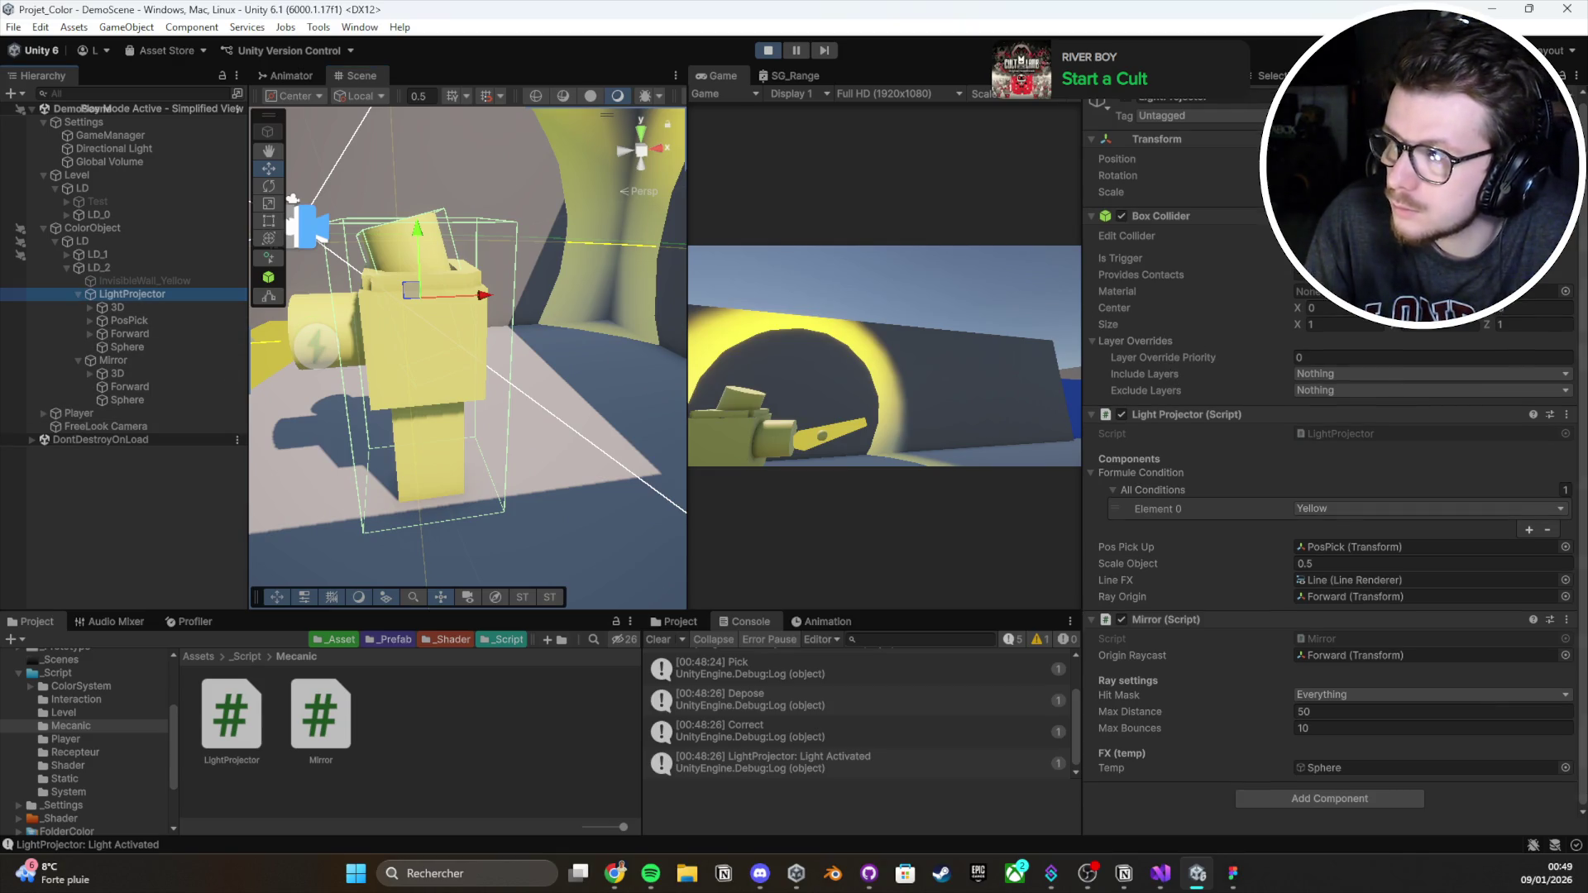
In Debug Inspector view, restrict the Hit Mask to the Mirror layer, then return to Normal
{"action": "left_click", "coordinate": [1575, 79]}
{"action": "left_click", "coordinate": [1323, 109]}
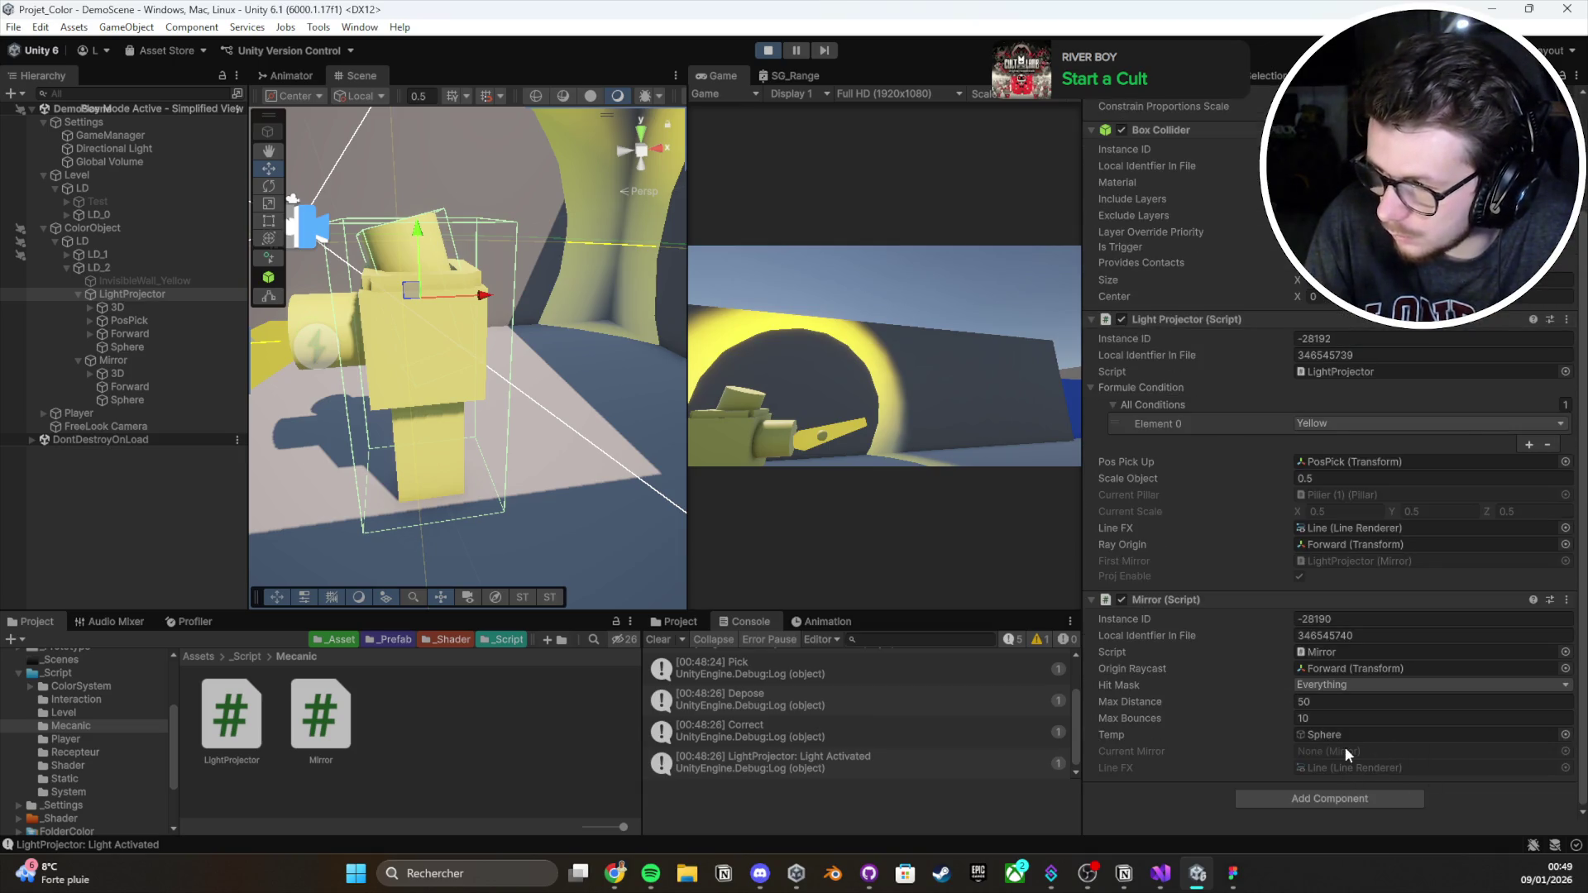
{"action": "left_click", "coordinate": [1389, 684]}
{"action": "left_click", "coordinate": [1356, 687]}
{"action": "left_click", "coordinate": [1356, 687]}
{"action": "left_click", "coordinate": [1341, 516]}
{"action": "left_click", "coordinate": [1334, 687]}
{"action": "left_click", "coordinate": [1340, 688]}
{"action": "left_click", "coordinate": [1569, 81]}
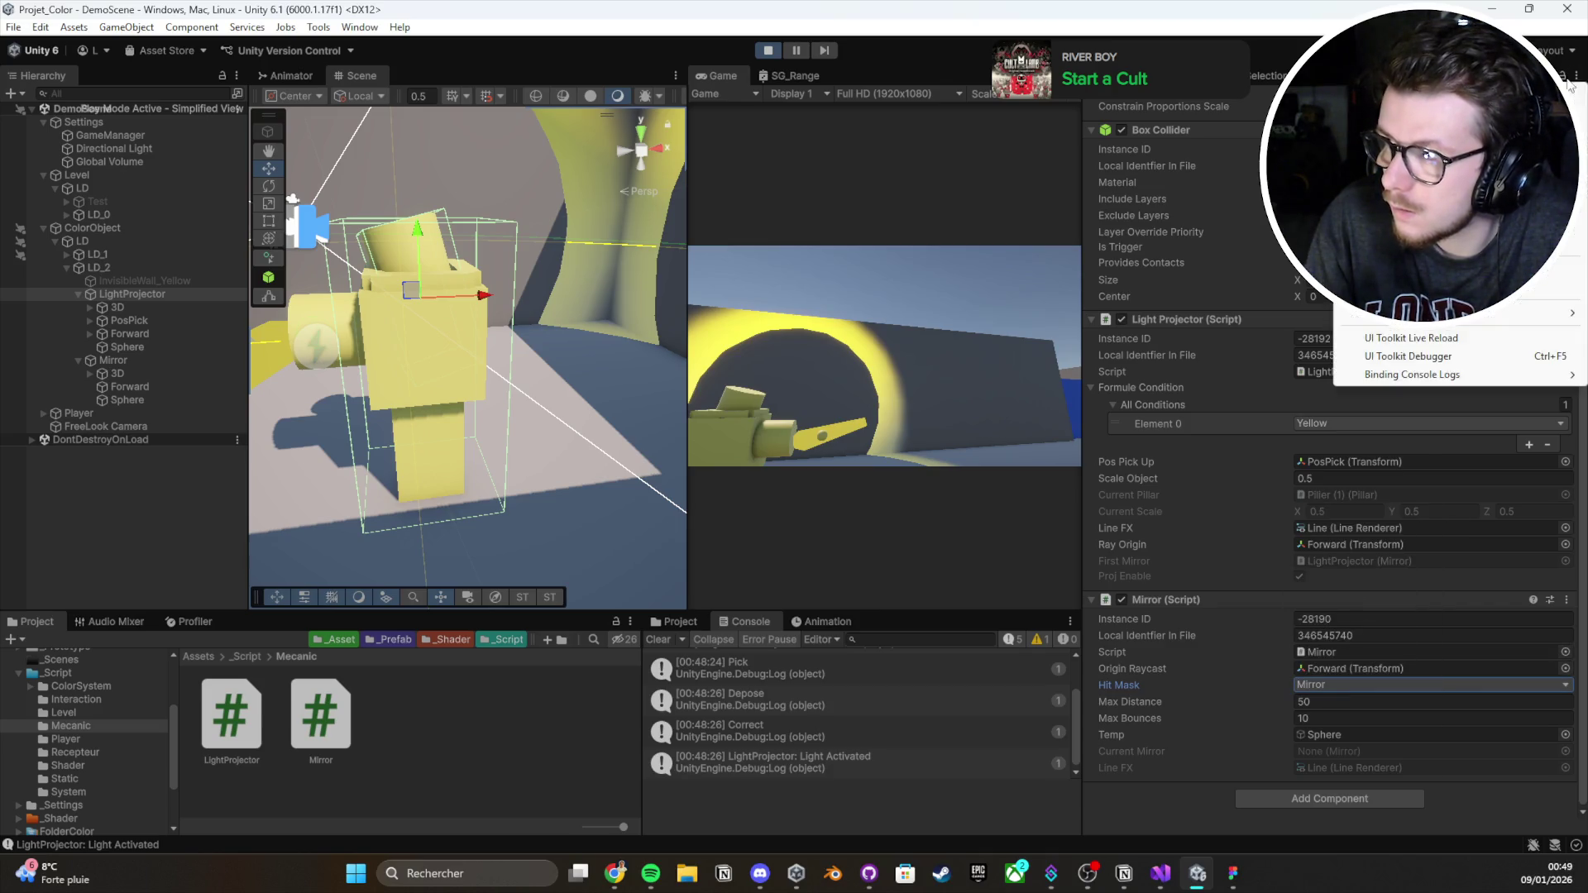
{"action": "left_click", "coordinate": [1455, 99]}
{"action": "double_click", "coordinate": [240, 296]}
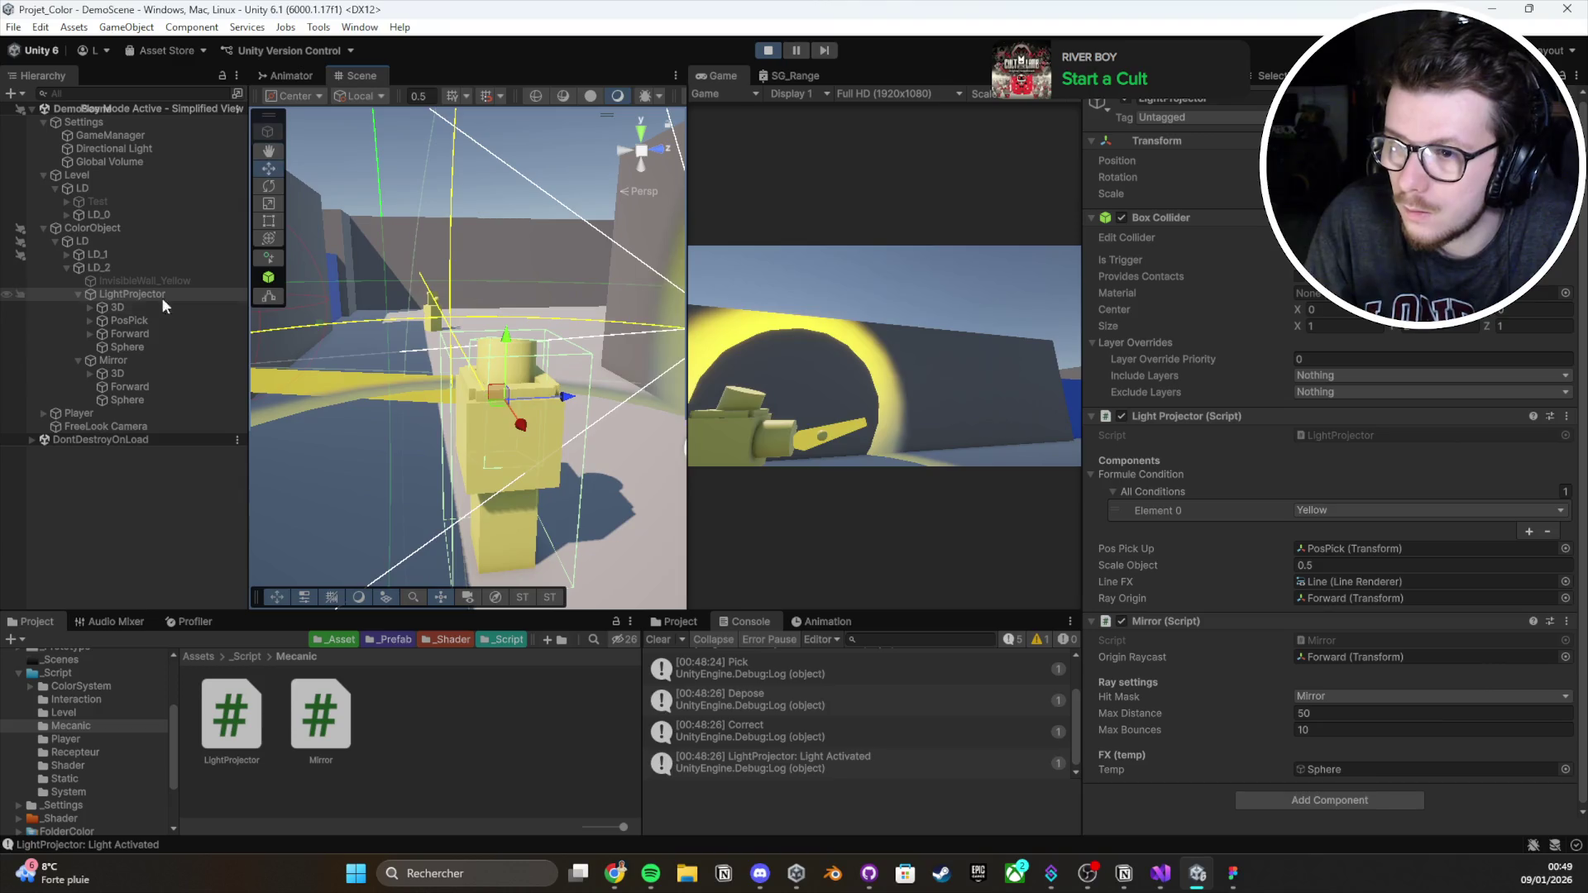
Switch the Mirror's Hit Mask from Mirror back to Everything
{"action": "left_click", "coordinate": [727, 347]}
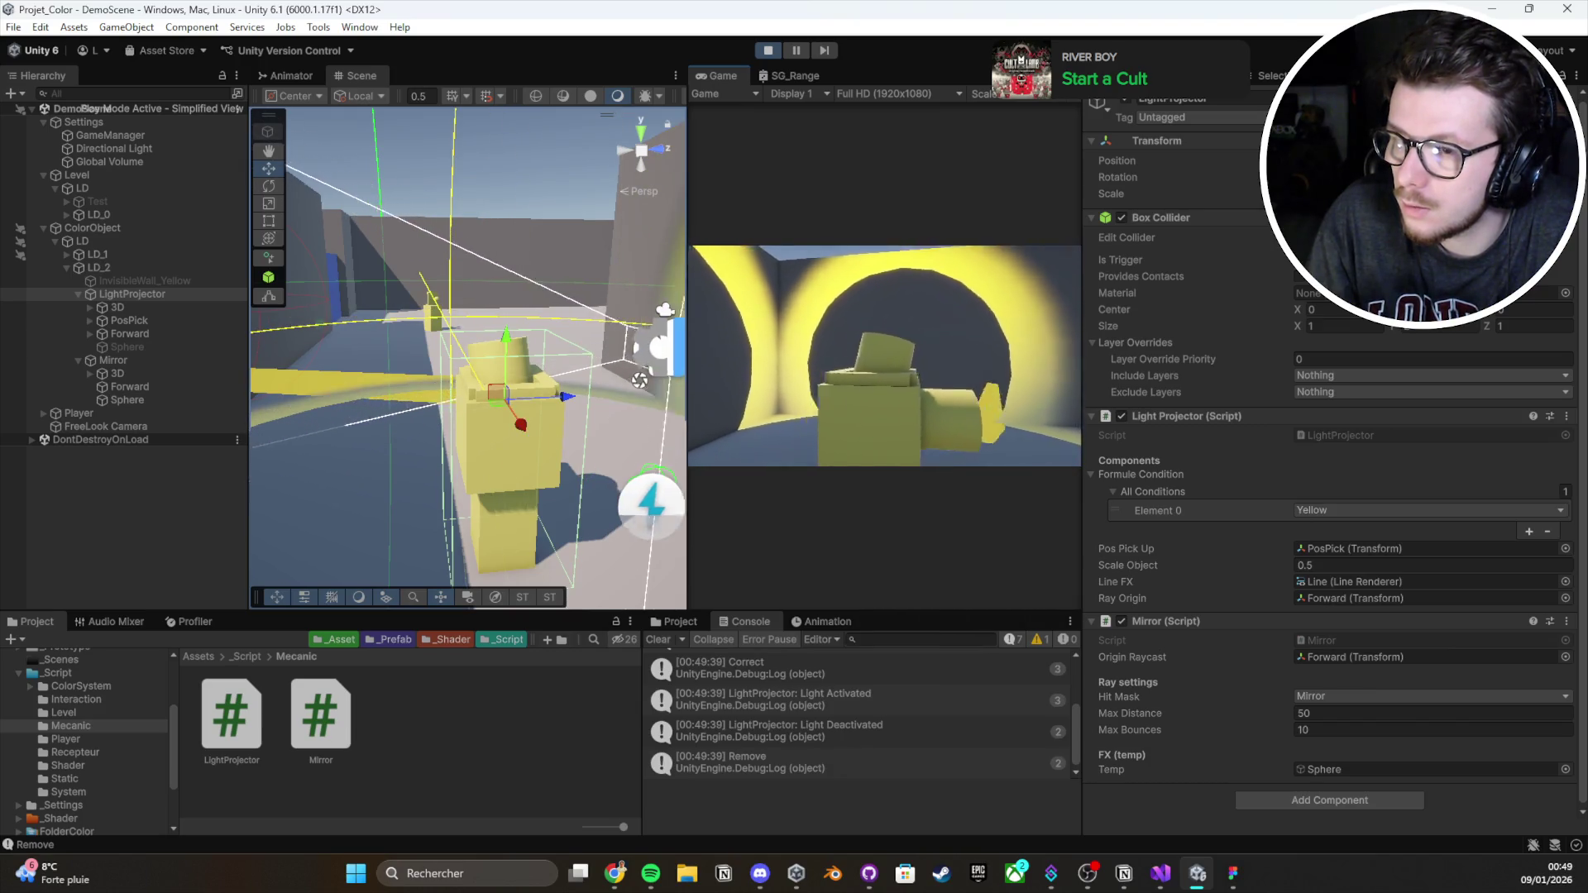
{"action": "left_click", "coordinate": [1327, 695]}
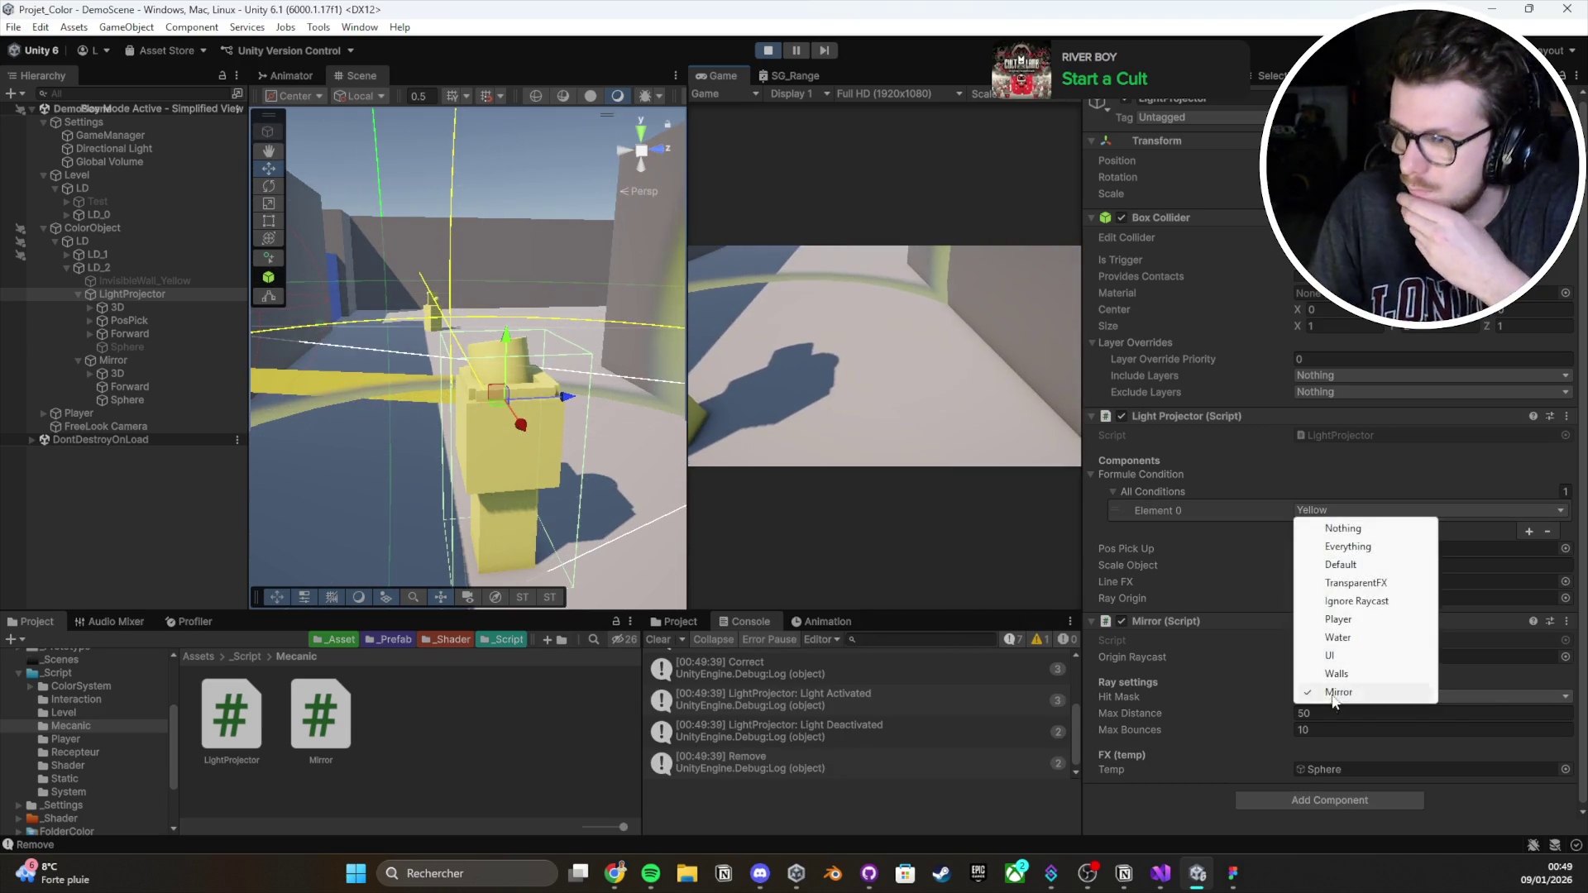
{"action": "left_click", "coordinate": [1368, 549]}
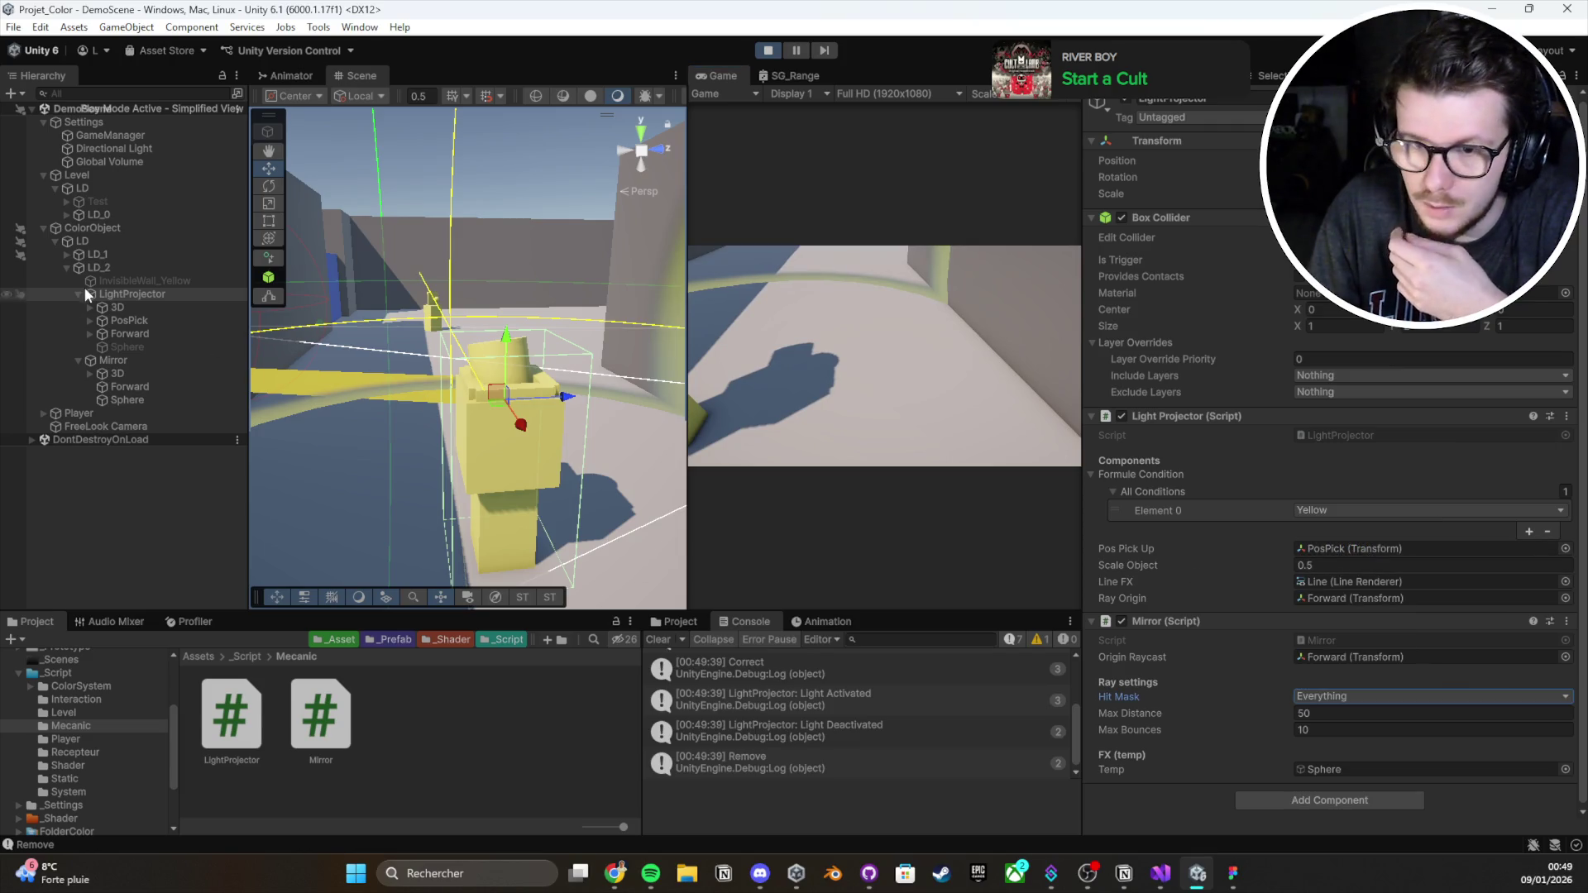
Select LD_1 and the Settings-to-FreeLook Camera objects, then stop play mode
{"action": "left_click", "coordinate": [117, 259]}
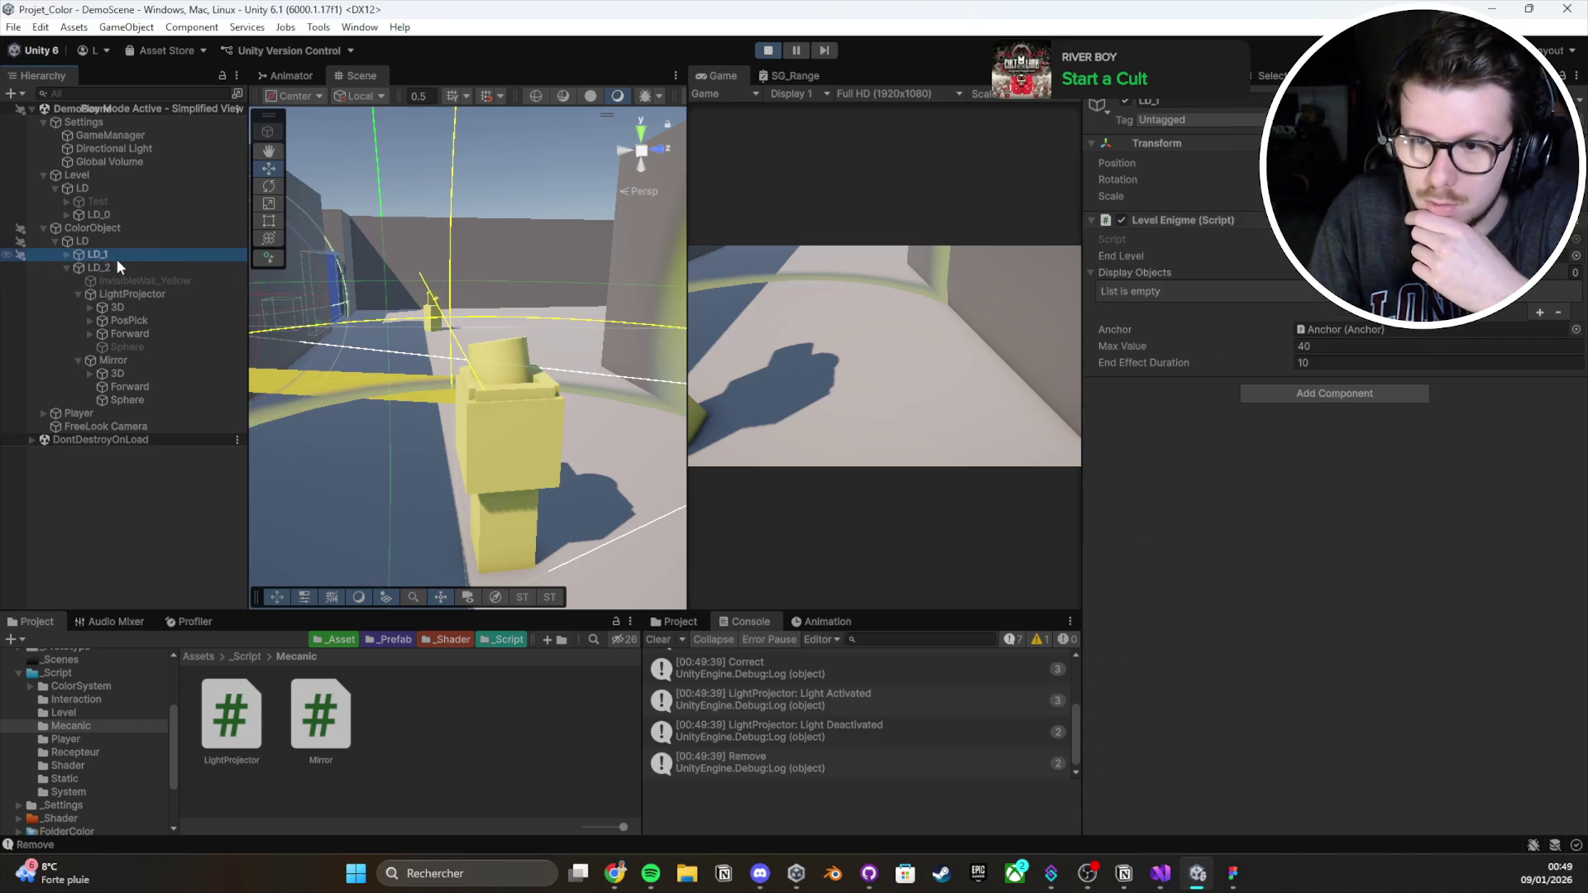
{"action": "left_click", "coordinate": [121, 124]}
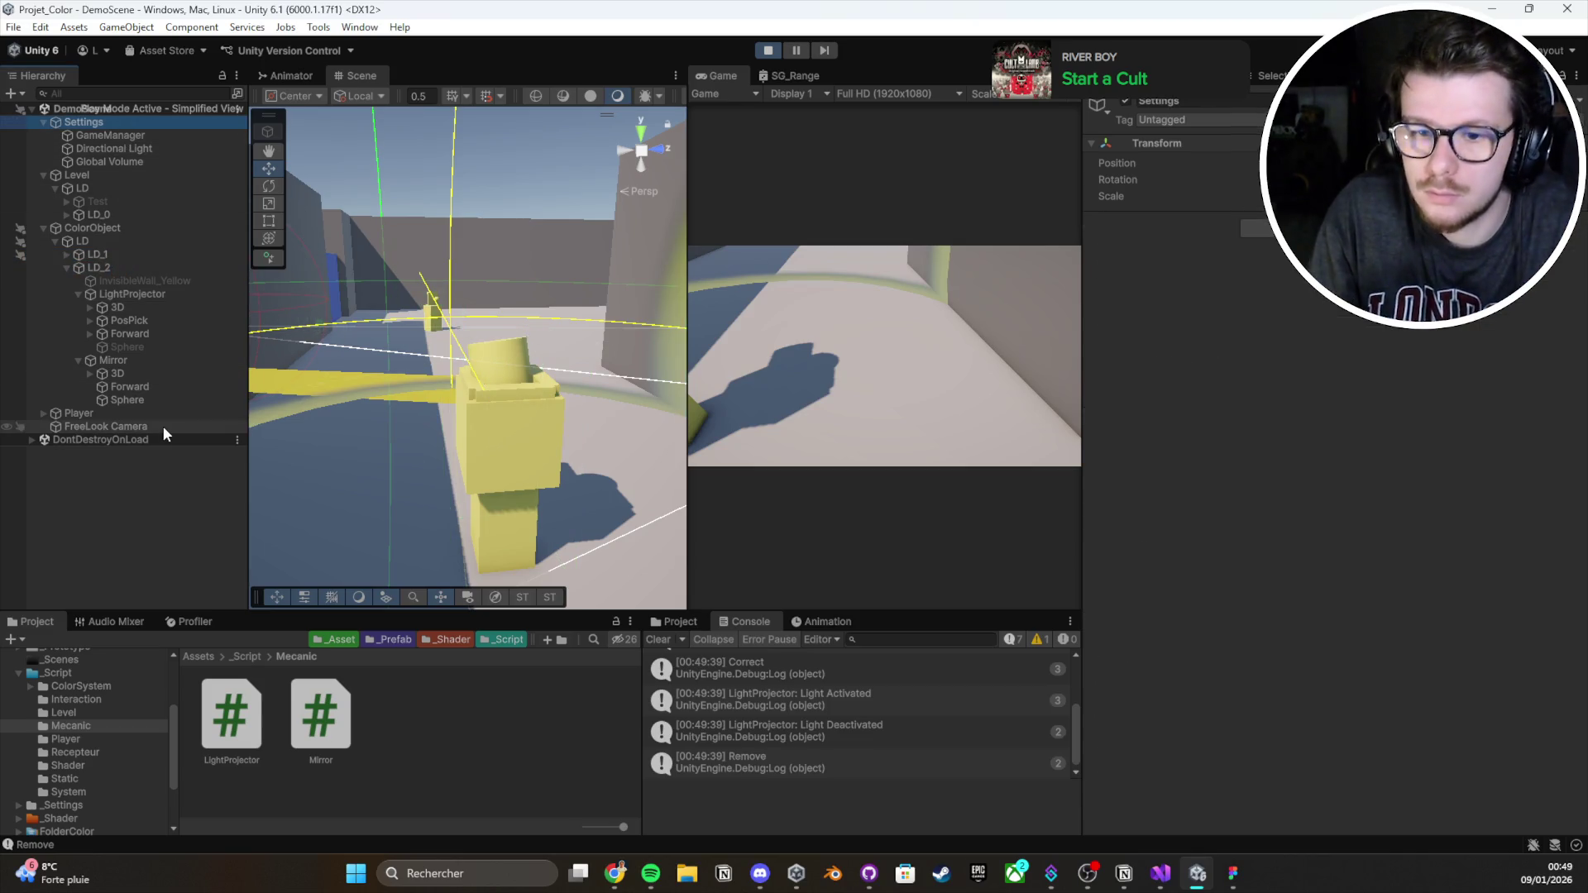
{"action": "left_click", "coordinate": [162, 425], "text": "shift"}
{"action": "mouse_move", "coordinate": [597, 383]}
{"action": "left_mouse_down"}
{"action": "mouse_move", "coordinate": [475, 391]}
{"action": "mouse_move", "coordinate": [1080, 374]}
{"action": "left_mouse_up"}
{"action": "left_click", "coordinate": [768, 51]}
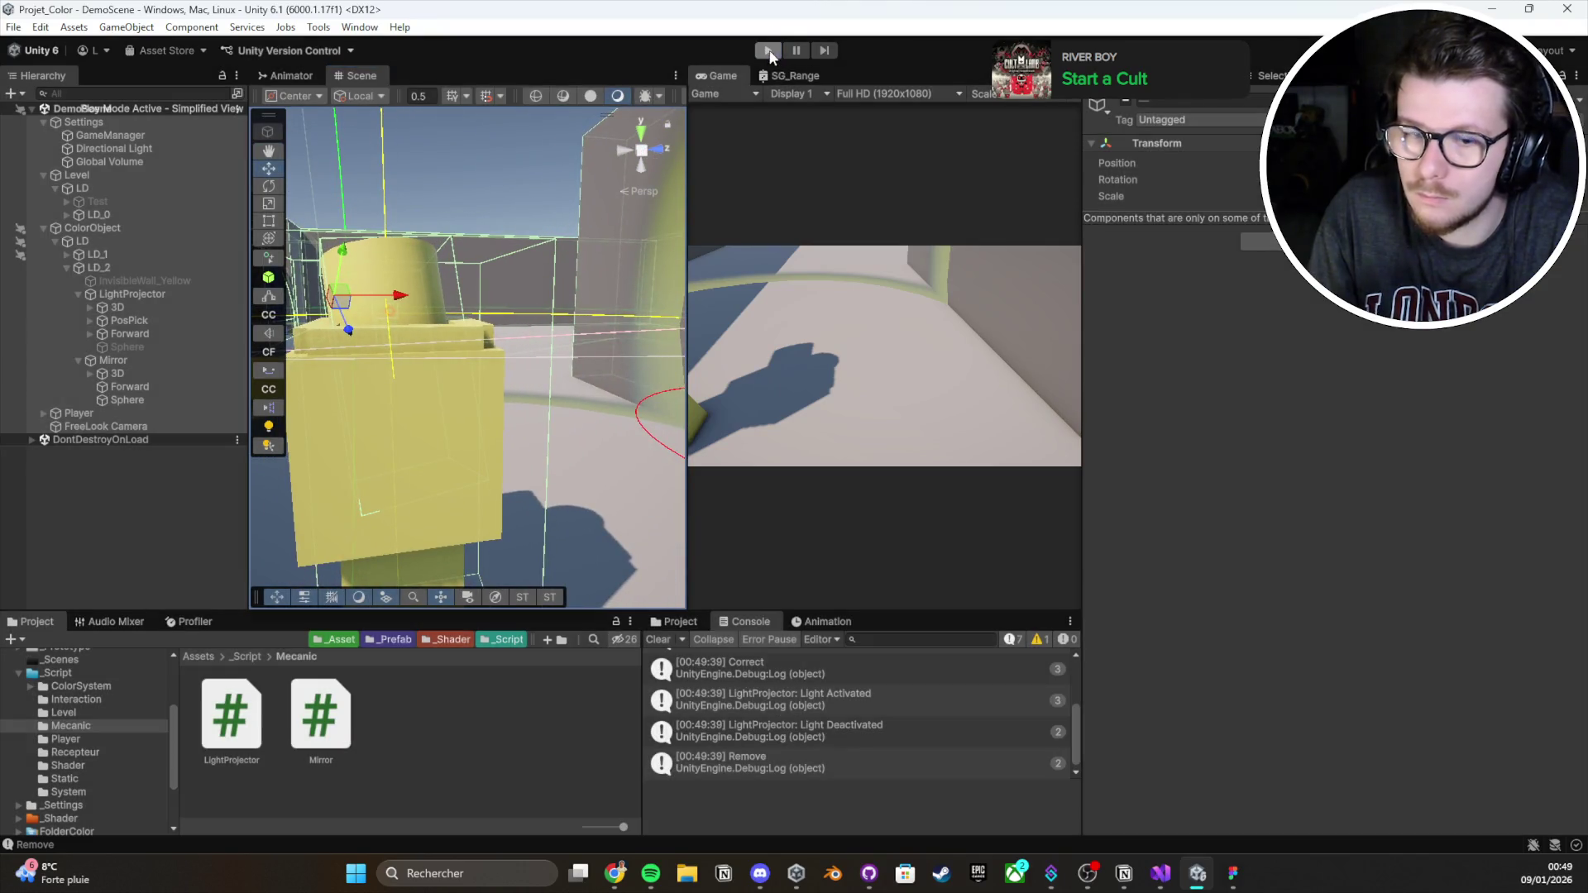
Add Debug.Log(hit.collider.gameObject); inside the Physics.Raycast hit block of Mirror.cs and save it
{"action": "key", "text": "alt+Tab"}
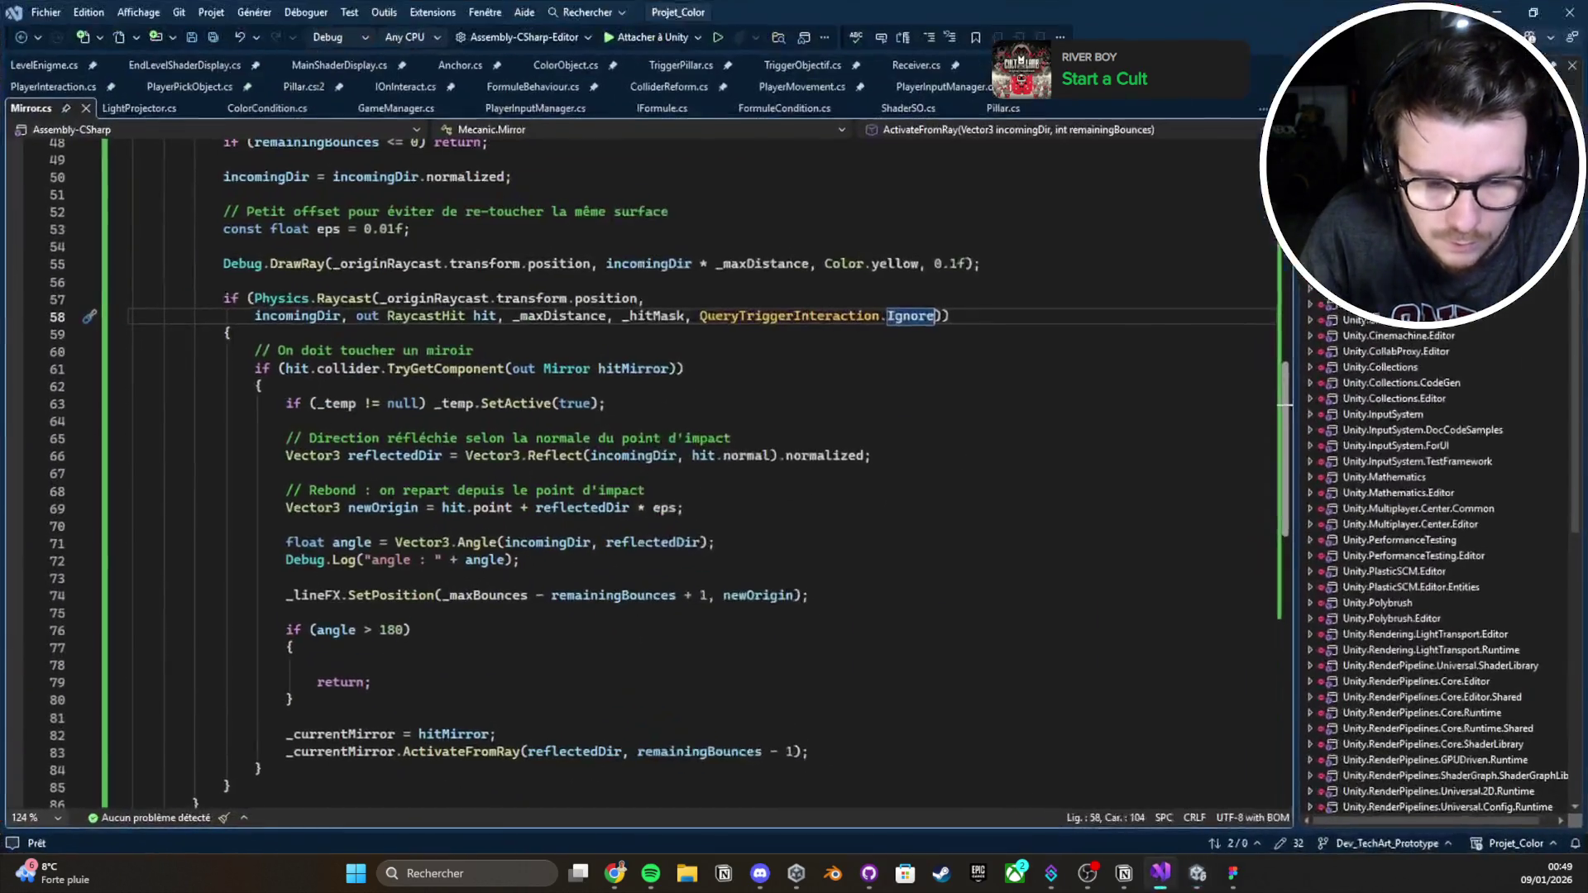
{"action": "scroll", "coordinate": [401, 454], "scroll_direction": "down", "scroll_amount": 2}
{"action": "scroll", "coordinate": [401, 455], "scroll_direction": "up", "scroll_amount": 2}
{"action": "scroll", "coordinate": [402, 455], "scroll_direction": "down", "scroll_amount": 1}
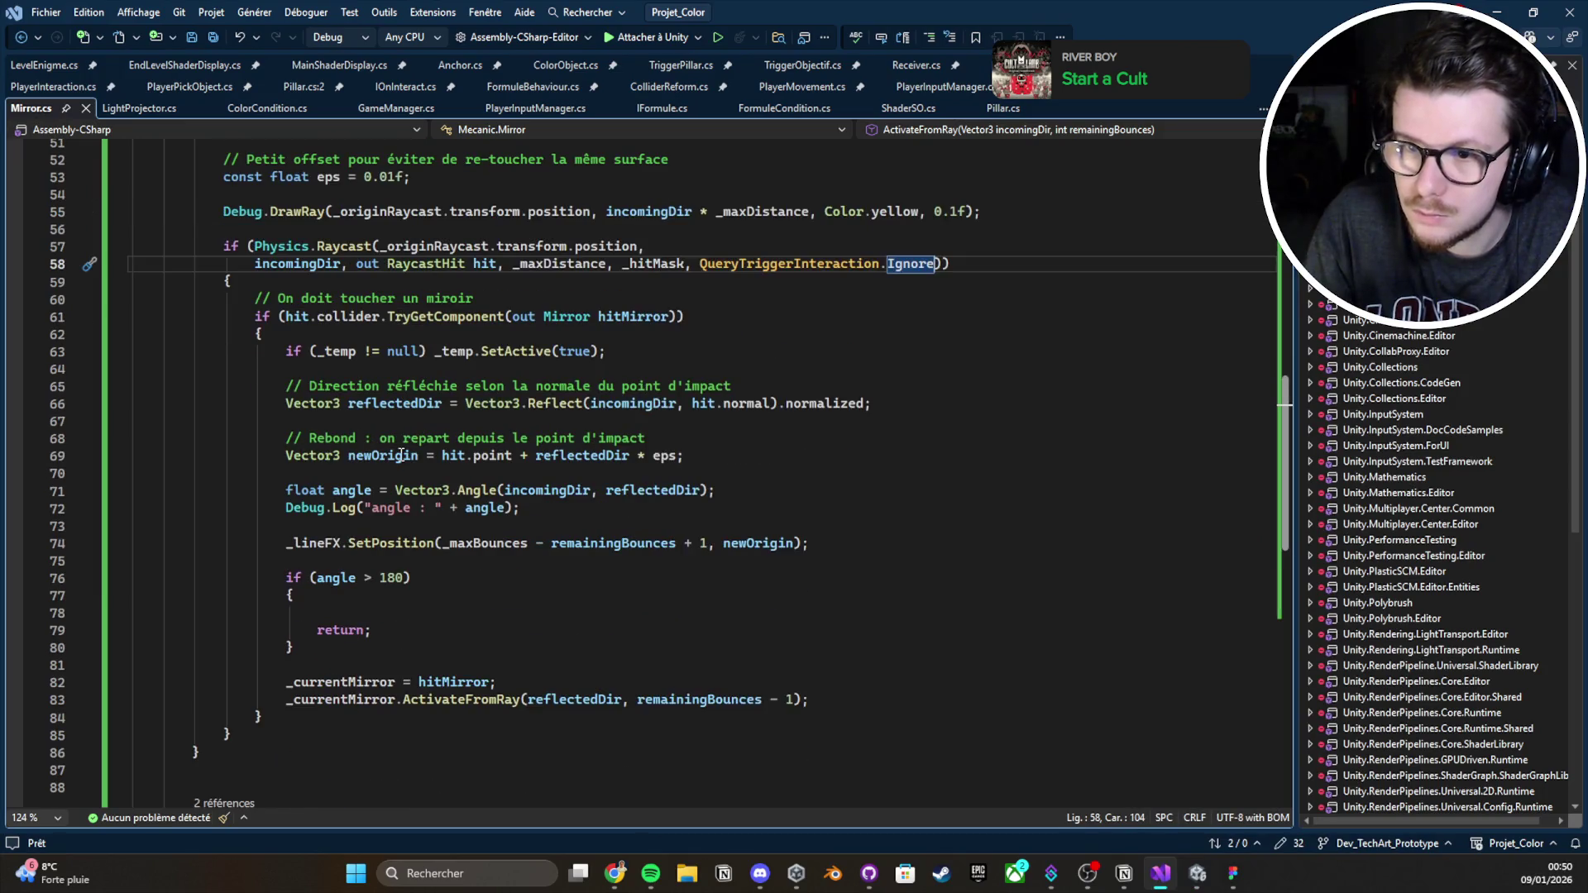
{"action": "left_click", "coordinate": [286, 730]}
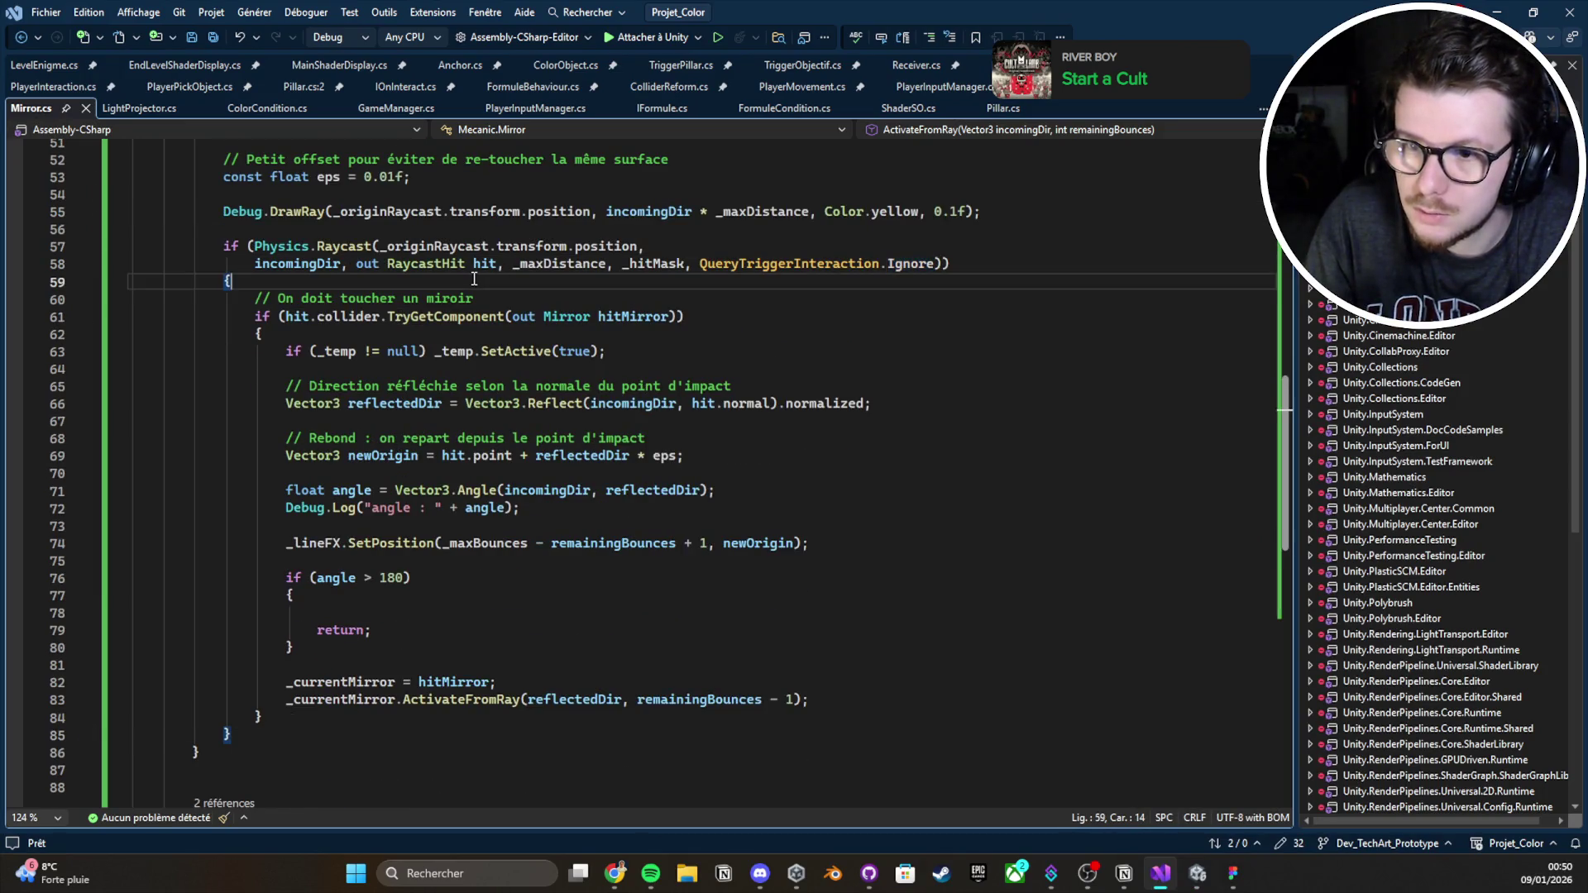
{"action": "left_click", "coordinate": [474, 281]}
{"action": "key", "text": "Return"}
{"action": "type", "text": "Debug."}
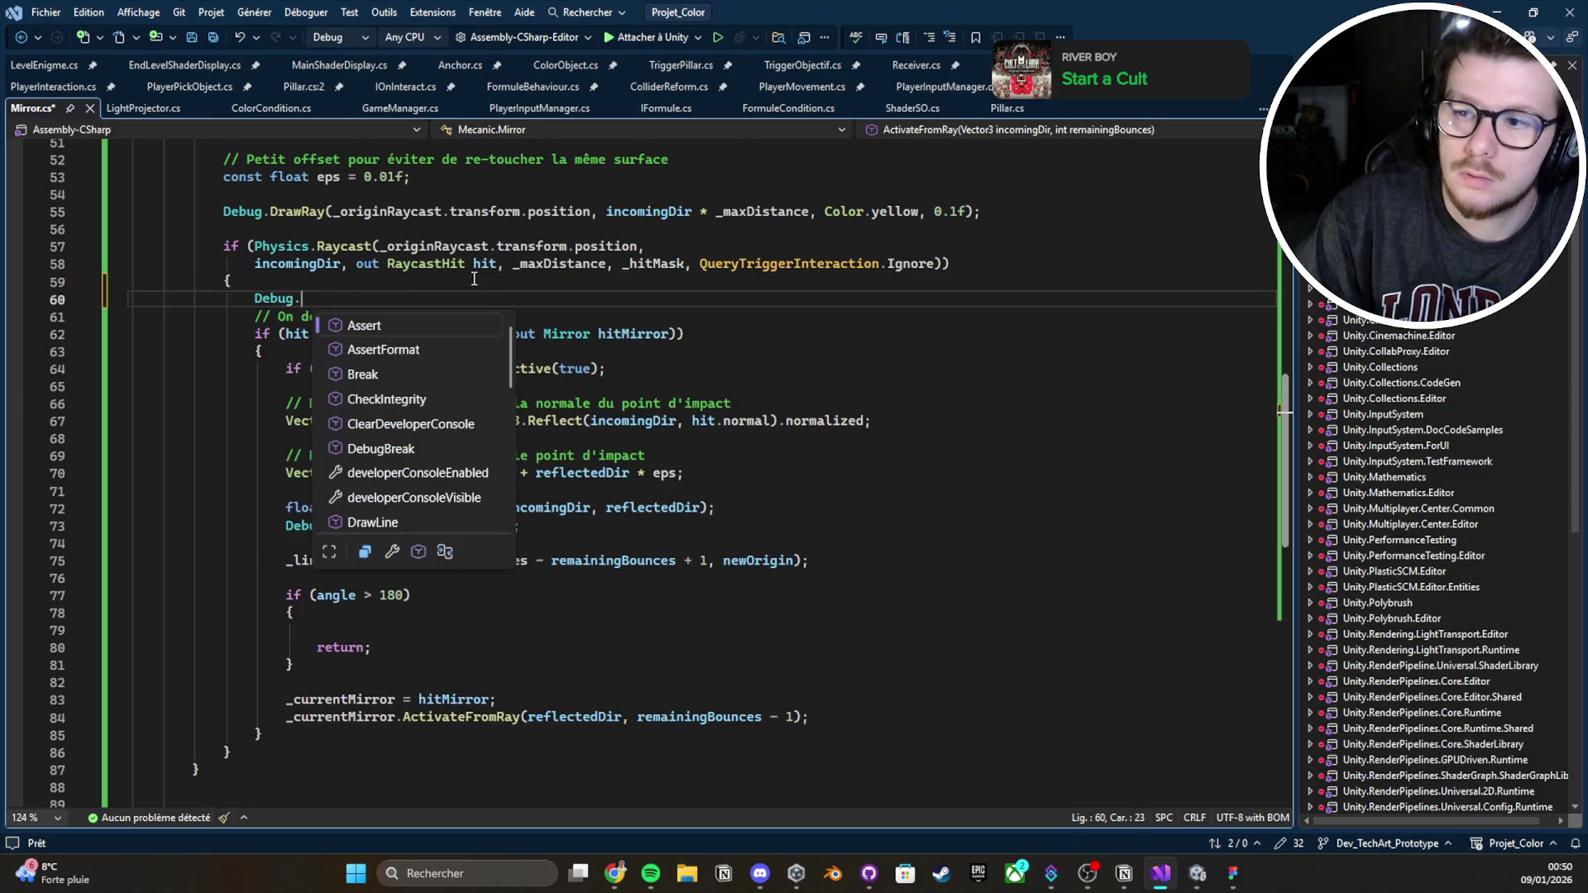
{"action": "type", "text": "Log(hit.c"}
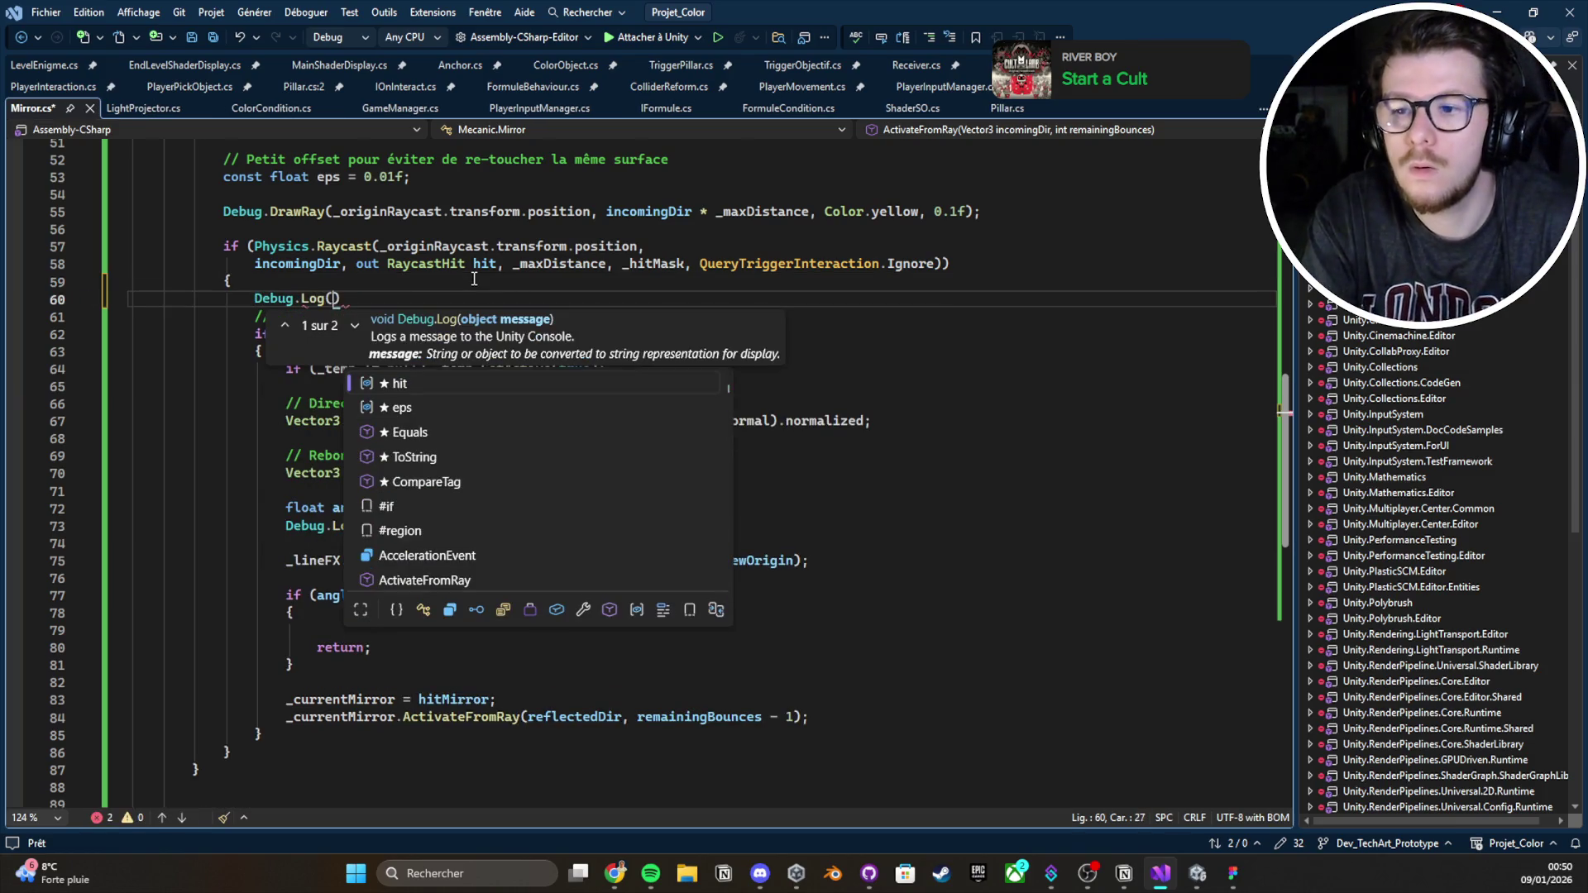
{"action": "key", "text": "Tab"}
{"action": "key", "text": "ctrl+z"}
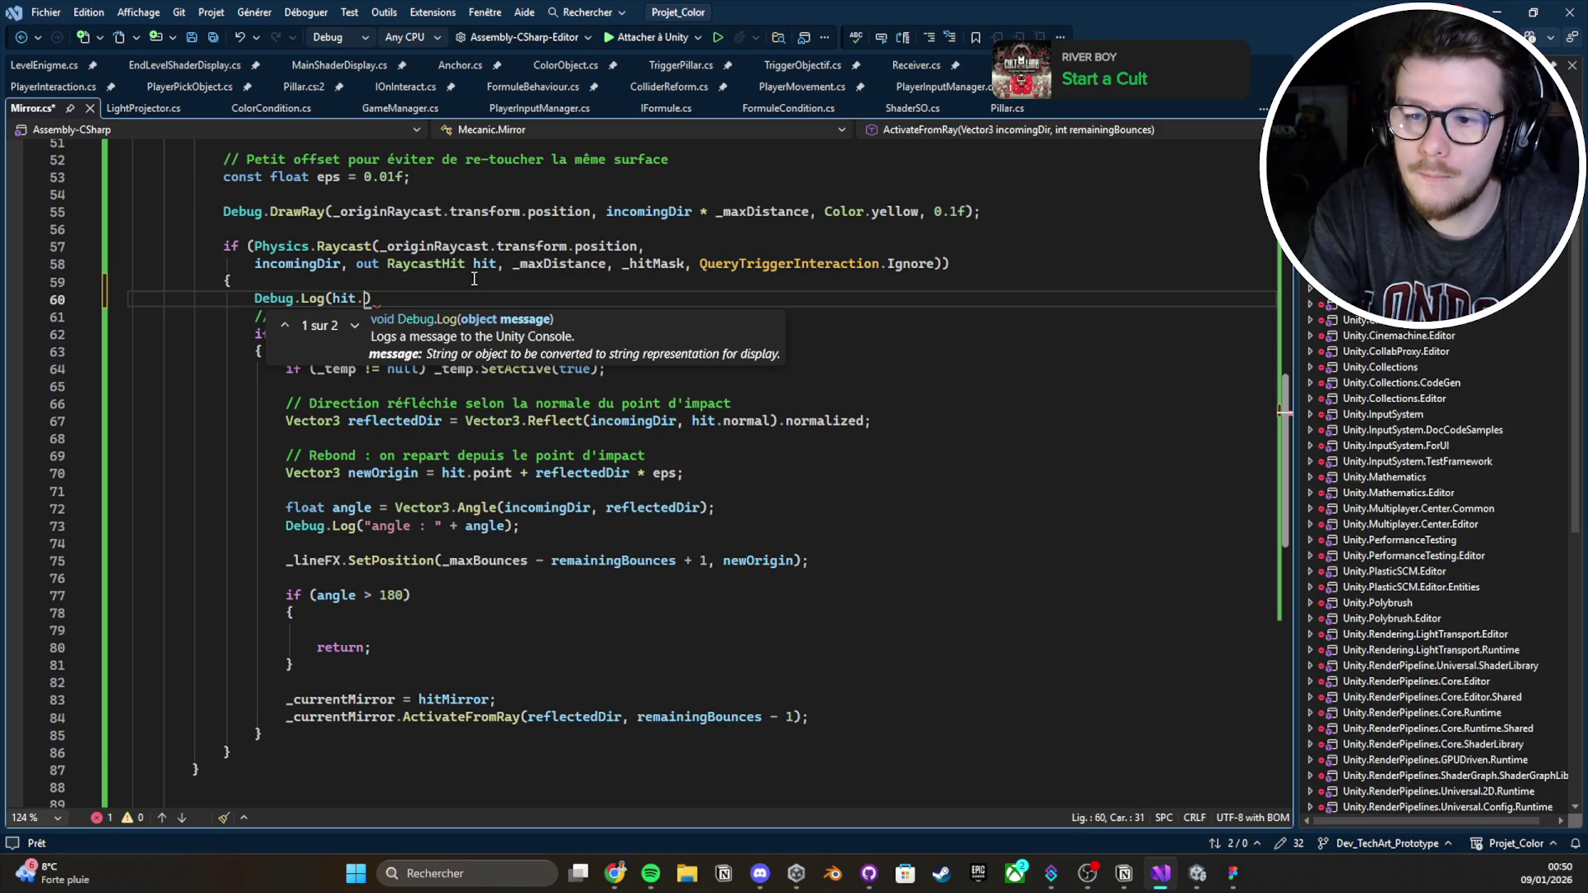
{"action": "type", "text": "collide"}
{"action": "type", "text": "r.gameObject);"}
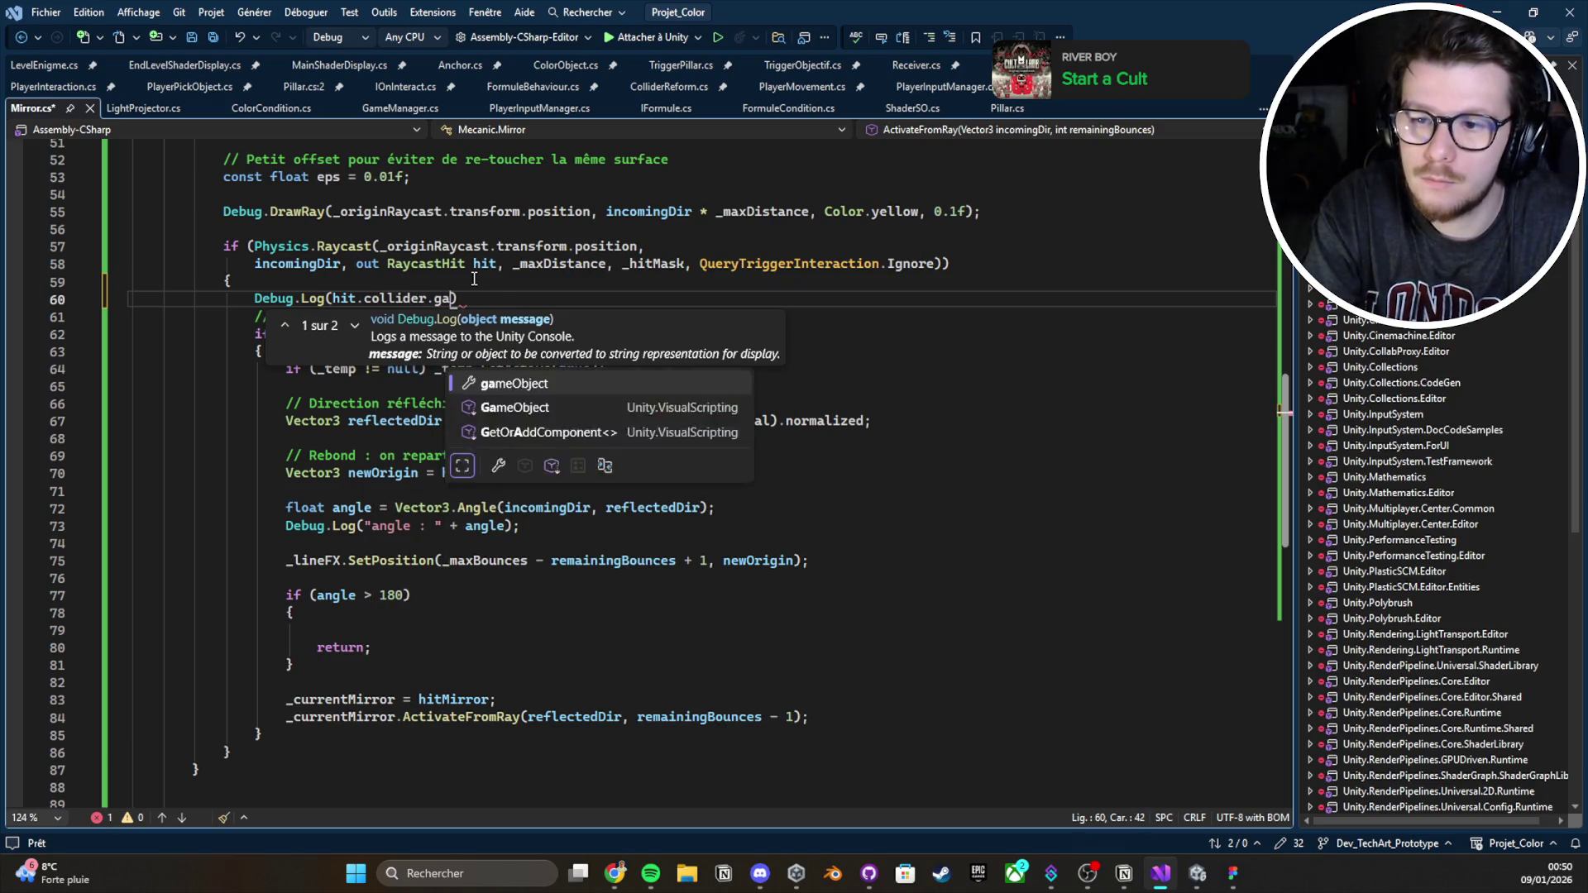
{"action": "key", "text": "ctrl+s"}
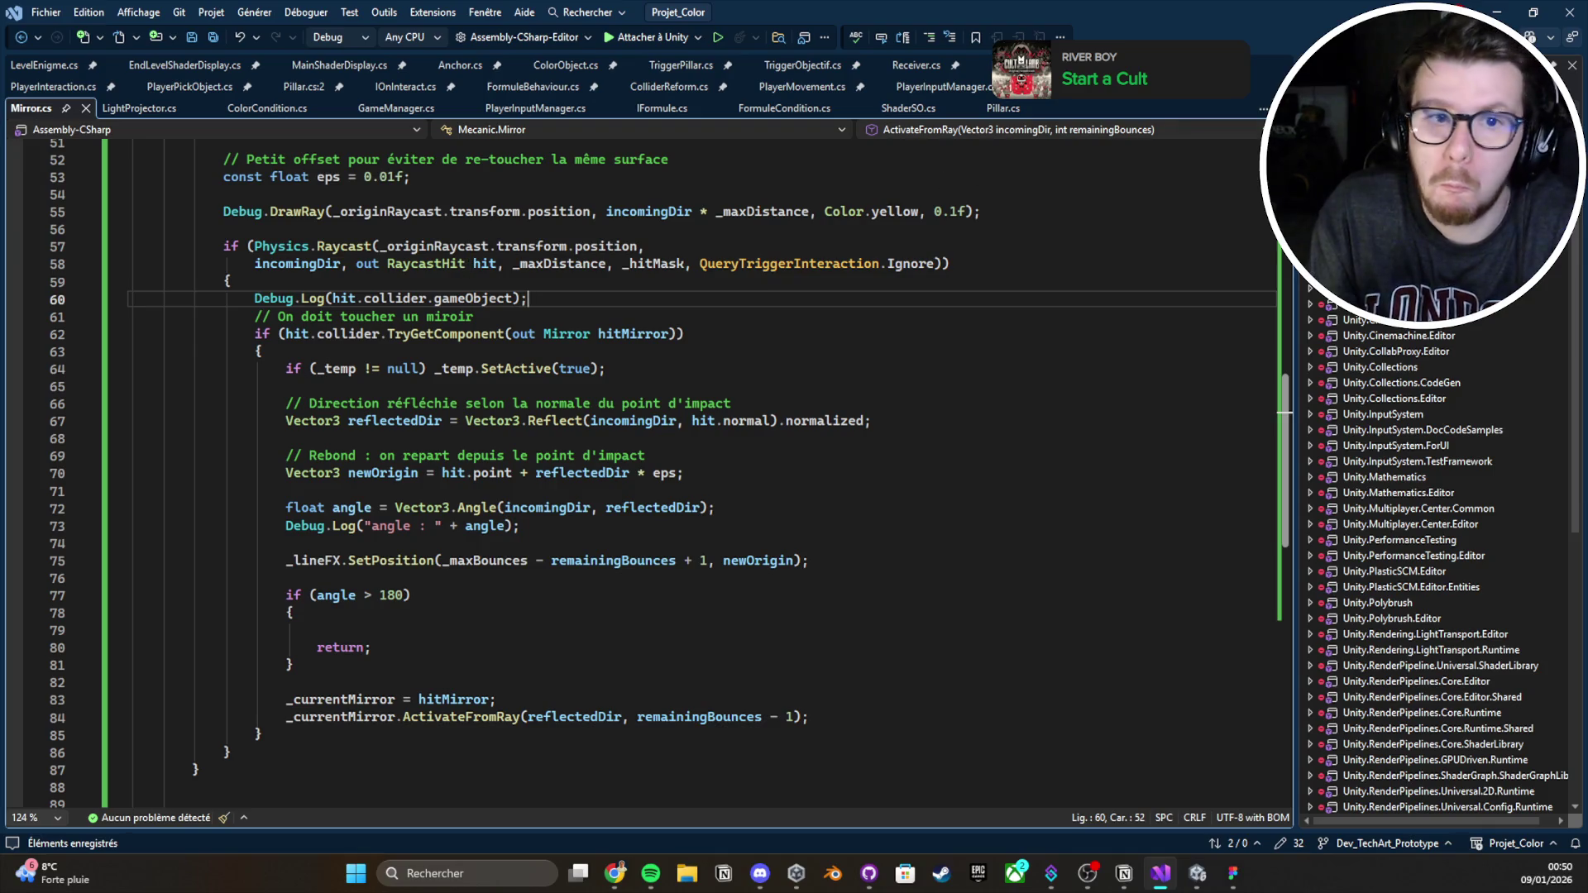
{"action": "key", "text": "alt+Tab"}
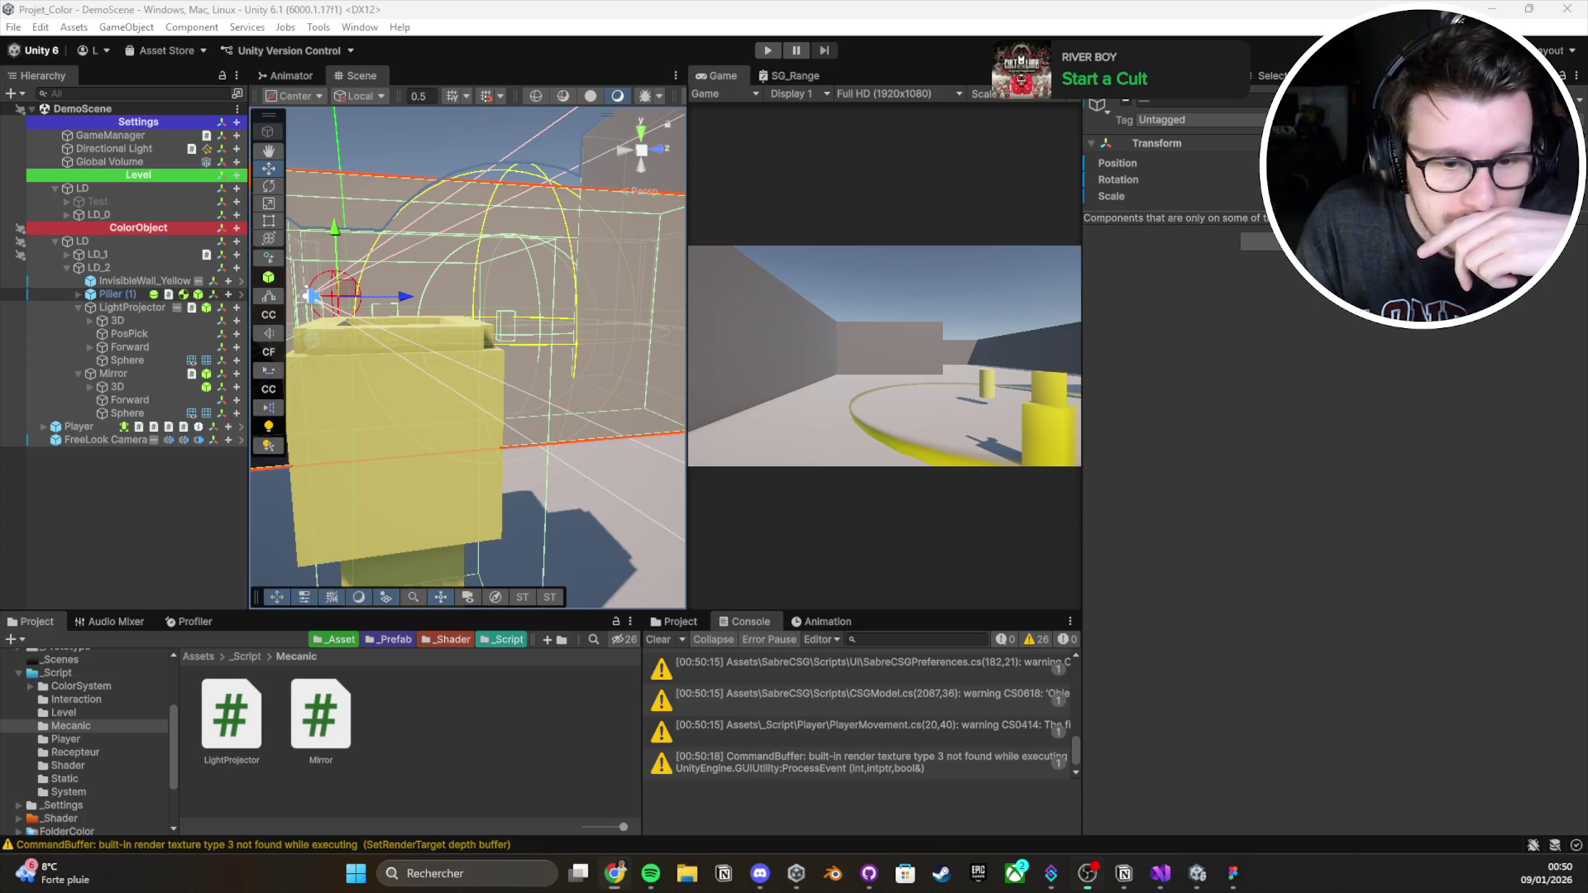
Clear the Console and enter play mode
{"action": "left_click", "coordinate": [658, 640]}
{"action": "left_click", "coordinate": [768, 51]}
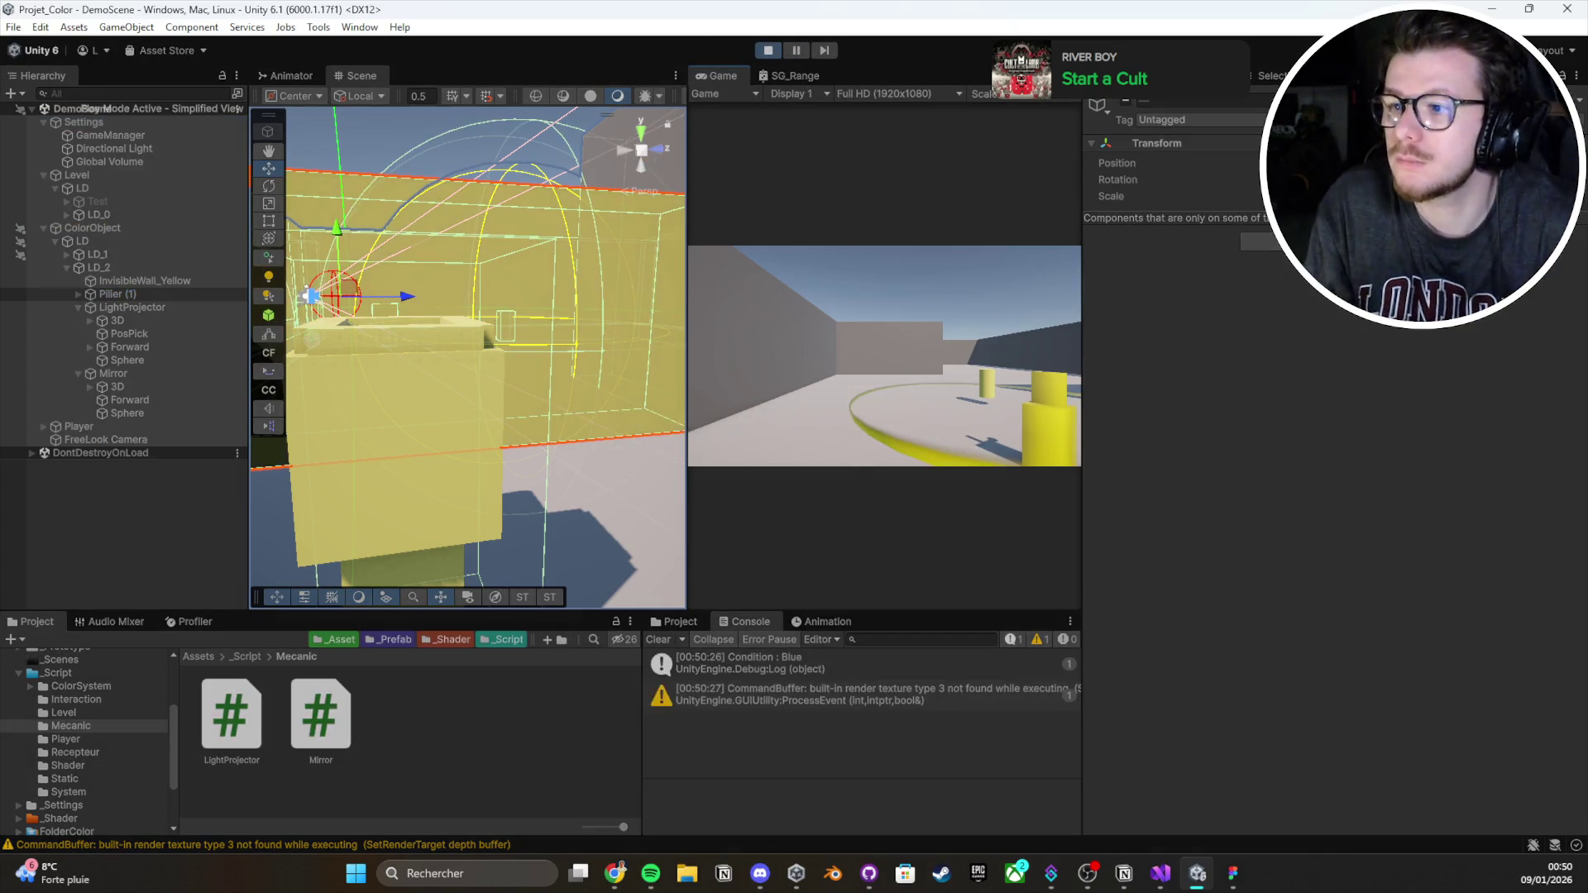
Pick up the pillar, read the Wall (10) log's stack trace, and filter the Hierarchy by 'W'
{"action": "key", "text": "e"}
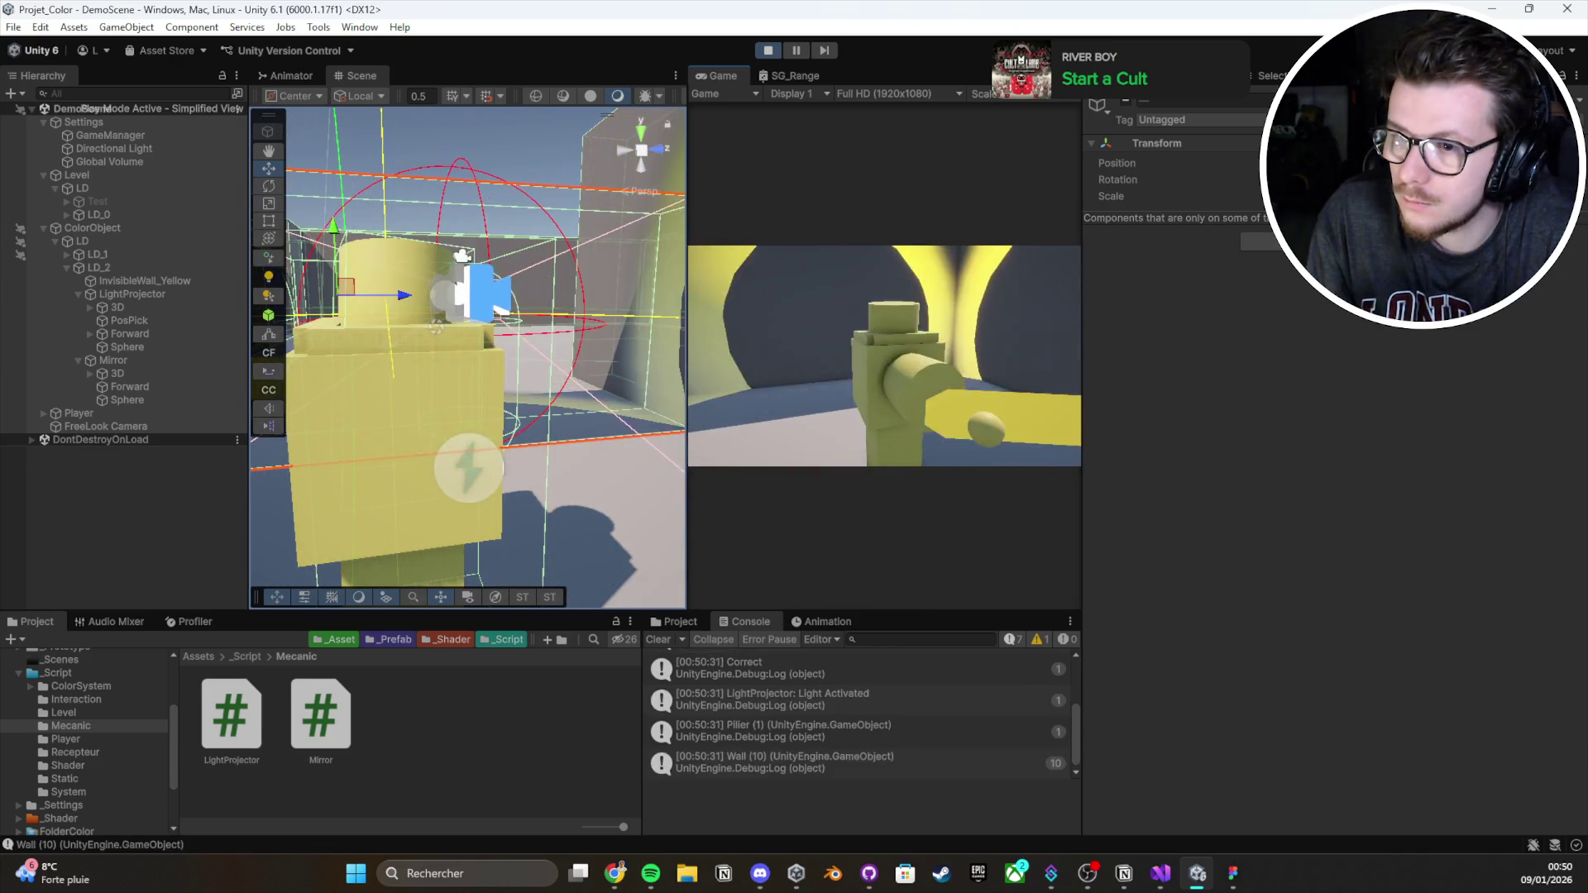
{"action": "left_click", "coordinate": [897, 749]}
{"action": "left_click_drag", "start_coordinate": [463, 496], "coordinate": [405, 489]}
{"action": "left_click", "coordinate": [144, 92]}
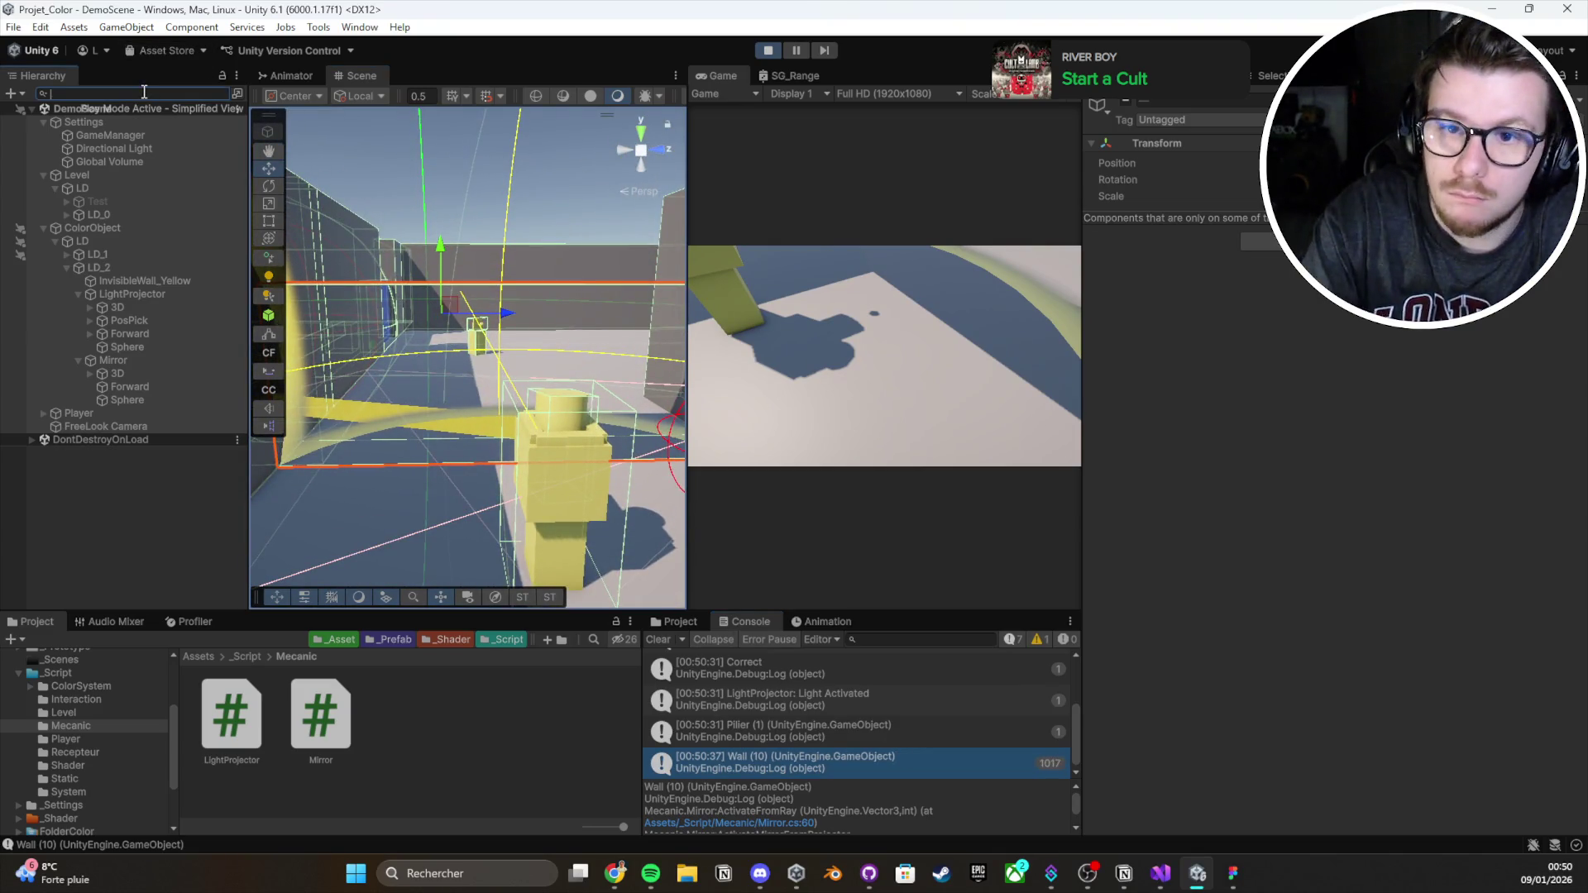
{"action": "type", "text": "Wall (10"}
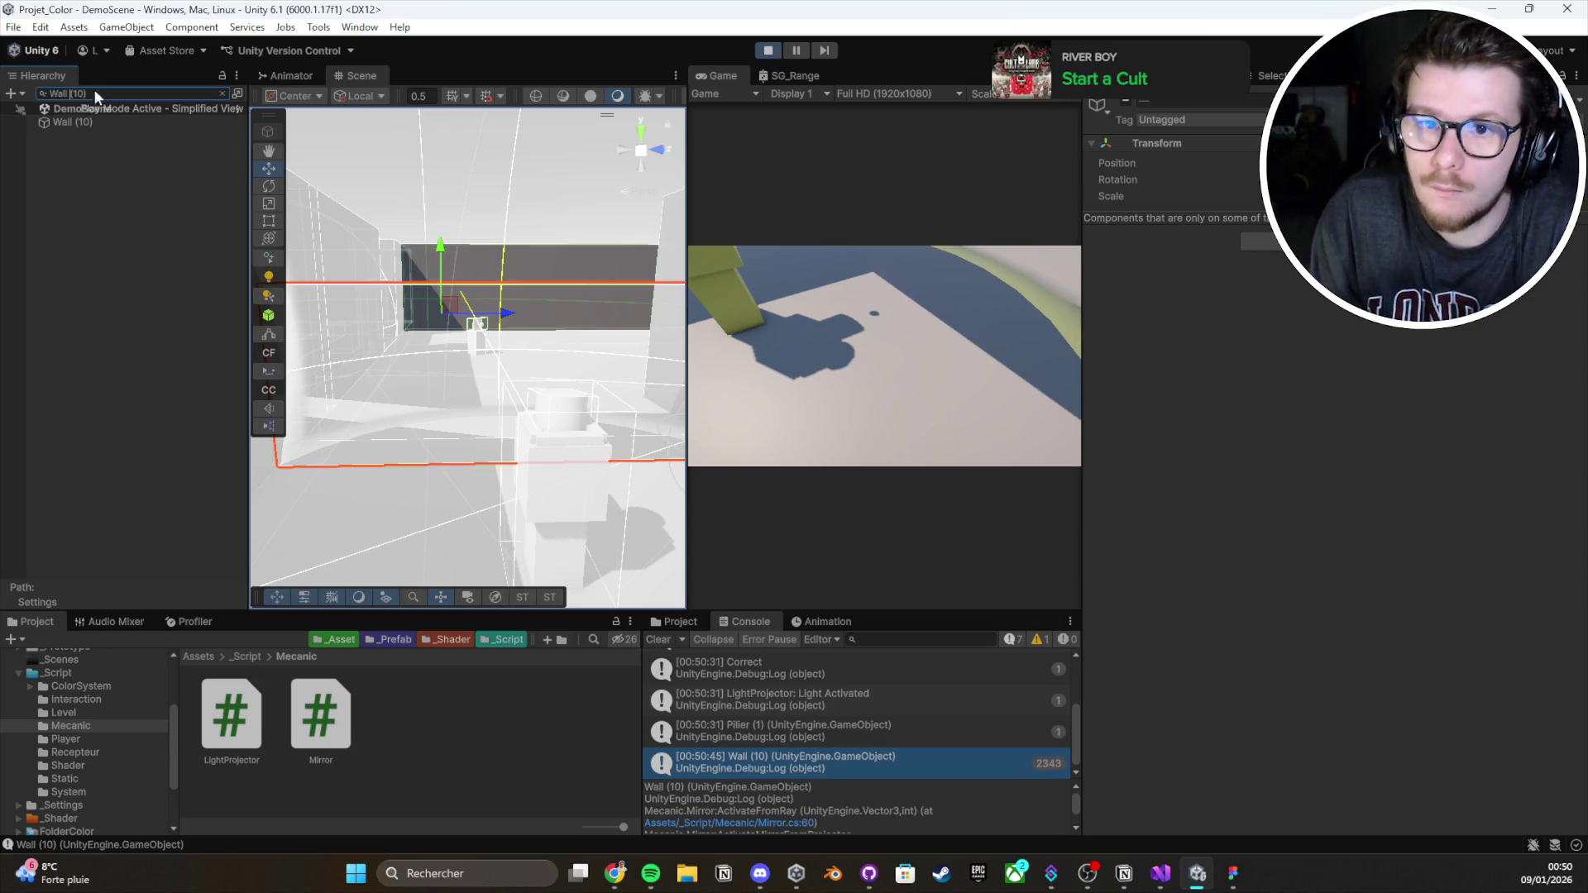
Frame Wall (10) and the Mirror in the Scene view, then stop and restart play mode
{"action": "double_click", "coordinate": [93, 121]}
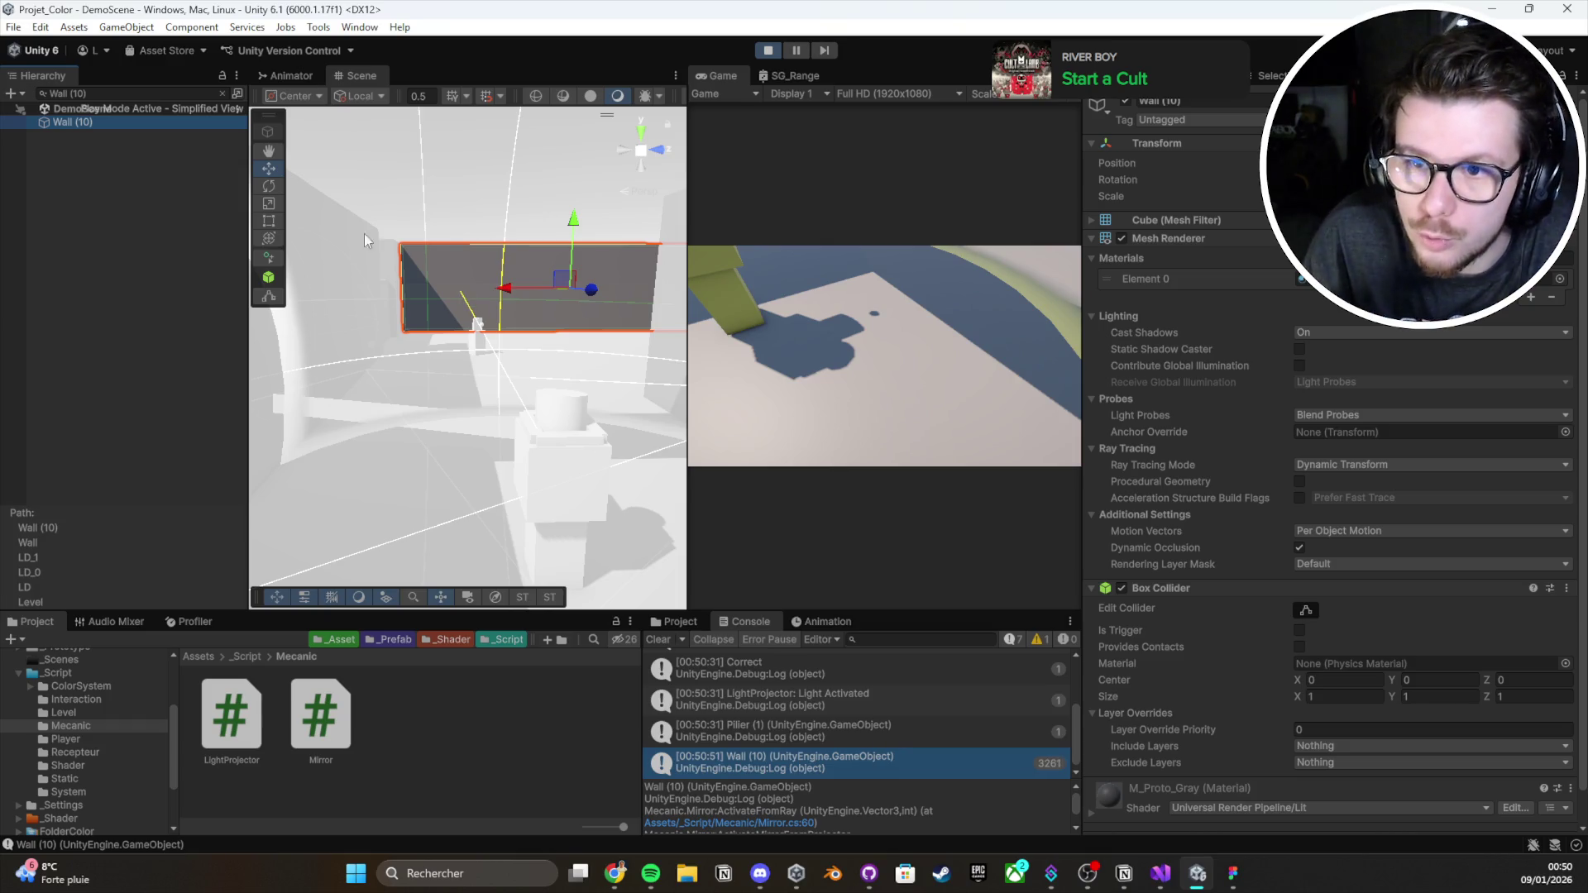
{"action": "left_click", "coordinate": [222, 93]}
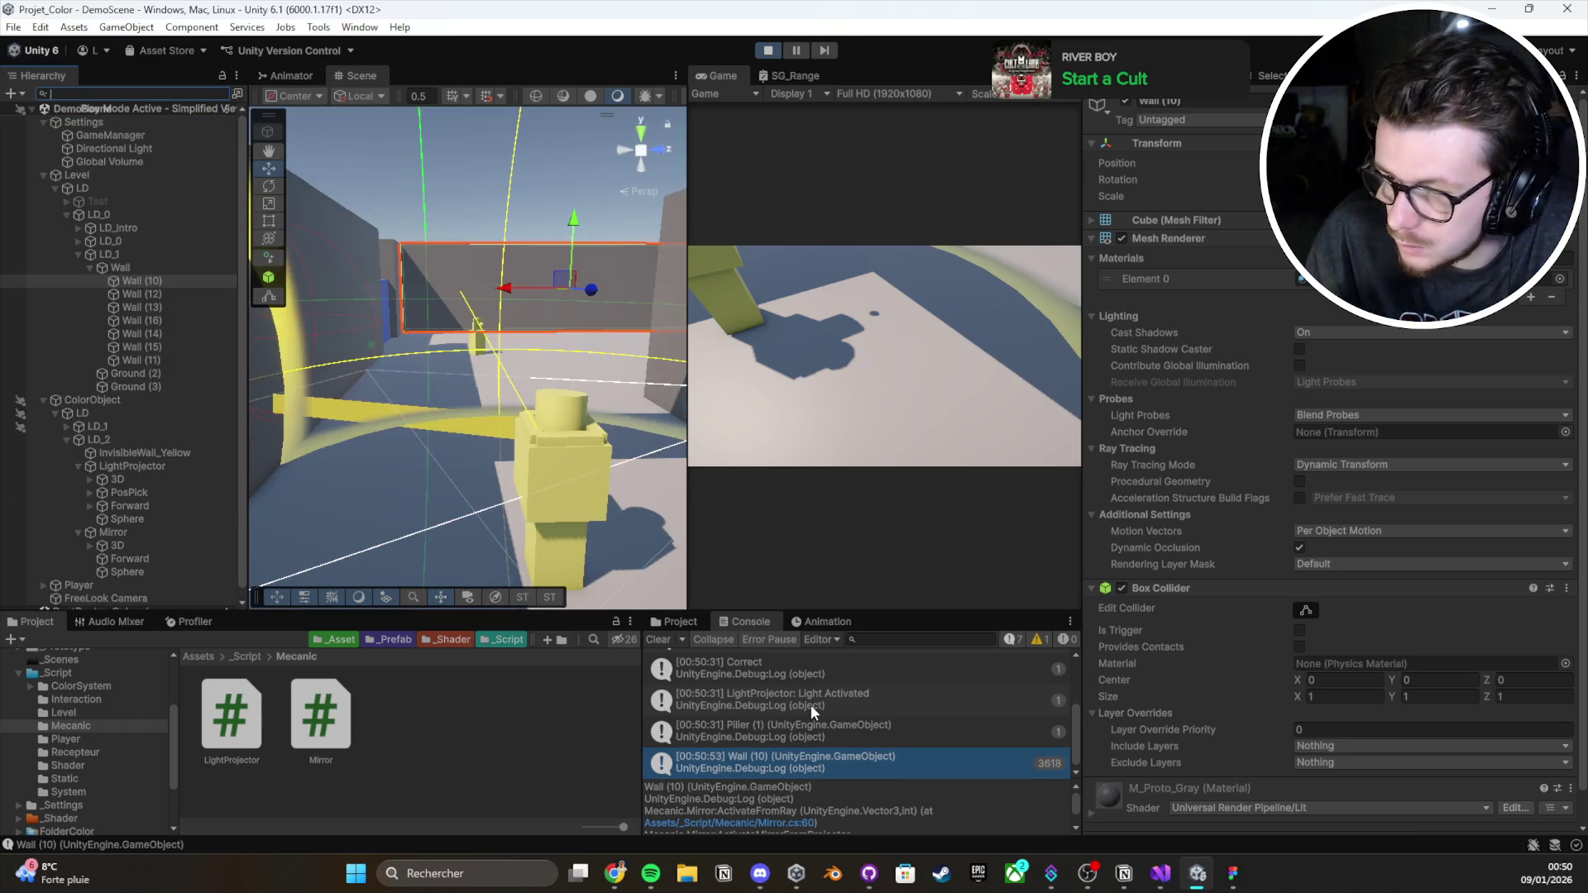
{"action": "scroll", "coordinate": [141, 452], "scroll_direction": "down", "scroll_amount": 1}
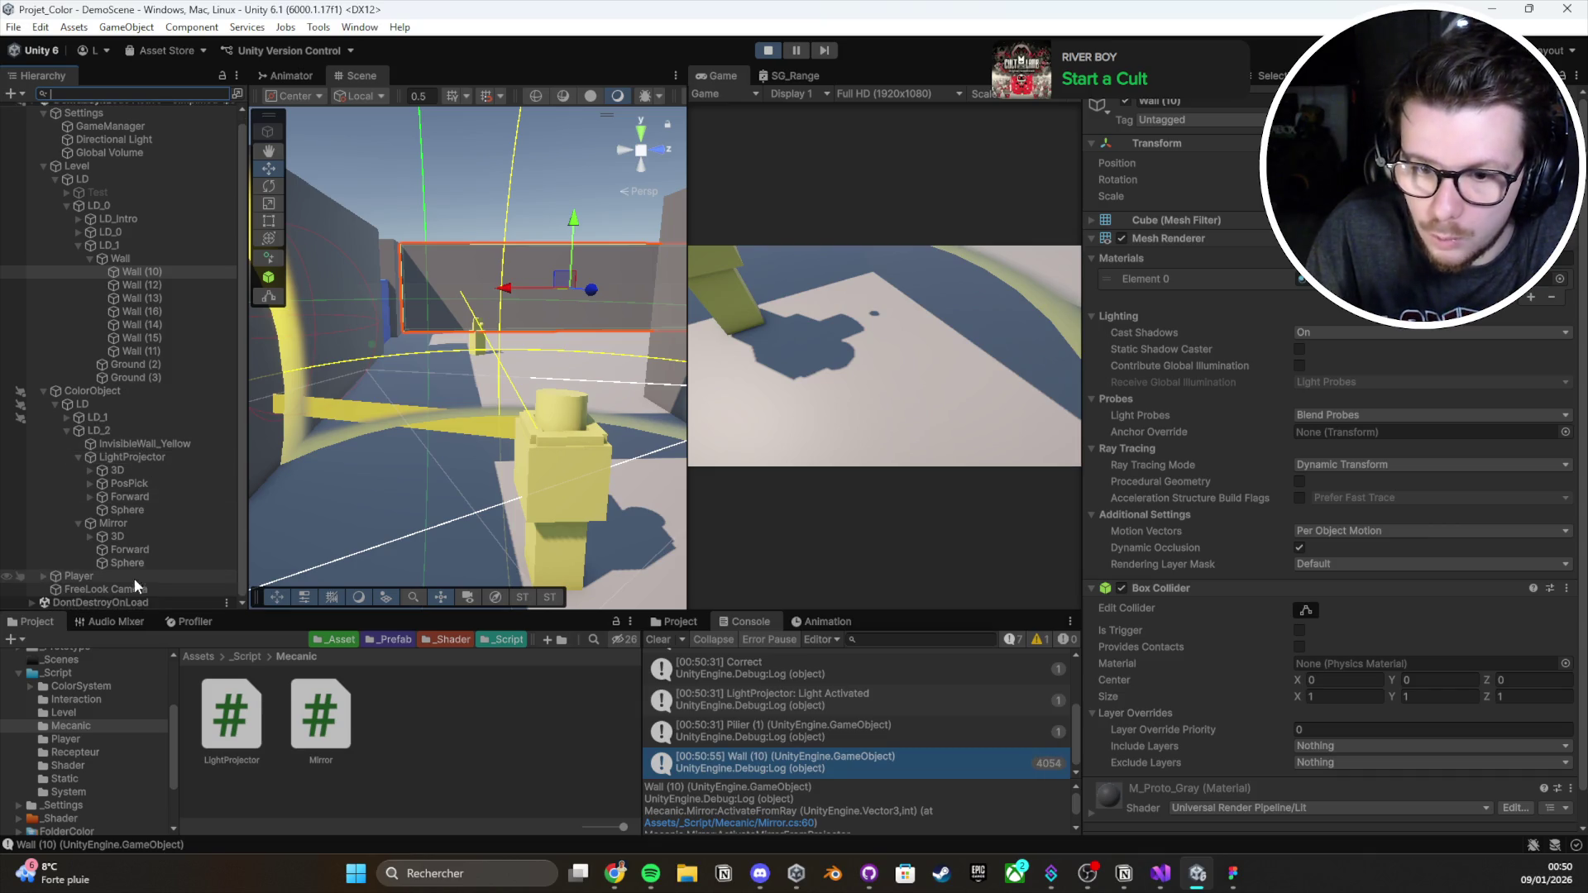
{"action": "left_click", "coordinate": [124, 523]}
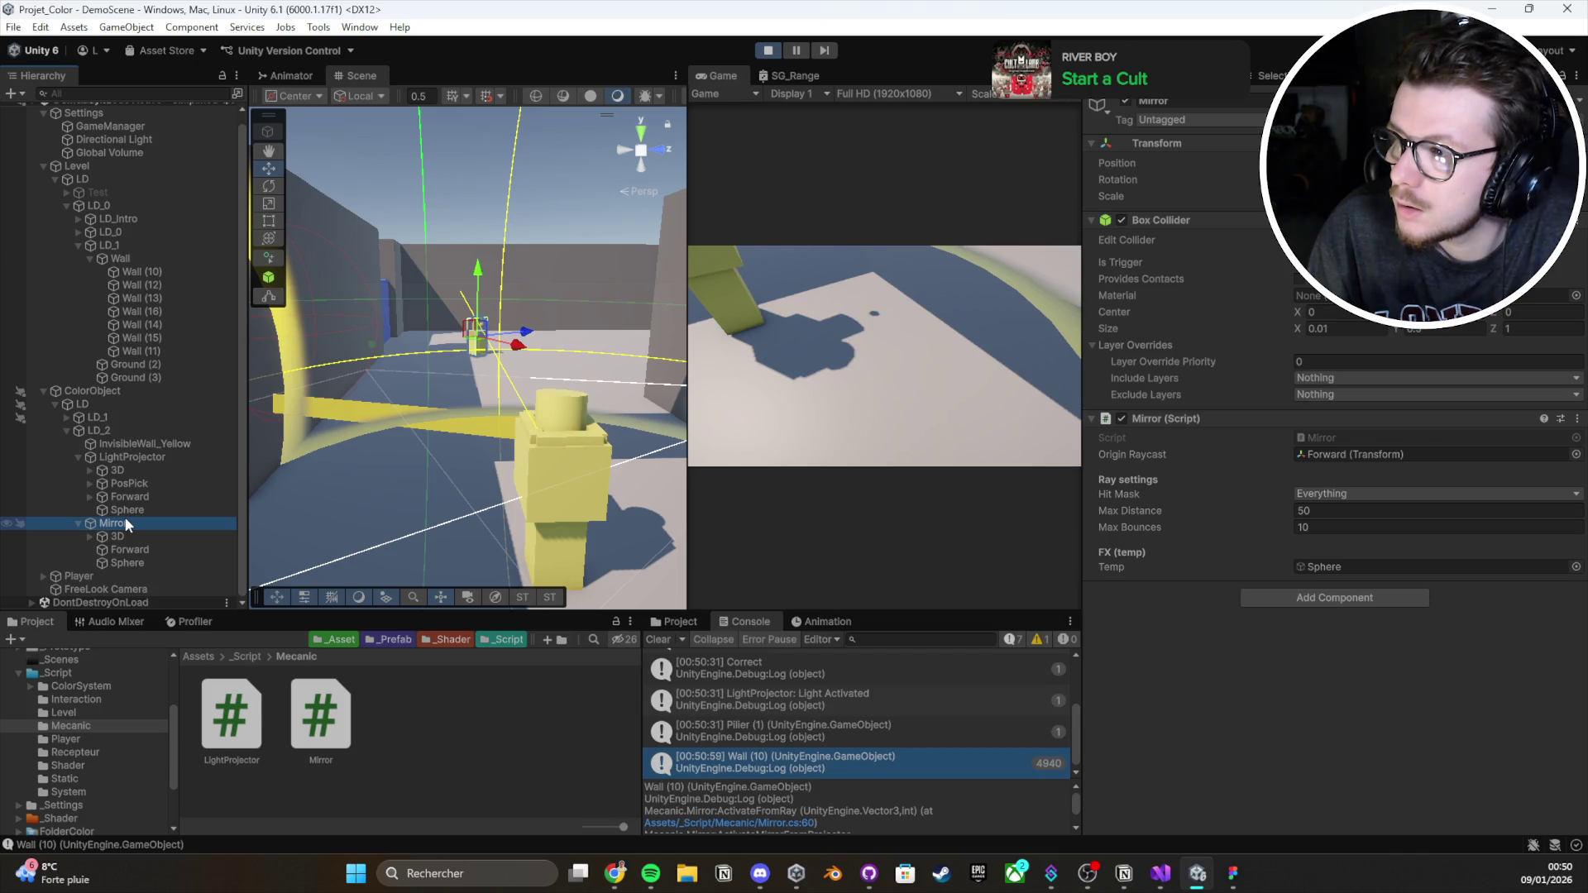
{"action": "key", "text": "f"}
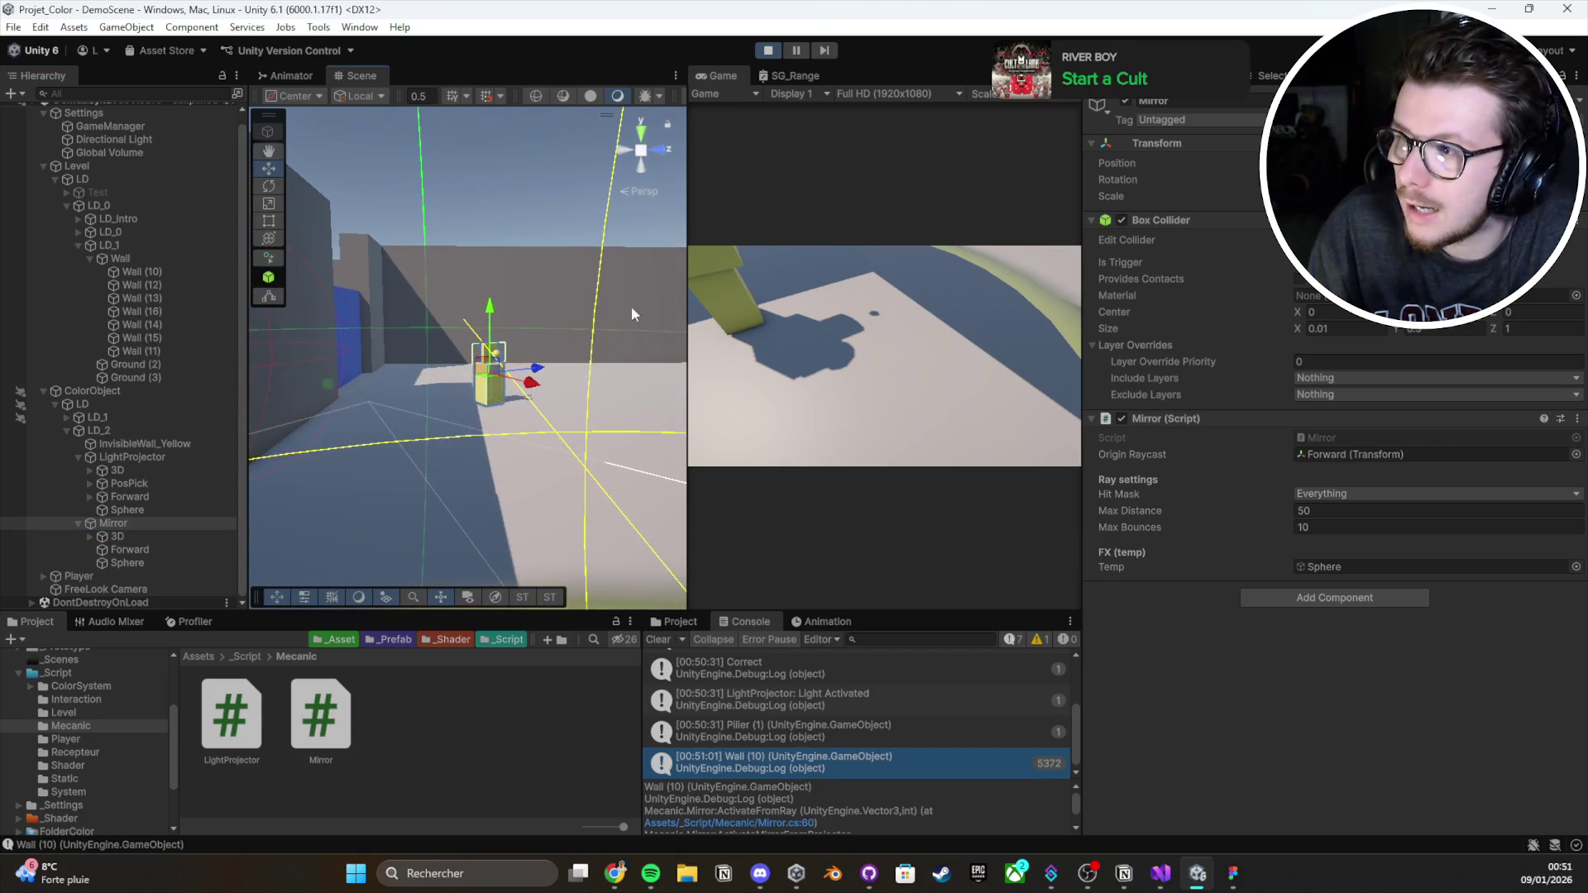
{"action": "left_click", "coordinate": [779, 57]}
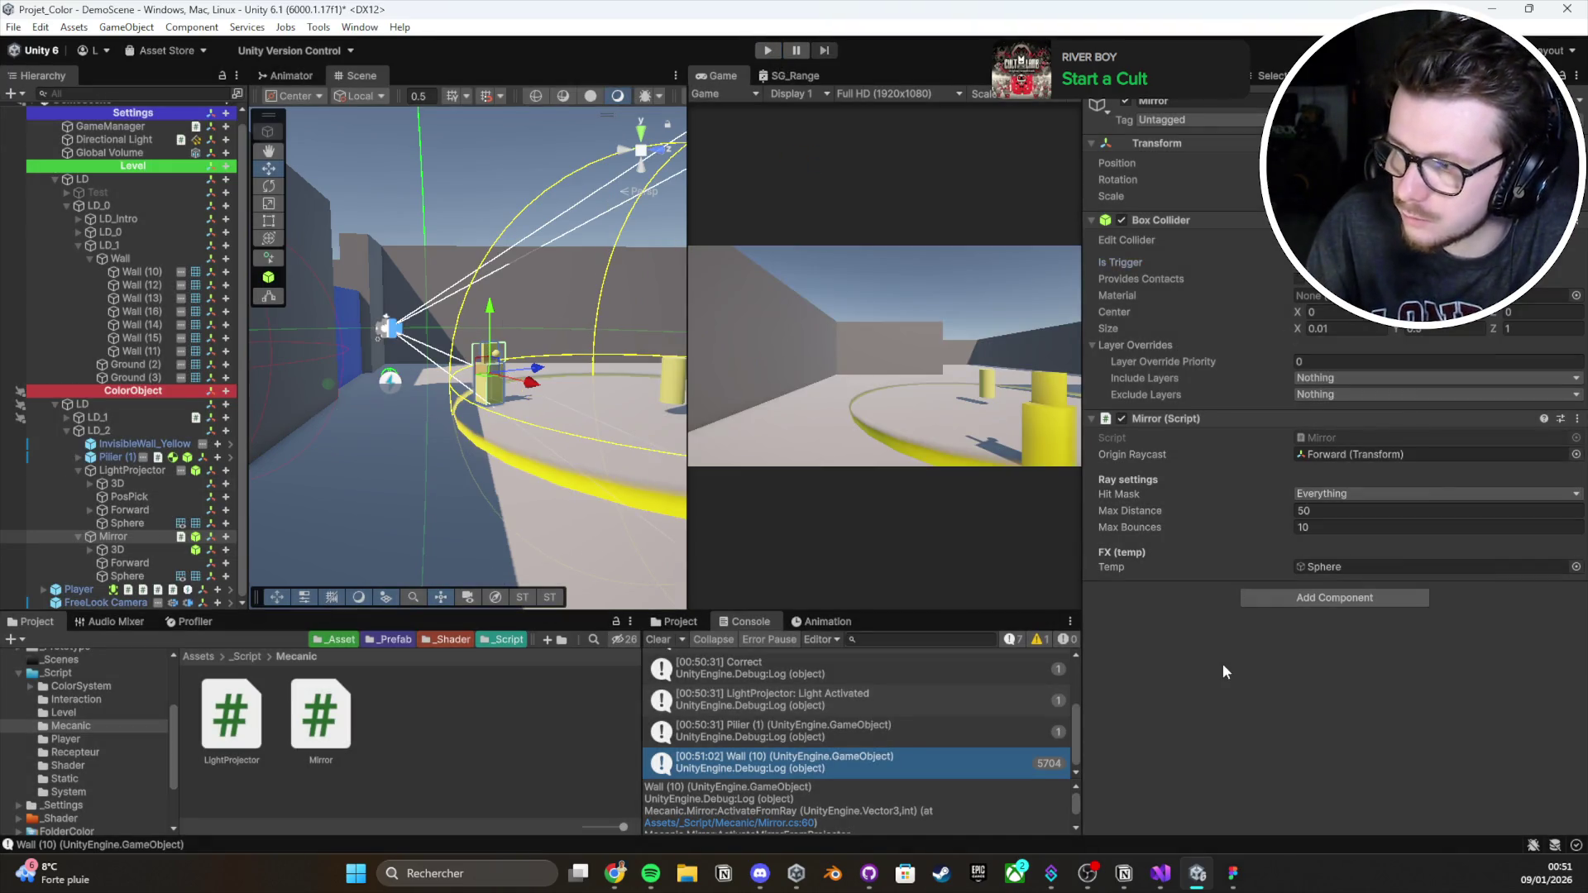
{"action": "left_click", "coordinate": [769, 56]}
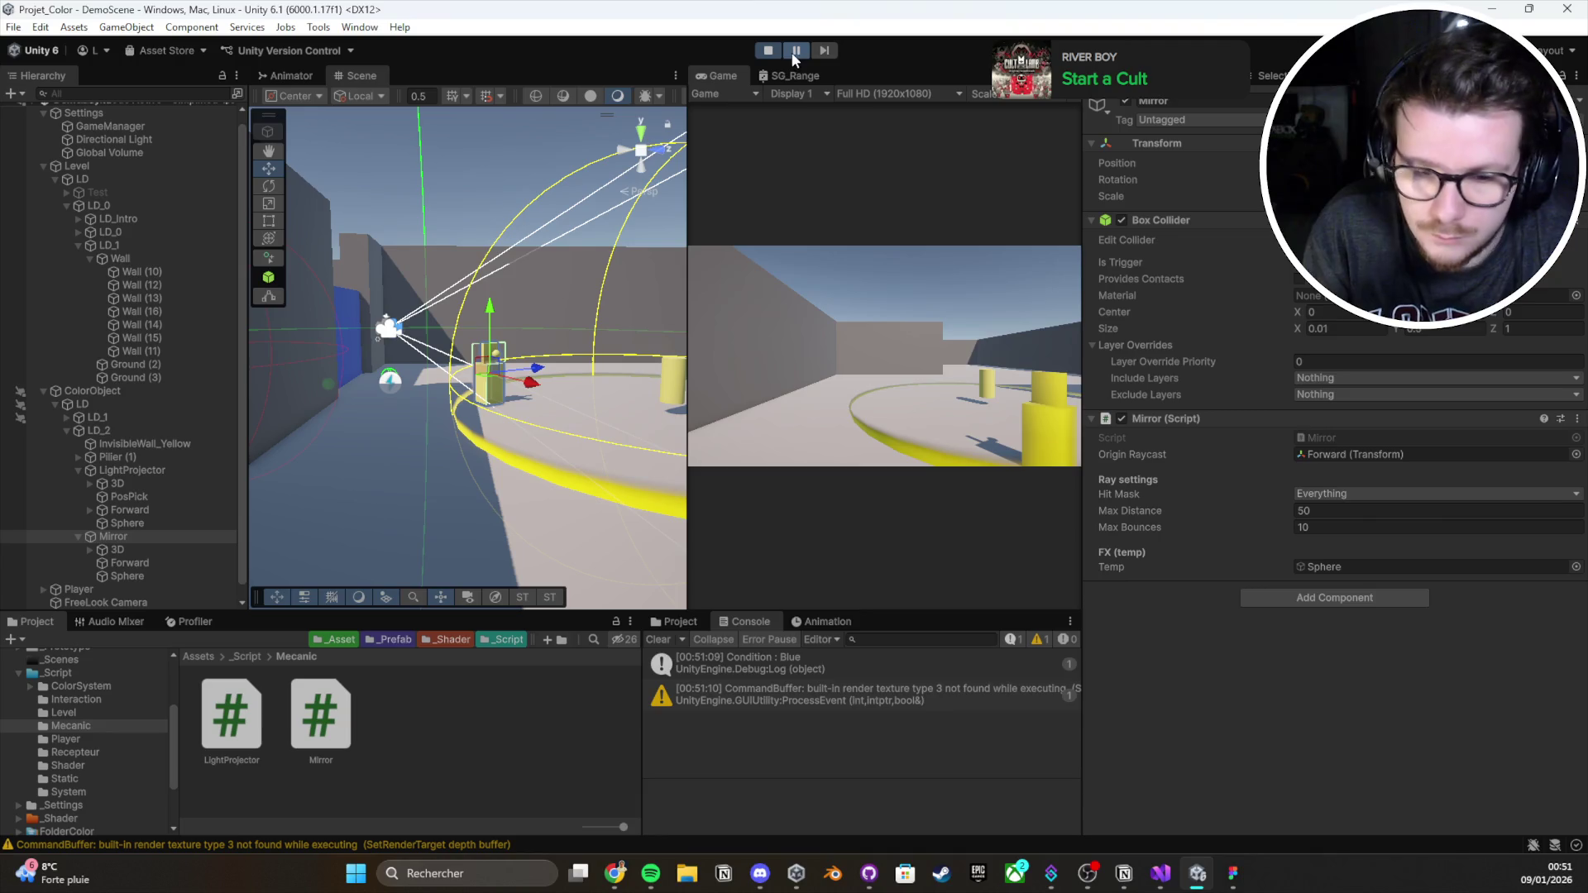
Walk to the yellow pillar, pick it up and place it to switch on the beam
{"action": "key", "text": "w"}
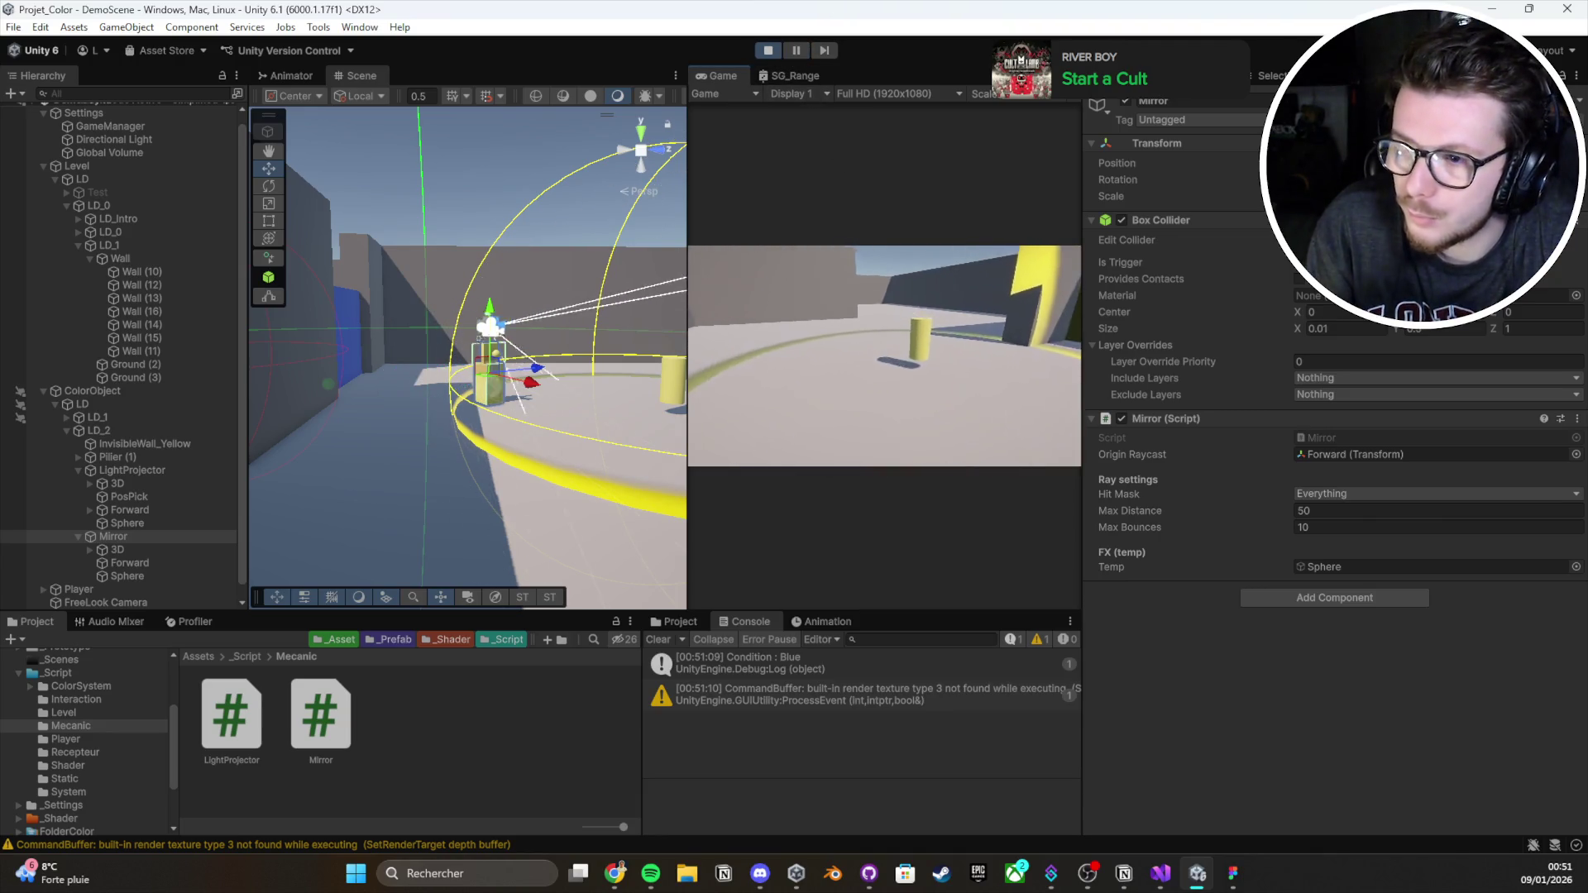
{"action": "key", "text": "e"}
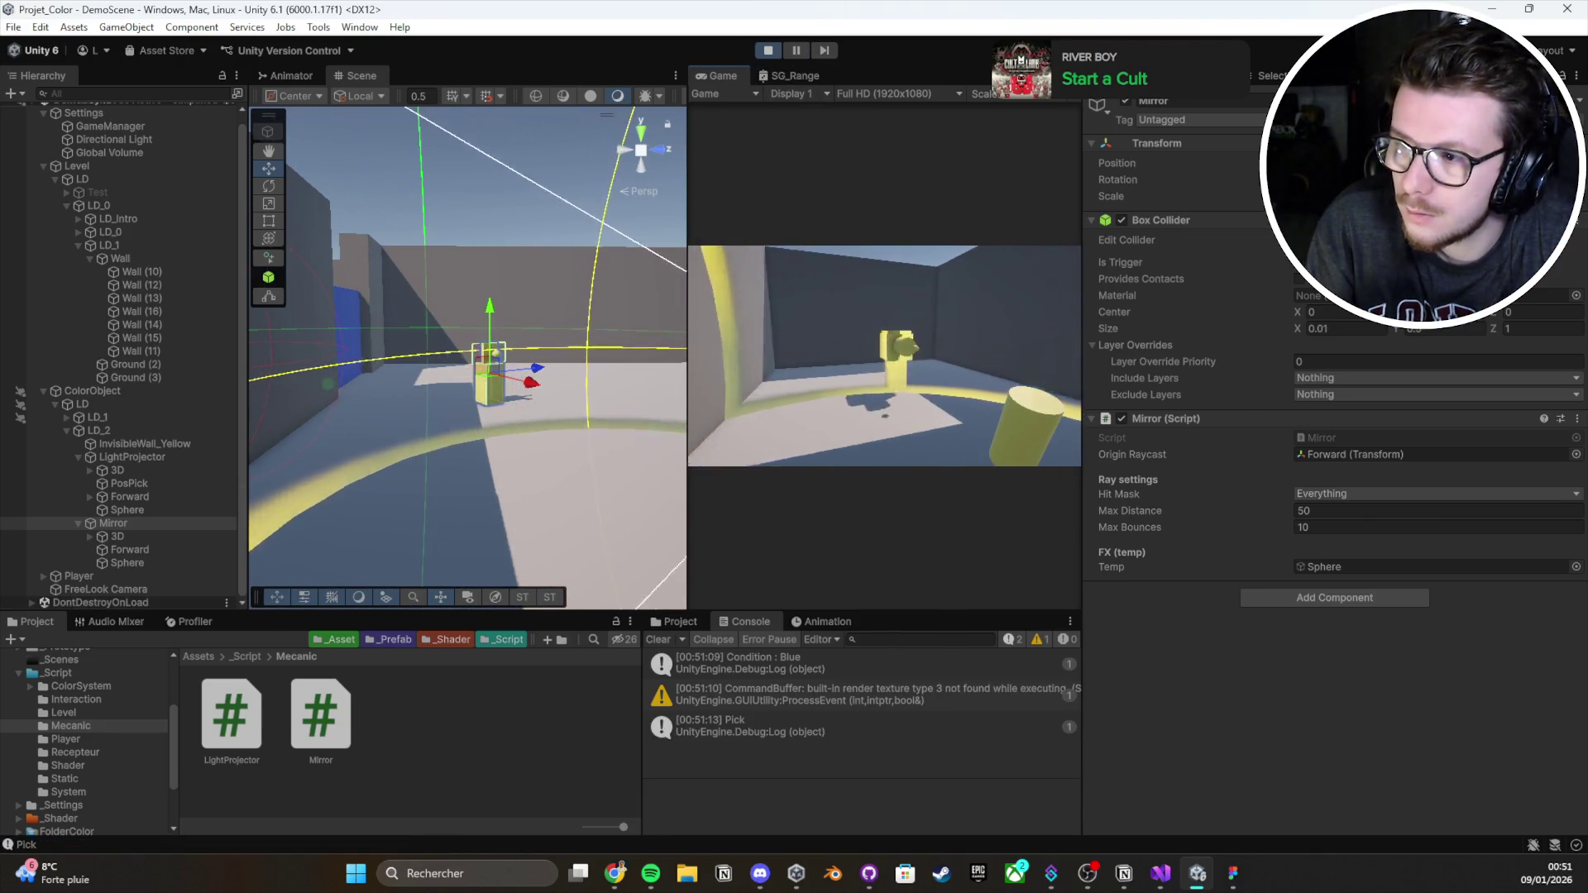
{"action": "key", "text": "e"}
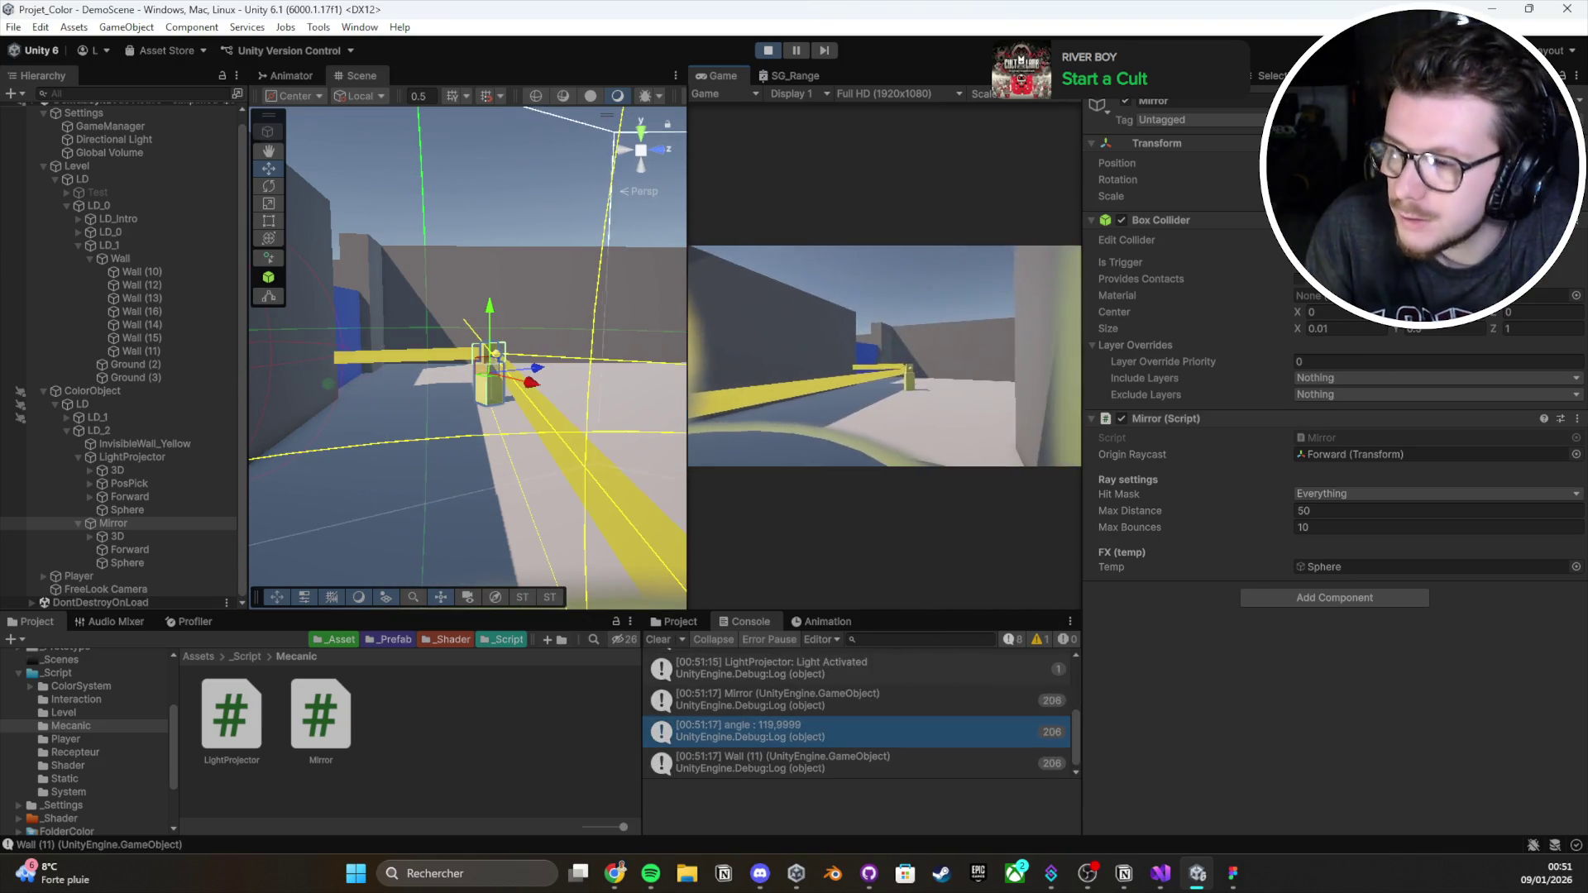
Rotate the Mirror around its vertical axis and open the resulting NullReferenceException in the script editor
{"action": "key", "text": "w"}
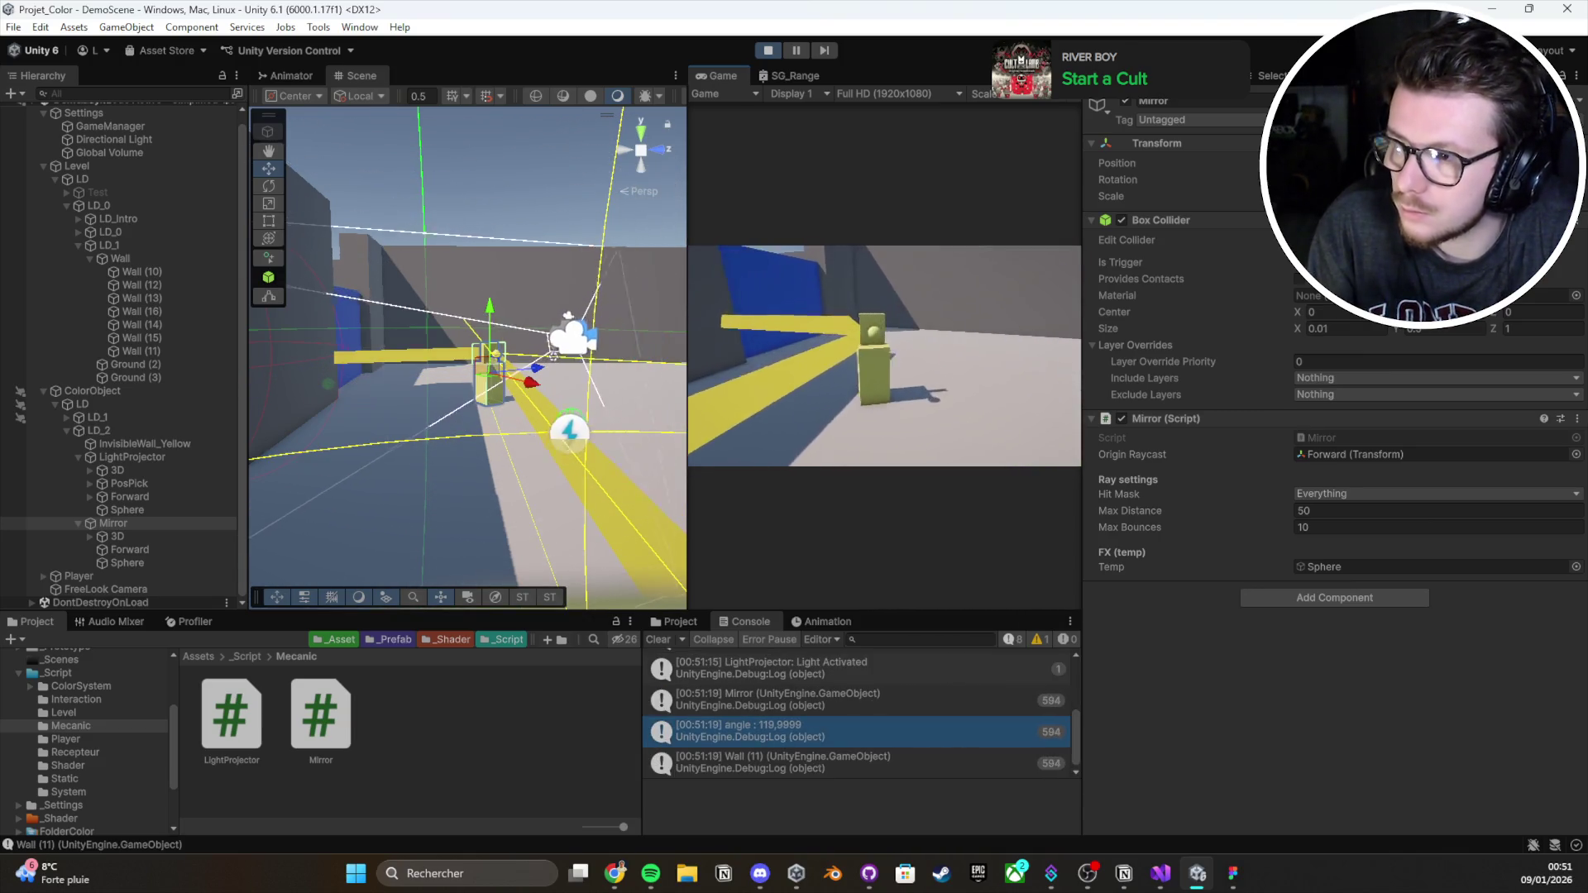
{"action": "key", "text": "w"}
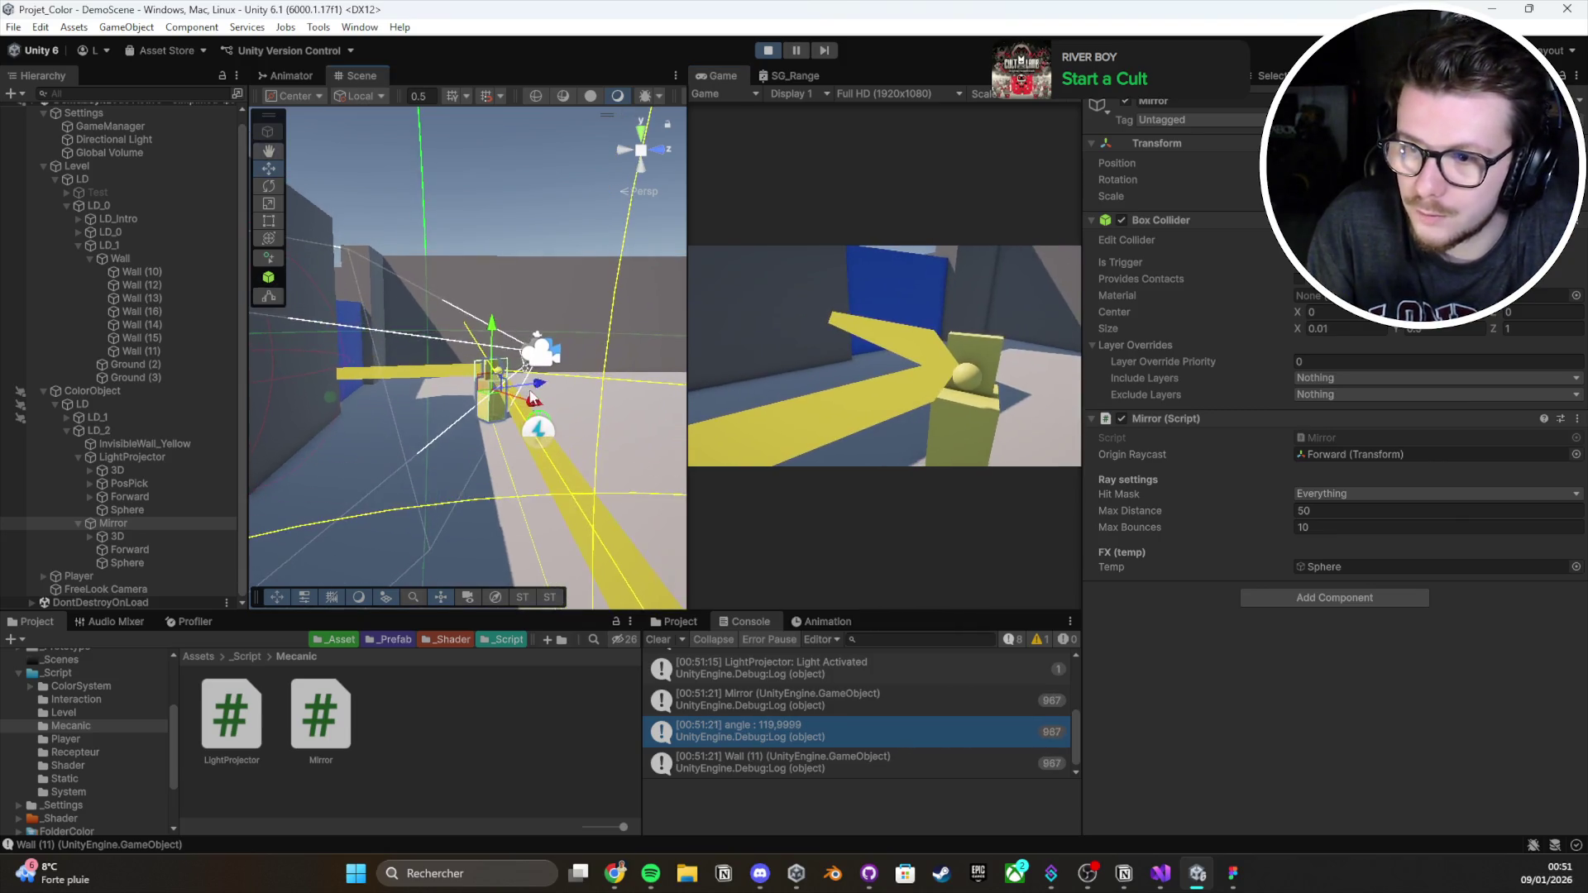
{"action": "key", "text": "f"}
{"action": "key", "text": "e"}
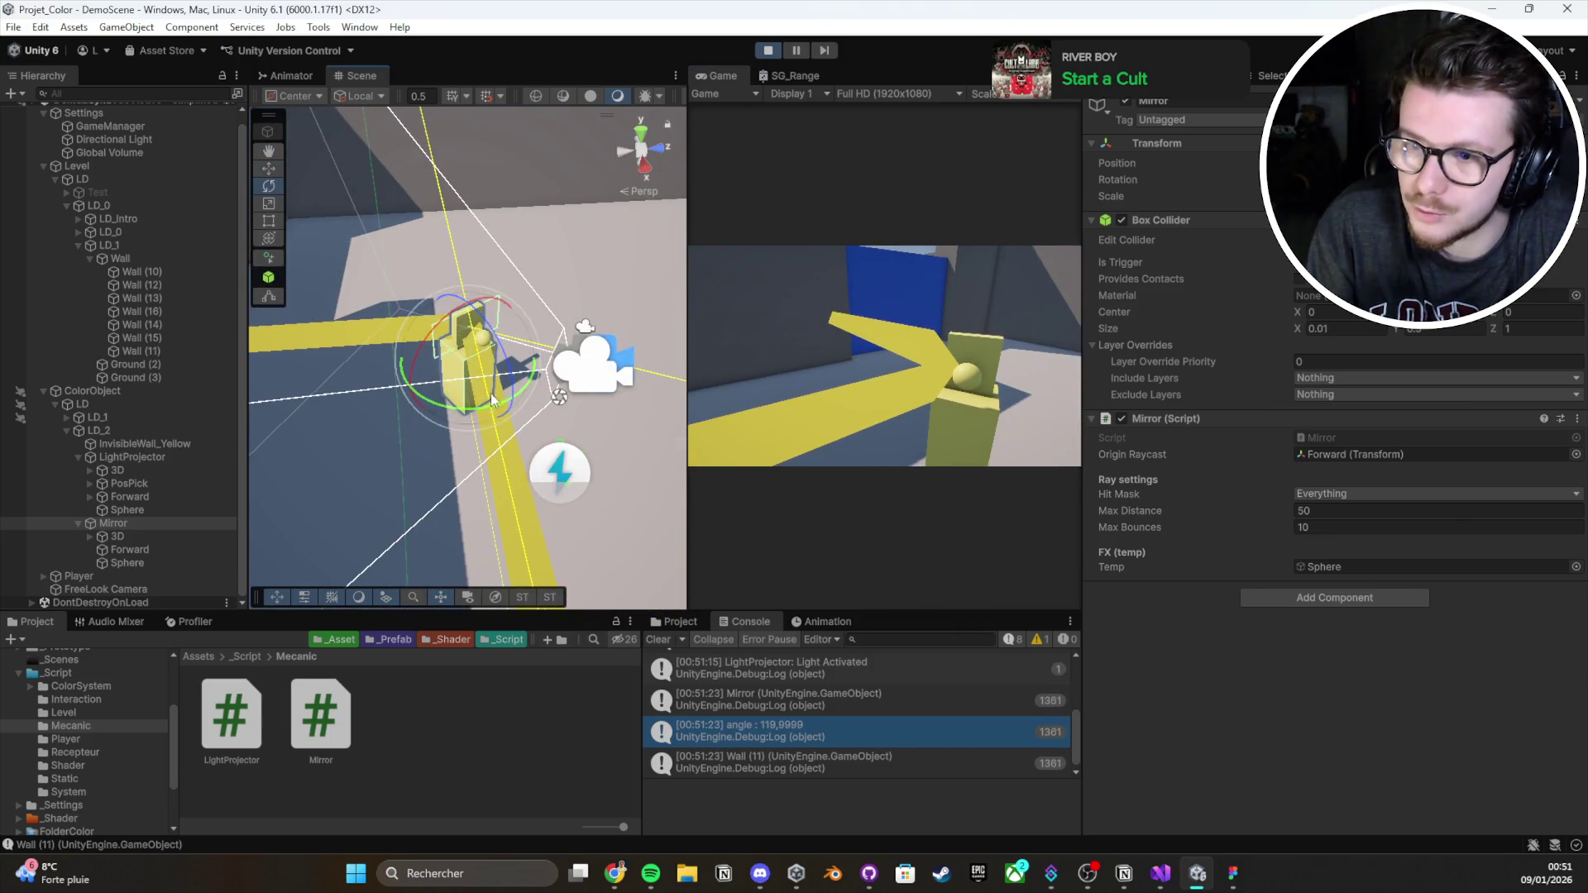
{"action": "mouse_move", "coordinate": [474, 400]}
{"action": "left_mouse_down"}
{"action": "mouse_move", "coordinate": [560, 404]}
{"action": "mouse_move", "coordinate": [424, 409]}
{"action": "mouse_move", "coordinate": [563, 412]}
{"action": "mouse_move", "coordinate": [607, 396]}
{"action": "left_mouse_up"}
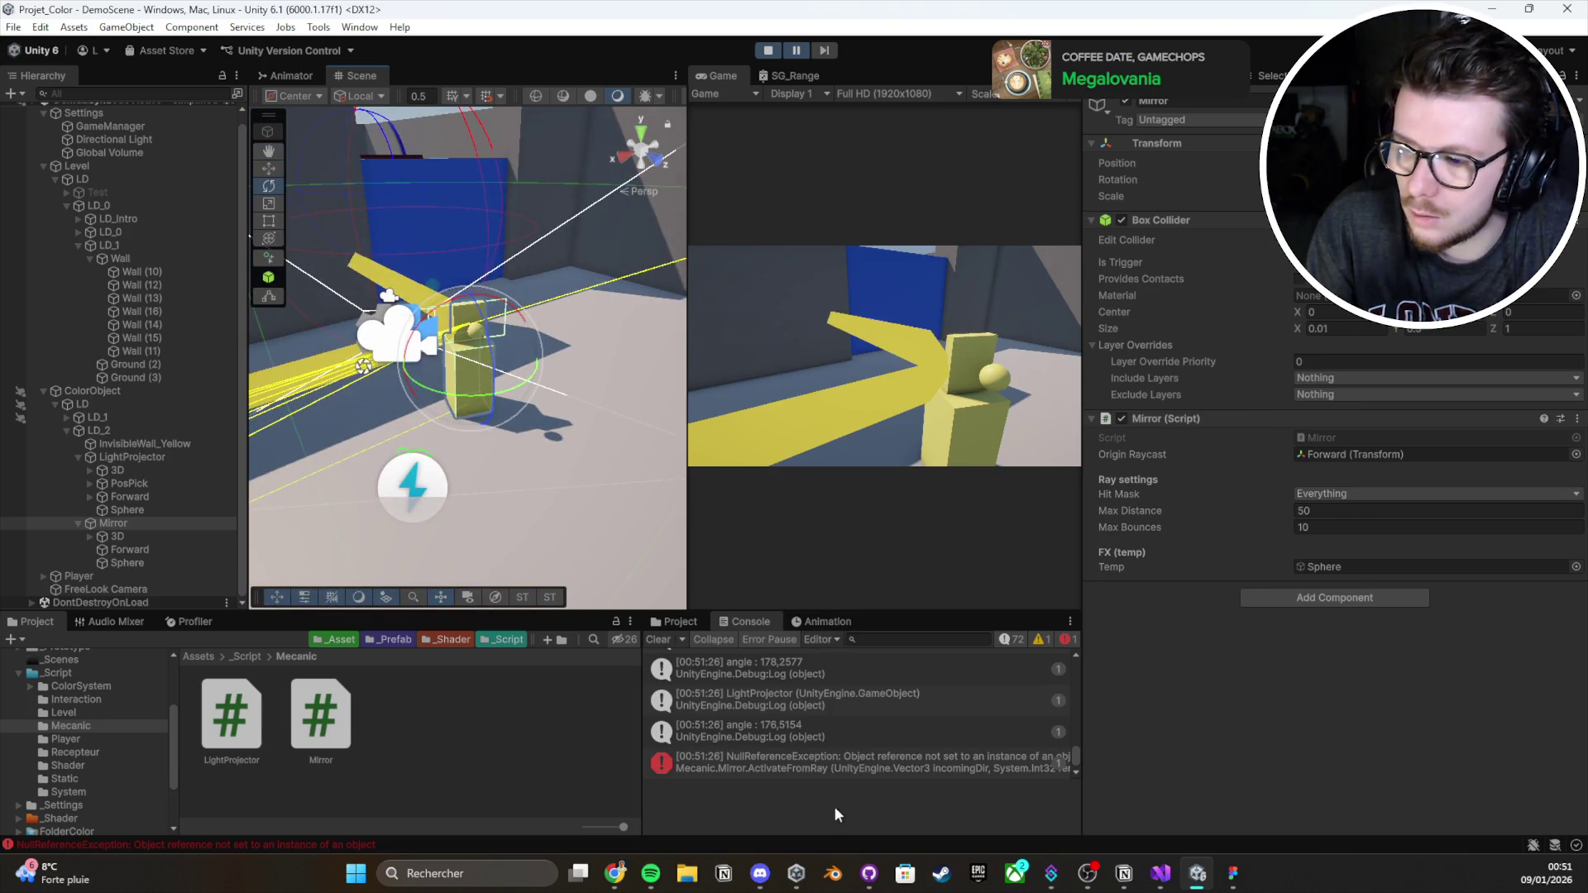
{"action": "left_click", "coordinate": [840, 771]}
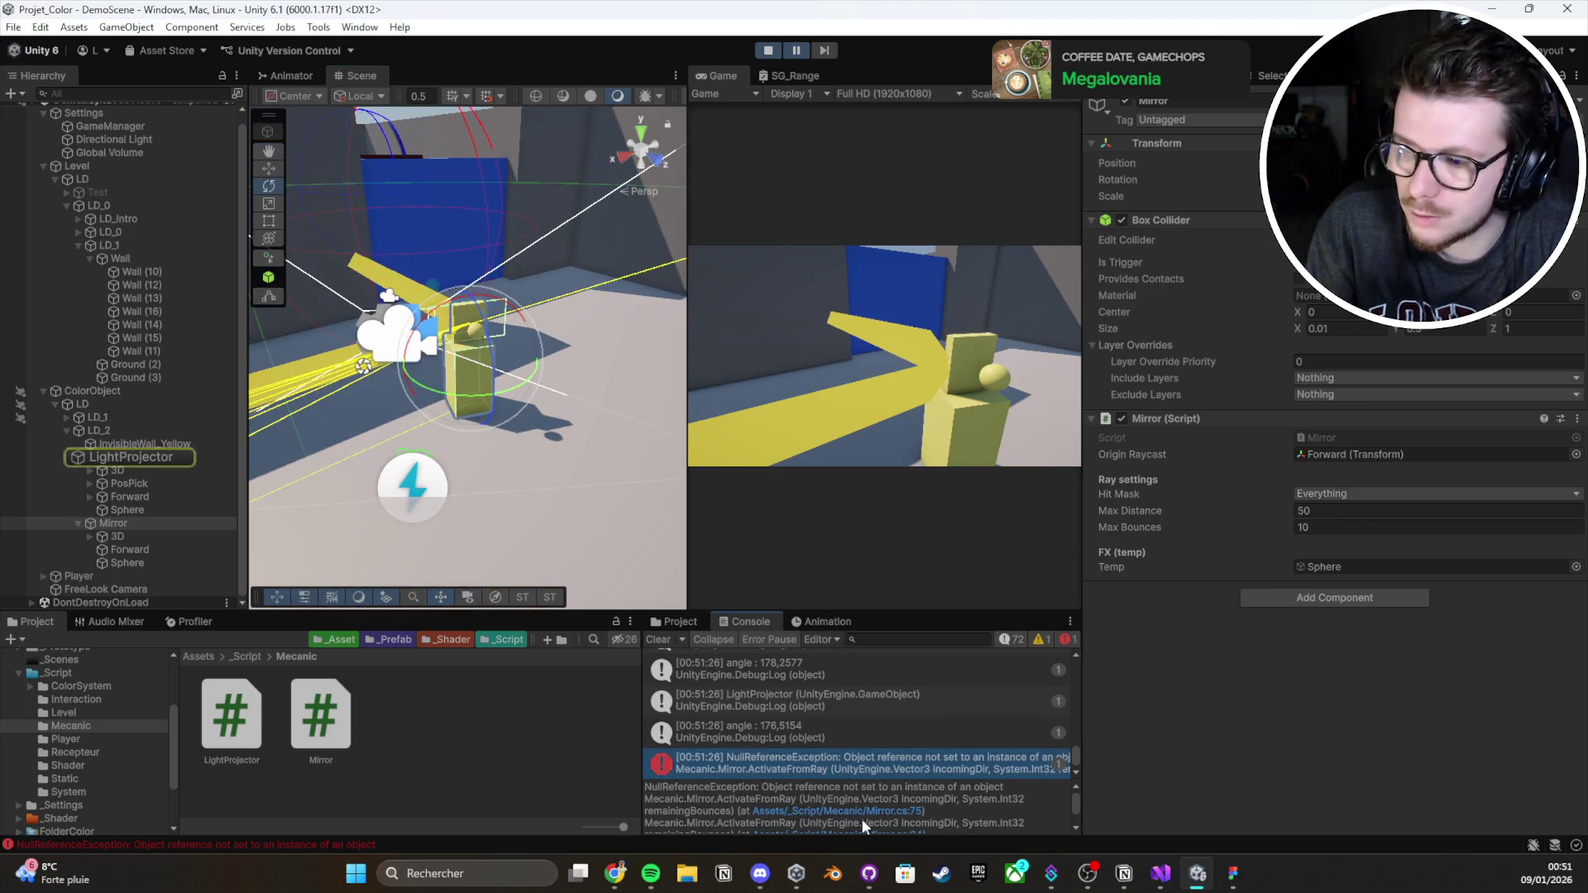
{"action": "left_click", "coordinate": [861, 819]}
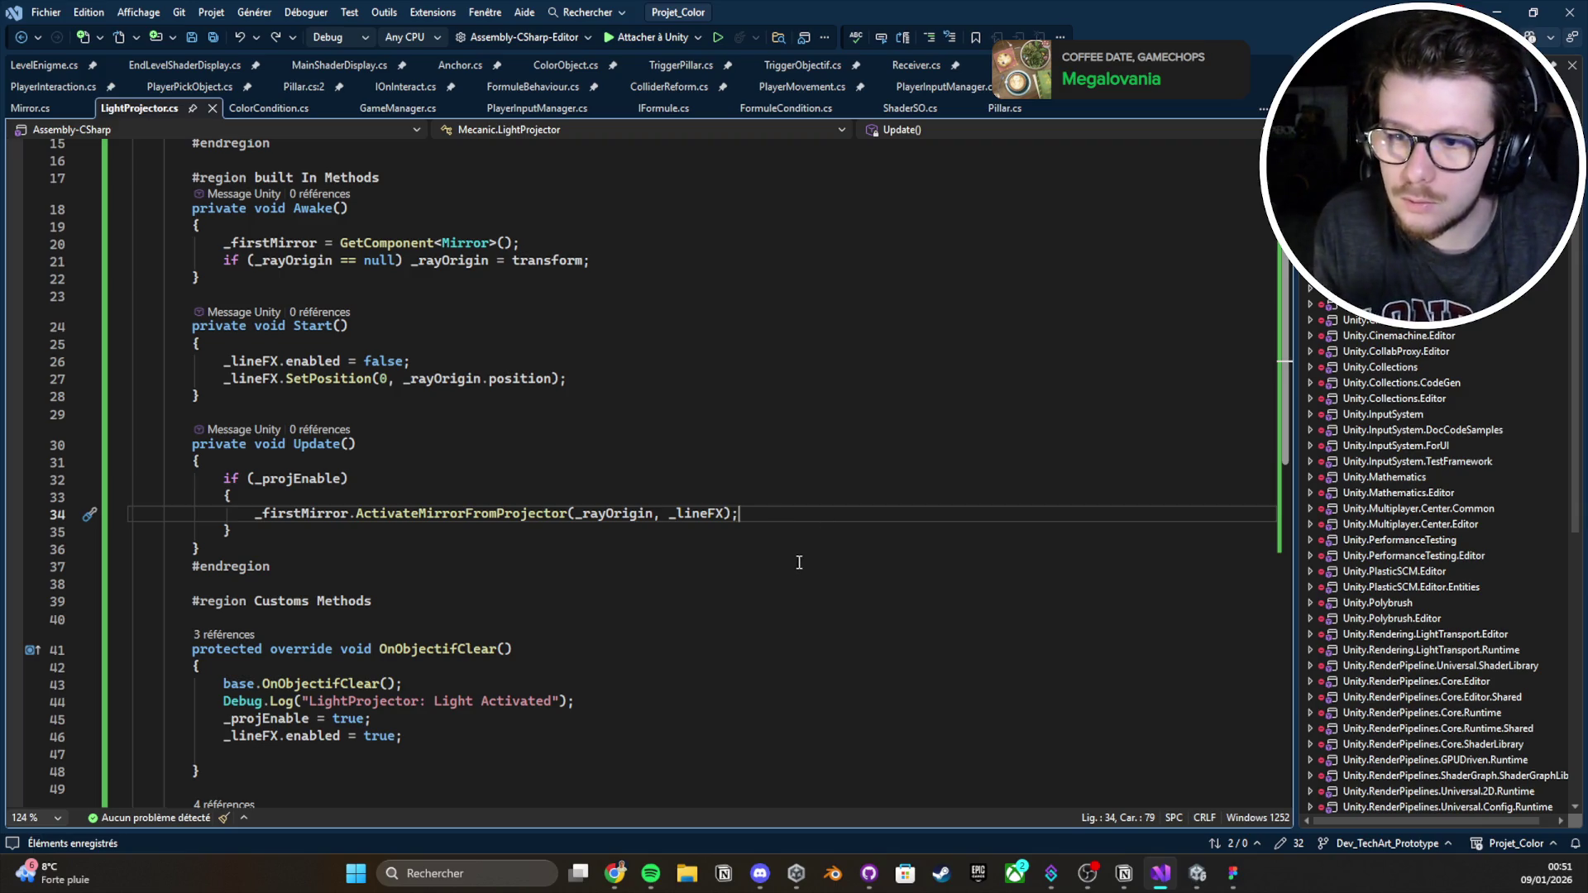
{"action": "scroll", "coordinate": [799, 563], "scroll_direction": "up", "scroll_amount": 5}
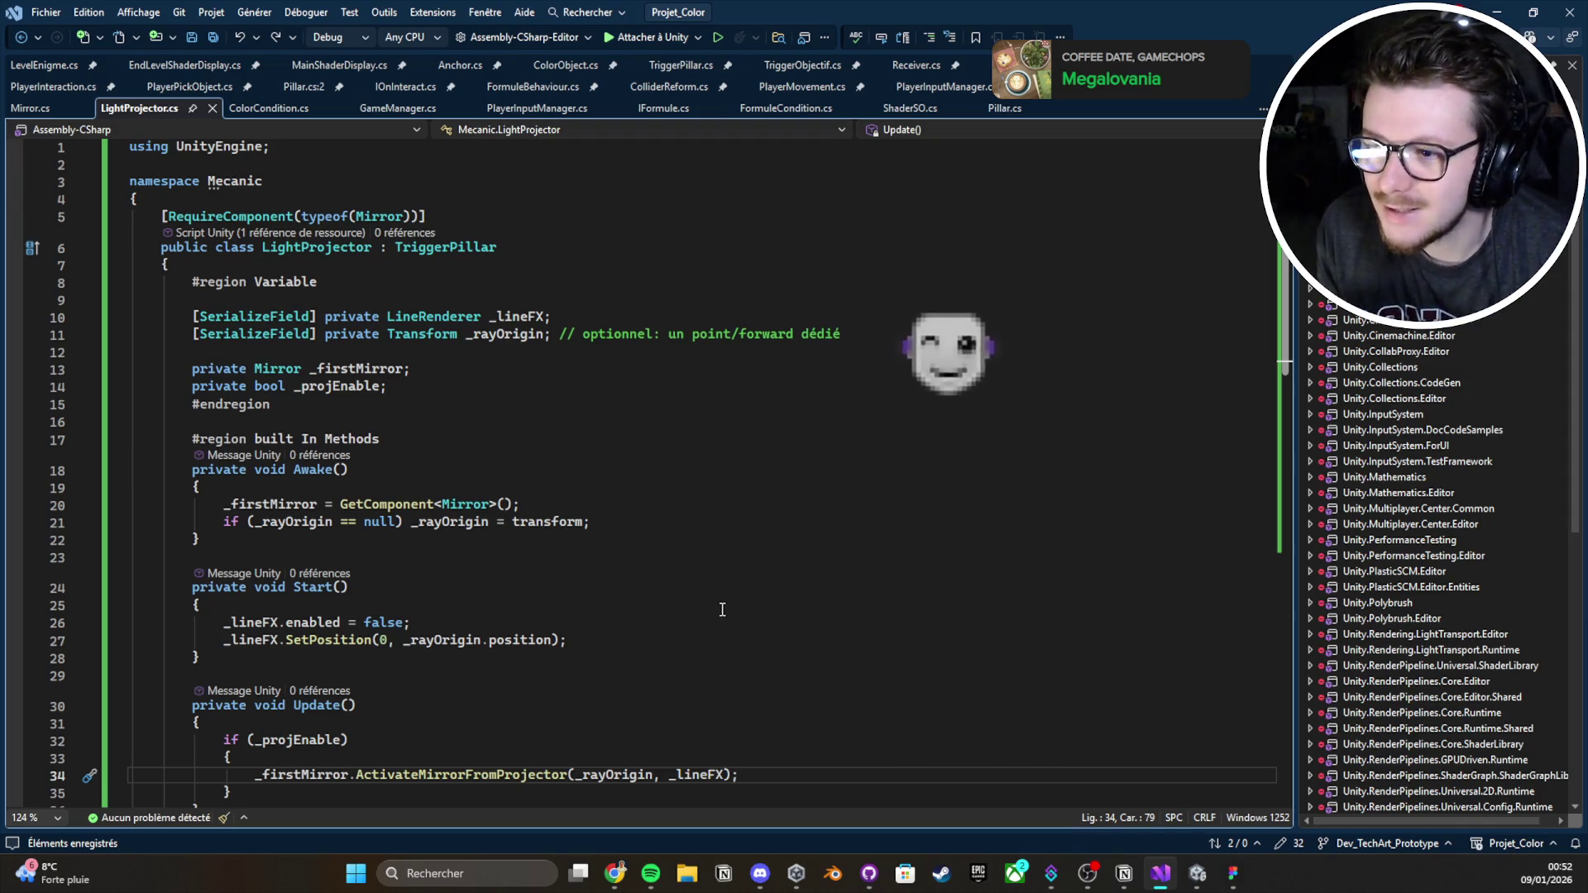
{"action": "scroll", "coordinate": [722, 610], "scroll_direction": "down", "scroll_amount": 1}
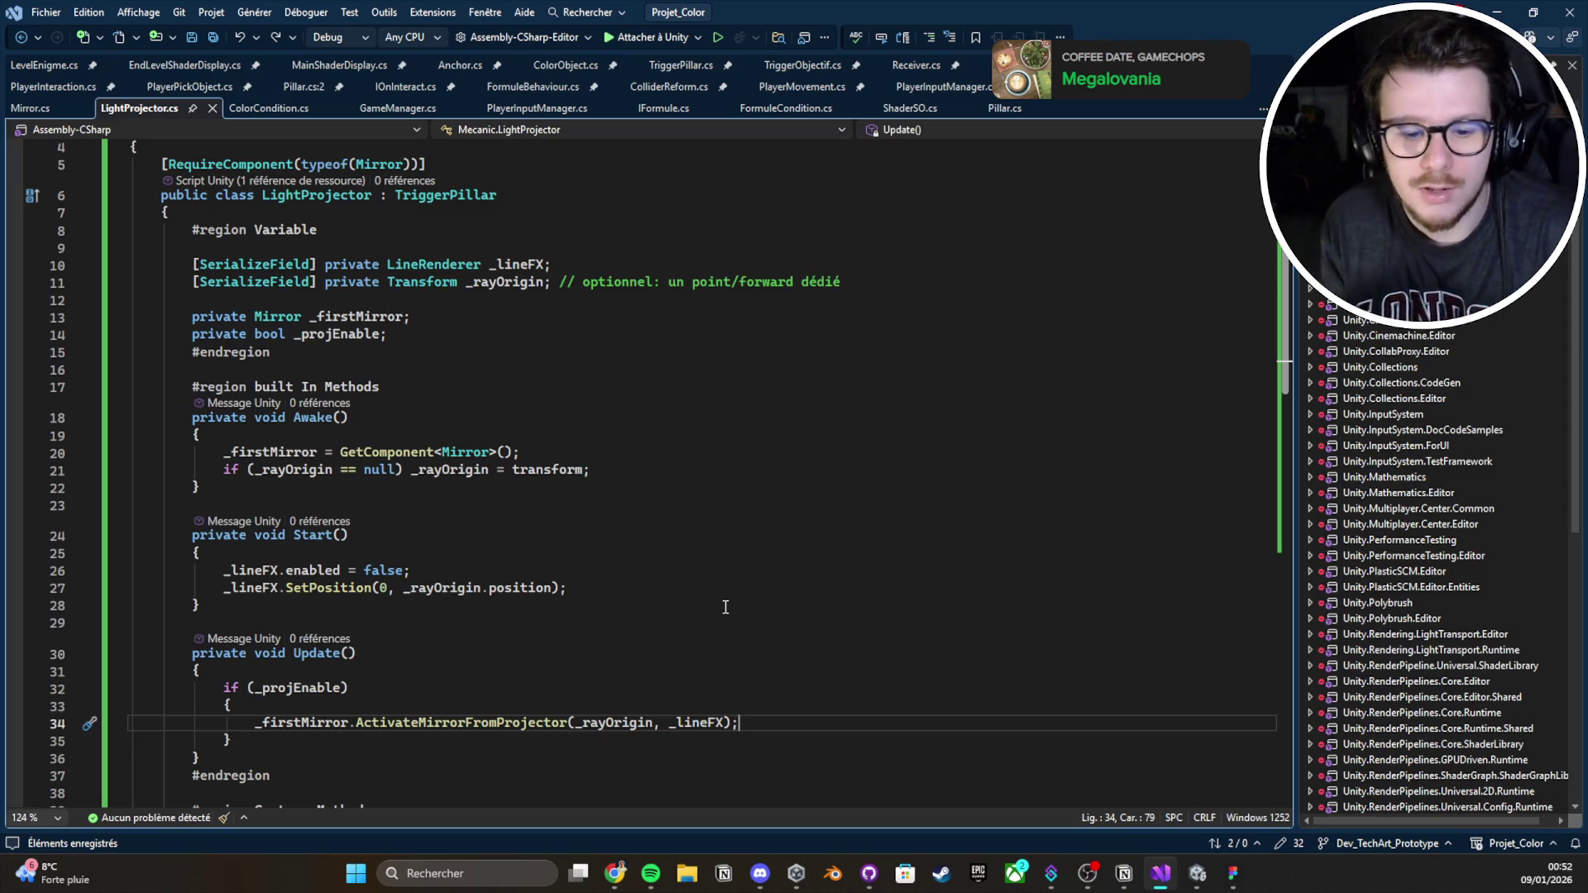
{"action": "scroll", "coordinate": [726, 608], "scroll_direction": "up", "scroll_amount": 1}
{"action": "scroll", "coordinate": [748, 589], "scroll_direction": "down", "scroll_amount": 1}
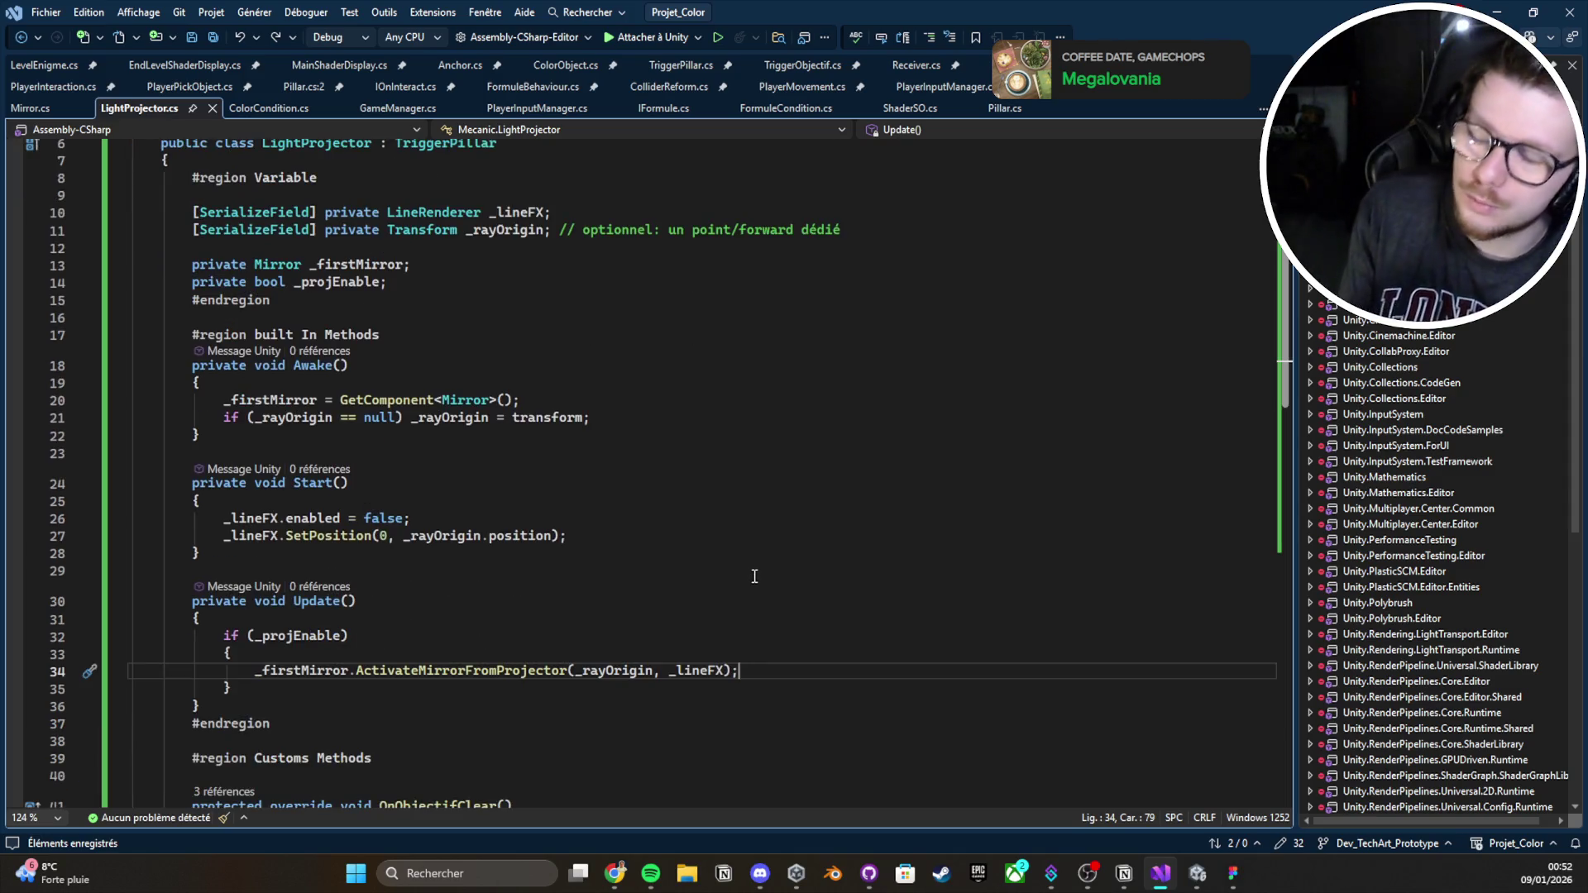
{"action": "scroll", "coordinate": [736, 612], "scroll_direction": "up", "scroll_amount": 1}
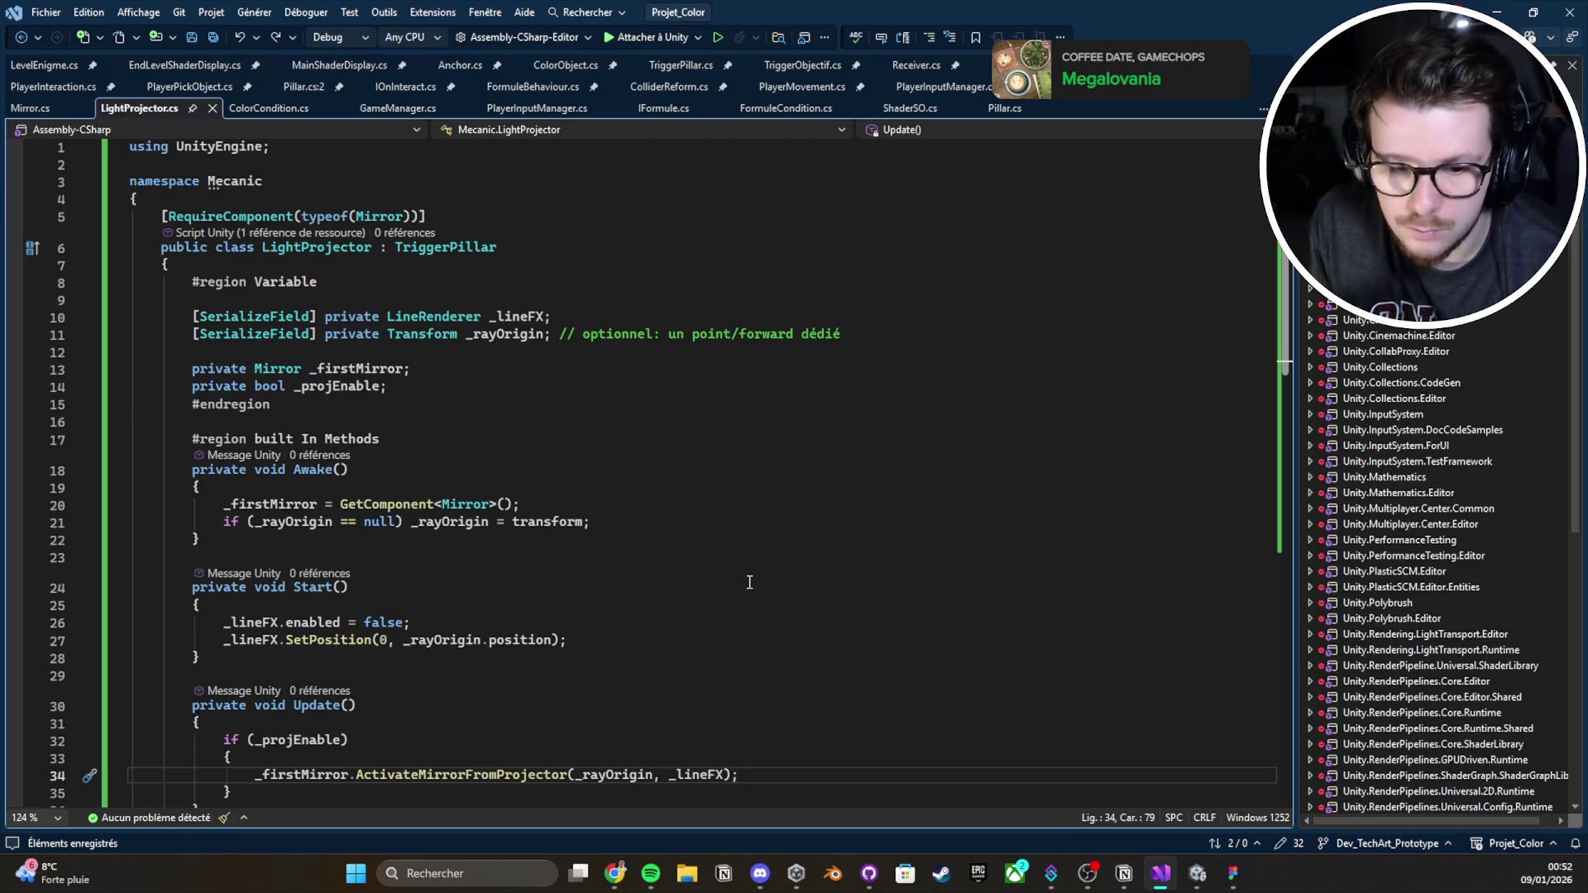
{"action": "scroll", "coordinate": [779, 549], "scroll_direction": "down", "scroll_amount": 1}
{"action": "scroll", "coordinate": [778, 553], "scroll_direction": "up", "scroll_amount": 1}
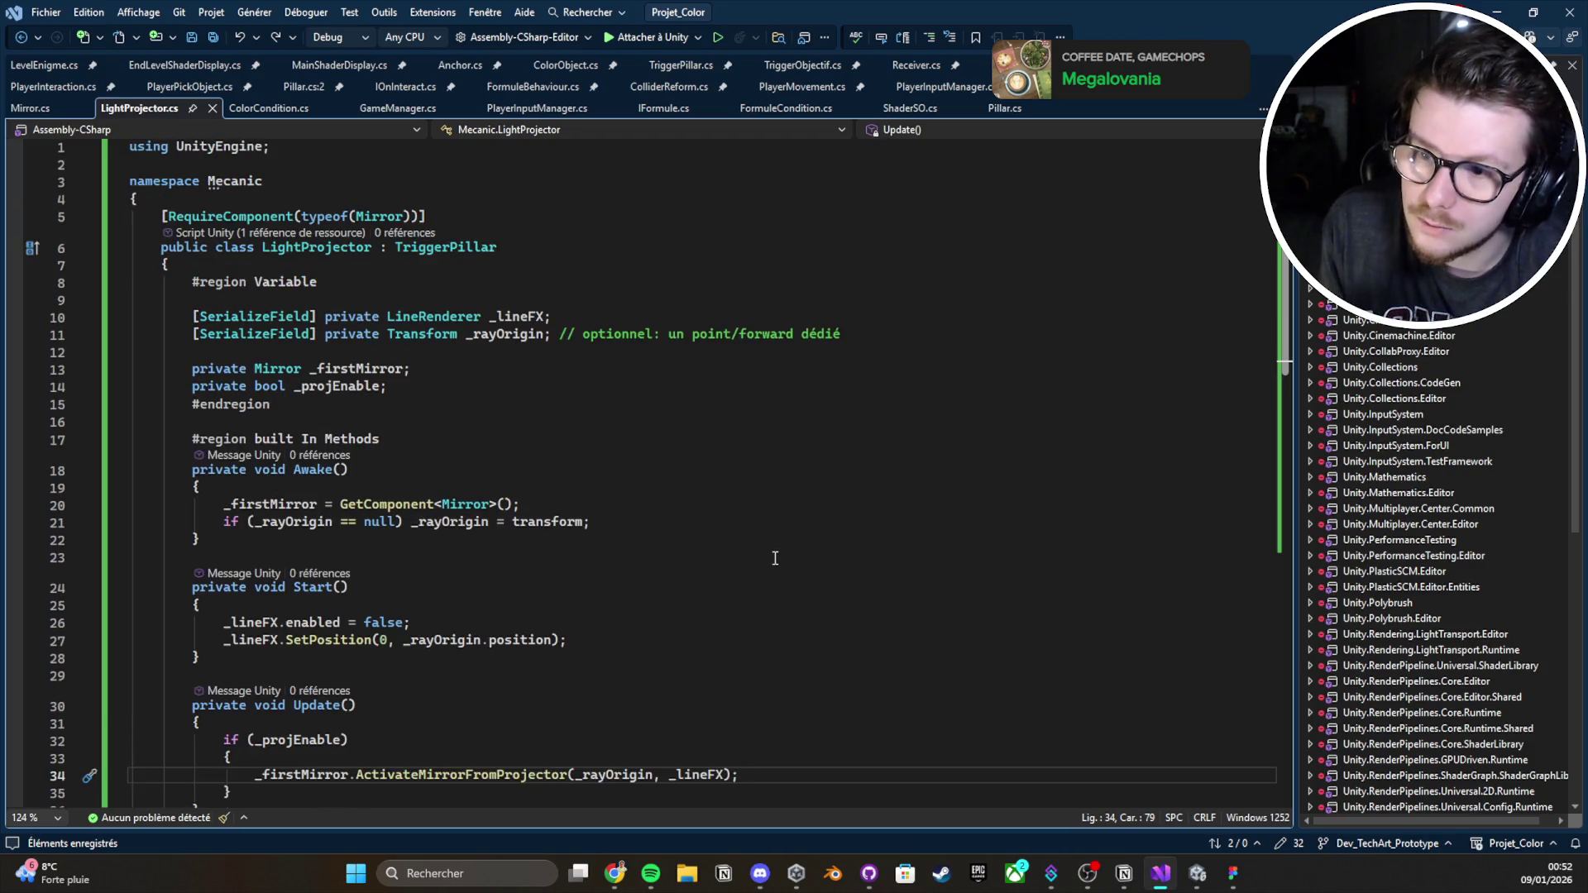
{"action": "left_click", "coordinate": [492, 292]}
{"action": "left_click", "coordinate": [595, 308]}
{"action": "left_click", "coordinate": [631, 372]}
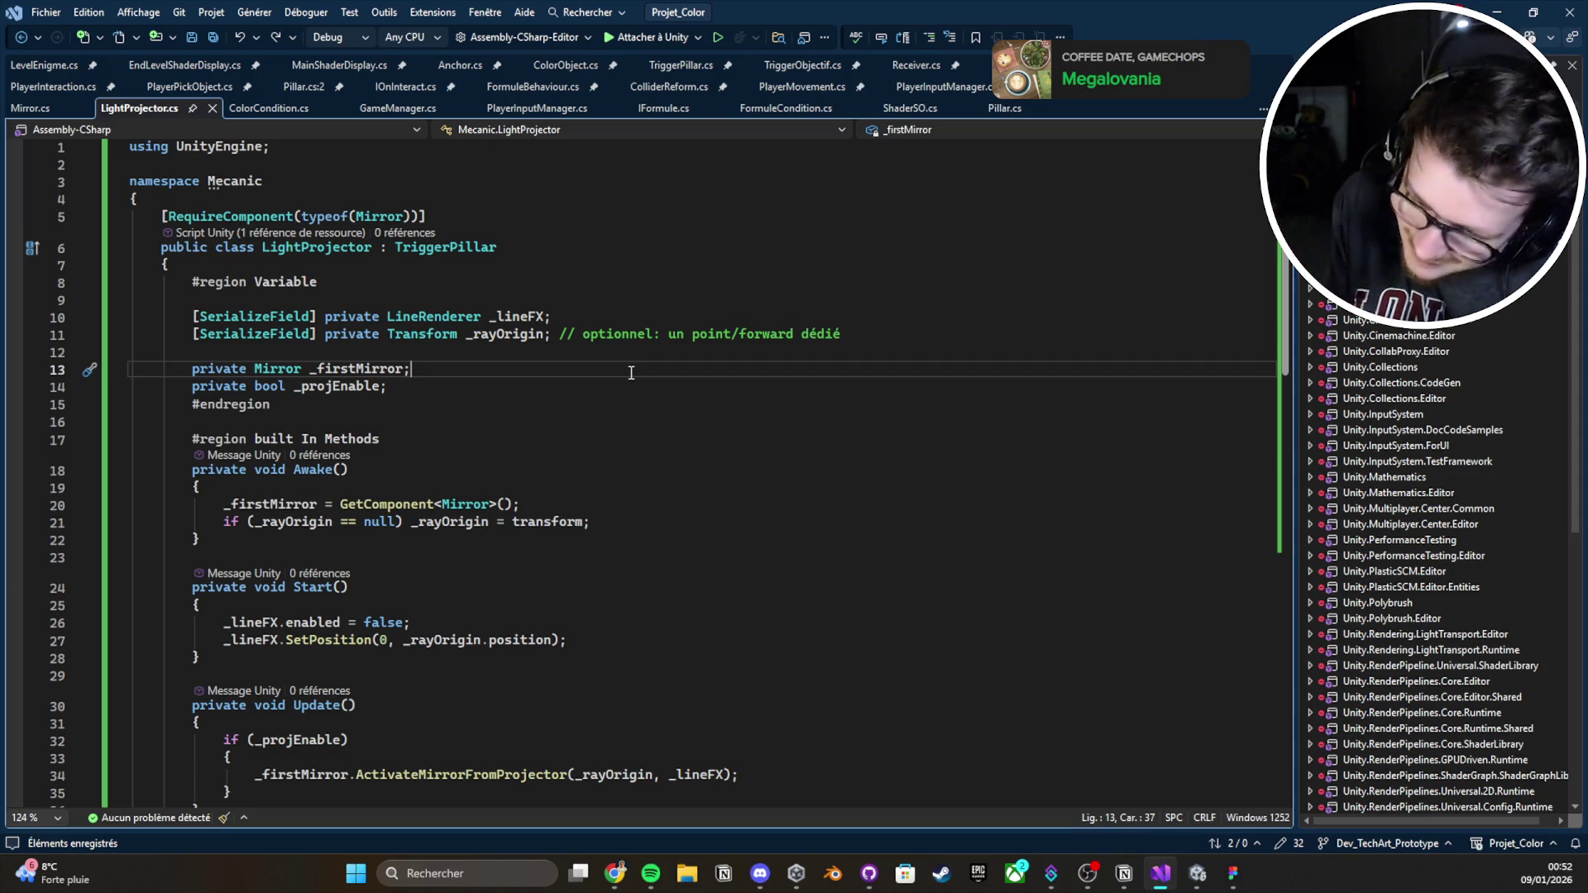
{"action": "scroll", "coordinate": [654, 377], "scroll_direction": "down", "scroll_amount": 5}
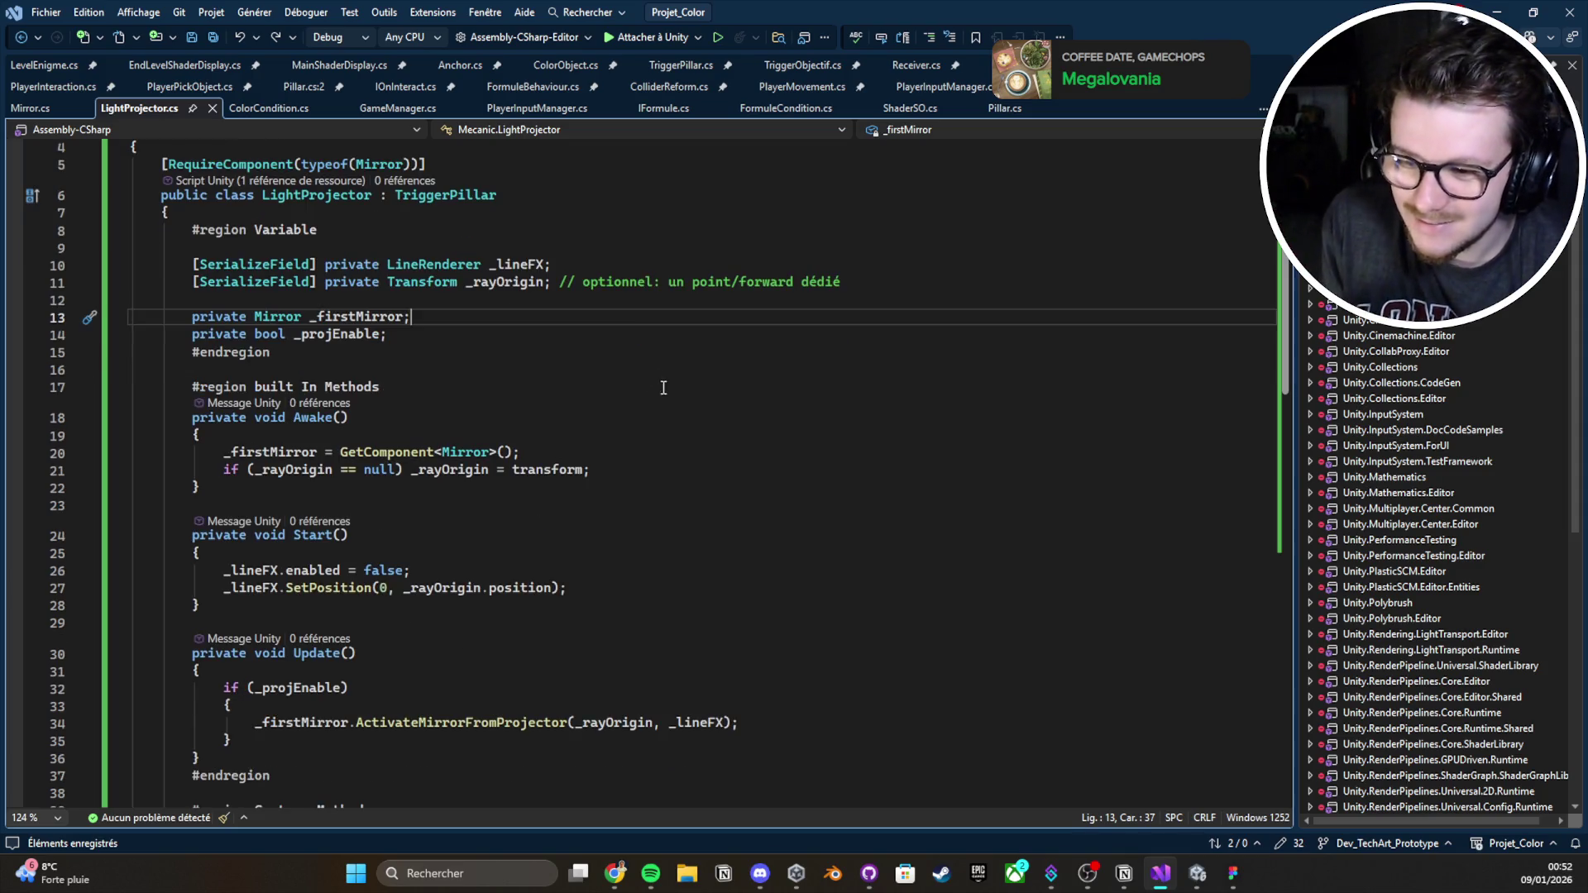
{"action": "scroll", "coordinate": [667, 388], "scroll_direction": "down", "scroll_amount": 5}
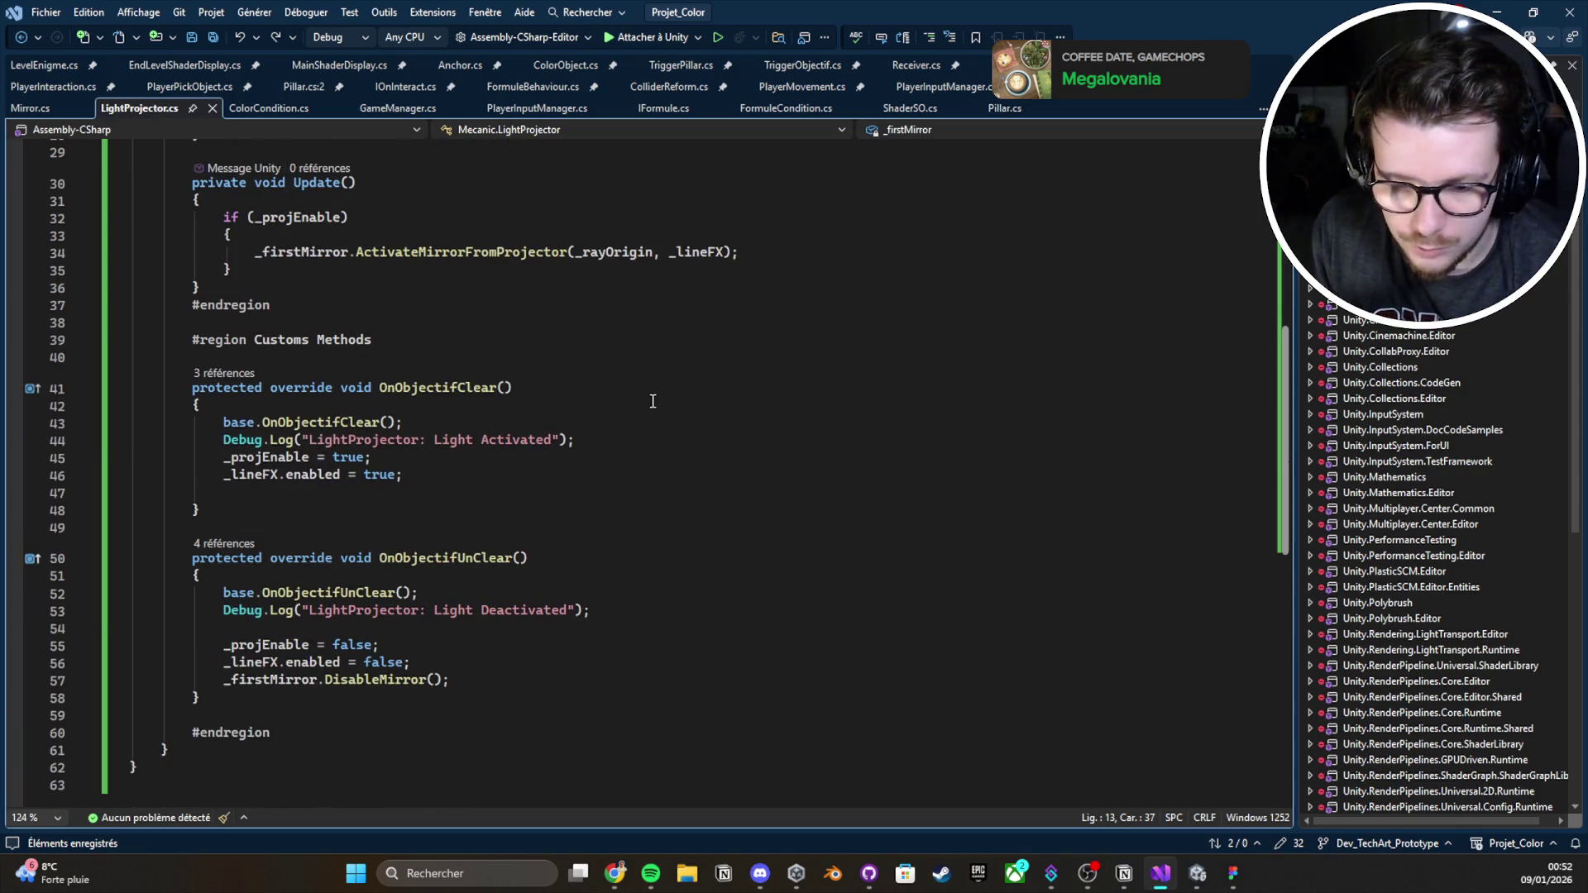
{"action": "scroll", "coordinate": [652, 401], "scroll_direction": "down", "scroll_amount": 1}
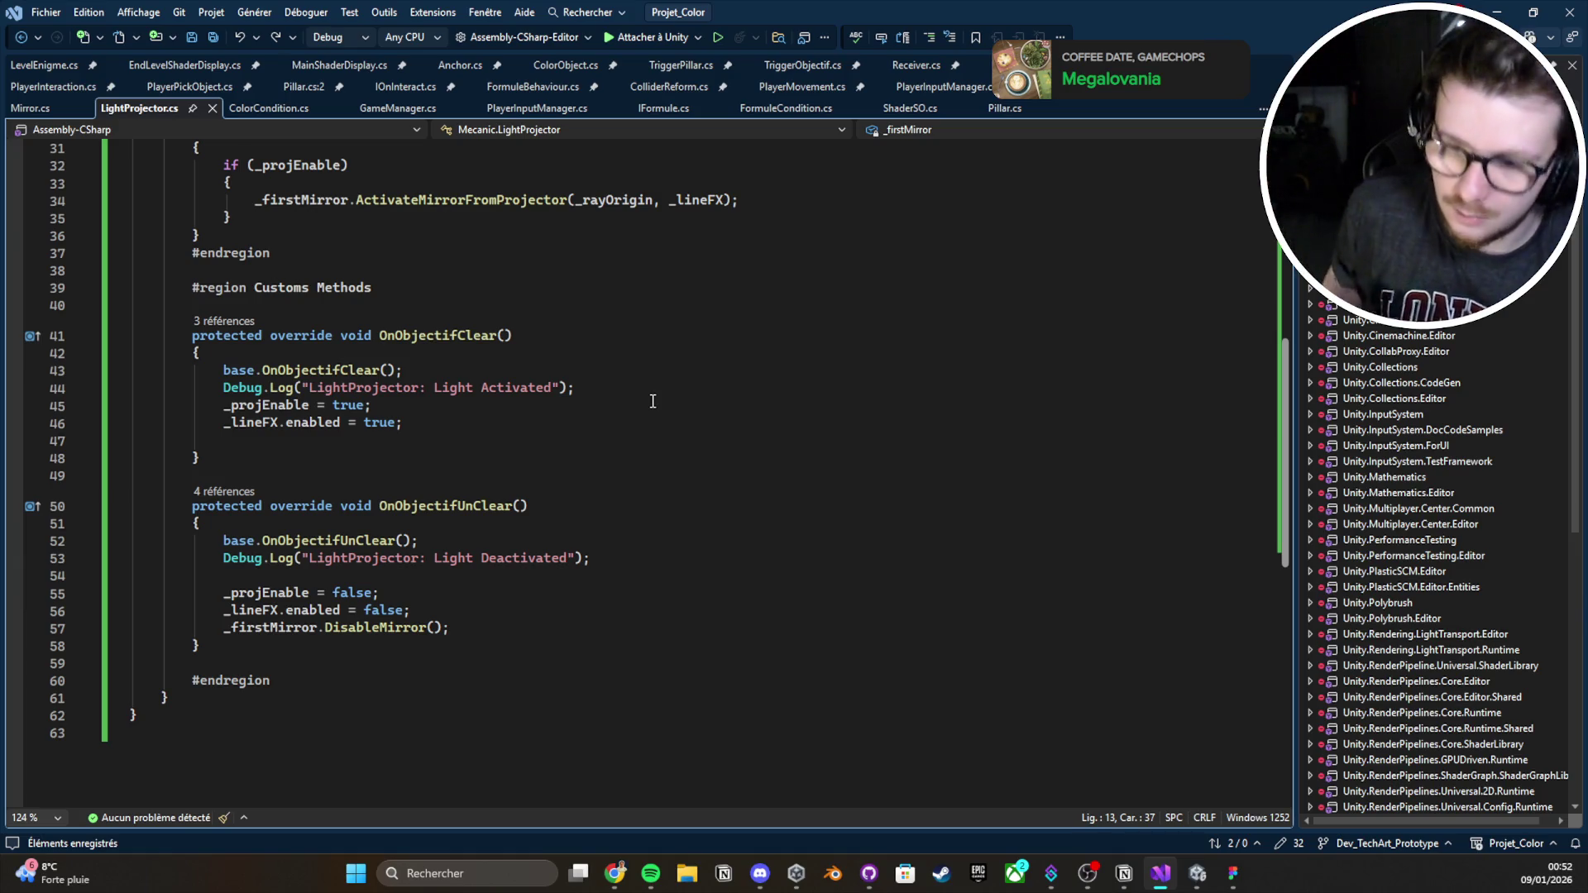
{"action": "scroll", "coordinate": [653, 401], "scroll_direction": "up", "scroll_amount": 8}
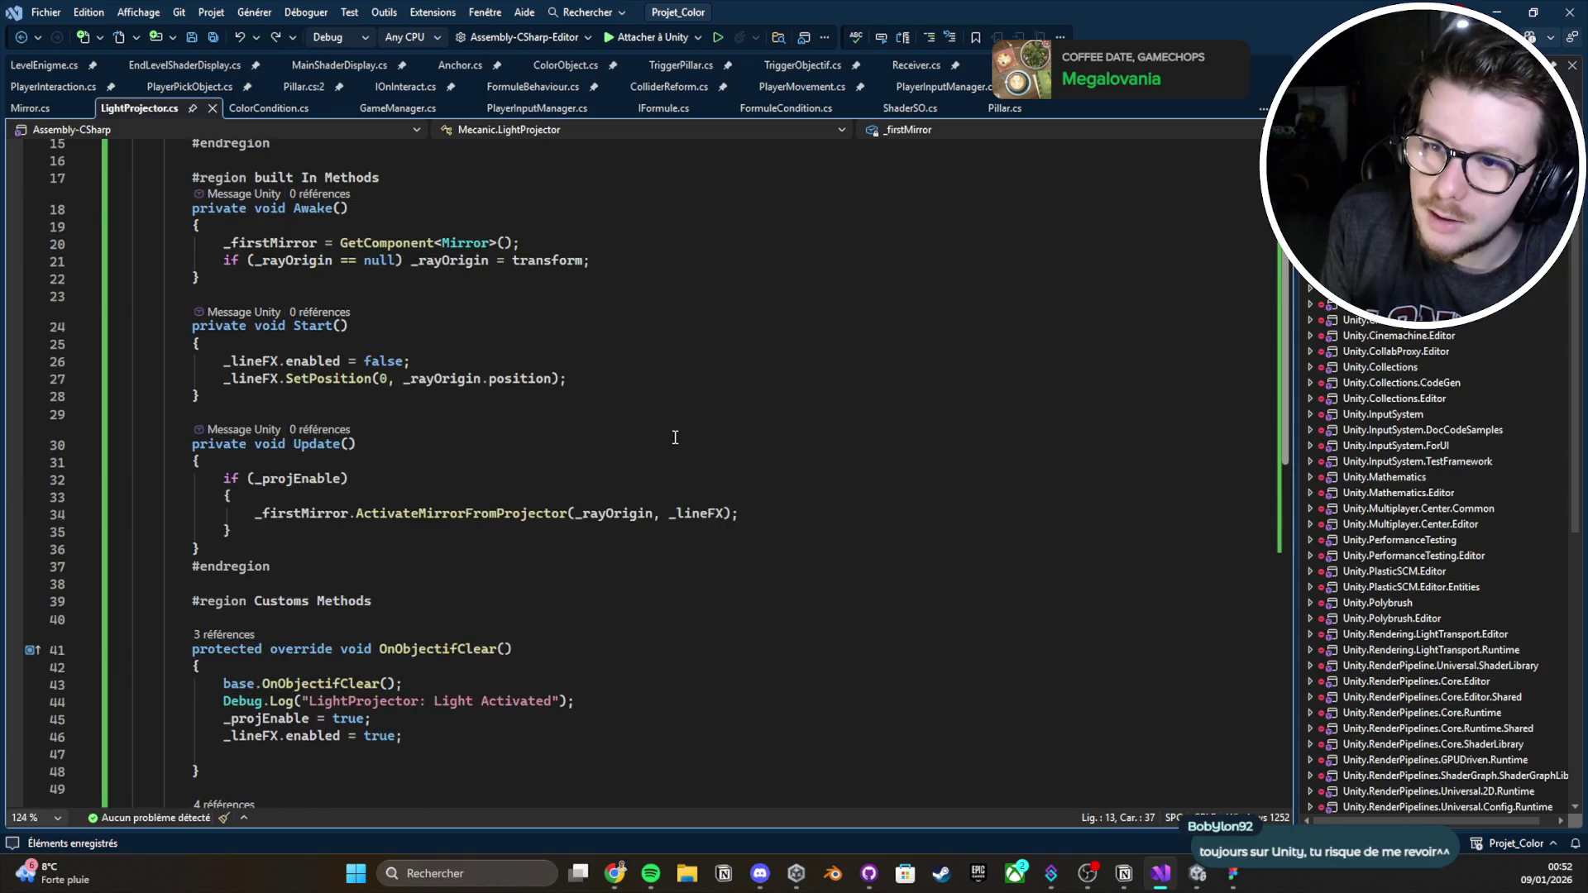
{"action": "scroll", "coordinate": [675, 436], "scroll_direction": "up", "scroll_amount": 2}
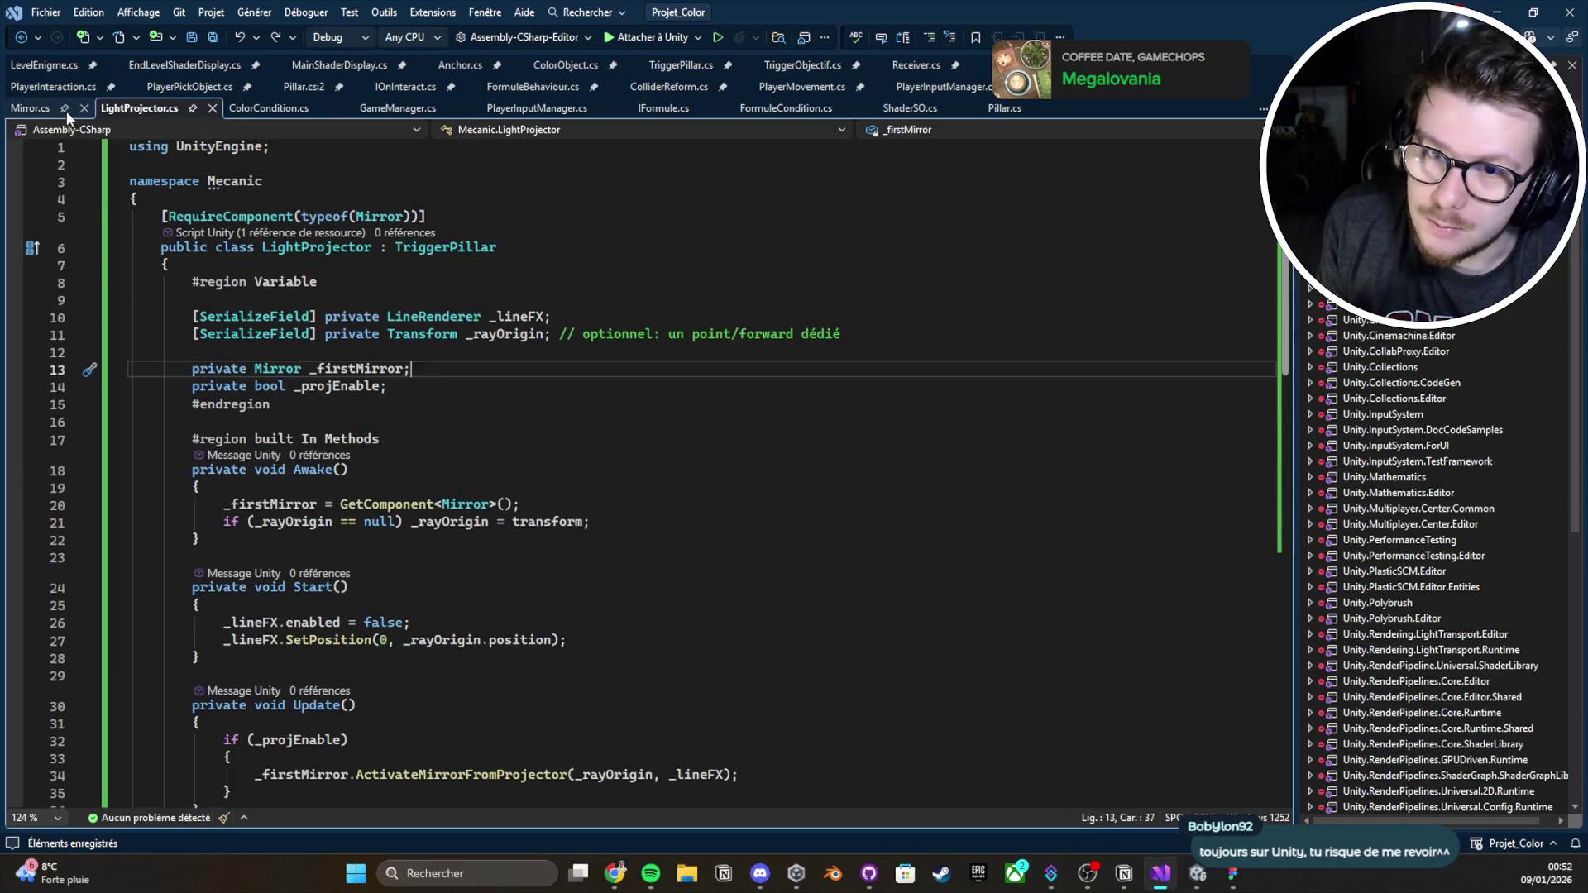
Delete the stray line 75 and paste the _lineFX.SetPosition beam line after the hit log
{"action": "left_click", "coordinate": [49, 114]}
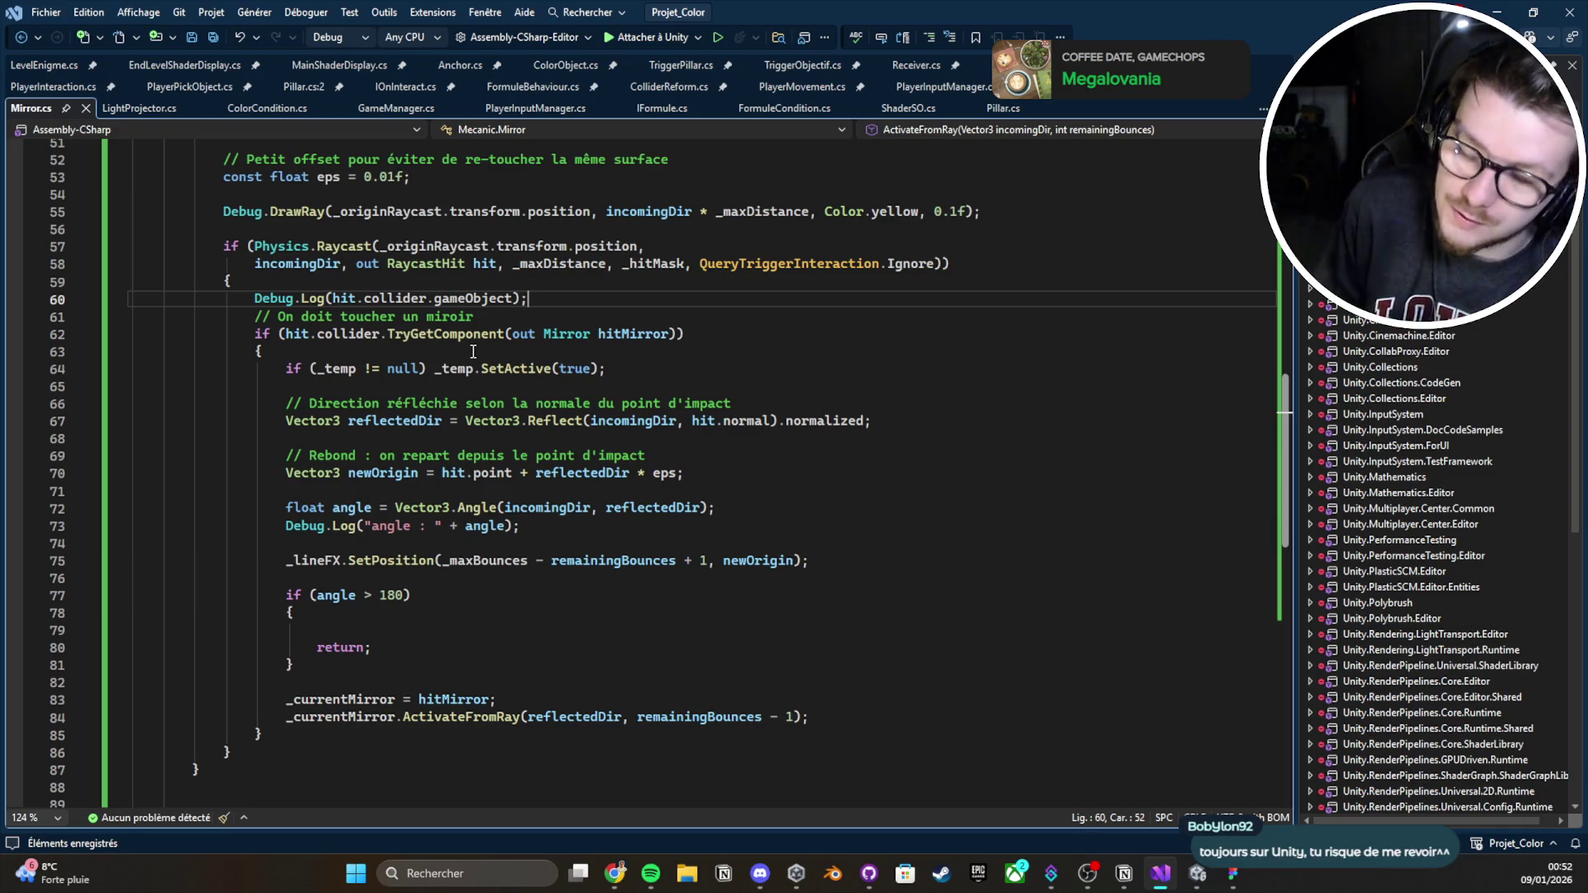
{"action": "triple_click", "coordinate": [585, 563]}
{"action": "key", "text": "ctrl+c"}
{"action": "triple_click", "coordinate": [585, 562]}
{"action": "key", "text": "Delete"}
{"action": "left_click", "coordinate": [542, 299]}
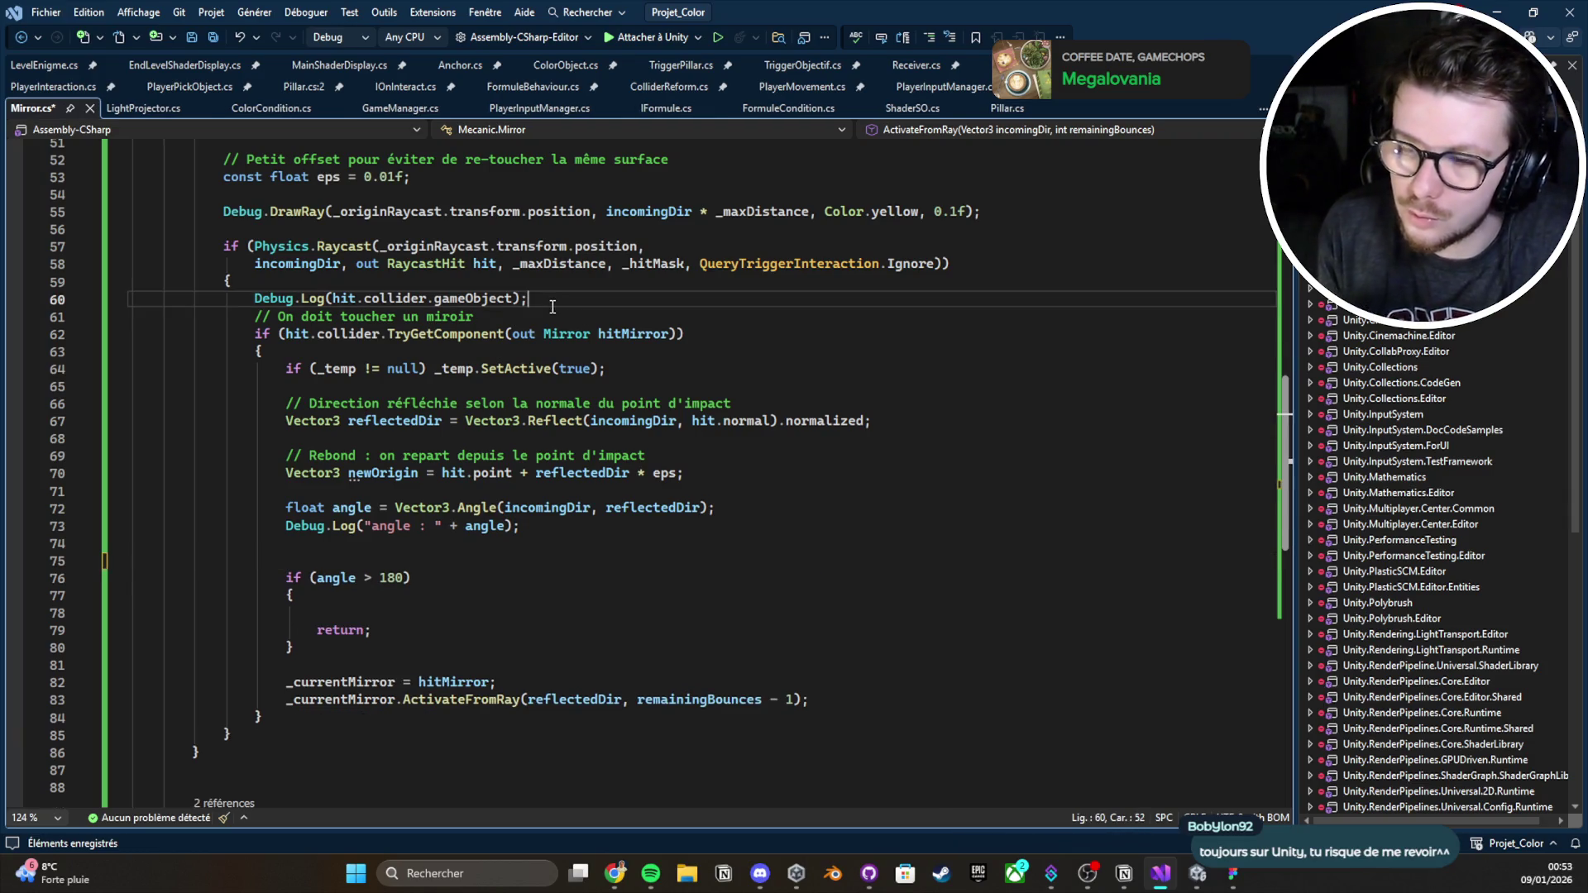
{"action": "key", "text": "Return"}
{"action": "key", "text": "ctrl+v"}
{"action": "left_click", "coordinate": [552, 304]}
{"action": "key", "text": "Return"}
{"action": "key", "text": "ctrl+s"}
Replace newOrigin with hit.point in the SetPosition call and save
{"action": "double_click", "coordinate": [728, 335]}
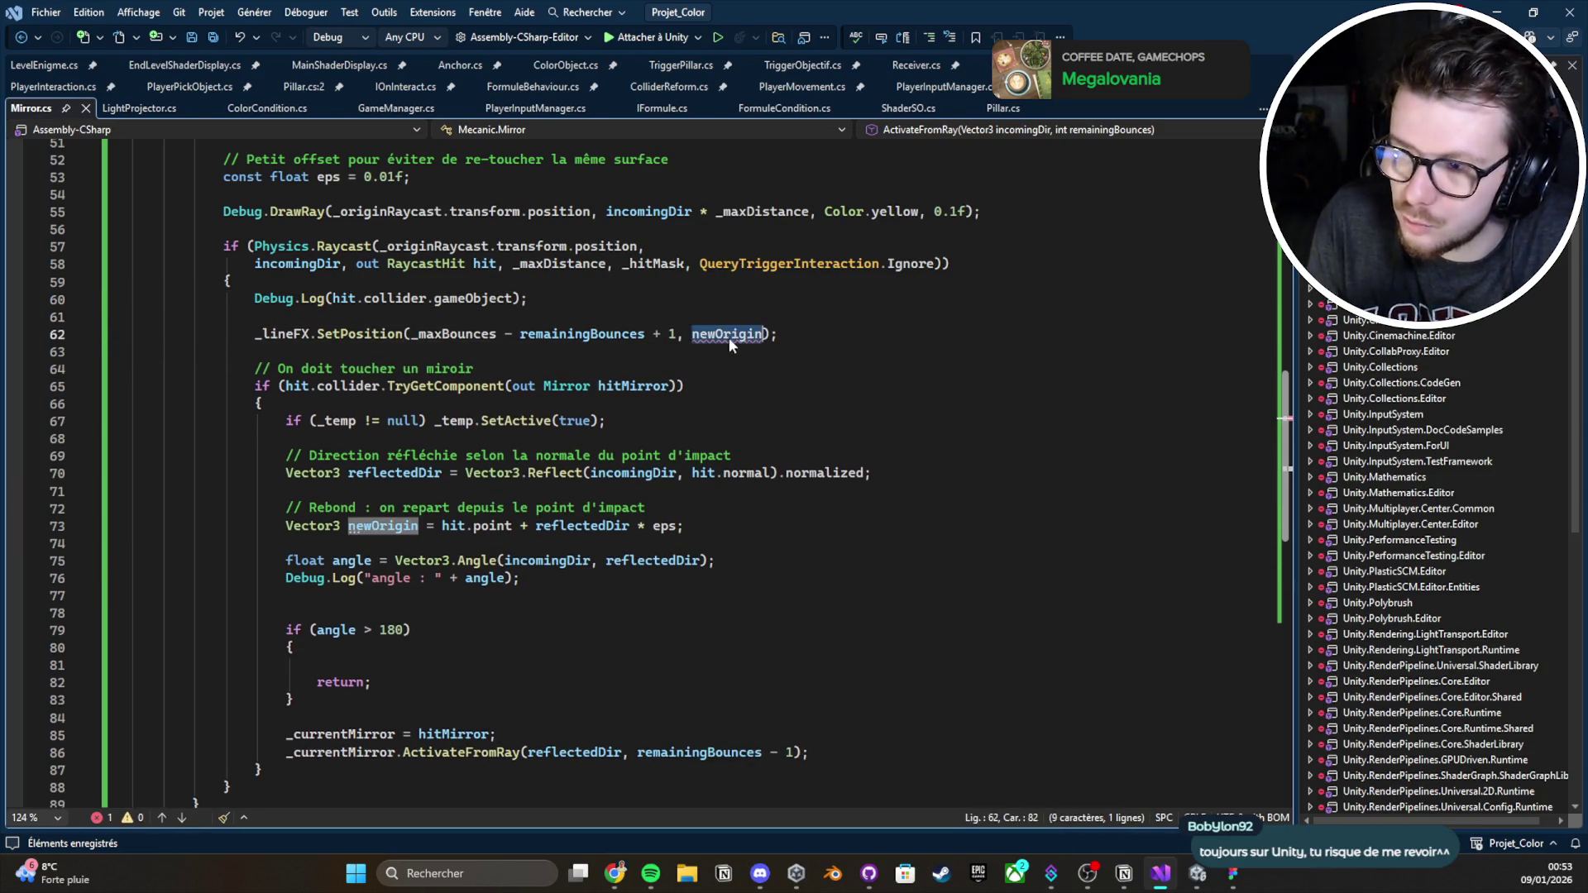
{"action": "type", "text": "hit.or"}
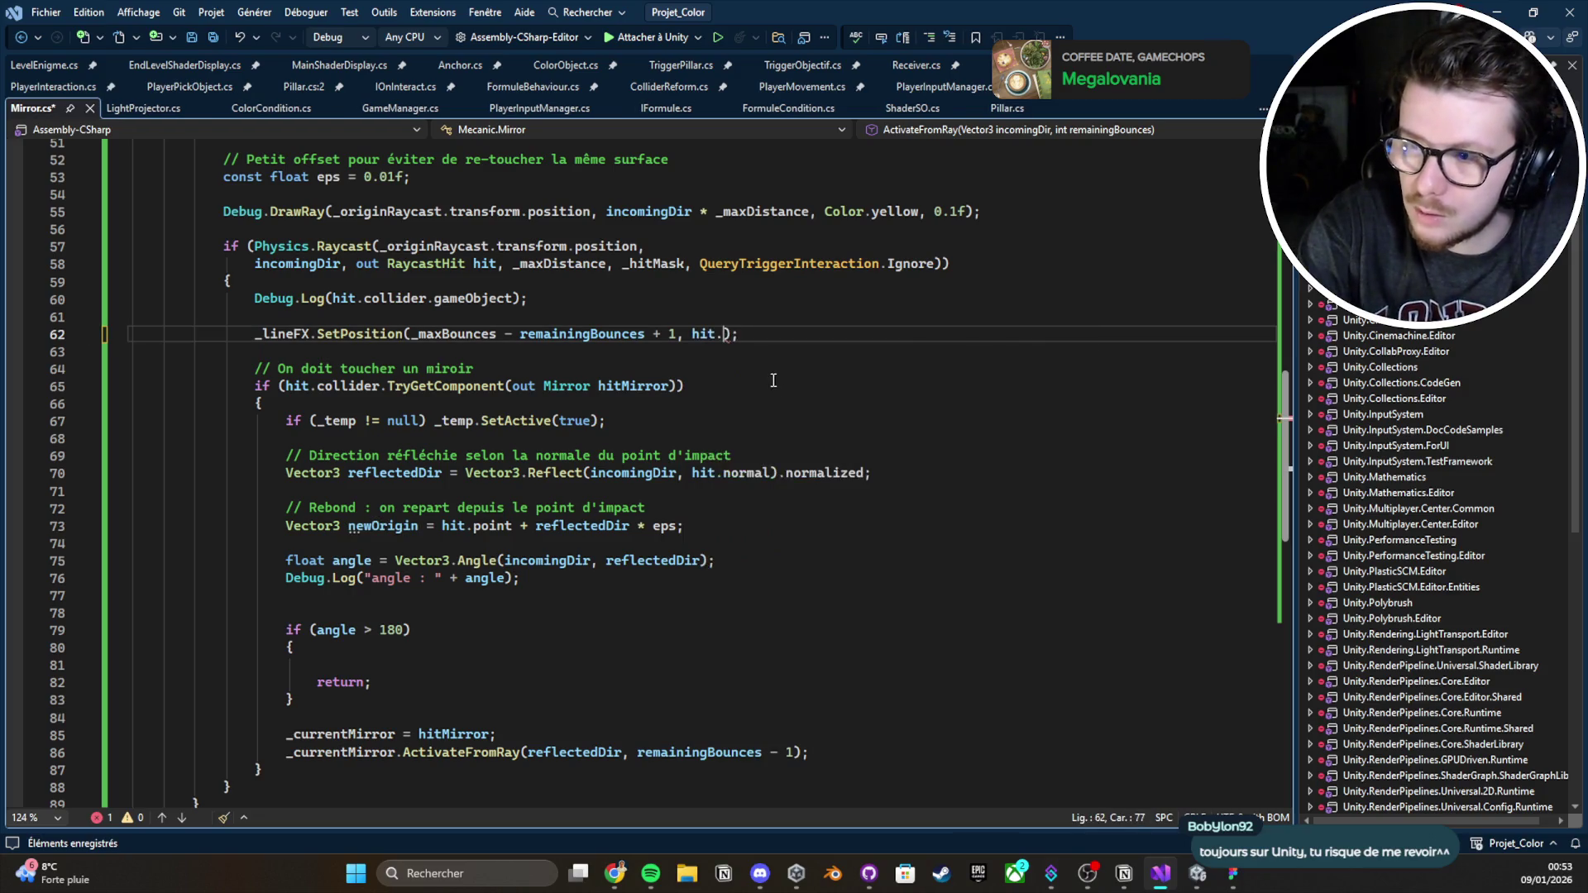
{"action": "key", "text": "BackSpace"}
{"action": "key", "text": "BackSpace"}
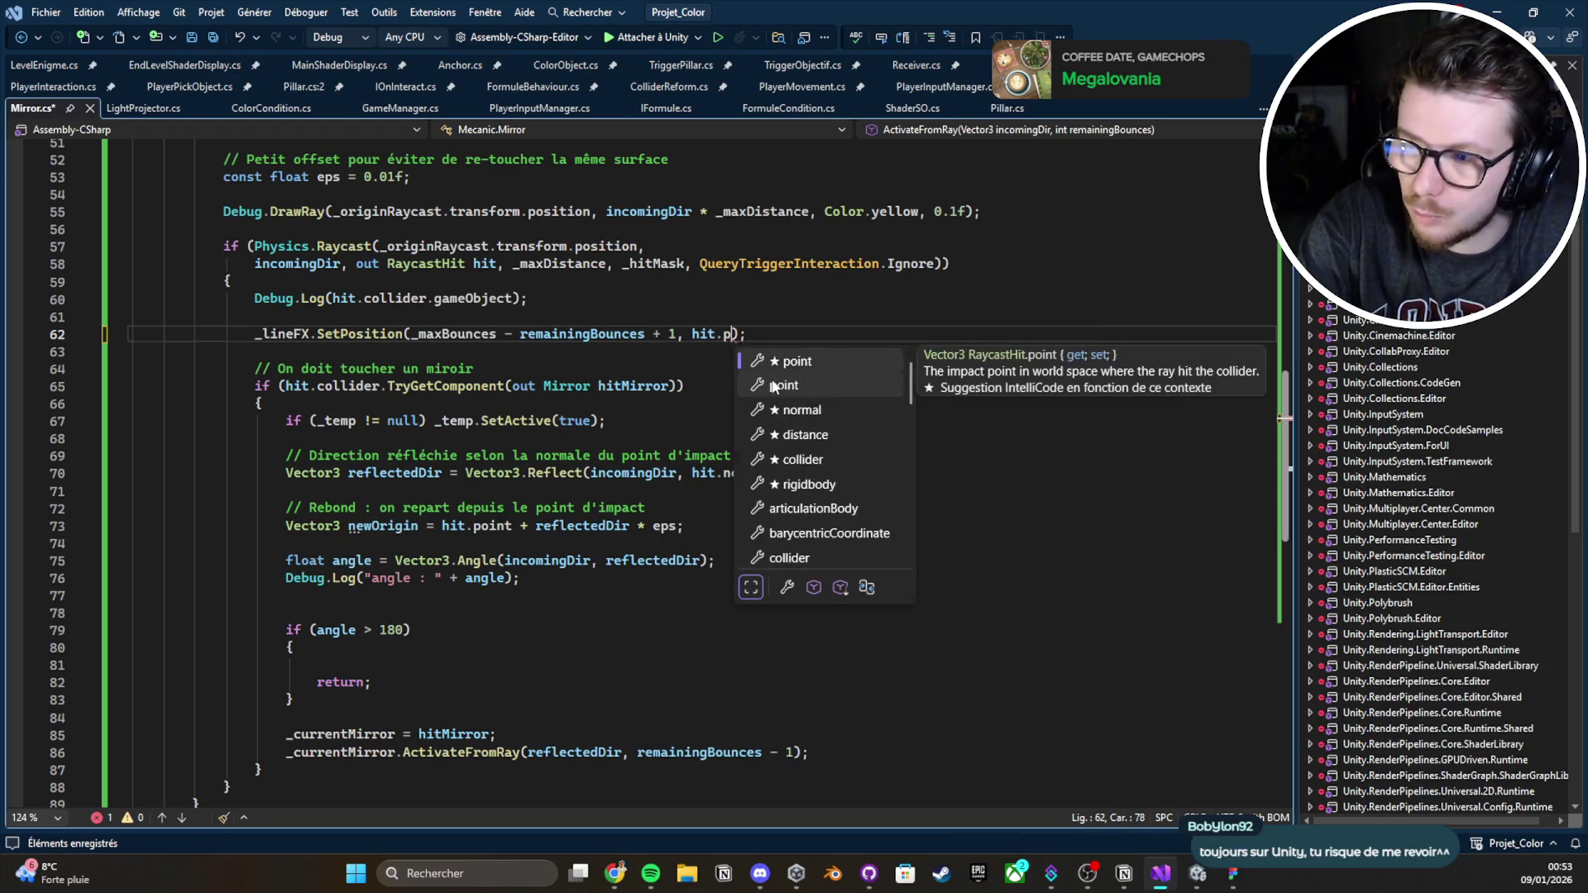
{"action": "key", "text": "Tab"}
{"action": "key", "text": "ctrl+s"}
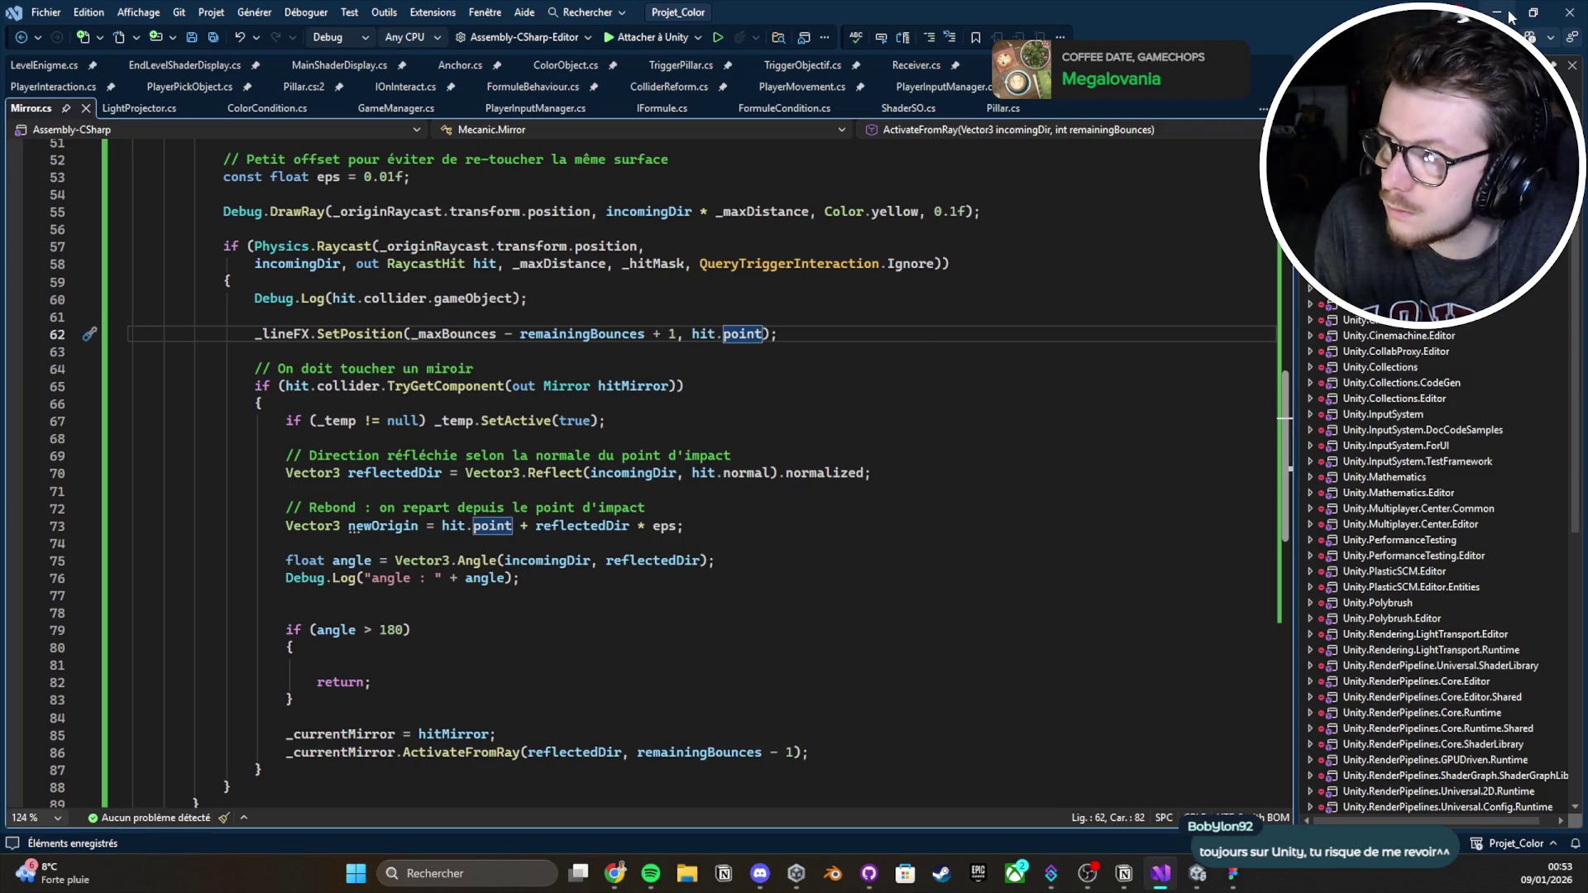
Delete the Debug.Log hit-object line, save Mirror.cs and return to Unity
{"action": "left_click_drag", "start_coordinate": [579, 299], "coordinate": [583, 287]}
{"action": "key", "text": "Delete"}
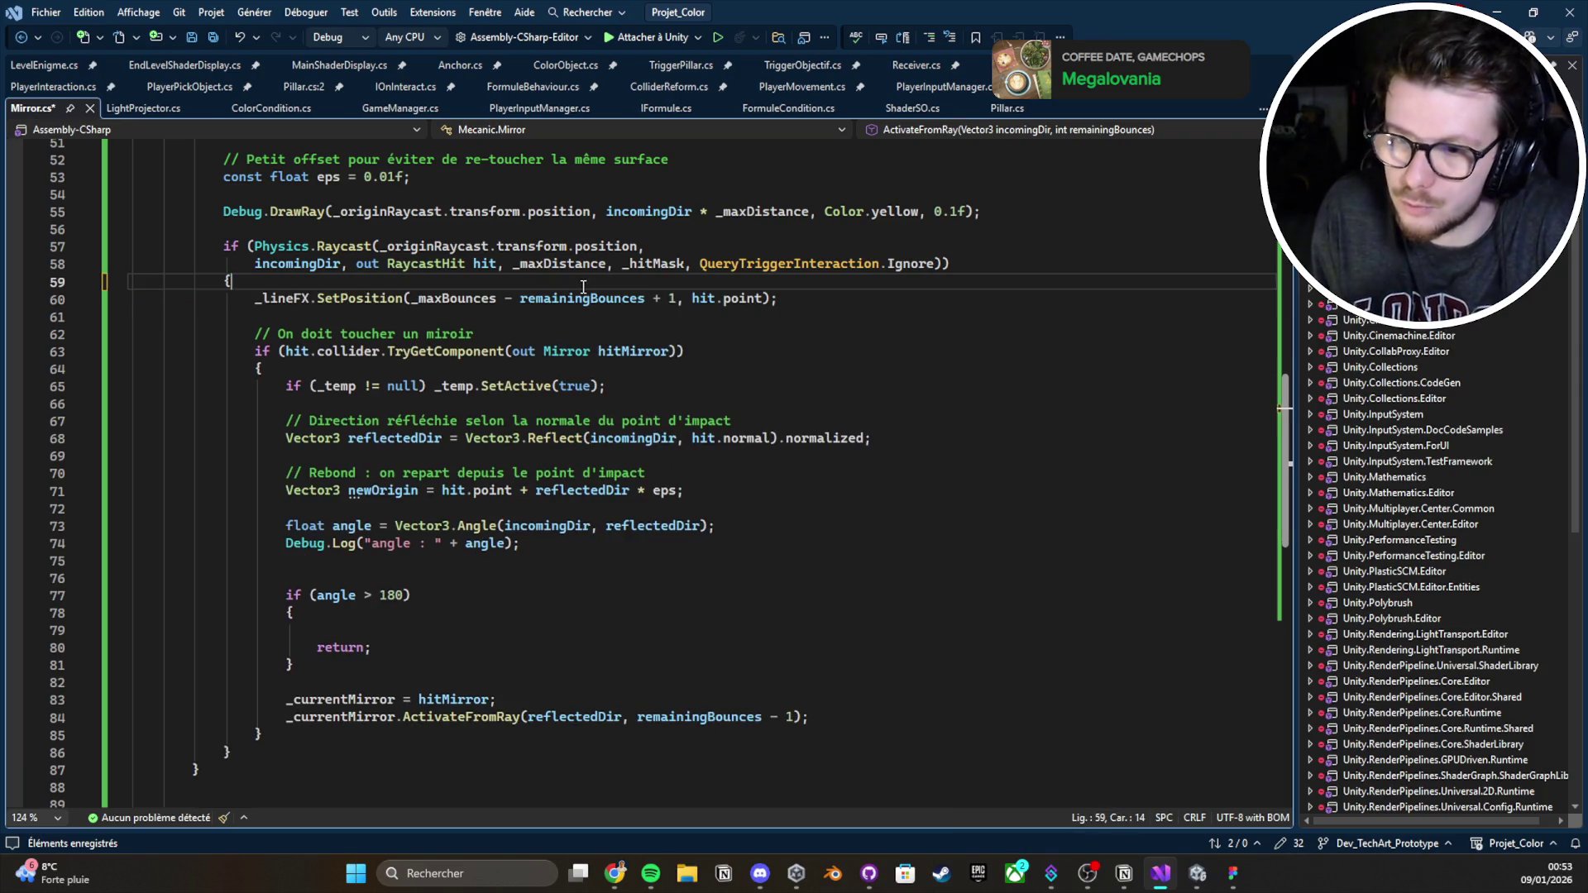
{"action": "key", "text": "ctrl+s"}
{"action": "key", "text": "alt+Tab"}
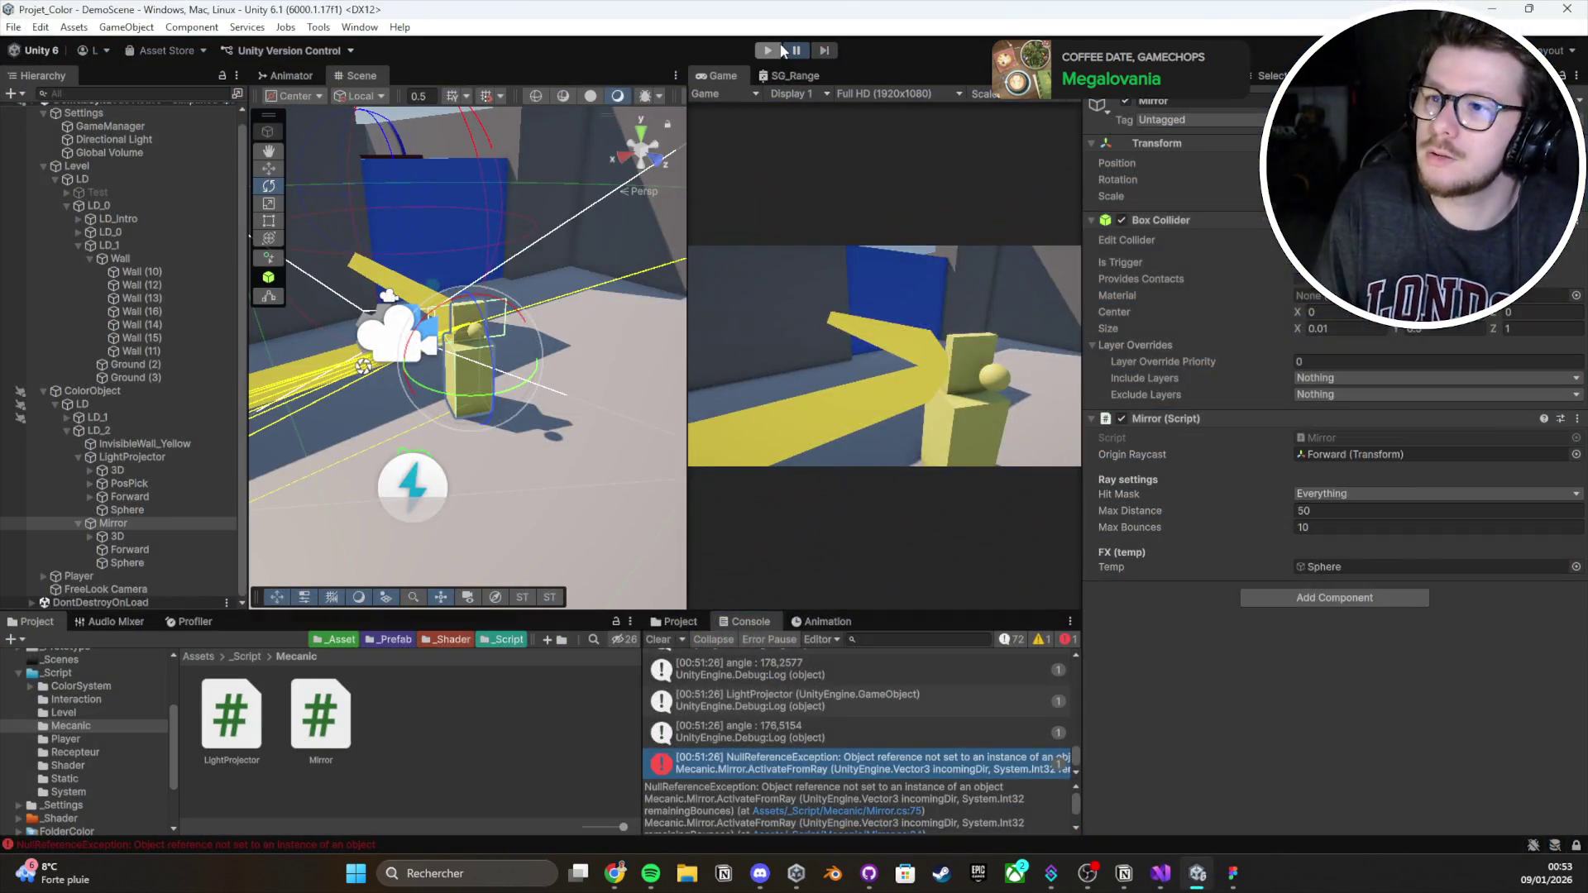
Exit play mode and clear the Console until only the CommandBuffer render-texture warning remains
{"action": "left_click", "coordinate": [777, 50]}
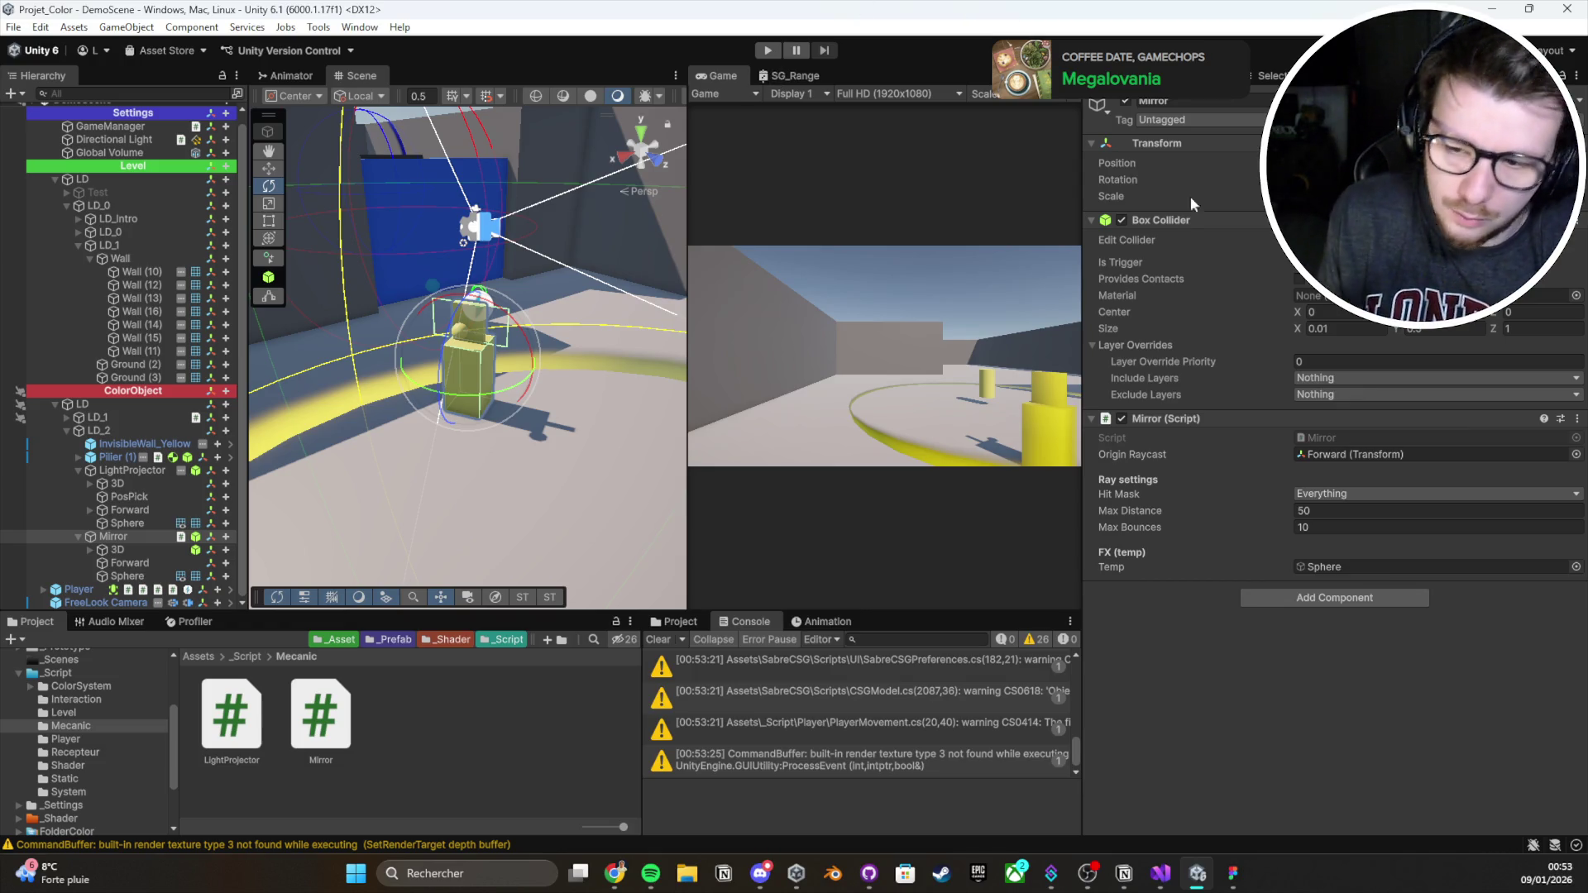
{"action": "left_click", "coordinate": [660, 639]}
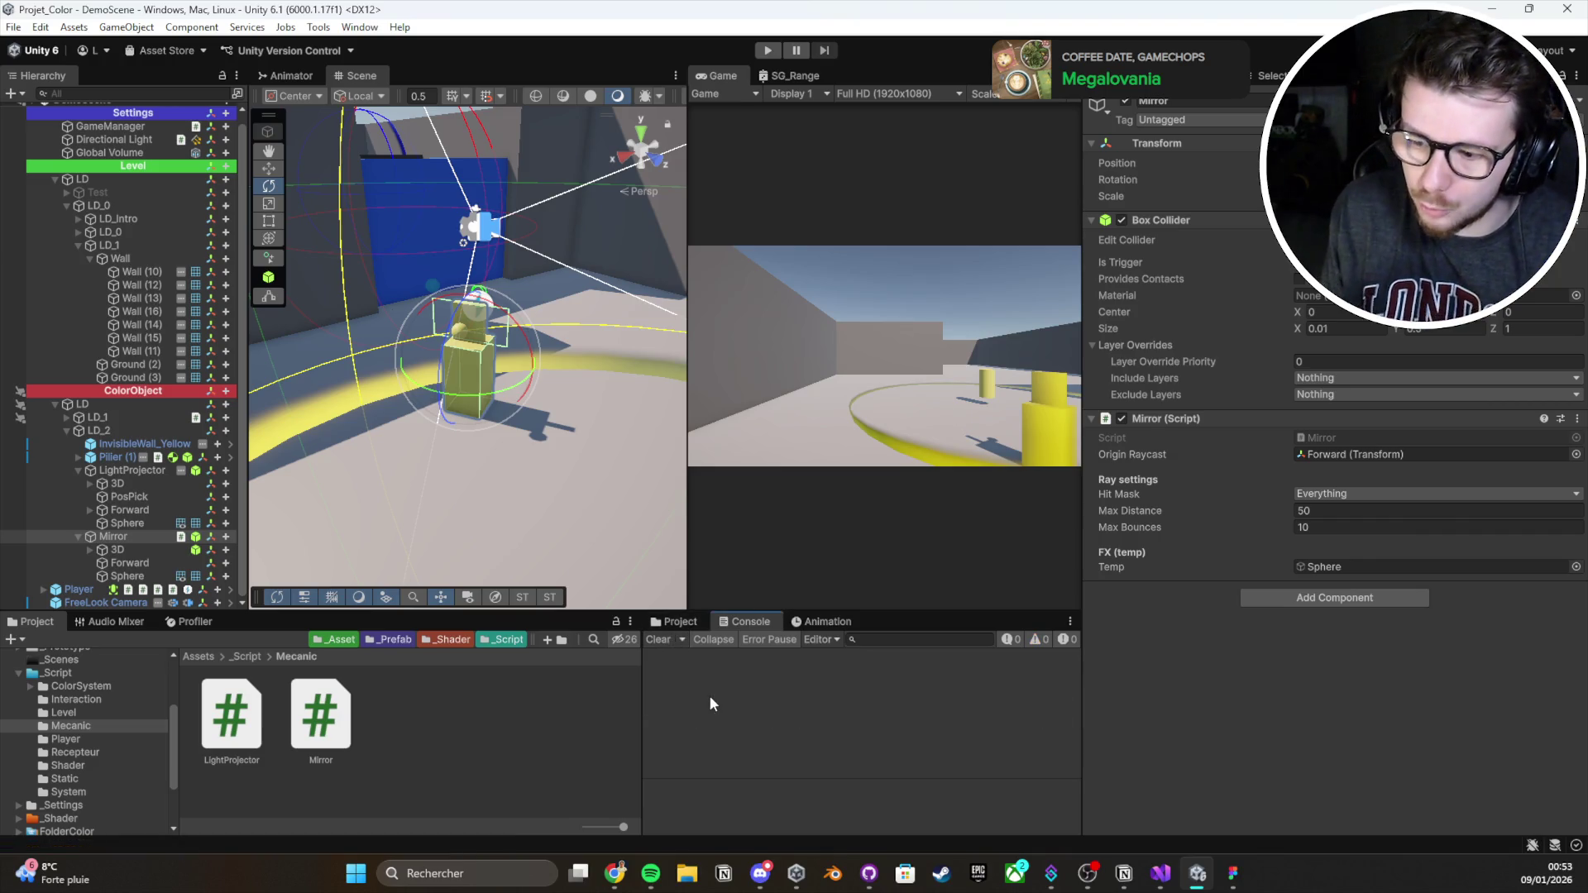
{"action": "left_click", "coordinate": [759, 873]}
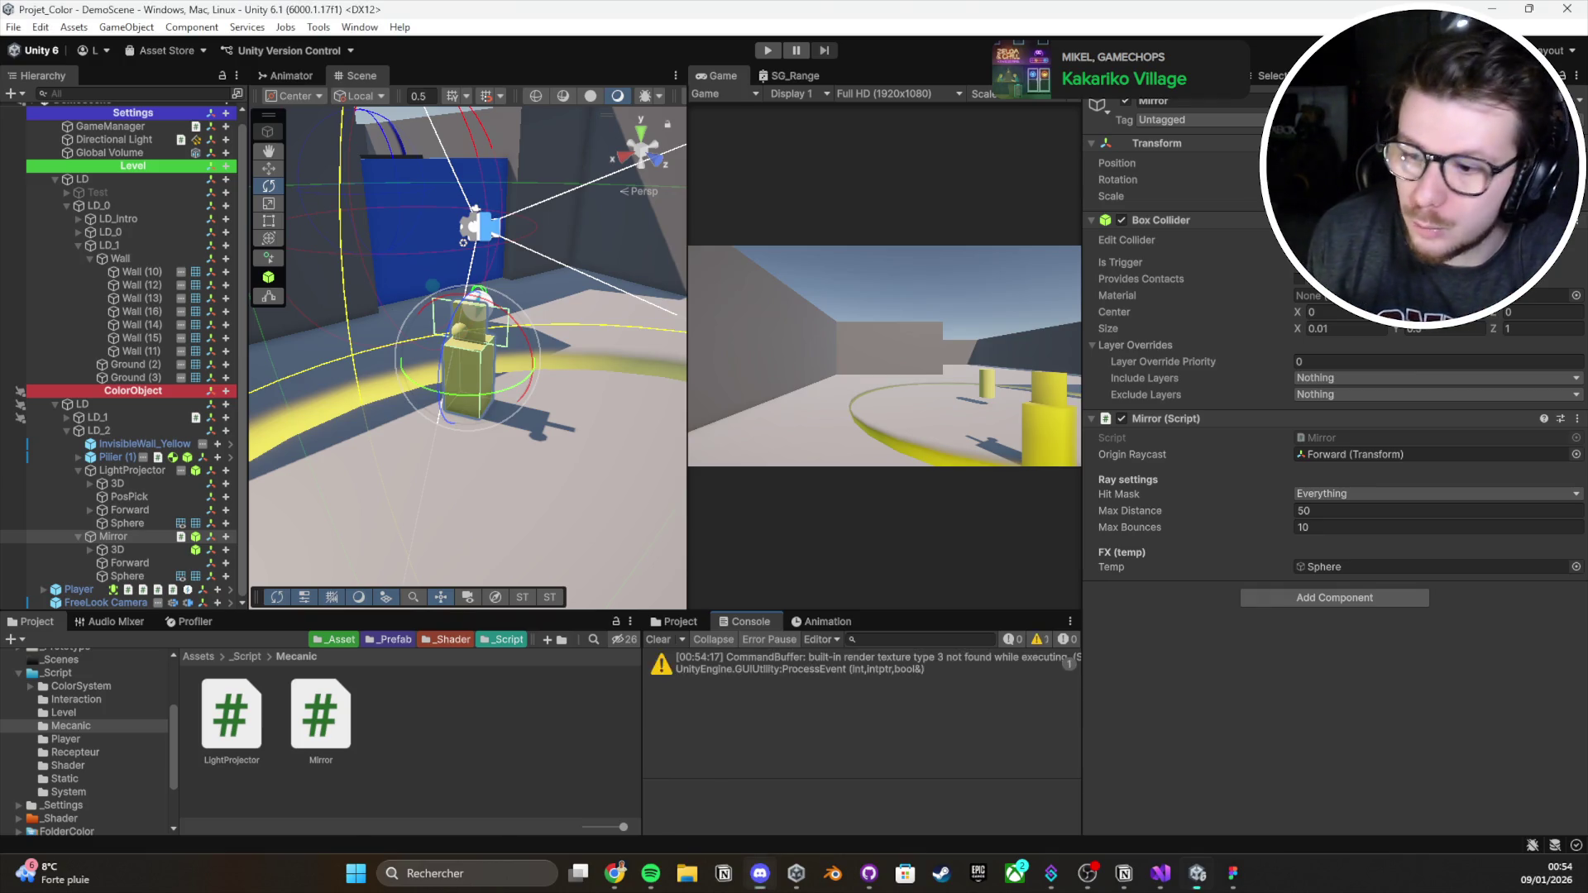
{"action": "left_click", "coordinate": [659, 641]}
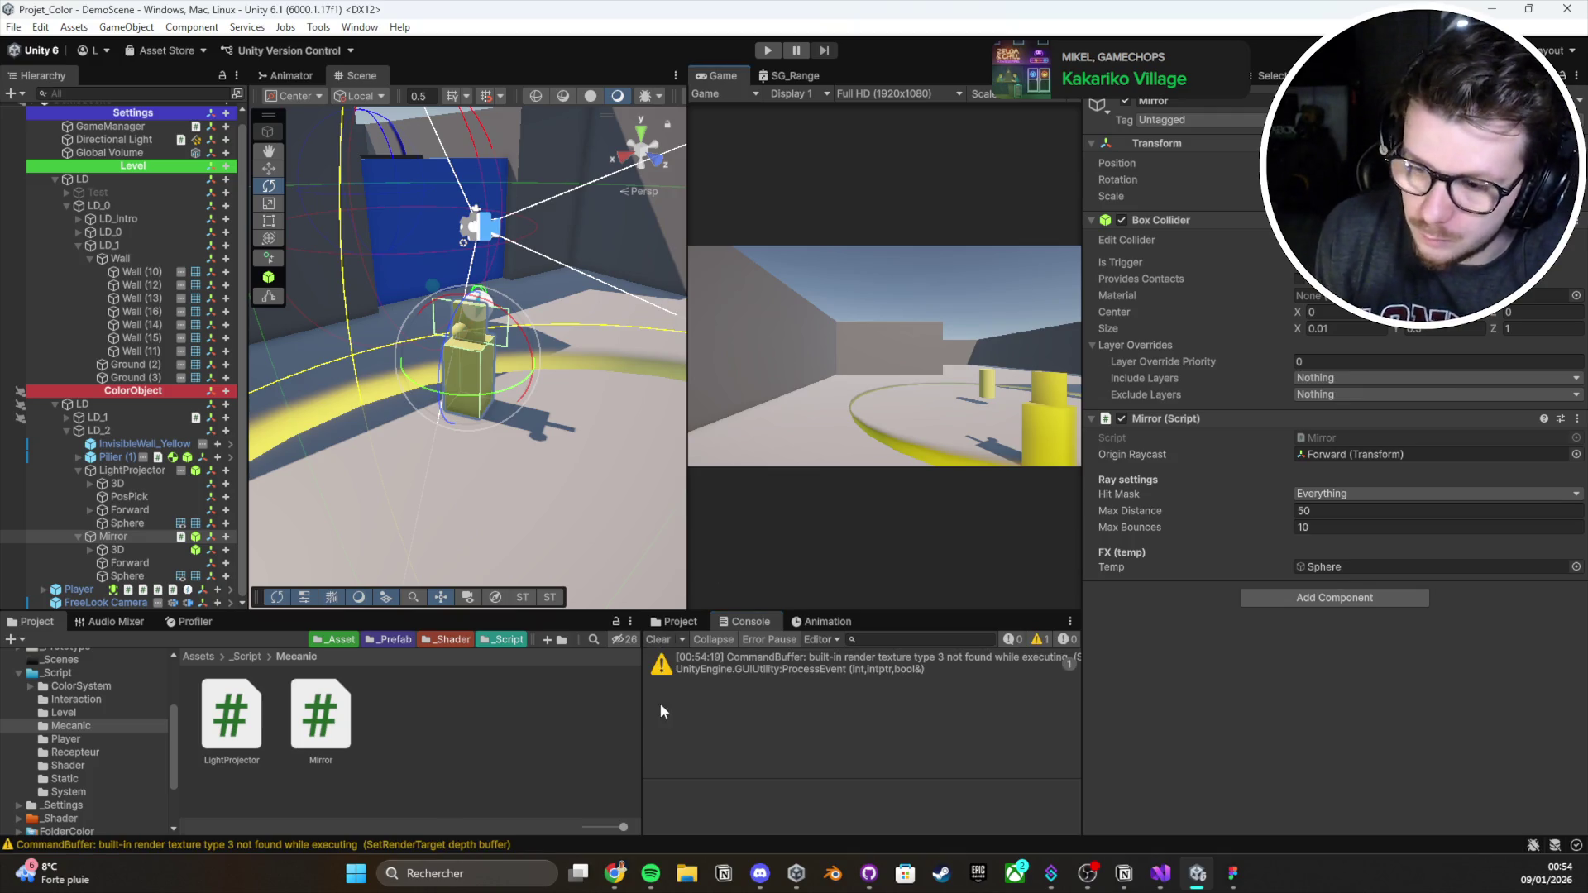
{"action": "left_click_drag", "start_coordinate": [642, 717], "coordinate": [665, 716]}
{"action": "left_click", "coordinate": [701, 641]}
{"action": "left_click_drag", "start_coordinate": [695, 581], "coordinate": [675, 594]}
{"action": "left_click", "coordinate": [692, 642]}
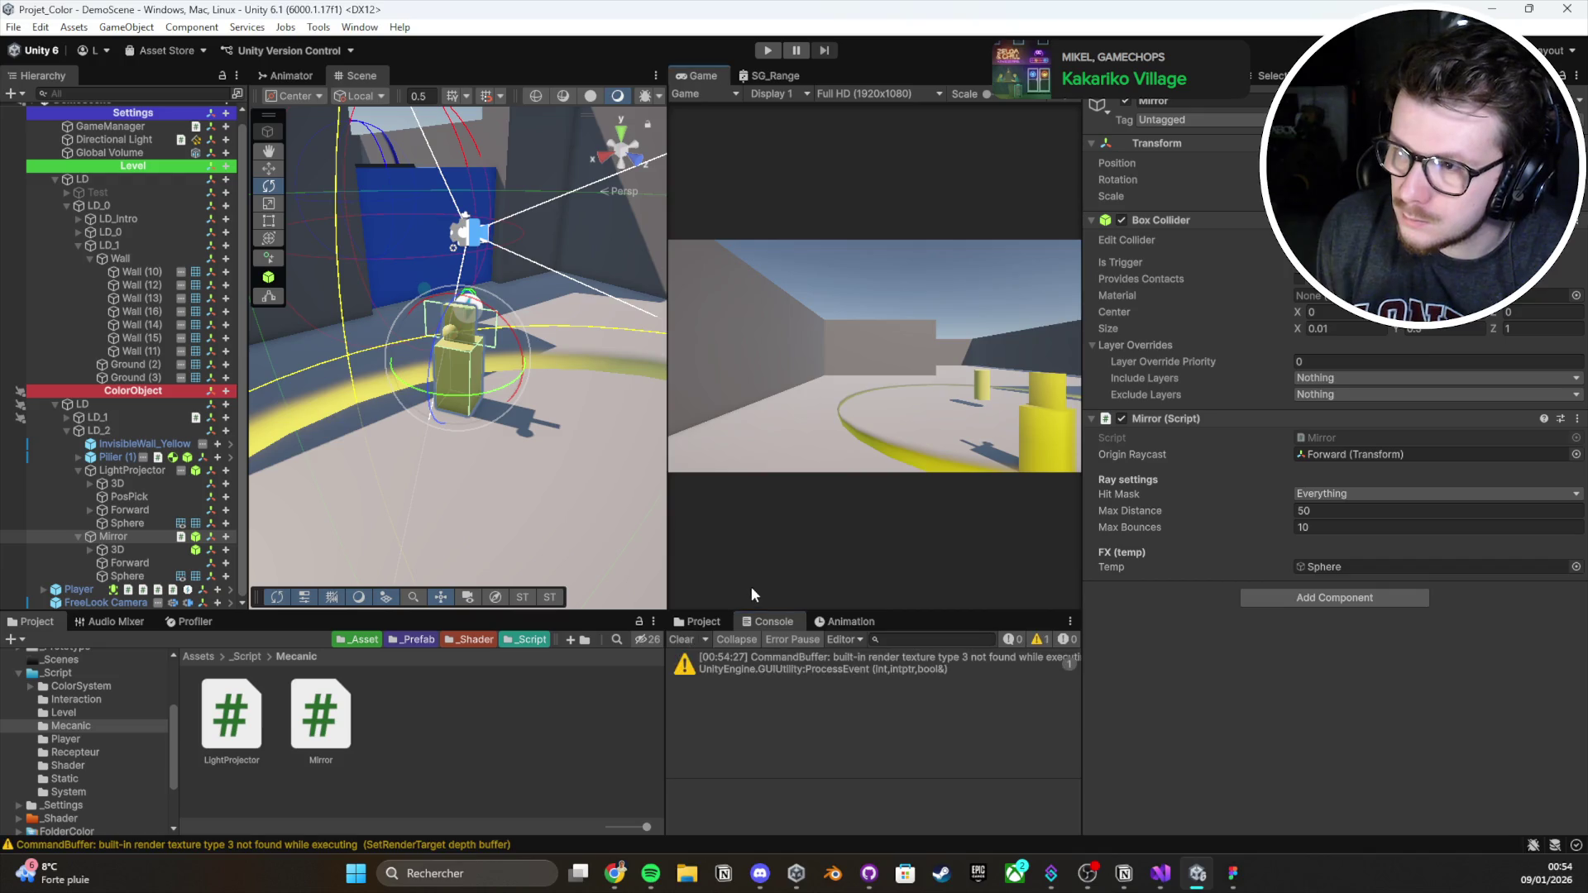
Enter play mode and pick up the yellow pillar with E
{"action": "left_click", "coordinate": [767, 51]}
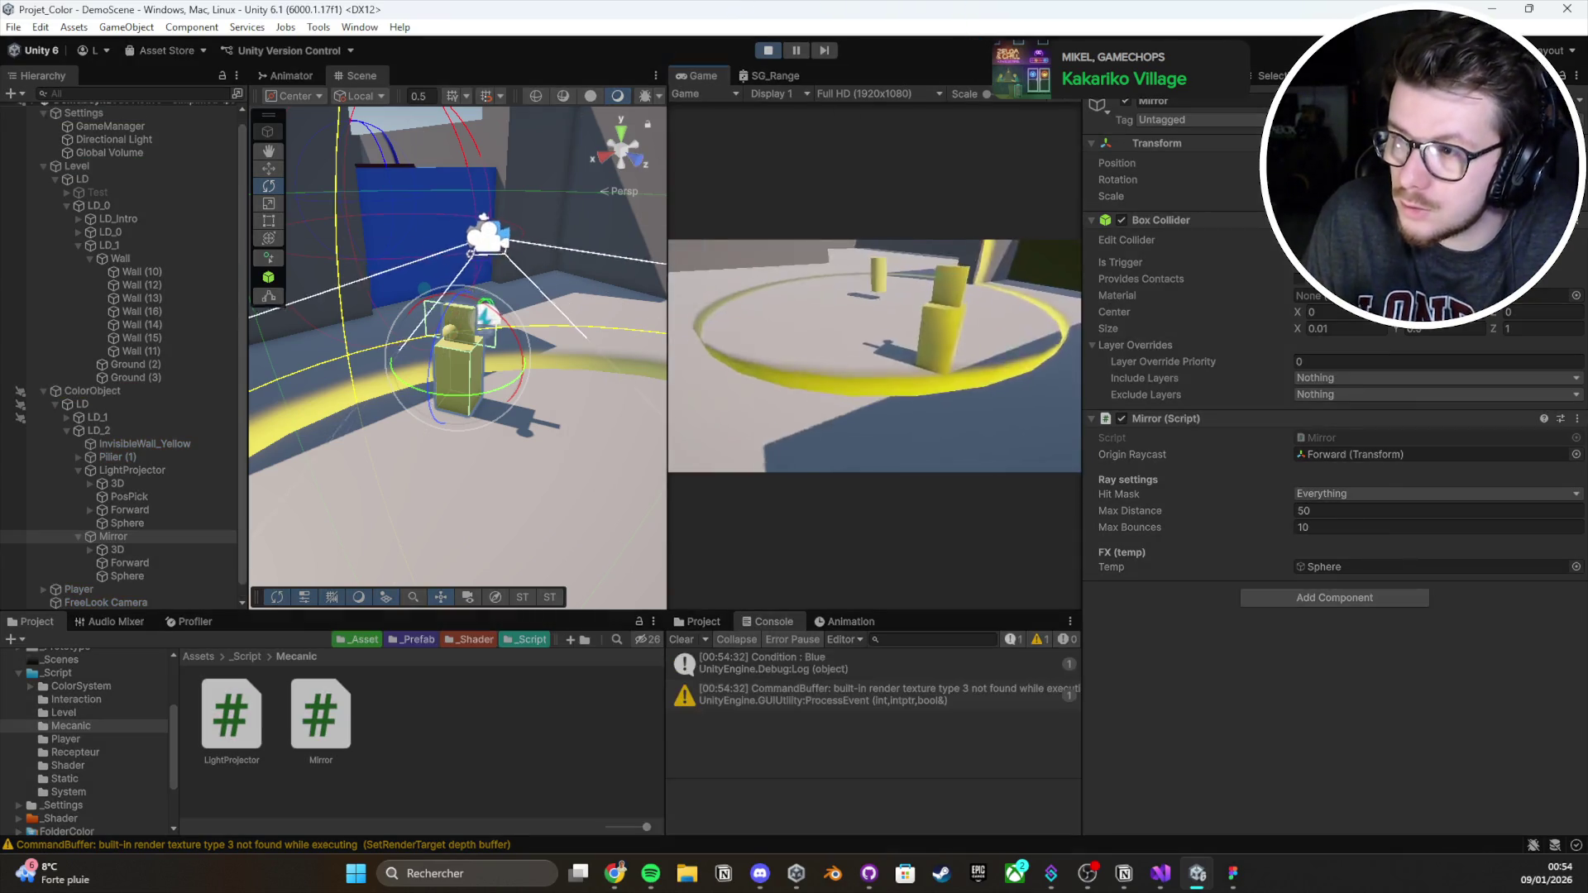
{"action": "key", "text": "e"}
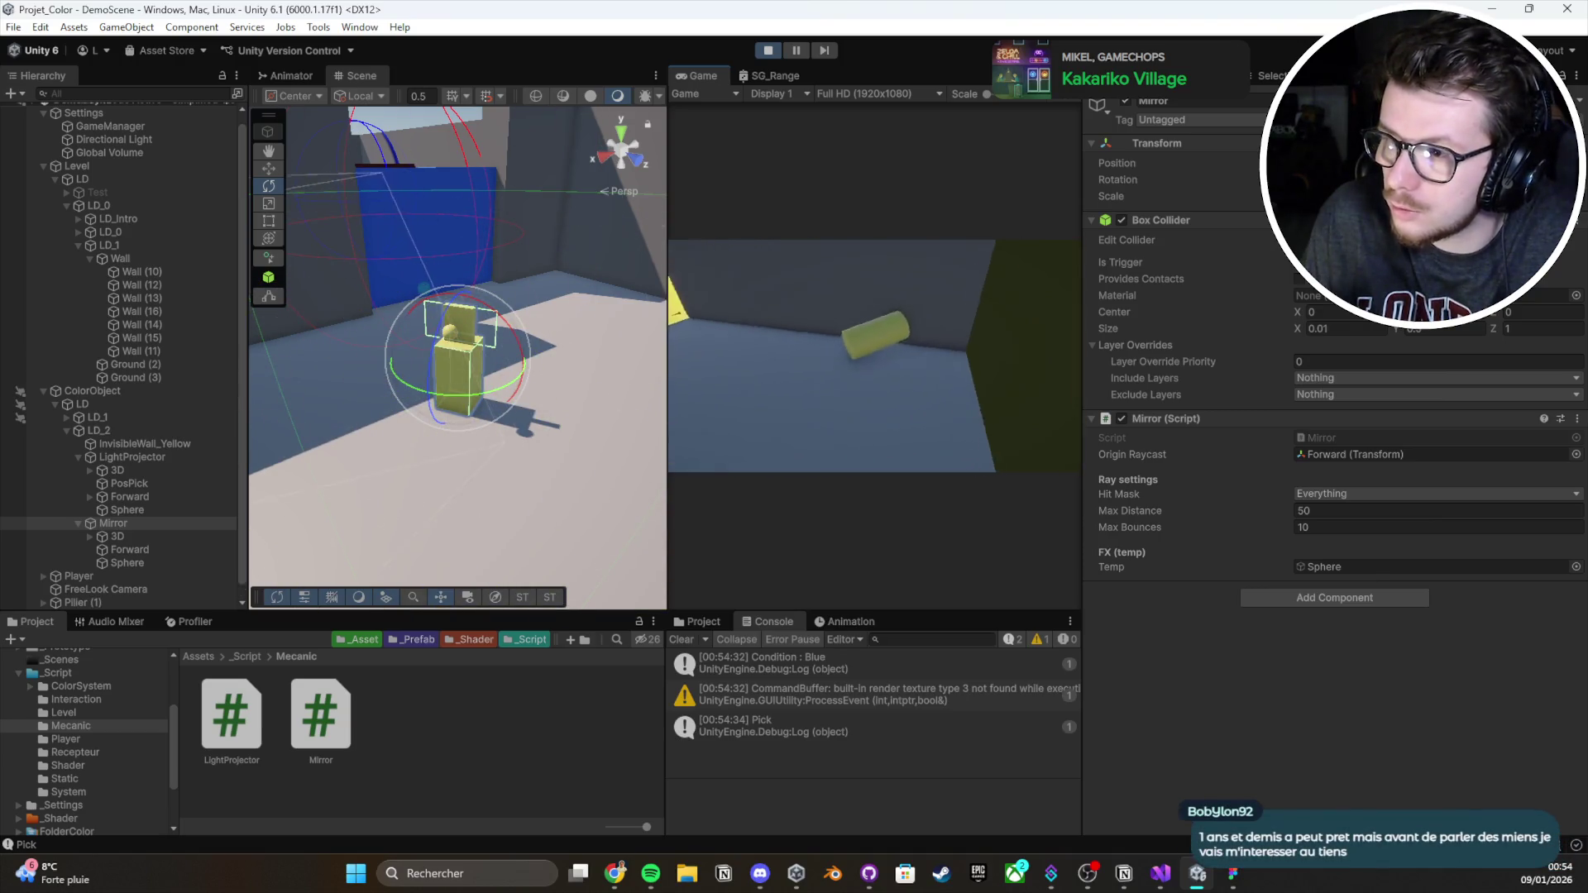
{"action": "key", "text": "e"}
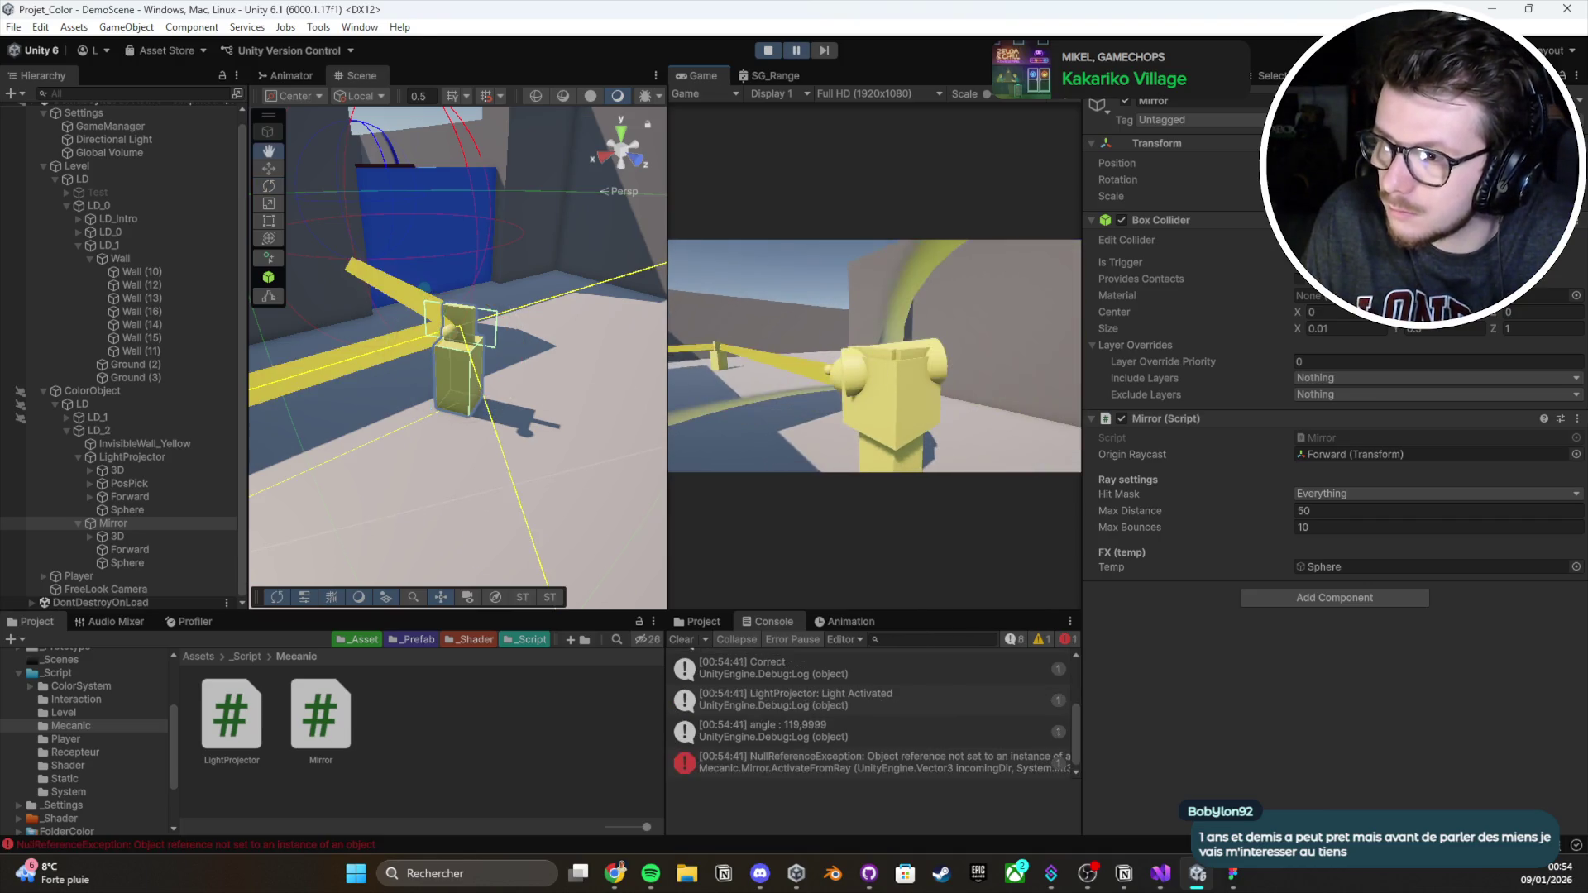
Drop the pillar to fire the yellow beam and open the NullReferenceException's source script
{"action": "key", "text": "z"}
{"action": "key", "text": "q"}
{"action": "left_click", "coordinate": [951, 756]}
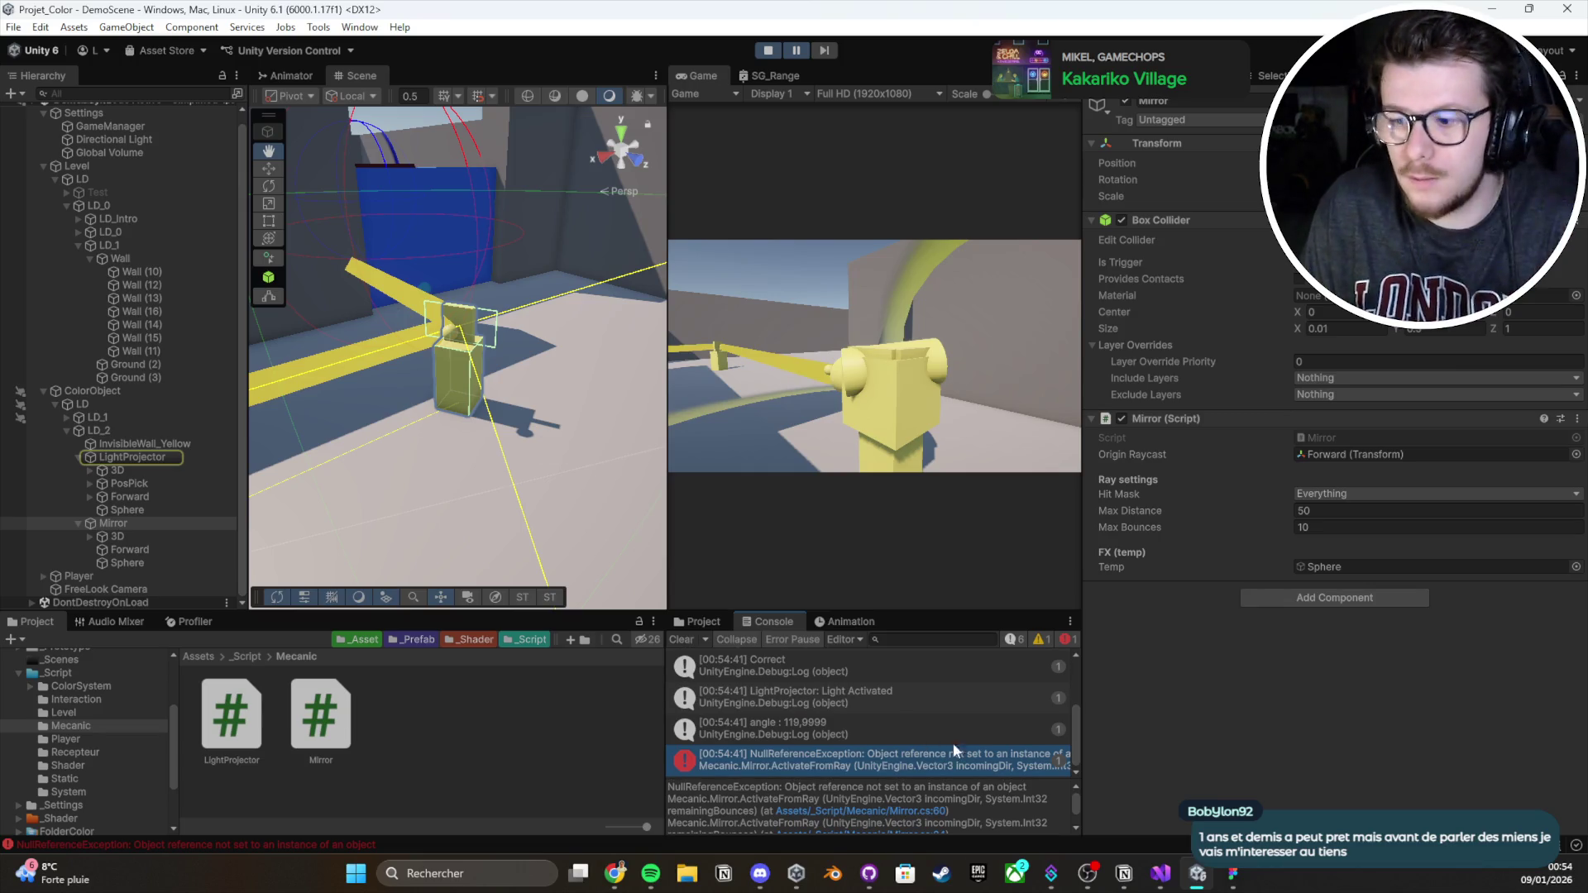
{"action": "left_click", "coordinate": [951, 749]}
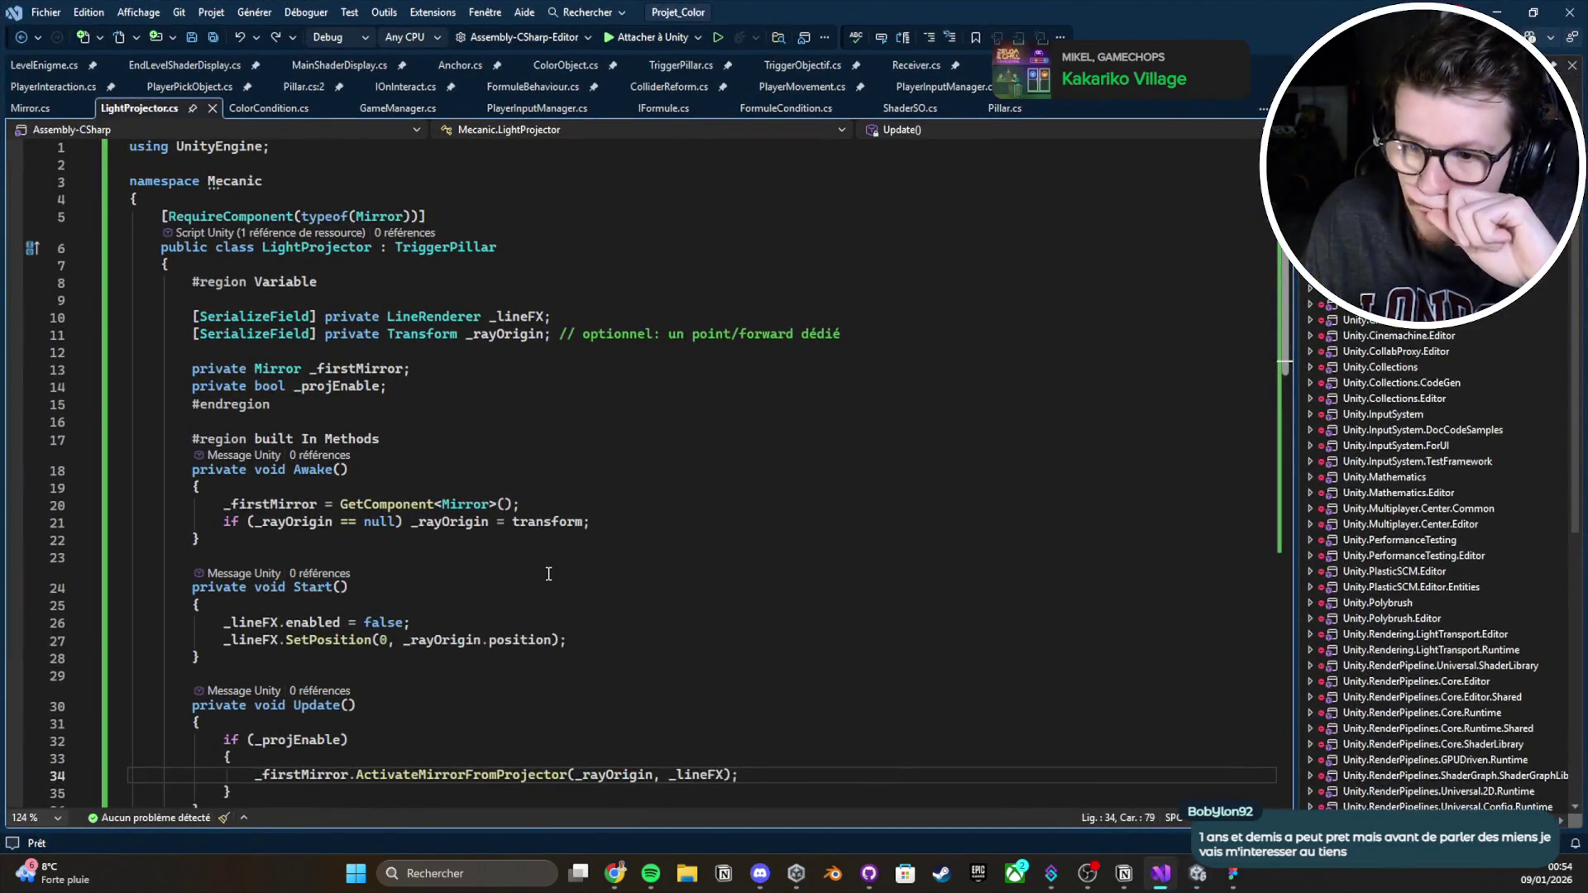
{"action": "scroll", "coordinate": [564, 686], "scroll_direction": "down", "scroll_amount": 1}
{"action": "key", "text": "alt+Tab"}
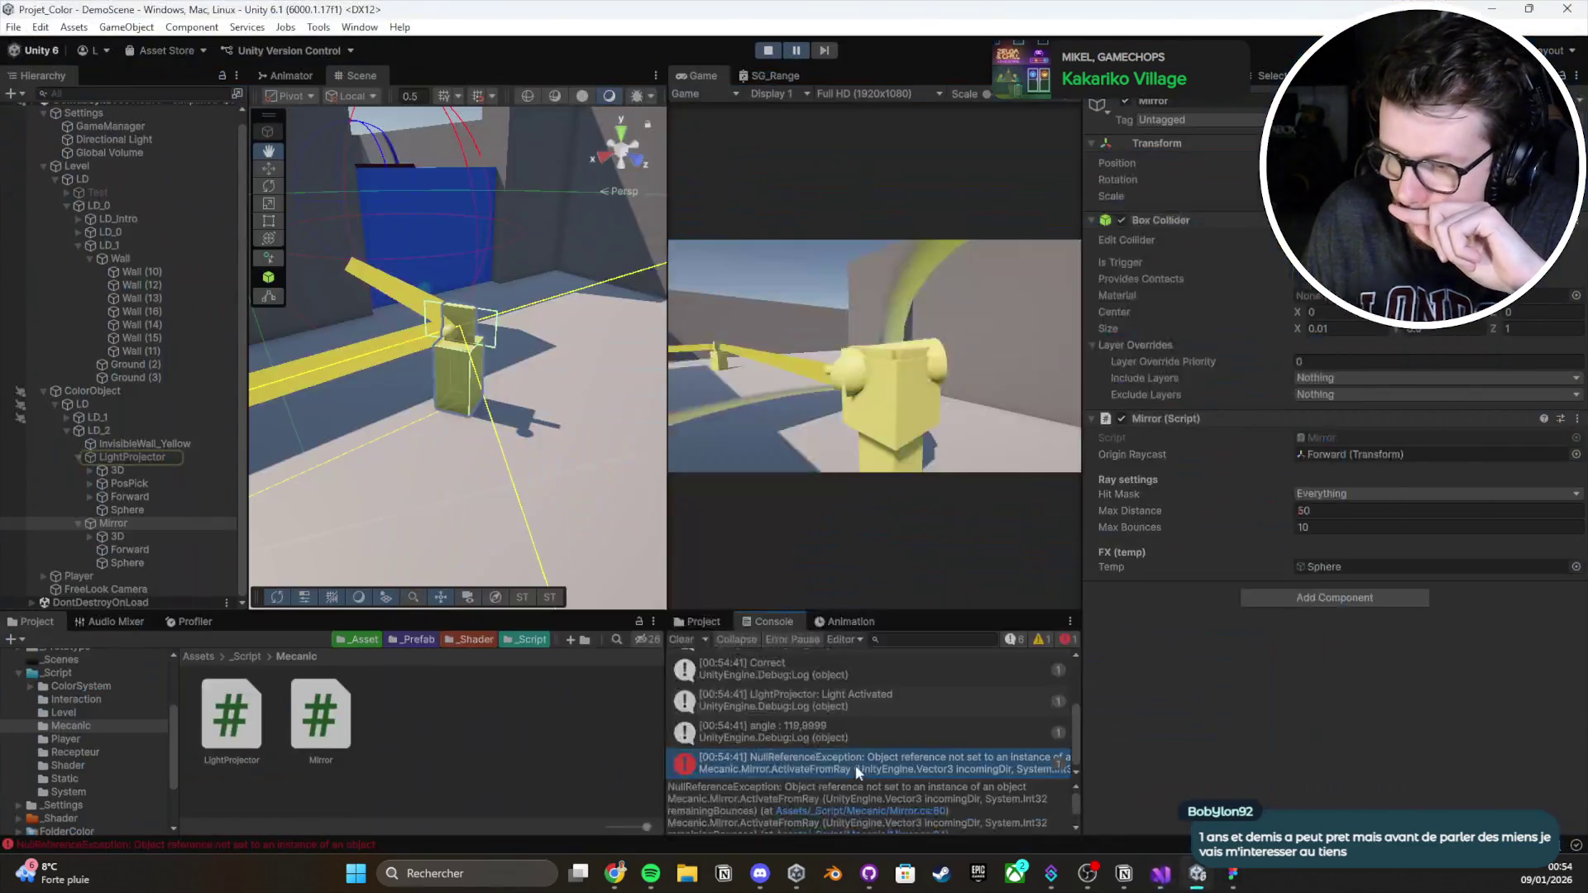
Inspect LightProjector, then follow the error's stack trace to Mirror.cs line 60
{"action": "left_click_drag", "start_coordinate": [927, 527], "coordinate": [928, 525]}
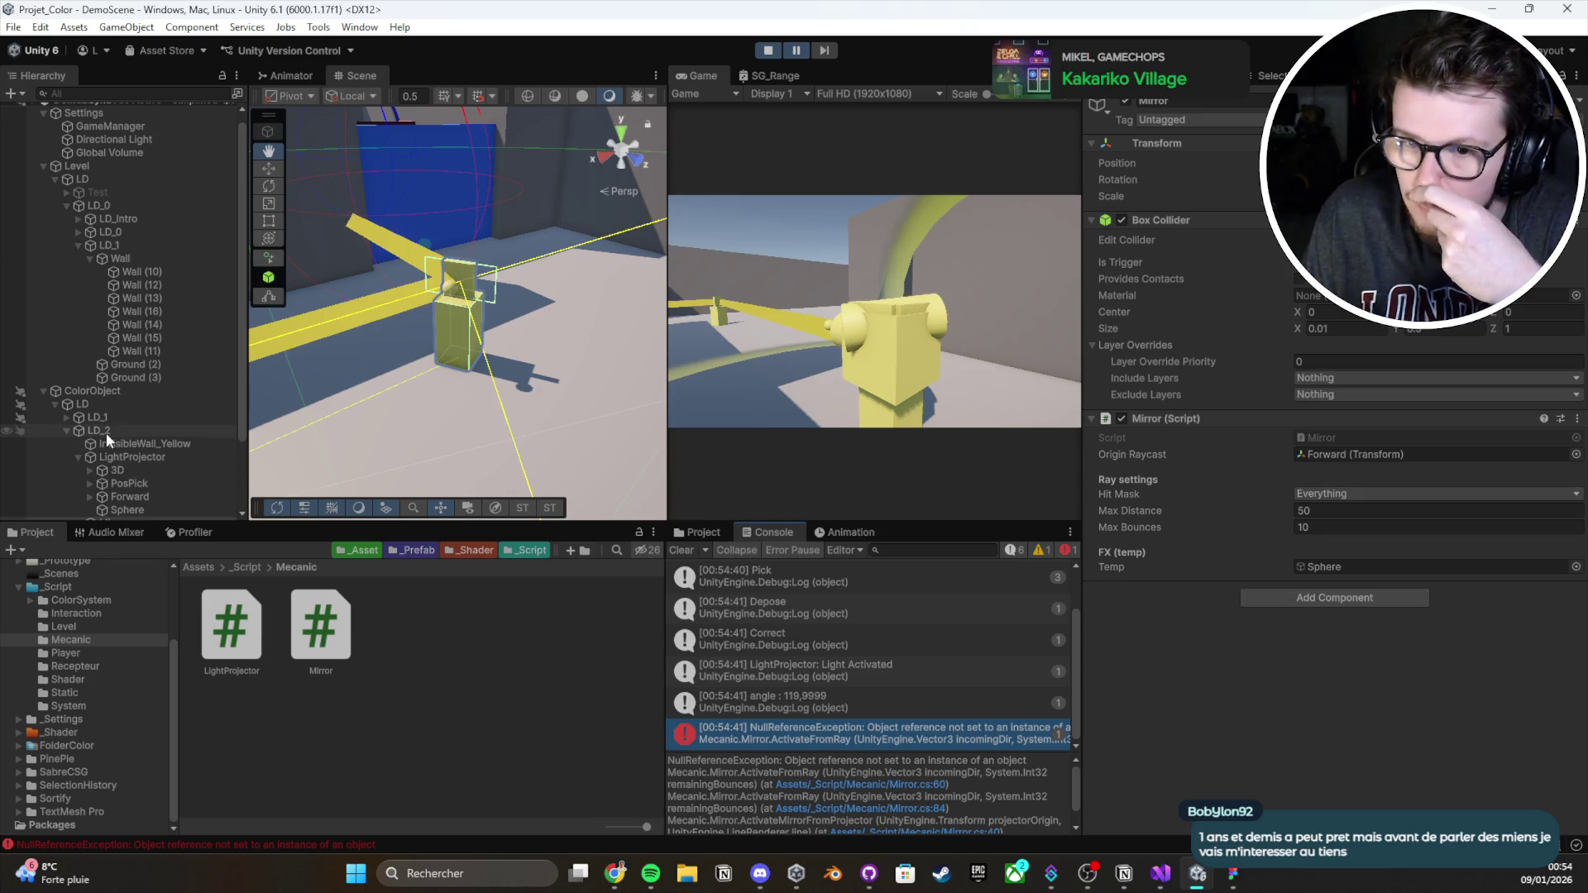
{"action": "left_click", "coordinate": [128, 457]}
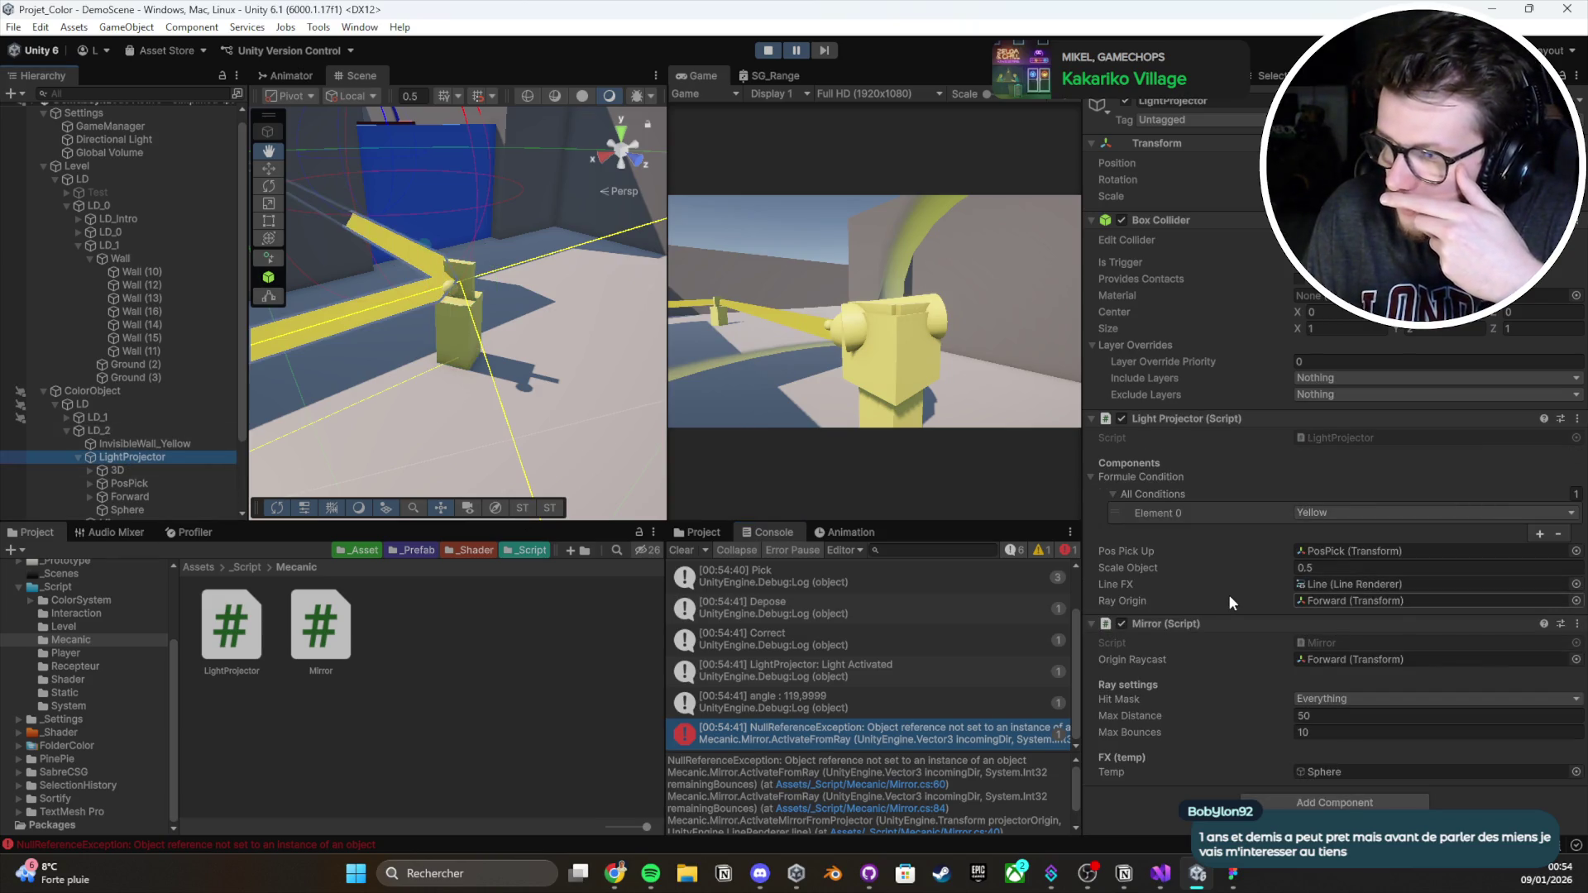
{"action": "left_click", "coordinate": [894, 734]}
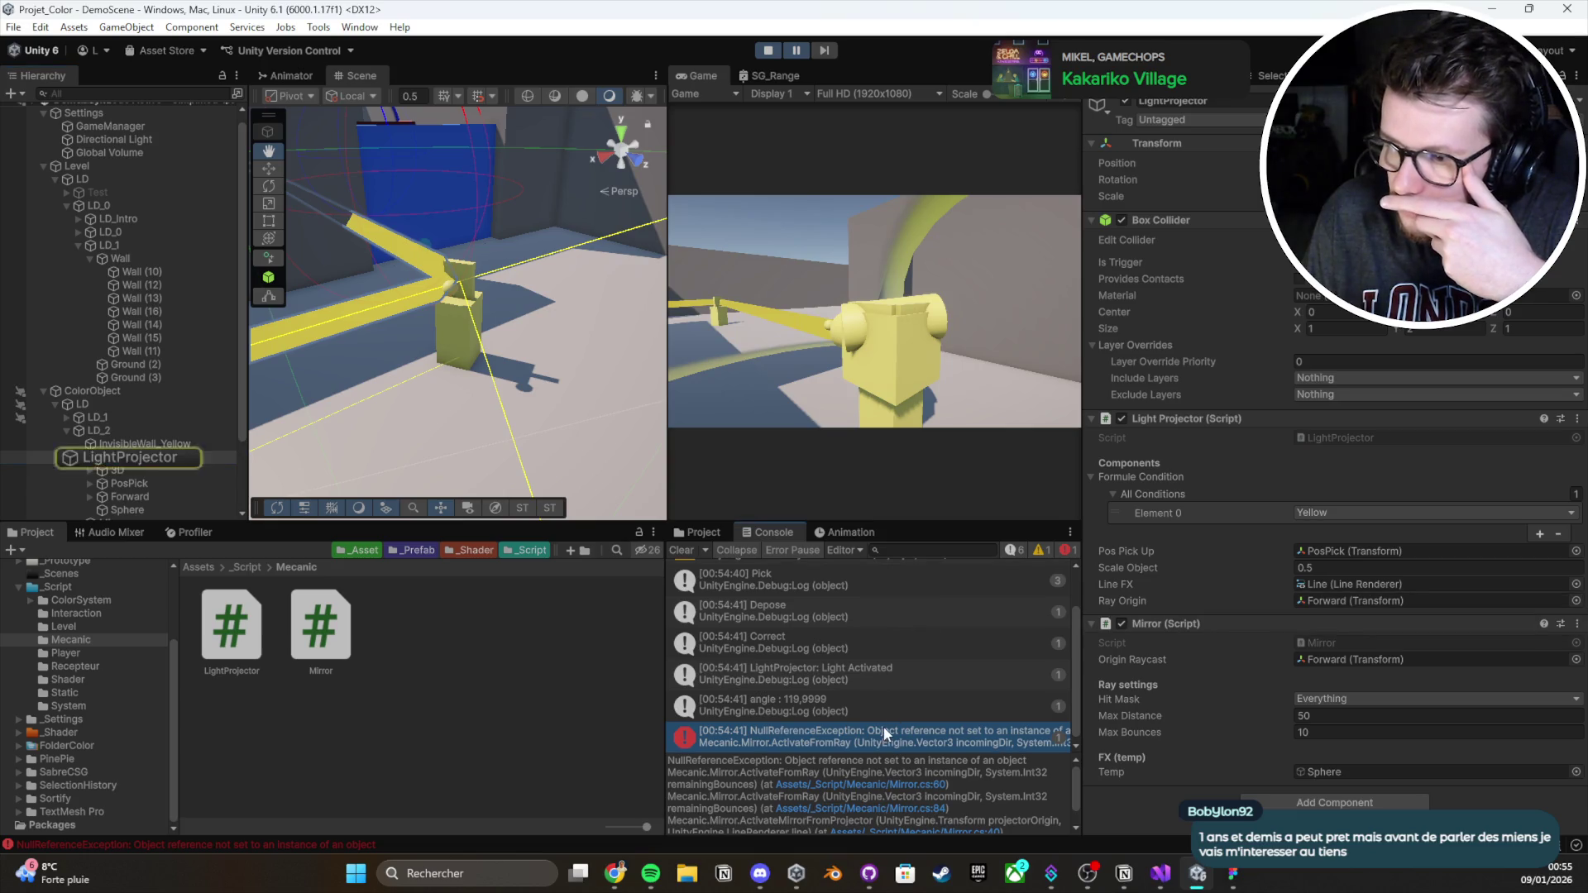
{"action": "left_click", "coordinate": [890, 779]}
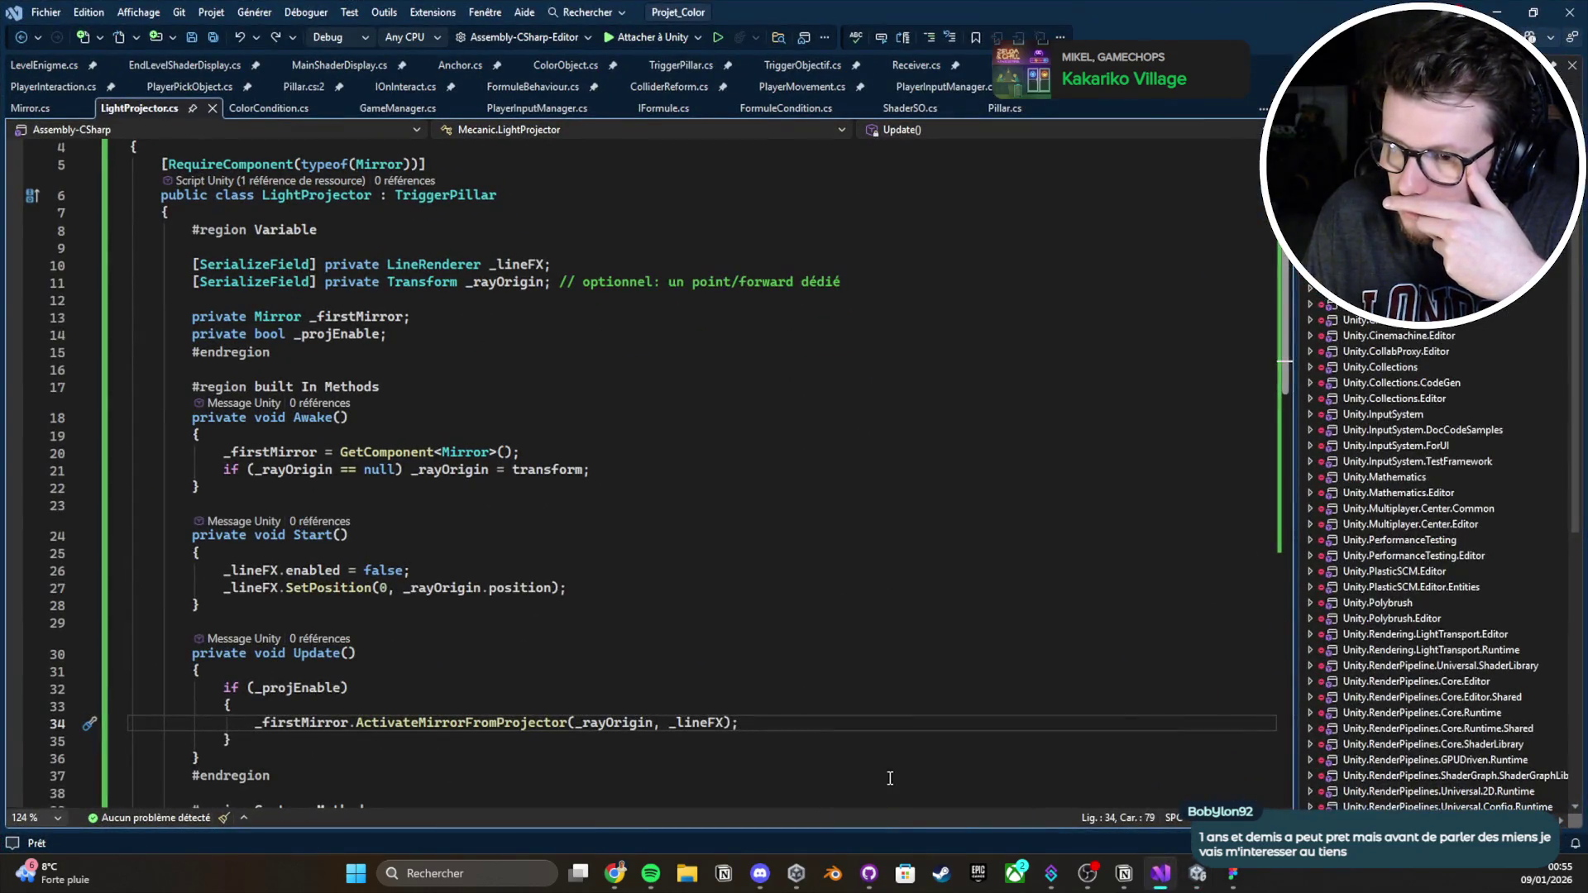
{"action": "key", "text": "alt+Tab"}
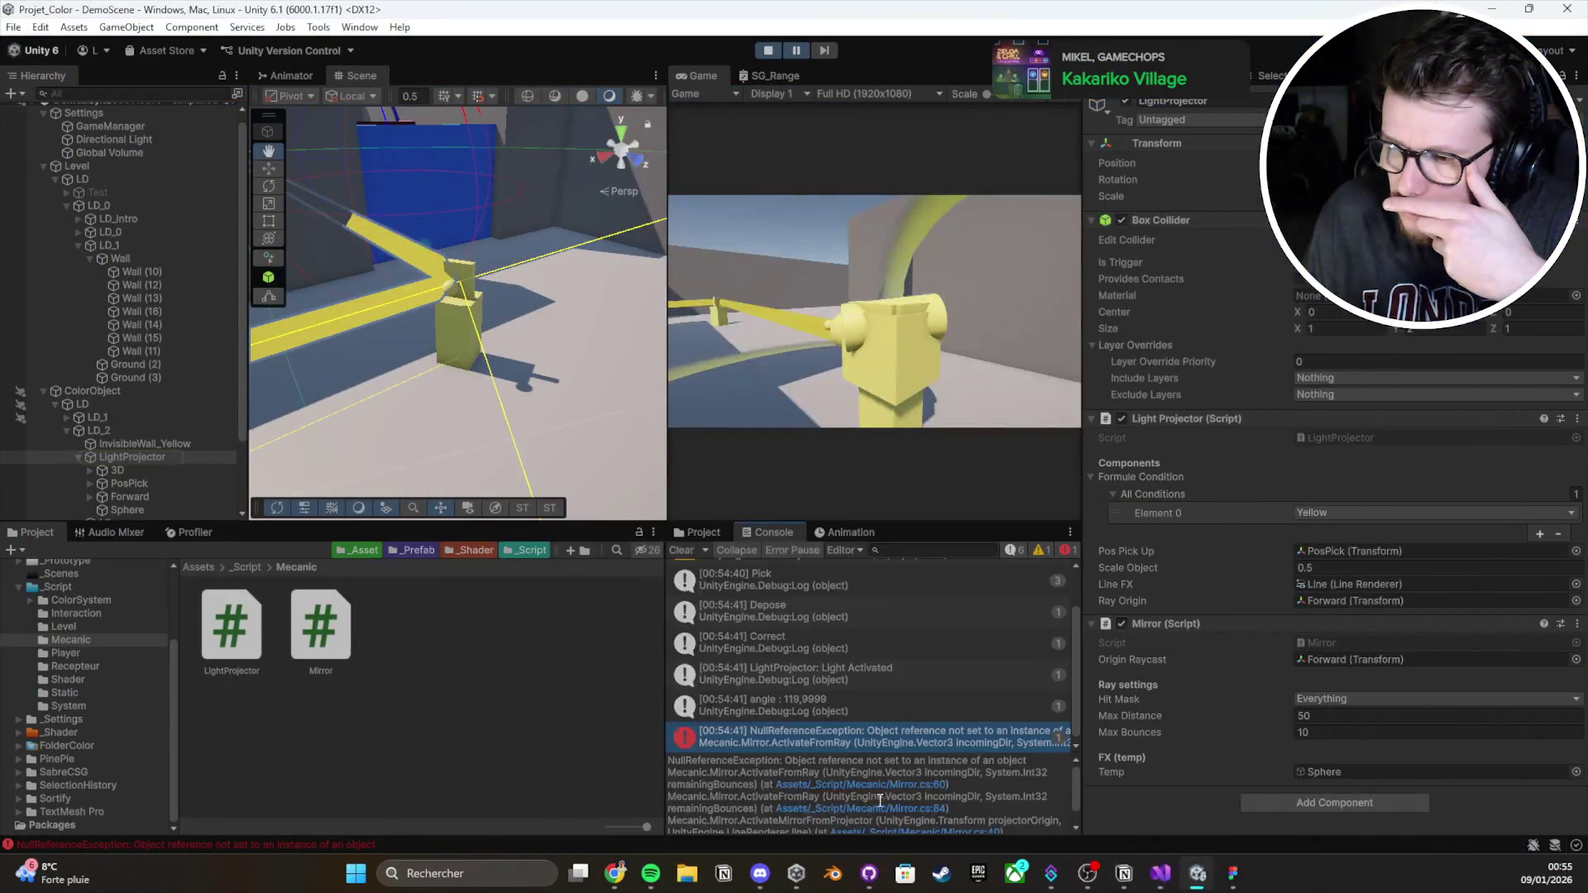
{"action": "left_click", "coordinate": [894, 794]}
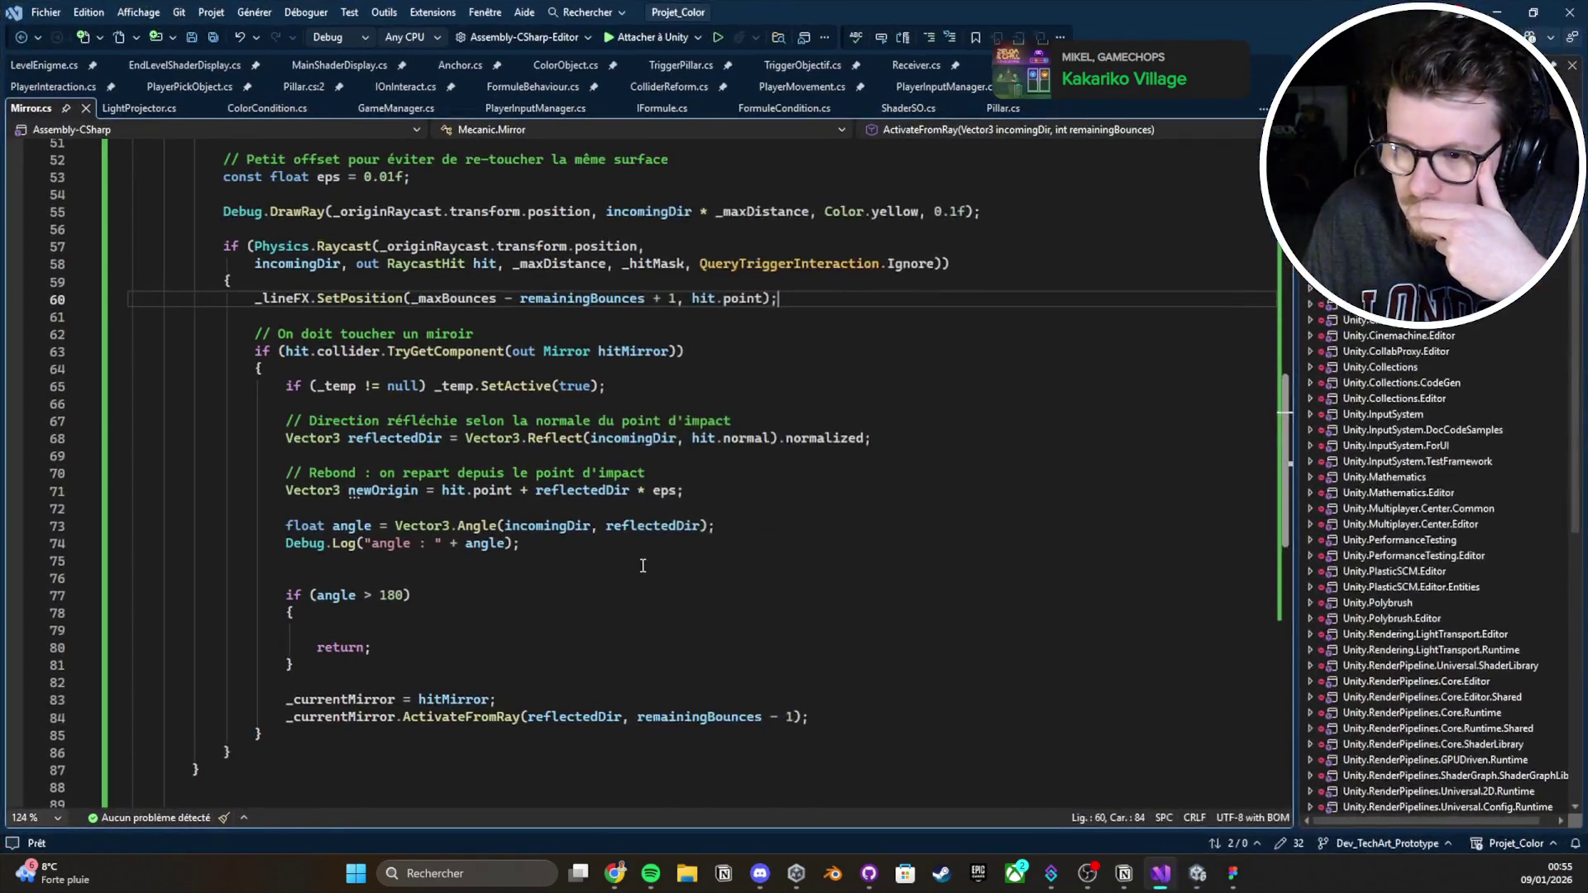
Trace _lineFX from line 60 to its use in ActivateMirrorFromProjector, then return to Unity
{"action": "scroll", "coordinate": [642, 566], "scroll_direction": "up", "scroll_amount": 2}
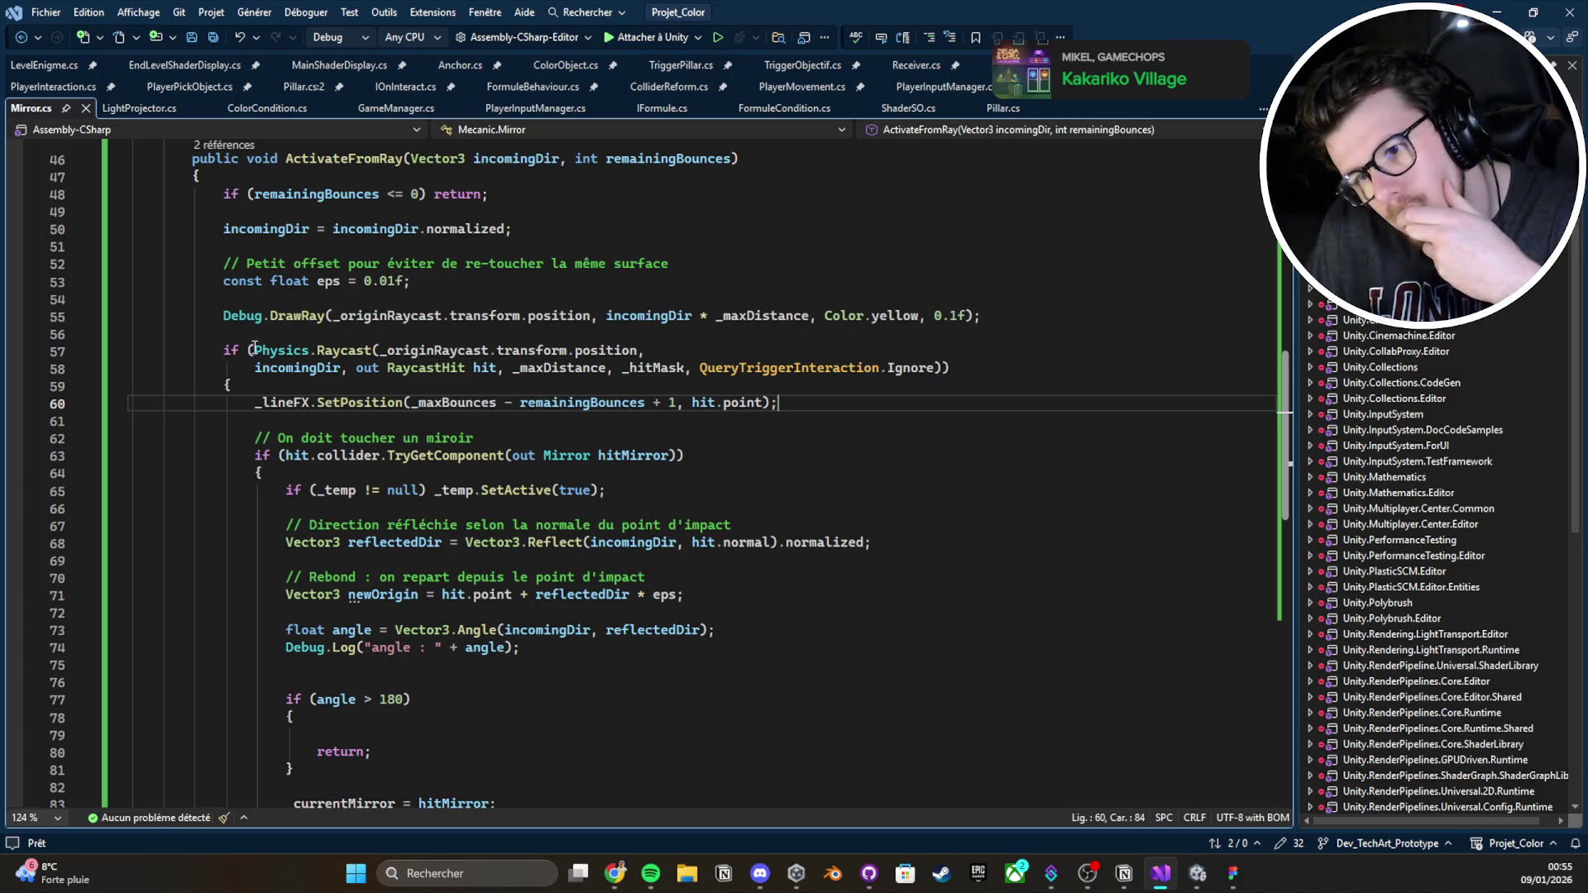
{"action": "double_click", "coordinate": [294, 405]}
{"action": "scroll", "coordinate": [296, 411], "scroll_direction": "up", "scroll_amount": 4}
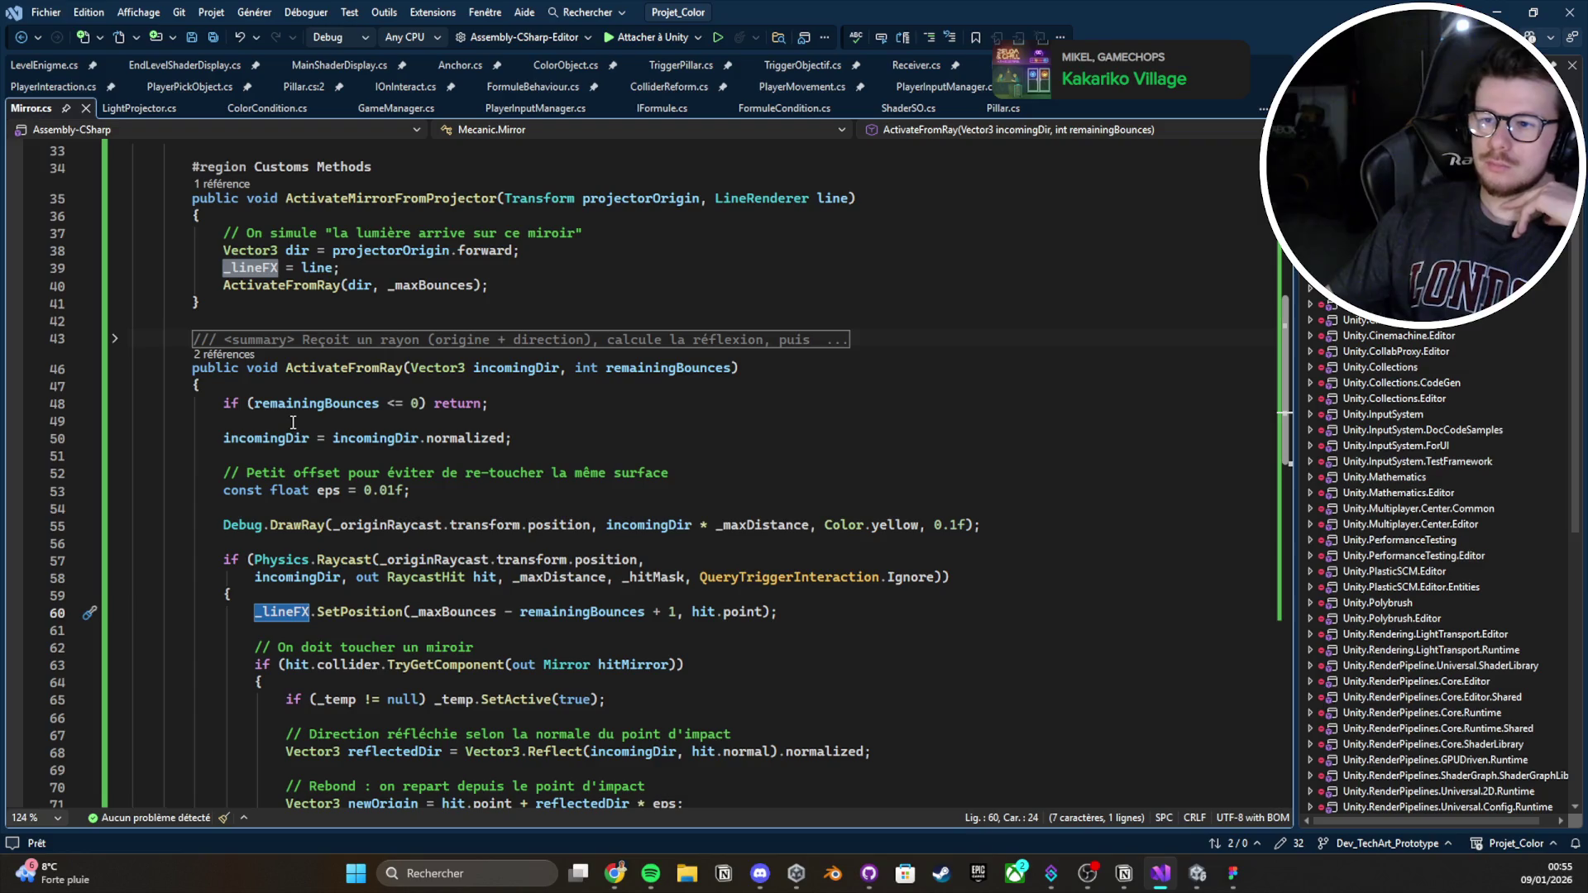
{"action": "left_click", "coordinate": [819, 191]}
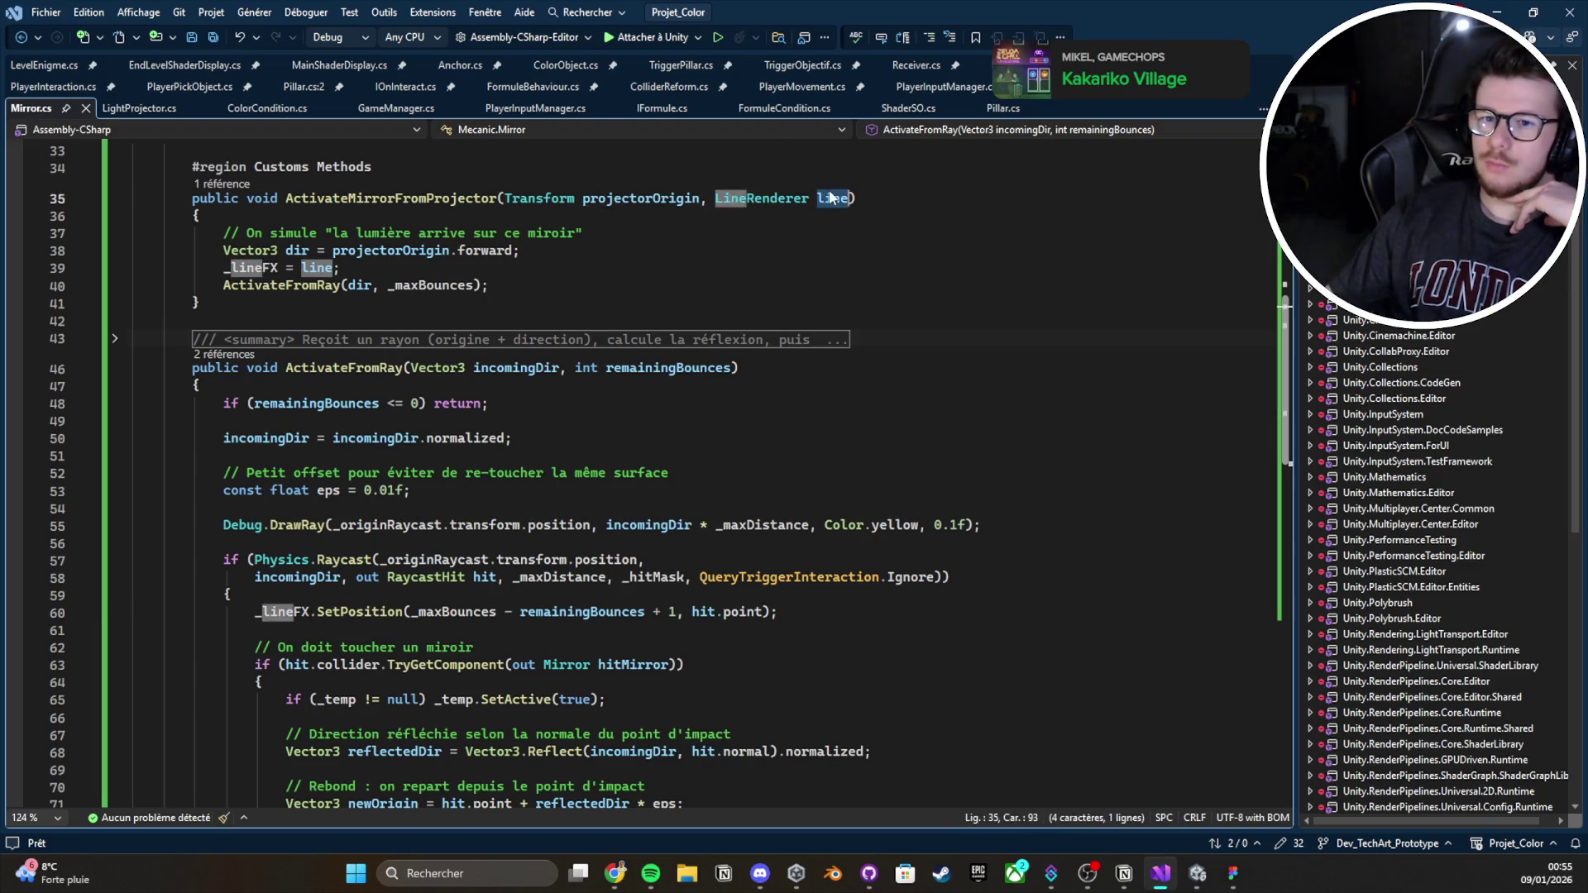
{"action": "double_click", "coordinate": [250, 267]}
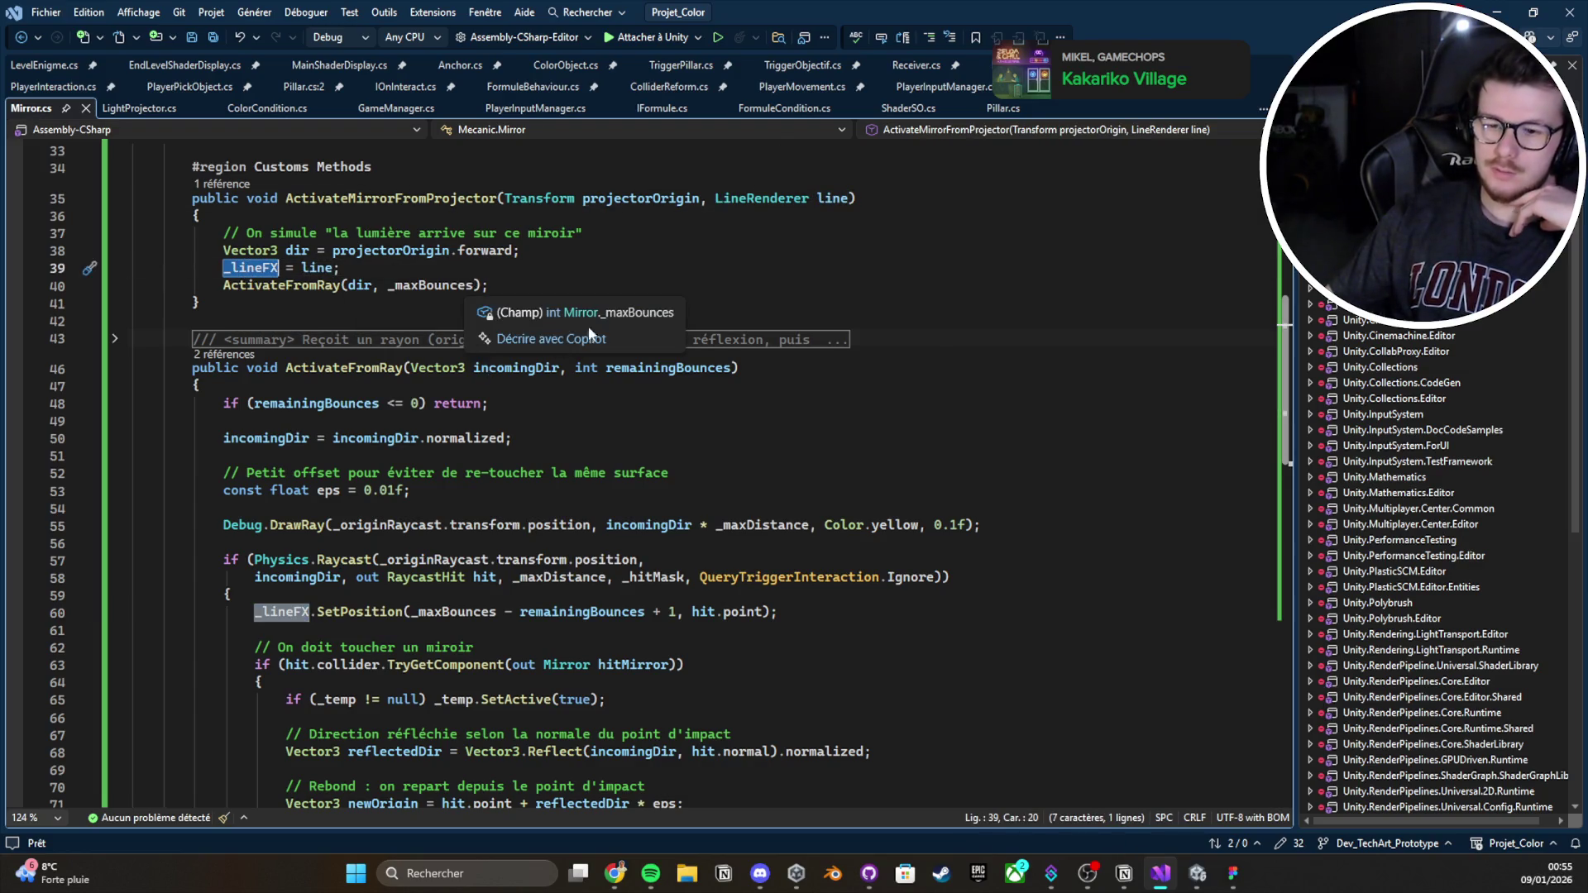
{"action": "left_click", "coordinate": [1198, 872]}
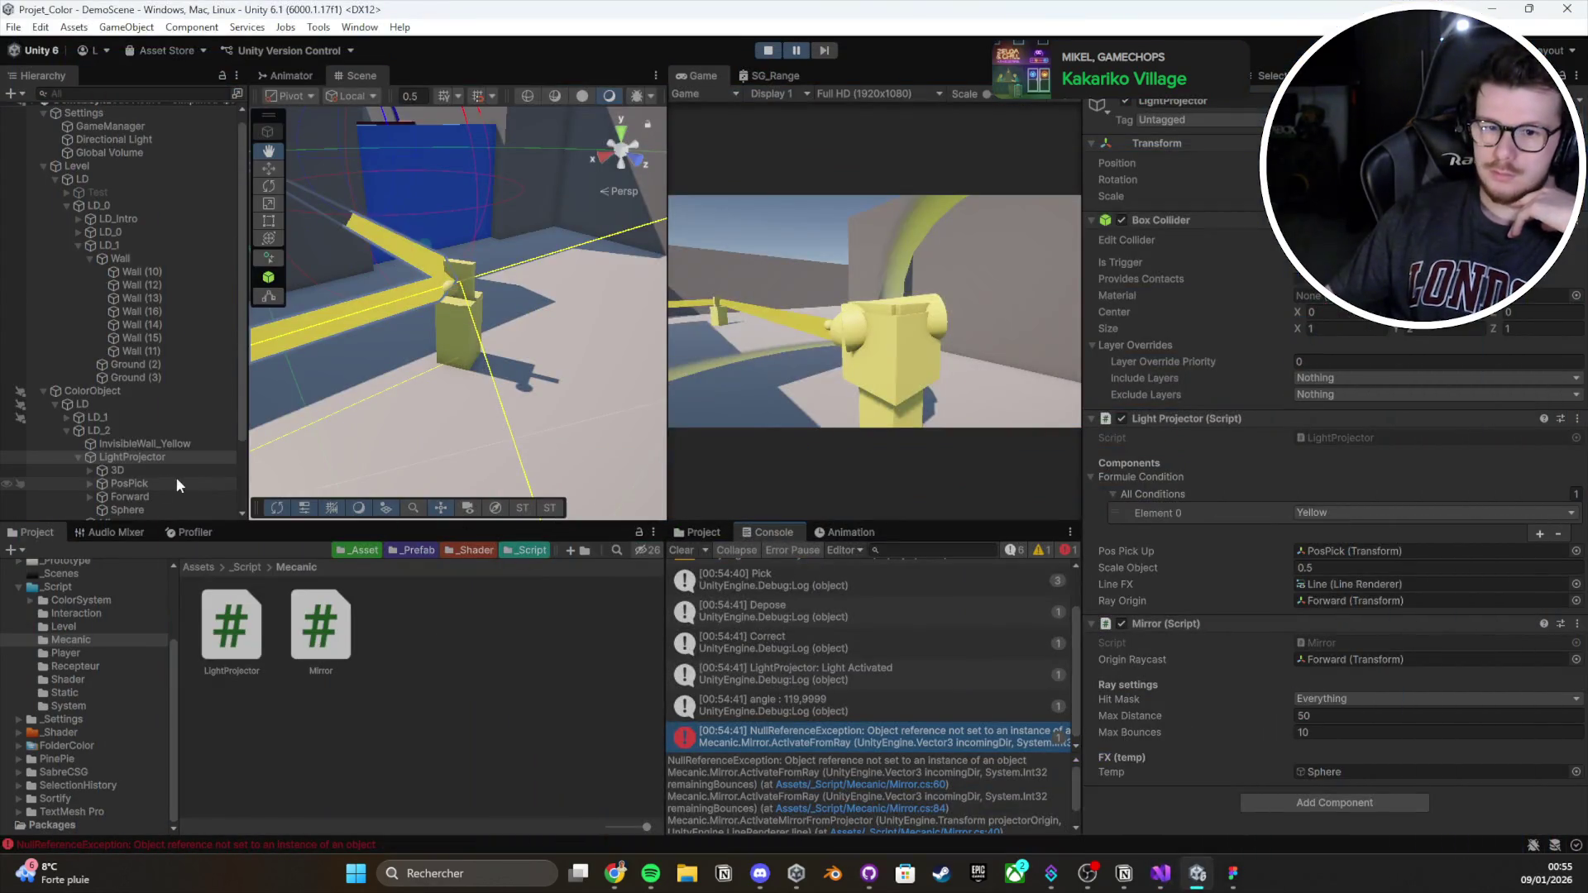
Select Mirror and switch the Inspector to Debug, exposing the empty Current Mirror and Line FX fields
{"action": "scroll", "coordinate": [152, 477], "scroll_direction": "down", "scroll_amount": 3}
{"action": "left_click", "coordinate": [161, 434]}
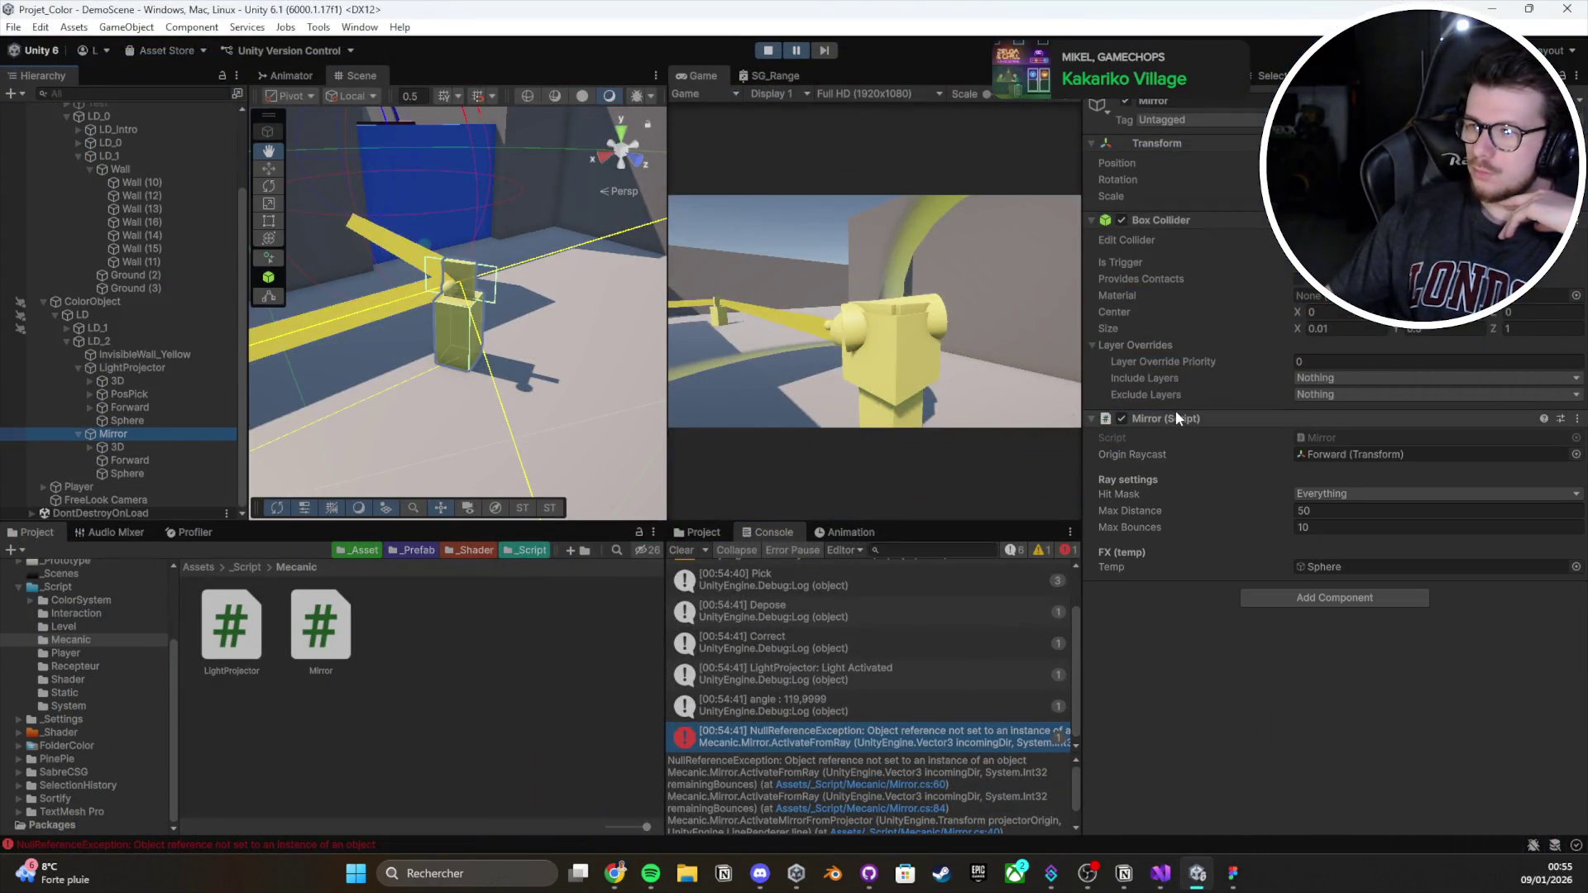
{"action": "left_click", "coordinate": [1576, 76]}
{"action": "key", "text": "Escape"}
{"action": "left_click", "coordinate": [1576, 76]}
{"action": "left_click", "coordinate": [1390, 344]}
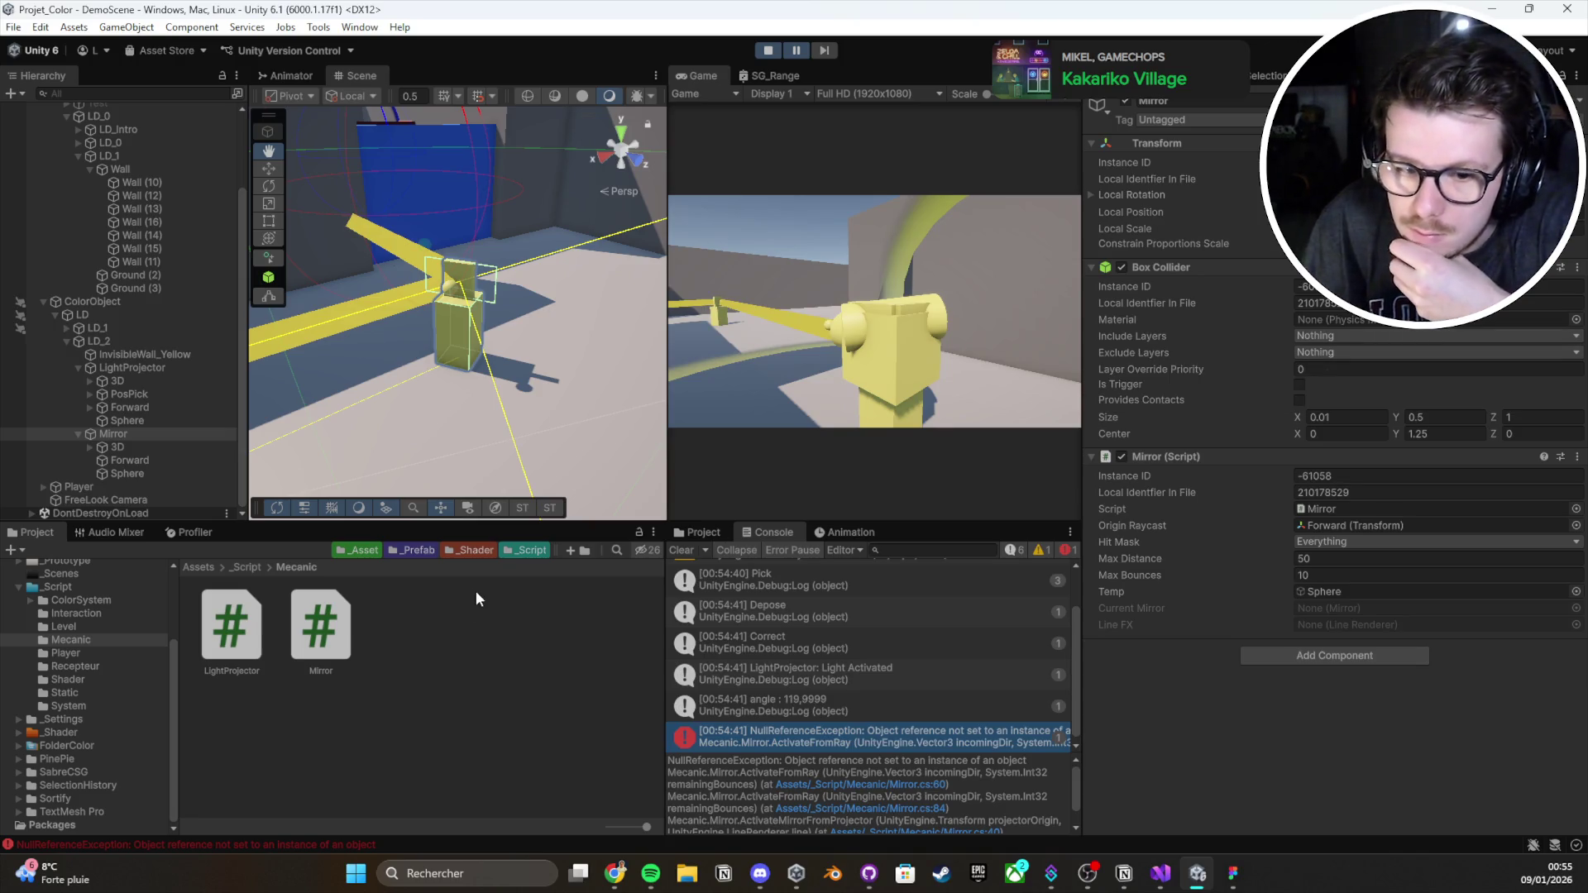
{"action": "left_click", "coordinate": [1161, 873]}
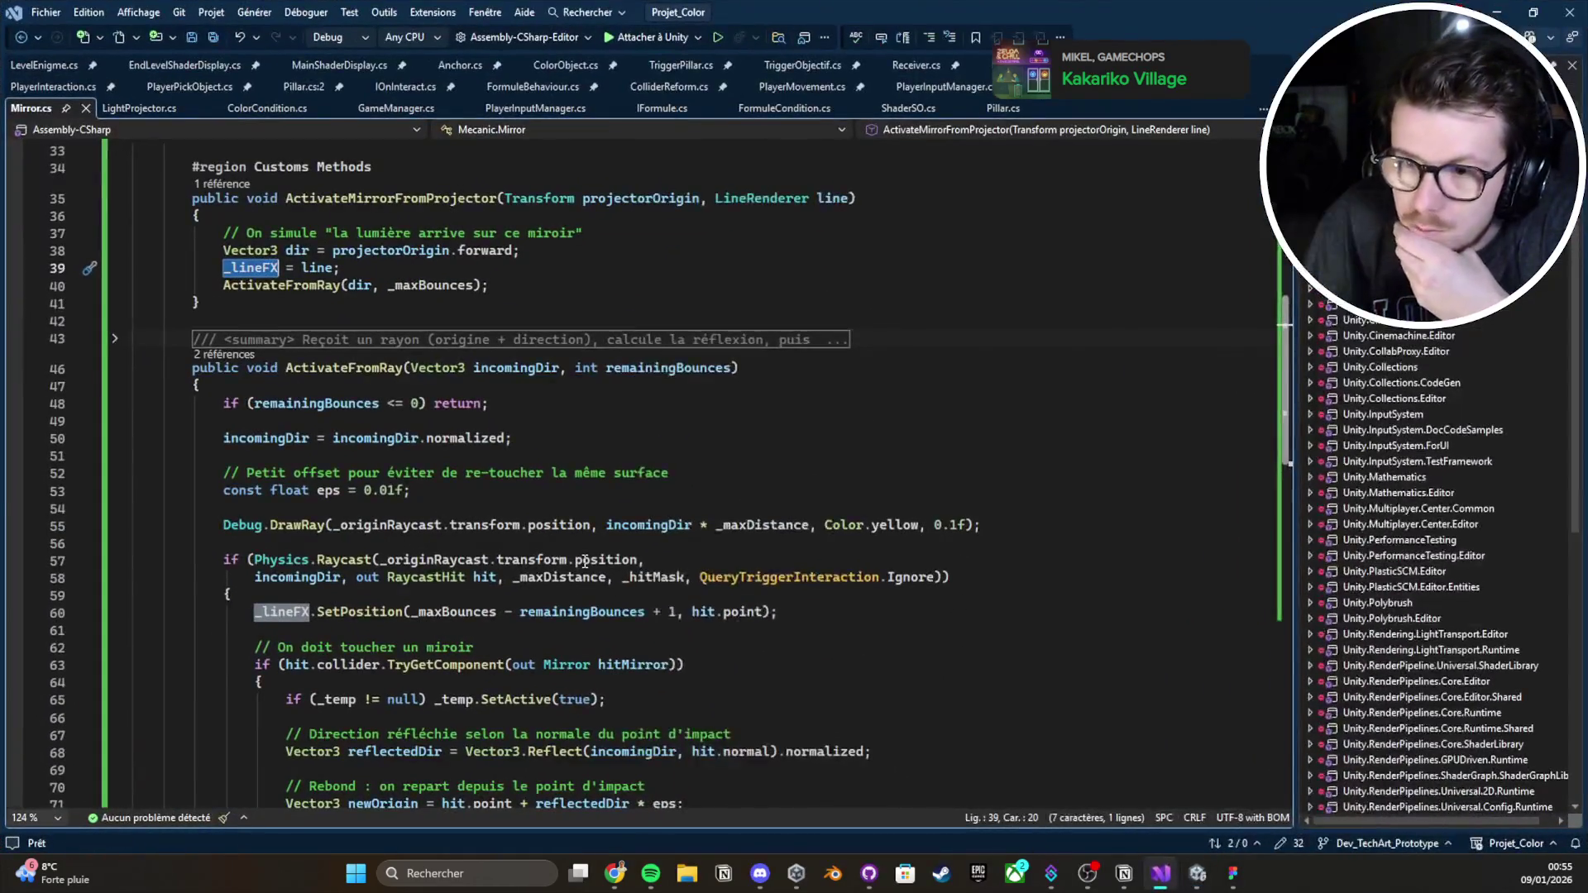
Go to the definition of the line value assigned on line 39 of Mirror.cs
{"action": "scroll", "coordinate": [567, 544], "scroll_direction": "up", "scroll_amount": 2}
{"action": "left_click", "coordinate": [318, 372]}
{"action": "key", "text": "F12"}
Highlight every use of _lineFX in LightProjector.cs, then minimize Visual Studio
{"action": "left_click", "coordinate": [139, 107]}
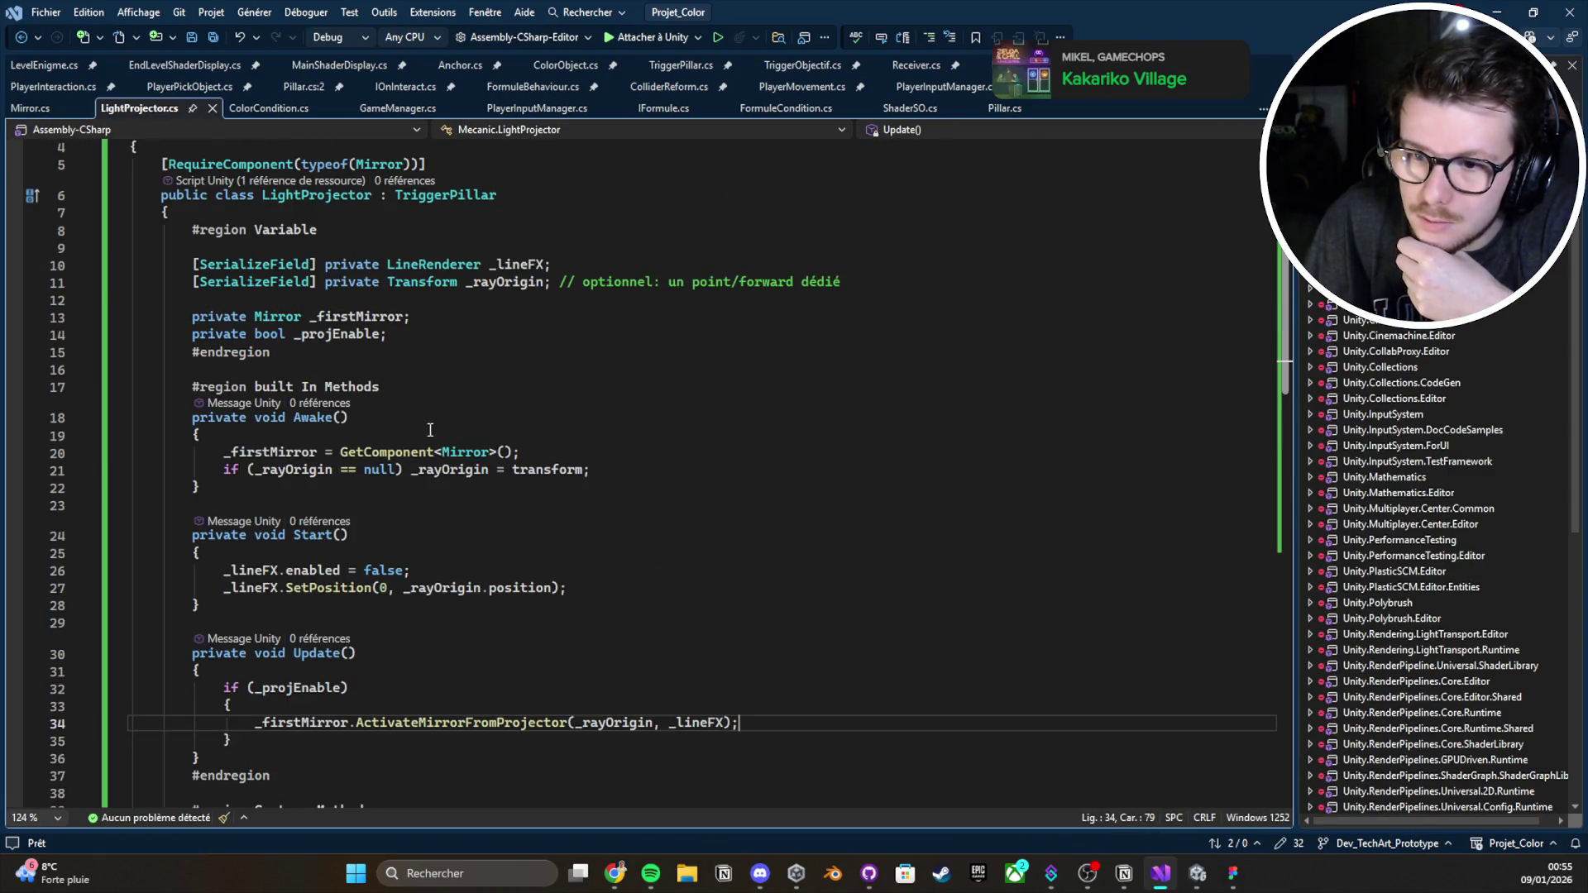
{"action": "left_click", "coordinate": [505, 264]}
{"action": "double_click", "coordinate": [505, 265]}
{"action": "scroll", "coordinate": [493, 374], "scroll_direction": "down", "scroll_amount": 4}
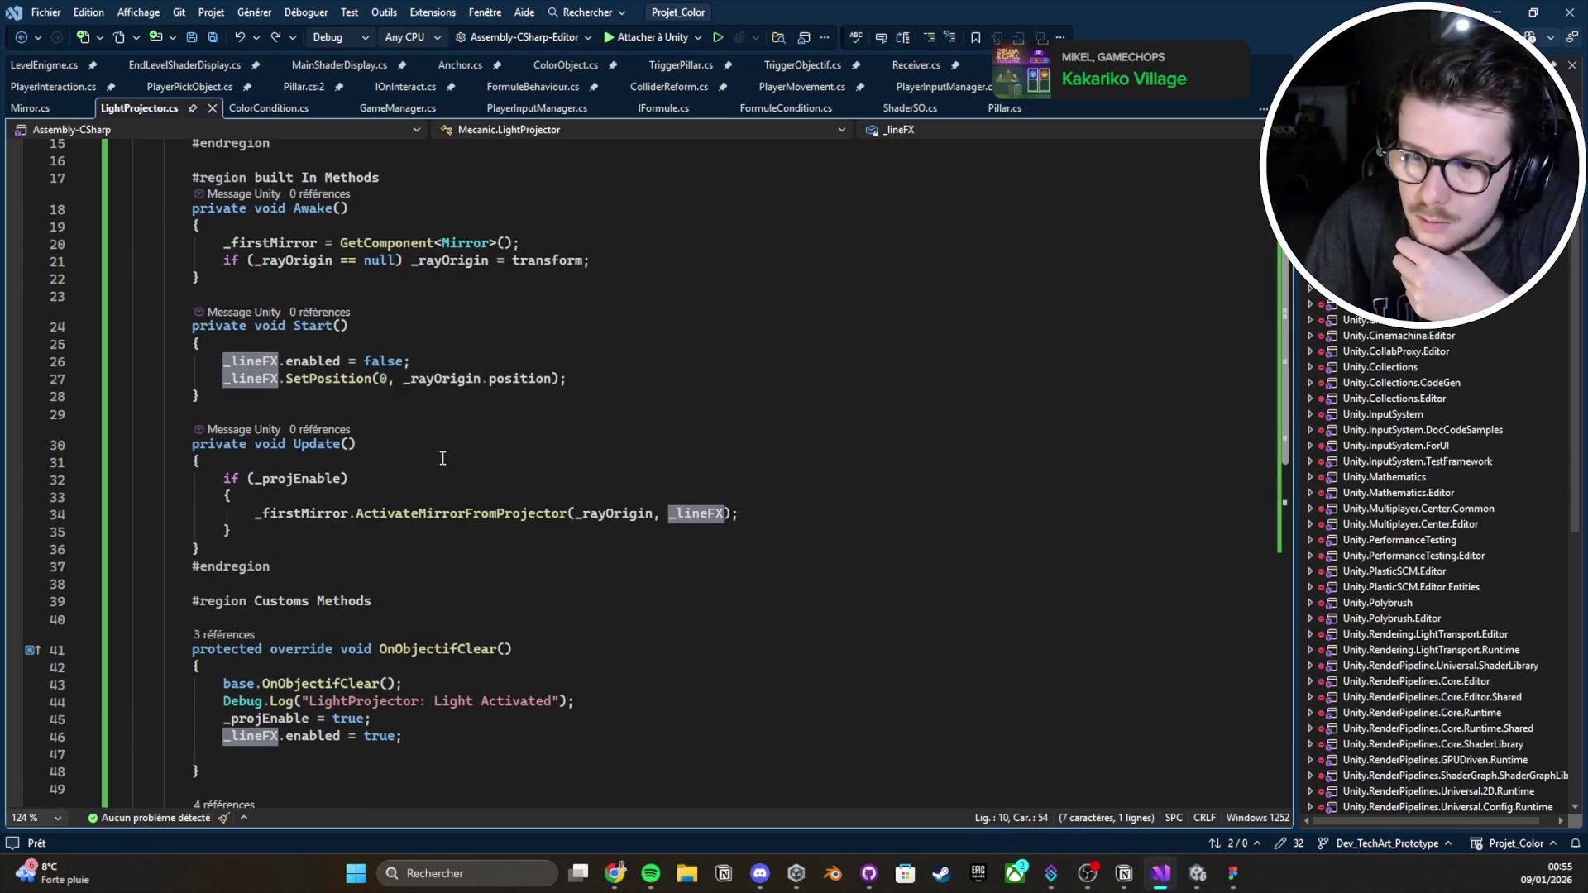
{"action": "scroll", "coordinate": [443, 458], "scroll_direction": "down", "scroll_amount": 1}
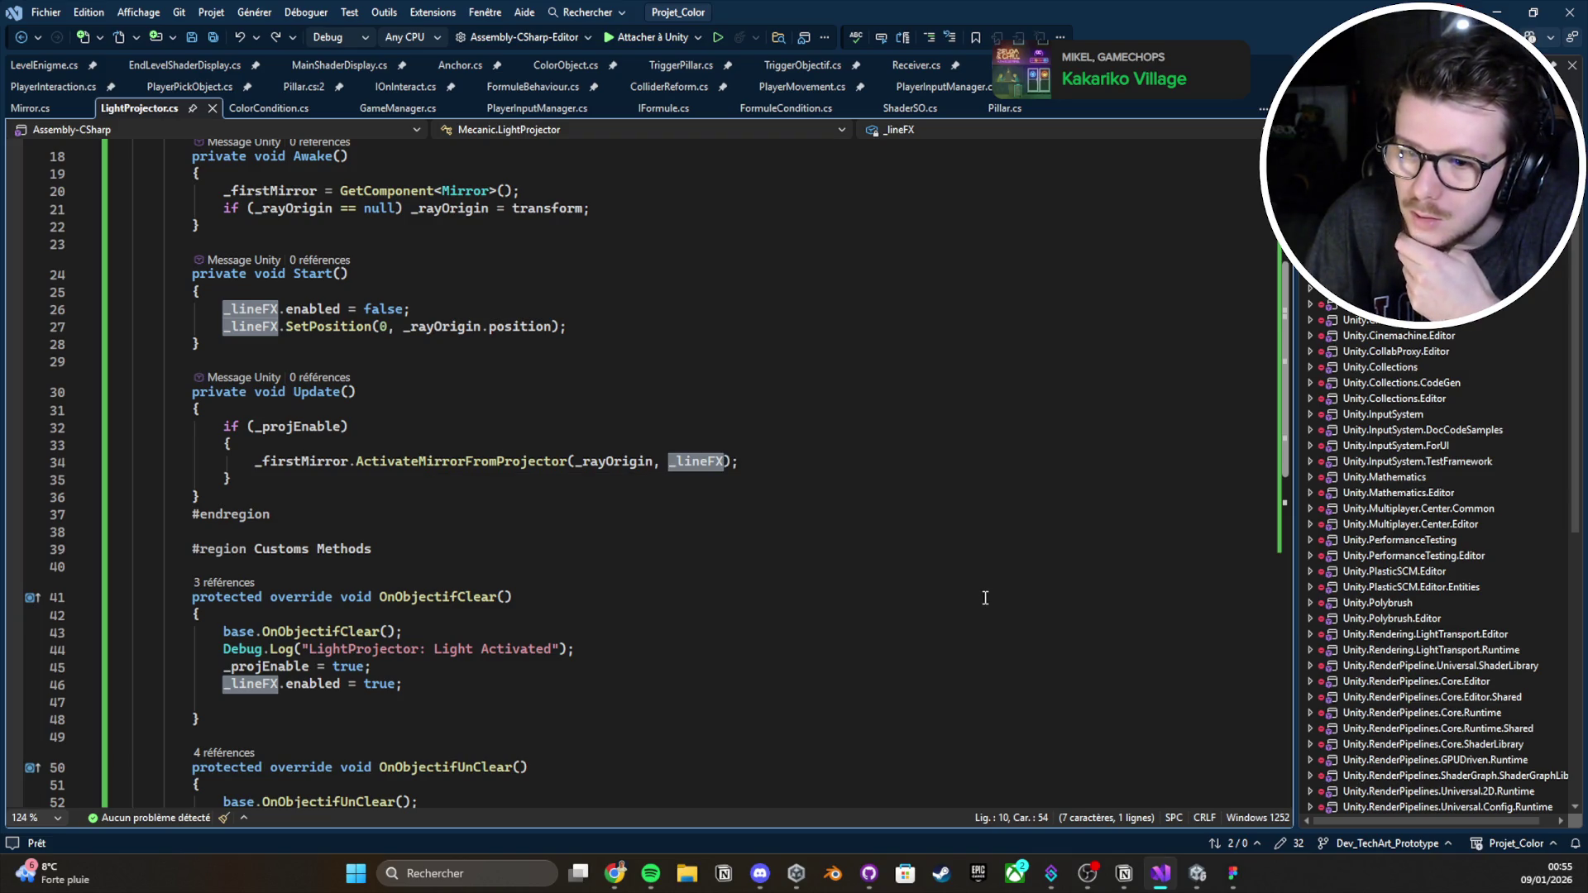
{"action": "left_click", "coordinate": [1497, 13]}
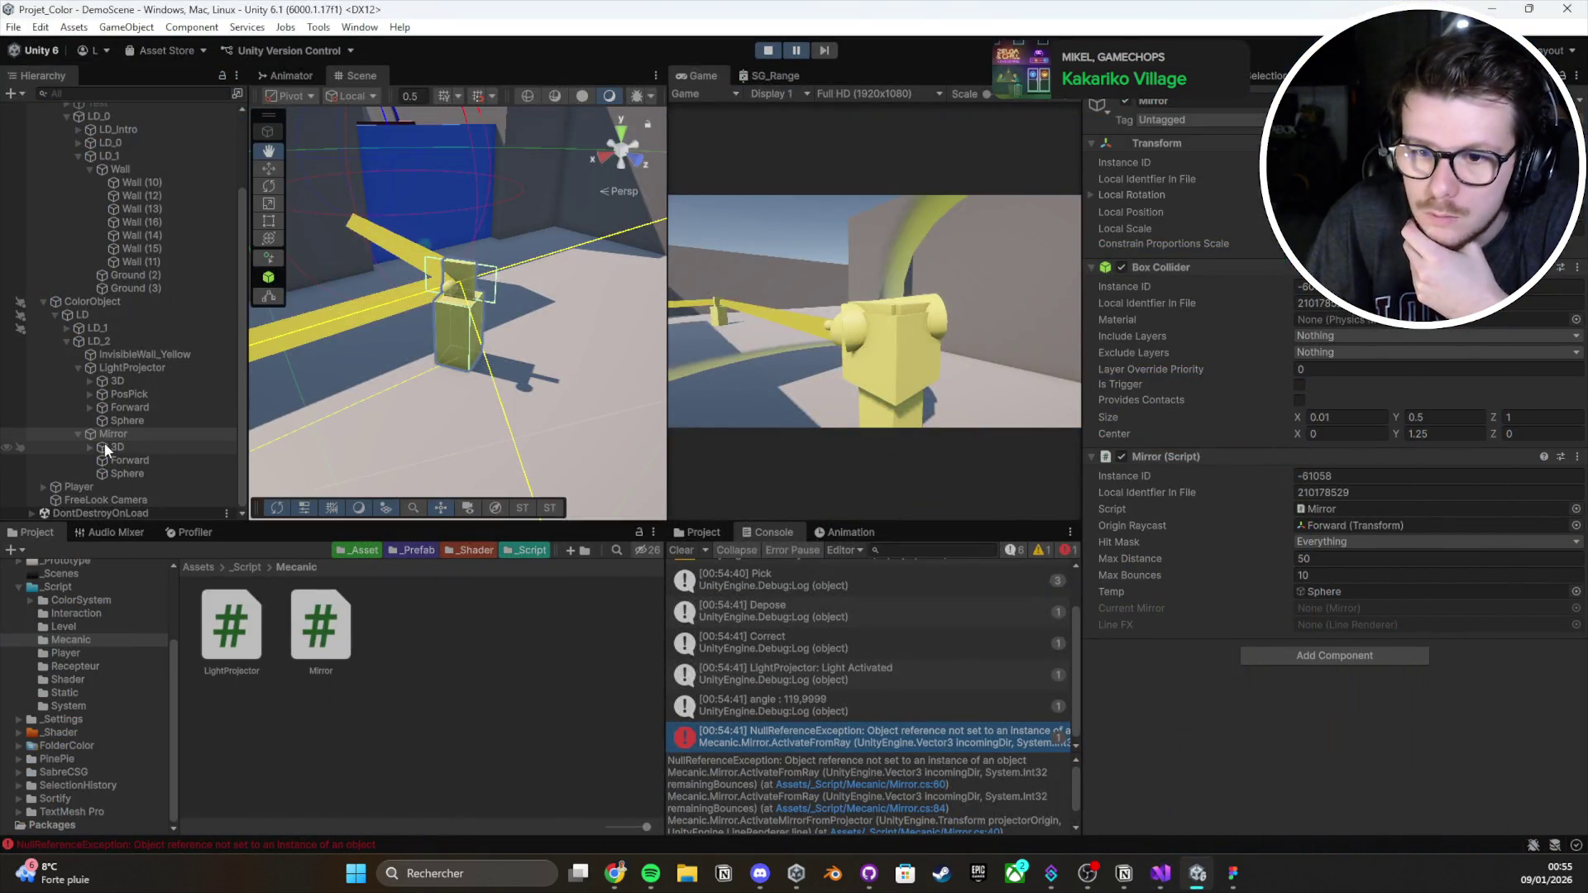
Select LightProjector and ping its Line FX reference to find the Line object under Forward
{"action": "left_click", "coordinate": [134, 368]}
{"action": "scroll", "coordinate": [1248, 552], "scroll_direction": "down", "scroll_amount": 3}
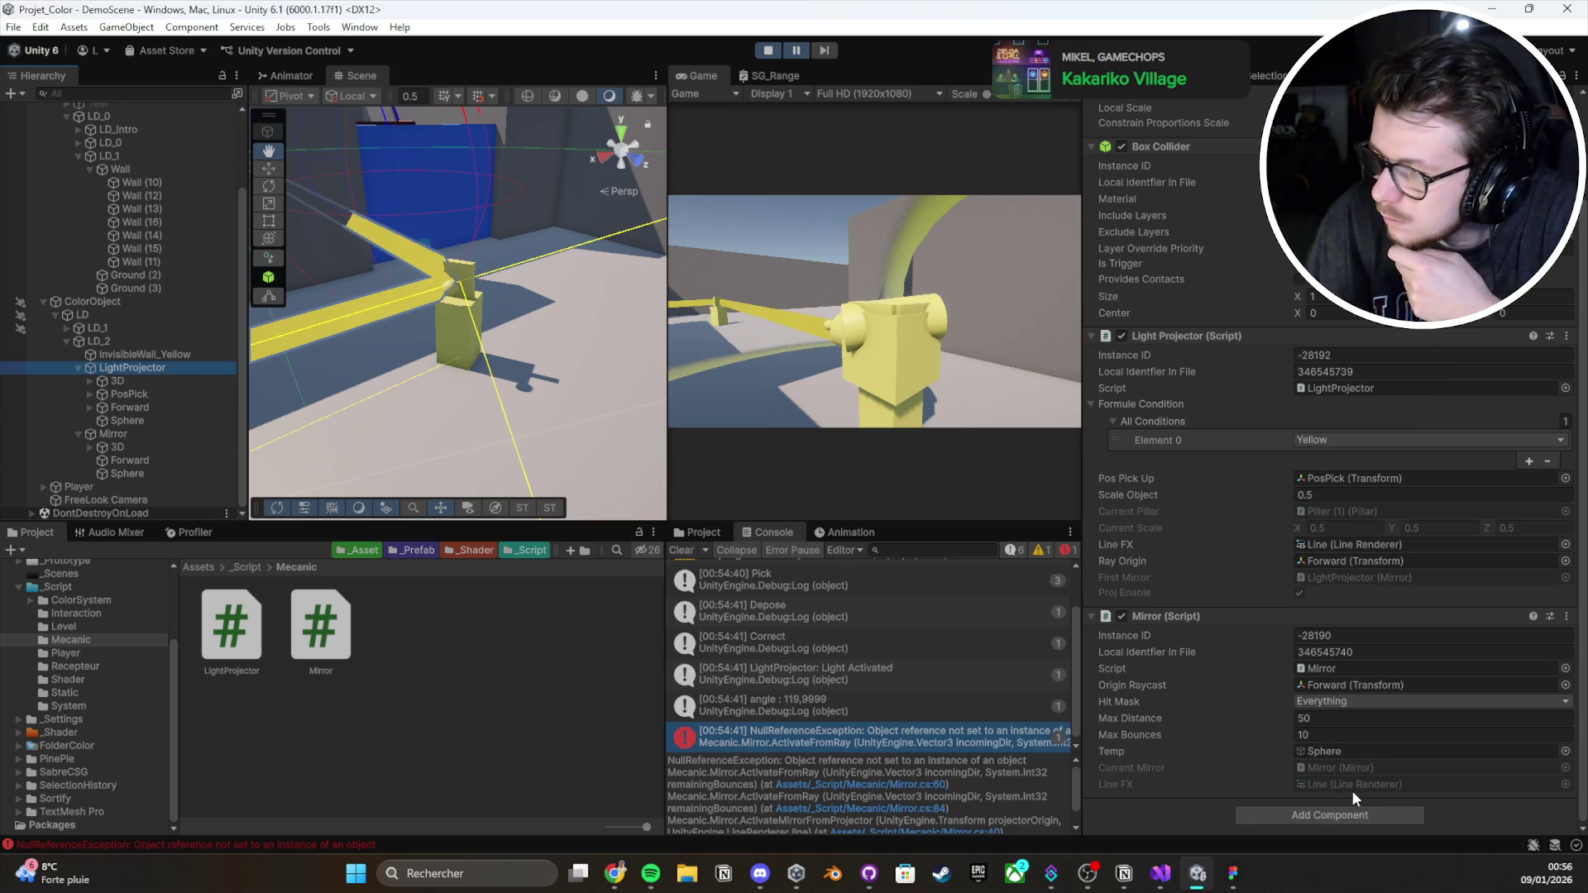
{"action": "left_click", "coordinate": [1362, 544]}
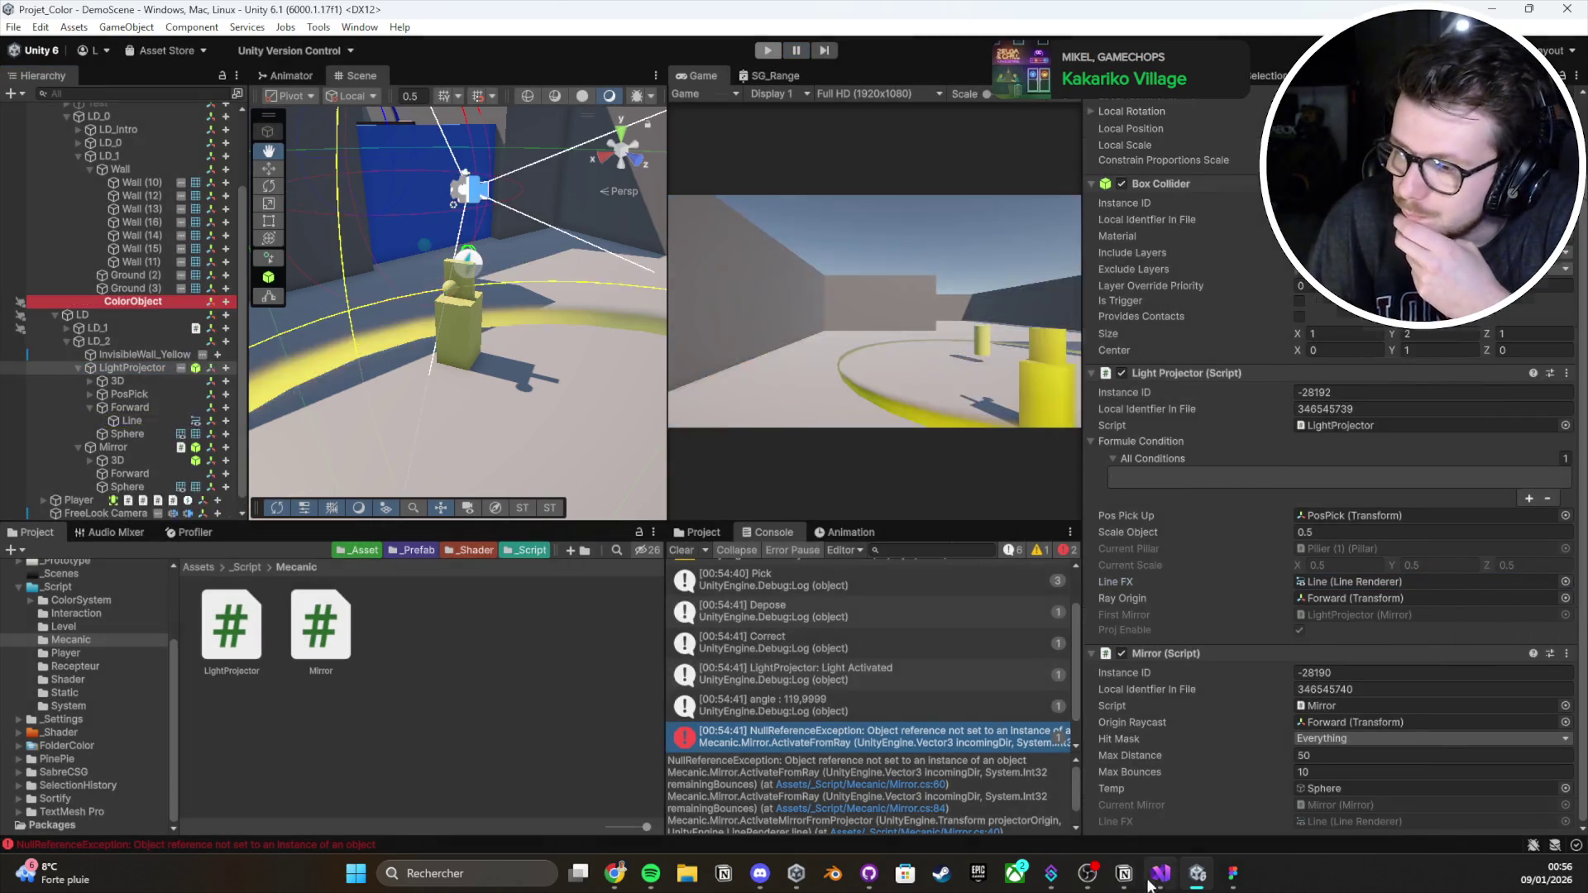
{"action": "left_click", "coordinate": [1160, 873]}
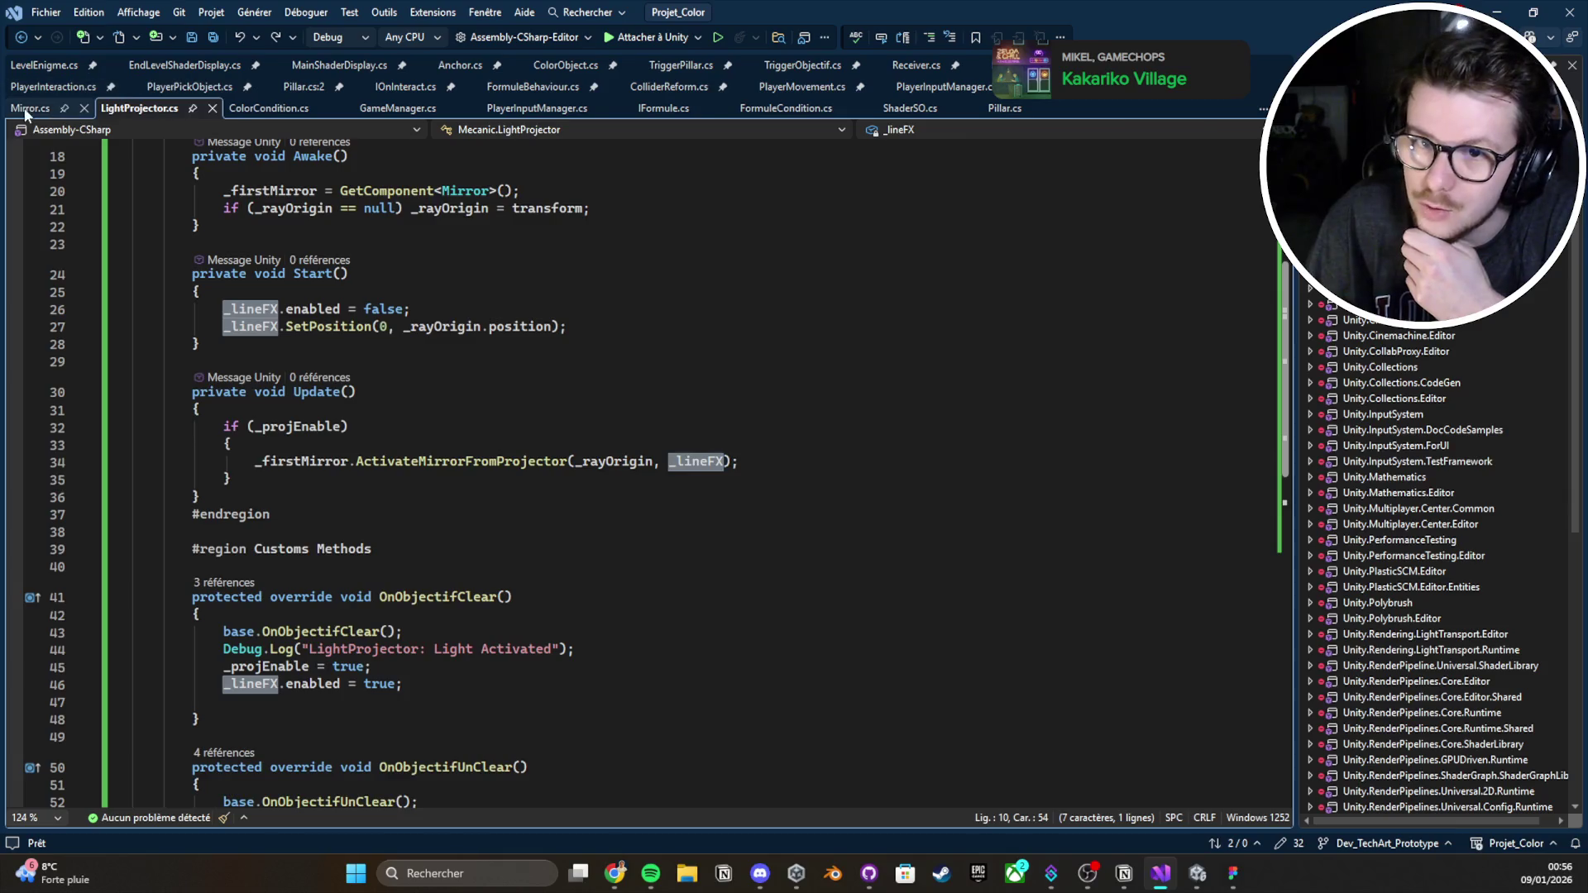
Read through ActivateFromRay and ActivateMirrorFromProjector in Mirror.cs, then save the script
{"action": "left_click", "coordinate": [30, 108]}
{"action": "scroll", "coordinate": [513, 421], "scroll_direction": "down", "scroll_amount": 4}
{"action": "scroll", "coordinate": [513, 421], "scroll_direction": "down", "scroll_amount": 3}
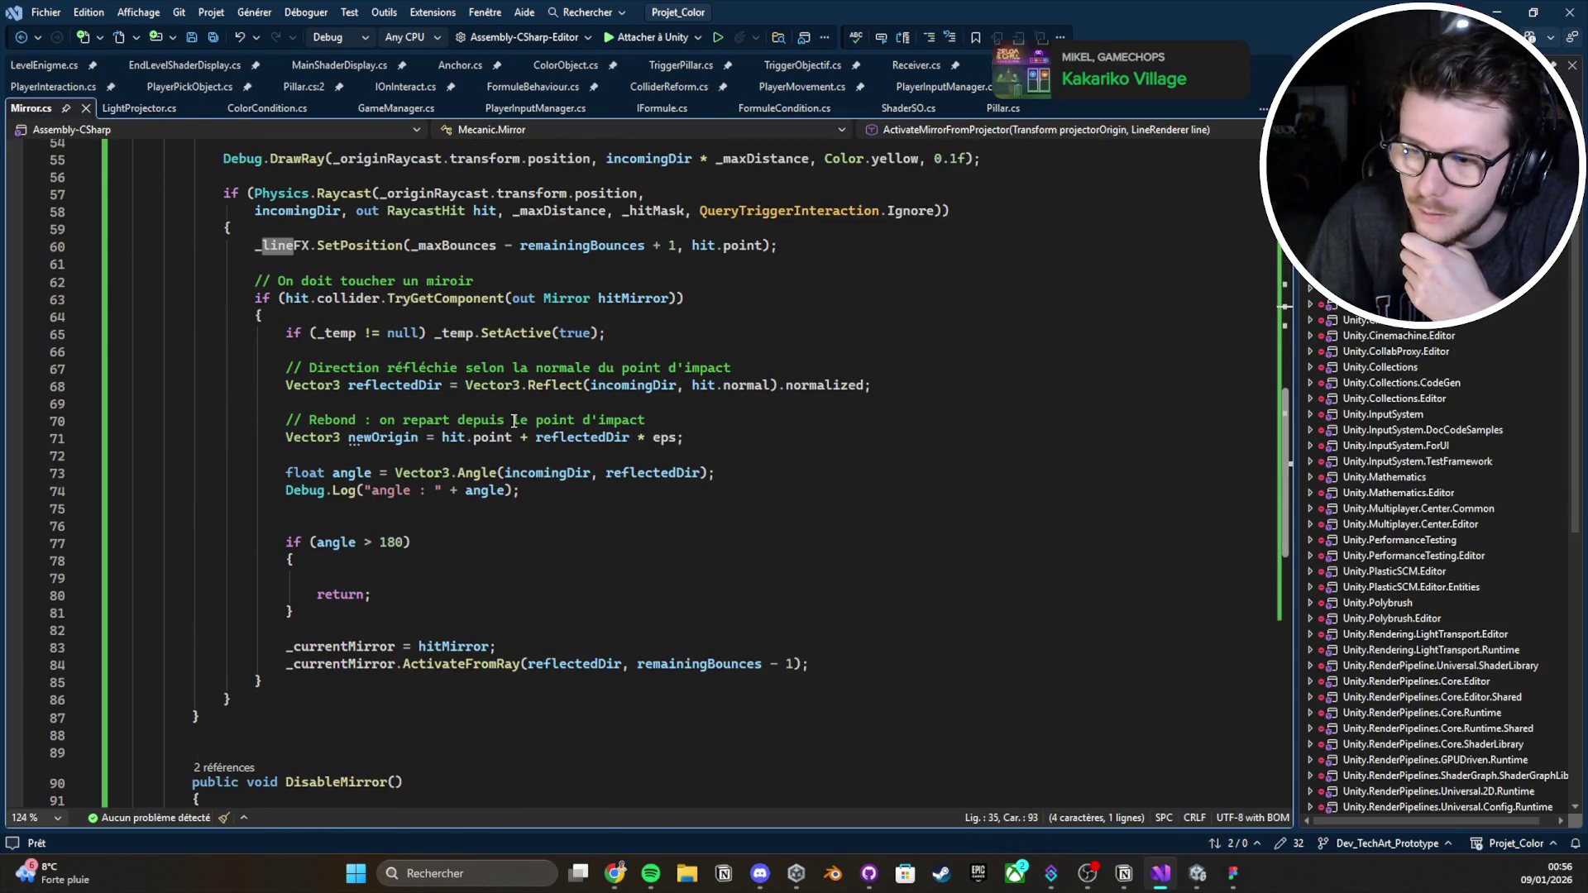
{"action": "mouse_move", "coordinate": [466, 669]}
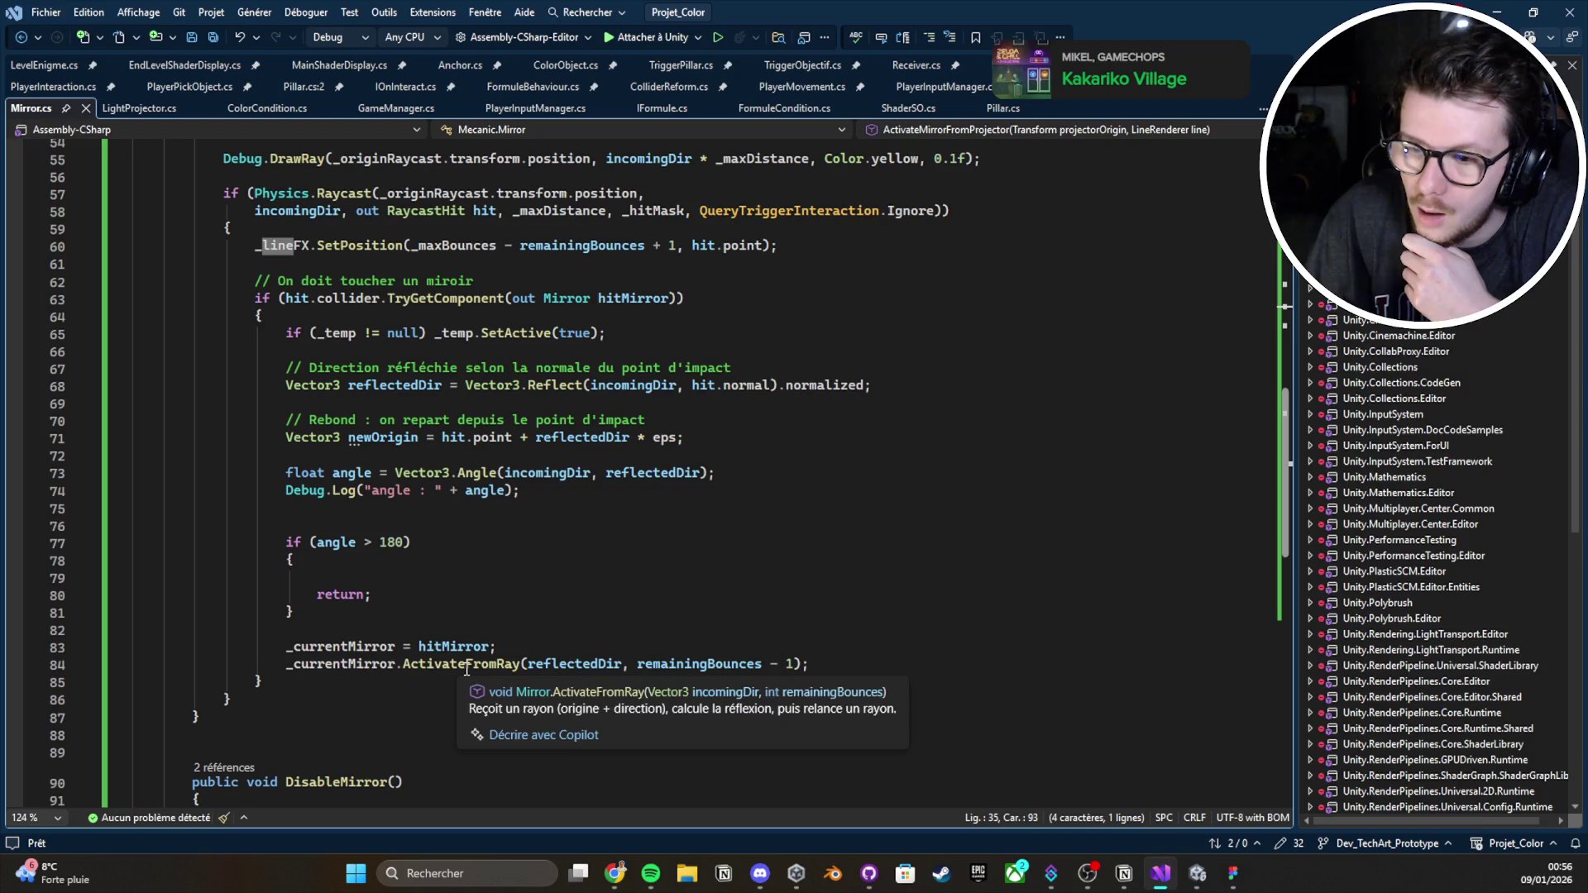
{"action": "scroll", "coordinate": [921, 512], "scroll_direction": "up", "scroll_amount": 3}
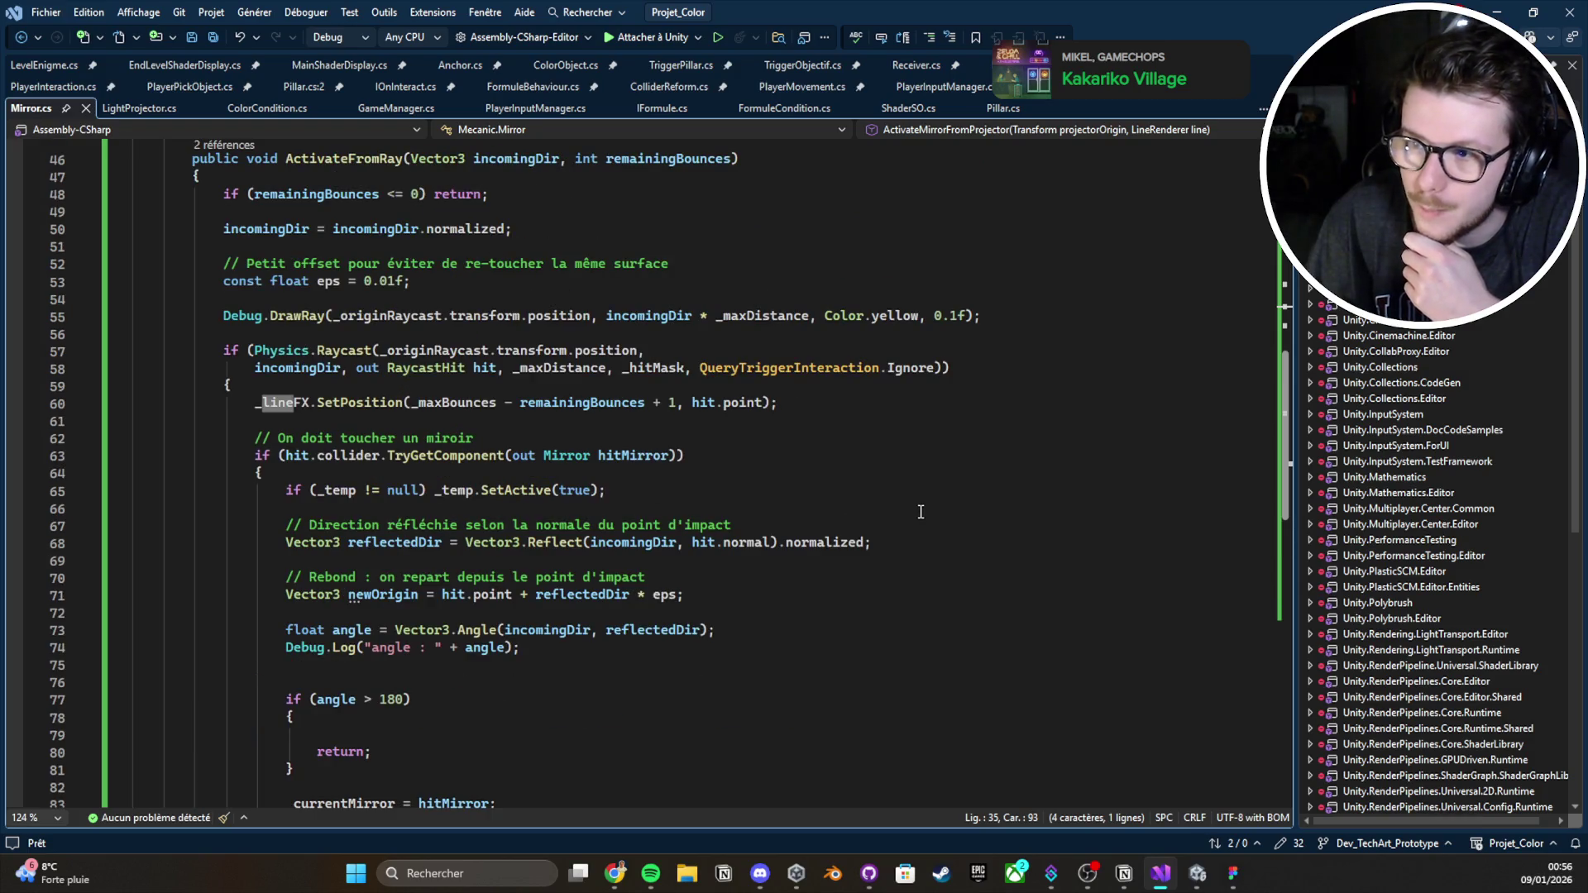
{"action": "scroll", "coordinate": [921, 512], "scroll_direction": "up", "scroll_amount": 6}
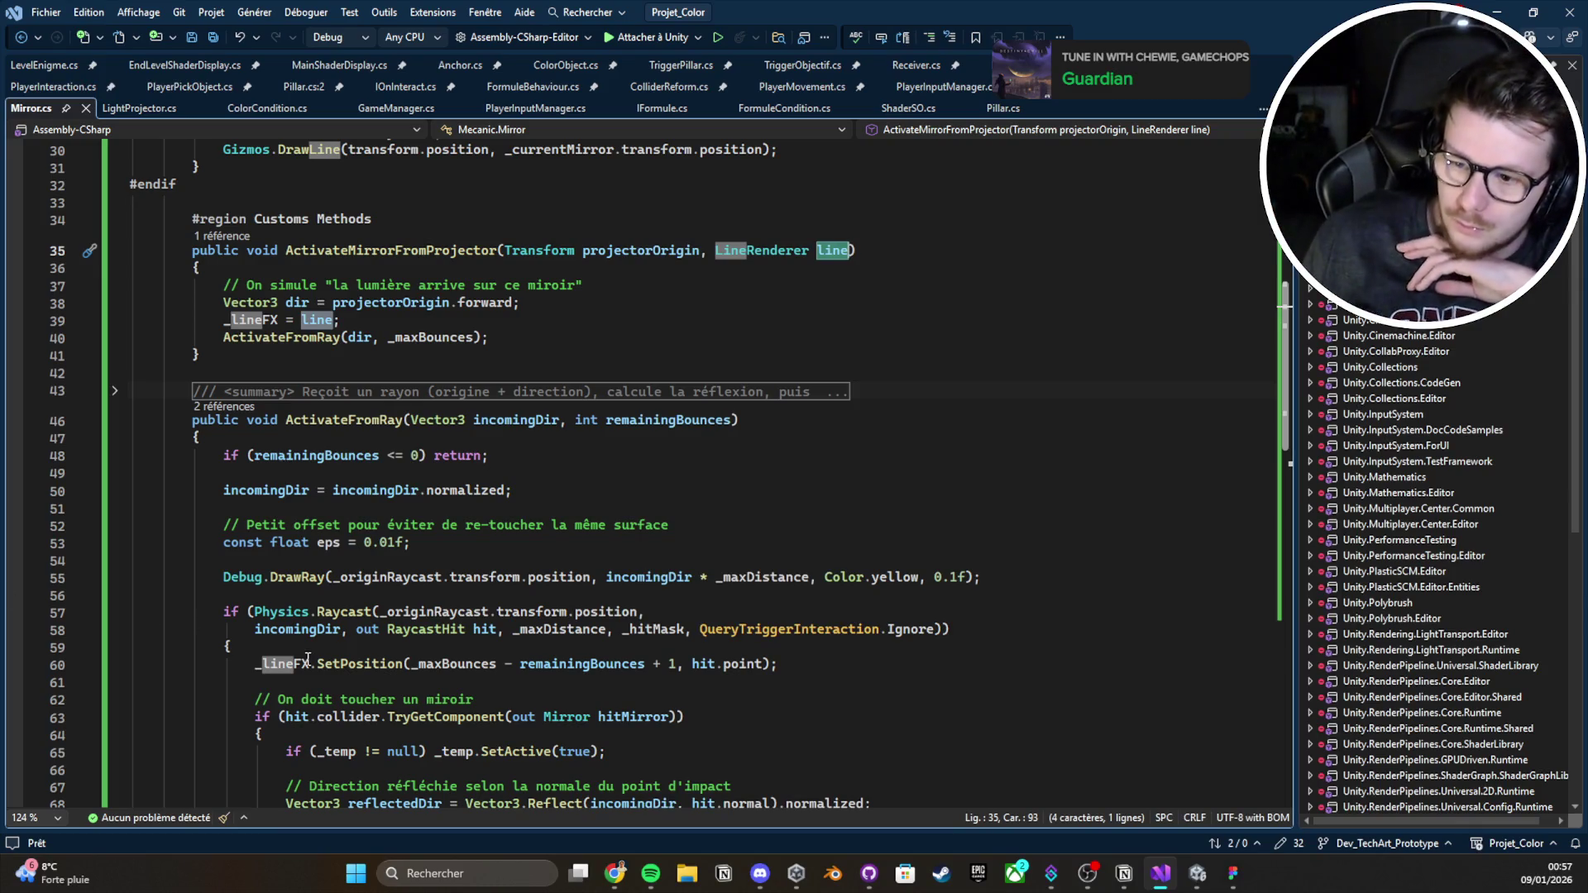
{"action": "key", "text": "ctrl+z"}
{"action": "key", "text": "ctrl+s"}
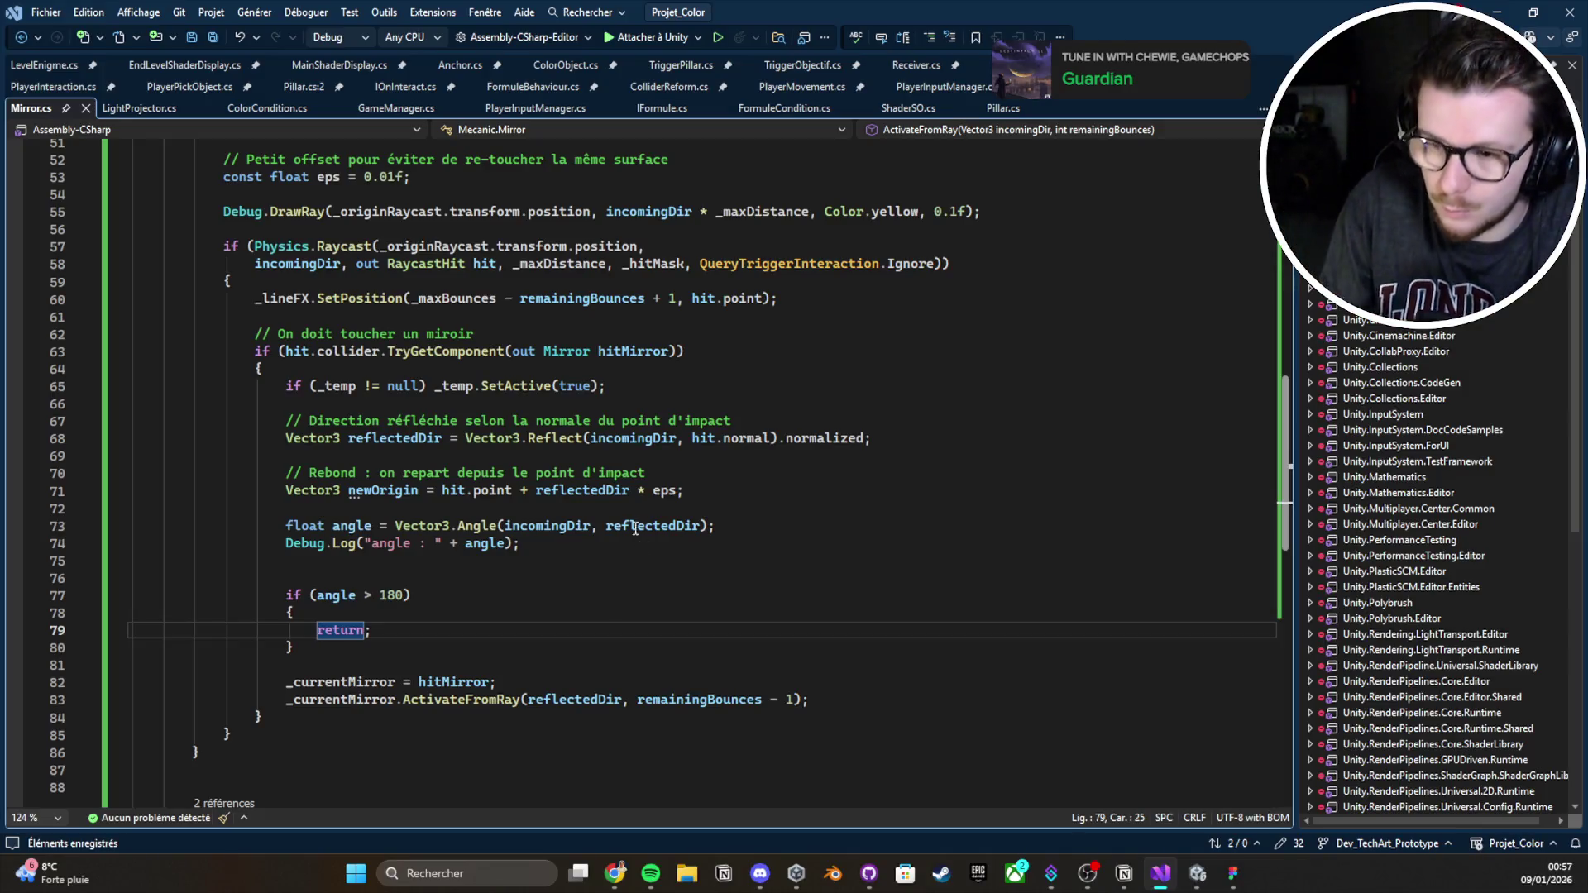
Go back to the ActivateFromRay header in Mirror.cs and put the caret in its code
{"action": "scroll", "coordinate": [696, 544], "scroll_direction": "up", "scroll_amount": 3}
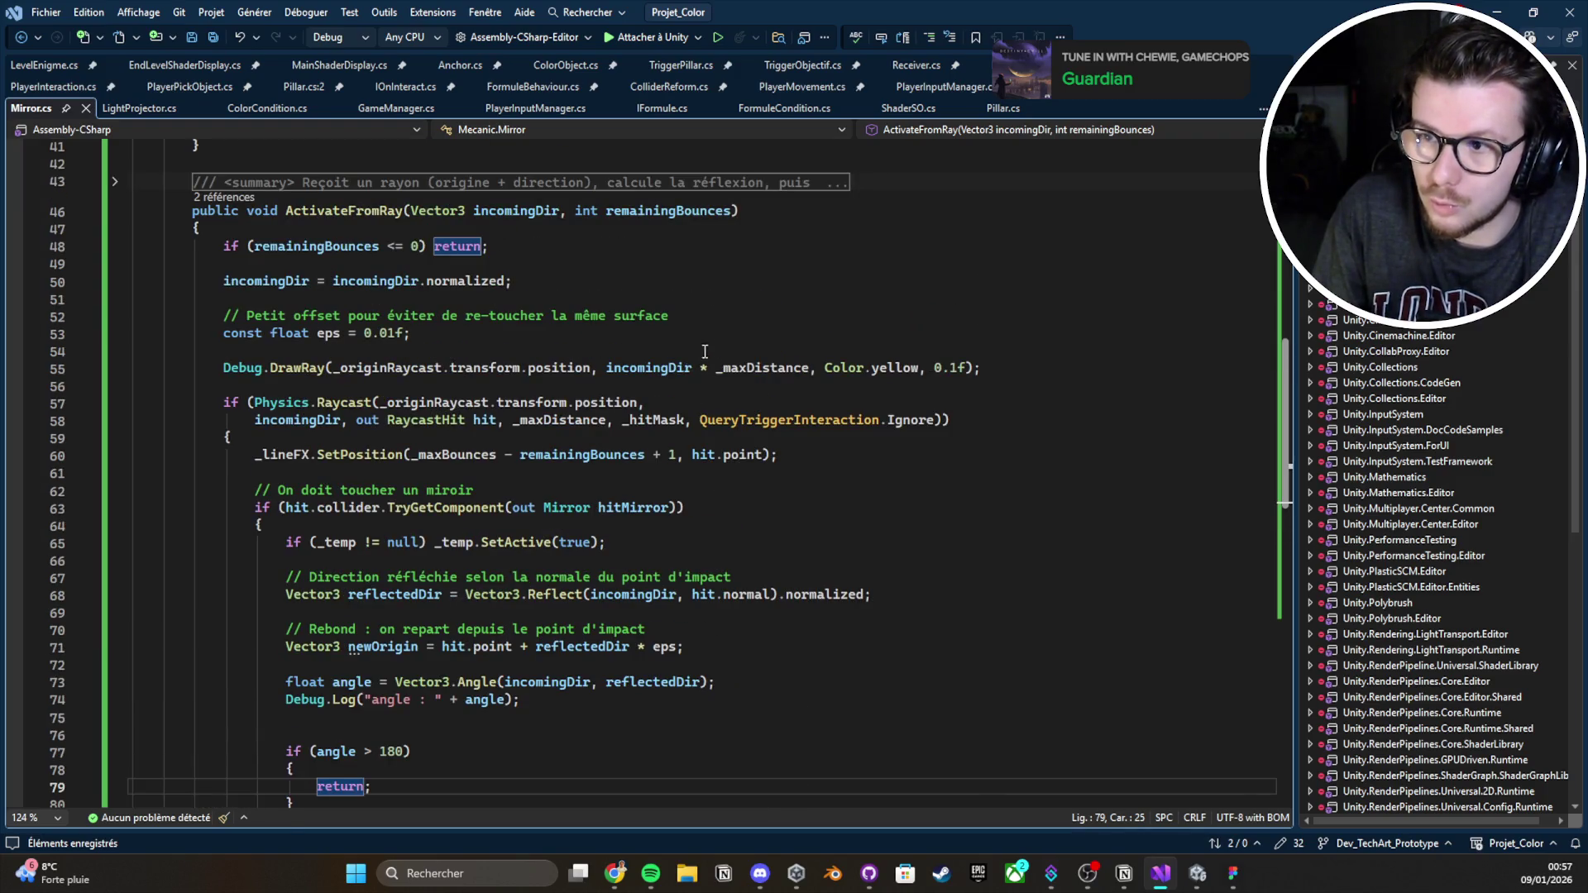
{"action": "left_click", "coordinate": [741, 212]}
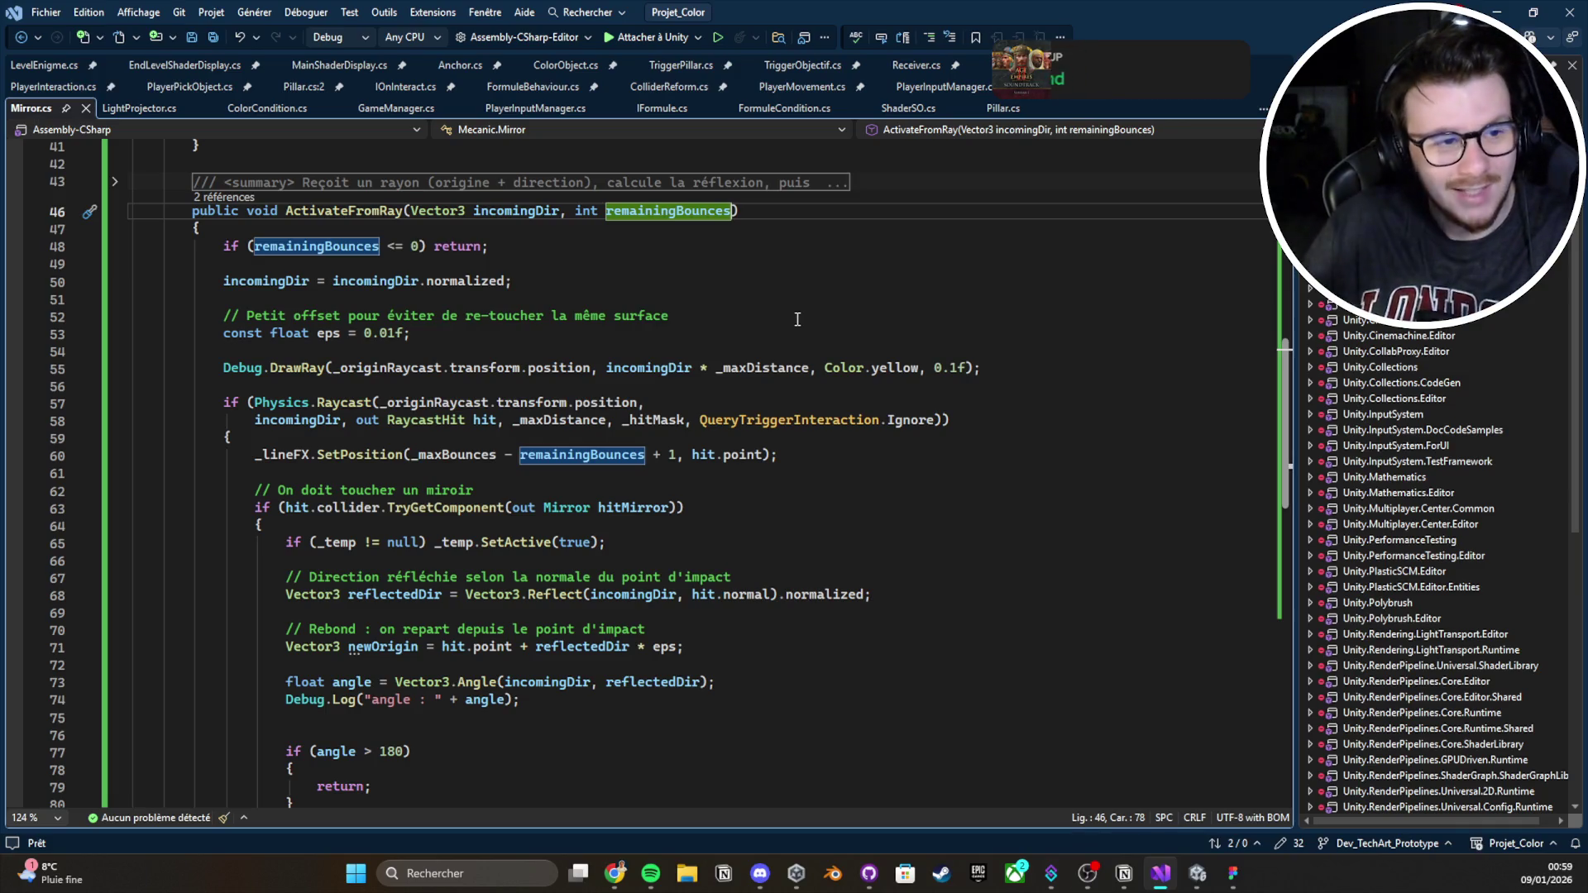
{"action": "left_click", "coordinate": [1046, 298]}
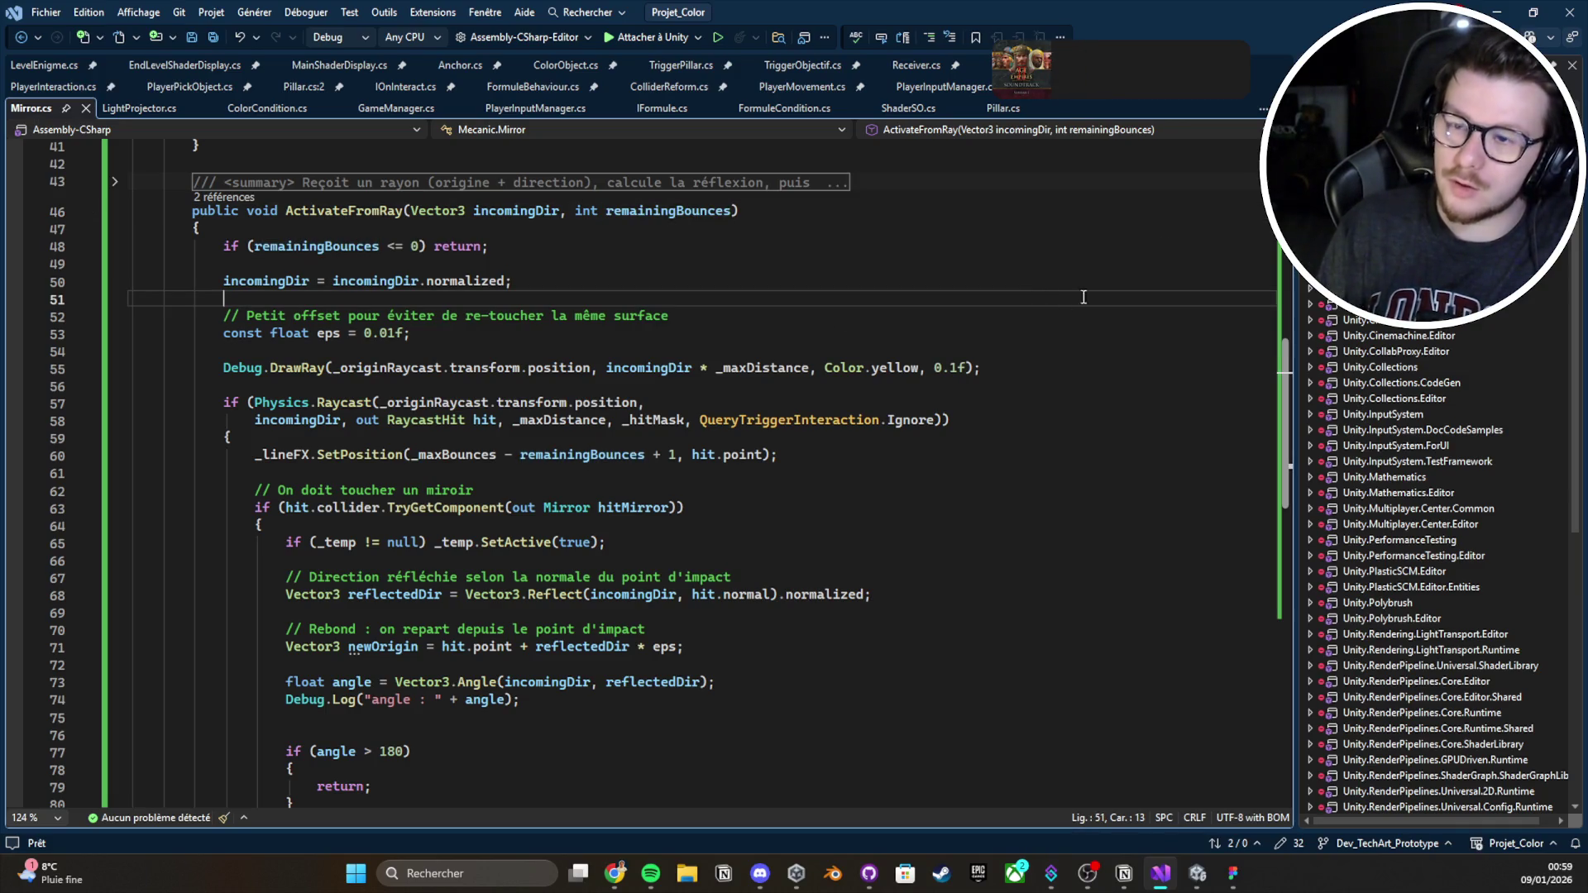
Recompile in Unity, clear the Console, run Play mode briefly, and return to Visual Studio
{"action": "left_click", "coordinate": [1486, 7]}
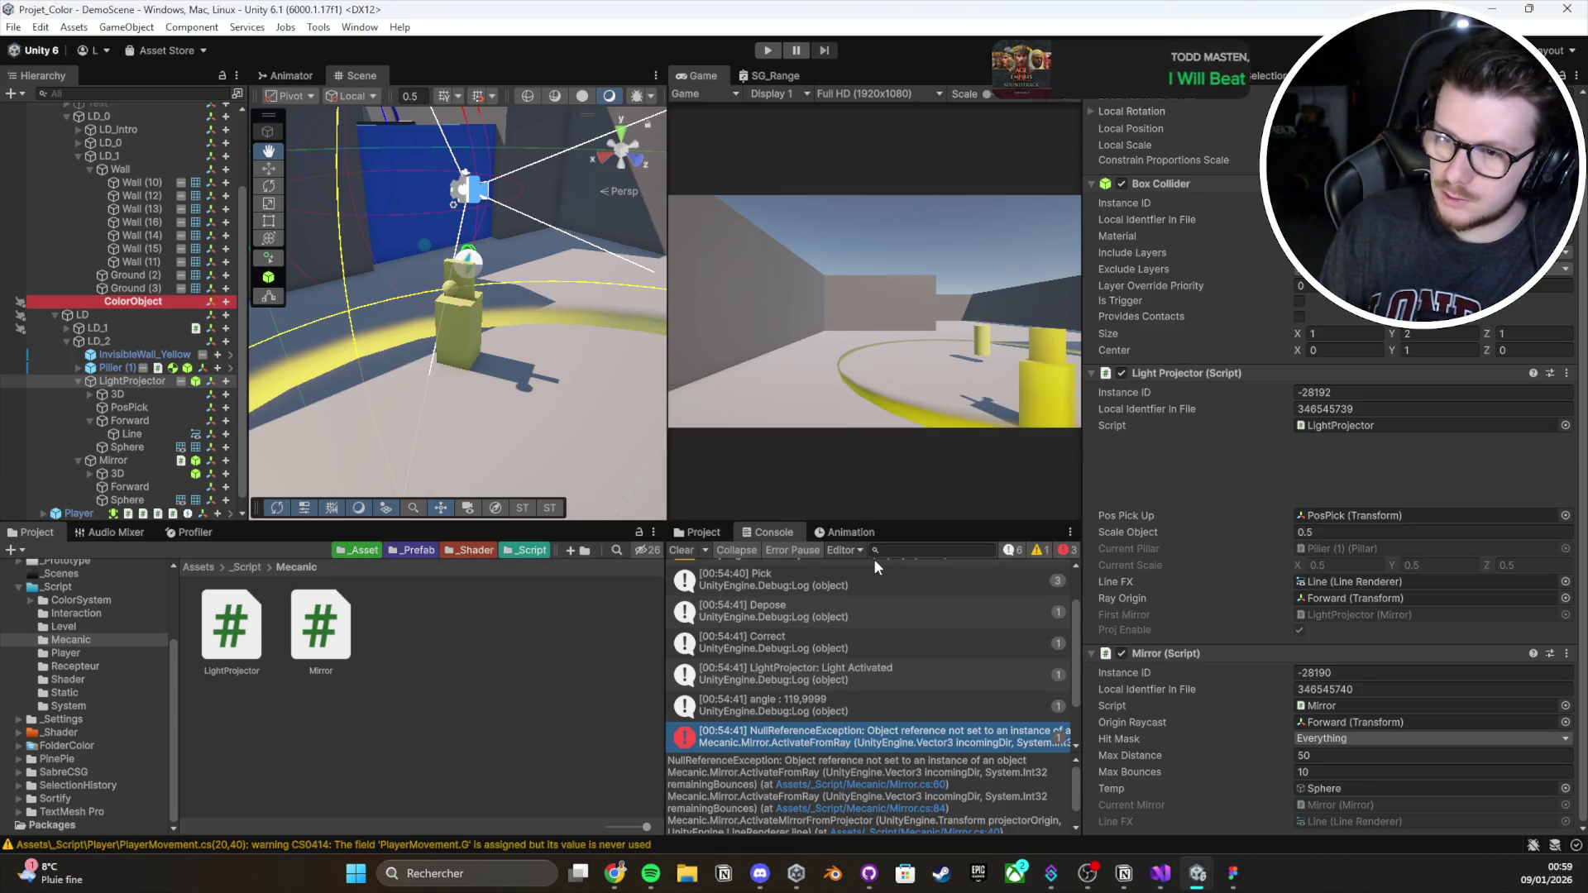
{"action": "left_click", "coordinate": [681, 550]}
{"action": "left_click", "coordinate": [767, 50]}
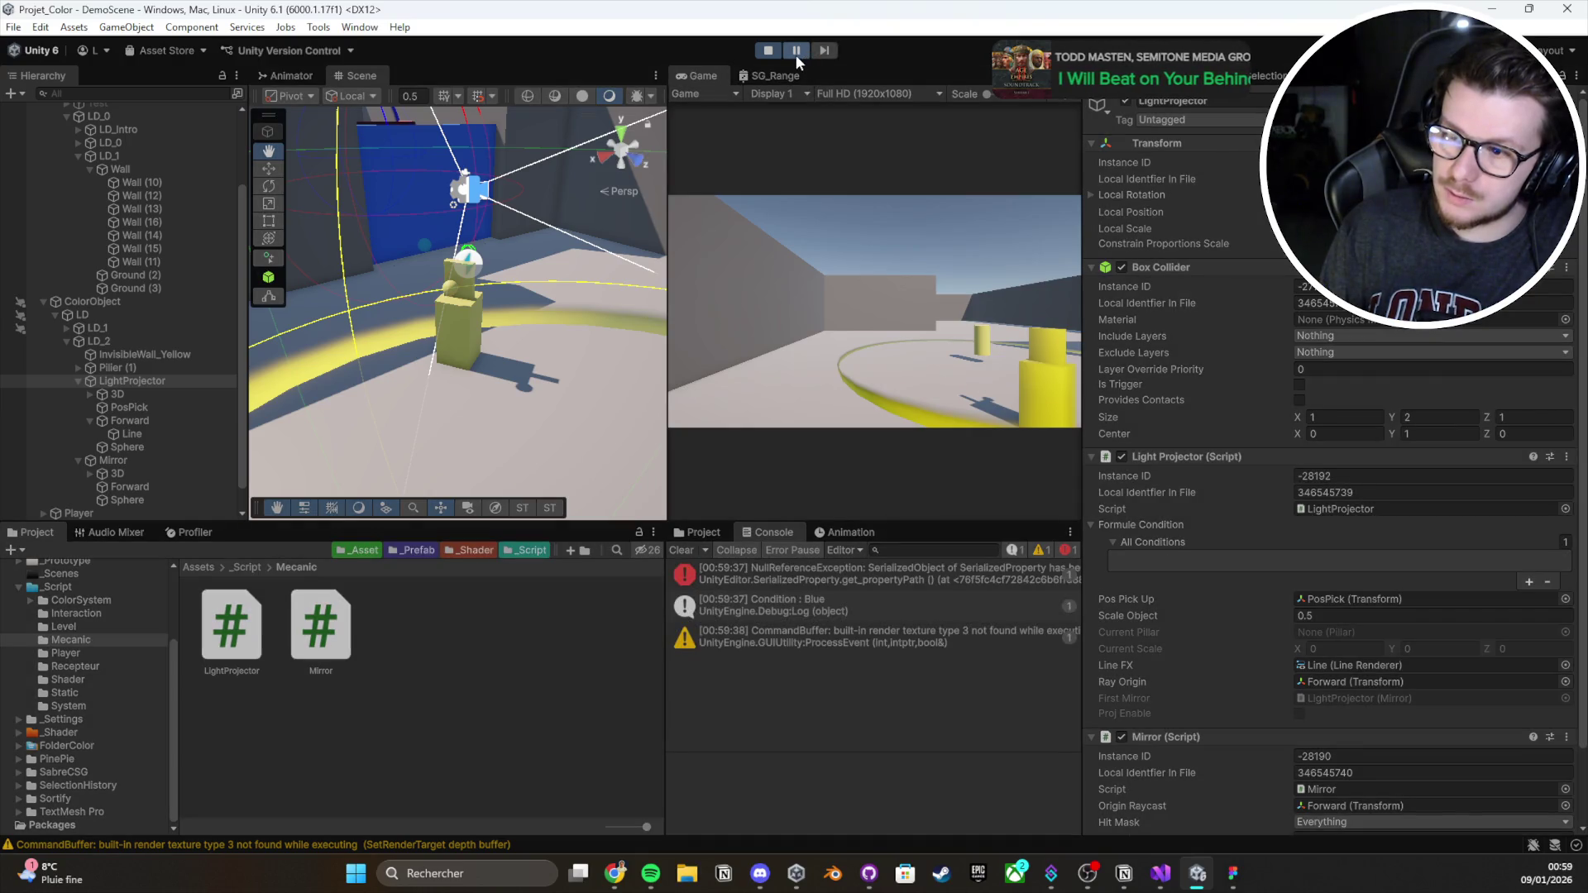
{"action": "left_click", "coordinate": [769, 50]}
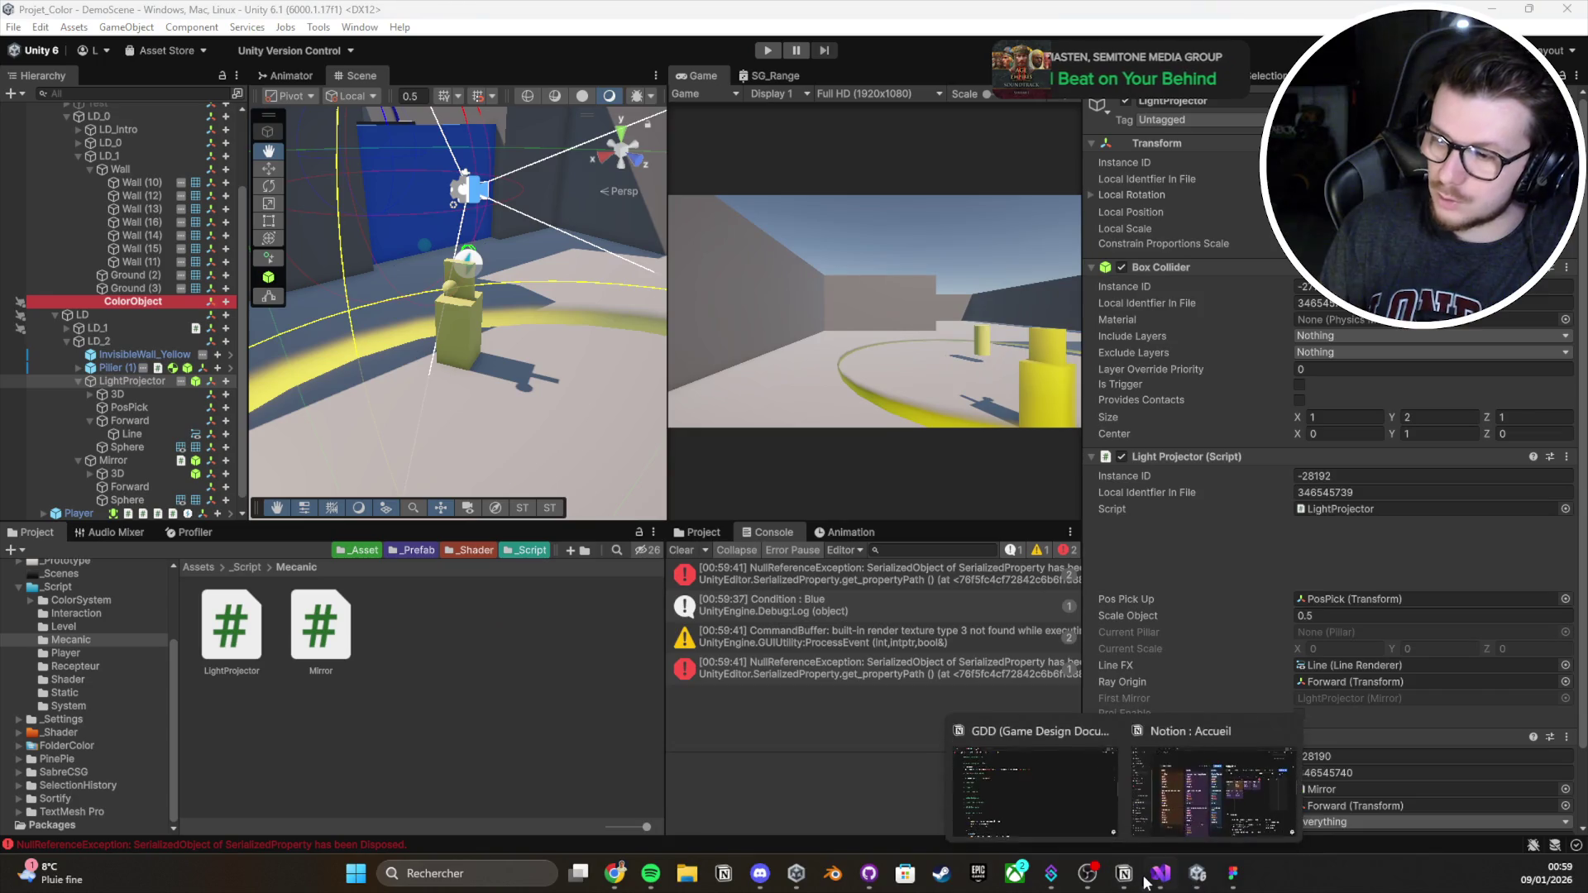
{"action": "left_click", "coordinate": [1161, 874]}
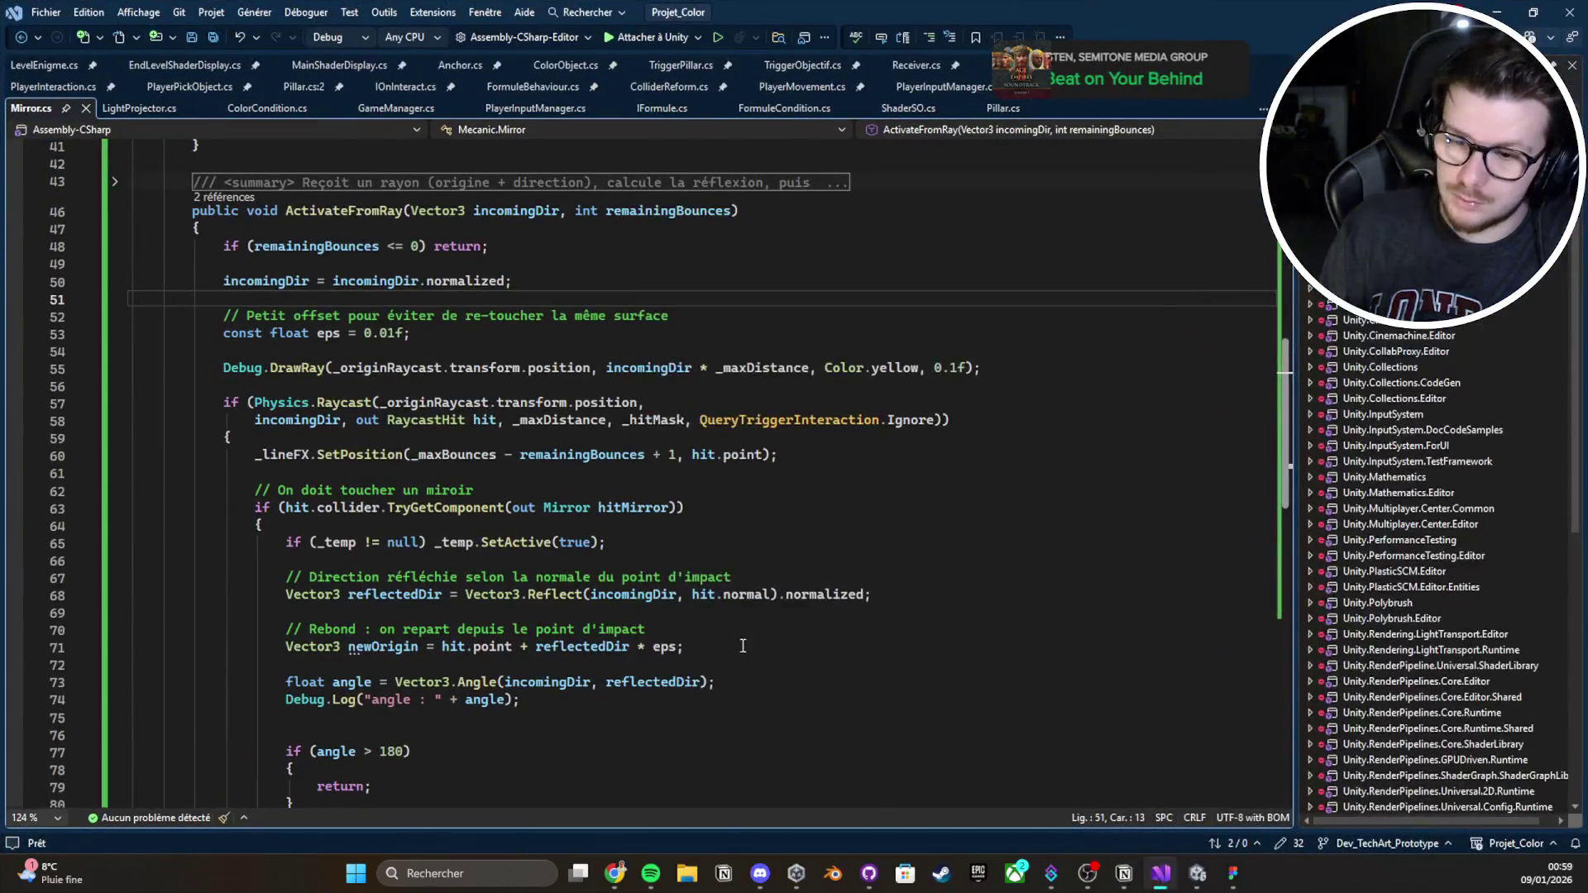
Scroll through Mirror.cs and select the ActivateFromRay method body to review it
{"action": "scroll", "coordinate": [725, 549], "scroll_direction": "down", "scroll_amount": 1}
{"action": "scroll", "coordinate": [725, 548], "scroll_direction": "down", "scroll_amount": 2}
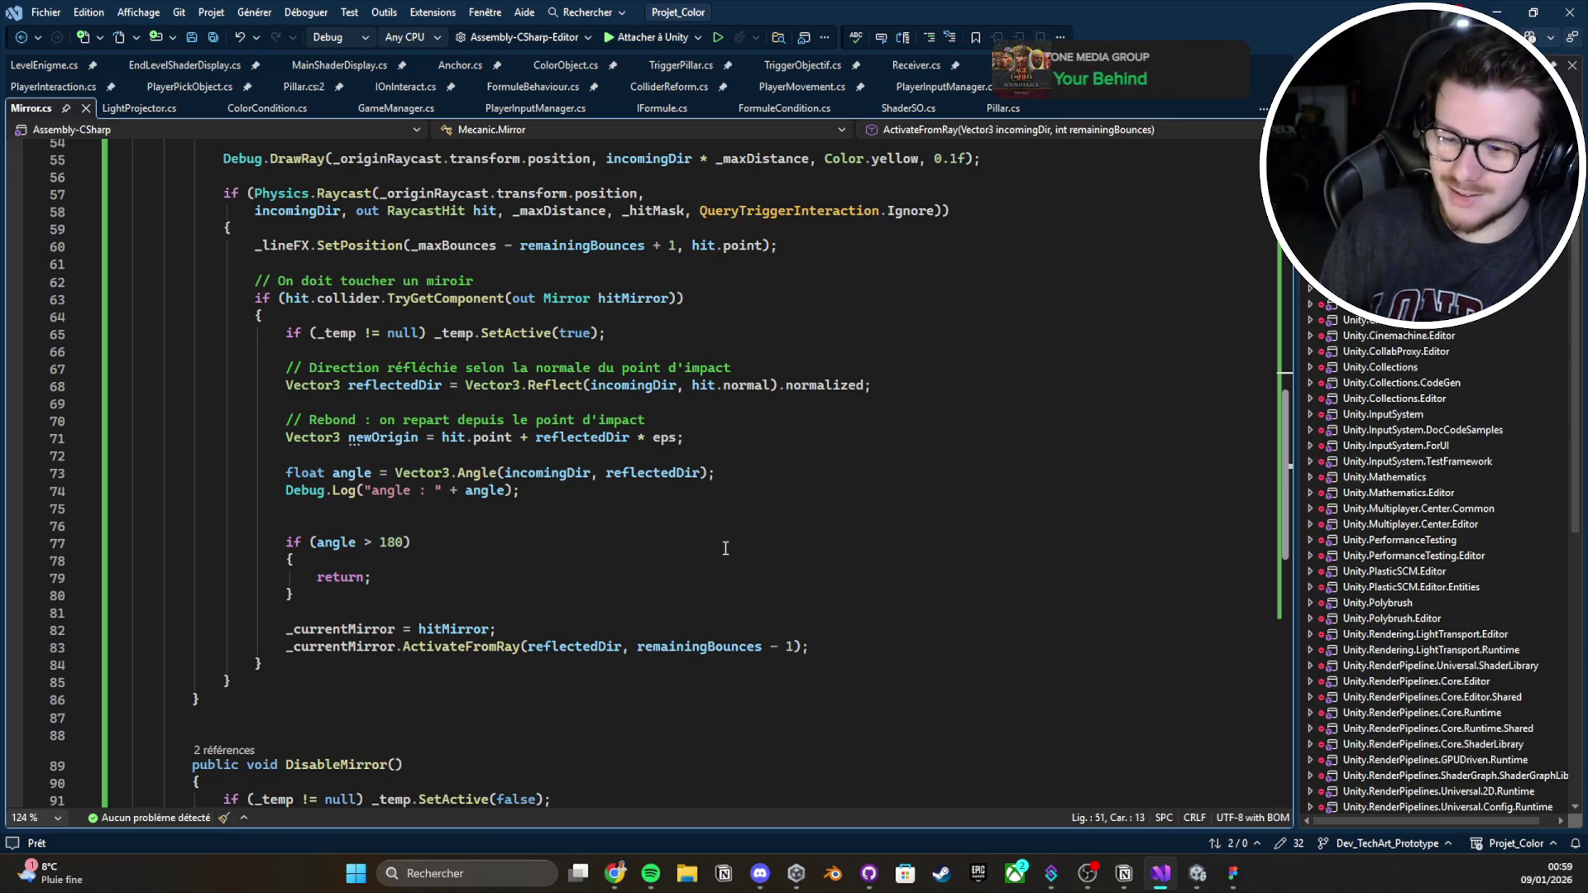
{"action": "scroll", "coordinate": [731, 564], "scroll_direction": "up", "scroll_amount": 2}
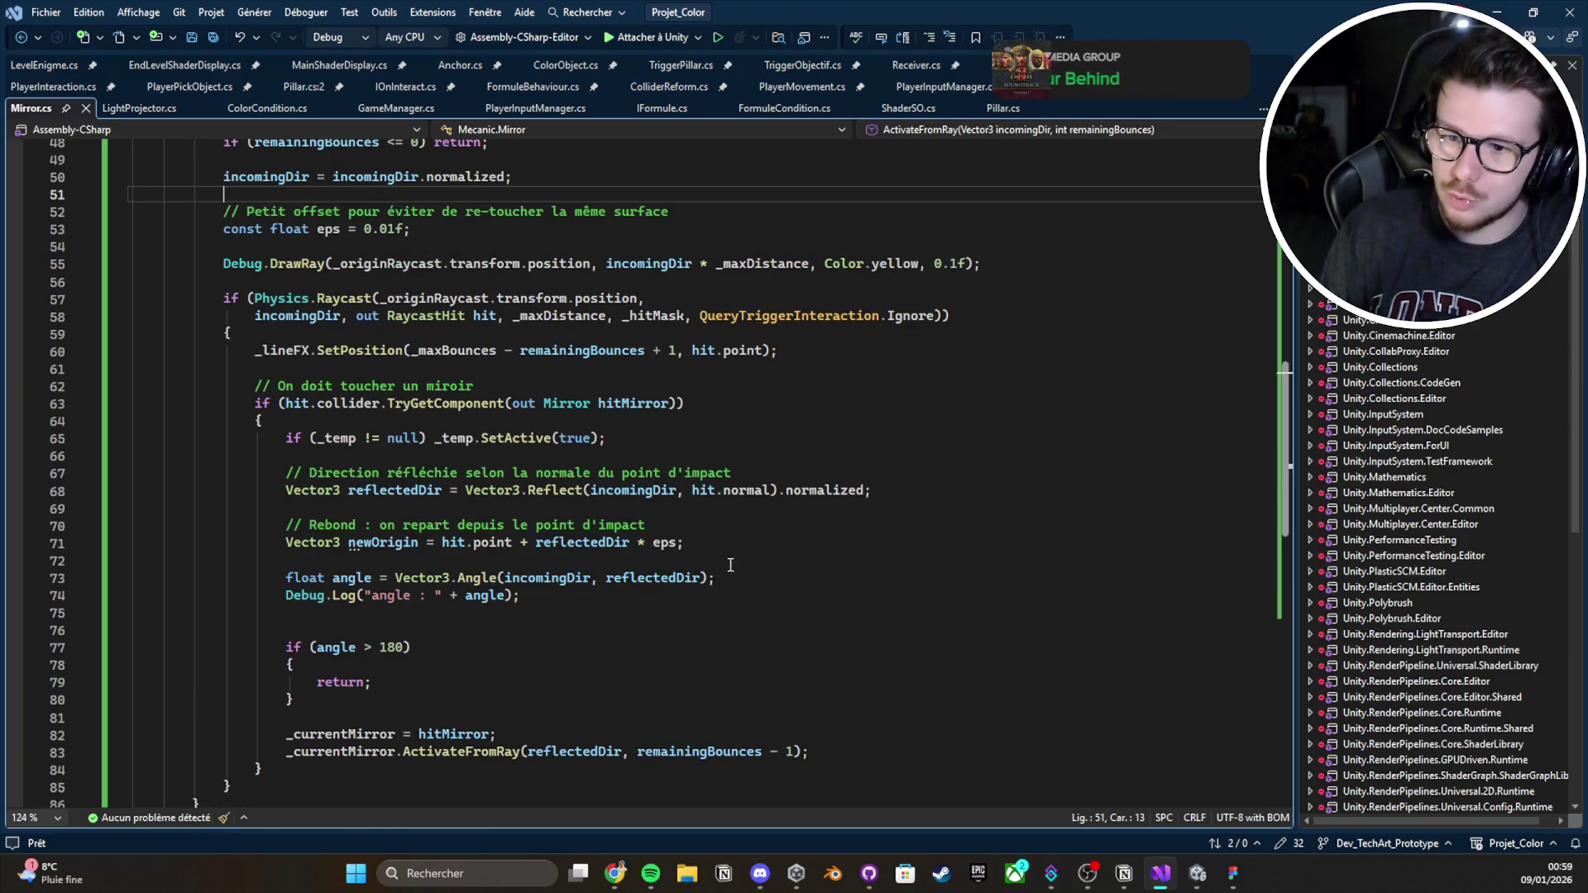
{"action": "scroll", "coordinate": [731, 565], "scroll_direction": "up", "scroll_amount": 3}
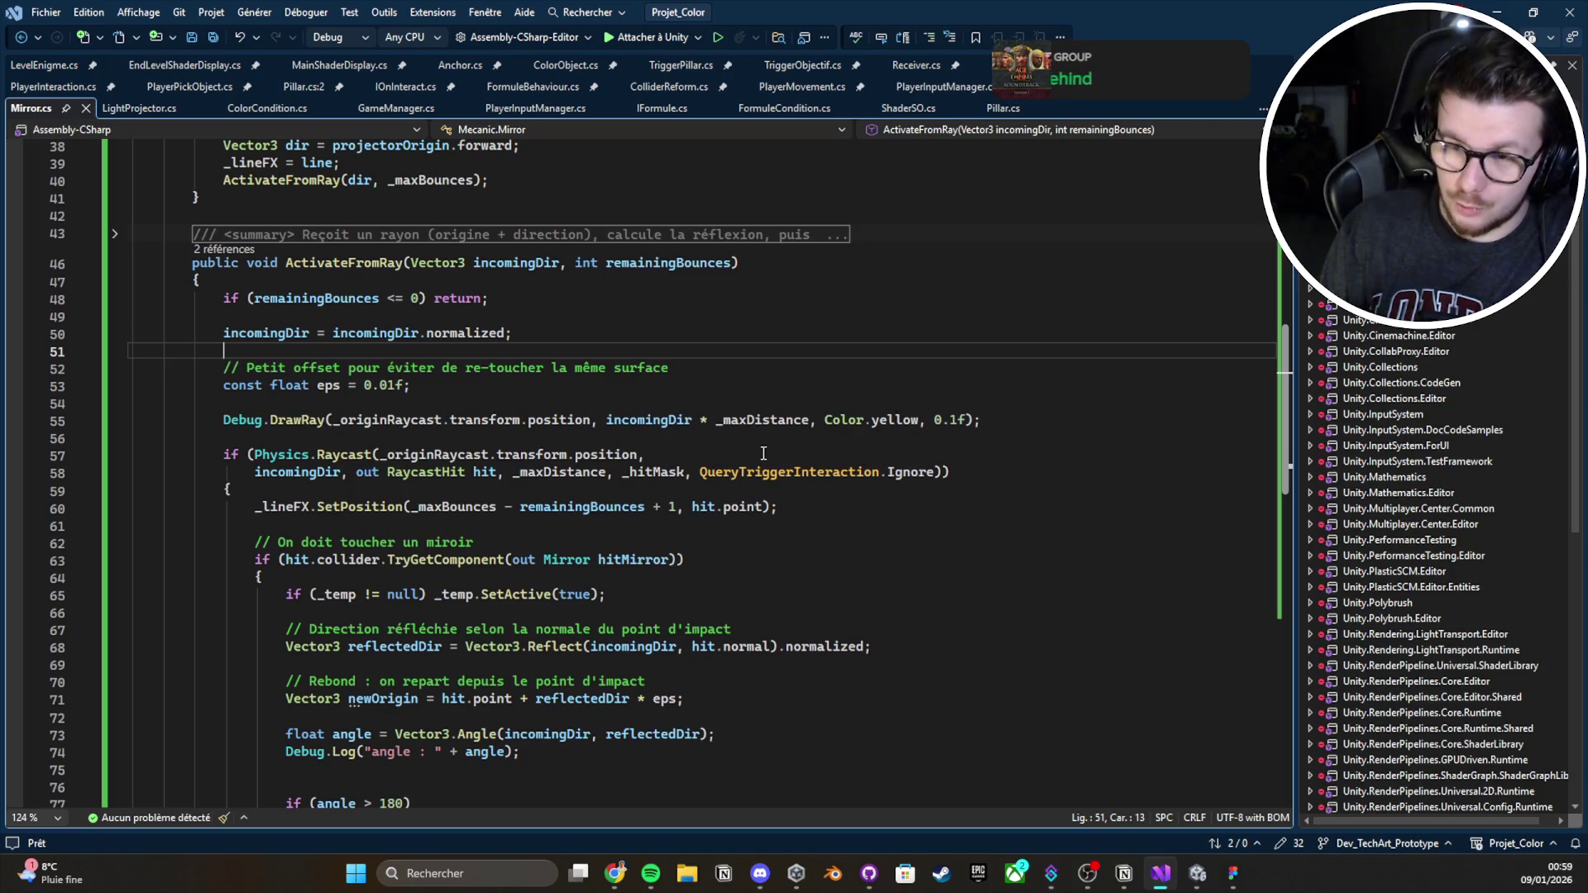
{"action": "scroll", "coordinate": [762, 457], "scroll_direction": "up", "scroll_amount": 4}
{"action": "scroll", "coordinate": [759, 460], "scroll_direction": "down", "scroll_amount": 7}
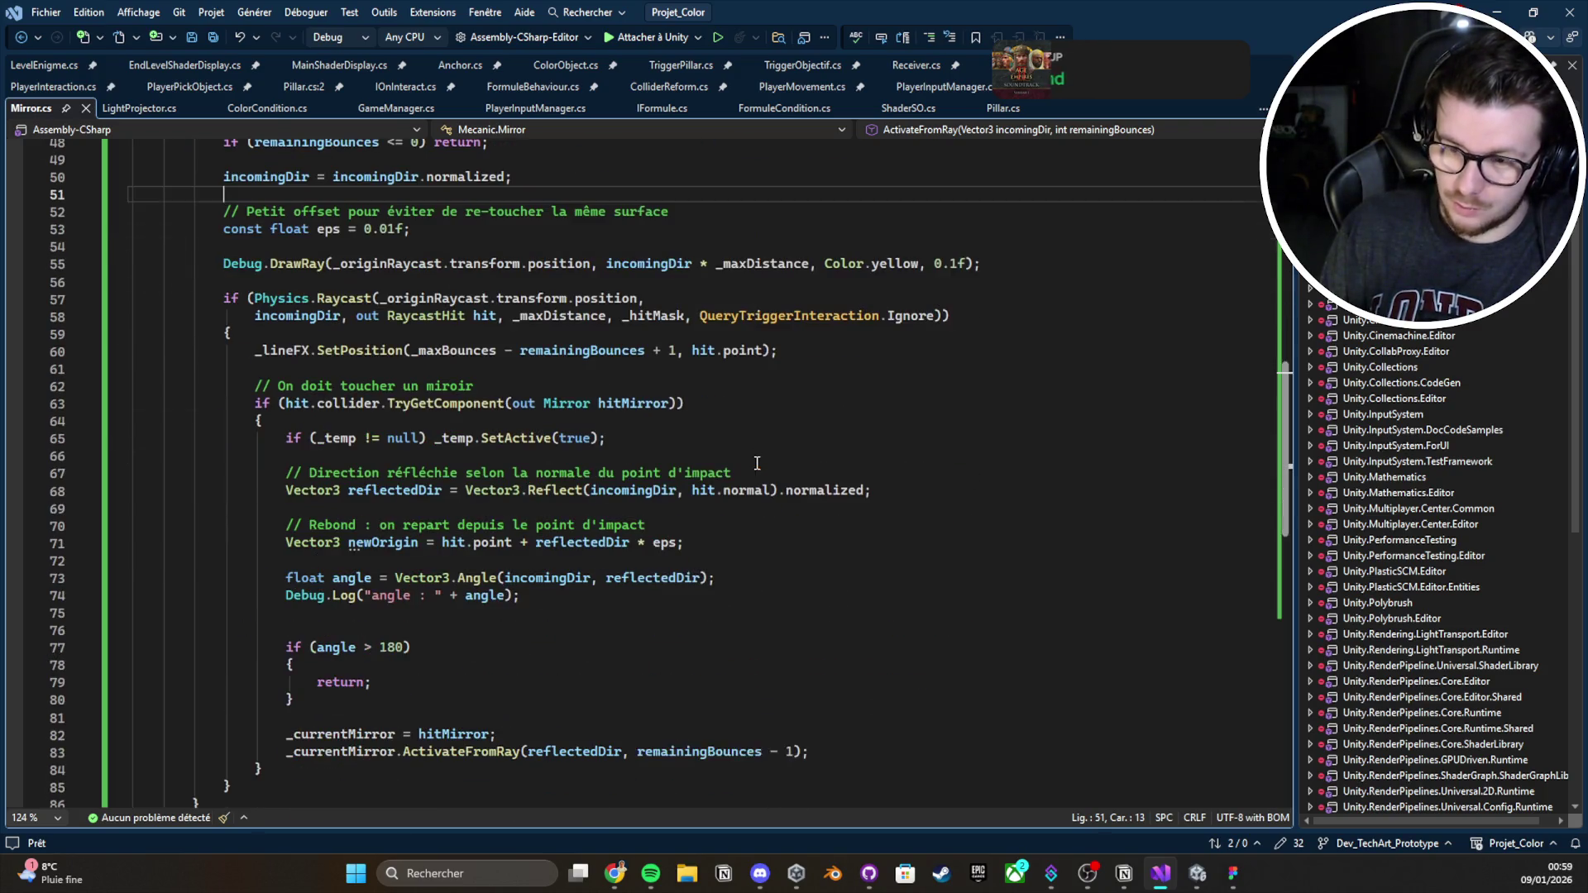
{"action": "scroll", "coordinate": [506, 357], "scroll_direction": "up", "scroll_amount": 2}
{"action": "mouse_move", "coordinate": [137, 158]}
{"action": "left_mouse_down"}
{"action": "mouse_move", "coordinate": [967, 471]}
{"action": "mouse_move", "coordinate": [1014, 712]}
{"action": "left_mouse_up"}
{"action": "scroll", "coordinate": [966, 470], "scroll_direction": "down", "scroll_amount": 3}
{"action": "left_click", "coordinate": [1014, 712]}
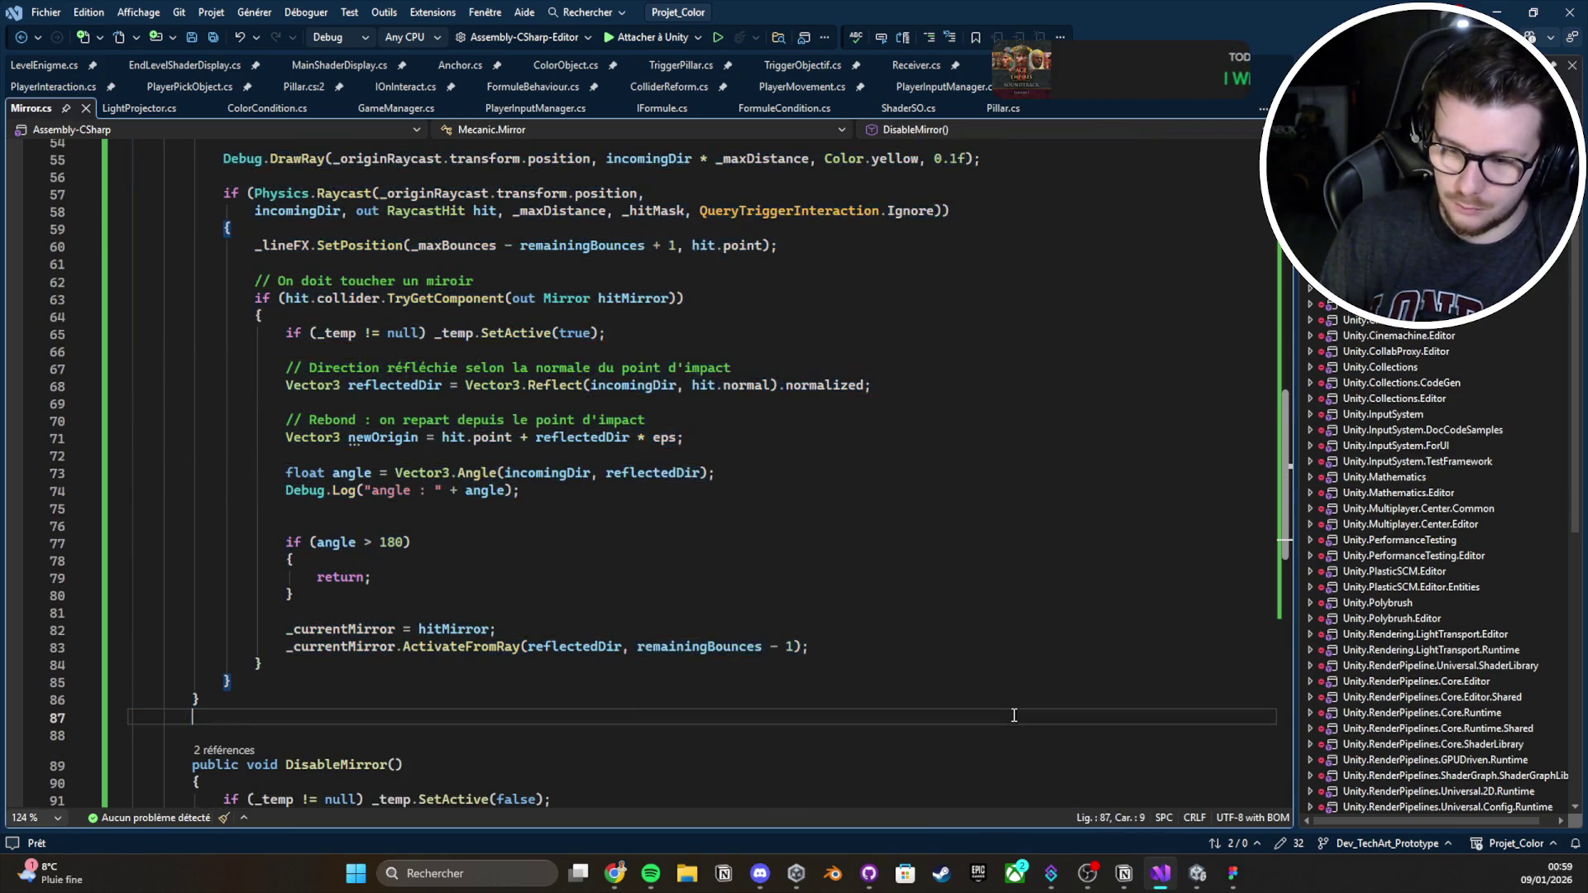
{"action": "scroll", "coordinate": [721, 650], "scroll_direction": "down", "scroll_amount": 2}
{"action": "scroll", "coordinate": [720, 649], "scroll_direction": "up", "scroll_amount": 9}
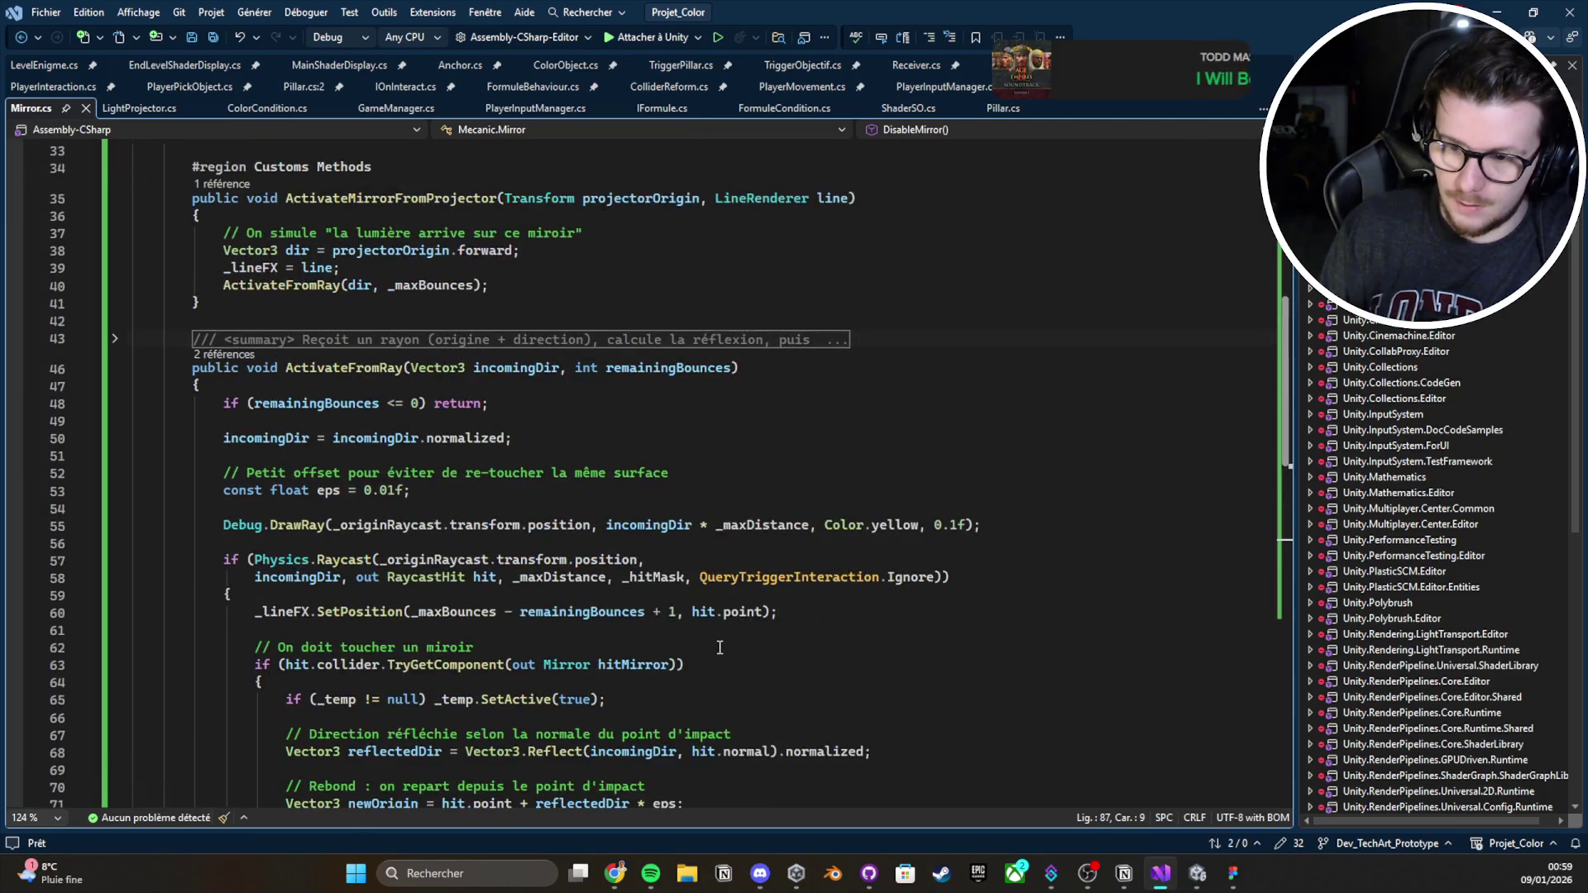
{"action": "scroll", "coordinate": [628, 620], "scroll_direction": "down", "scroll_amount": 3}
{"action": "scroll", "coordinate": [719, 487], "scroll_direction": "up", "scroll_amount": 5}
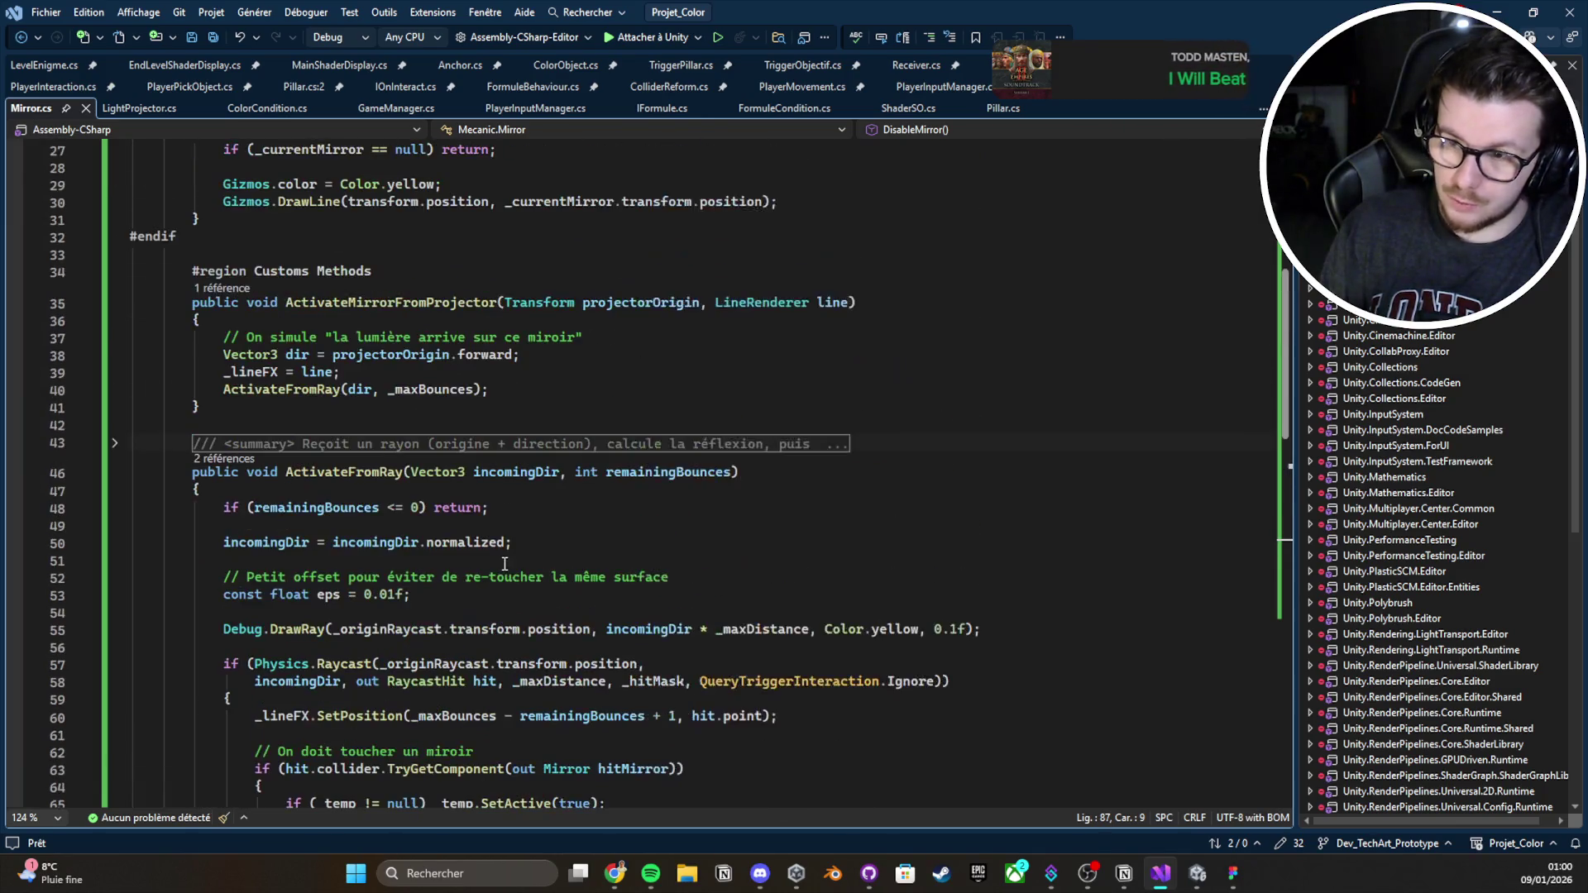
Add a LineRenderer parameter named line to the ActivateFromRay signature on line 46
{"action": "left_click", "coordinate": [753, 473]}
{"action": "key", "text": "Left"}
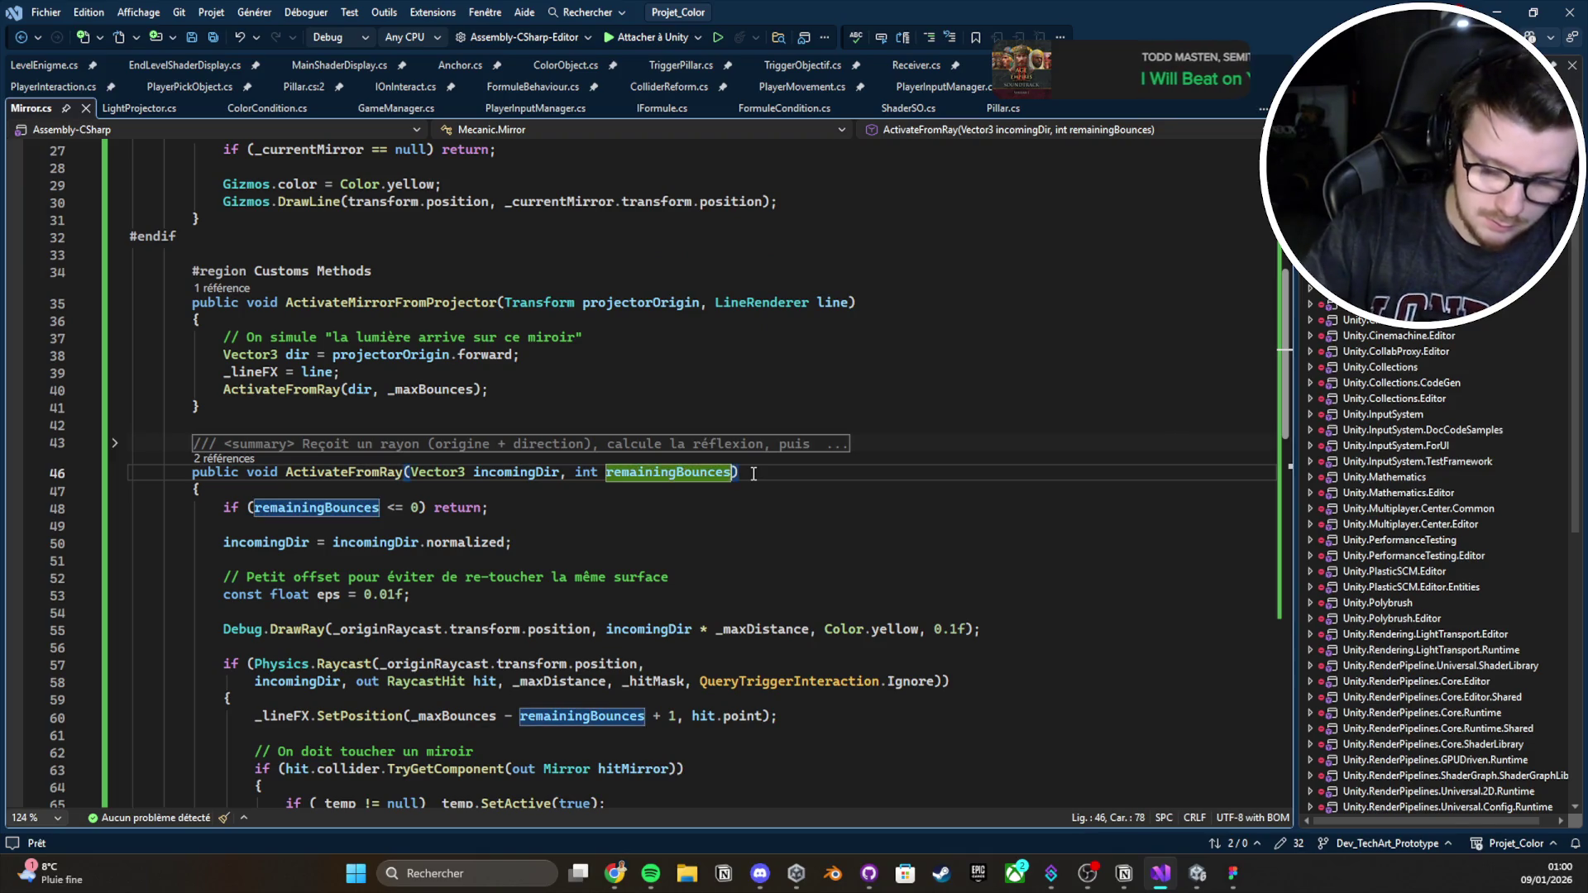
{"action": "type", "text": ", LineRenderer"}
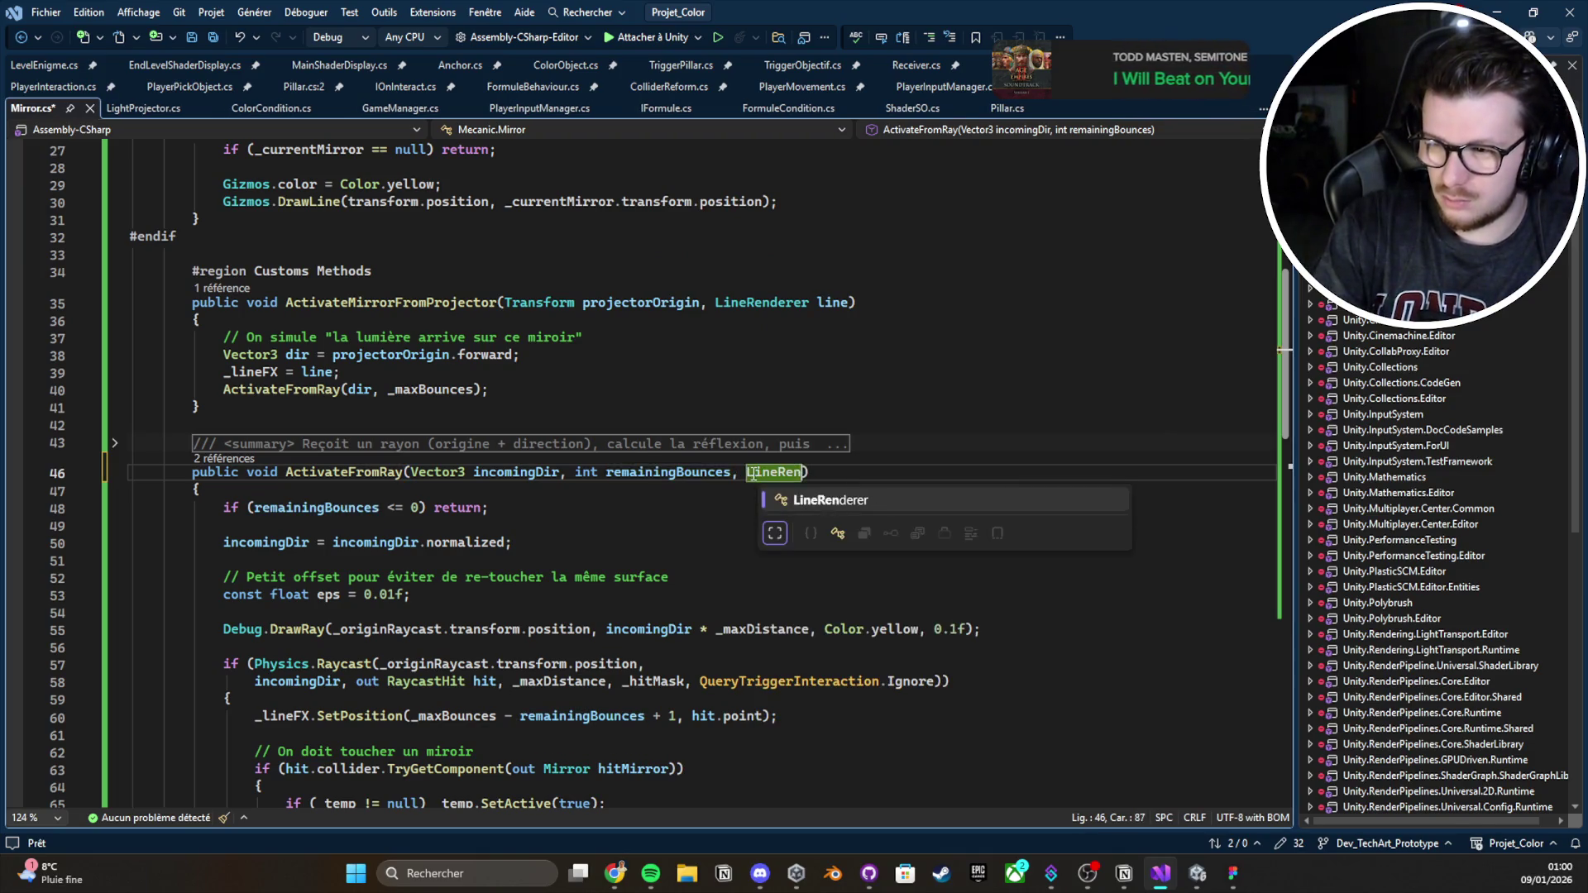
{"action": "key", "text": "ctrl+s"}
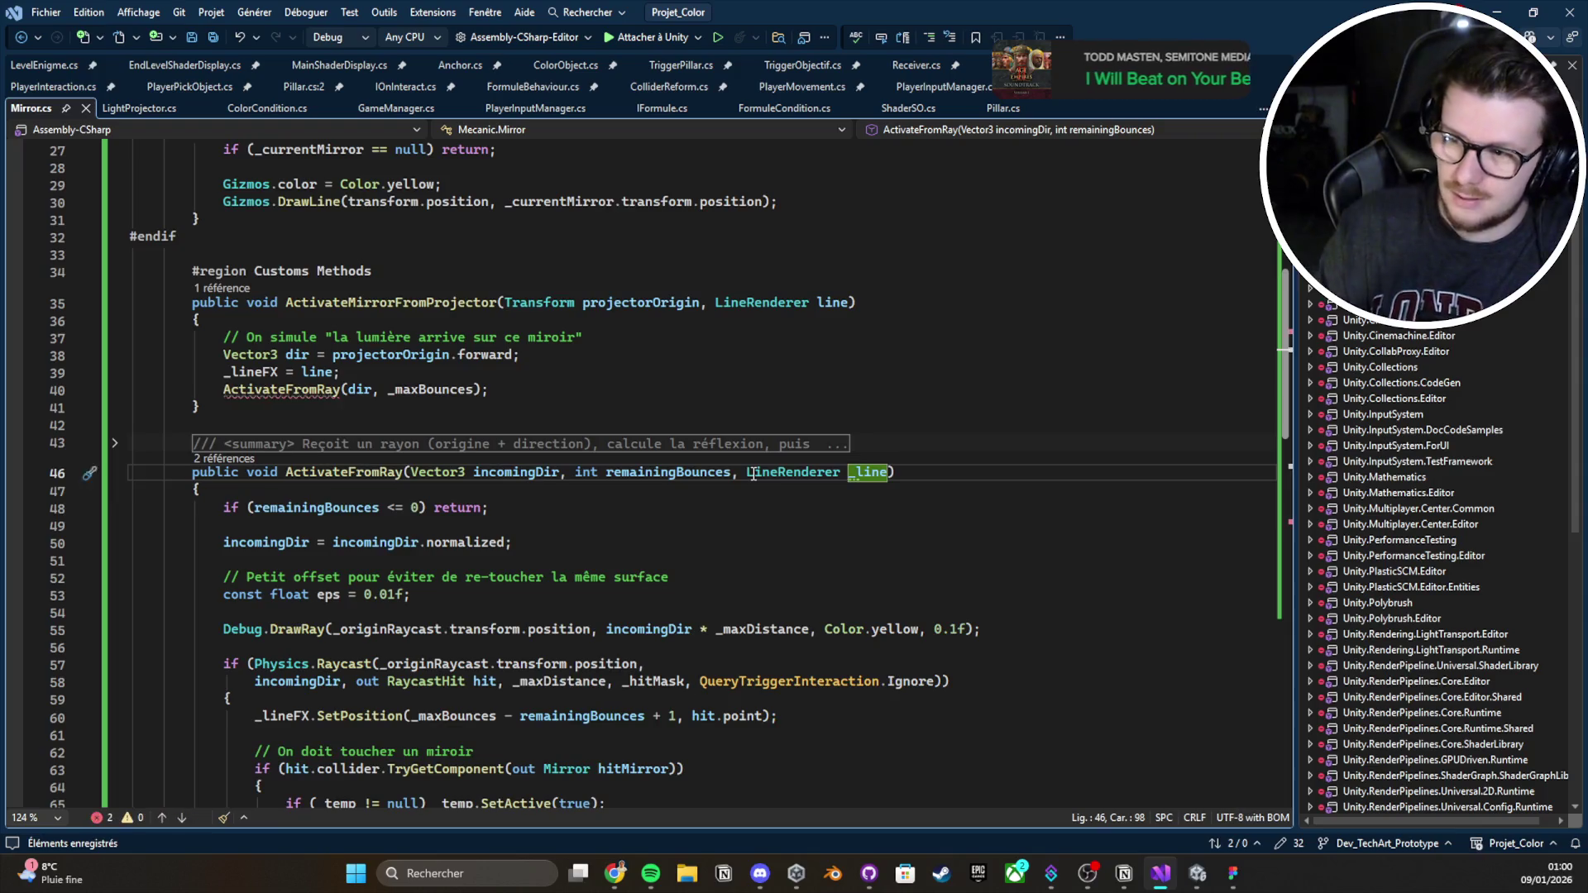
{"action": "scroll", "coordinate": [813, 519], "scroll_direction": "up", "scroll_amount": 1}
{"action": "key", "text": "Left"}
{"action": "key", "text": "BackSpace"}
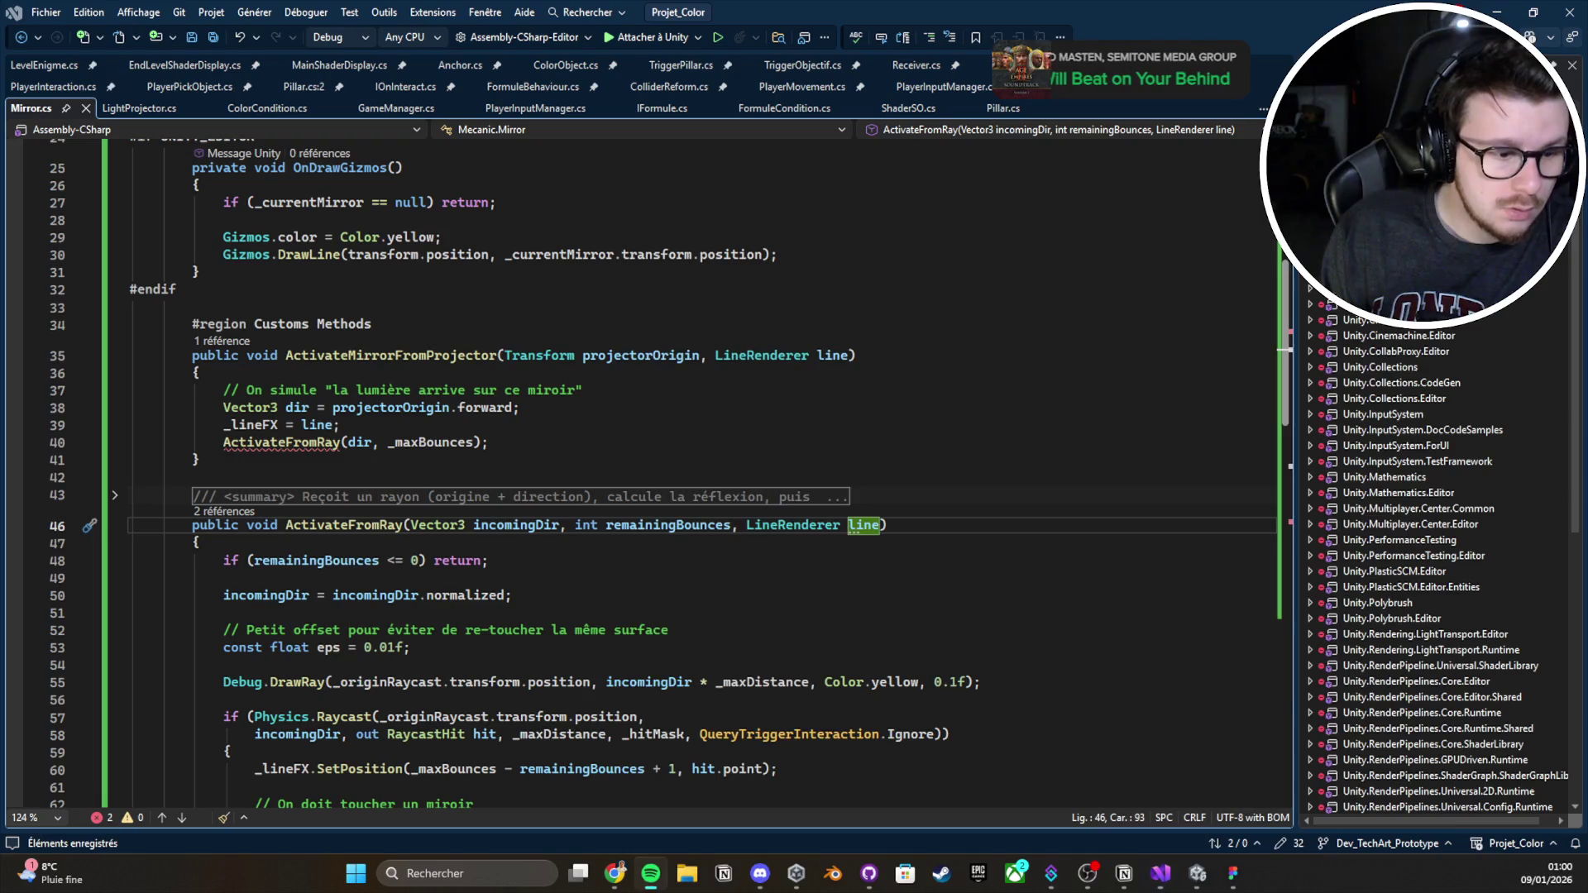
{"action": "left_click_drag", "start_coordinate": [880, 527], "coordinate": [845, 528]}
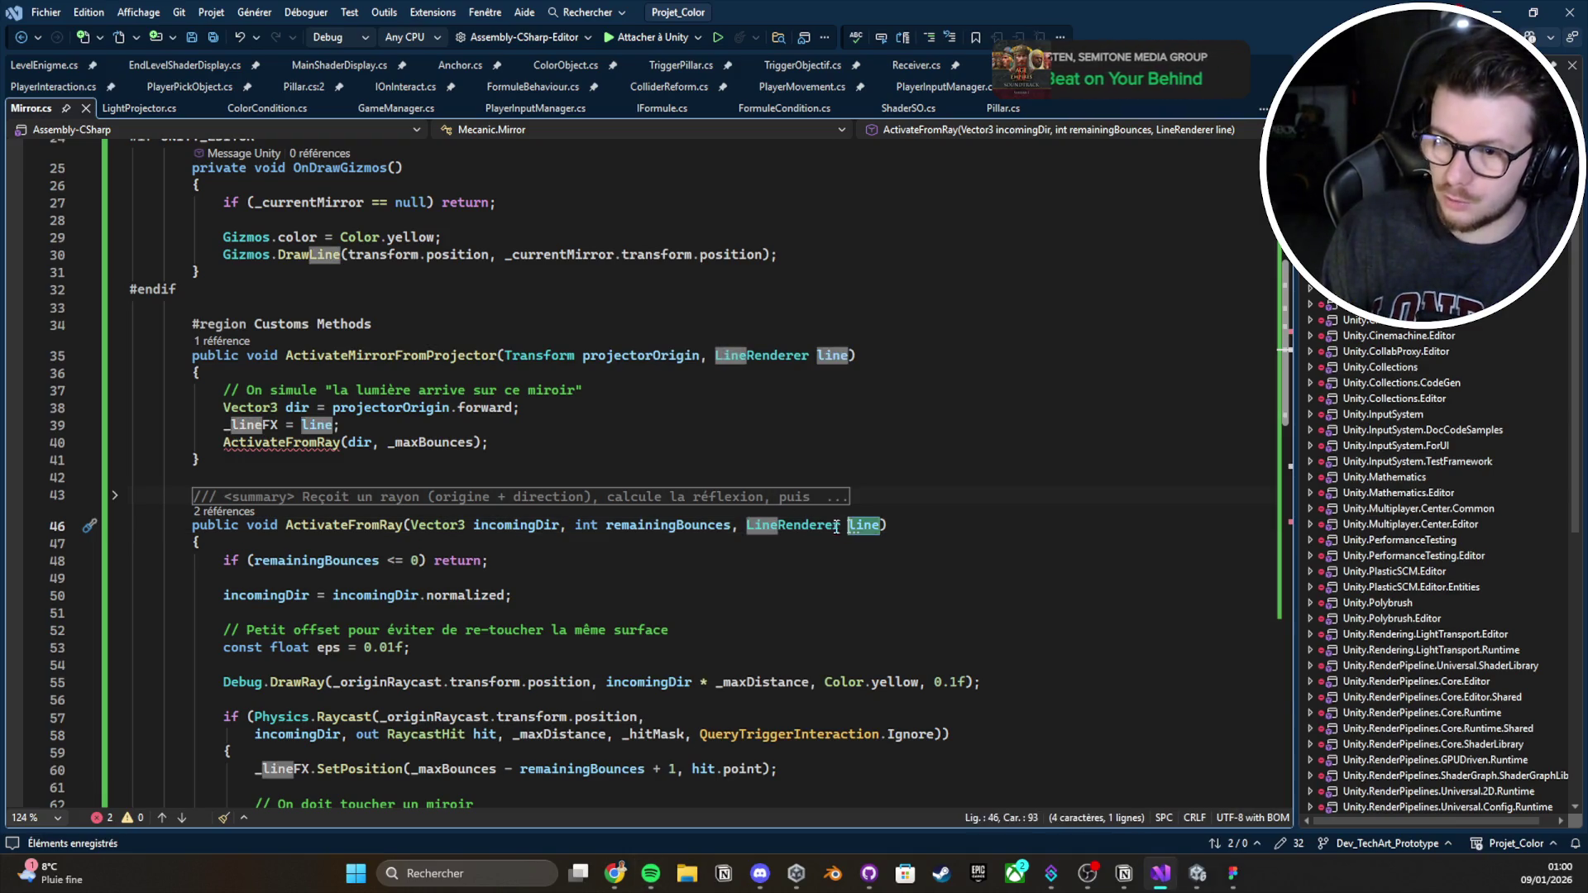
Pass line after _maxBounces in the call, delete the _lineFX field, and save
{"action": "double_click", "coordinate": [328, 427]}
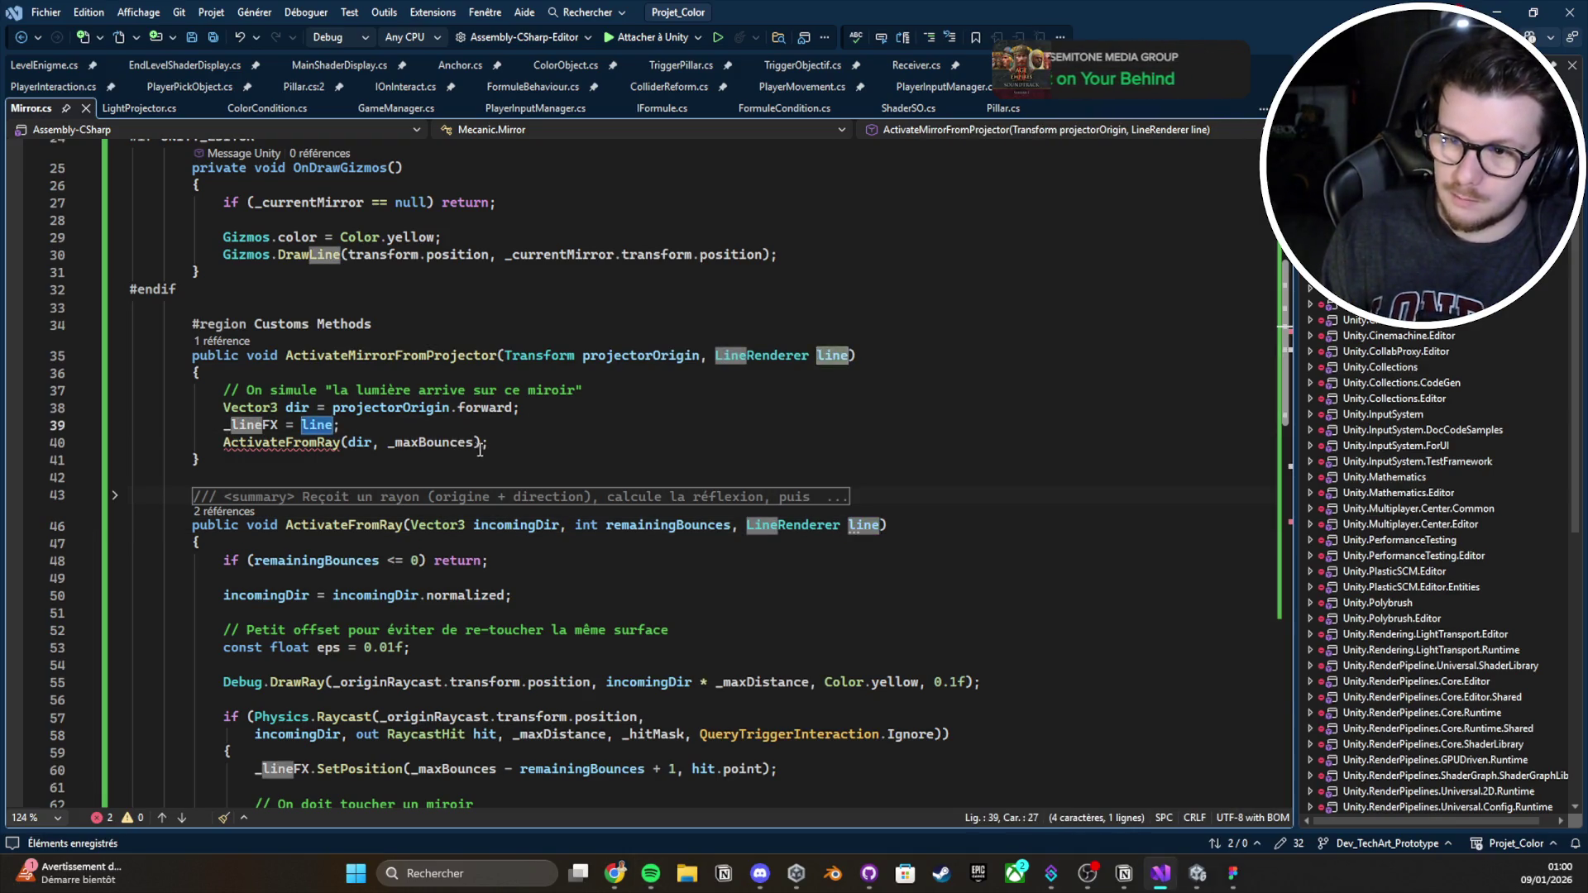
{"action": "left_click", "coordinate": [478, 444]}
{"action": "type", "text": ","}
{"action": "key", "text": "ctrl+s"}
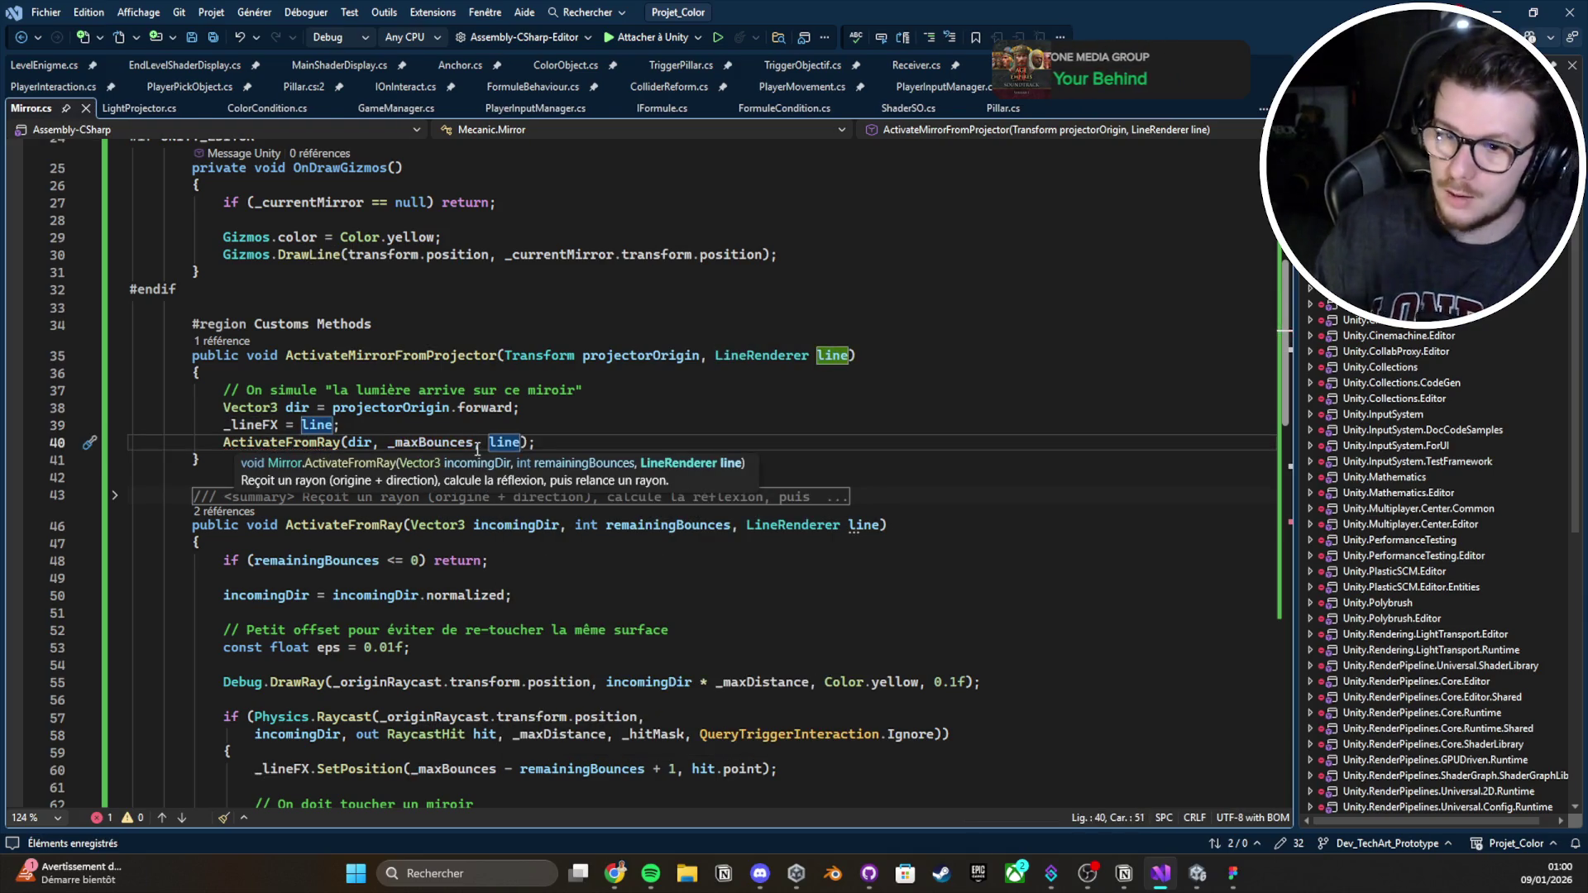
{"action": "key", "text": "ctrl+z"}
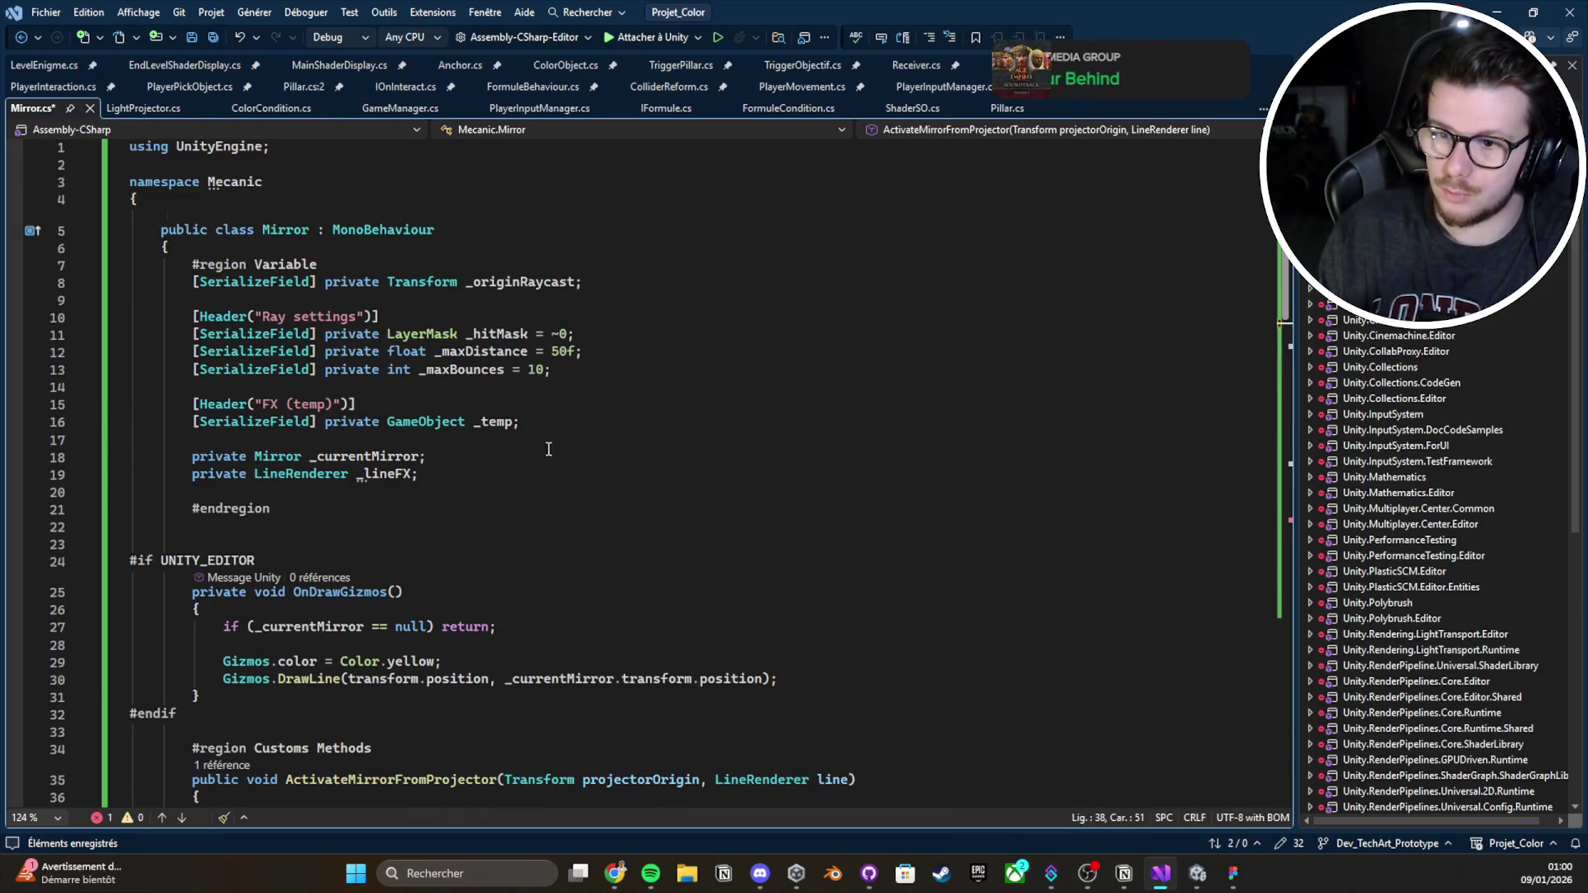
{"action": "key", "text": "ctrl+z"}
{"action": "scroll", "coordinate": [536, 466], "scroll_direction": "down", "scroll_amount": 9}
{"action": "key", "text": "ctrl+s"}
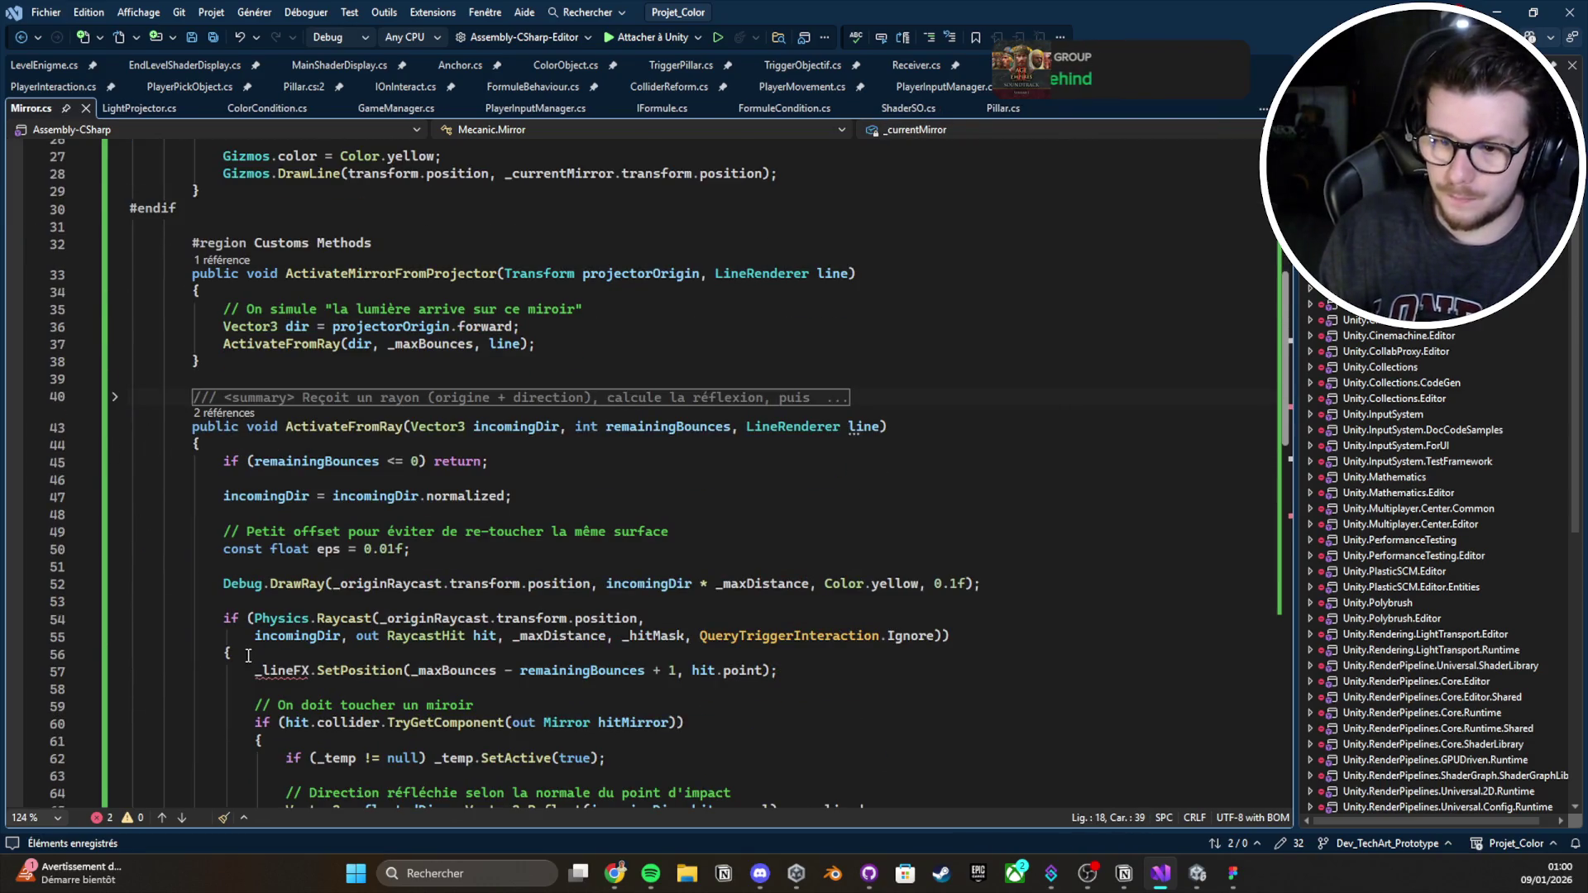
Replace _lineFX with line and append ', line' to the recursive call on line 80
{"action": "type", "text": "line"}
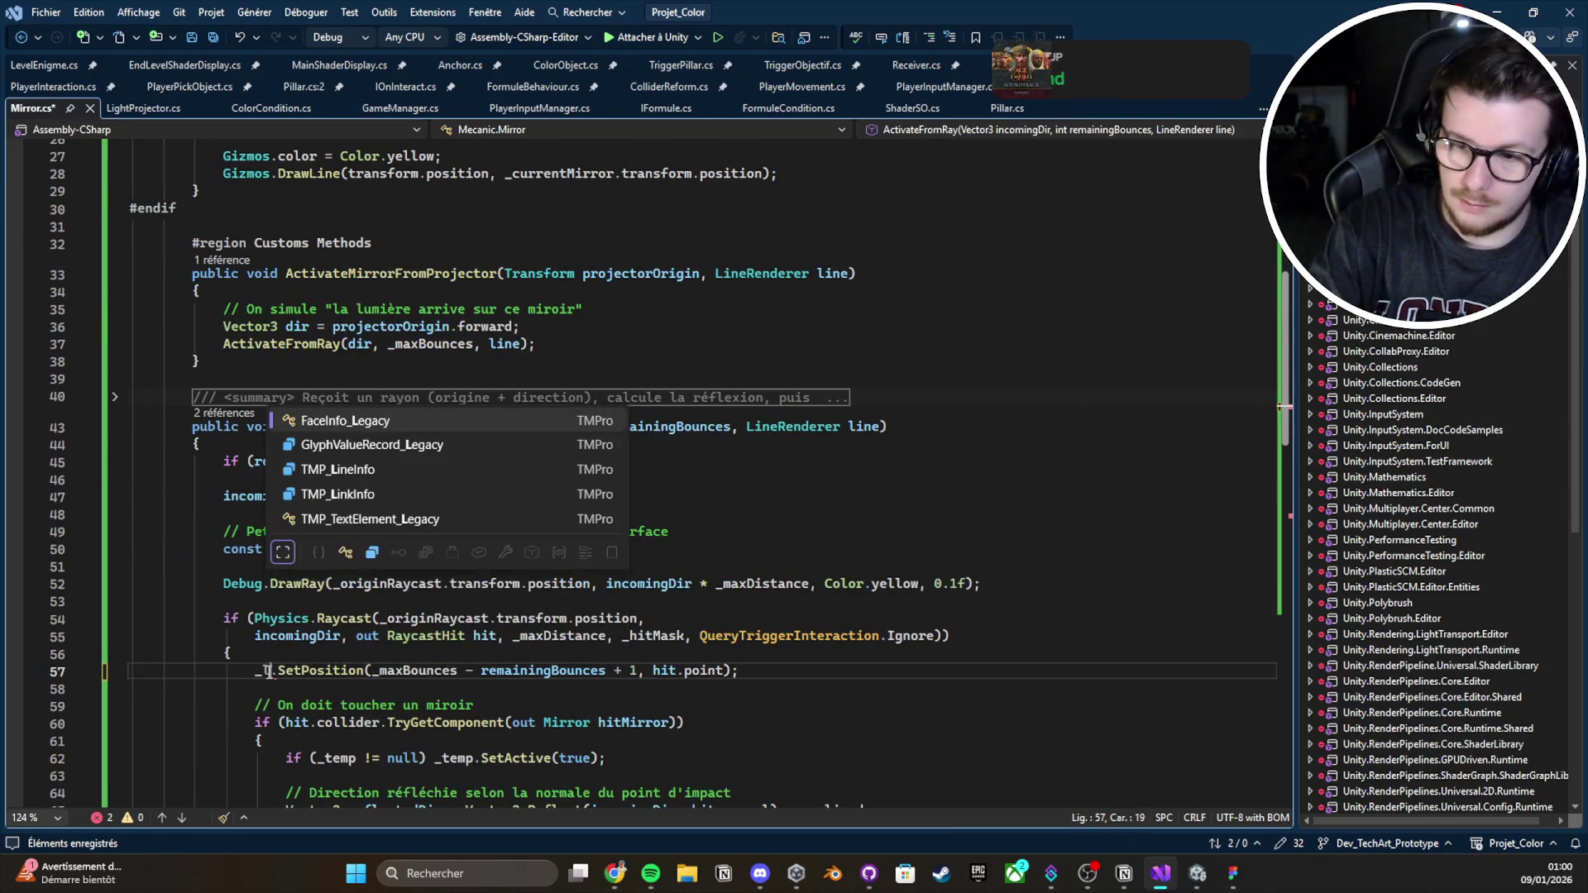
{"action": "key", "text": "ctrl+s"}
{"action": "double_click", "coordinate": [267, 671]}
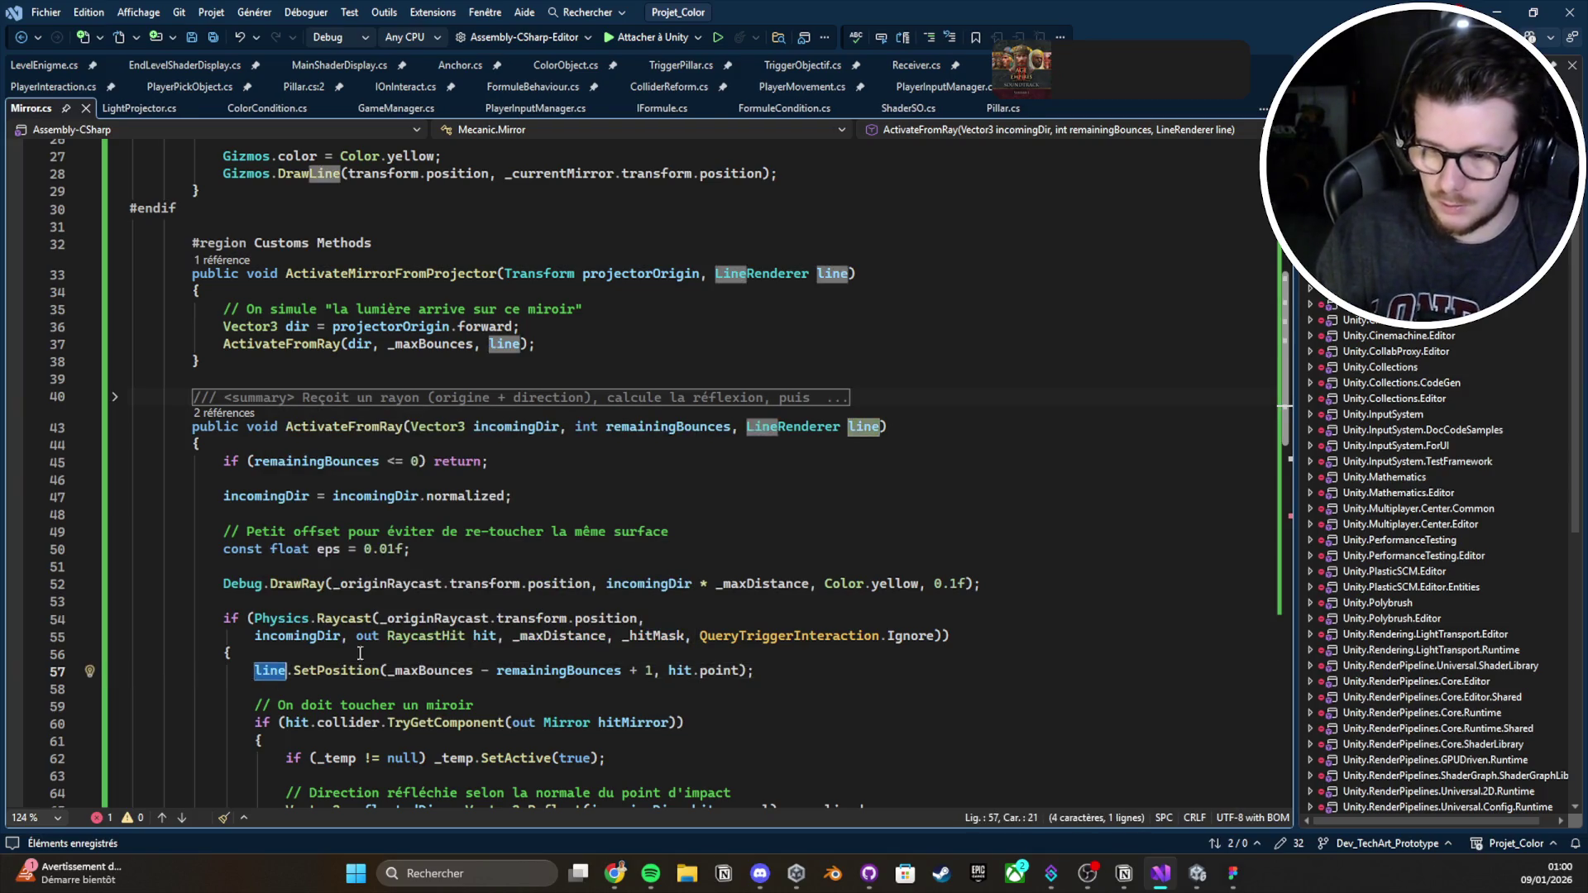
{"action": "scroll", "coordinate": [591, 635], "scroll_direction": "down", "scroll_amount": 6}
{"action": "left_click", "coordinate": [801, 755]}
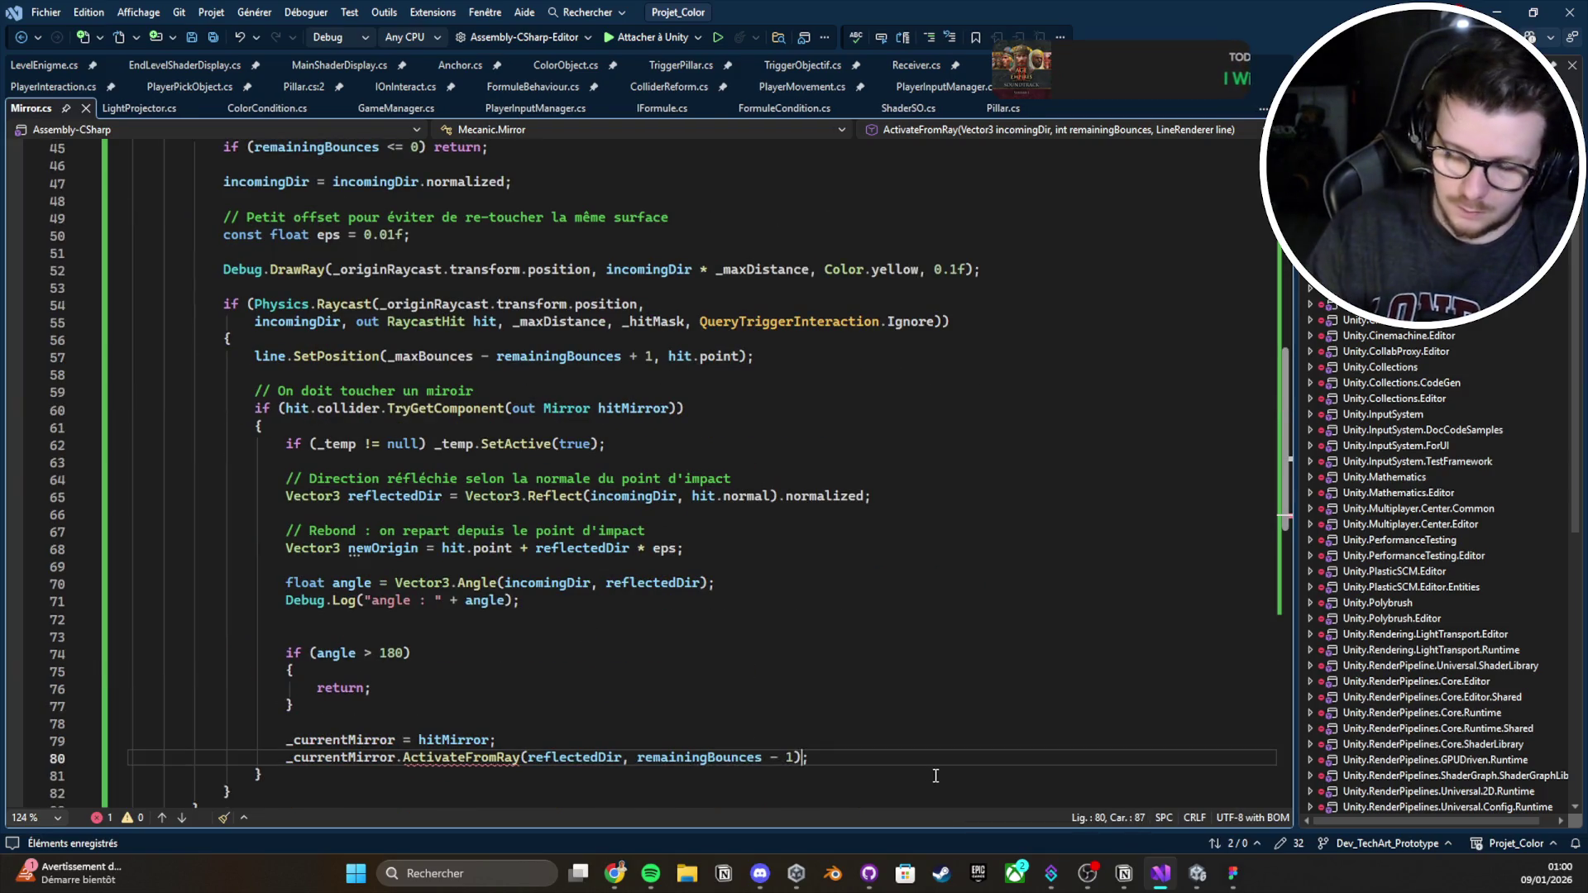
{"action": "type", "text": ", line"}
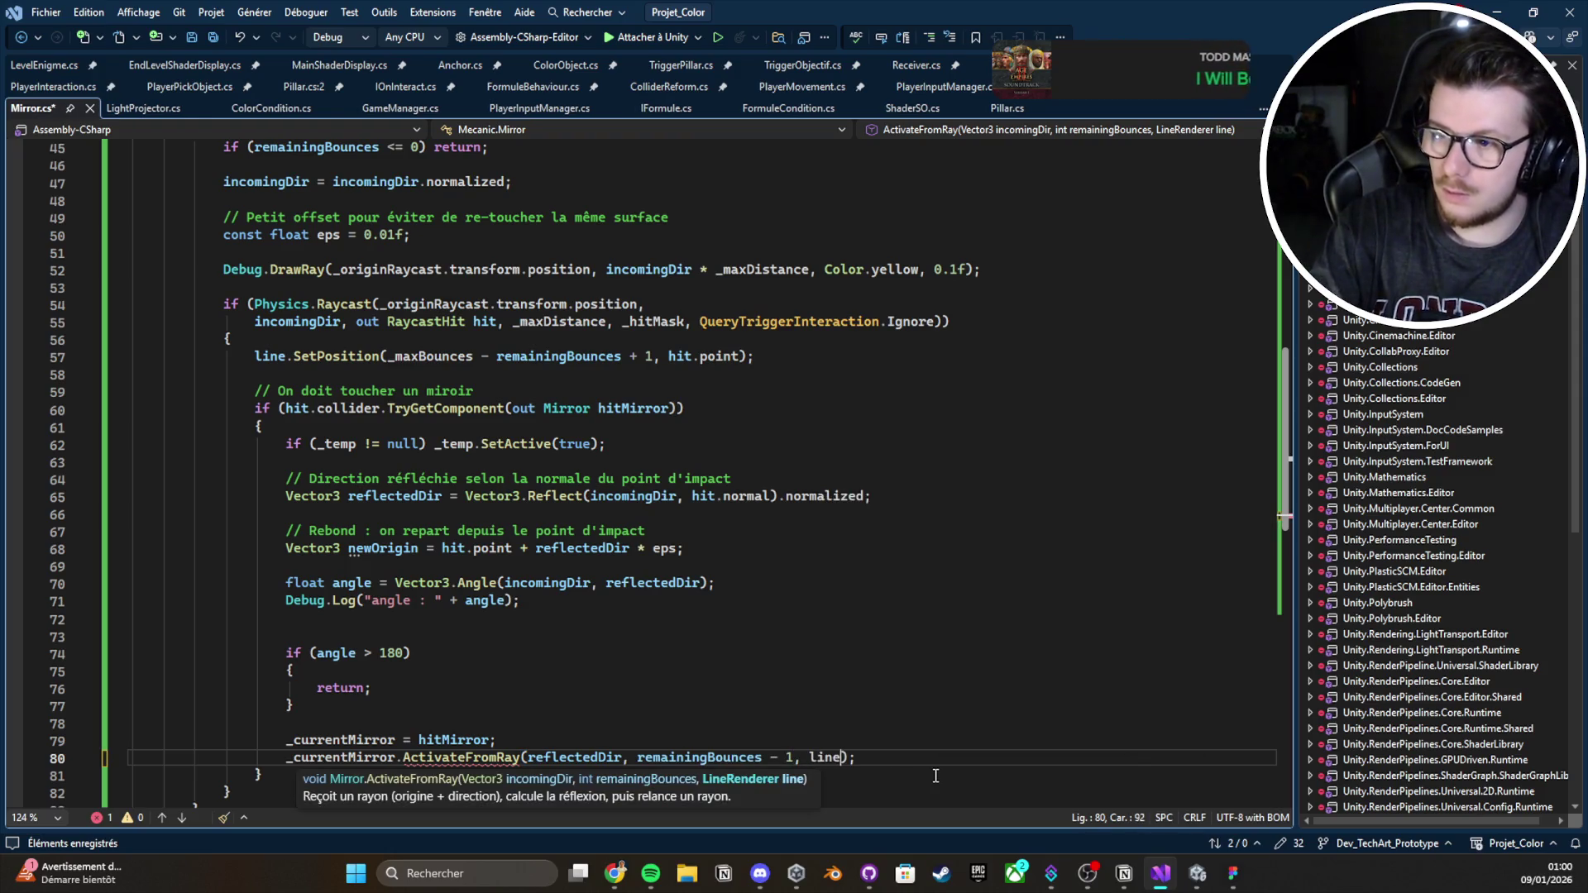
{"action": "key", "text": "alt+Tab"}
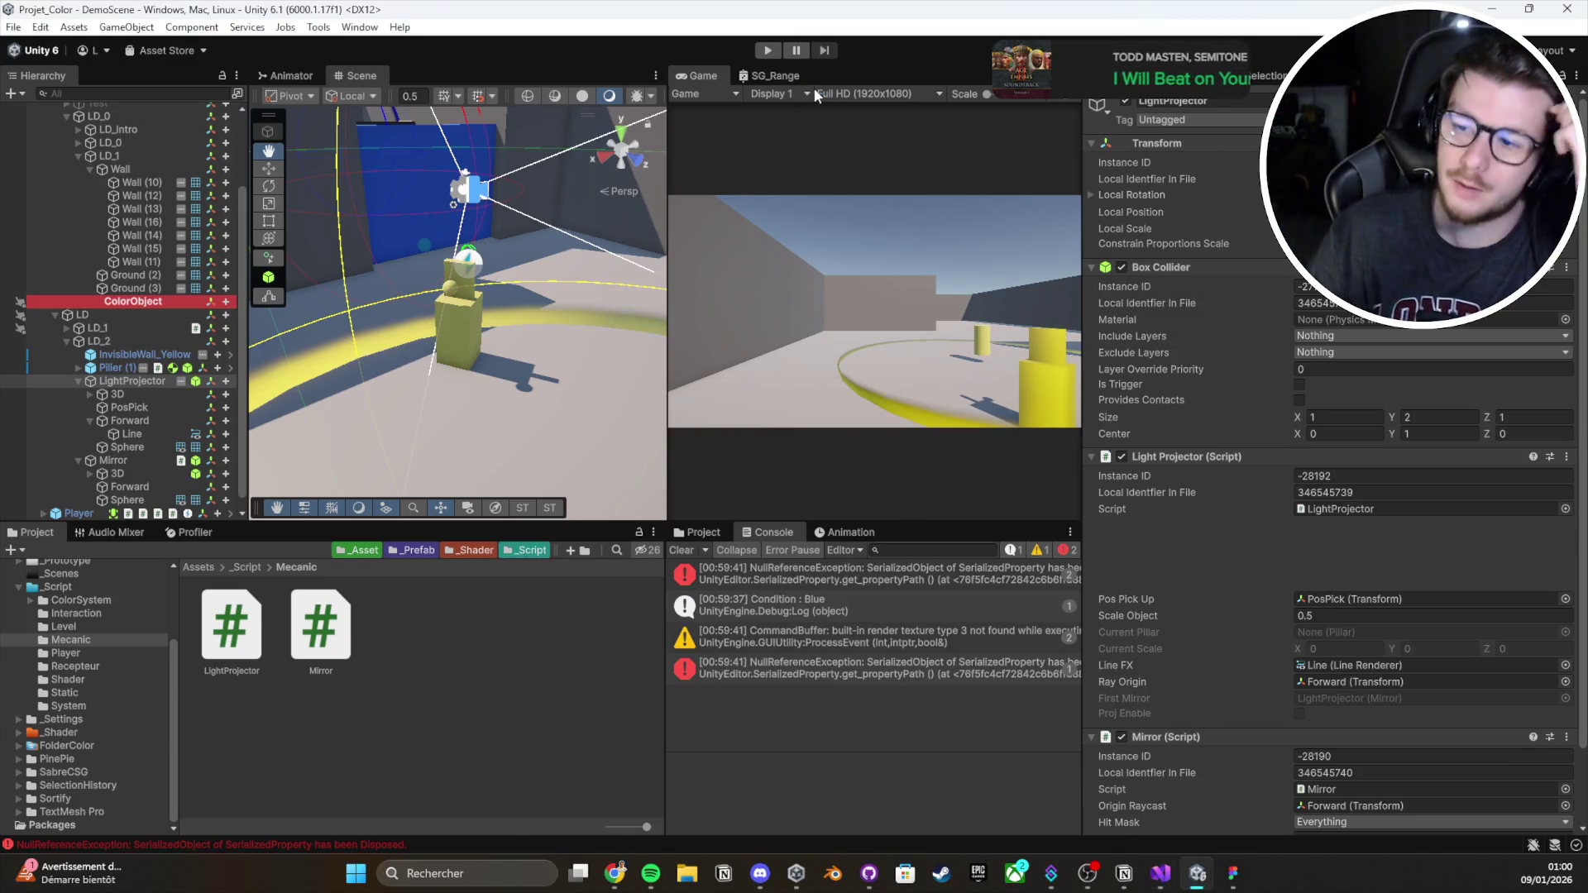
Play the level, pick up the light projector and set it down so its beam fires
{"action": "left_click", "coordinate": [682, 550]}
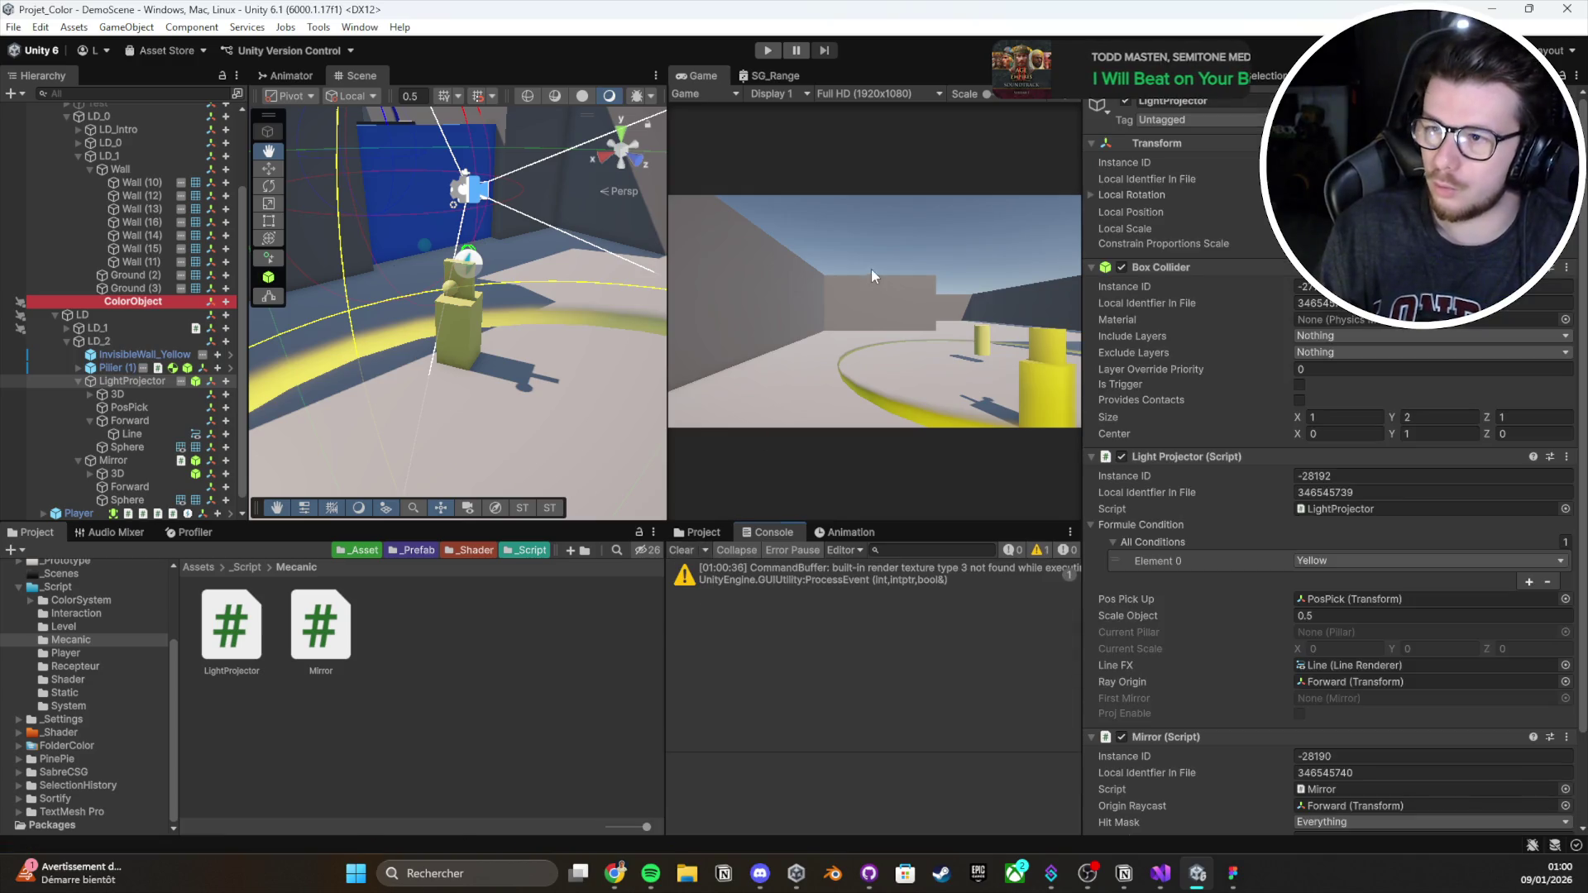
{"action": "left_click", "coordinate": [767, 51]}
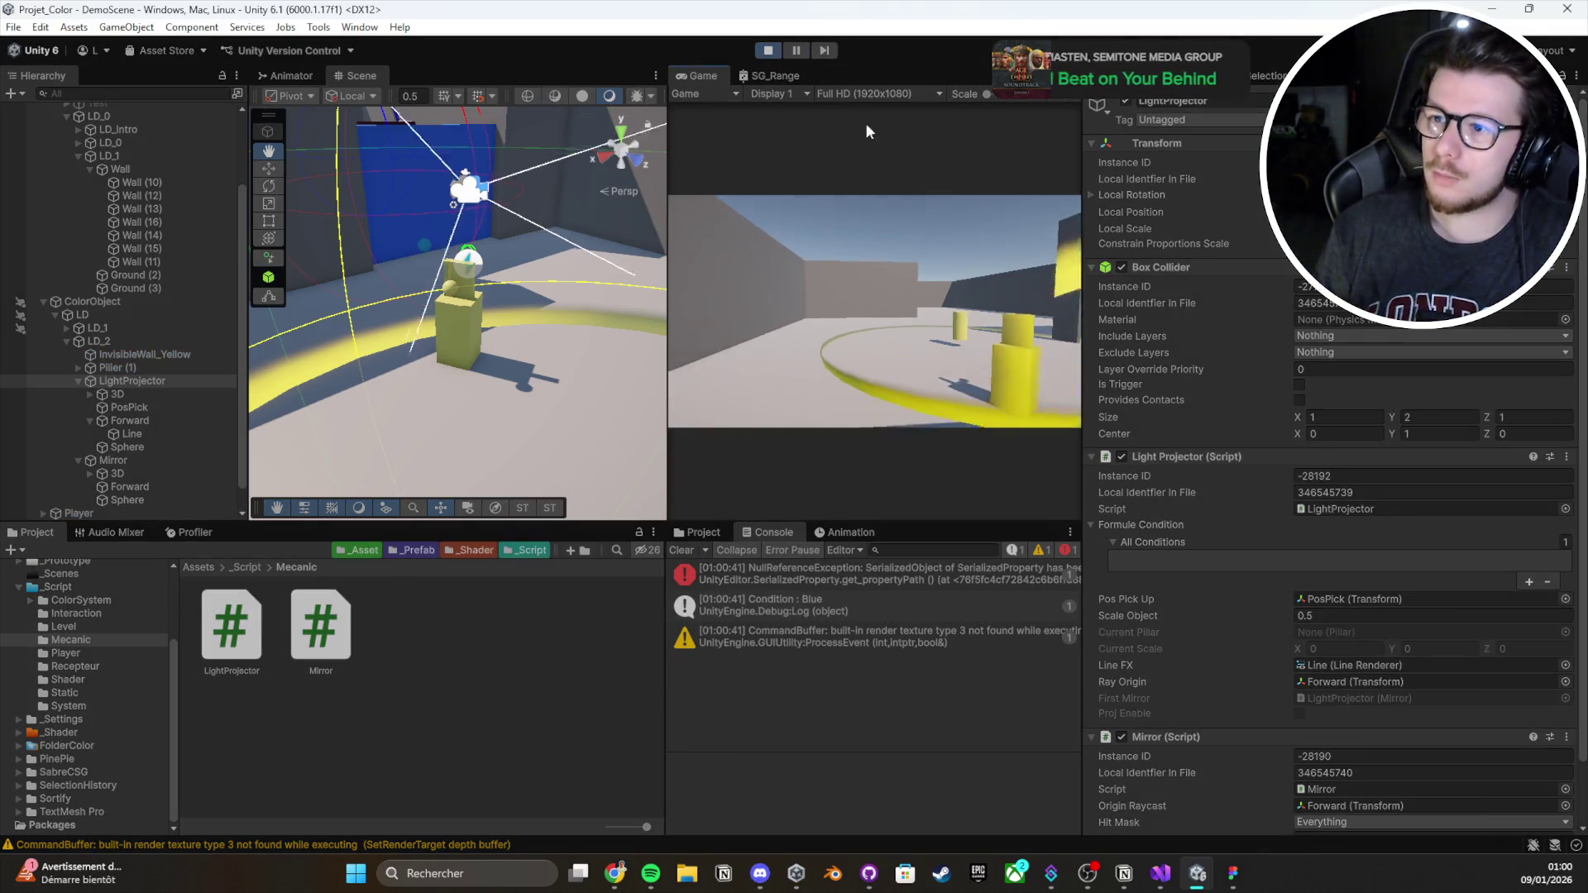
{"action": "left_click", "coordinate": [865, 130]}
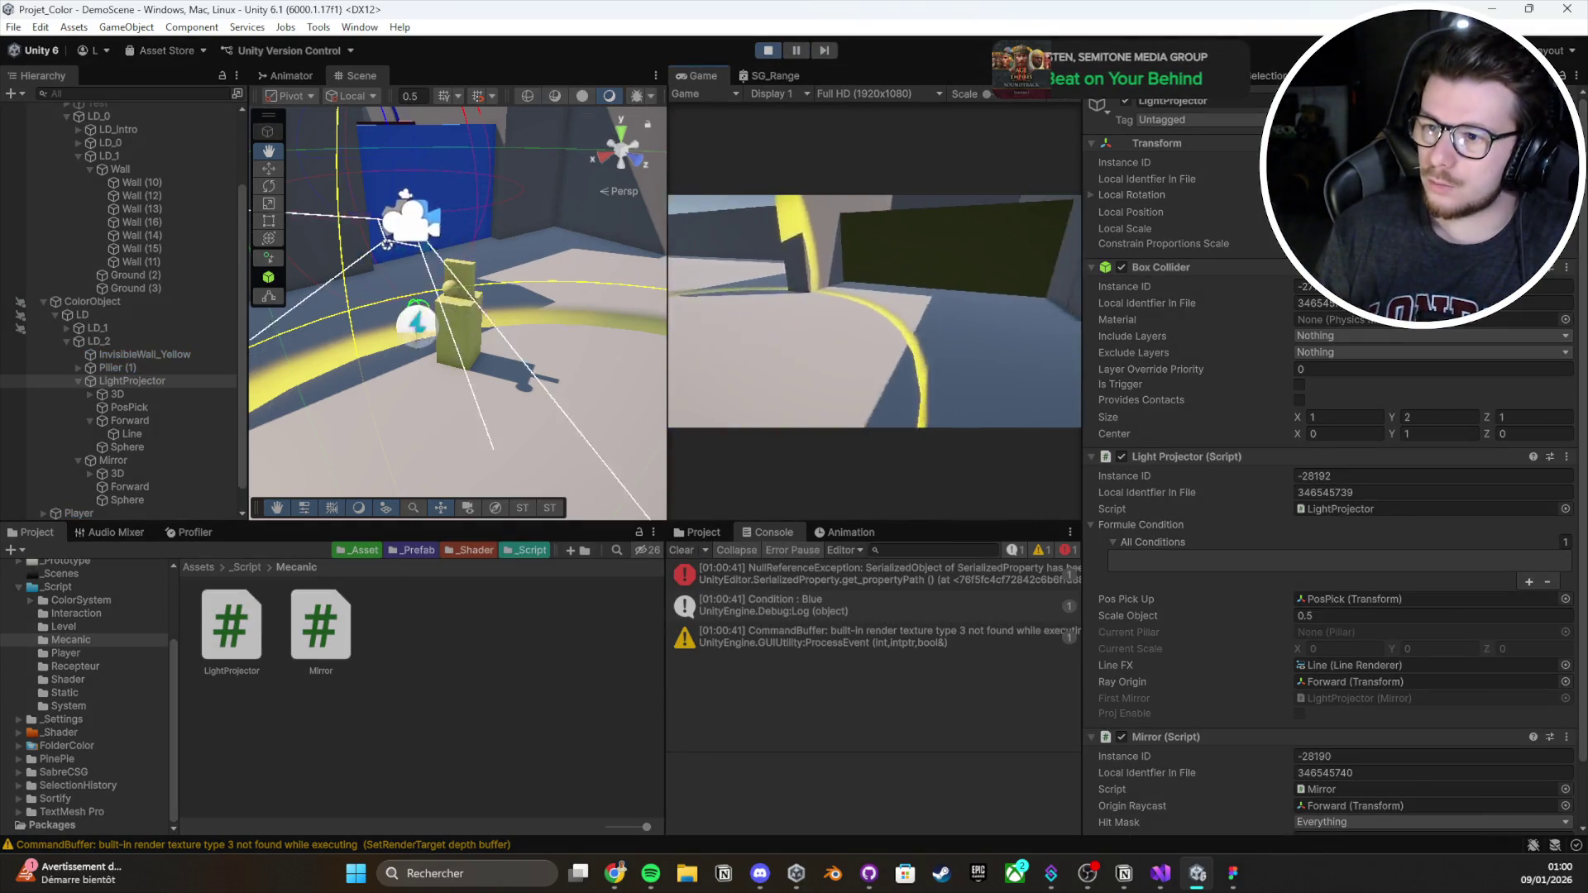
{"action": "key", "text": "e"}
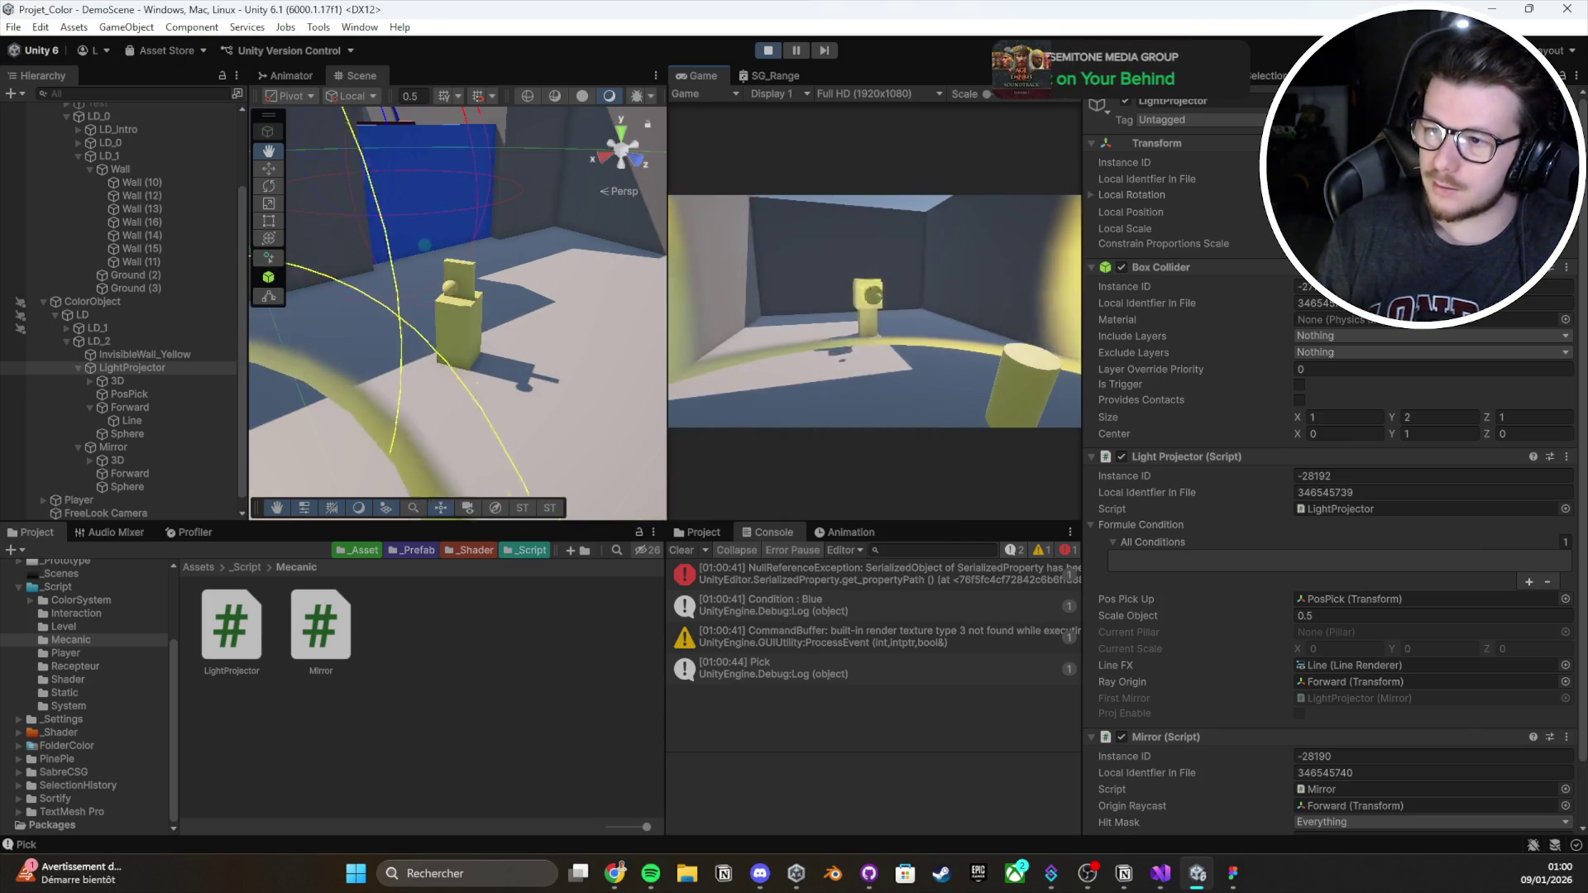
{"action": "key", "text": "e"}
{"action": "mouse_move", "coordinate": [875, 311]}
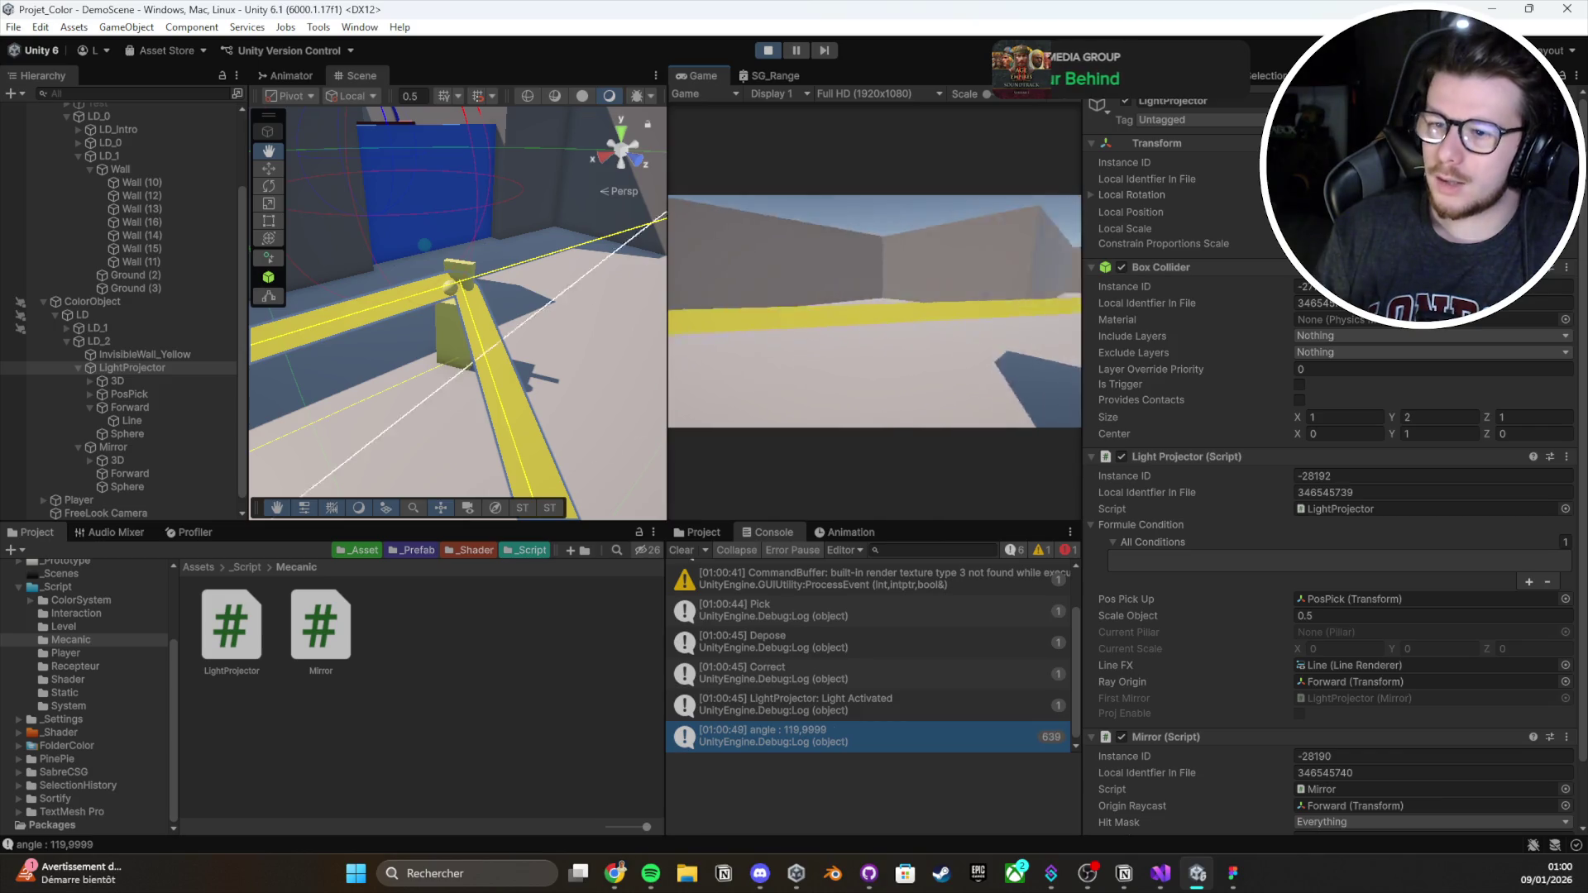
{"action": "key", "text": "Escape"}
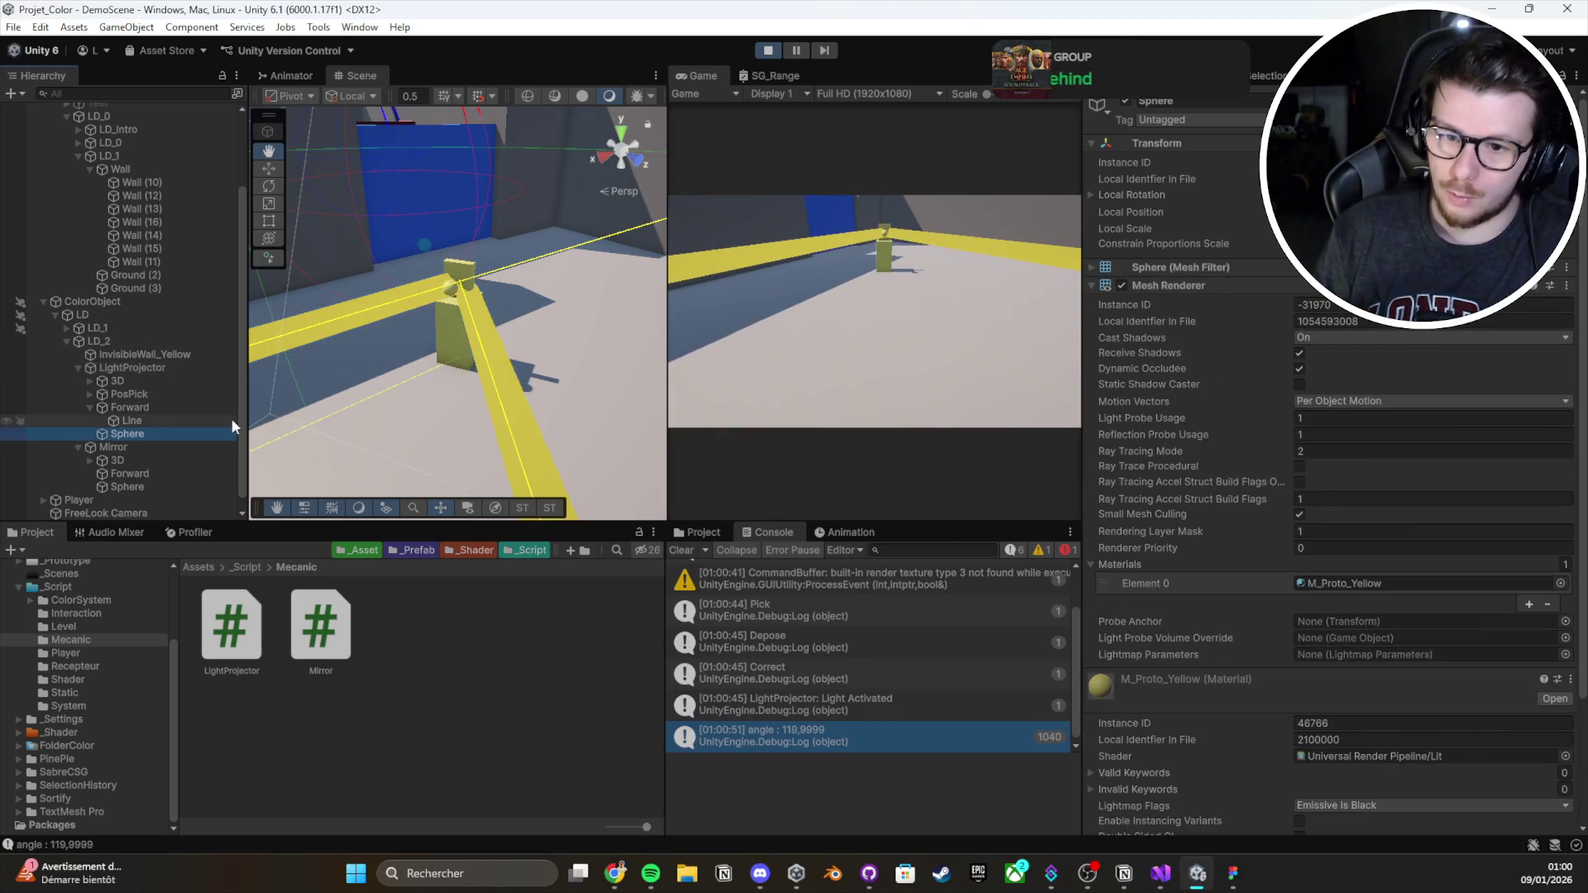
Frame the Mirror and rotate it with the rotate gizmo so the yellow beam swings
{"action": "double_click", "coordinate": [230, 443]}
{"action": "key", "text": "e"}
{"action": "mouse_move", "coordinate": [484, 395]}
{"action": "left_mouse_down"}
{"action": "mouse_move", "coordinate": [748, 374]}
{"action": "mouse_move", "coordinate": [624, 385]}
{"action": "mouse_move", "coordinate": [766, 225]}
{"action": "mouse_move", "coordinate": [974, 113]}
{"action": "left_mouse_up"}
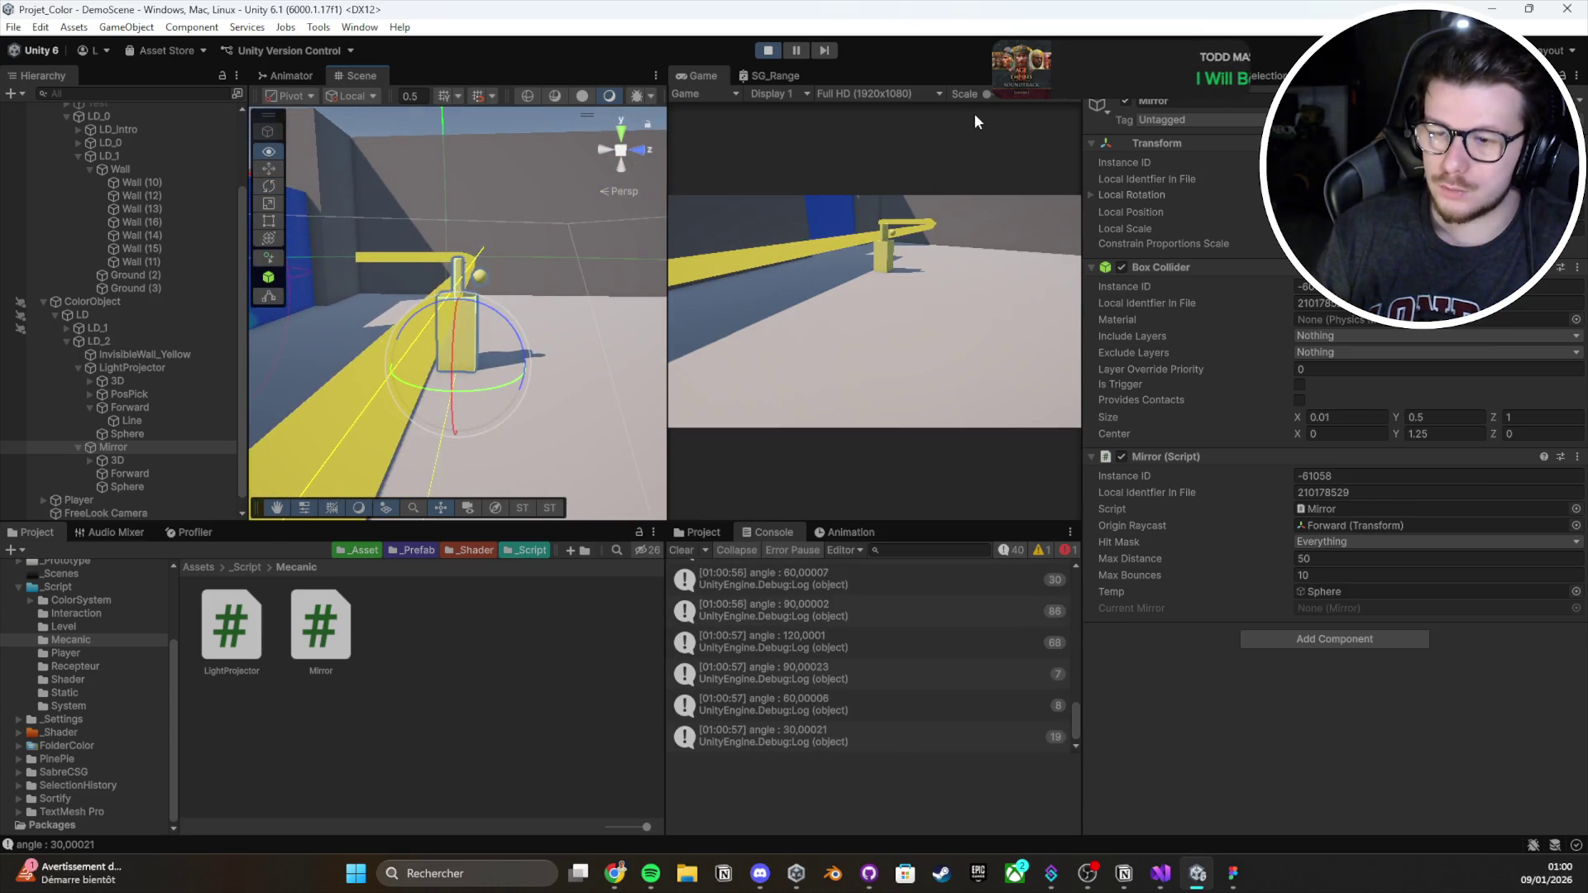
{"action": "mouse_move", "coordinate": [456, 263]}
{"action": "left_mouse_down"}
{"action": "mouse_move", "coordinate": [467, 237]}
{"action": "mouse_move", "coordinate": [452, 280]}
{"action": "mouse_move", "coordinate": [504, 360]}
{"action": "left_mouse_up"}
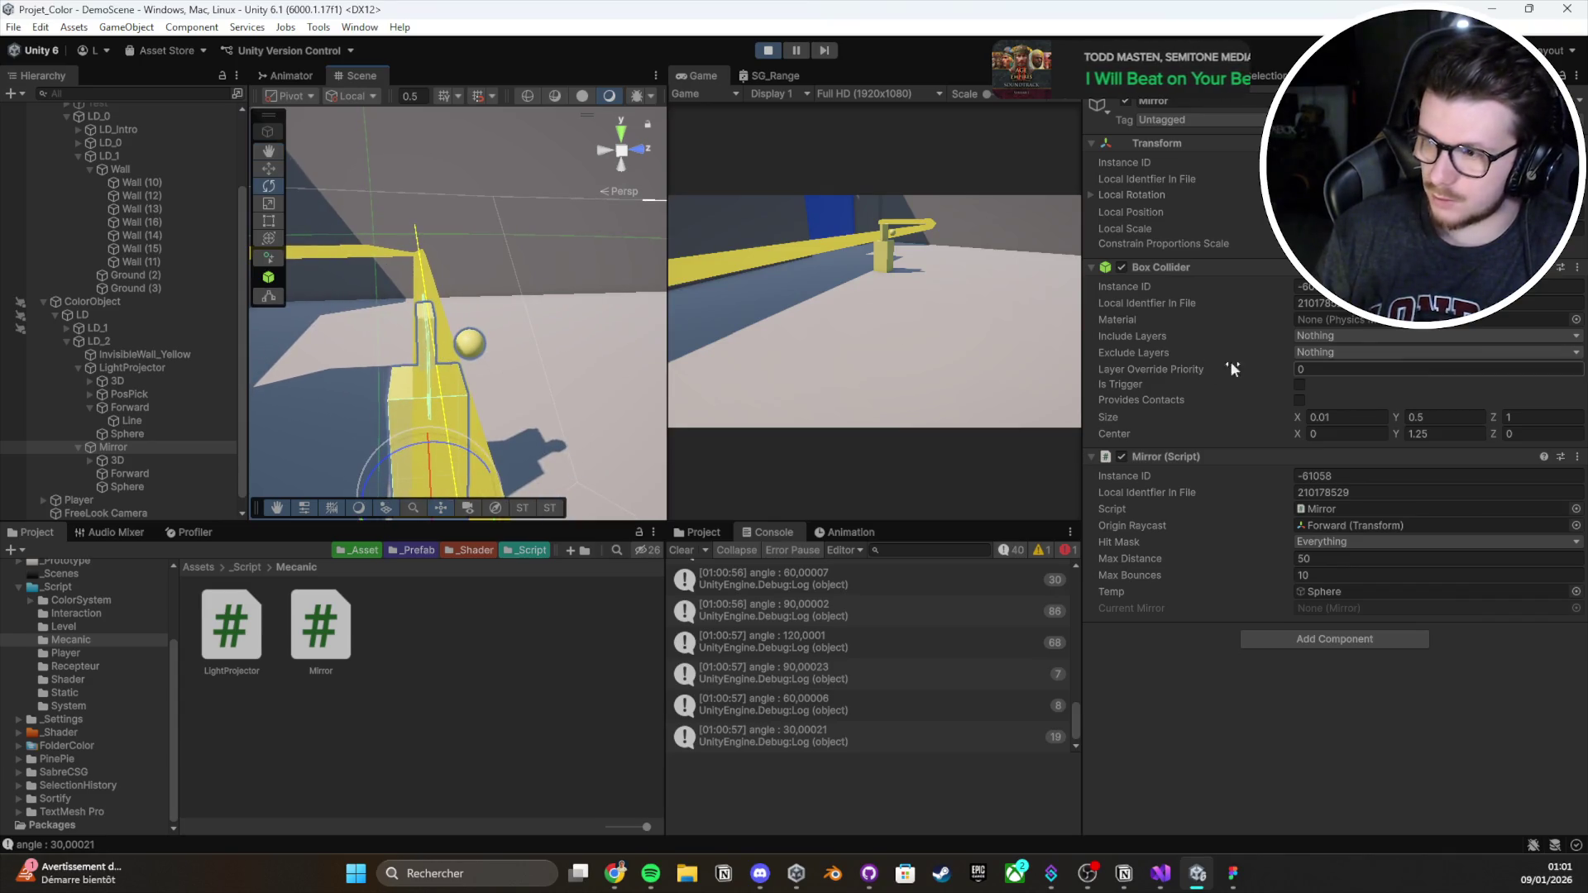
{"action": "left_click", "coordinate": [1576, 75]}
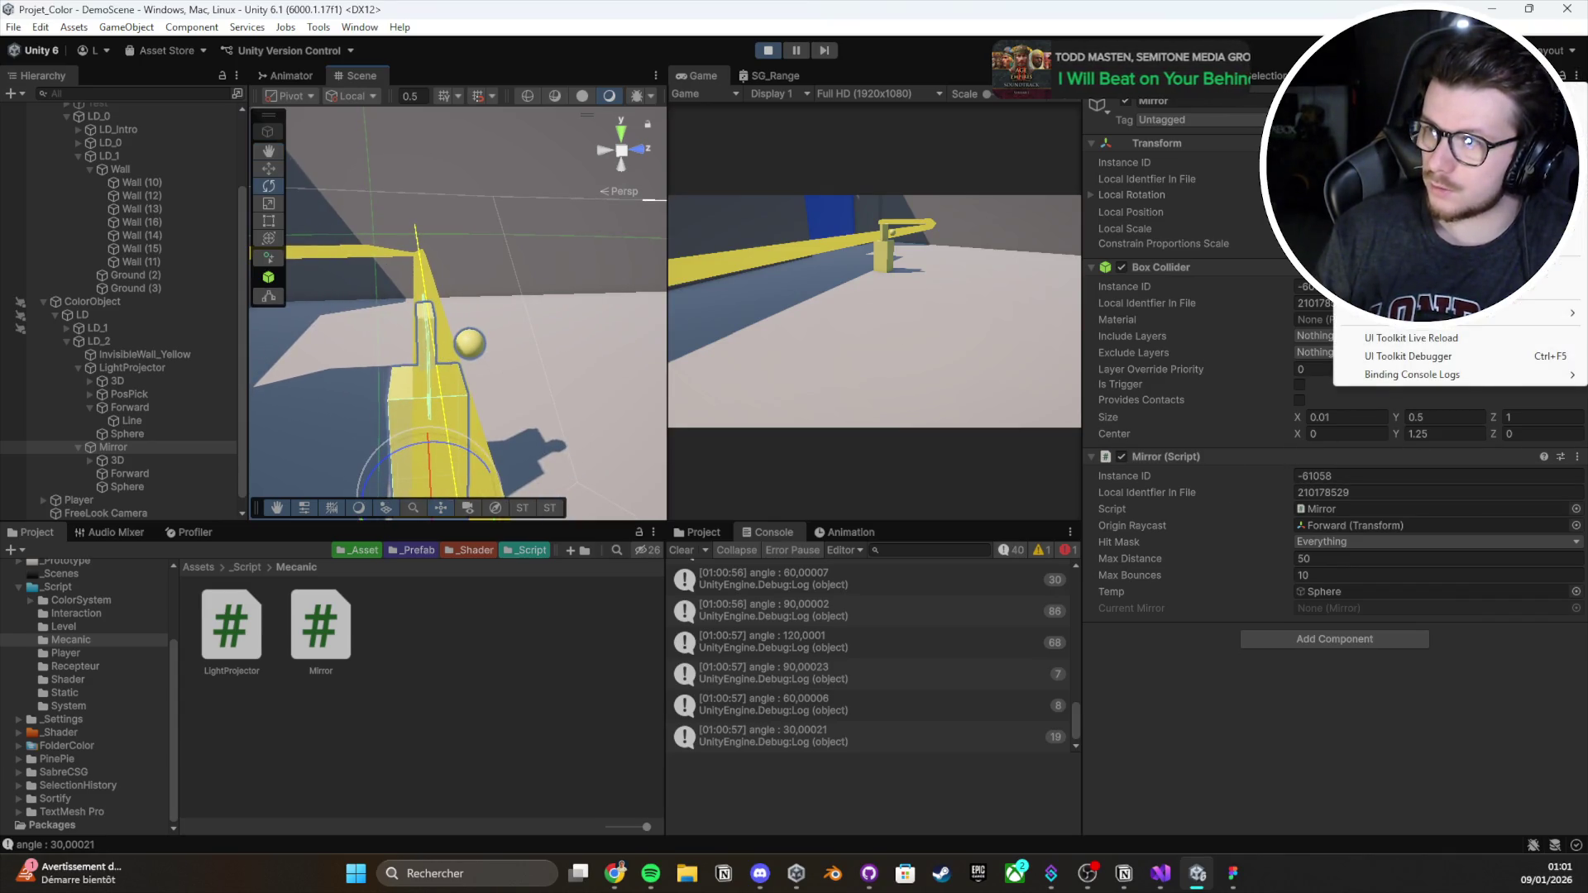
Return the Inspector to Normal and set the mirror's Box Collider Size X to 0.18, then 0.24
{"action": "left_click", "coordinate": [1359, 378]}
{"action": "double_click", "coordinate": [1310, 329]}
{"action": "type", "text": "0.18"}
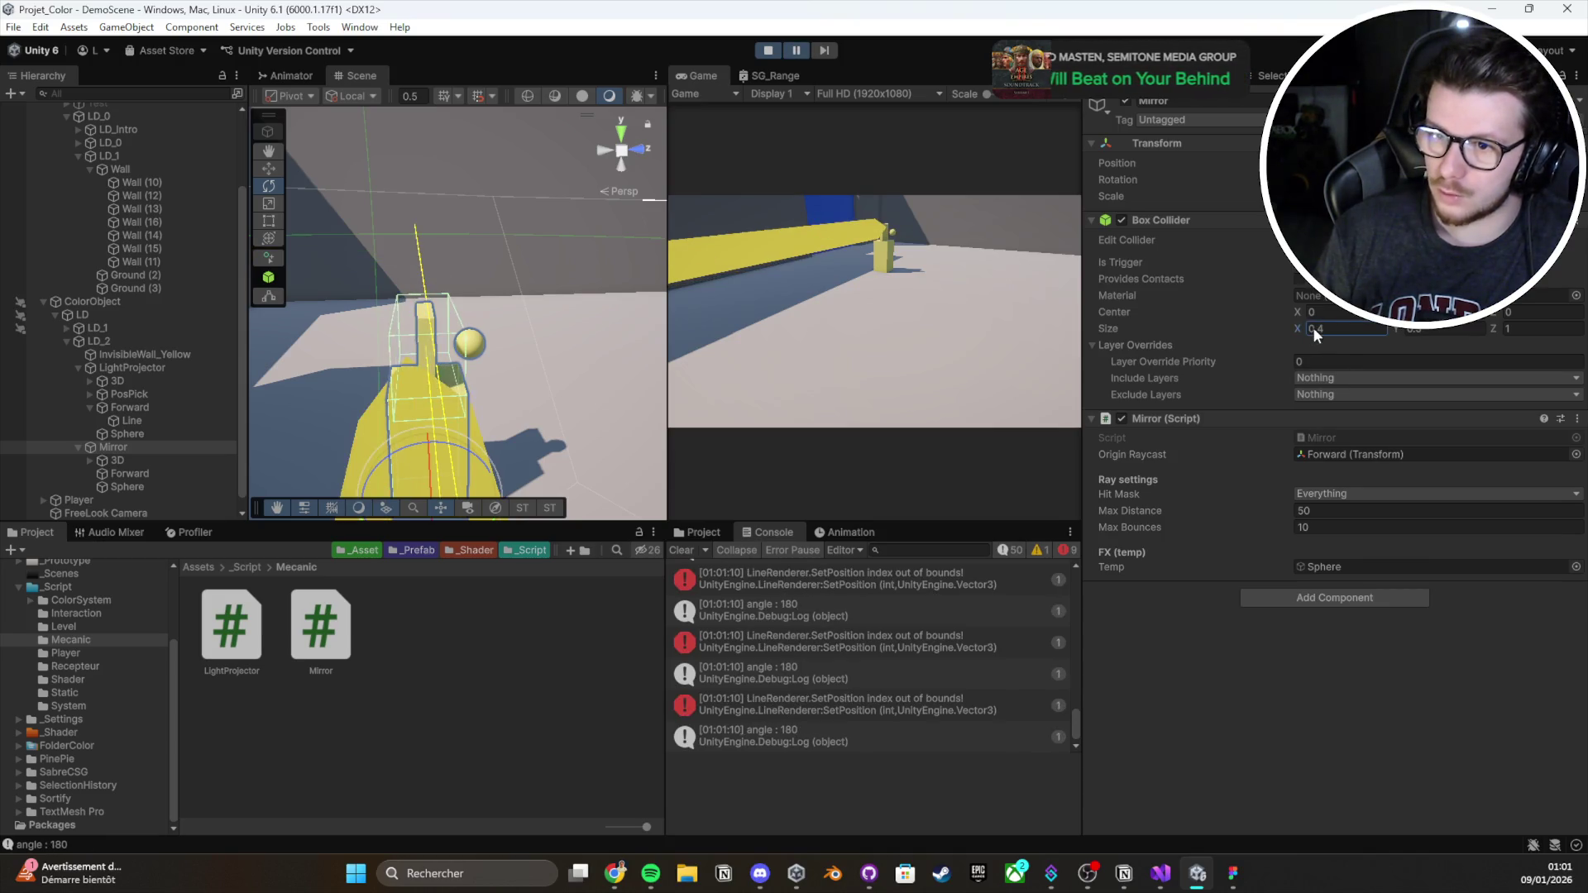
{"action": "key", "text": "BackSpace"}
{"action": "key", "text": "BackSpace"}
{"action": "type", "text": "24"}
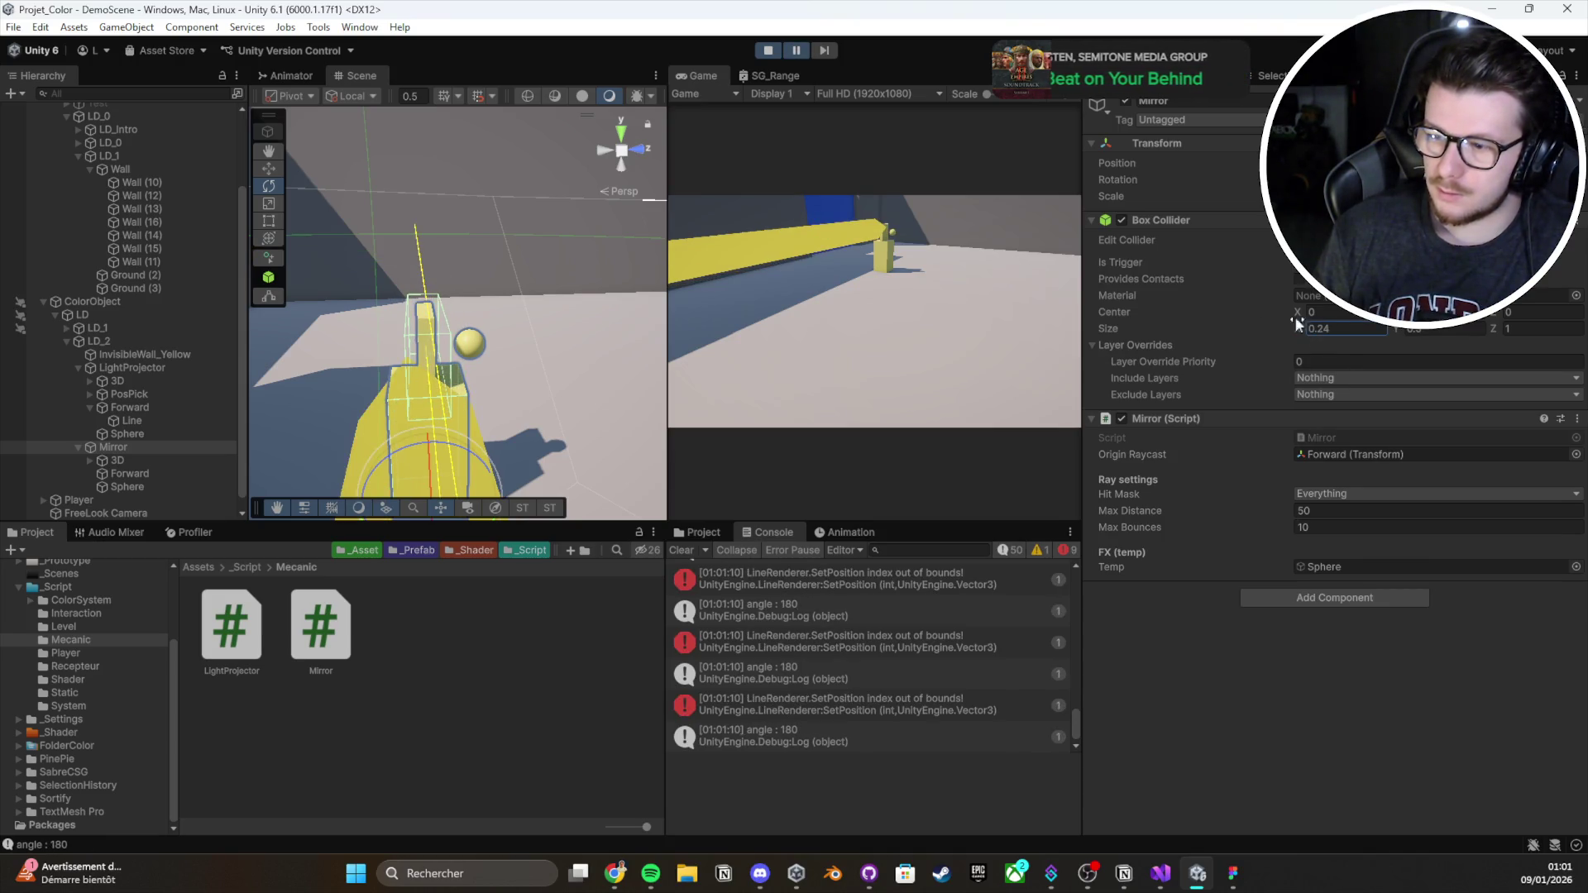
Stop play mode, run the scene again, then stop it
{"action": "left_click", "coordinate": [777, 52]}
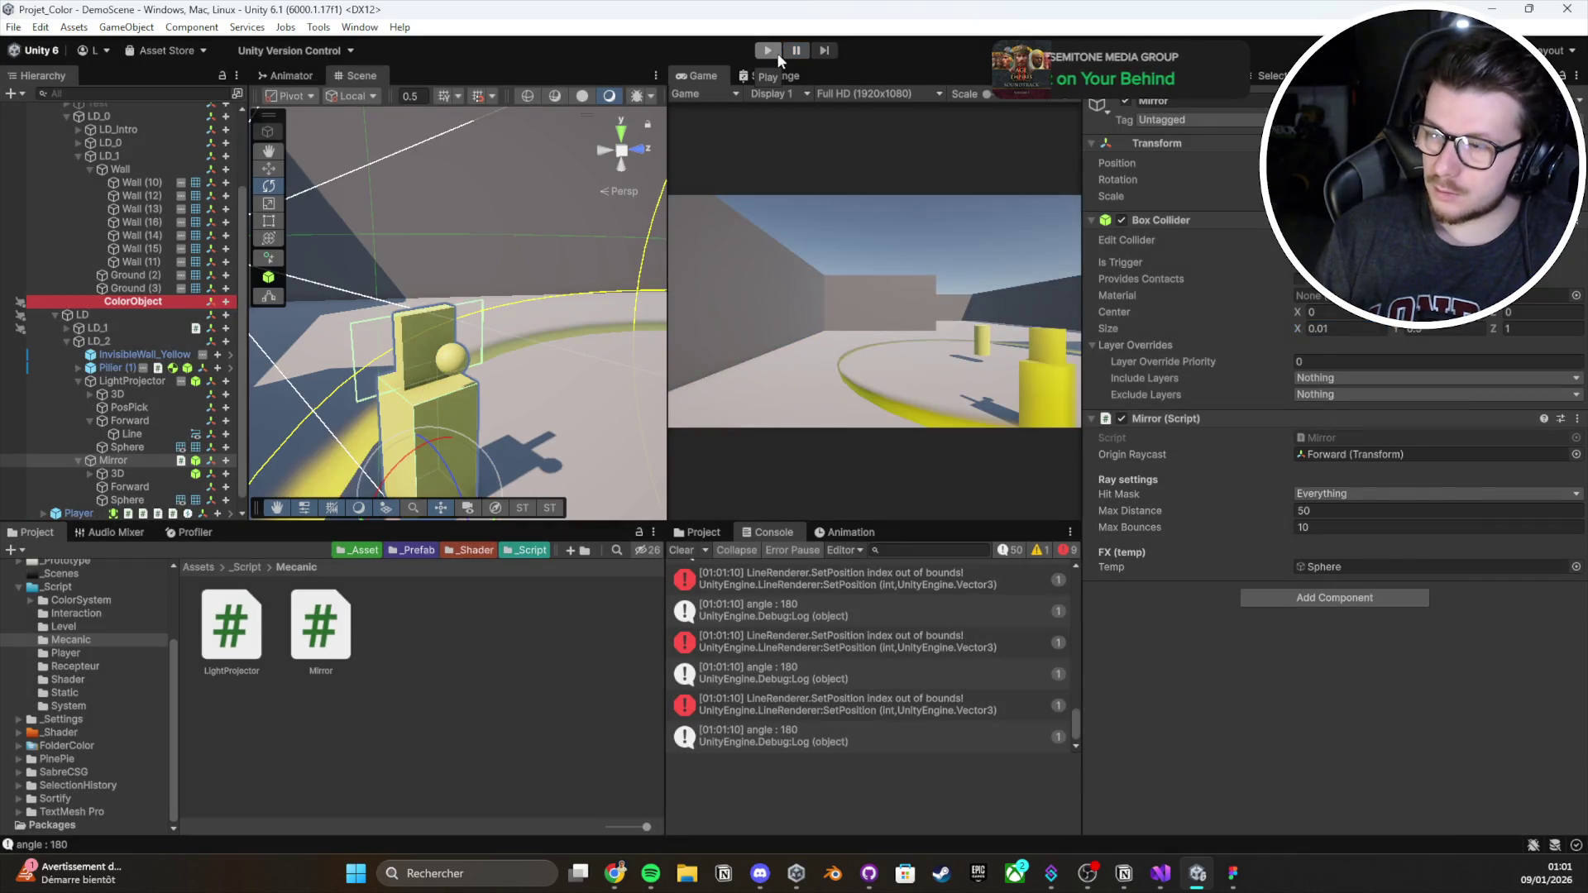
{"action": "left_click", "coordinate": [769, 50]}
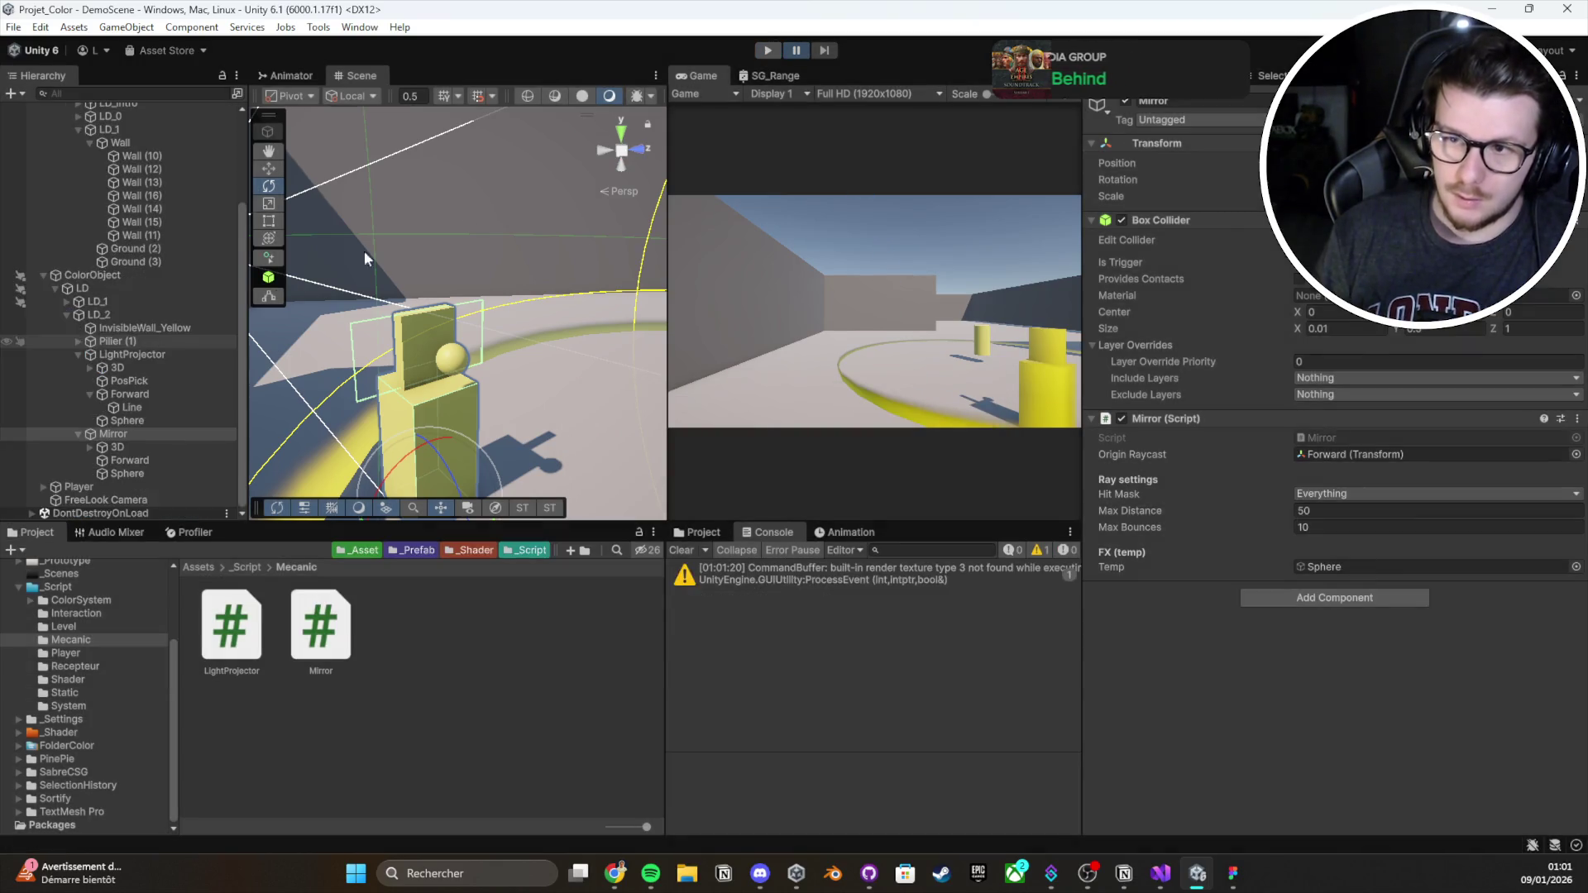
{"action": "key", "text": "ctrl+s"}
{"action": "left_click", "coordinate": [767, 50]}
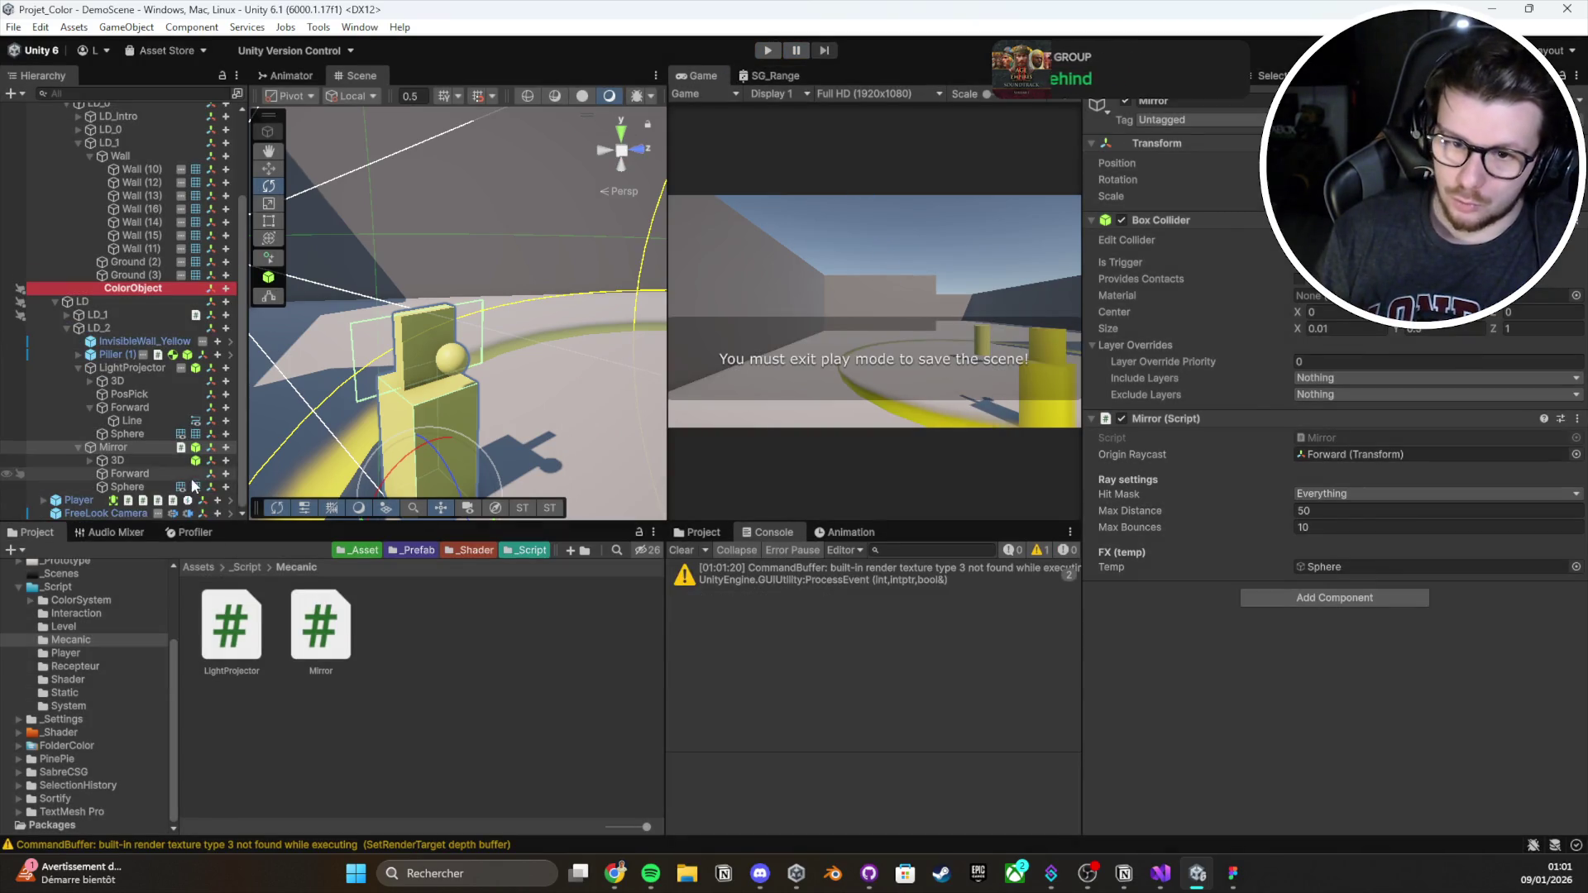
Select and frame the Line object under LightProjector > Forward to inspect its three zero positions
{"action": "scroll", "coordinate": [146, 346], "scroll_direction": "up", "scroll_amount": 3}
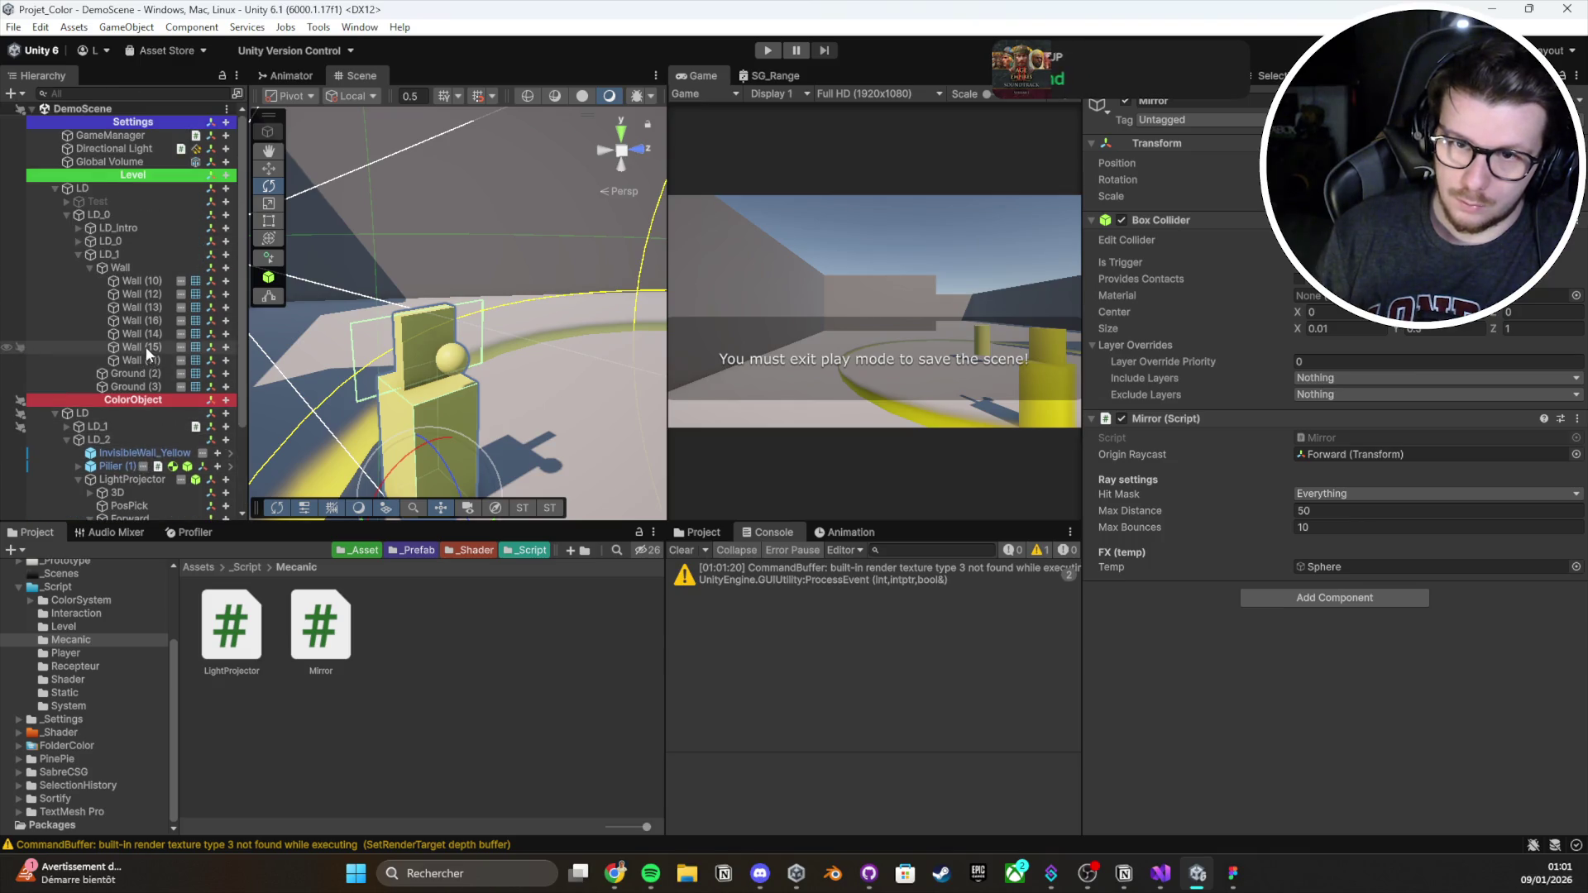
{"action": "scroll", "coordinate": [146, 345], "scroll_direction": "down", "scroll_amount": 3}
{"action": "scroll", "coordinate": [122, 325], "scroll_direction": "up", "scroll_amount": 3}
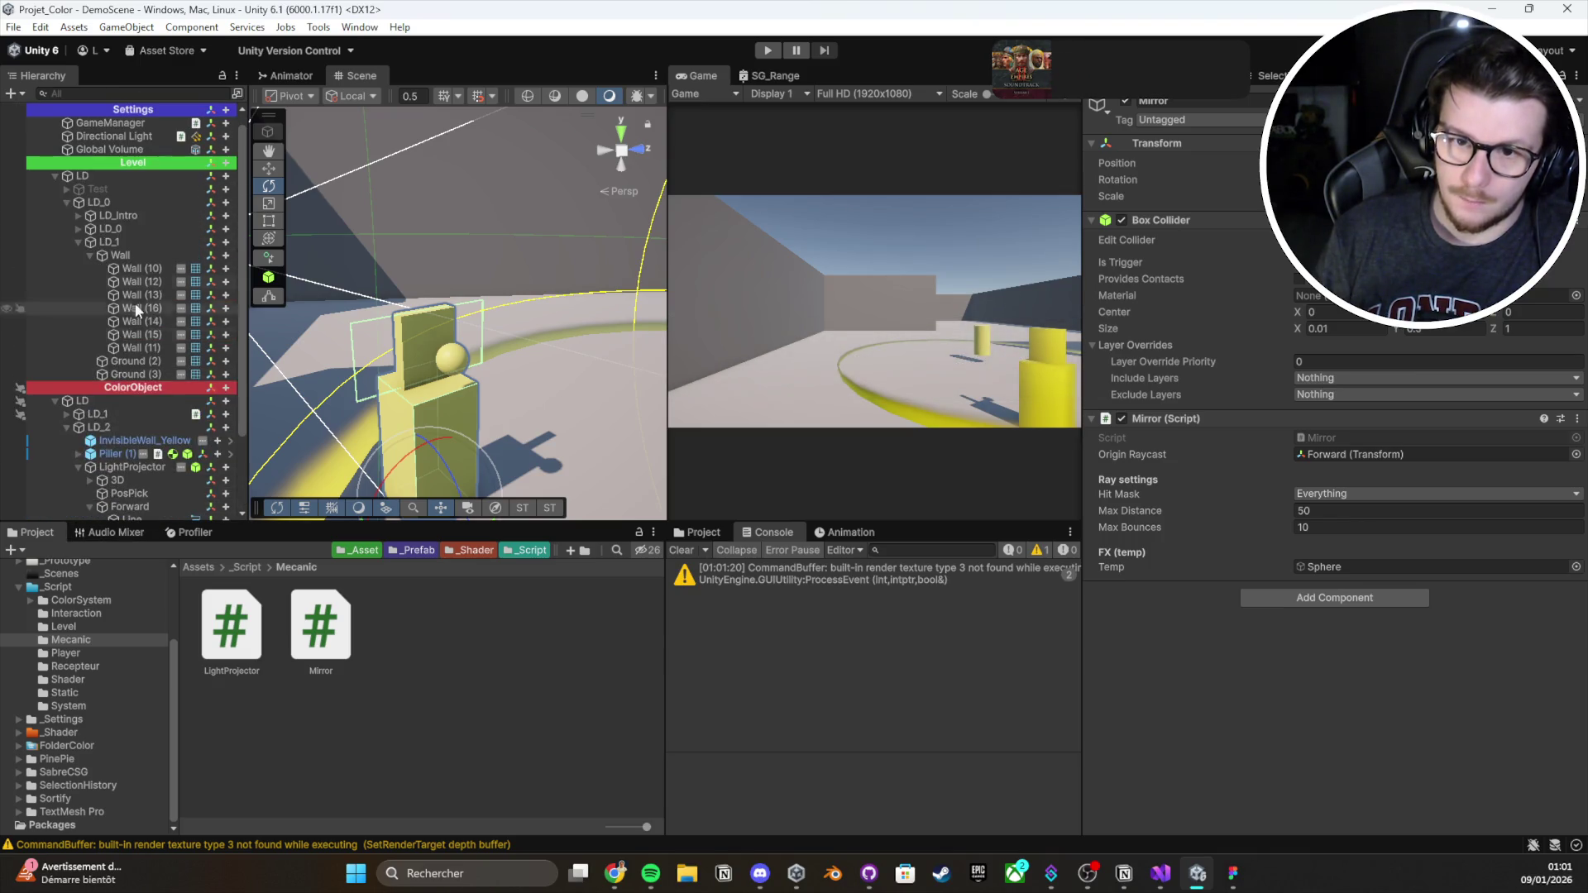
{"action": "scroll", "coordinate": [140, 225], "scroll_direction": "down", "scroll_amount": 3}
{"action": "left_click", "coordinate": [131, 420]}
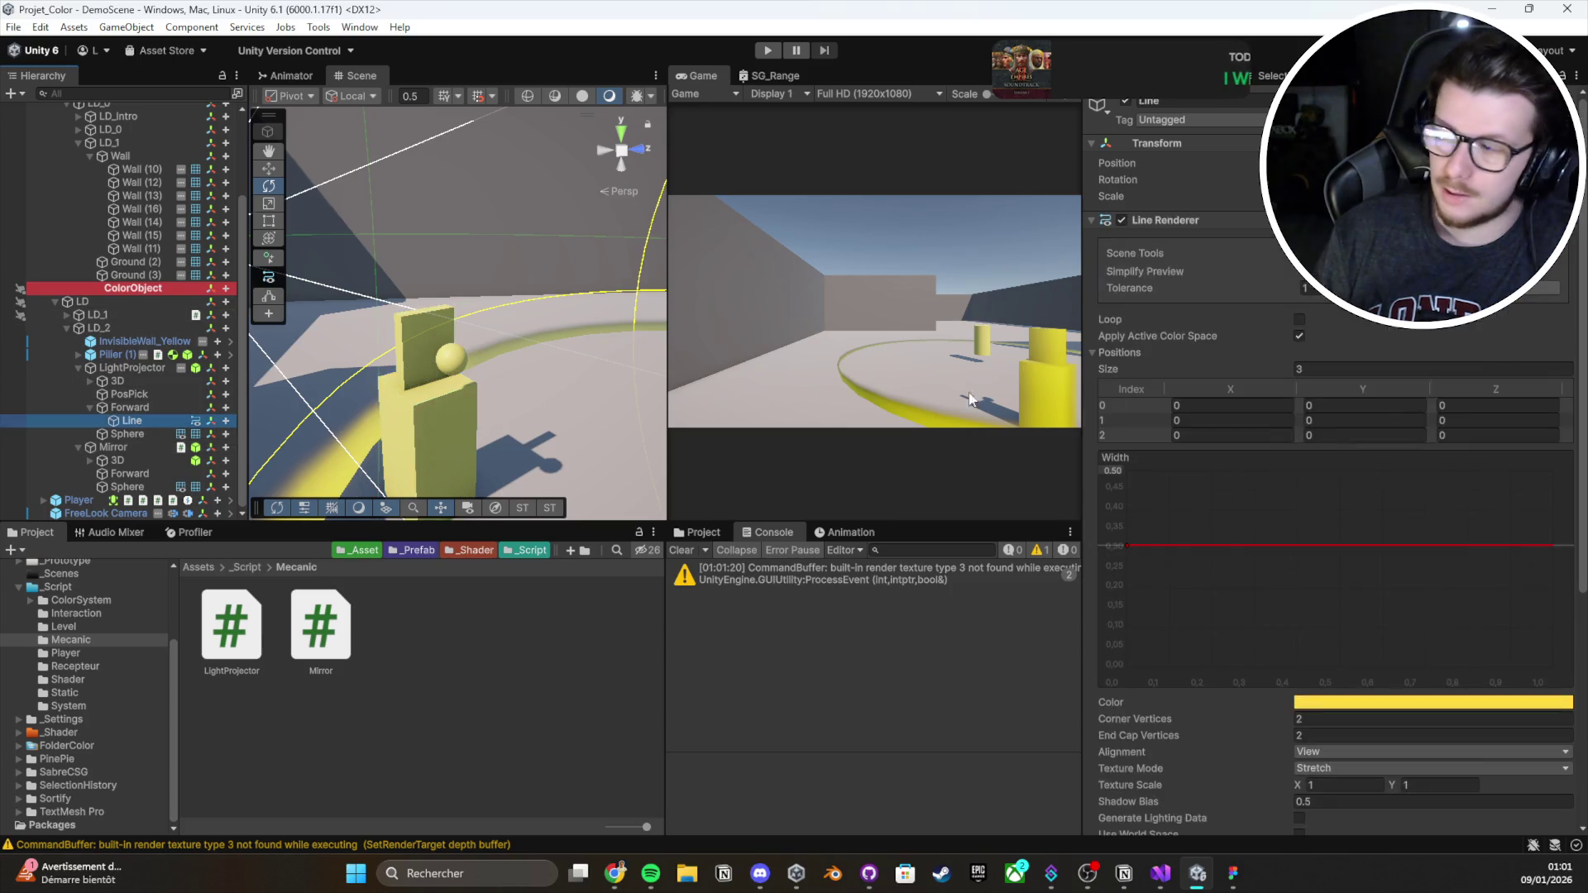
{"action": "key", "text": "f"}
{"action": "mouse_move", "coordinate": [528, 315]}
{"action": "left_mouse_down"}
{"action": "mouse_move", "coordinate": [718, 433]}
{"action": "mouse_move", "coordinate": [579, 355]}
{"action": "mouse_move", "coordinate": [492, 431]}
{"action": "mouse_move", "coordinate": [552, 385]}
{"action": "left_mouse_up"}
{"action": "key", "text": "w"}
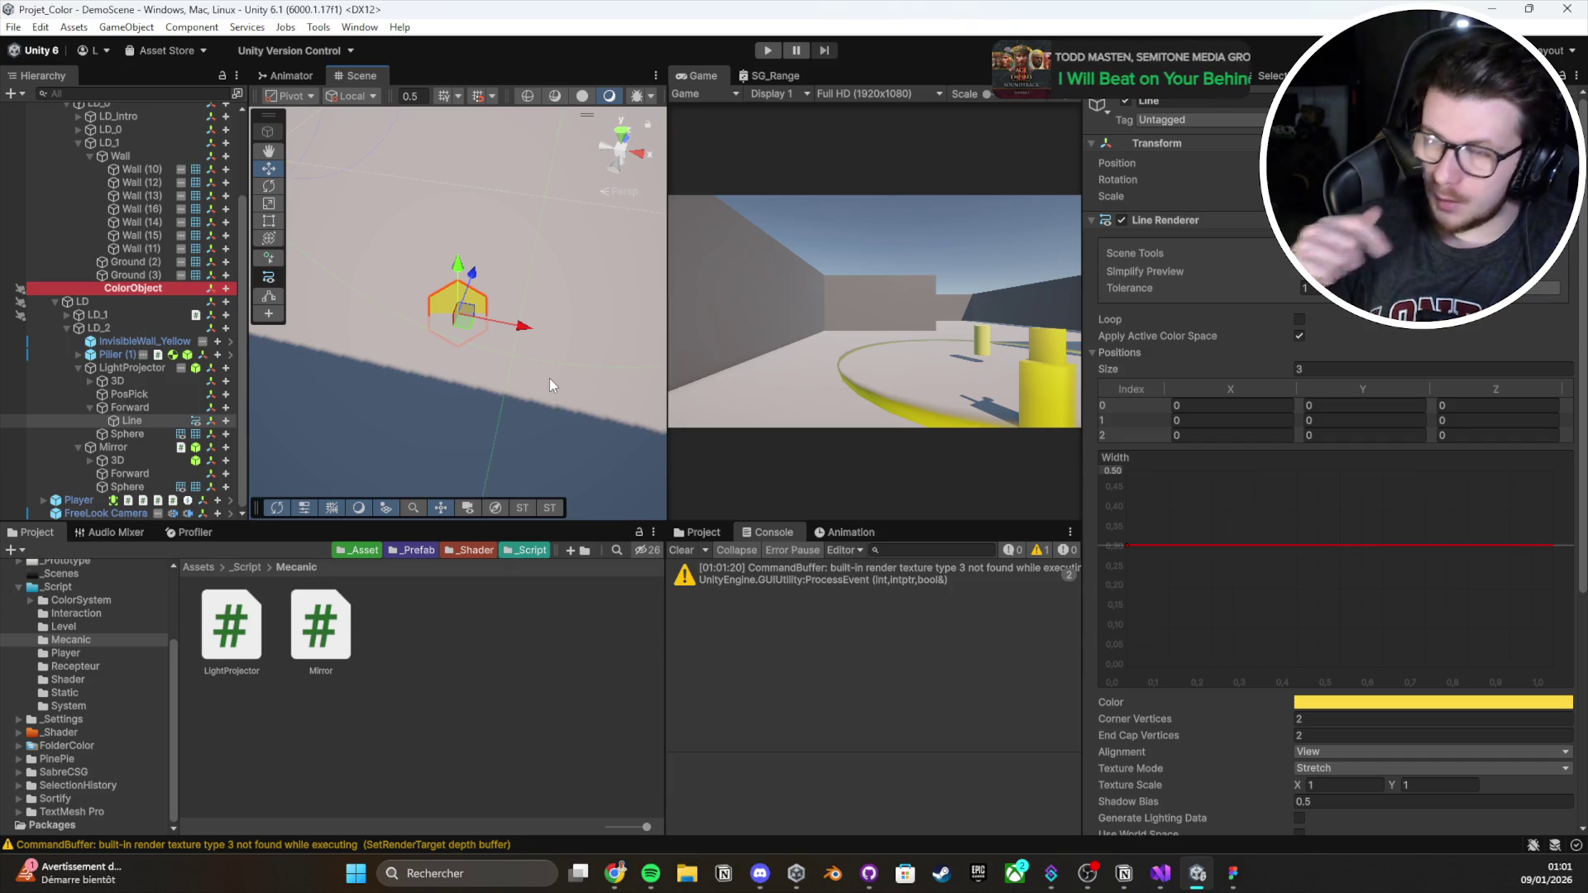
{"action": "left_click", "coordinate": [1161, 873]}
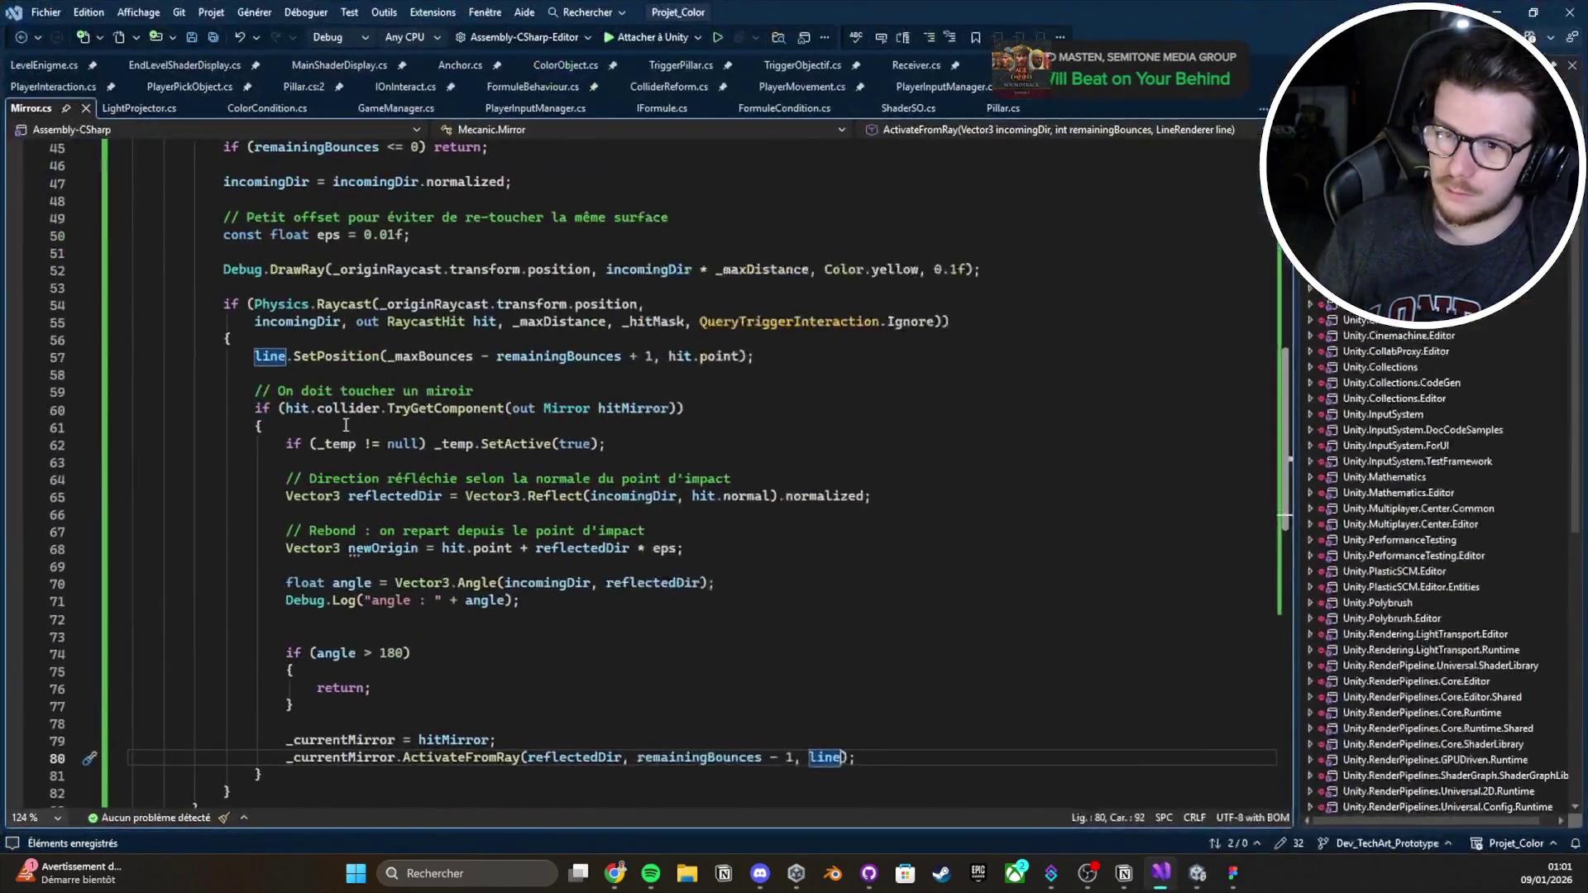
Insert 'line.positionCount = _maxBounces - remainingBounces + 1;' on line 57 of Mirror.cs, save, and return to Unity
{"action": "scroll", "coordinate": [399, 371], "scroll_direction": "up", "scroll_amount": 2}
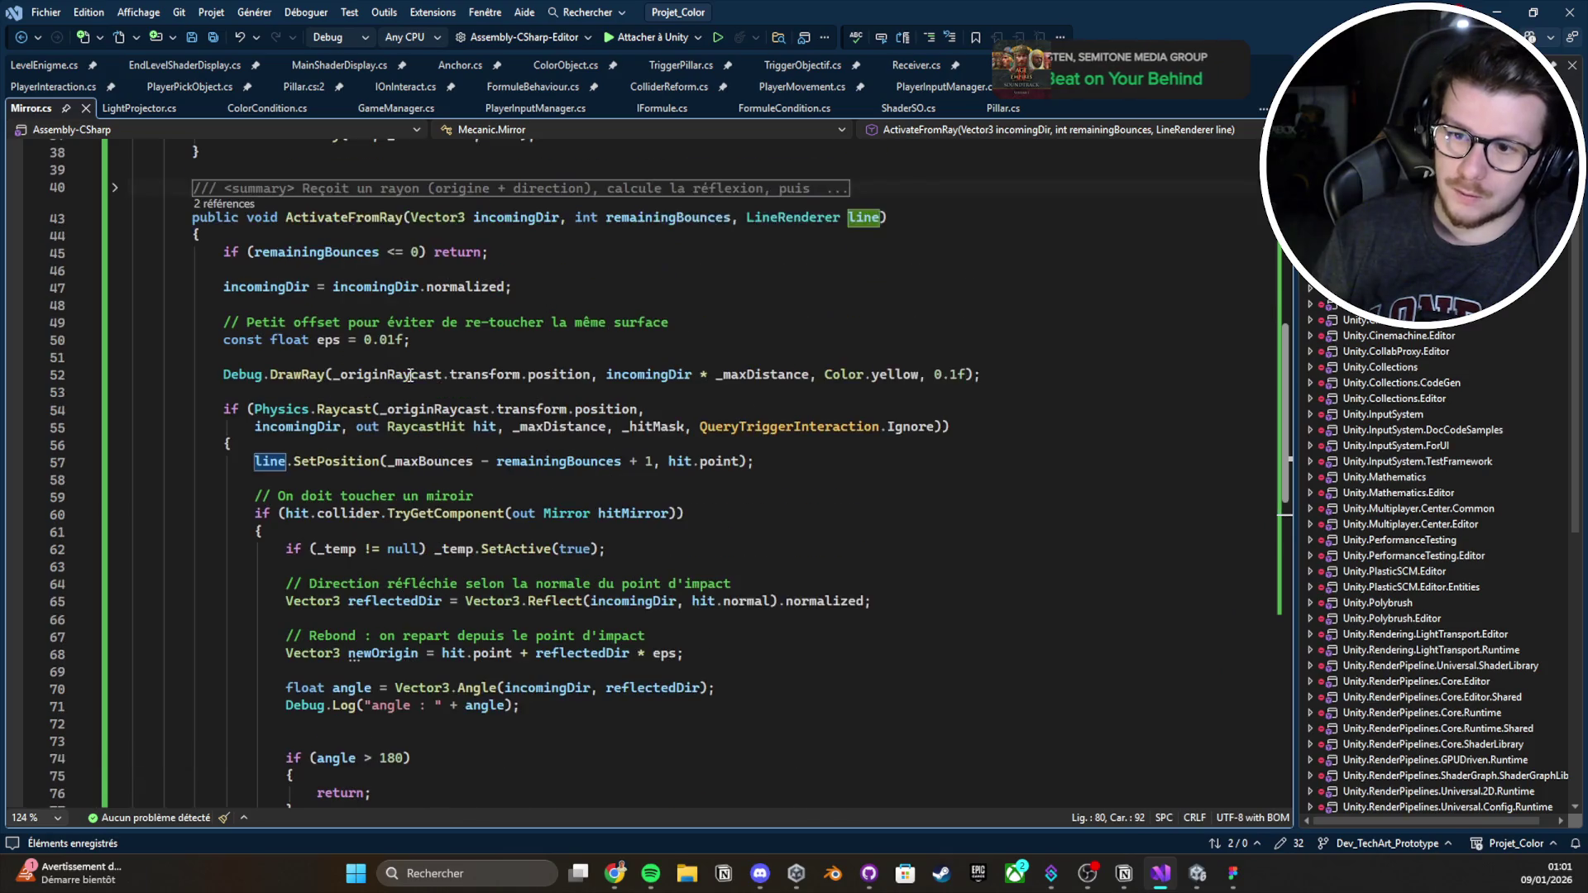
{"action": "left_click", "coordinate": [331, 452]}
{"action": "key", "text": "Return"}
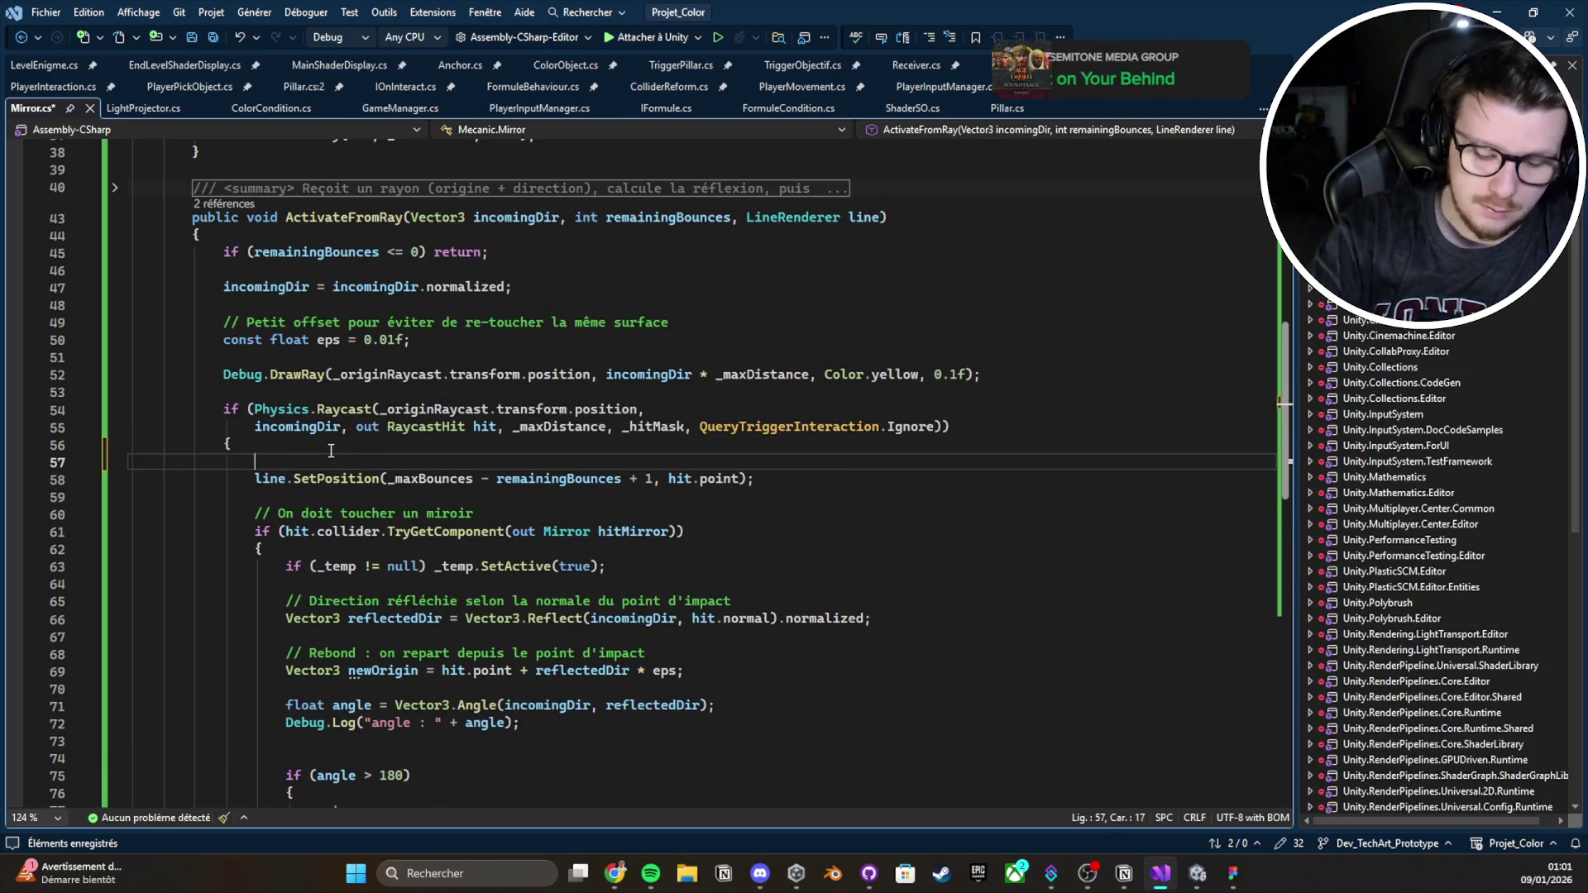
{"action": "type", "text": "line.p"}
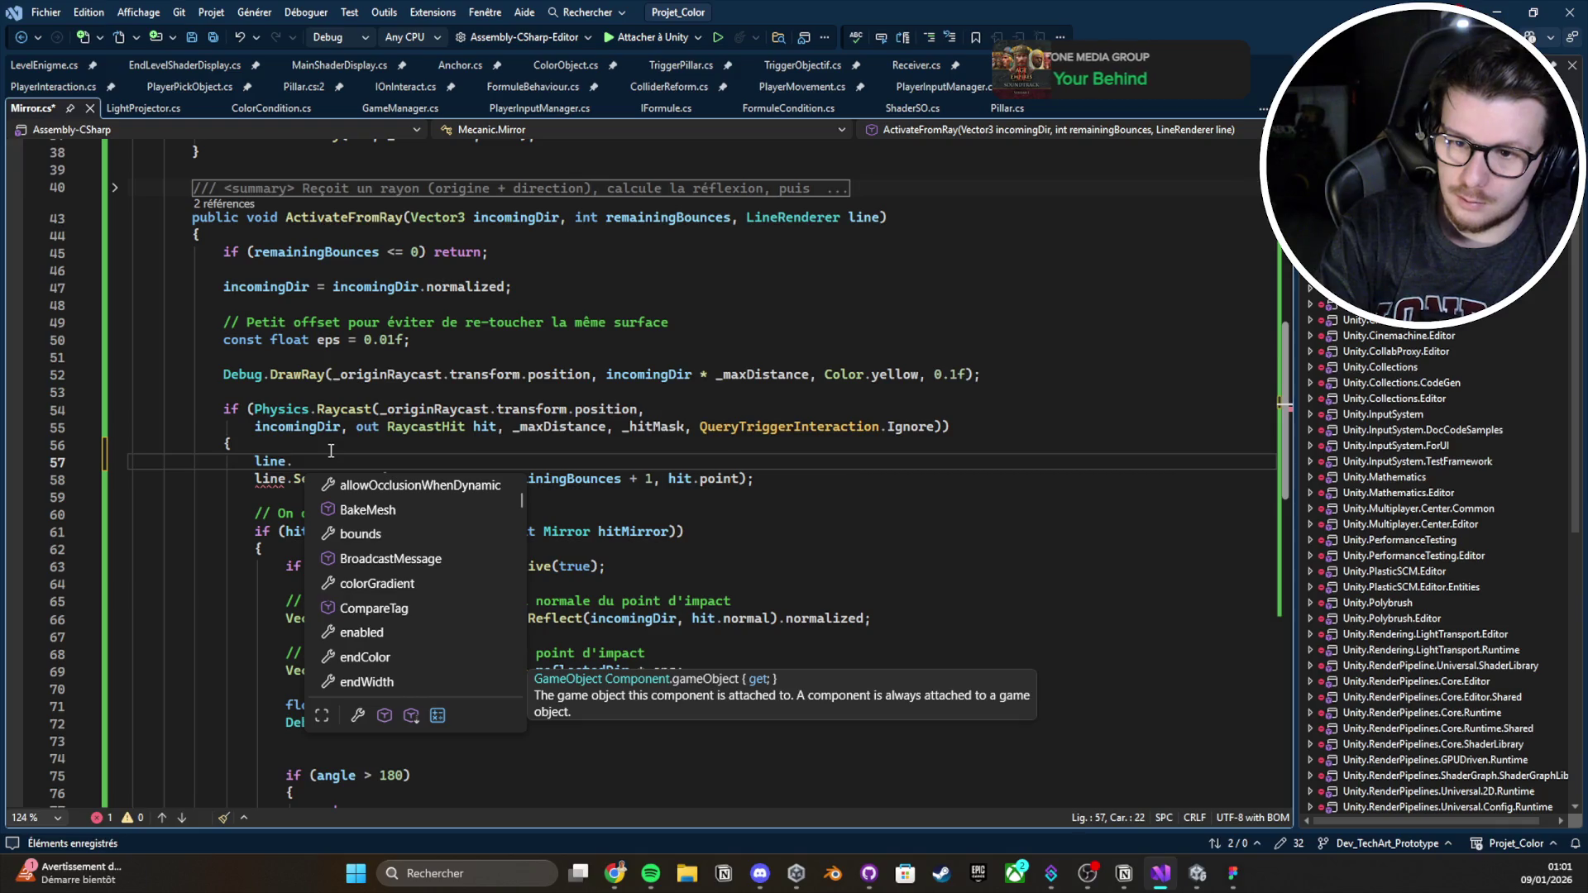
{"action": "type", "text": "o"}
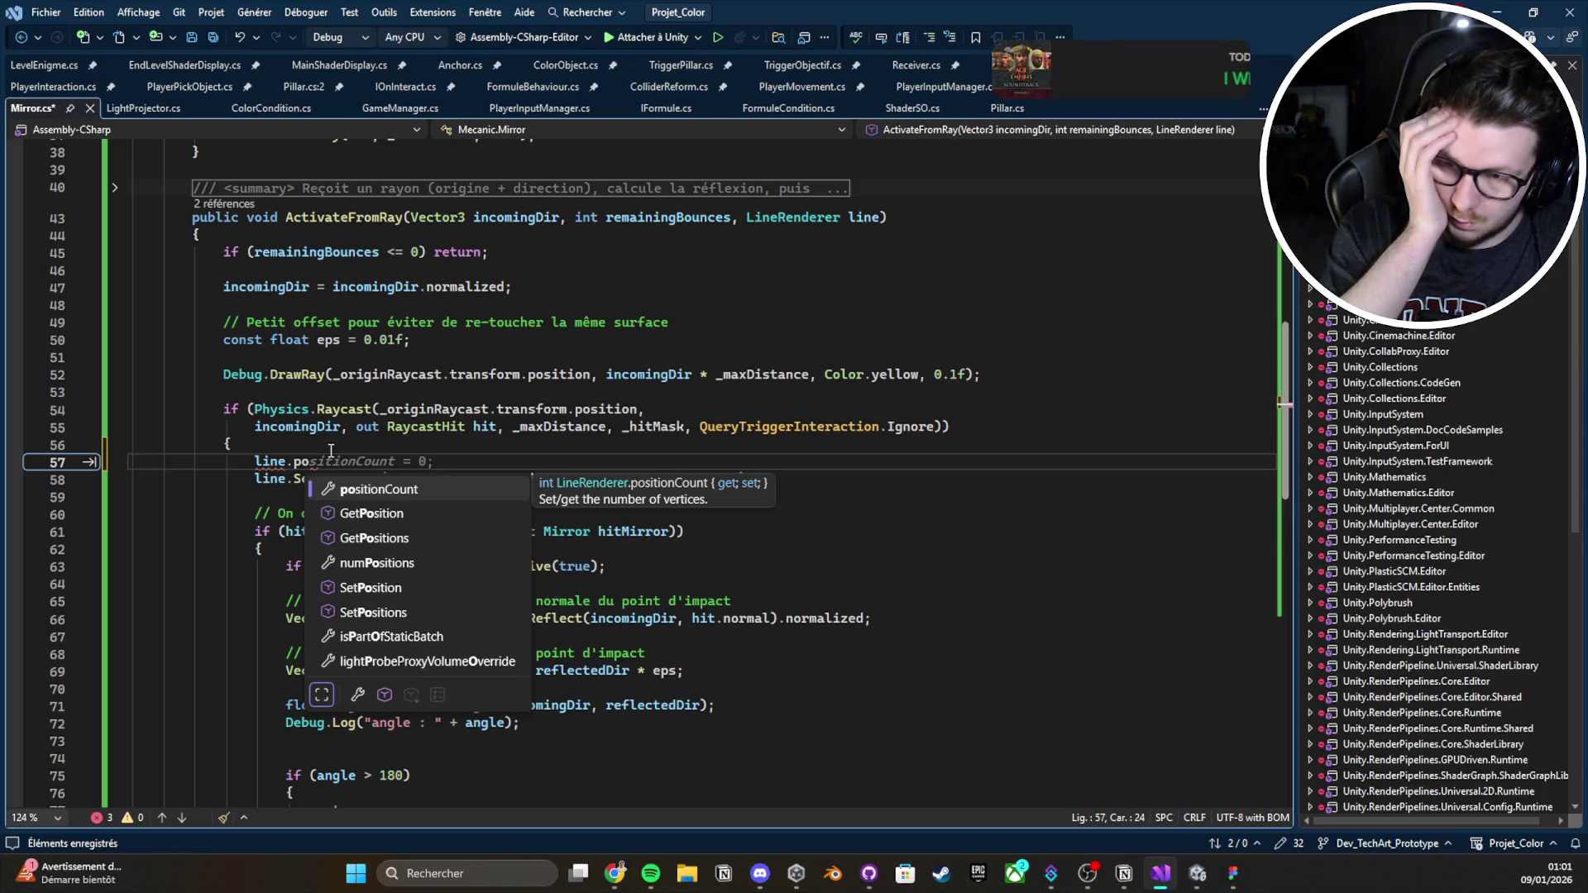
{"action": "key", "text": "Tab"}
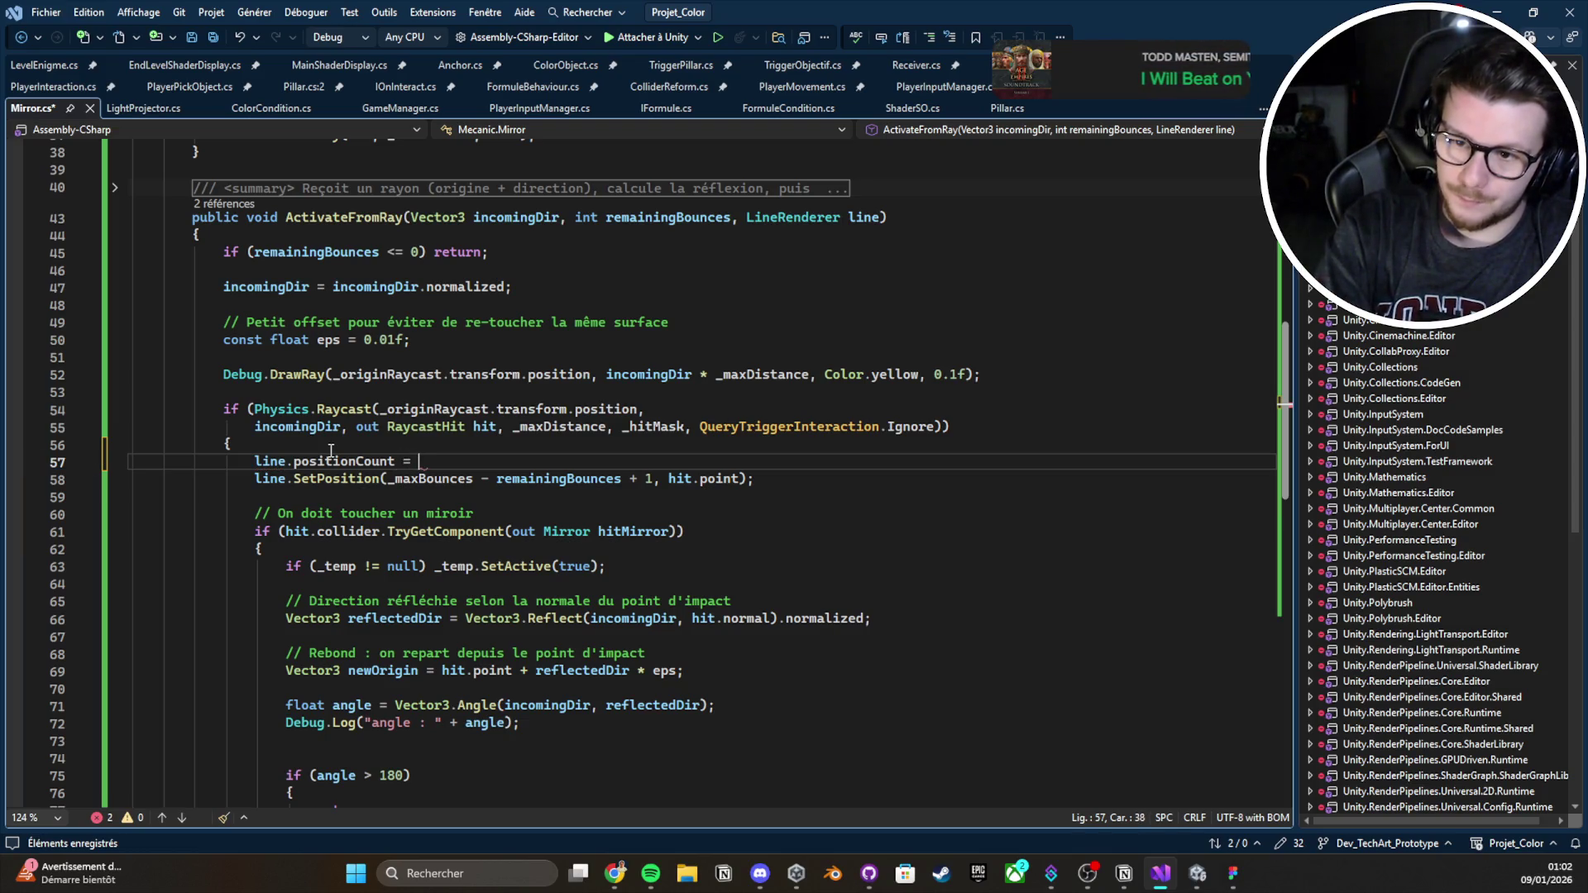
{"action": "type", "text": "_maxBounces "}
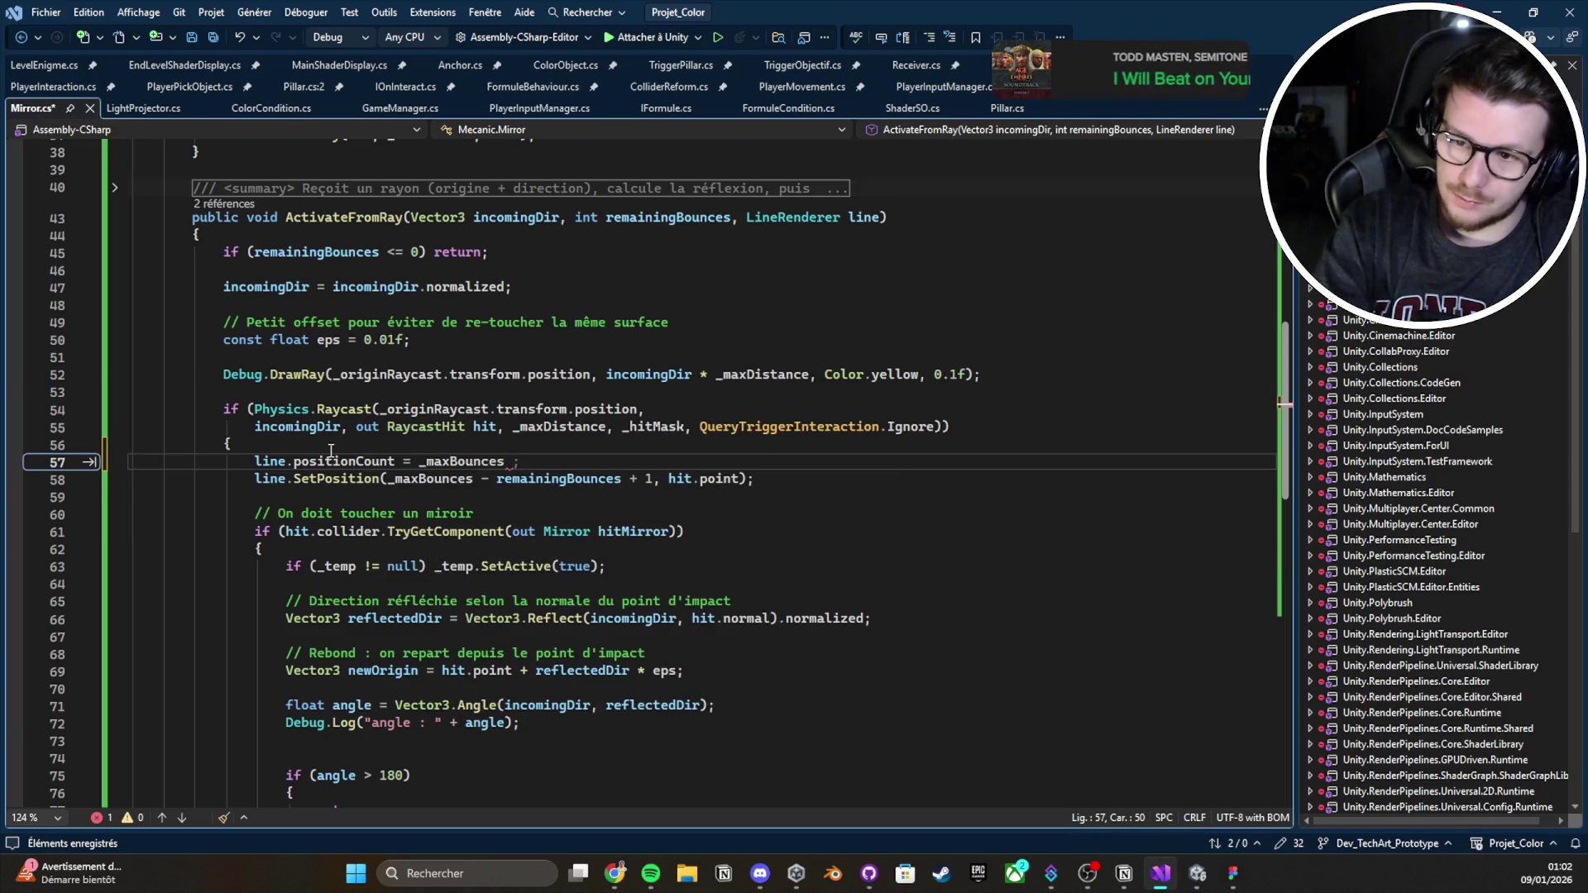
{"action": "type", "text": "- rem"}
{"action": "key", "text": "Tab"}
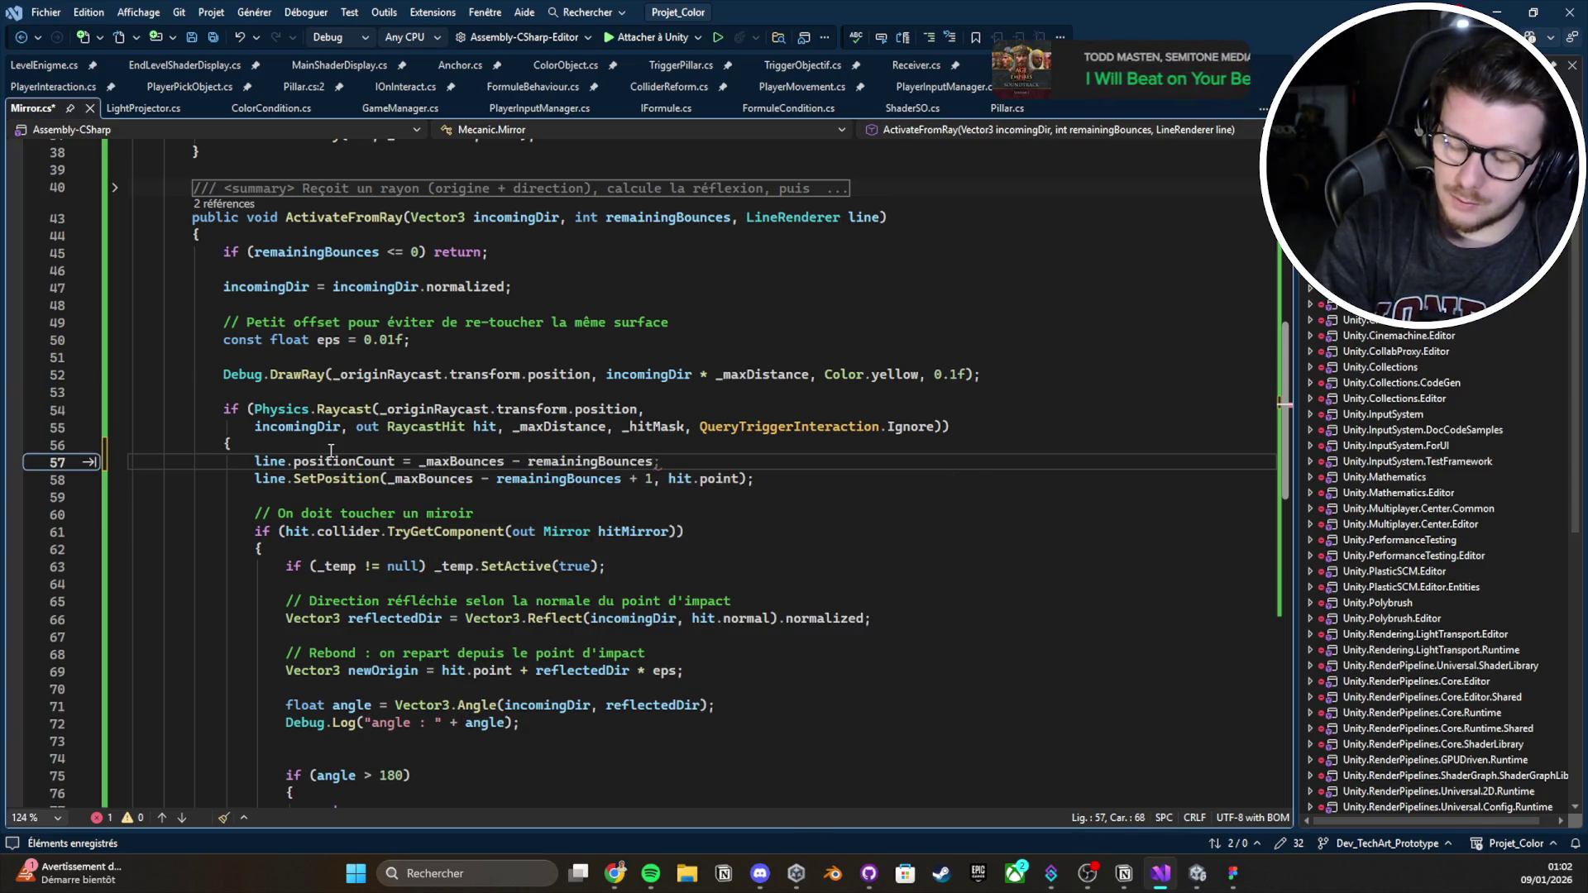
{"action": "type", "text": "+ 1"}
{"action": "key", "text": "ctrl+s"}
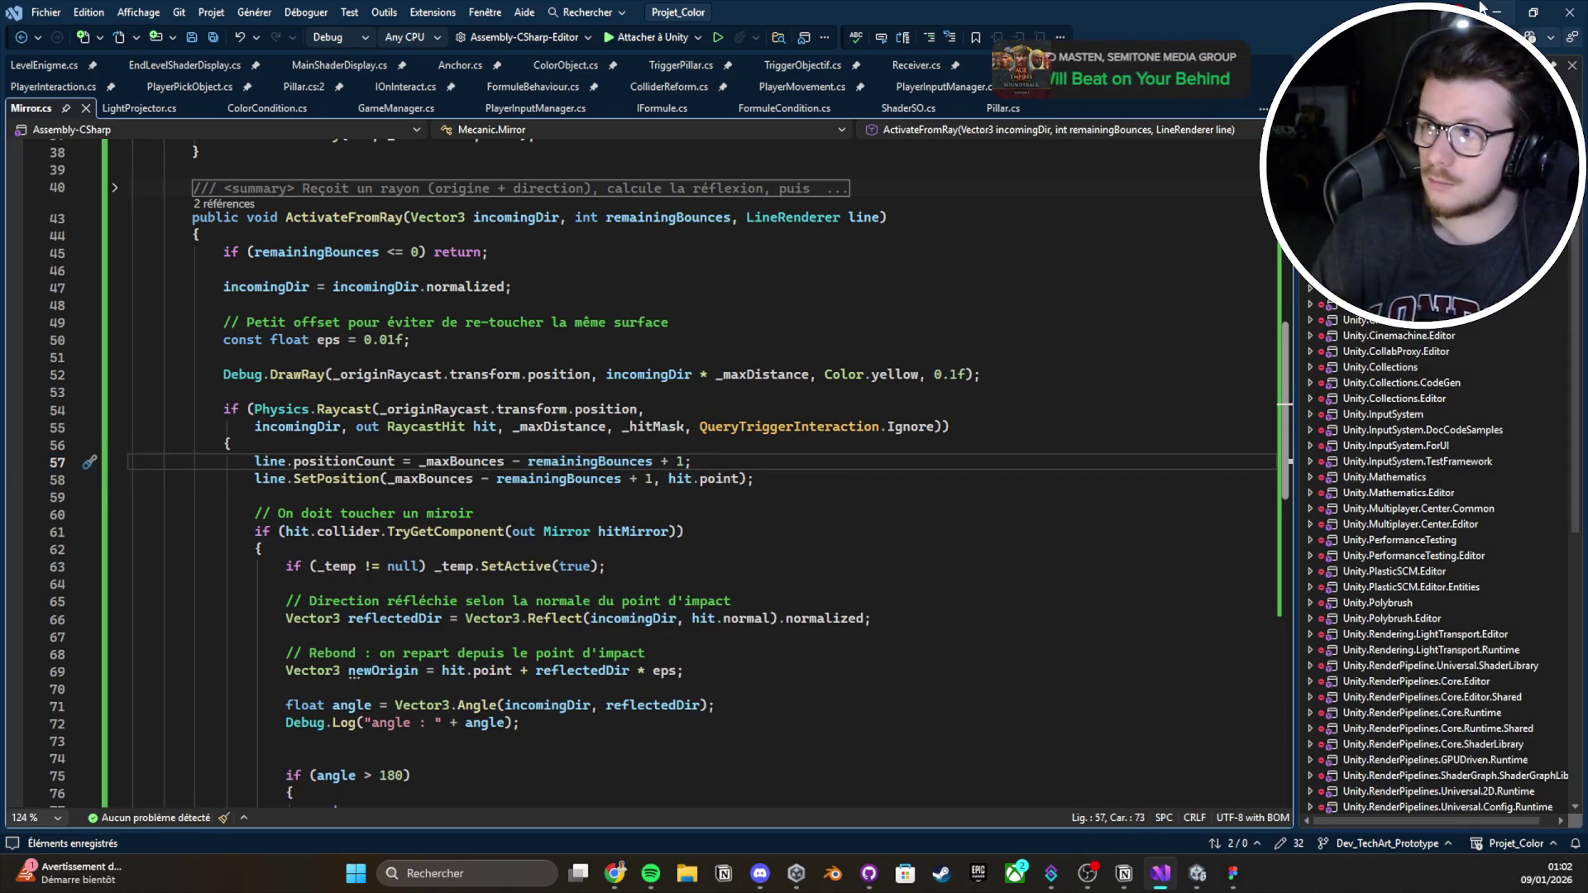
{"action": "left_click", "coordinate": [1480, 6]}
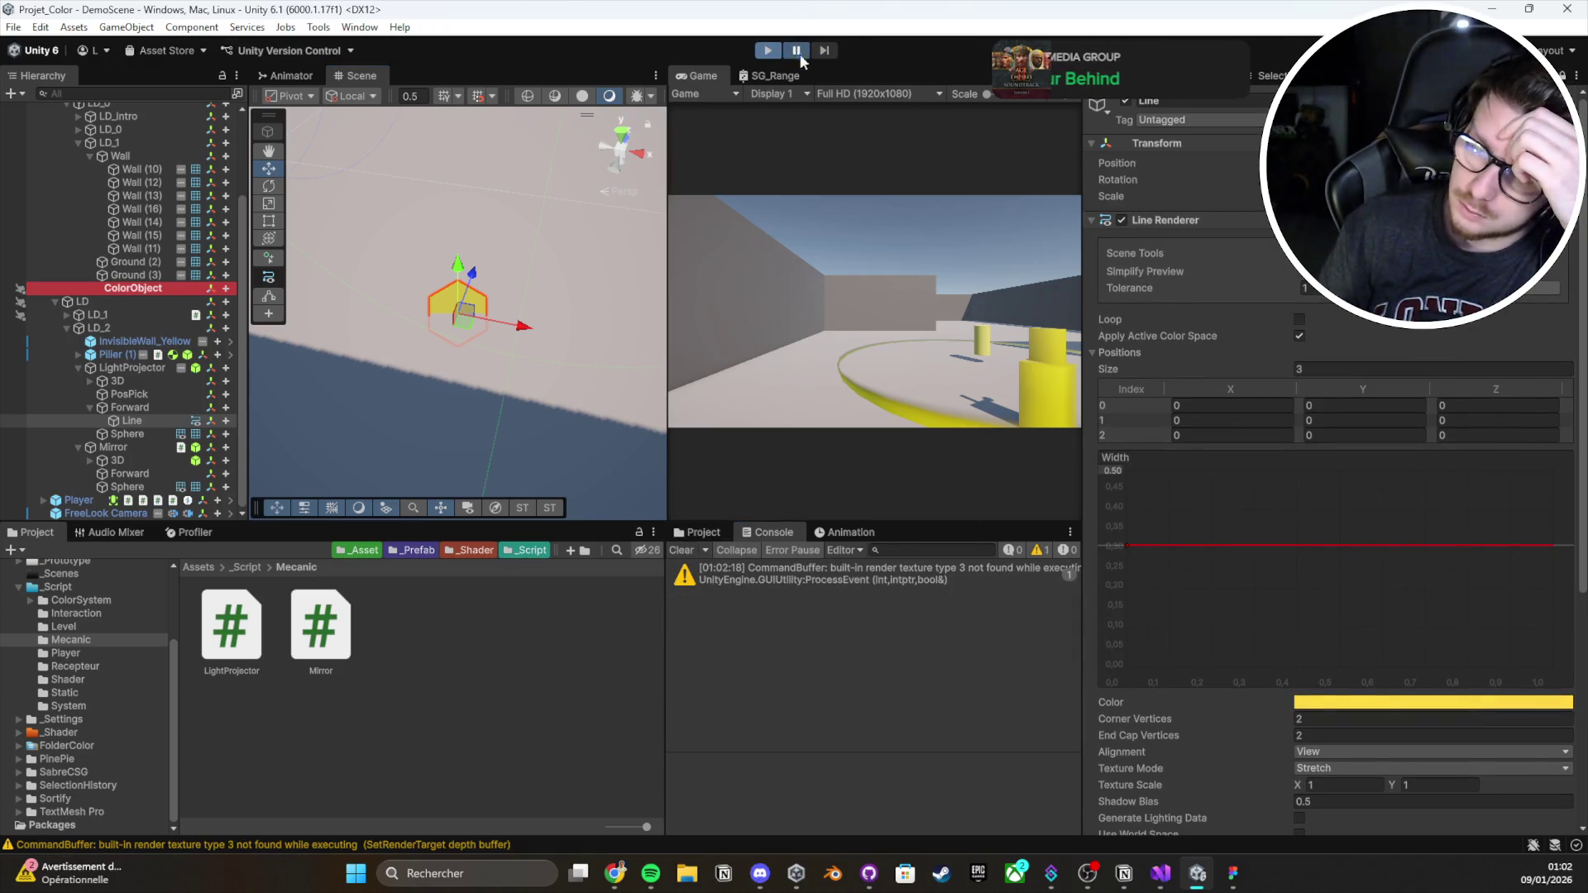
Start play mode, glance back at Mirror.cs, then restart play mode with the new code
{"action": "left_click", "coordinate": [769, 49]}
{"action": "left_click", "coordinate": [1160, 874]}
{"action": "scroll", "coordinate": [669, 504], "scroll_direction": "up", "scroll_amount": 3}
{"action": "scroll", "coordinate": [669, 505], "scroll_direction": "down", "scroll_amount": 5}
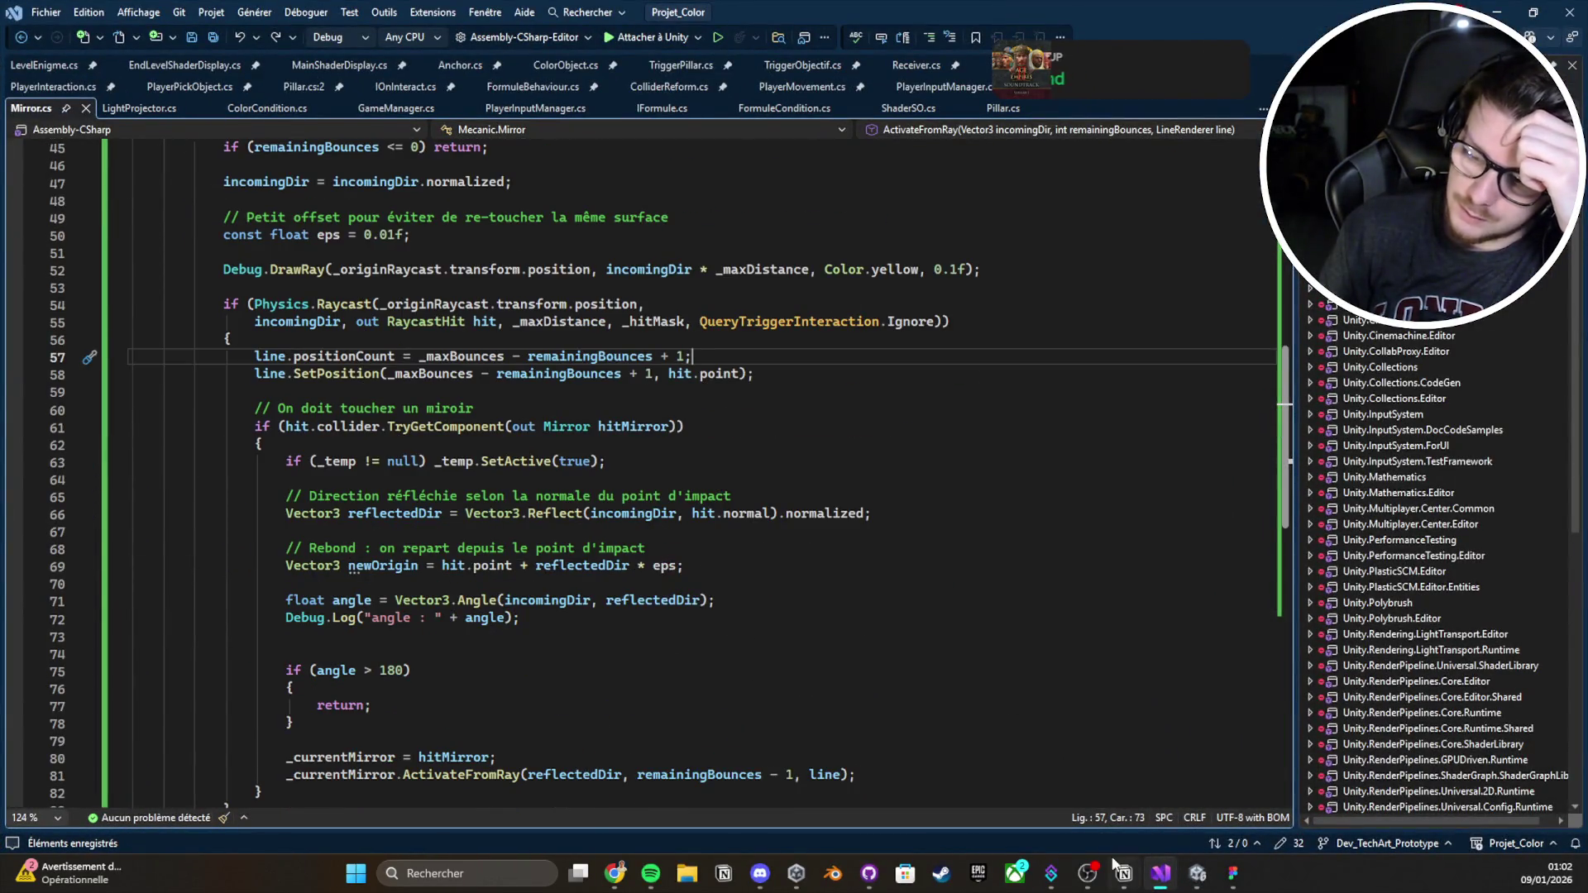
{"action": "left_click", "coordinate": [1158, 877]}
{"action": "left_click", "coordinate": [767, 51]}
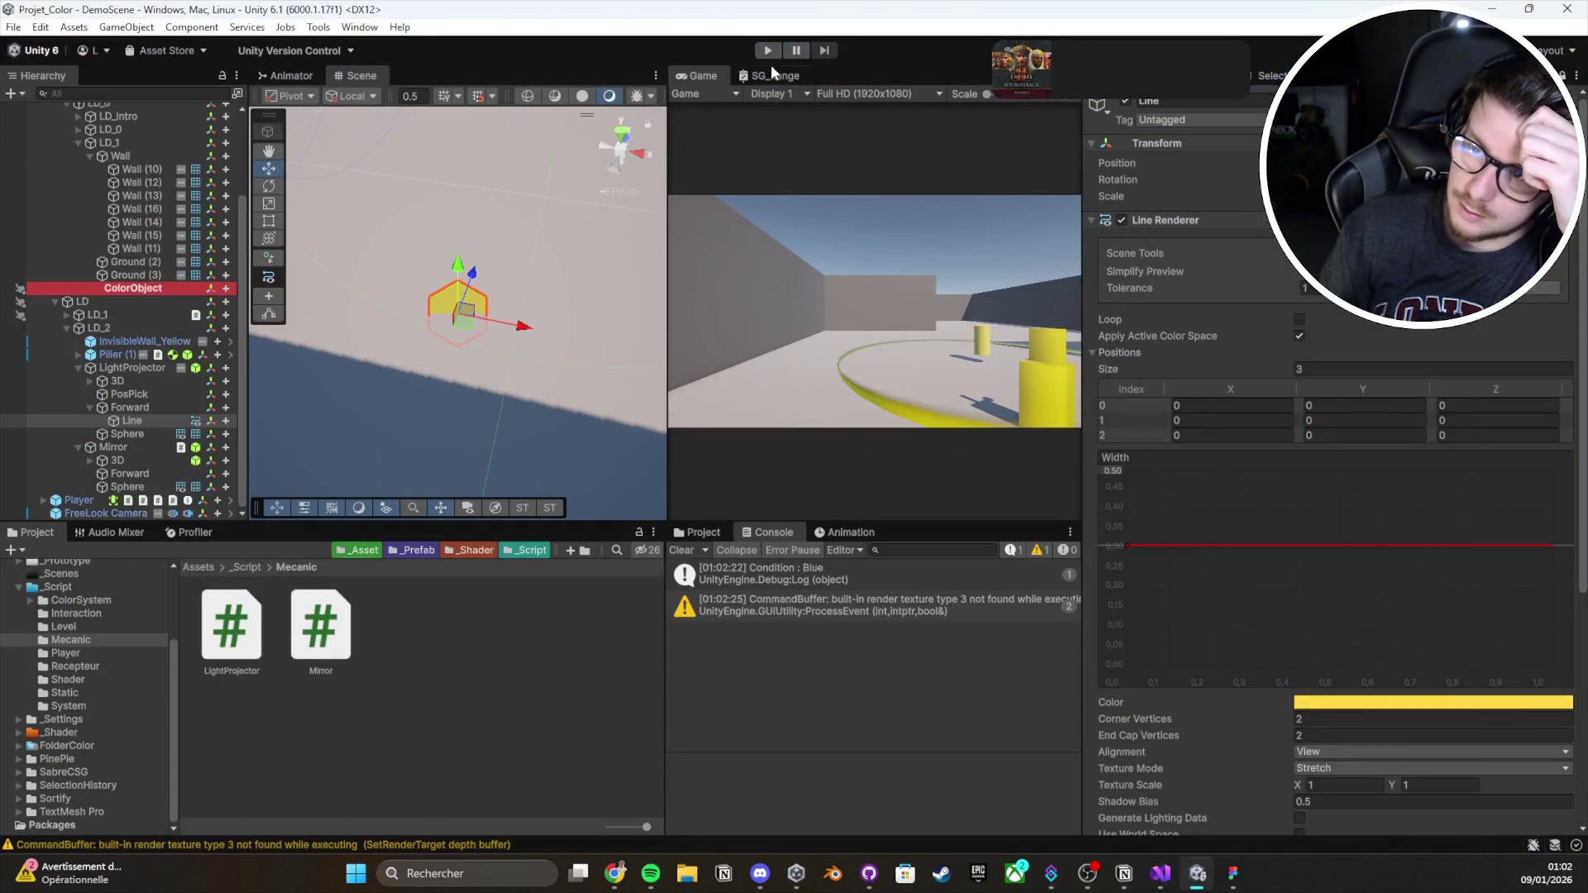
{"action": "left_click", "coordinate": [769, 53]}
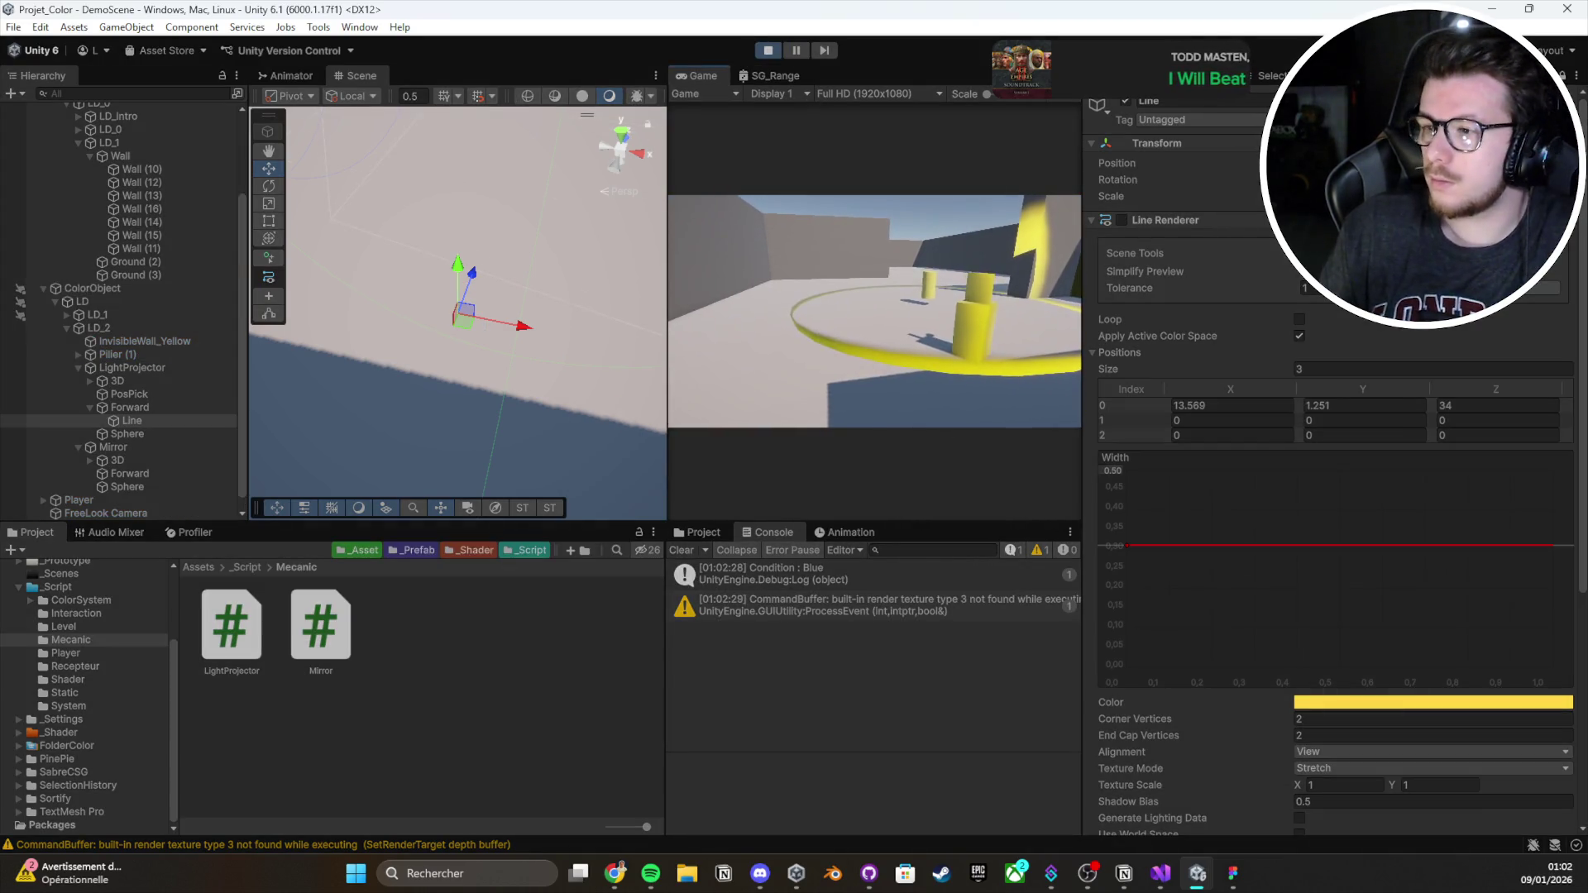
Place the yellow pillar in the beam and inspect the LineRenderer SetPosition index out of bounds error
{"action": "key", "text": "e"}
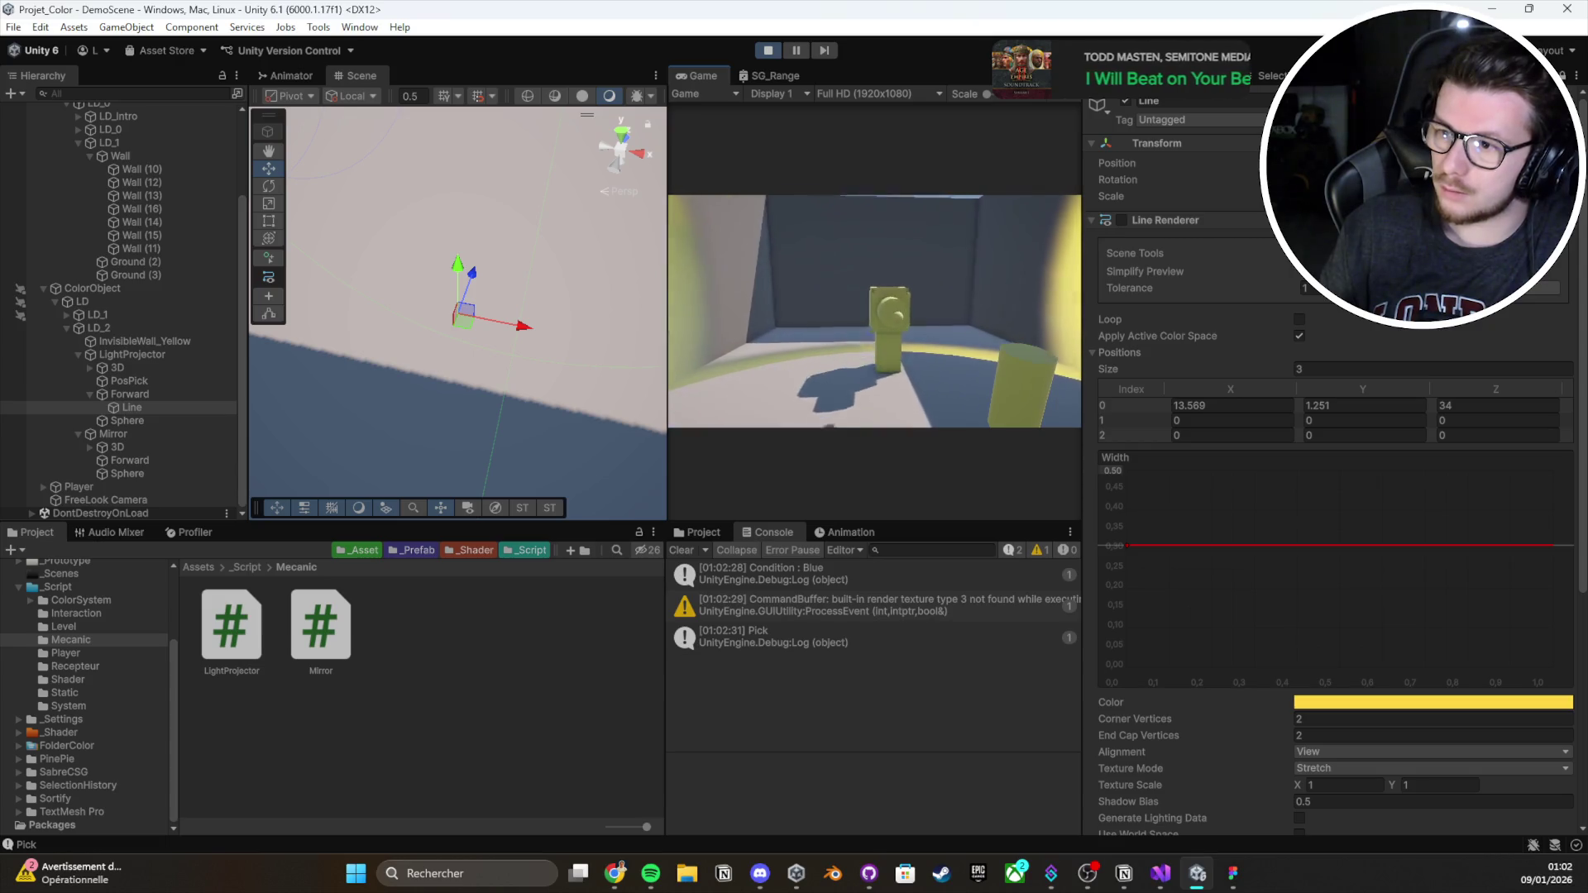
{"action": "key", "text": "e"}
{"action": "left_click", "coordinate": [859, 731]}
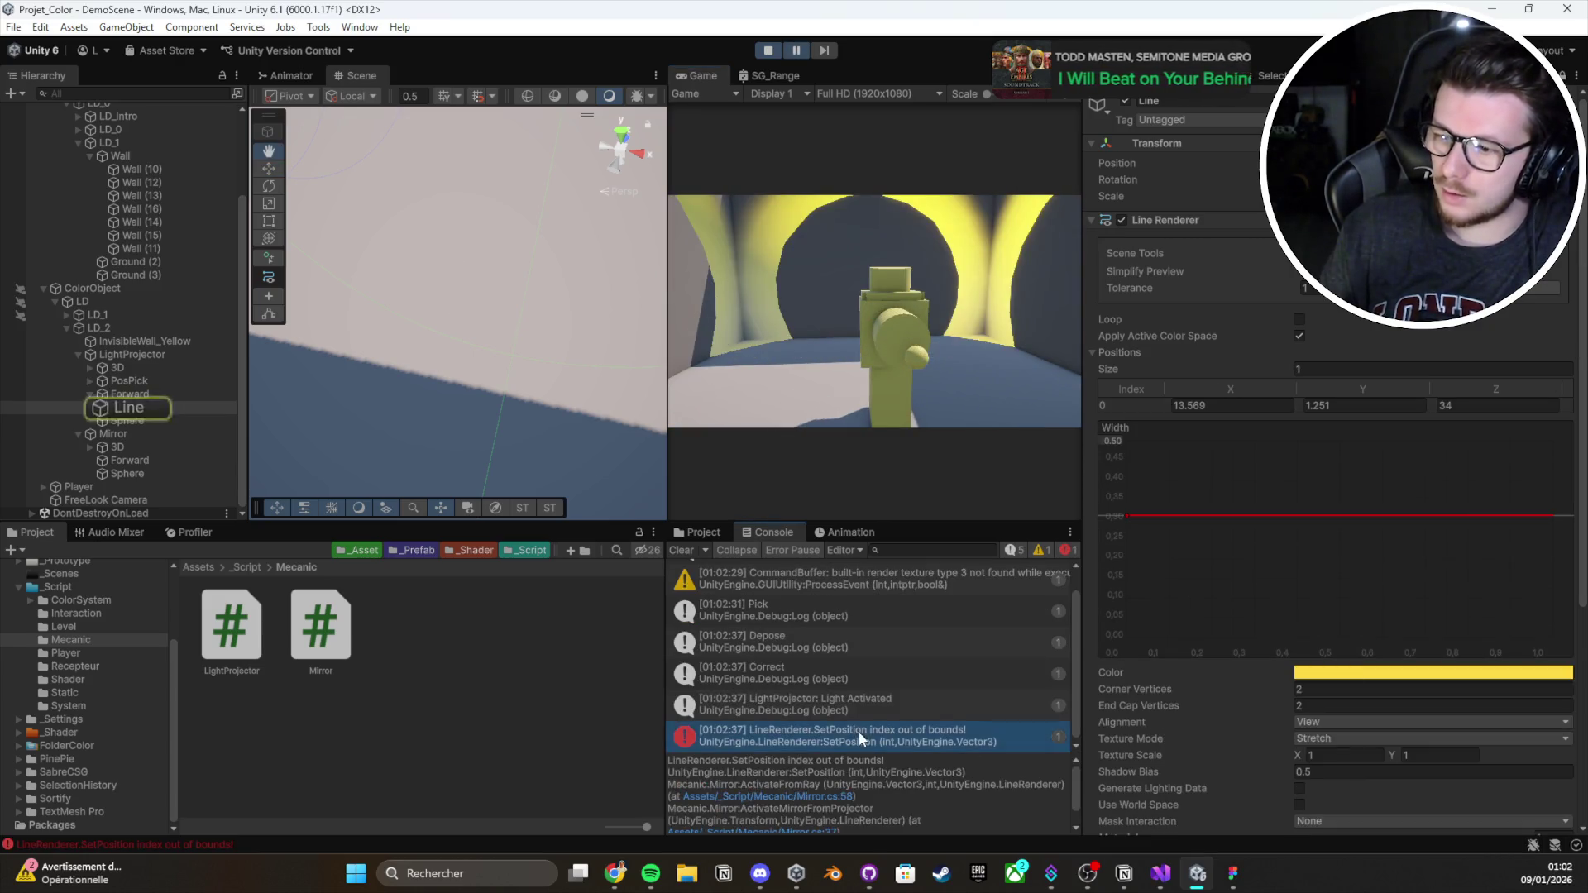
{"action": "scroll", "coordinate": [1219, 279], "scroll_direction": "down", "scroll_amount": 1}
{"action": "scroll", "coordinate": [1218, 274], "scroll_direction": "down", "scroll_amount": 1}
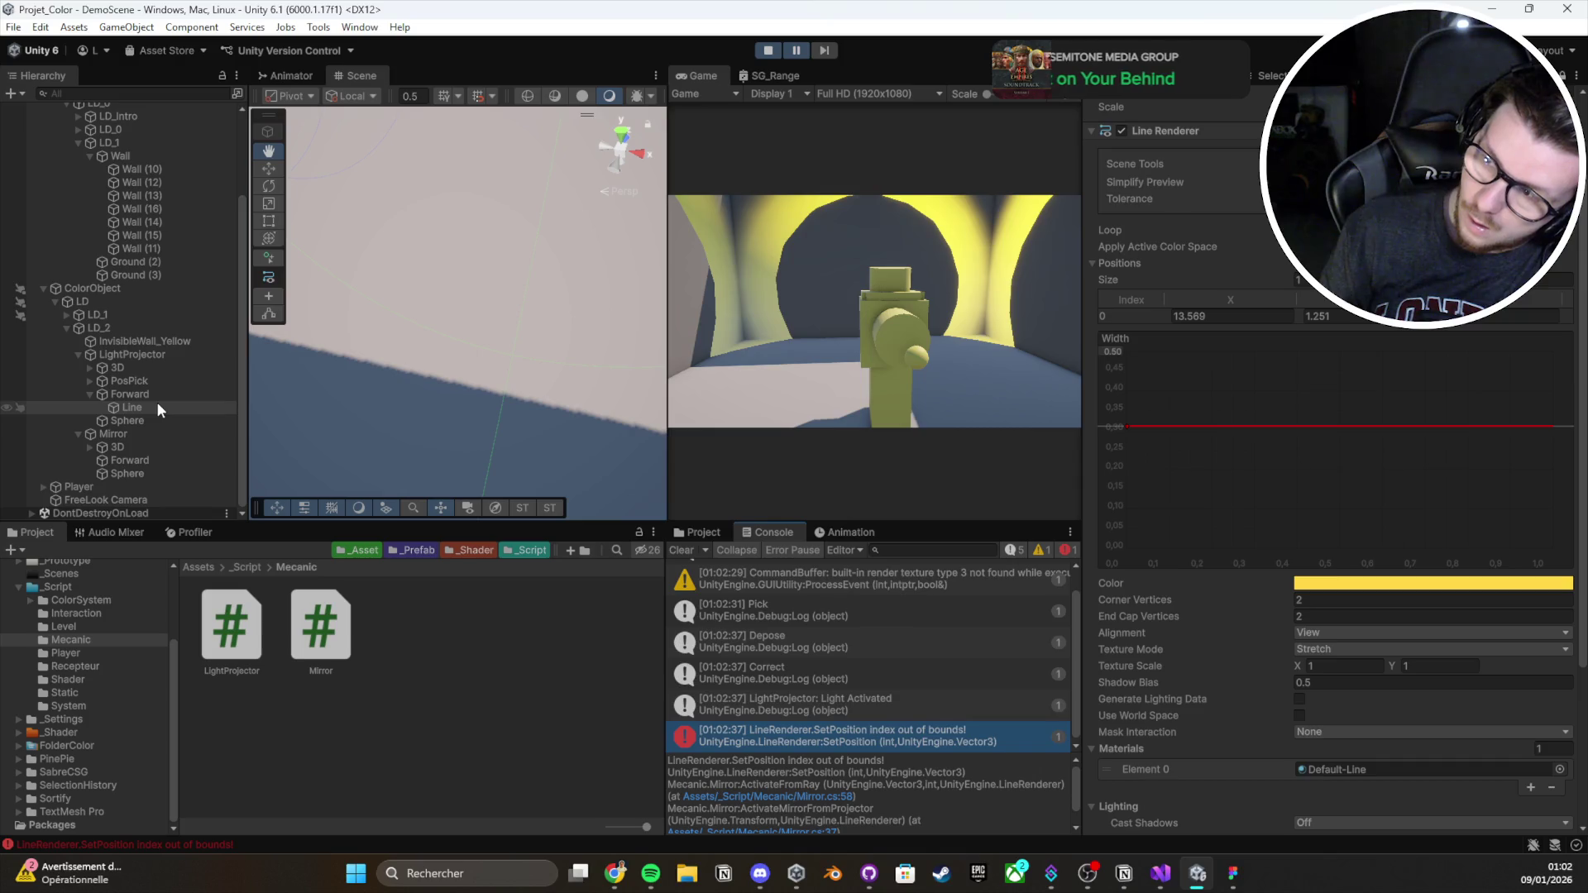
{"action": "left_click", "coordinate": [776, 47]}
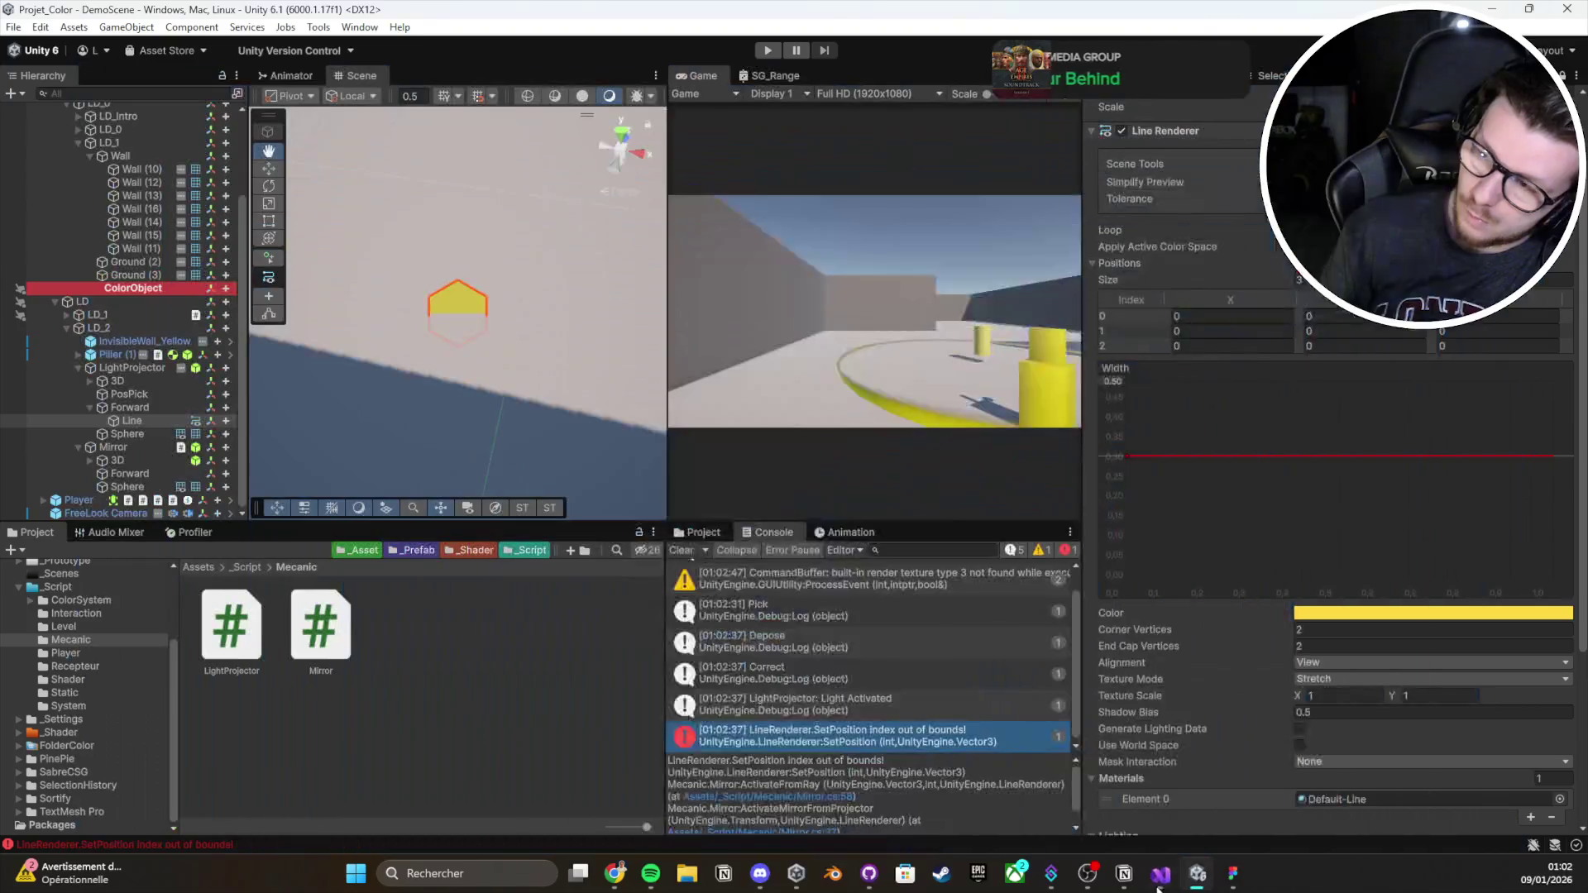
Change the positionCount offset on line 57 from + 1 to + 2, save, and return to Unity
{"action": "left_click", "coordinate": [1160, 879]}
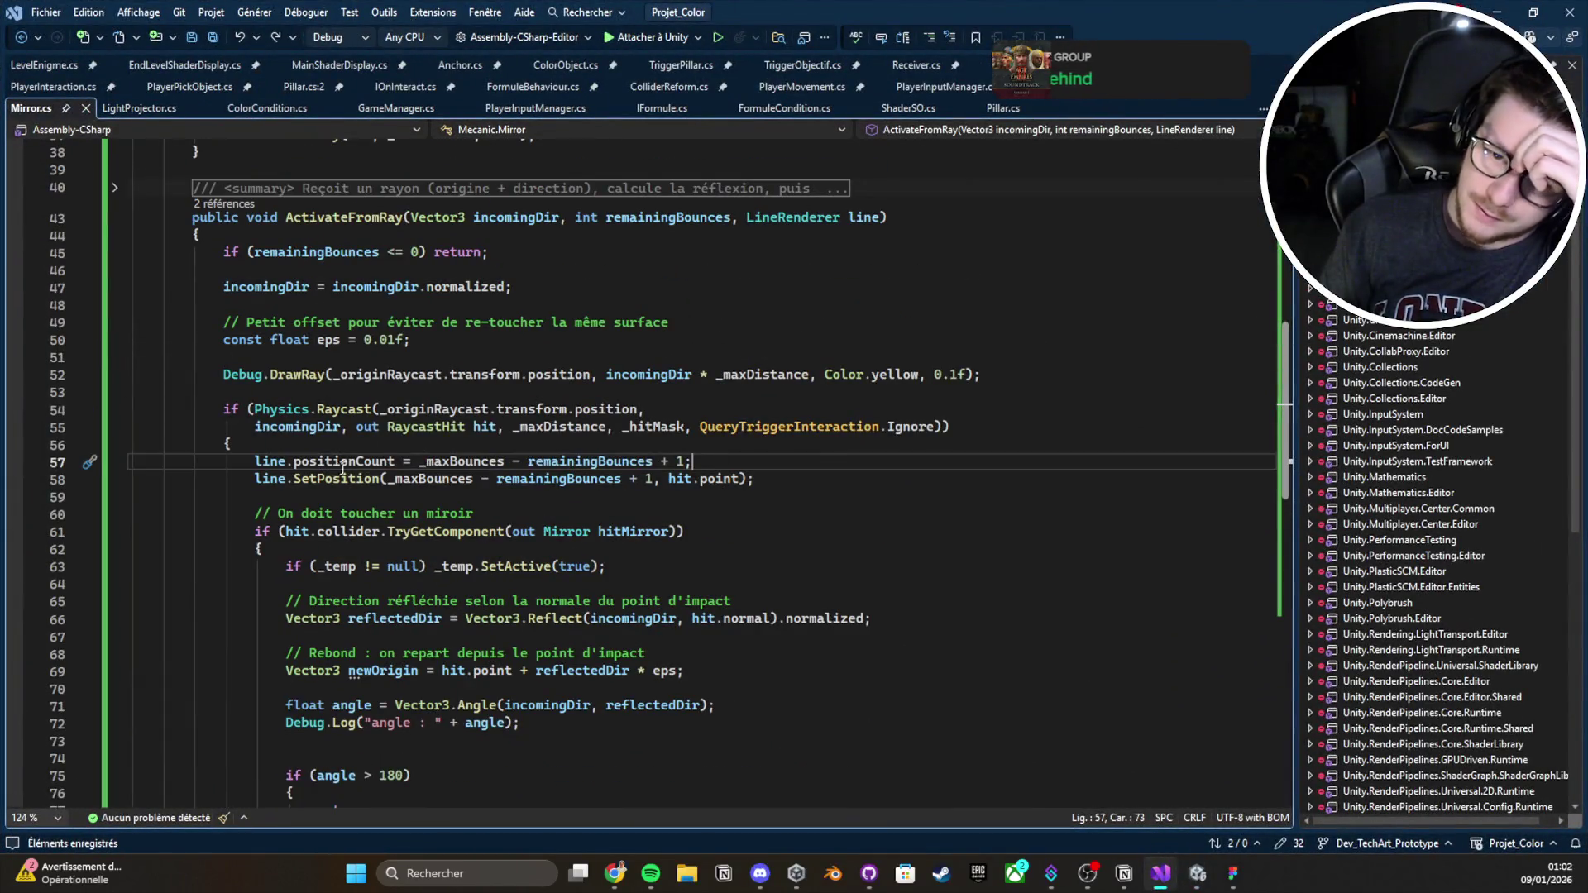
{"action": "double_click", "coordinate": [678, 462]}
{"action": "type", "text": "2"}
{"action": "key", "text": "ctrl+s"}
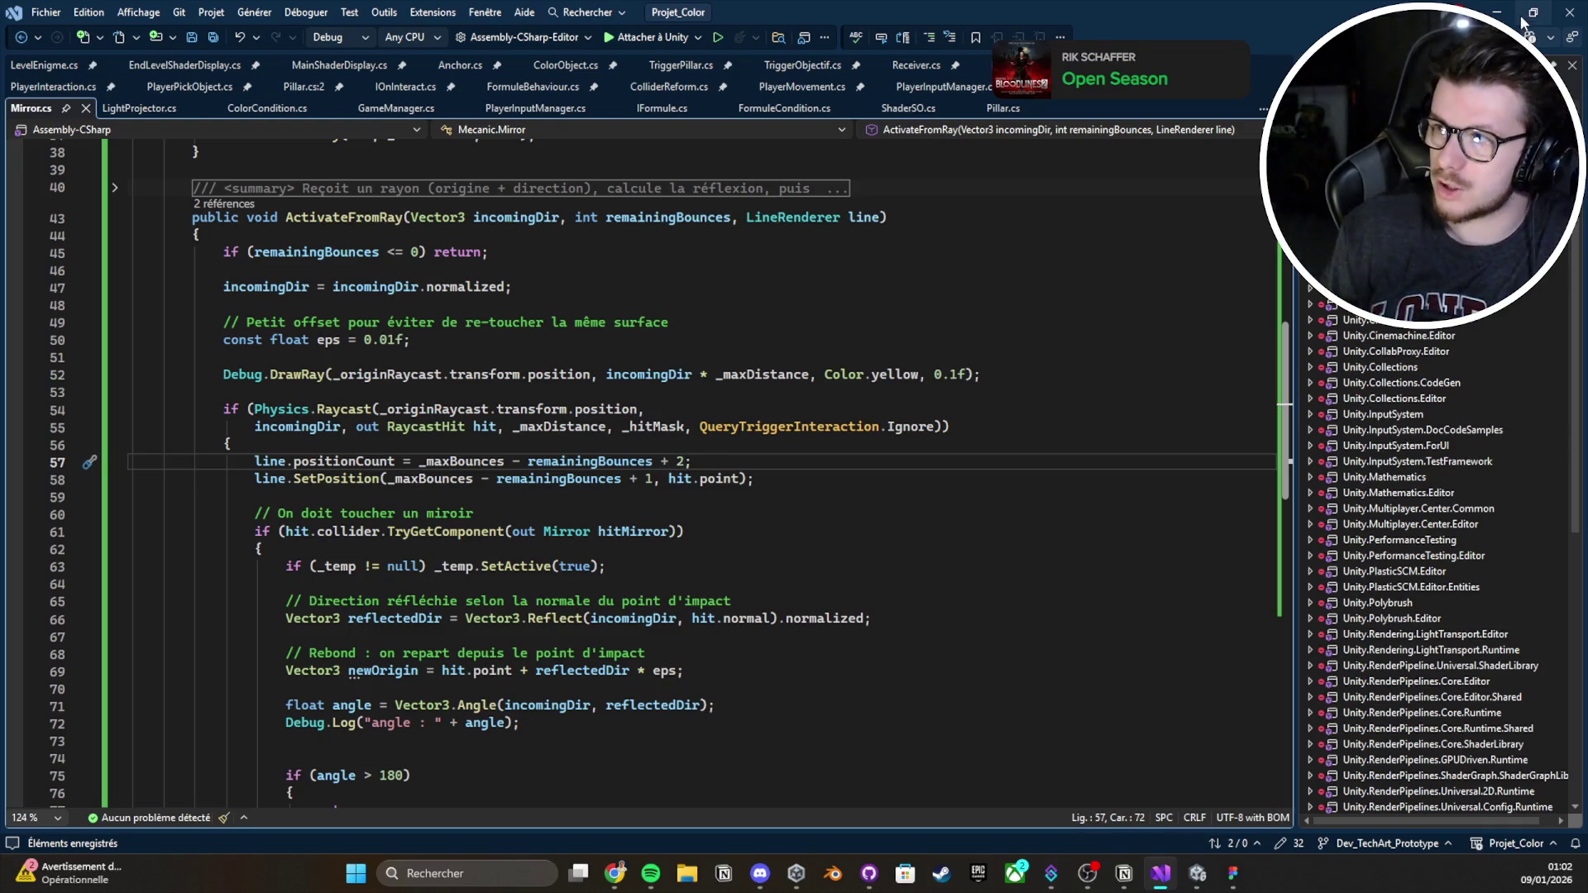
{"action": "left_click", "coordinate": [1522, 18]}
{"action": "left_click", "coordinate": [773, 51]}
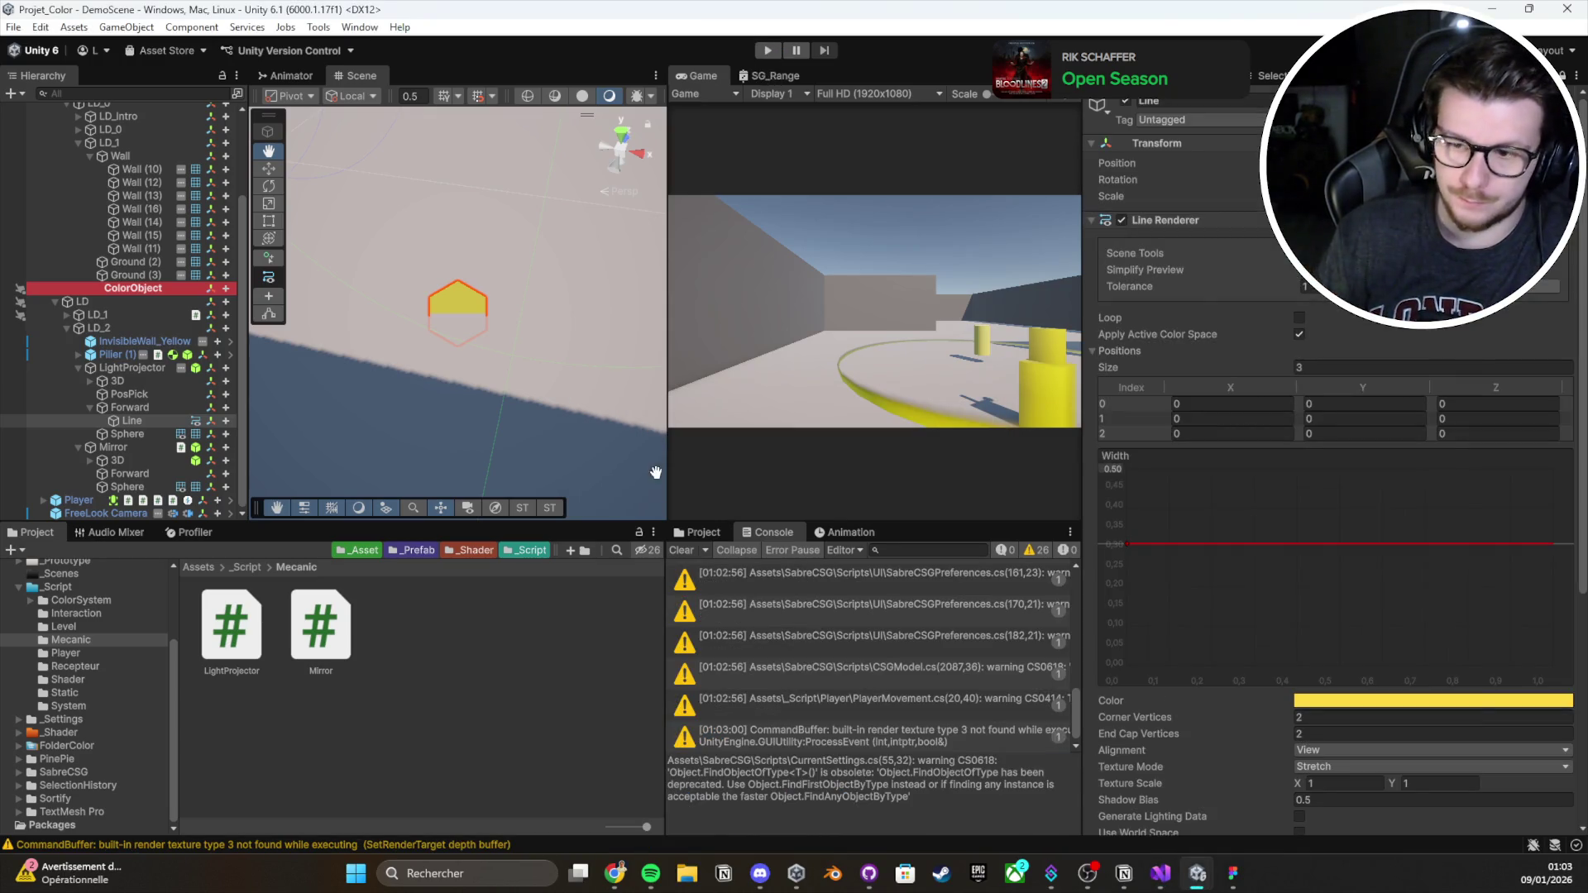
Play-test the level, placing the yellow pillar so the beam reaches the mirror
{"action": "left_click", "coordinate": [679, 550]}
{"action": "left_click", "coordinate": [768, 50]}
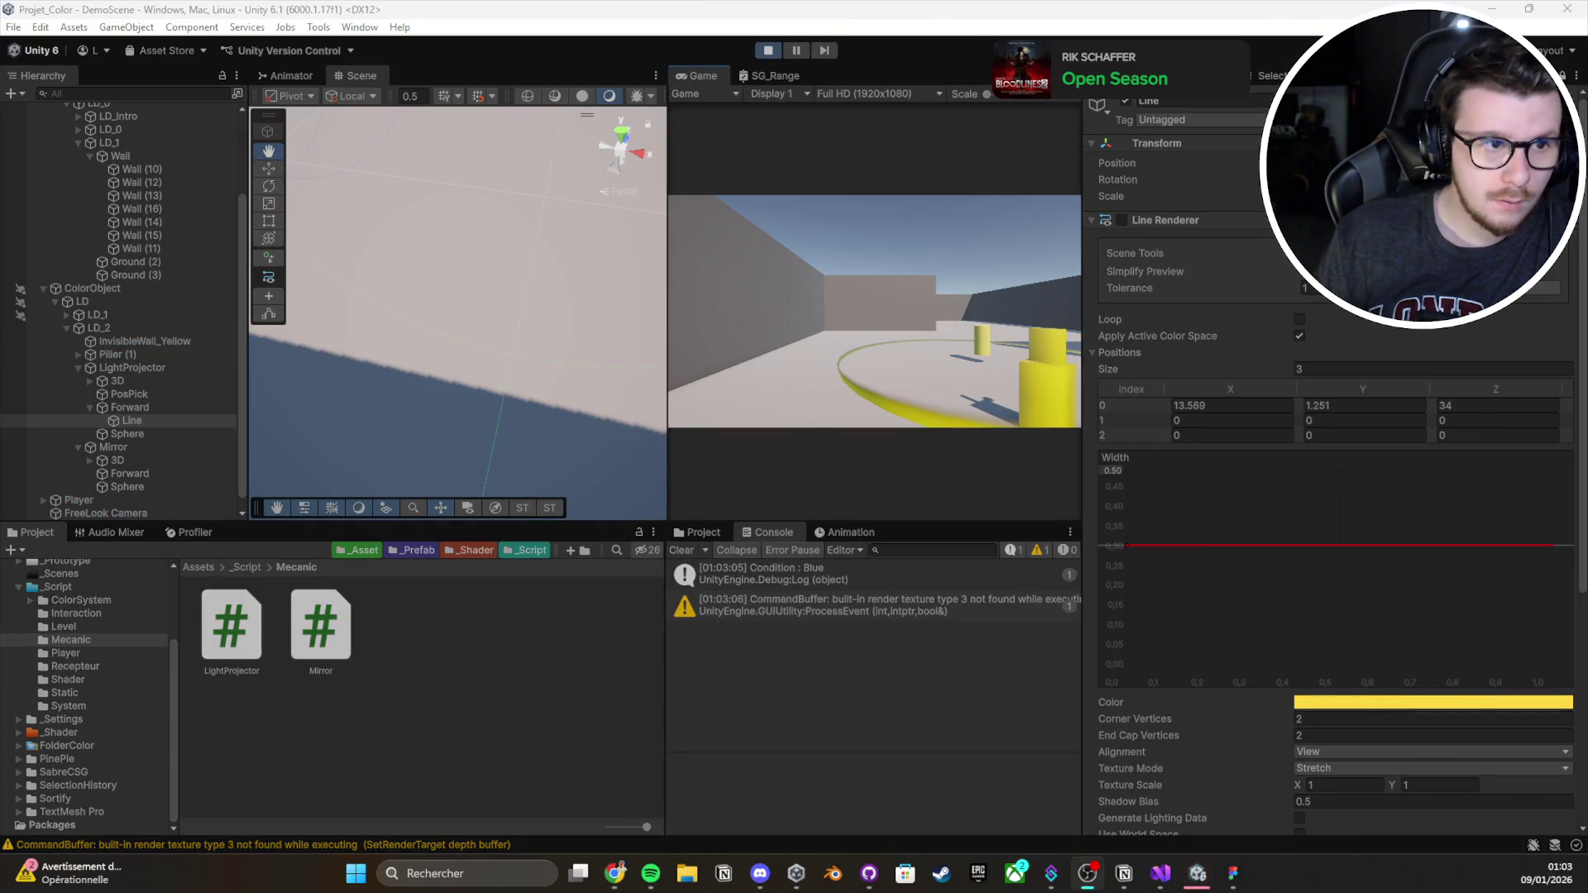
{"action": "left_click", "coordinate": [885, 183]}
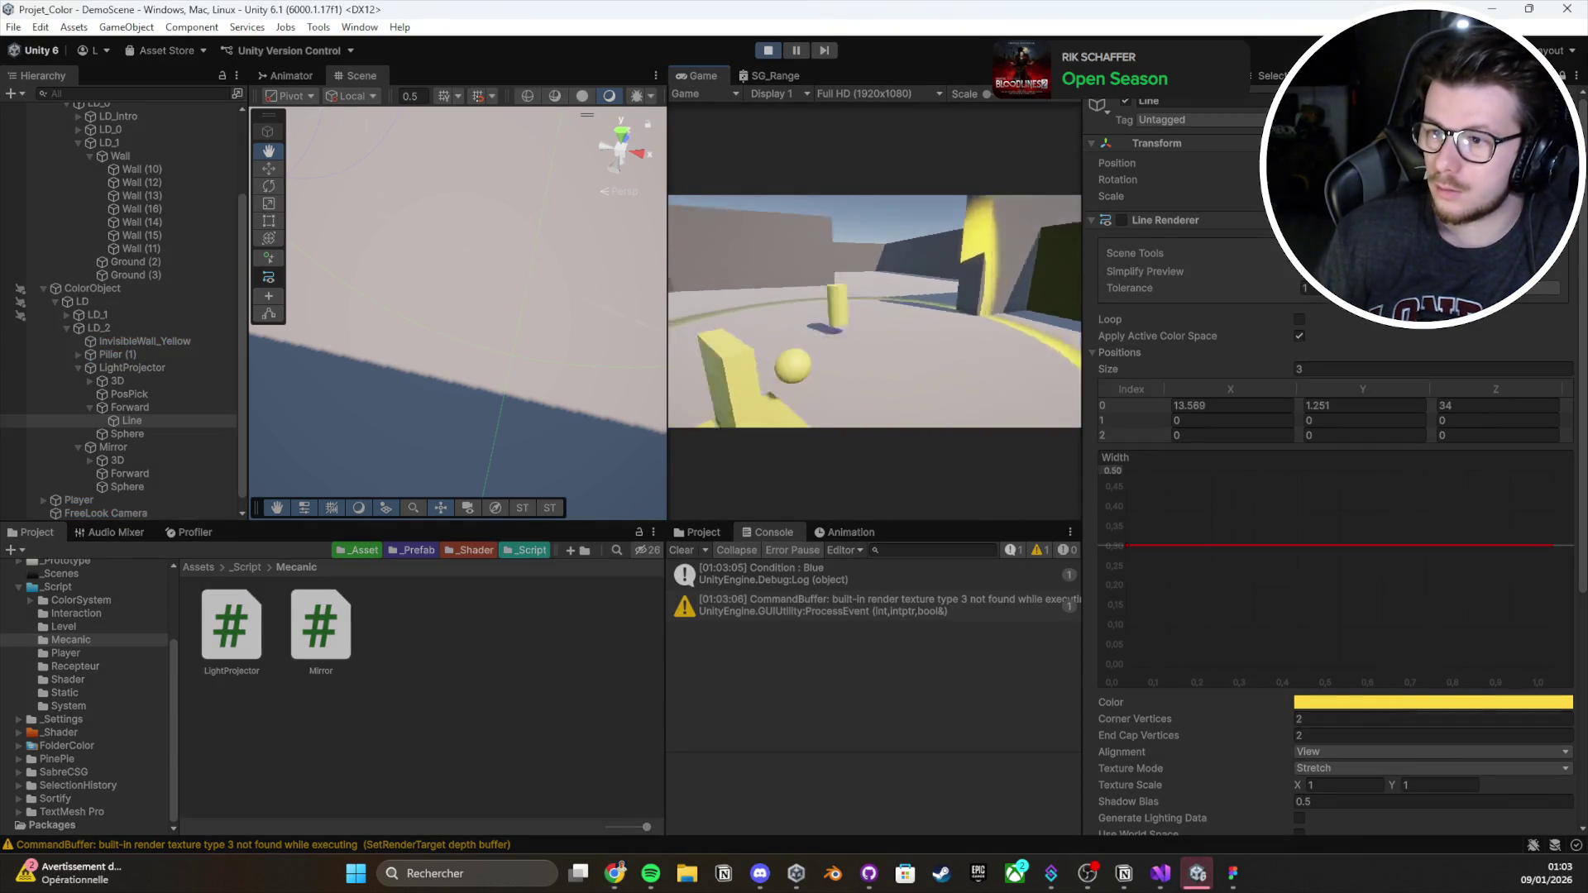
{"action": "key", "text": "e"}
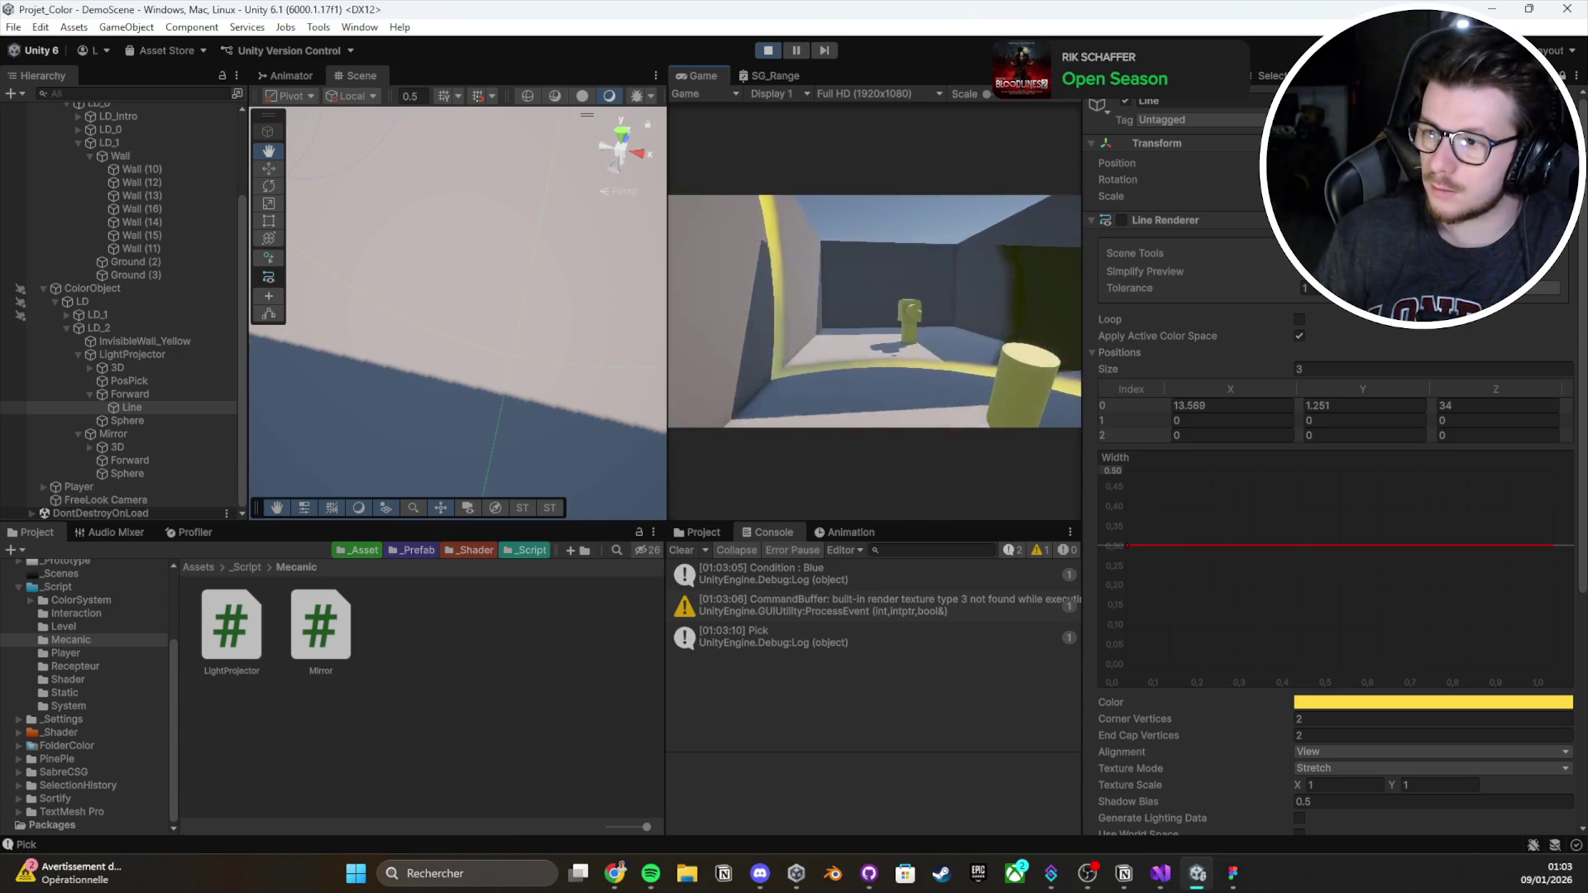
{"action": "key", "text": "e"}
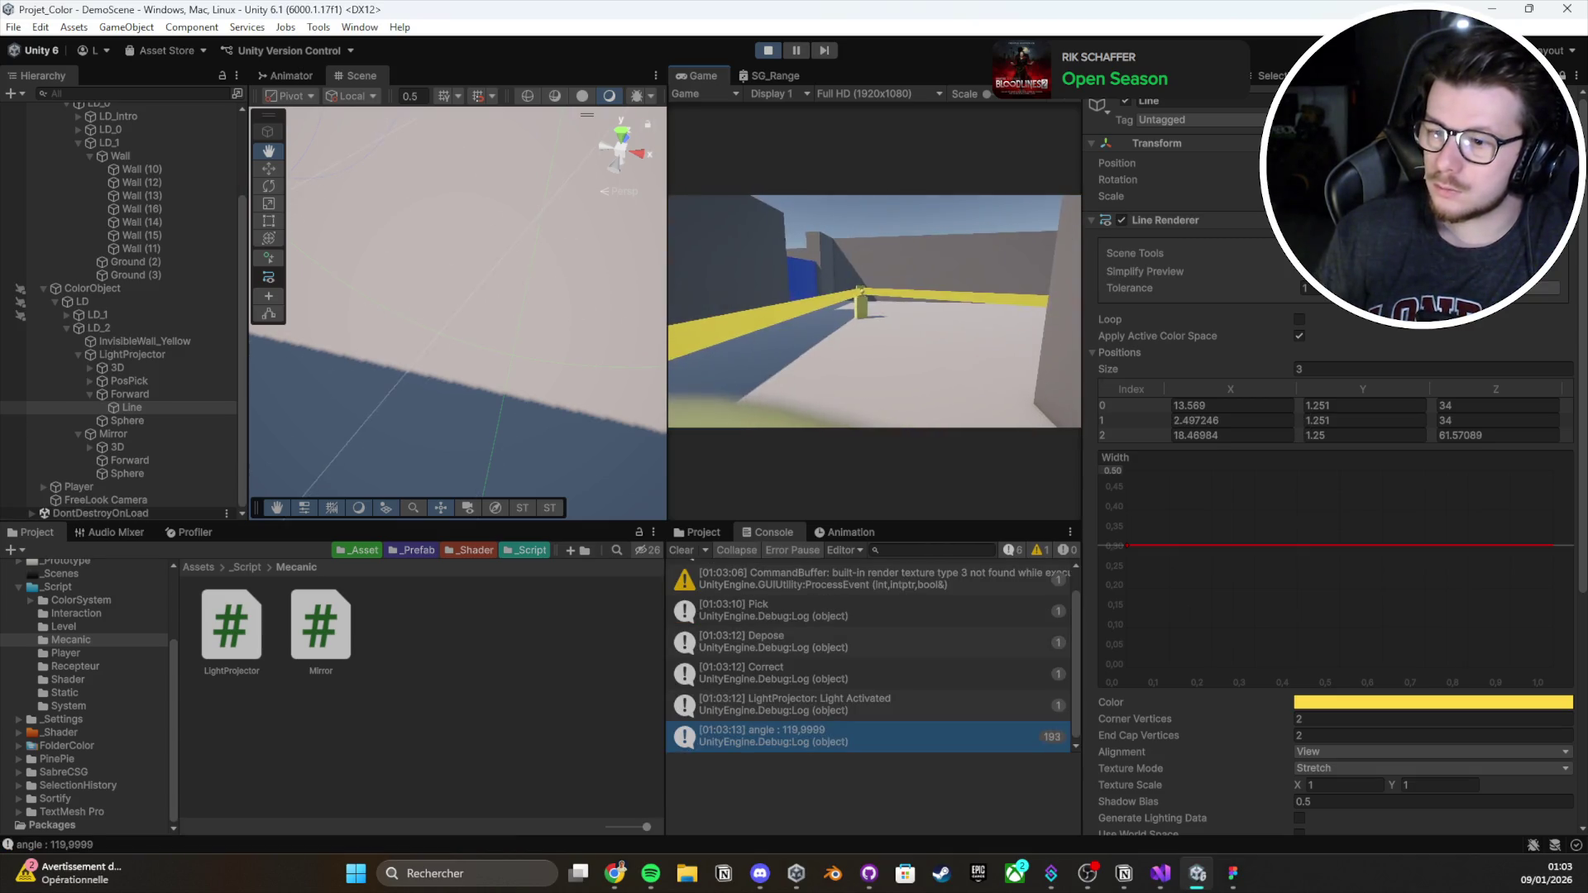
{"action": "key", "text": "Escape"}
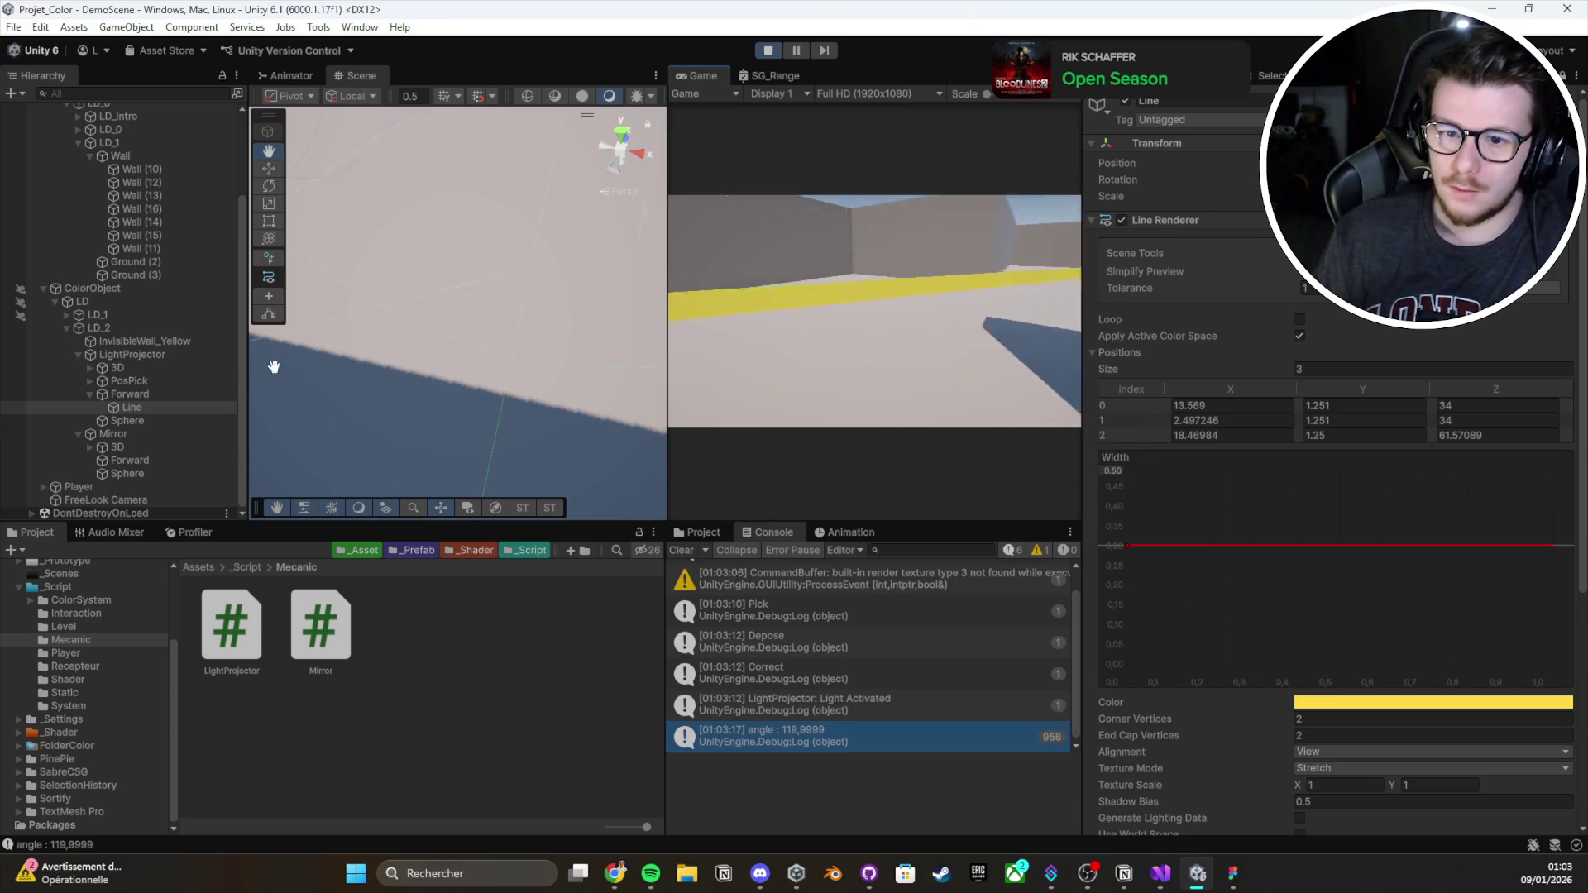
Select the Mirror and set its Box Collider Size X to 0.2 while playing
{"action": "double_click", "coordinate": [144, 434]}
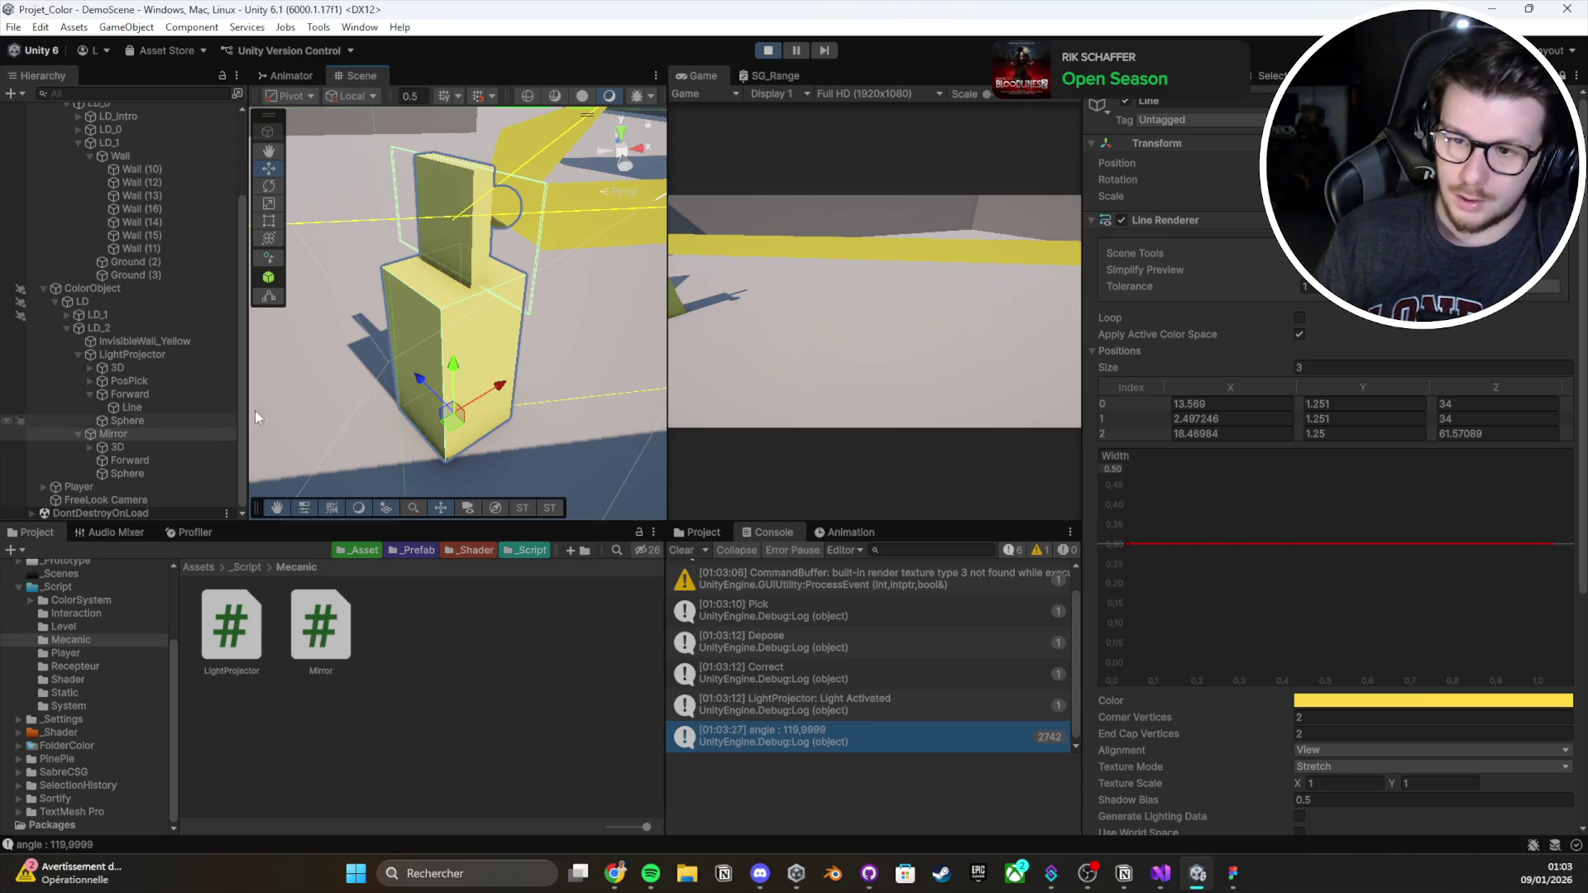
{"action": "left_click", "coordinate": [1564, 76]}
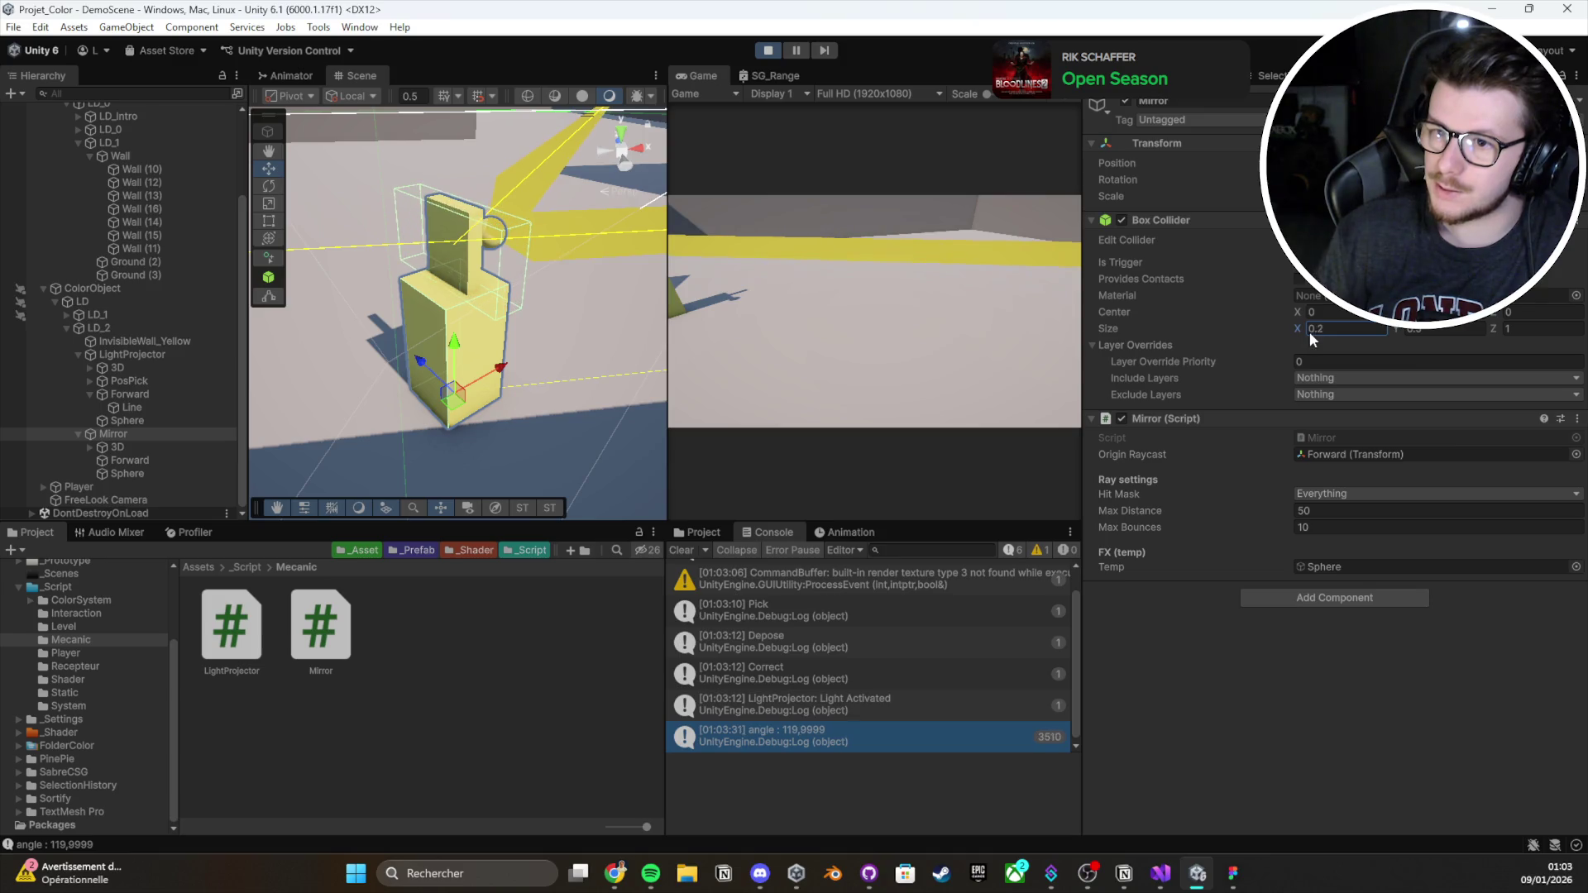
{"action": "key", "text": "ctrl+s"}
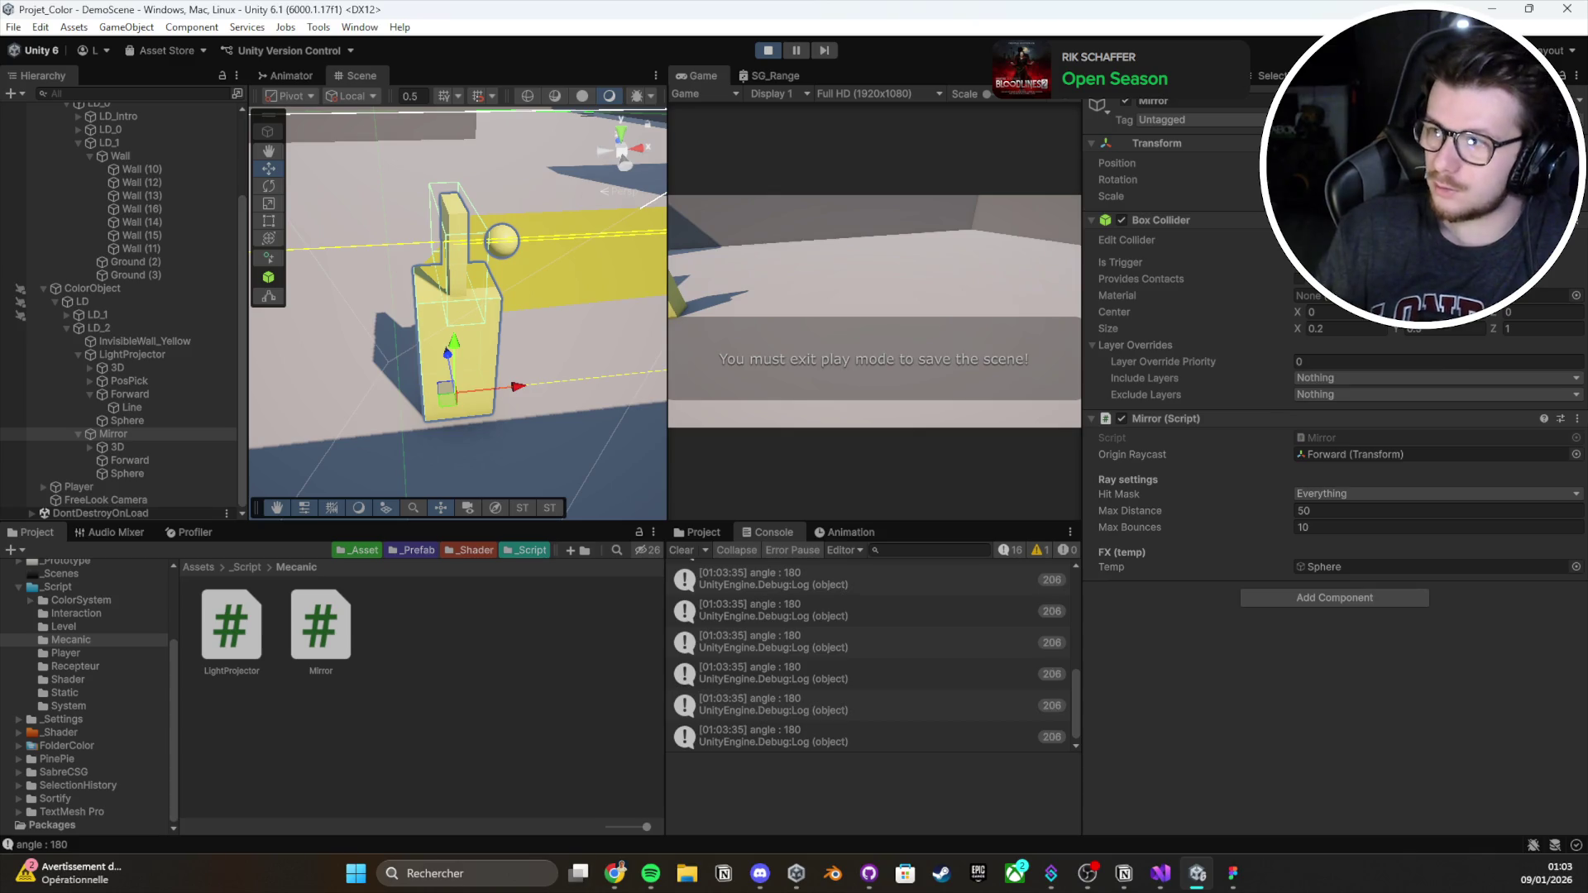
{"action": "mouse_move", "coordinate": [579, 372]}
{"action": "left_mouse_down"}
{"action": "mouse_move", "coordinate": [688, 369]}
{"action": "mouse_move", "coordinate": [483, 208]}
{"action": "mouse_move", "coordinate": [494, 326]}
{"action": "left_mouse_up"}
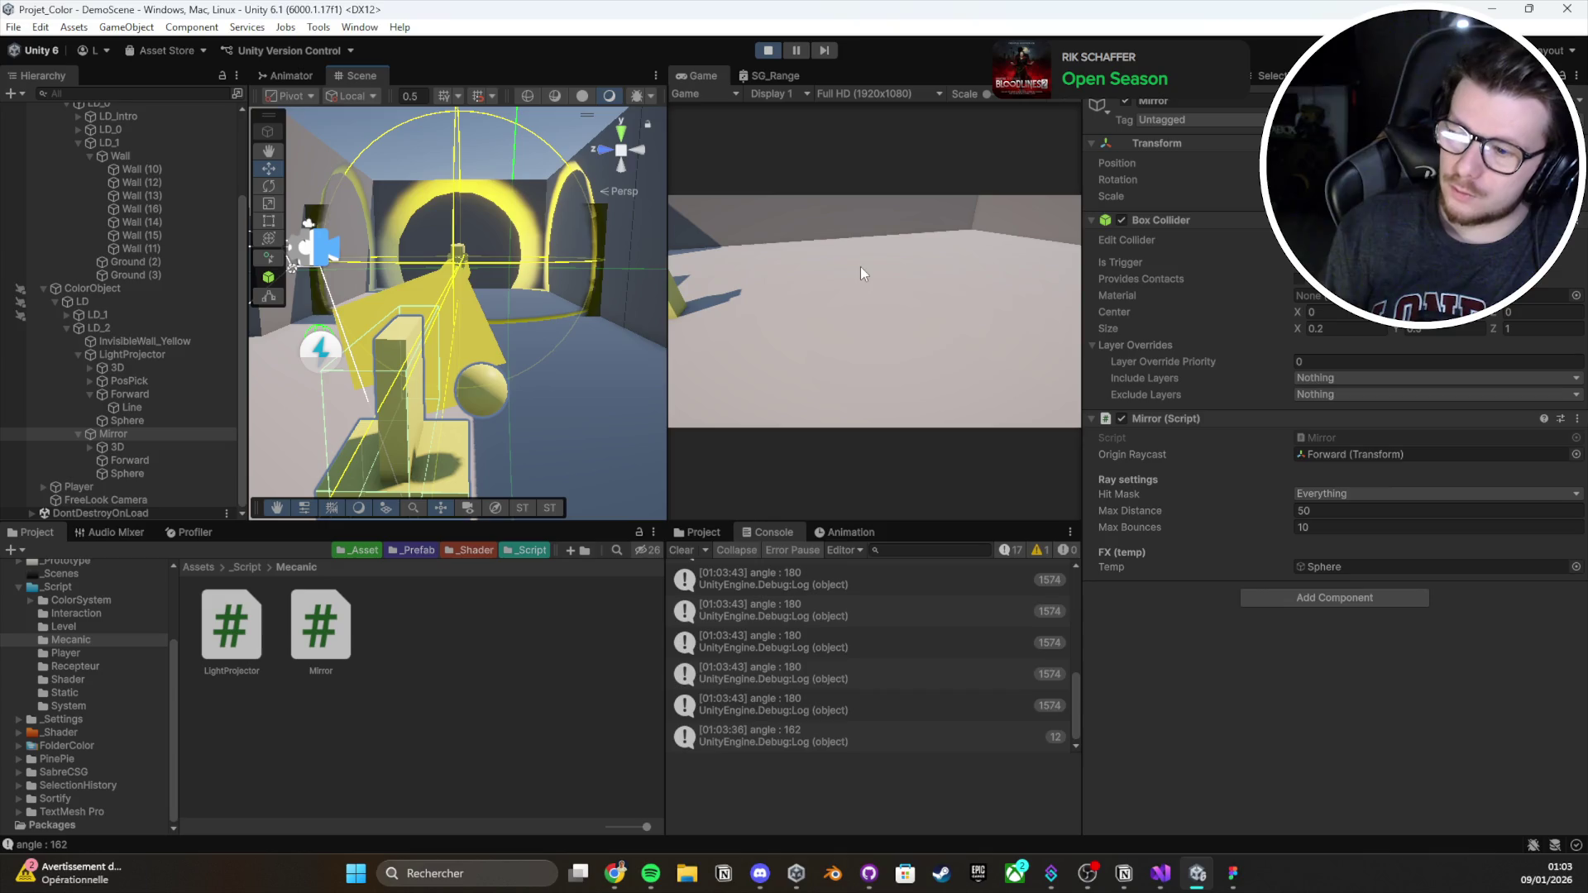
Stop the test and go to the angle > 180 check near line 75 to make it >= 180
{"action": "left_click", "coordinate": [774, 50]}
{"action": "left_click", "coordinate": [1160, 874]}
{"action": "scroll", "coordinate": [428, 616], "scroll_direction": "down", "scroll_amount": 3}
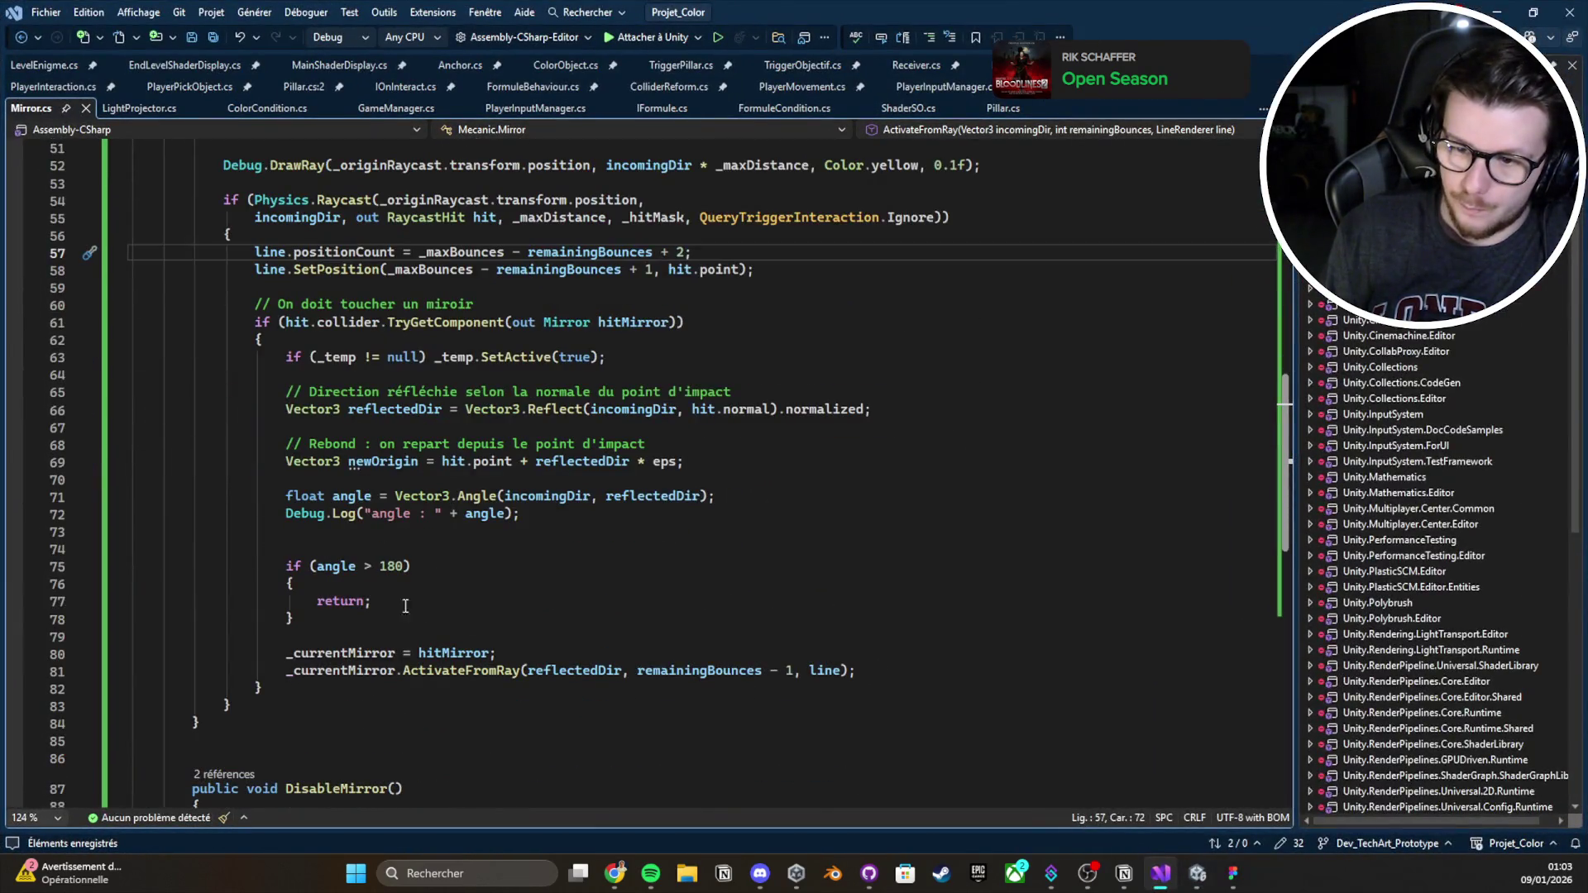
{"action": "left_click", "coordinate": [374, 566]}
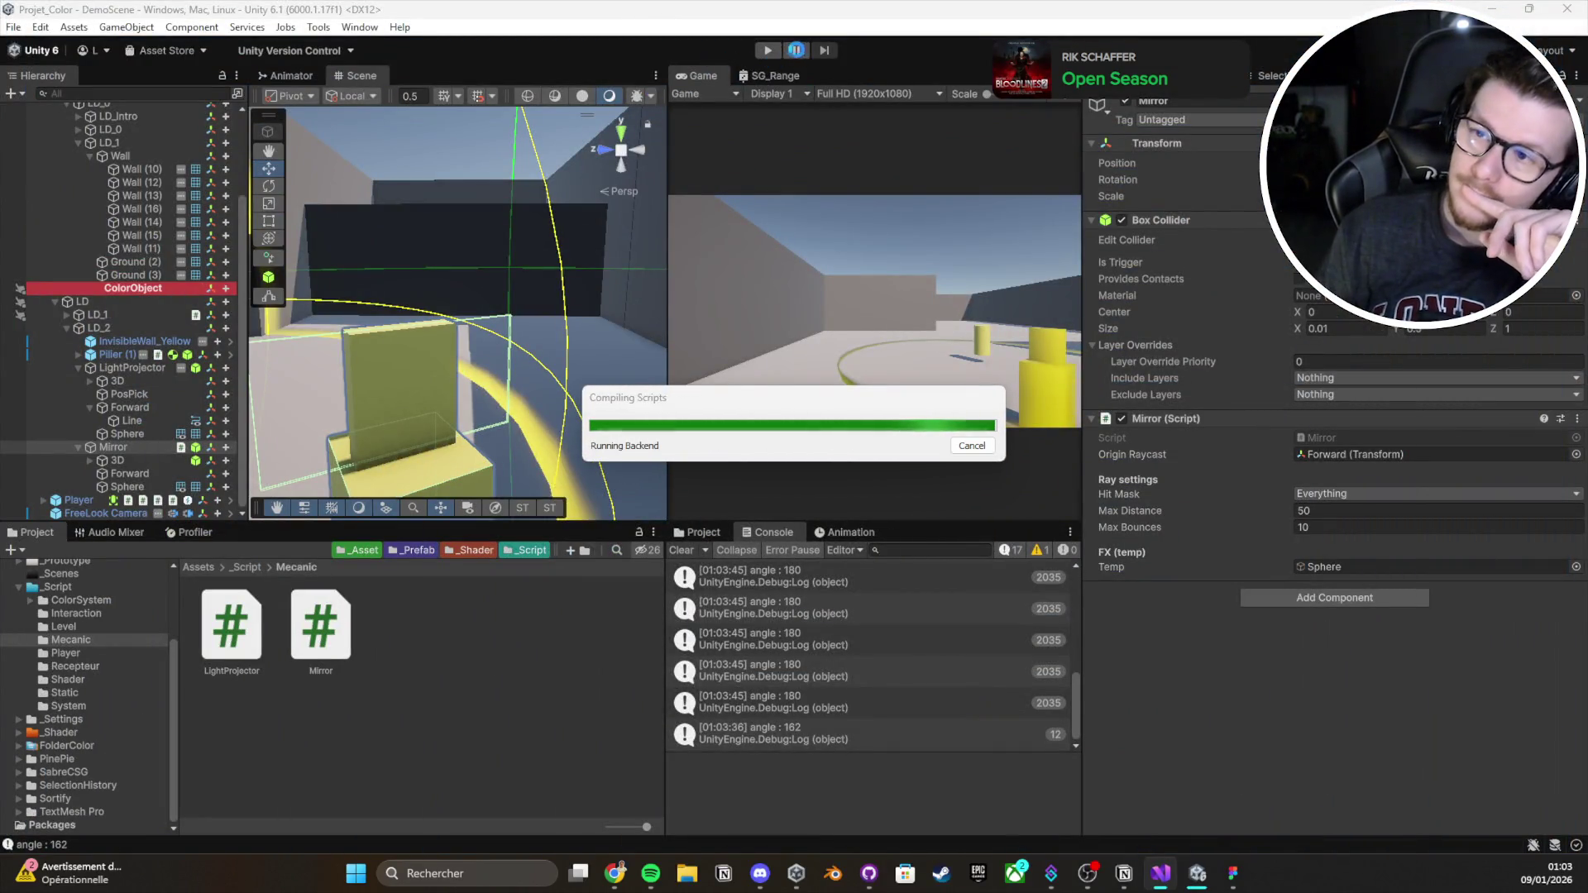
Unpause, start play mode, and set the yellow pillar down in the beam
{"action": "left_click", "coordinate": [794, 52]}
{"action": "left_click", "coordinate": [769, 51]}
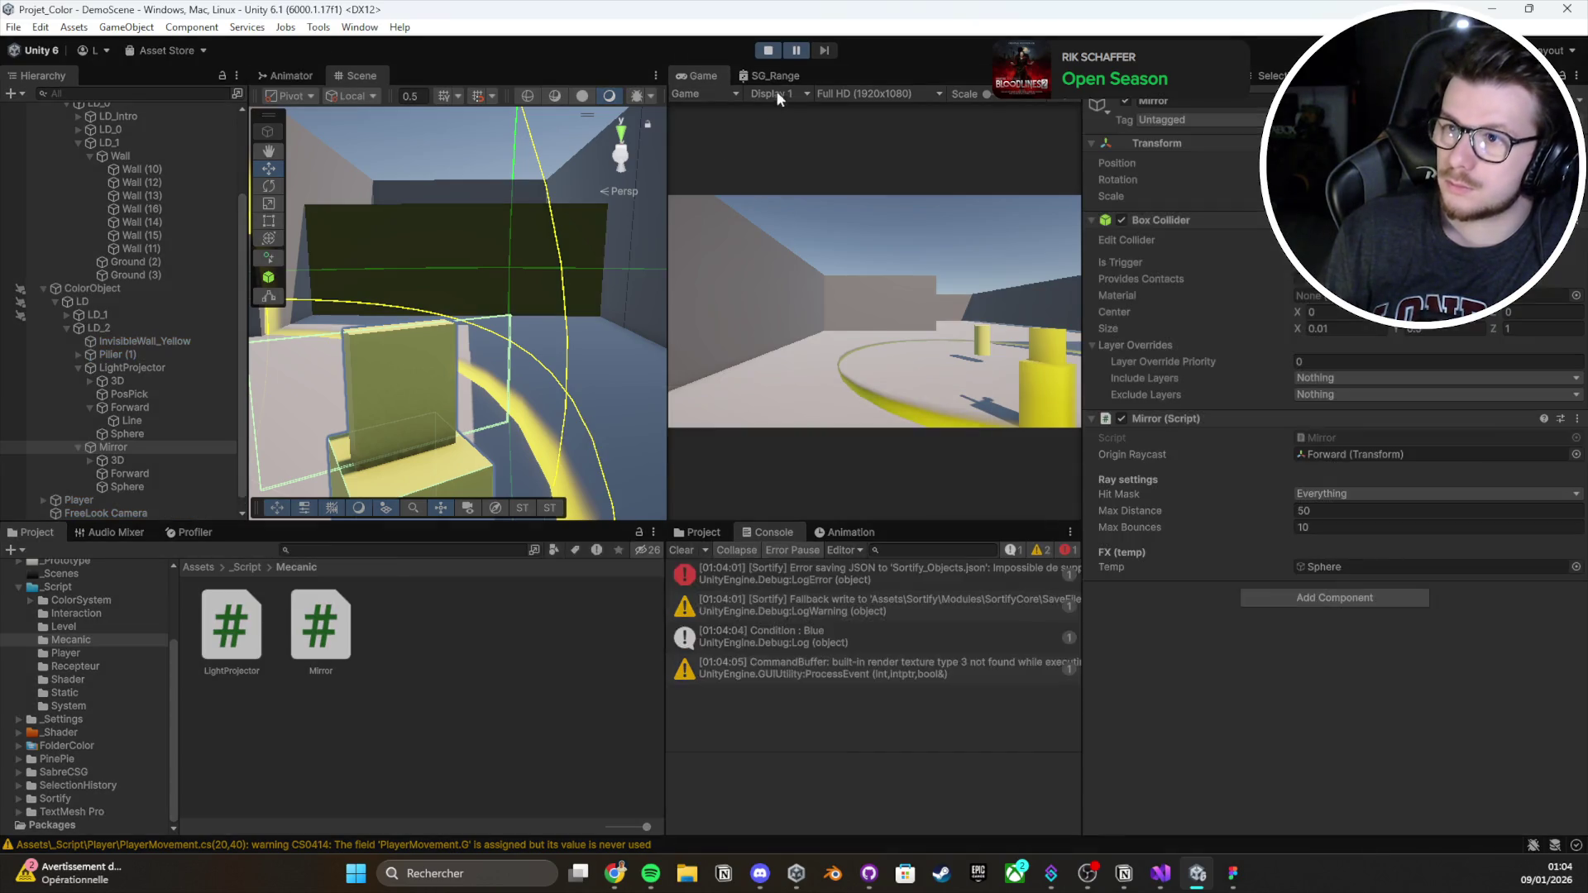
{"action": "left_click", "coordinate": [792, 53]}
{"action": "key", "text": "e"}
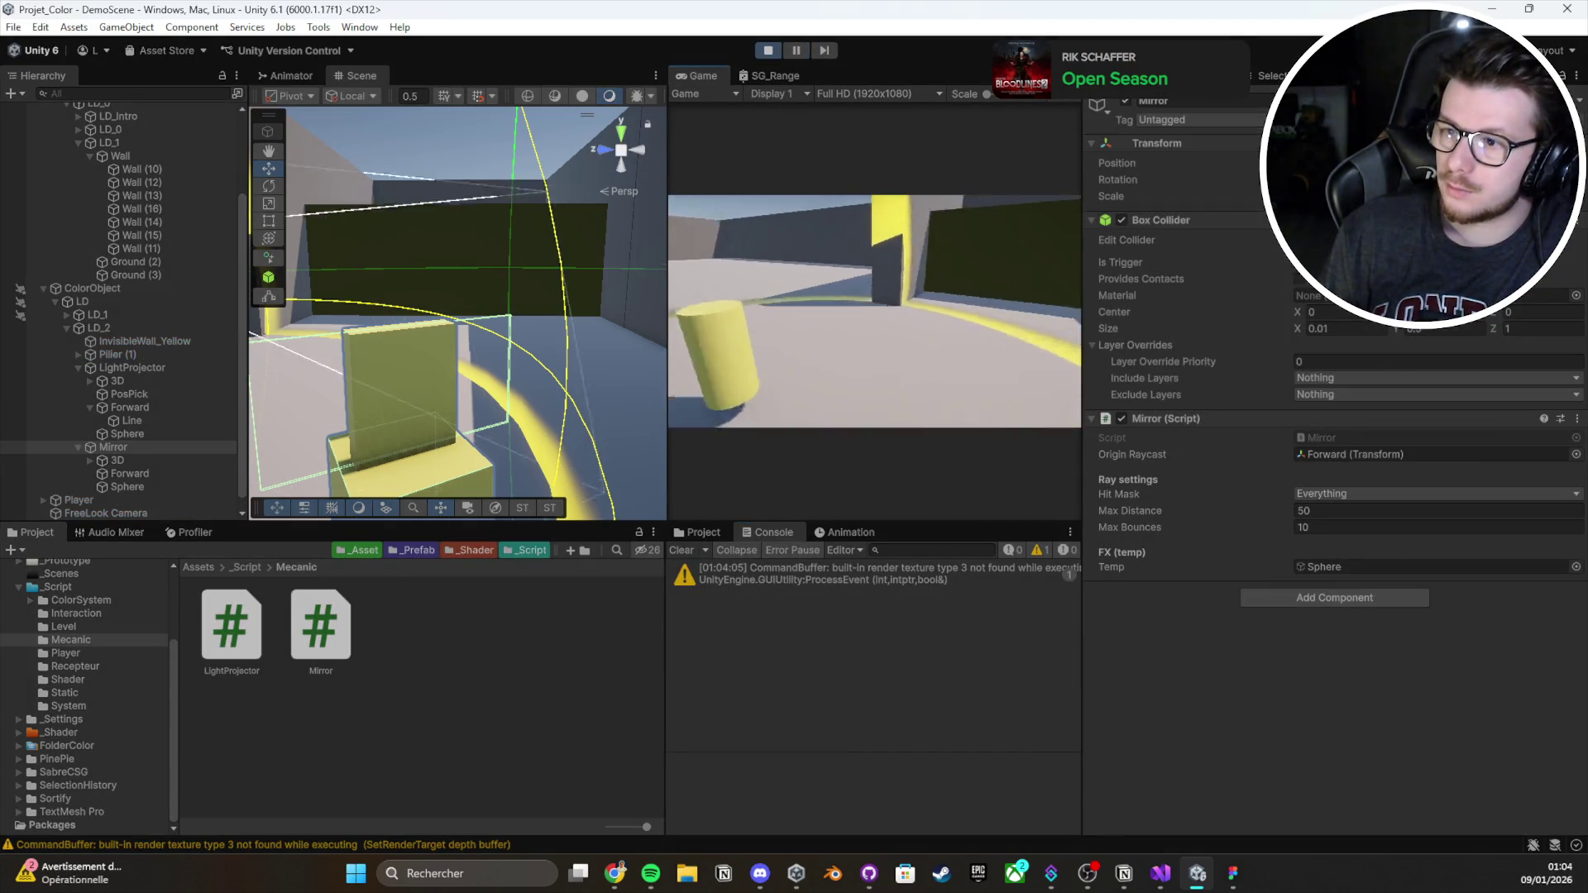
{"action": "key", "text": "e"}
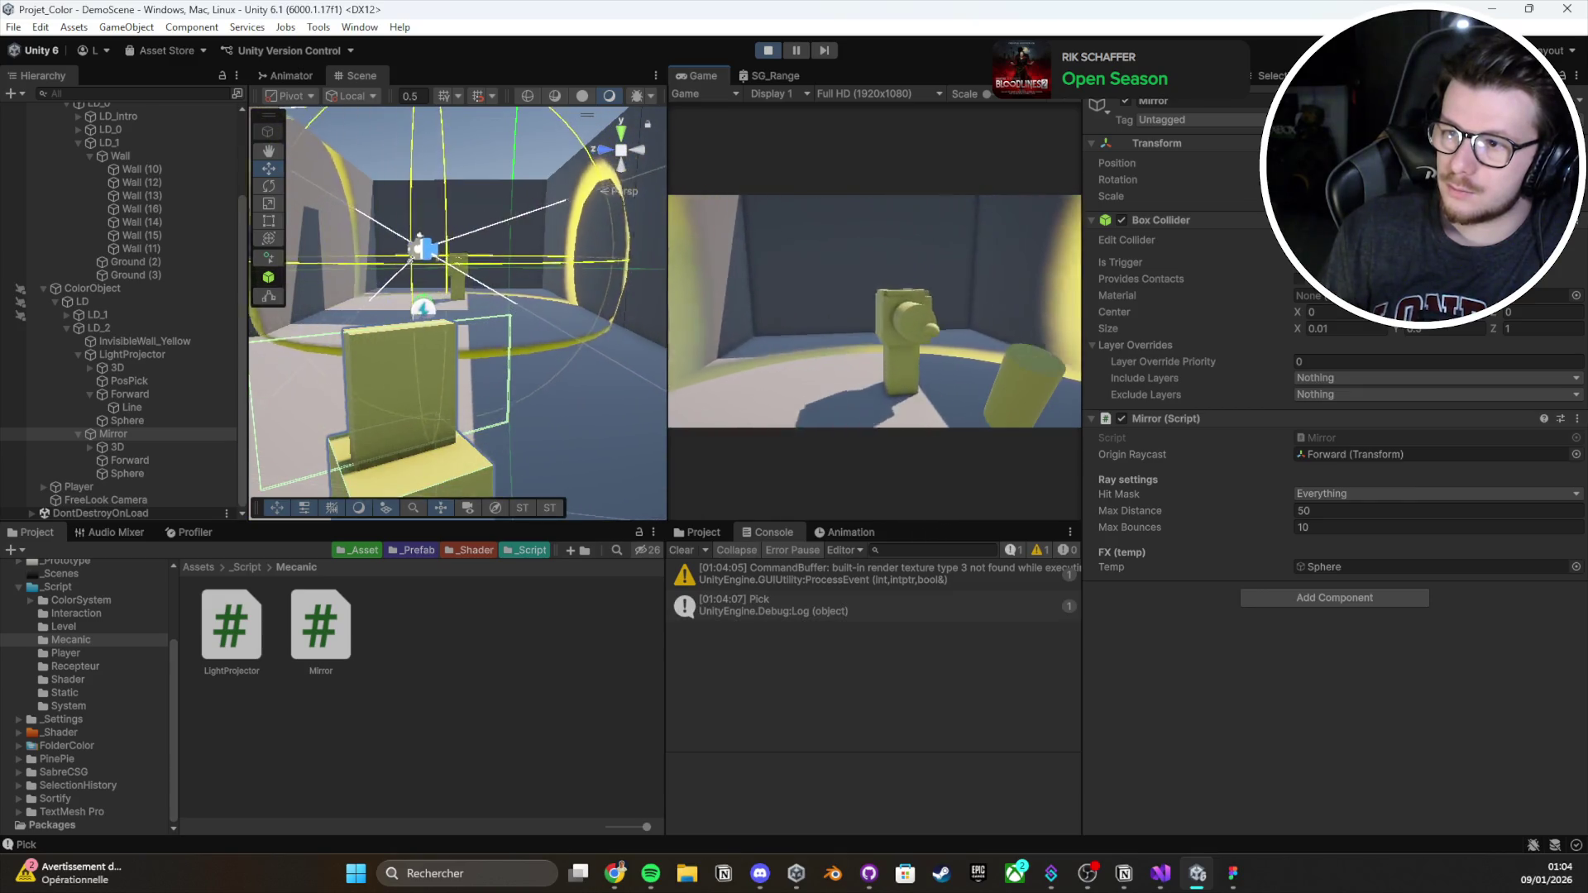
{"action": "key", "text": "Escape"}
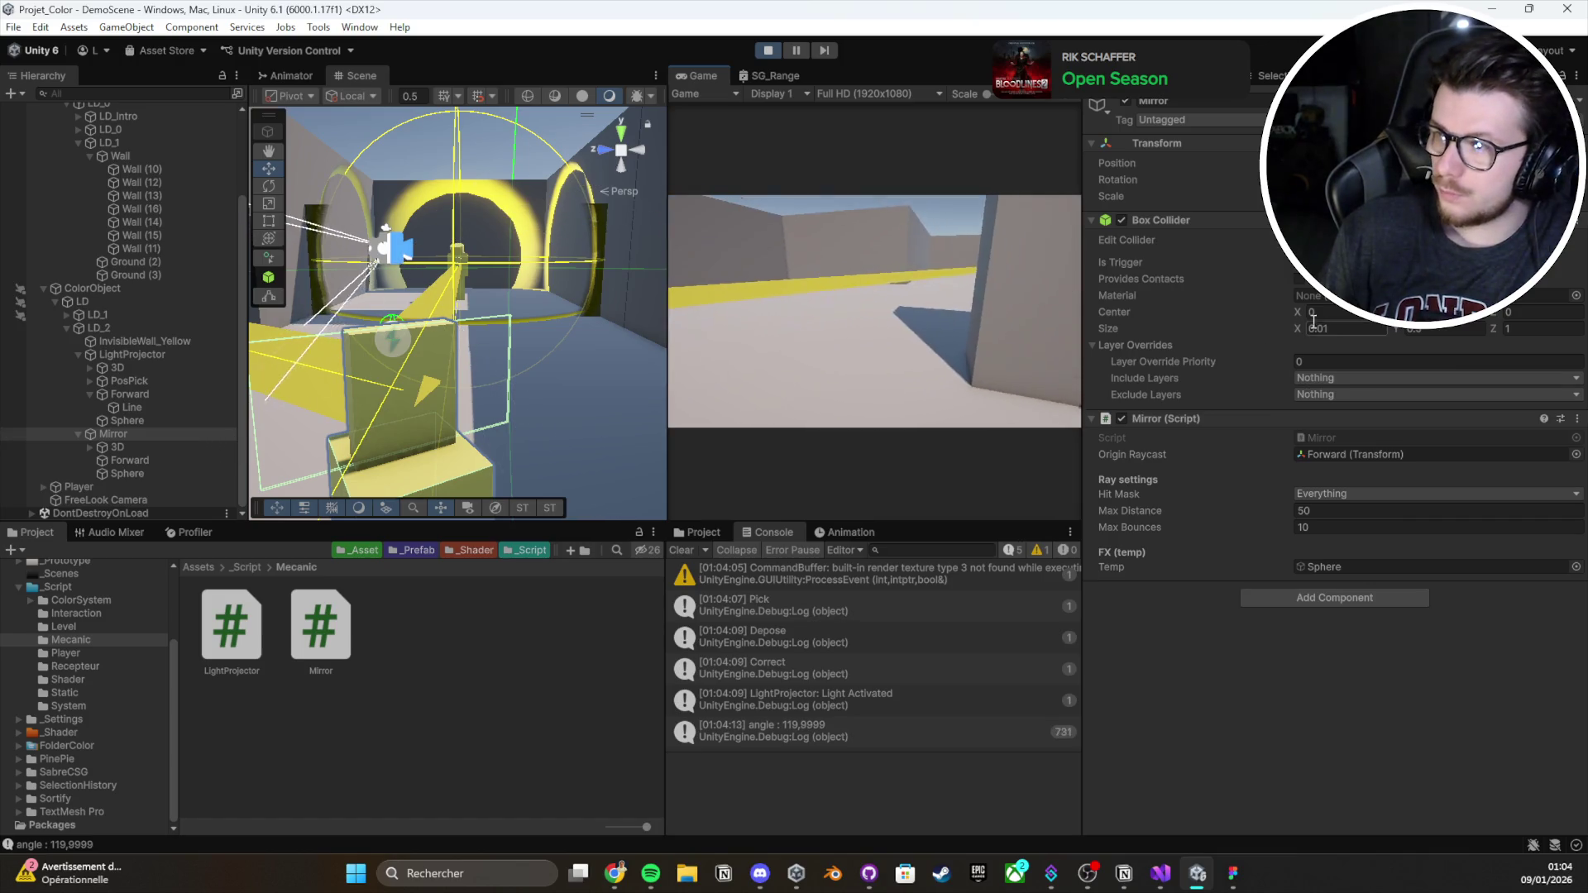
Try mirror Box Collider Size X values of 0.2 and 0.15 while rotating the mirror
{"action": "left_click", "coordinate": [1331, 327]}
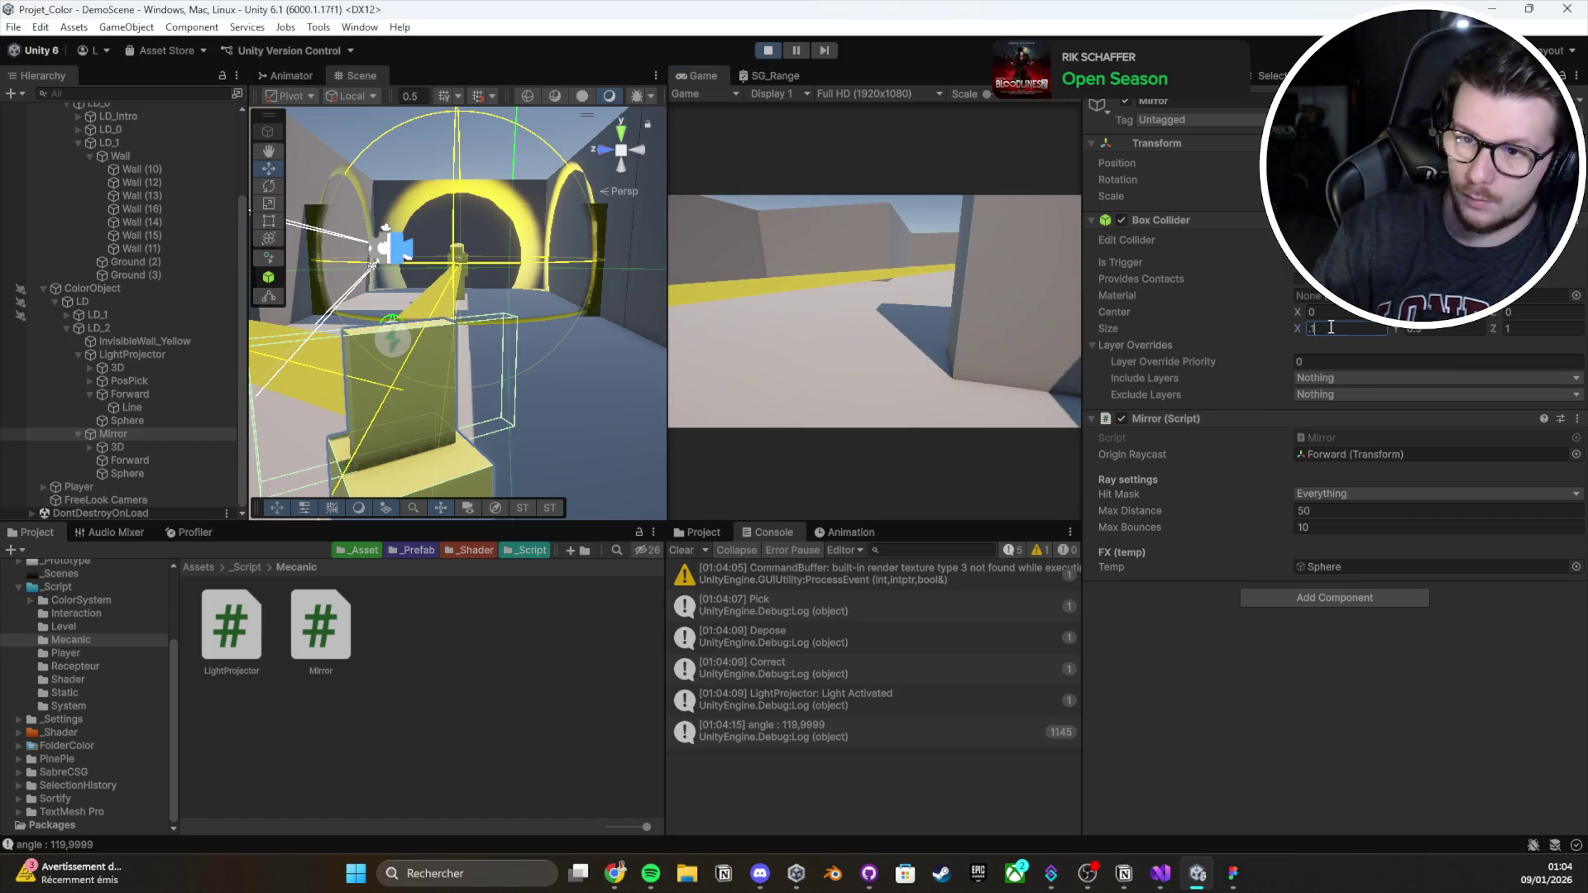
{"action": "mouse_move", "coordinate": [271, 484]}
{"action": "left_mouse_down"}
{"action": "mouse_move", "coordinate": [468, 364]}
{"action": "mouse_move", "coordinate": [543, 276]}
{"action": "left_mouse_up"}
{"action": "key", "text": "e"}
{"action": "left_click_drag", "start_coordinate": [524, 444], "coordinate": [712, 427]}
{"action": "mouse_move", "coordinate": [525, 291]}
{"action": "left_mouse_down"}
{"action": "mouse_move", "coordinate": [563, 347]}
{"action": "mouse_move", "coordinate": [591, 460]}
{"action": "mouse_move", "coordinate": [536, 427]}
{"action": "mouse_move", "coordinate": [430, 467]}
{"action": "mouse_move", "coordinate": [21, 484]}
{"action": "mouse_move", "coordinate": [1506, 493]}
{"action": "mouse_move", "coordinate": [1154, 503]}
{"action": "mouse_move", "coordinate": [1181, 503]}
{"action": "left_mouse_up"}
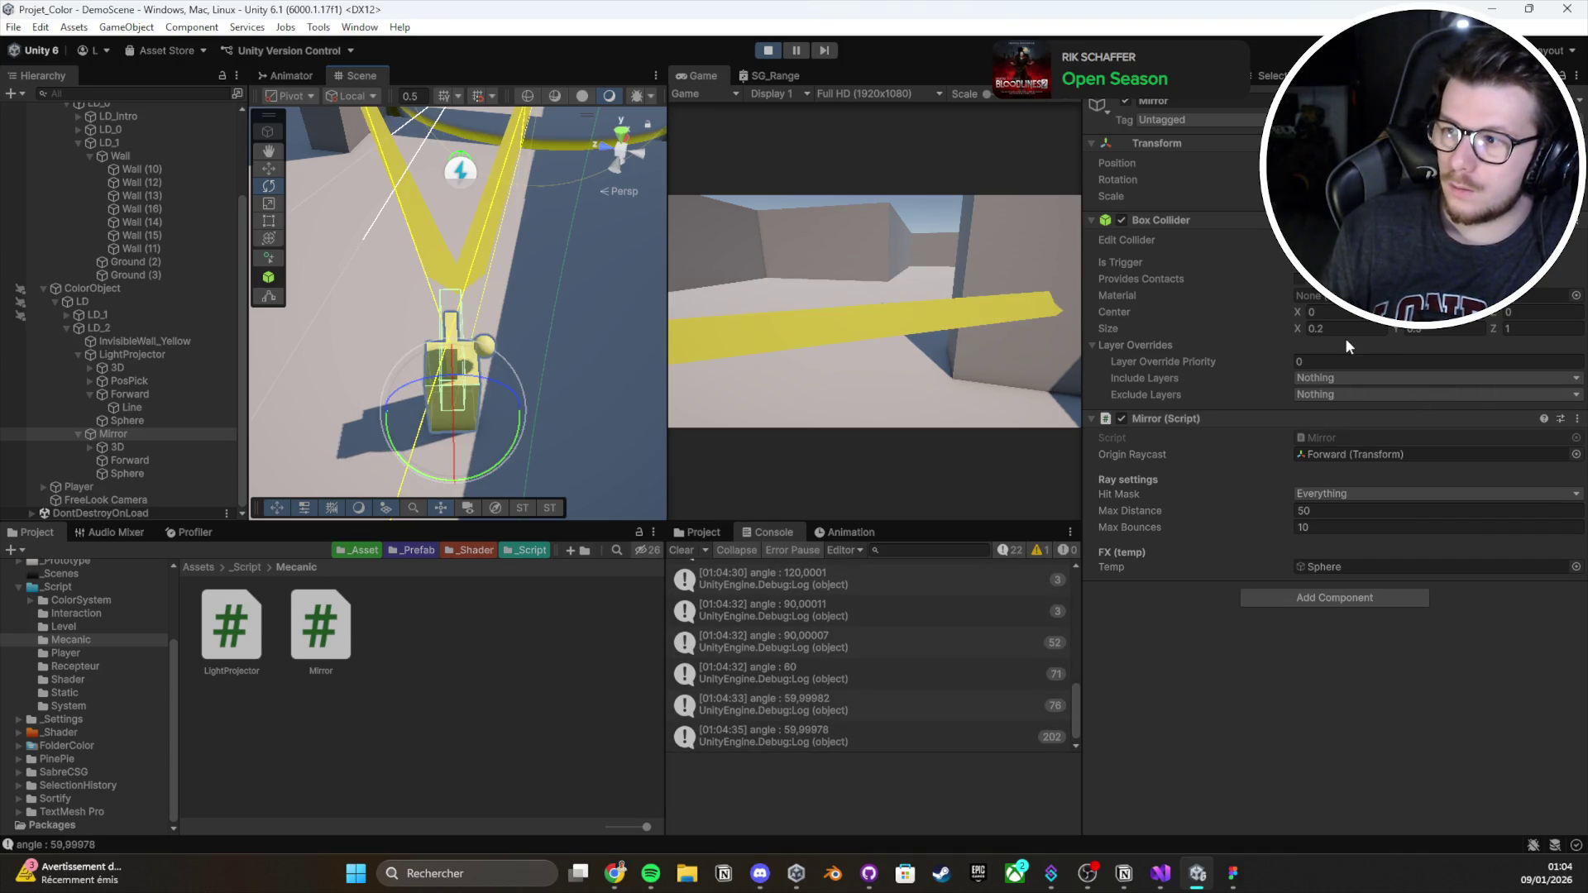
{"action": "left_click", "coordinate": [1345, 331]}
{"action": "type", "text": ".15"}
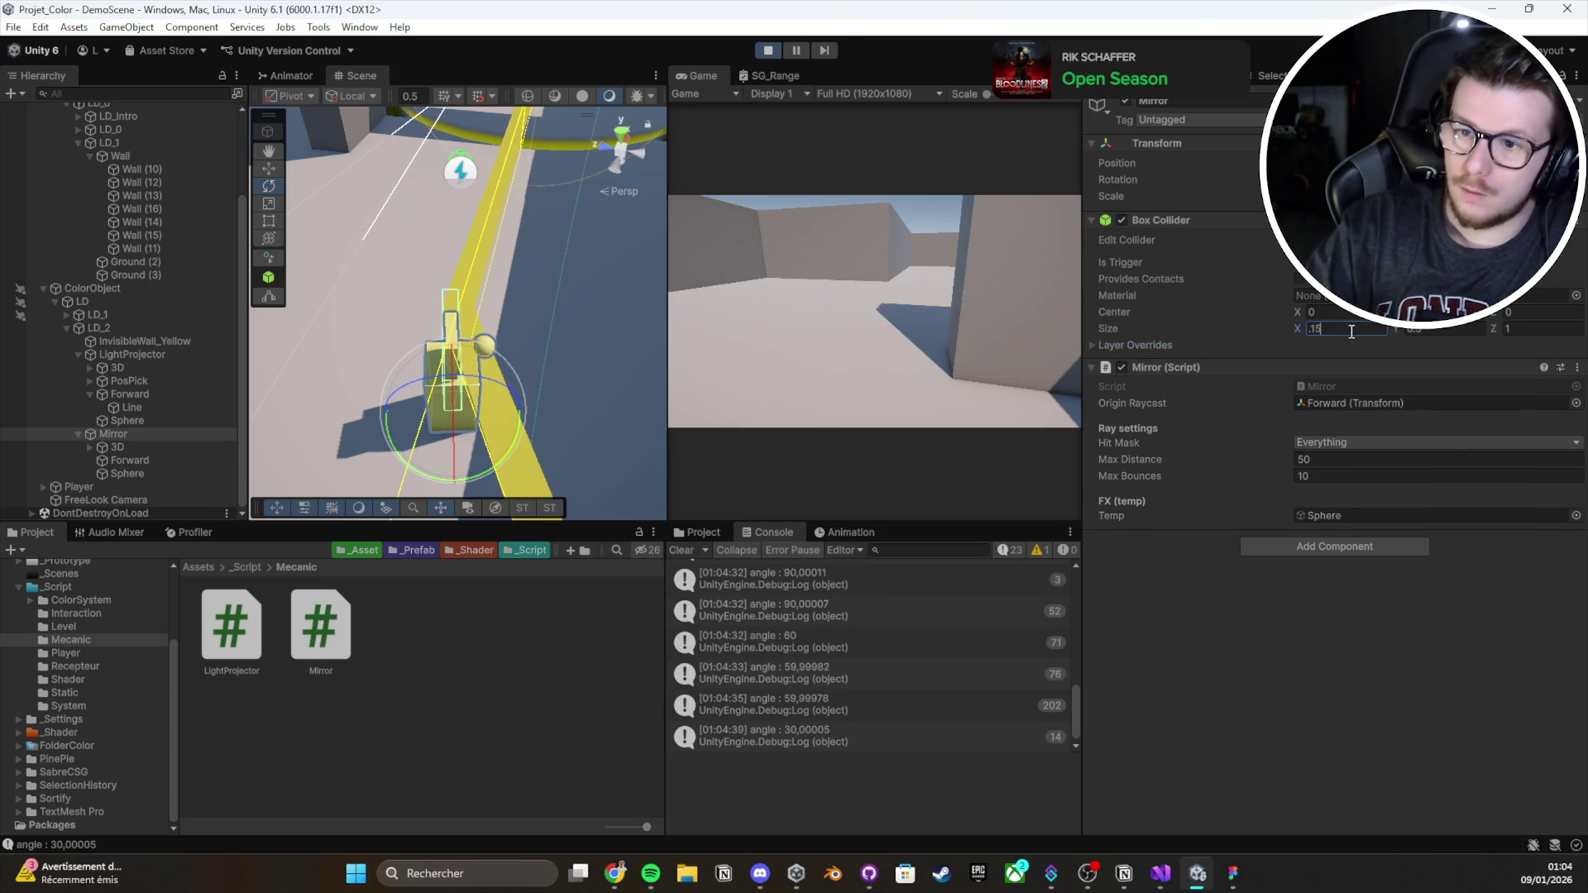
{"action": "mouse_move", "coordinate": [493, 451]}
{"action": "left_mouse_down"}
{"action": "mouse_move", "coordinate": [970, 447]}
{"action": "mouse_move", "coordinate": [747, 478]}
{"action": "left_mouse_up"}
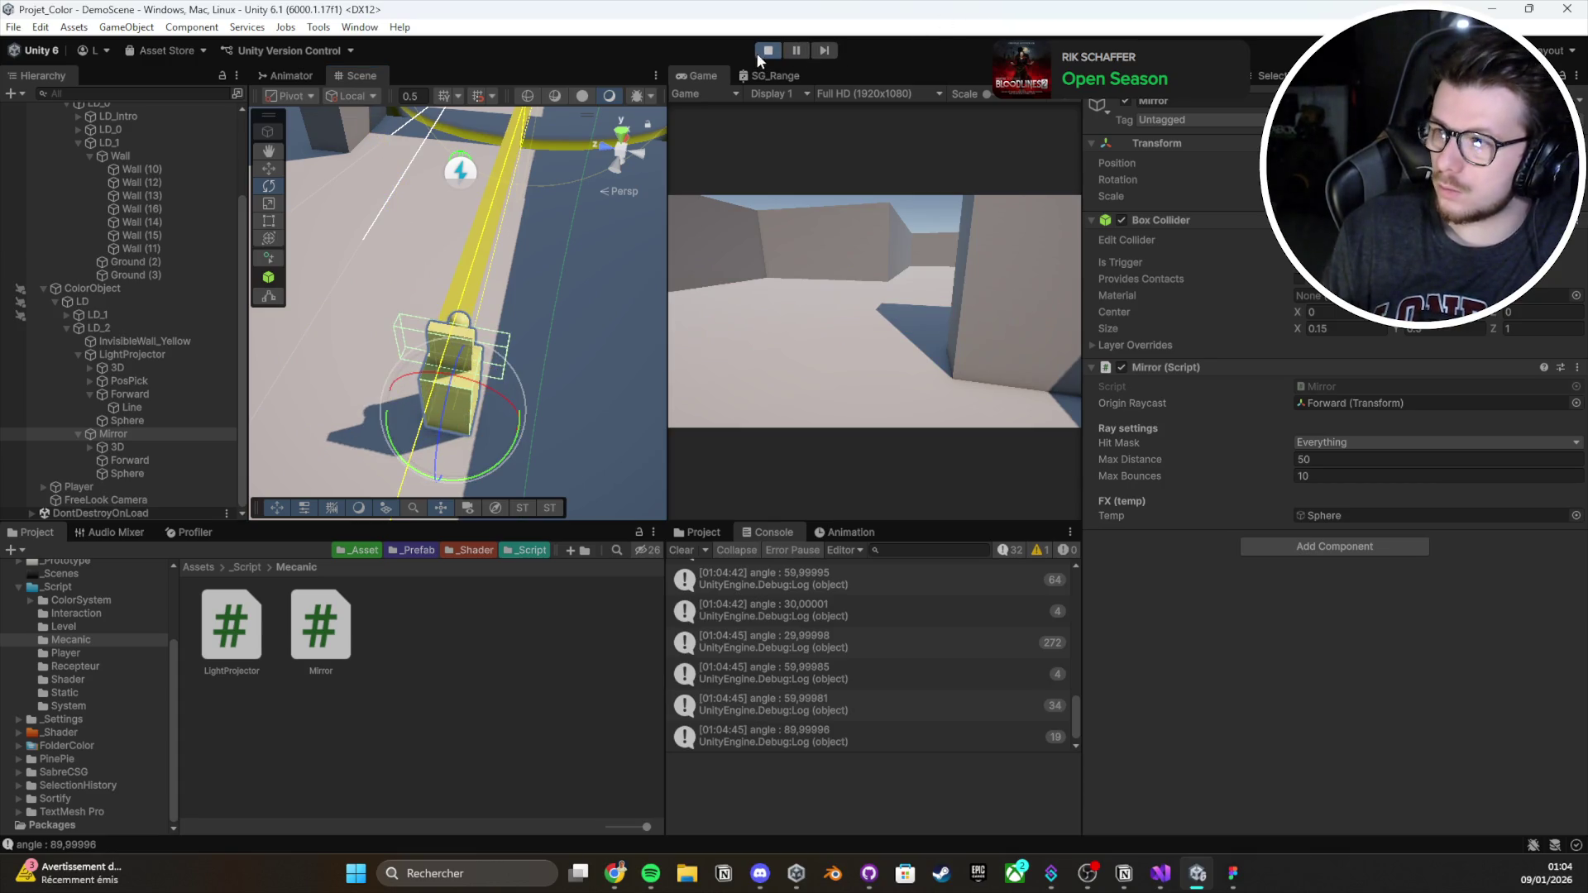
Stop the game and reframe the mirror in the Scene view
{"action": "left_click", "coordinate": [757, 53]}
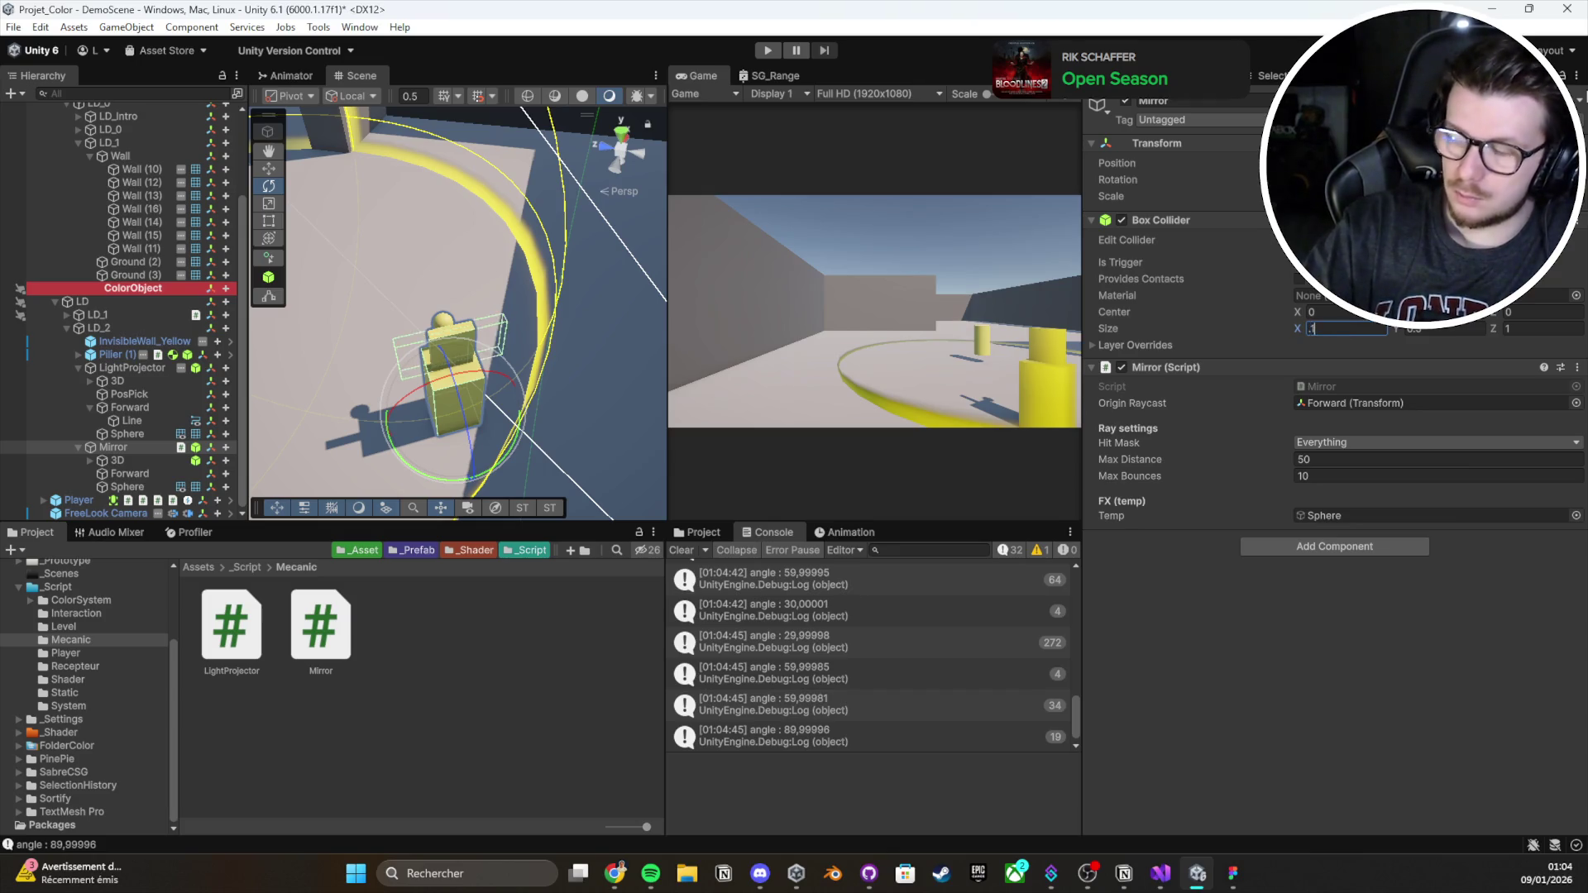
{"action": "key", "text": "w"}
{"action": "key", "text": "f"}
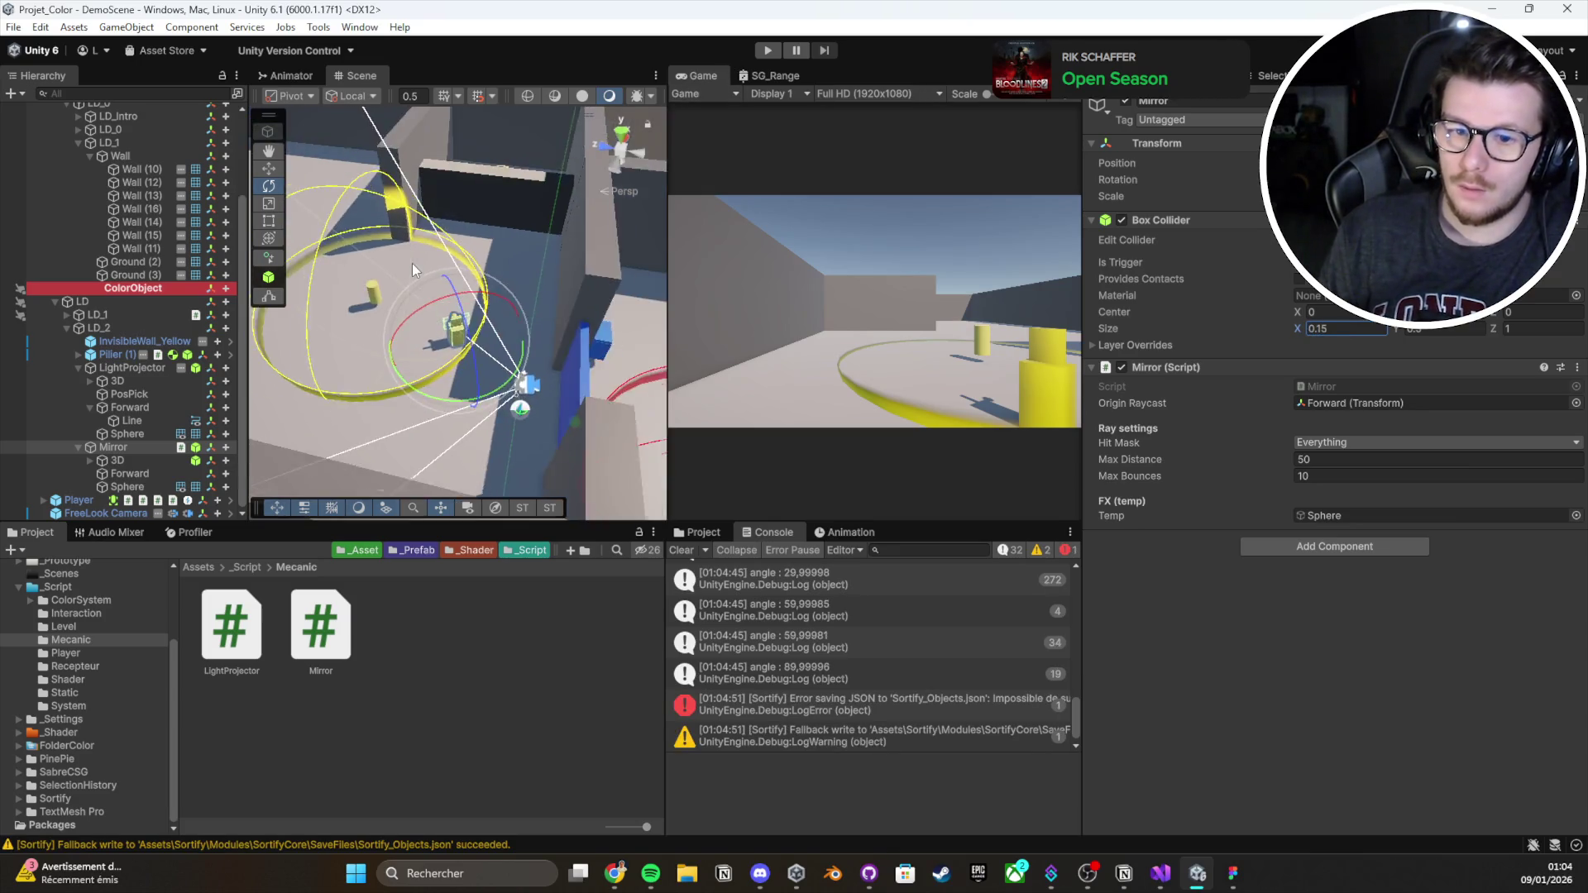
{"action": "scroll", "coordinate": [424, 278], "scroll_direction": "down", "scroll_amount": 5}
{"action": "scroll", "coordinate": [81, 260], "scroll_direction": "up", "scroll_amount": 3}
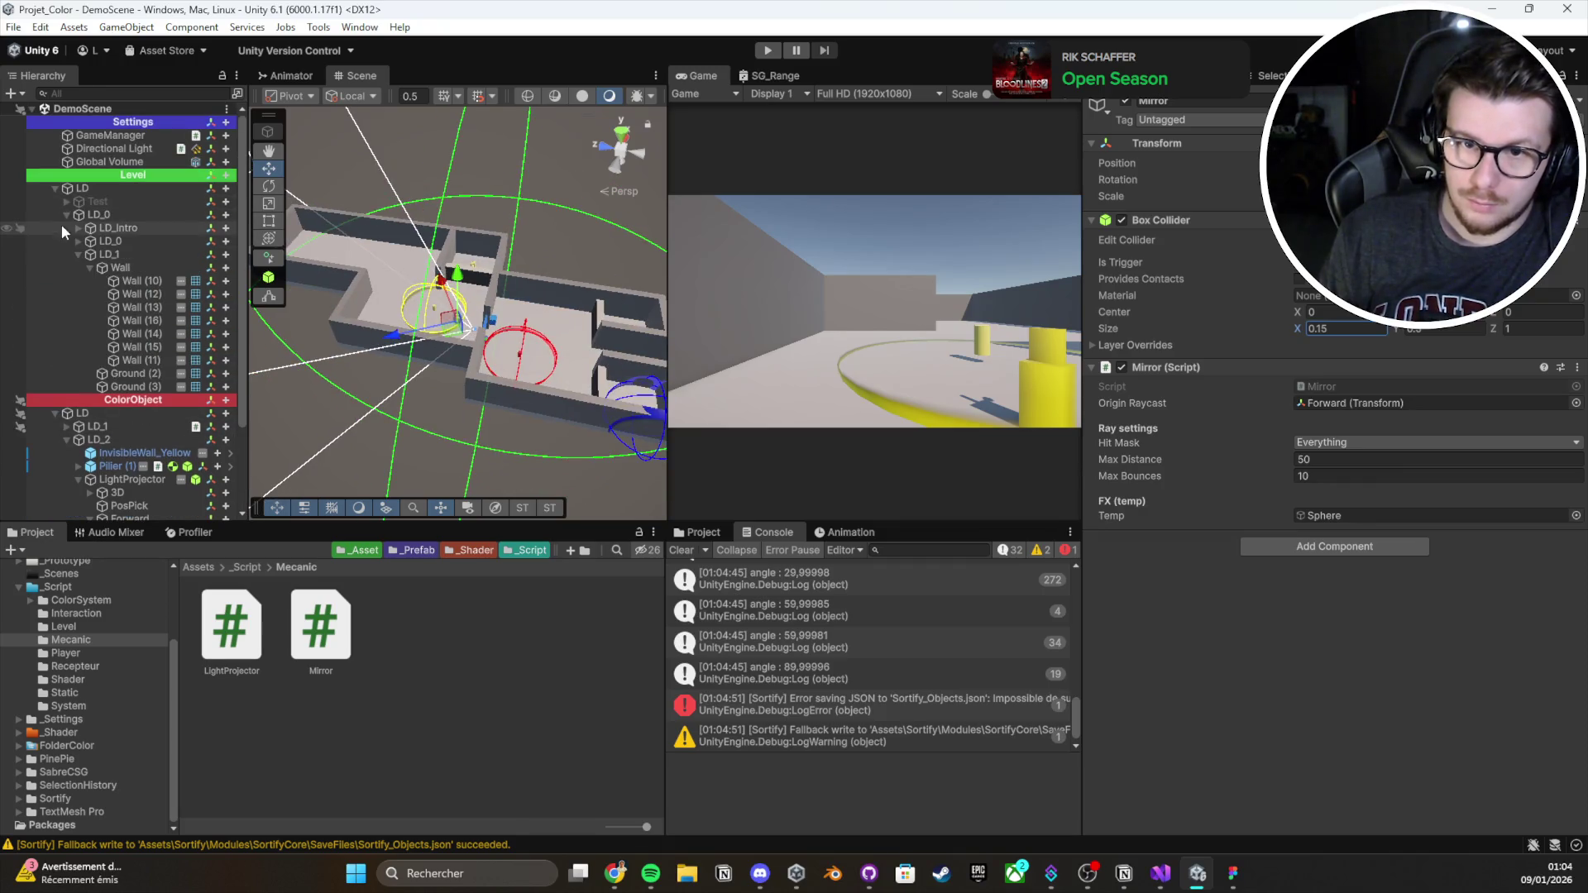
Collapse the LD_0 and LD_2 hierarchy groups, select Player, and start play mode again
{"action": "left_click", "coordinate": [66, 215]}
{"action": "left_click", "coordinate": [66, 267]}
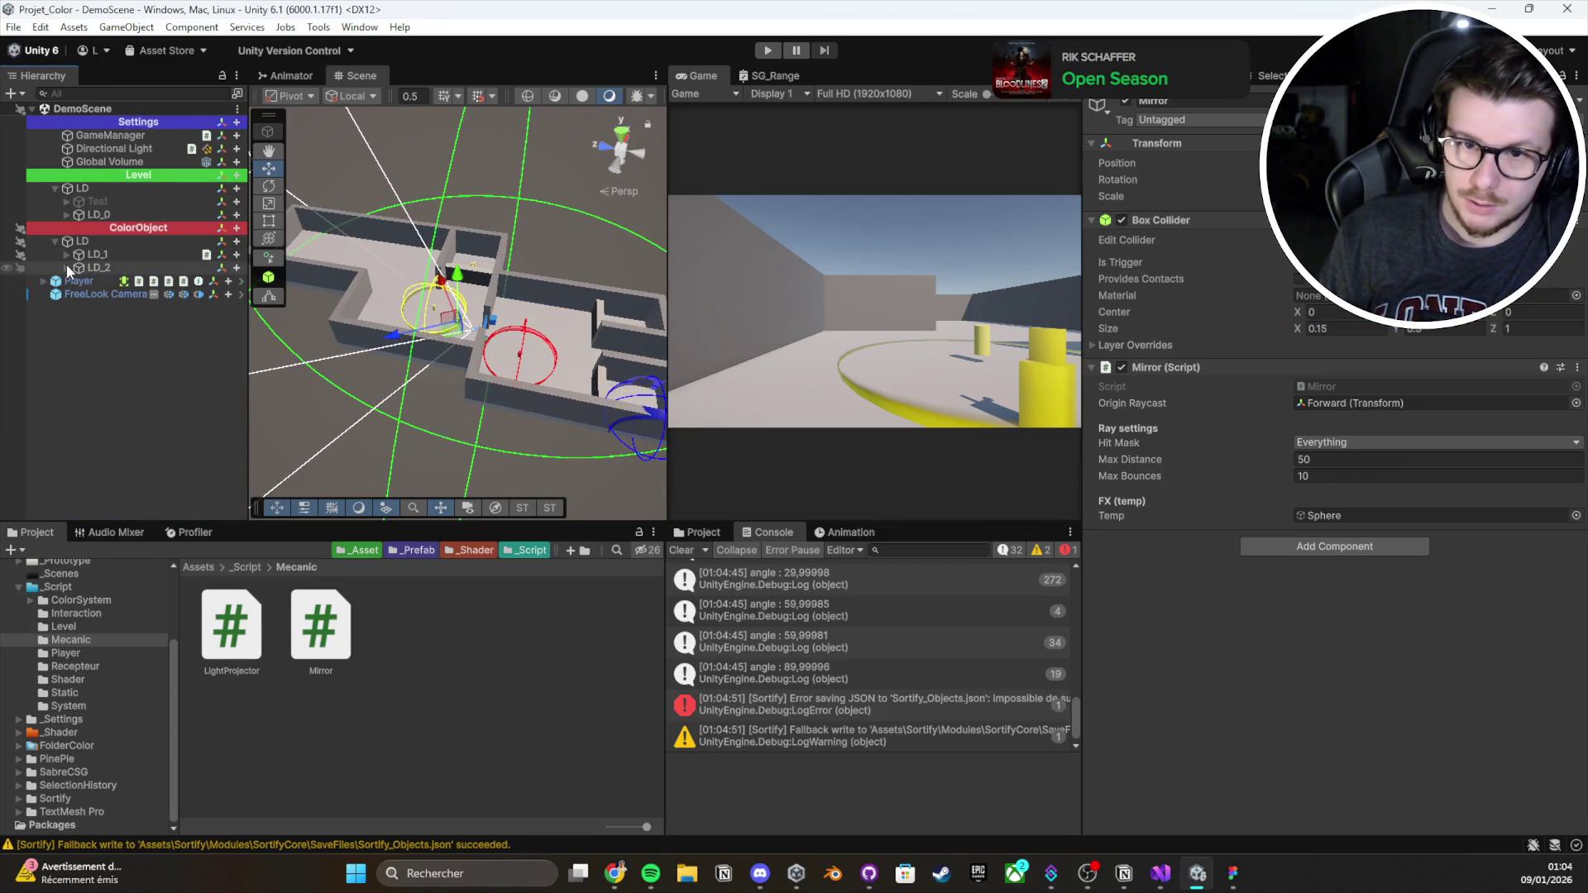
{"action": "left_click", "coordinate": [91, 305]}
{"action": "left_click", "coordinate": [501, 310]}
{"action": "mouse_move", "coordinate": [518, 355]}
{"action": "left_mouse_down"}
{"action": "mouse_move", "coordinate": [289, 374]}
{"action": "mouse_move", "coordinate": [493, 427]}
{"action": "left_mouse_up"}
{"action": "left_click", "coordinate": [767, 50]}
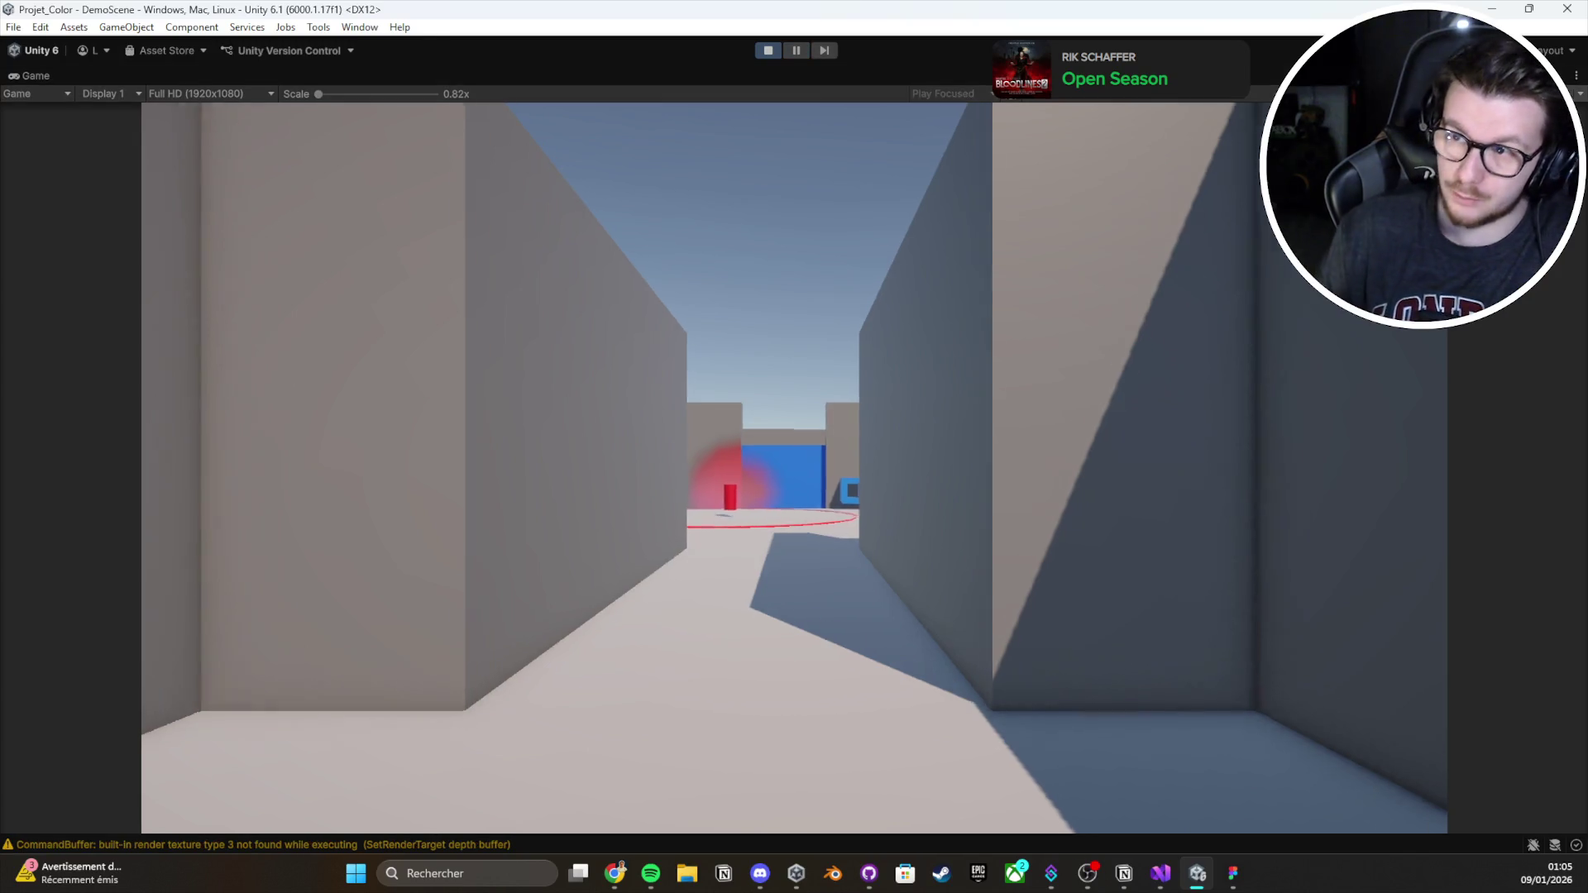
Pick up the red and blue cylinders and place the blue one into its receiver
{"action": "key", "text": "w"}
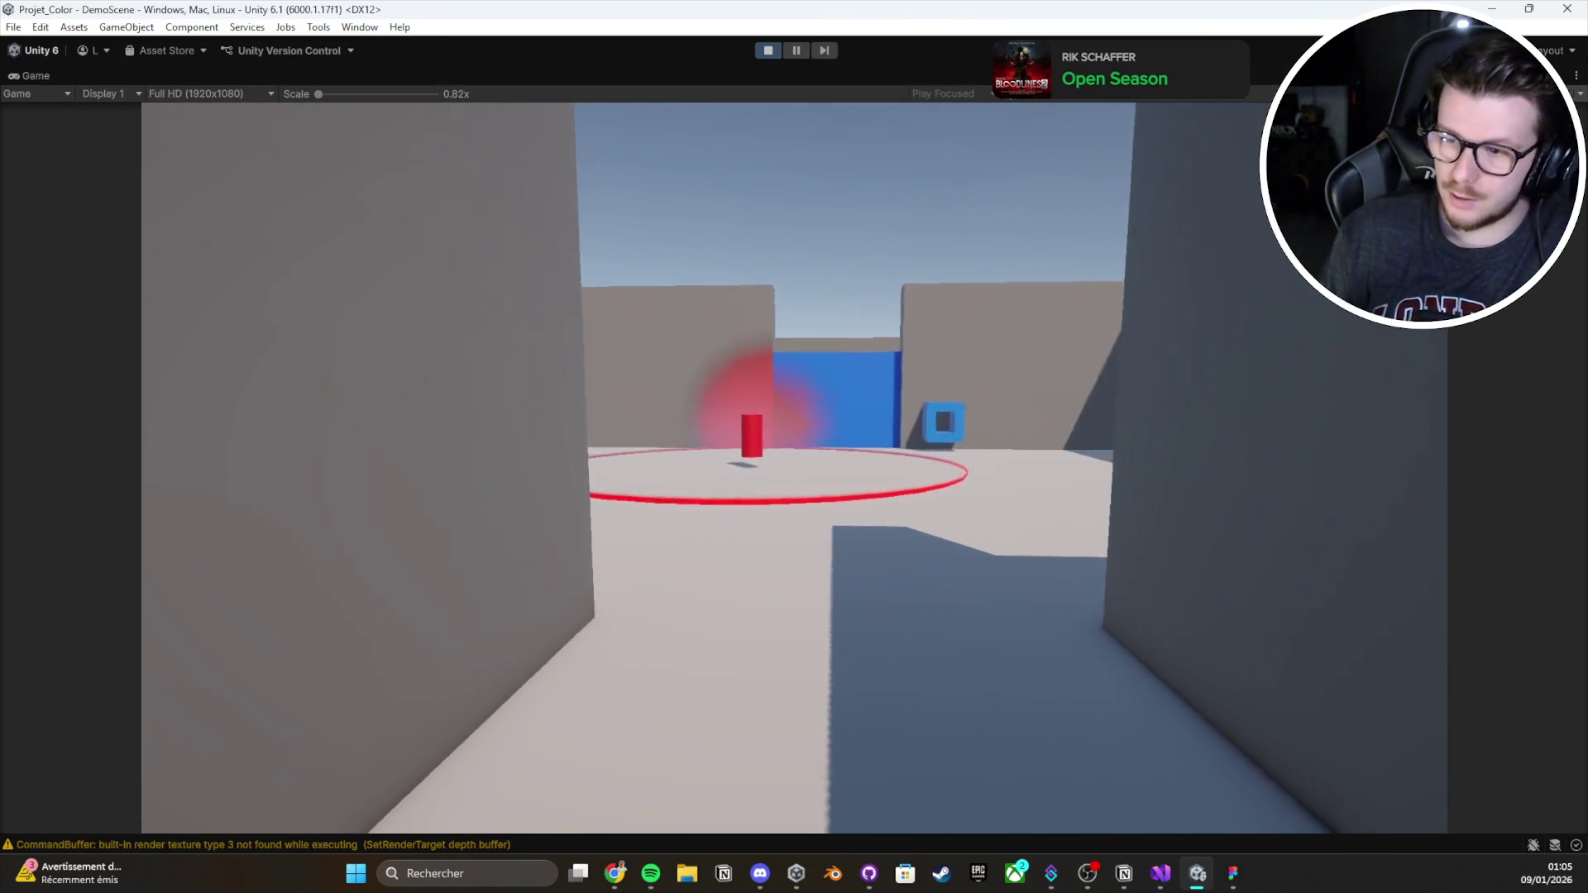
{"action": "key", "text": "w"}
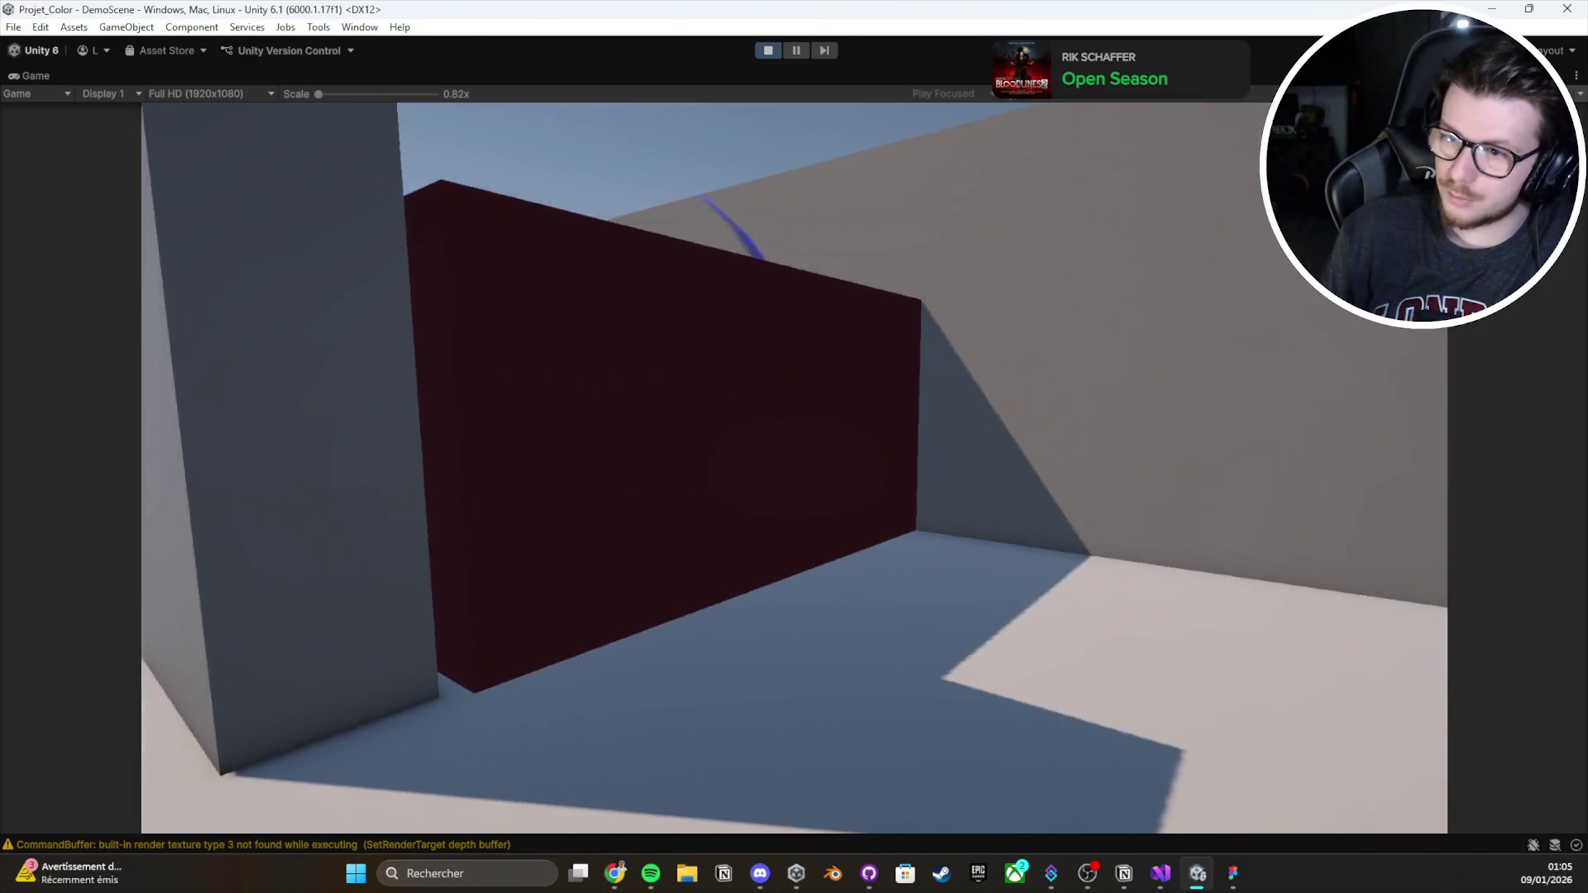
{"action": "key", "text": "e"}
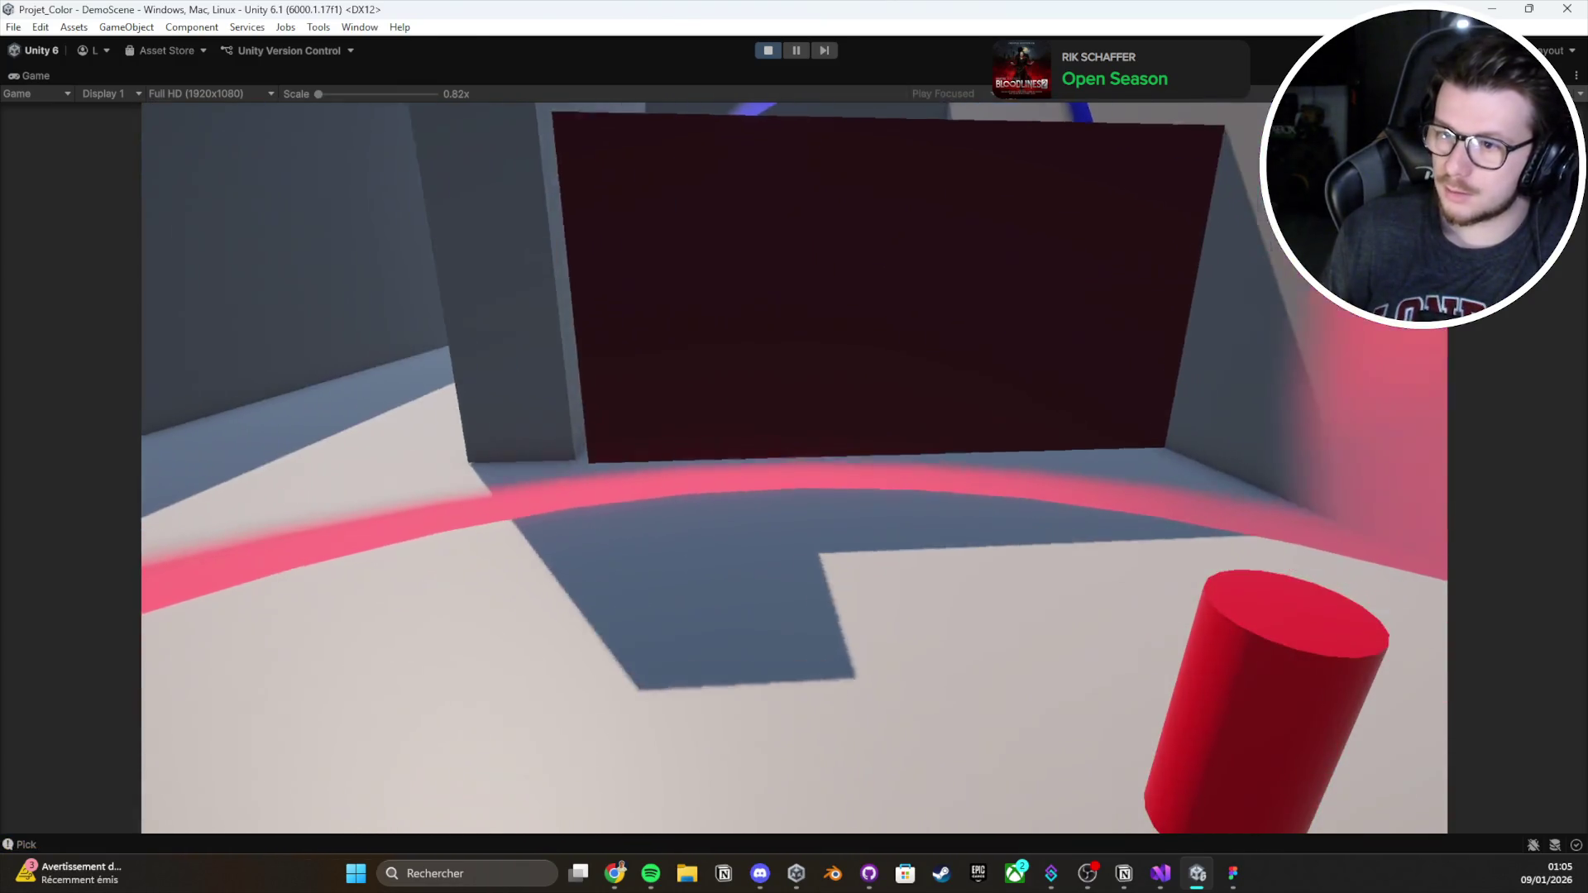
{"action": "key", "text": "w"}
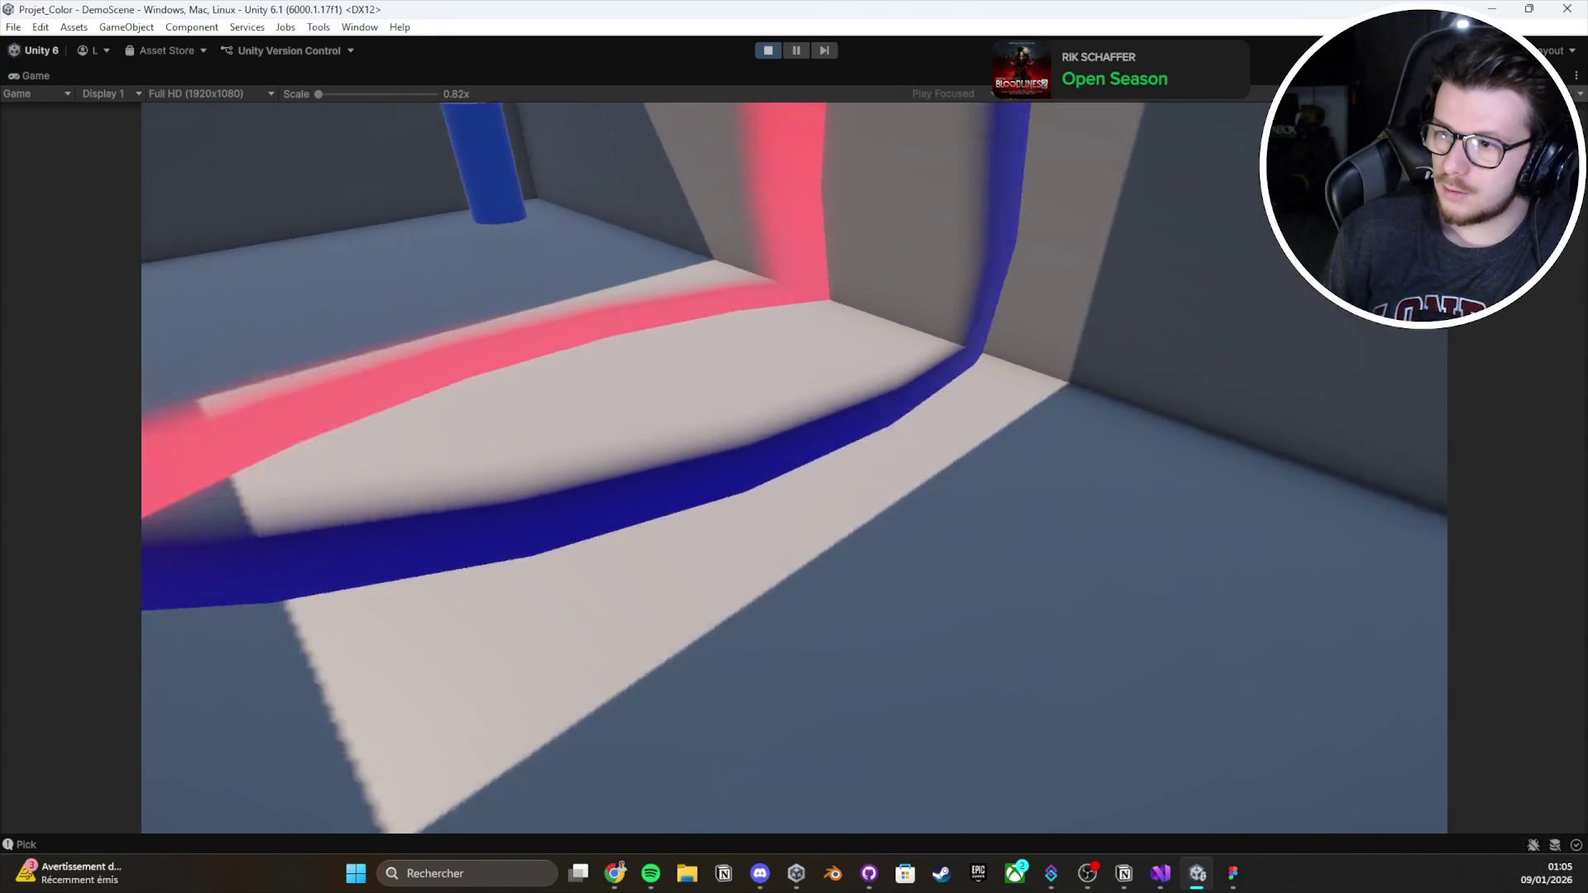
{"action": "key", "text": "e"}
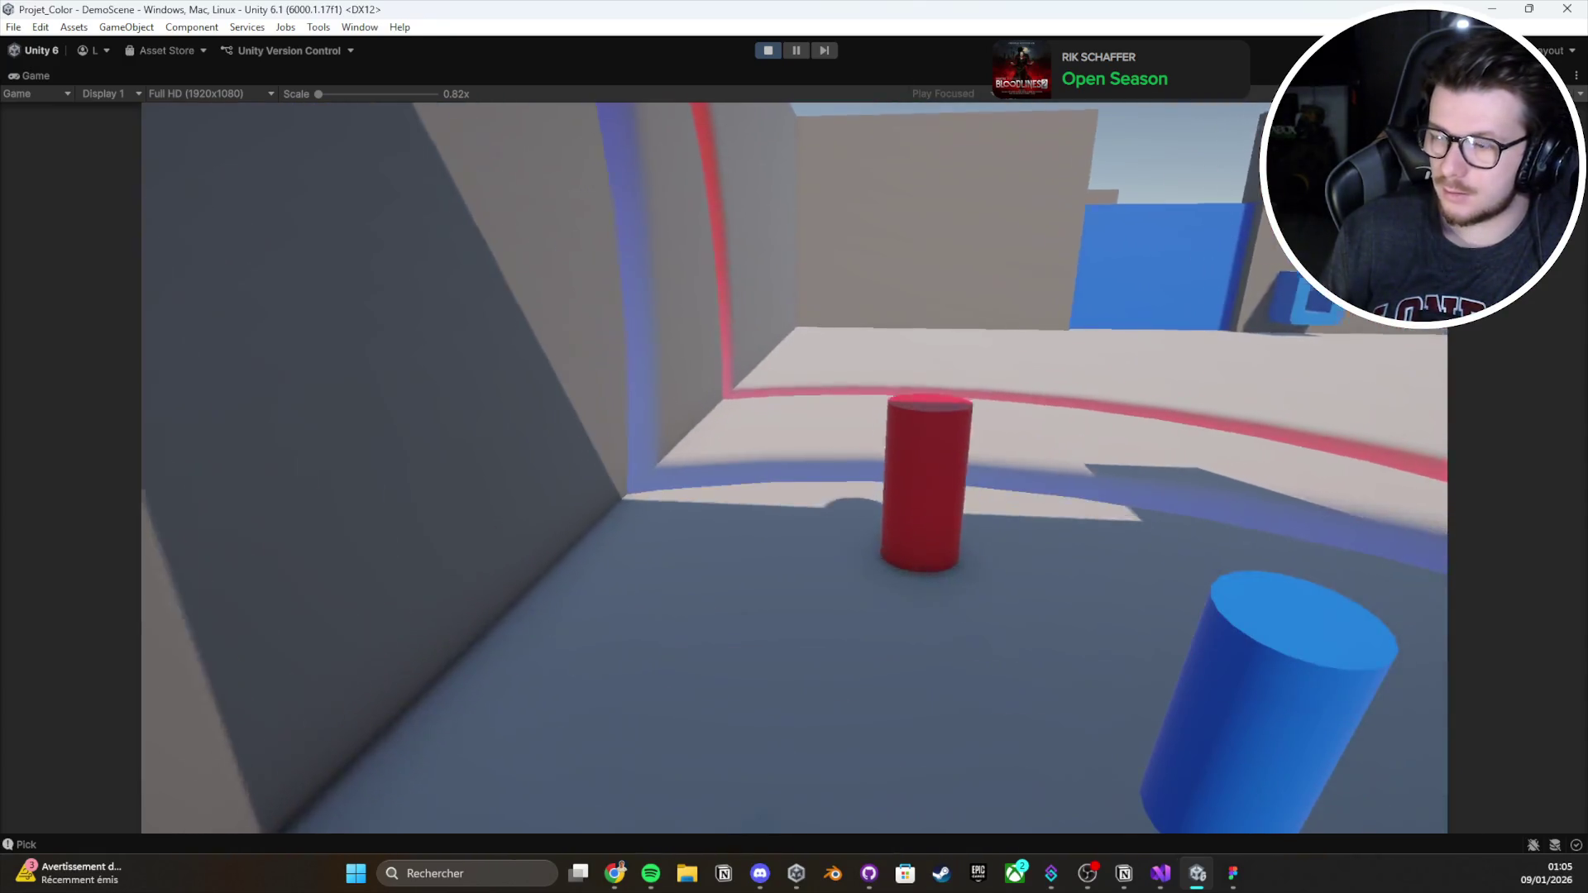
{"action": "key", "text": "w"}
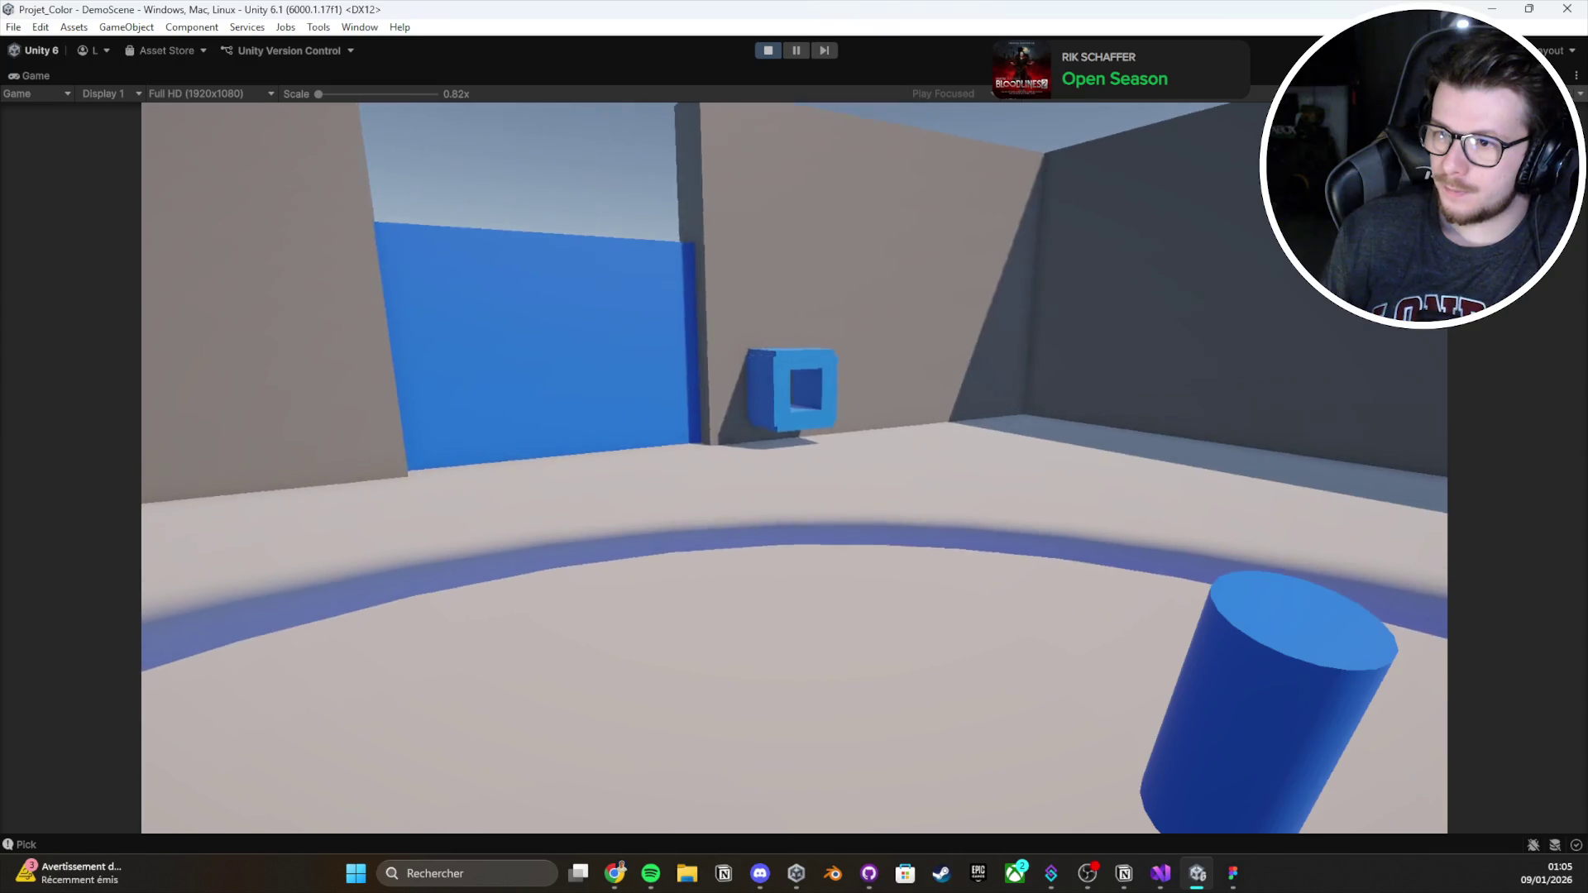
{"action": "key", "text": "e"}
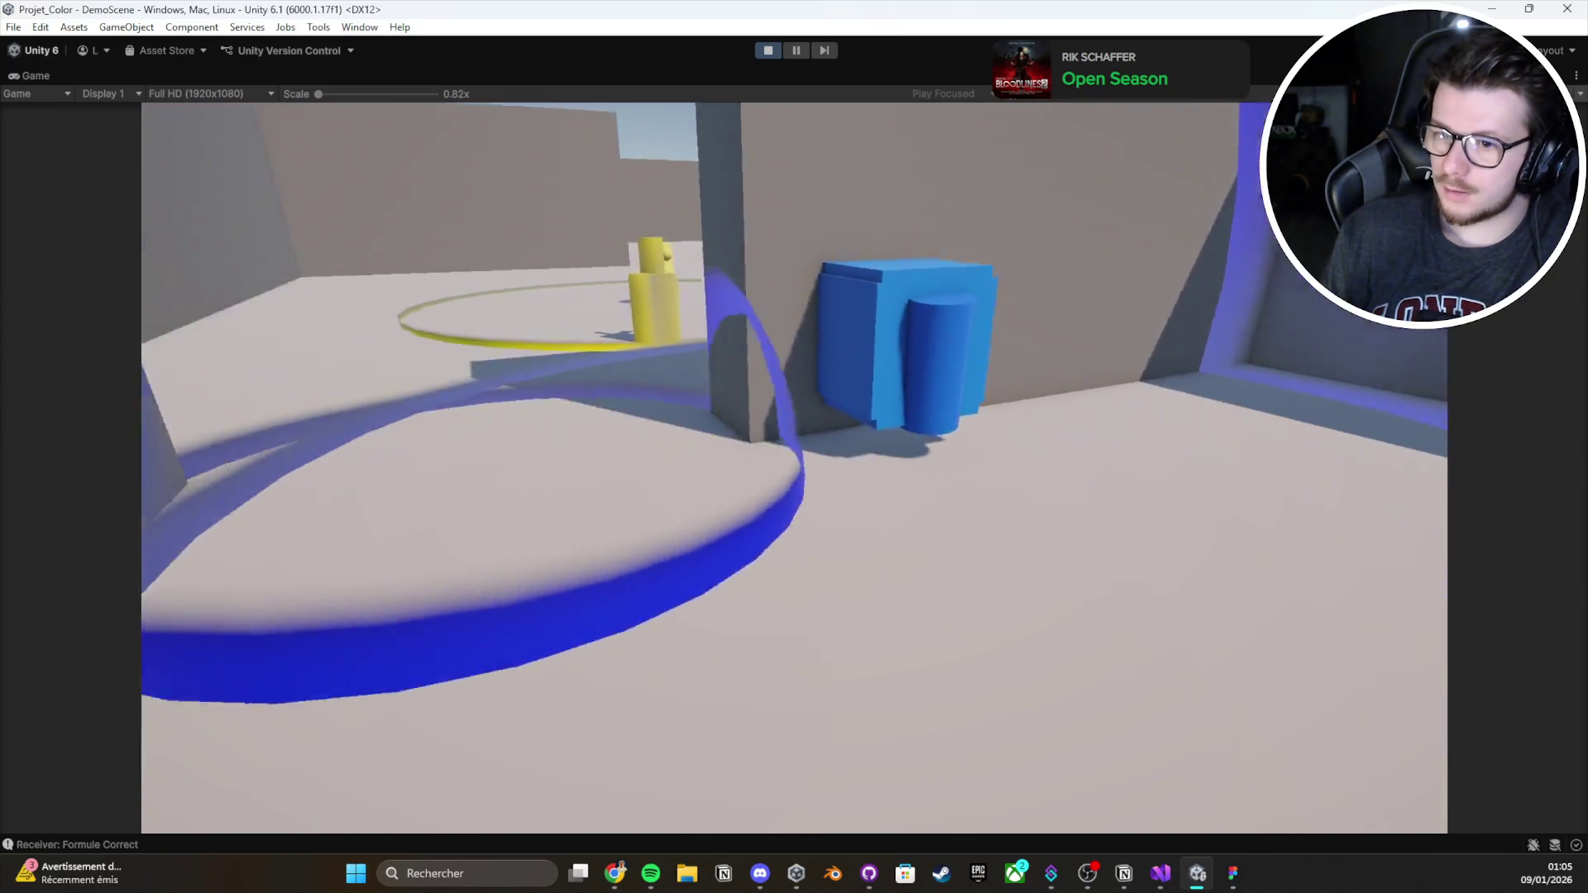
Walk through the yellow receiver ring to the target to trigger the yellow beam, then restore the editor layout
{"action": "key", "text": "w"}
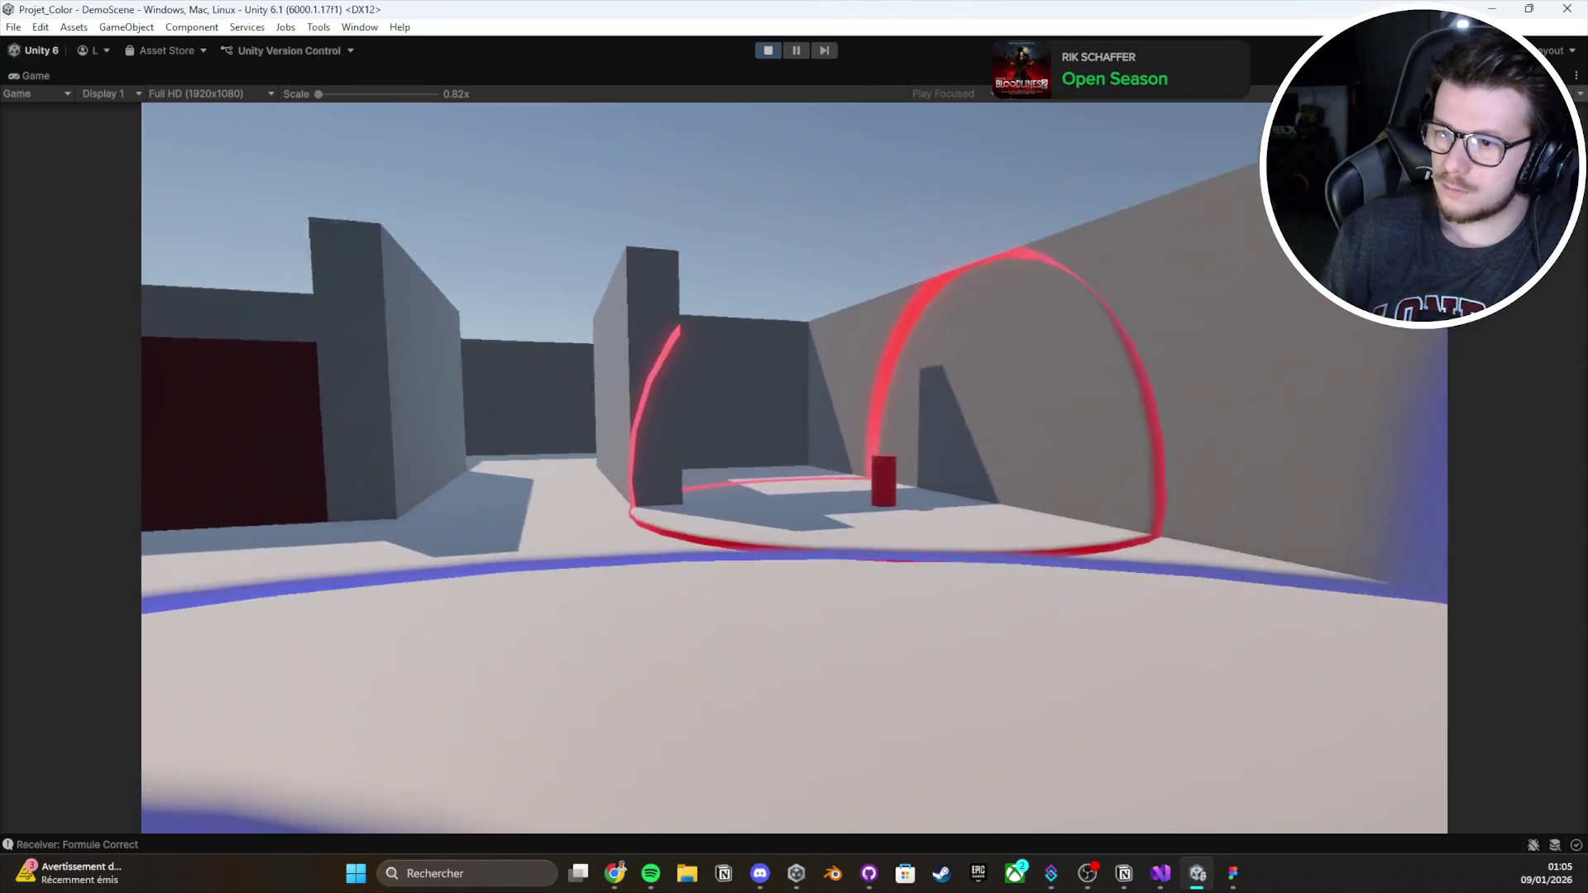
{"action": "key", "text": "w"}
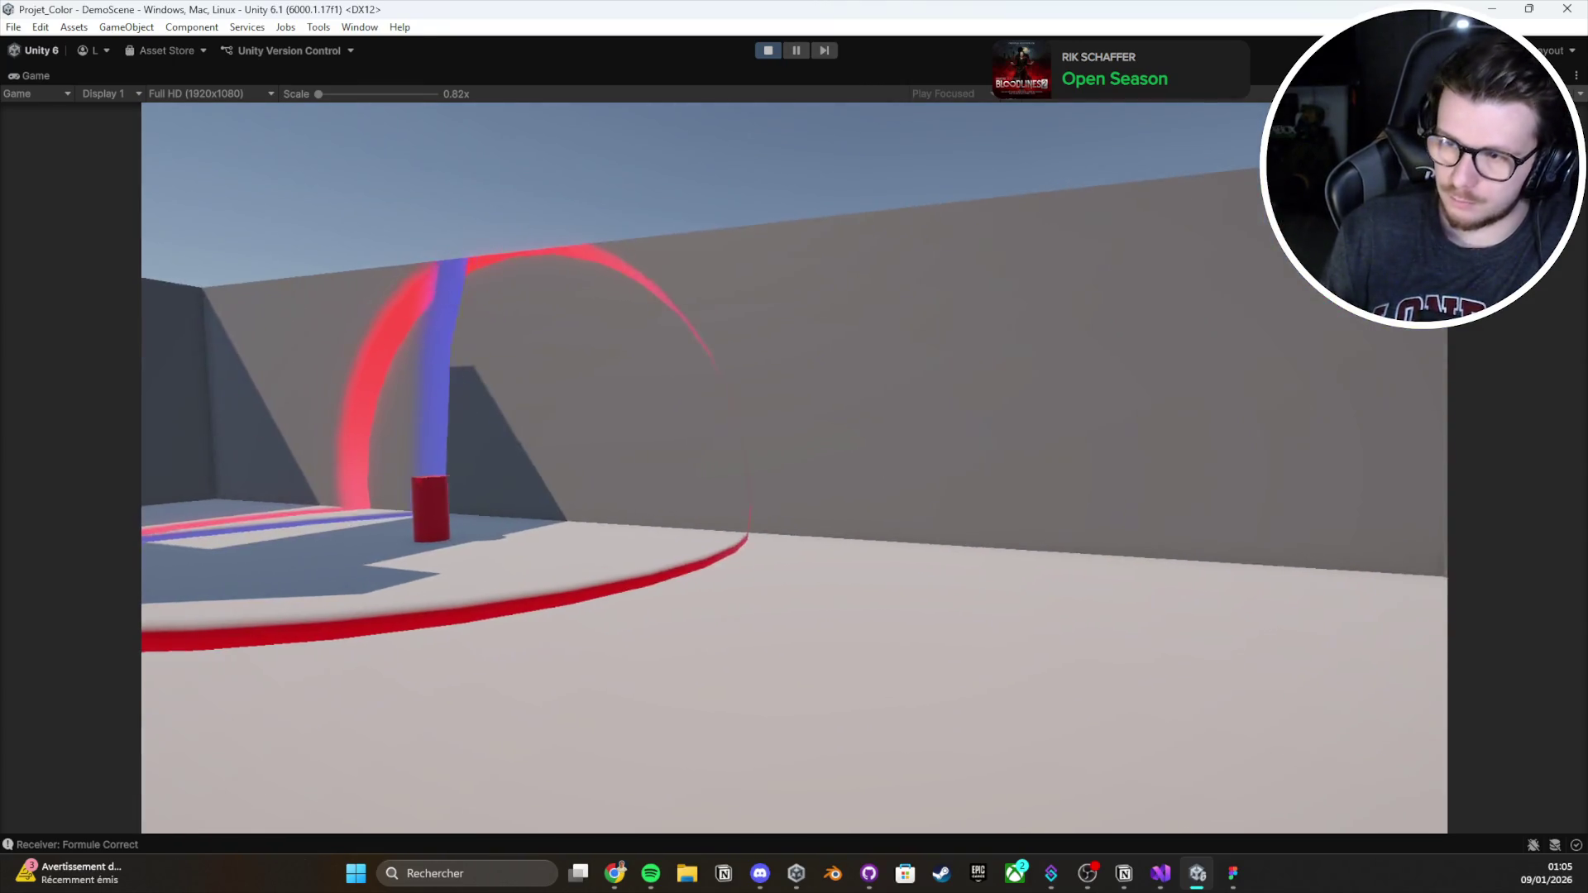
{"action": "key", "text": "w"}
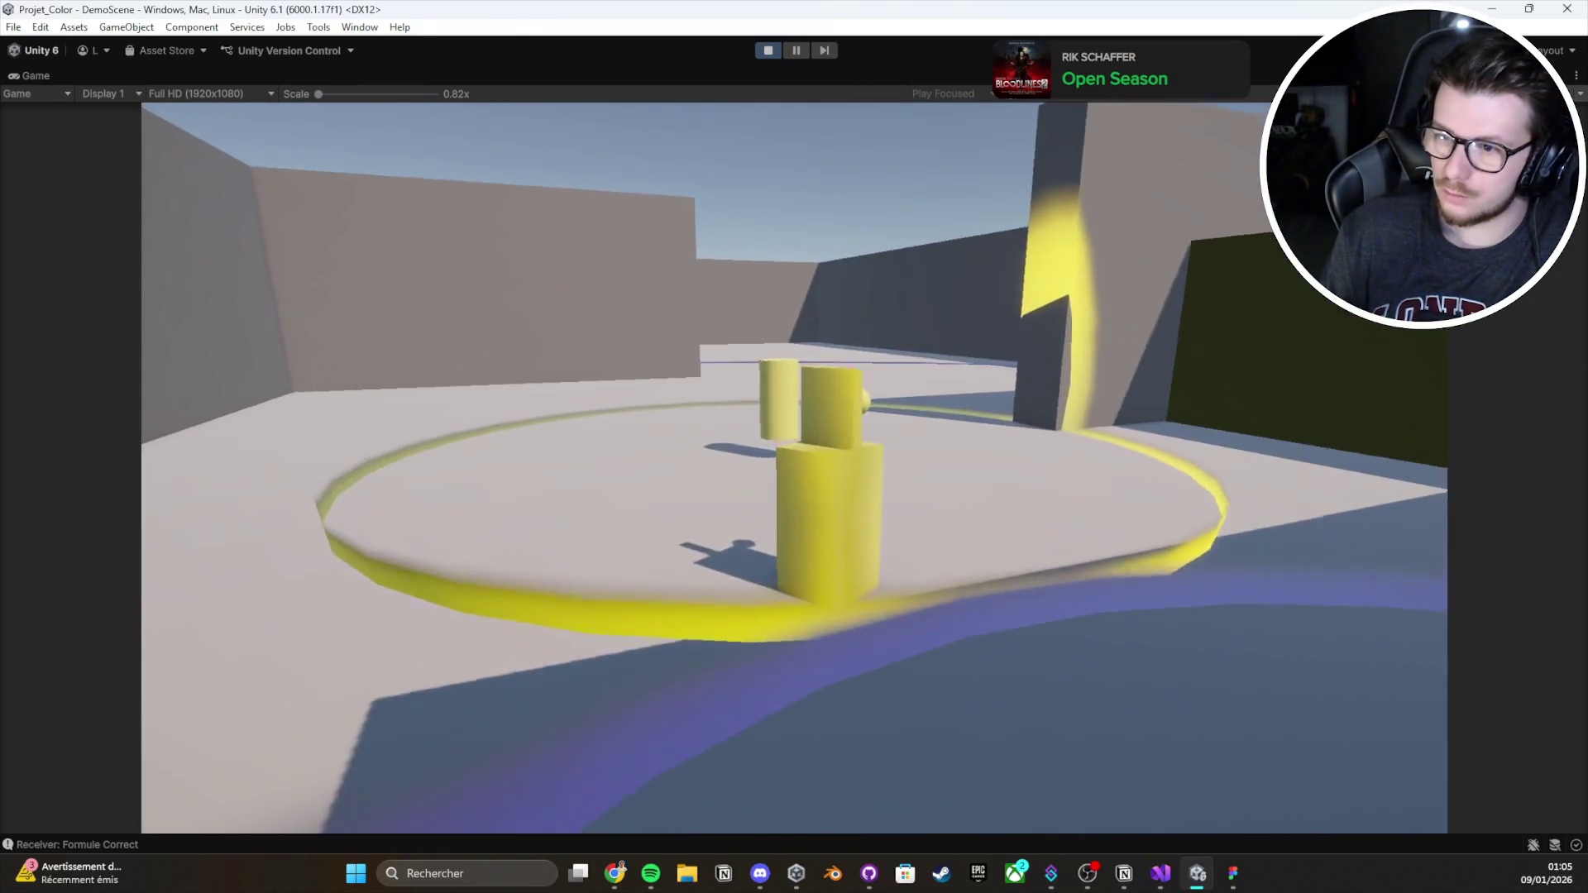
{"action": "key", "text": "w"}
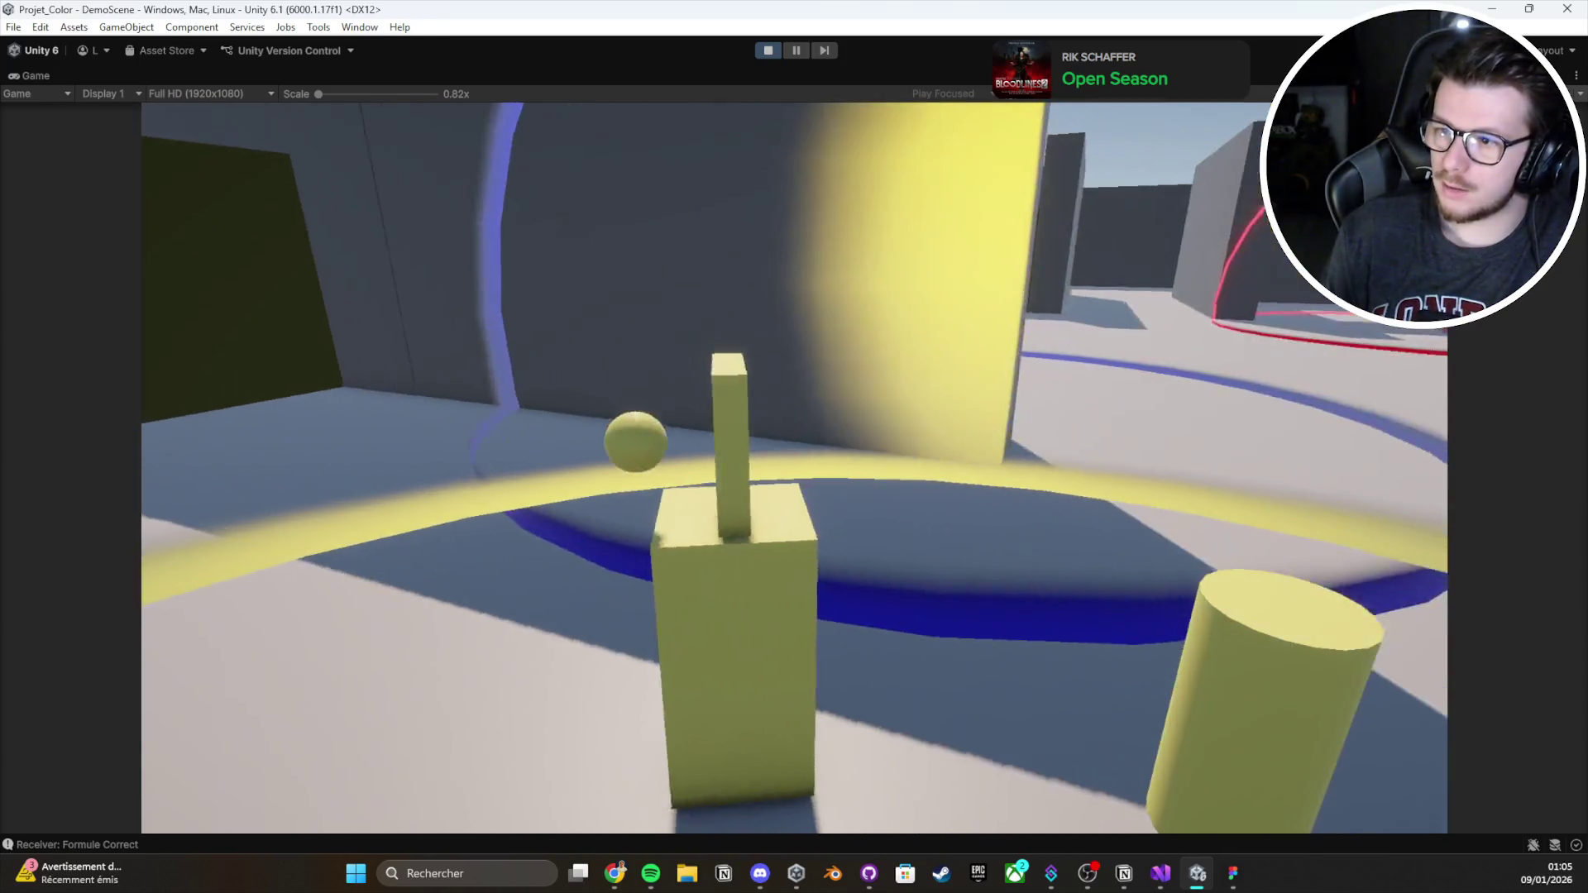
{"action": "key", "text": "w"}
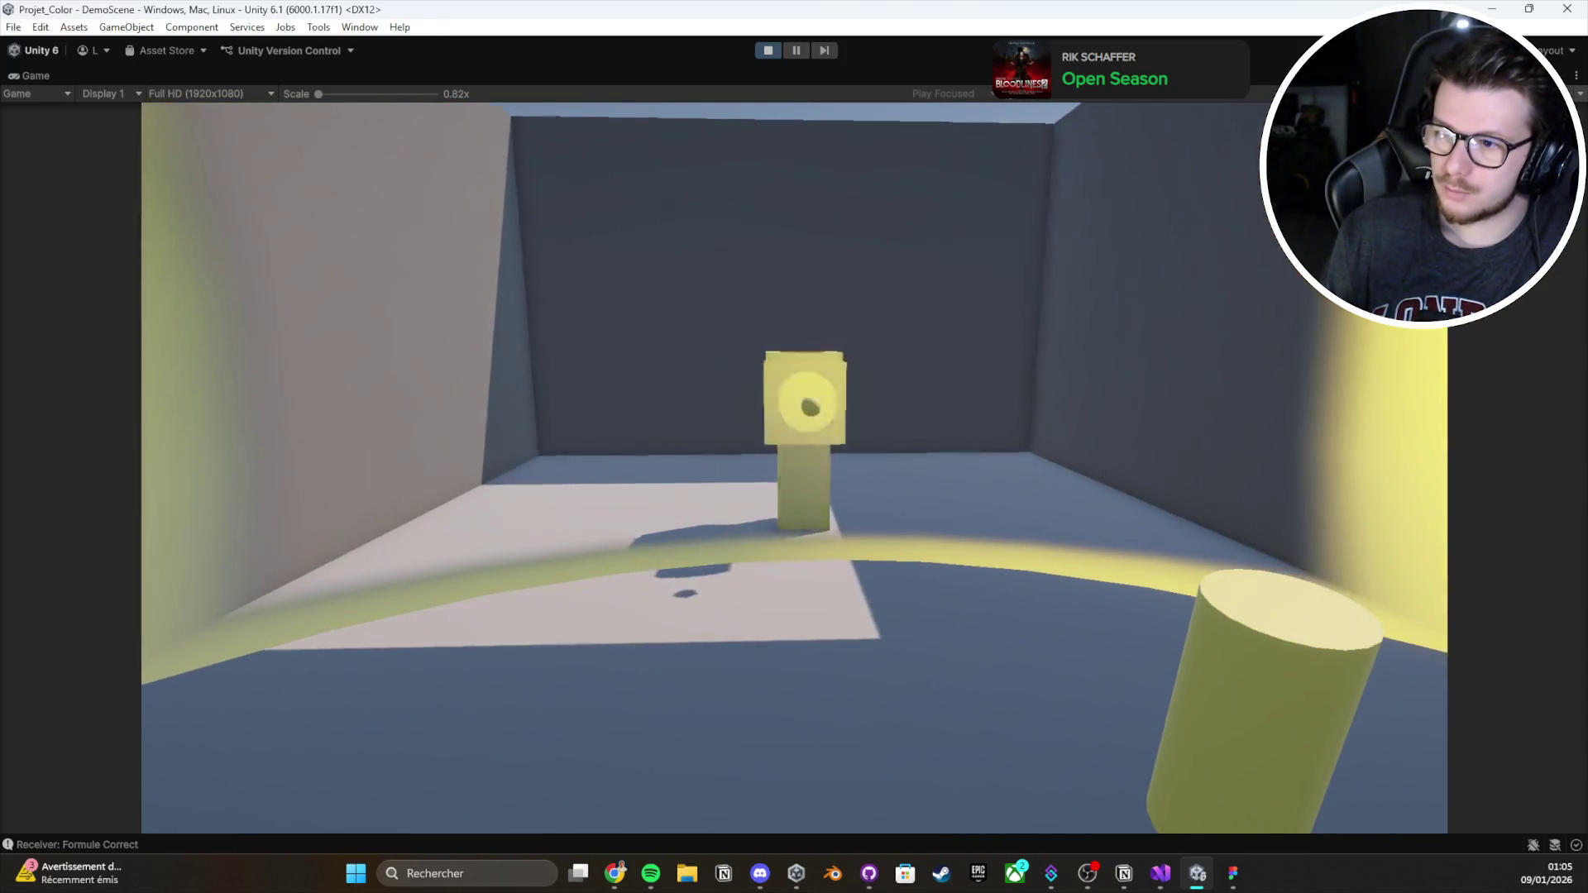
{"action": "key", "text": "w"}
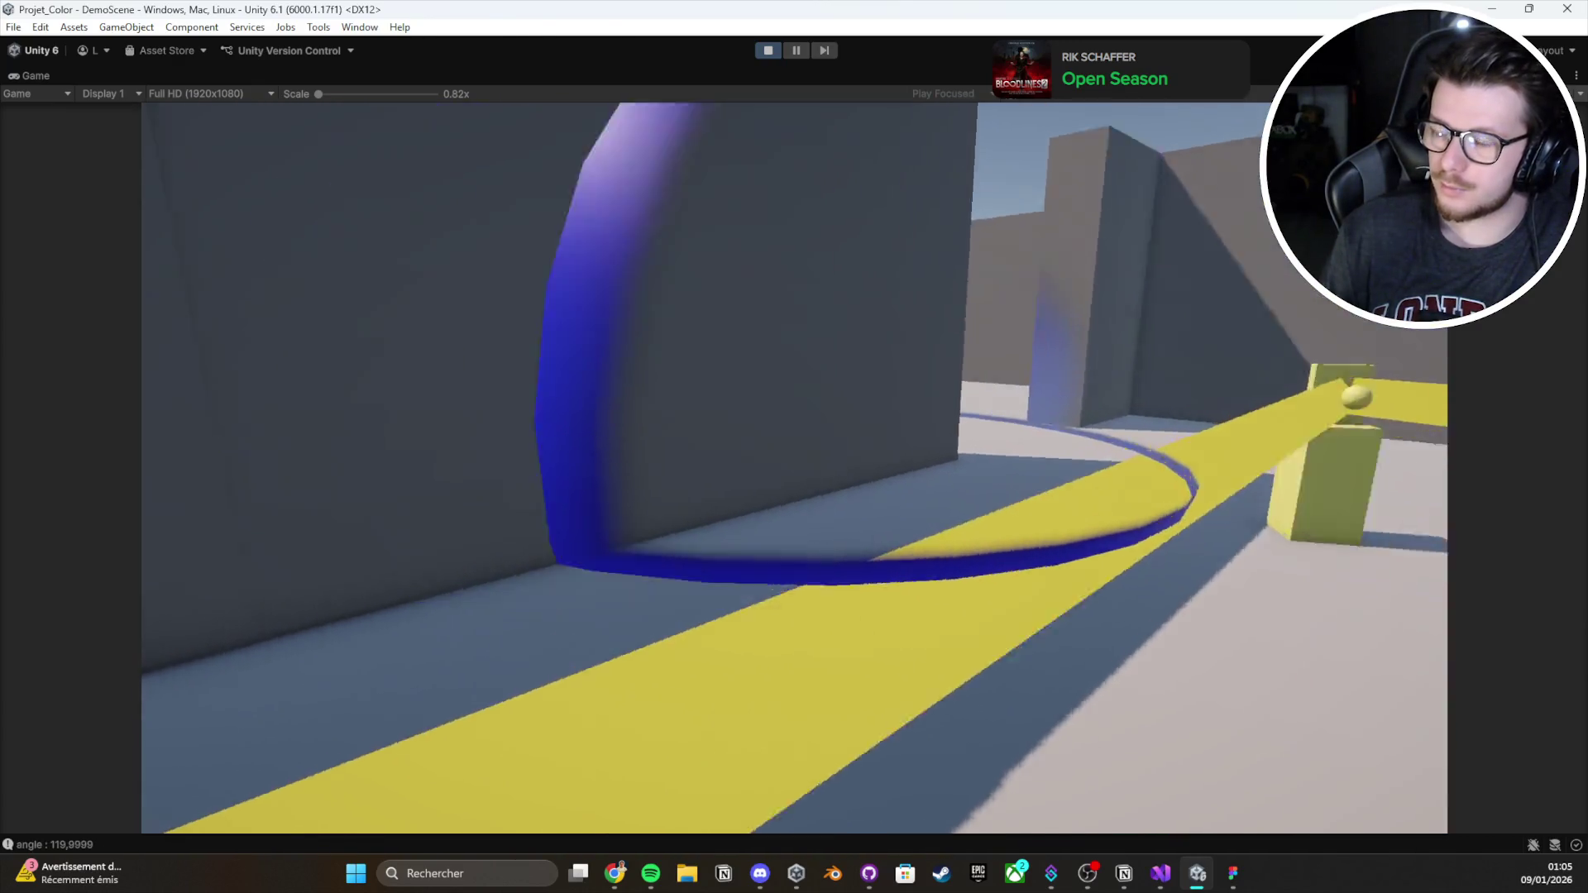
{"action": "key", "text": "w"}
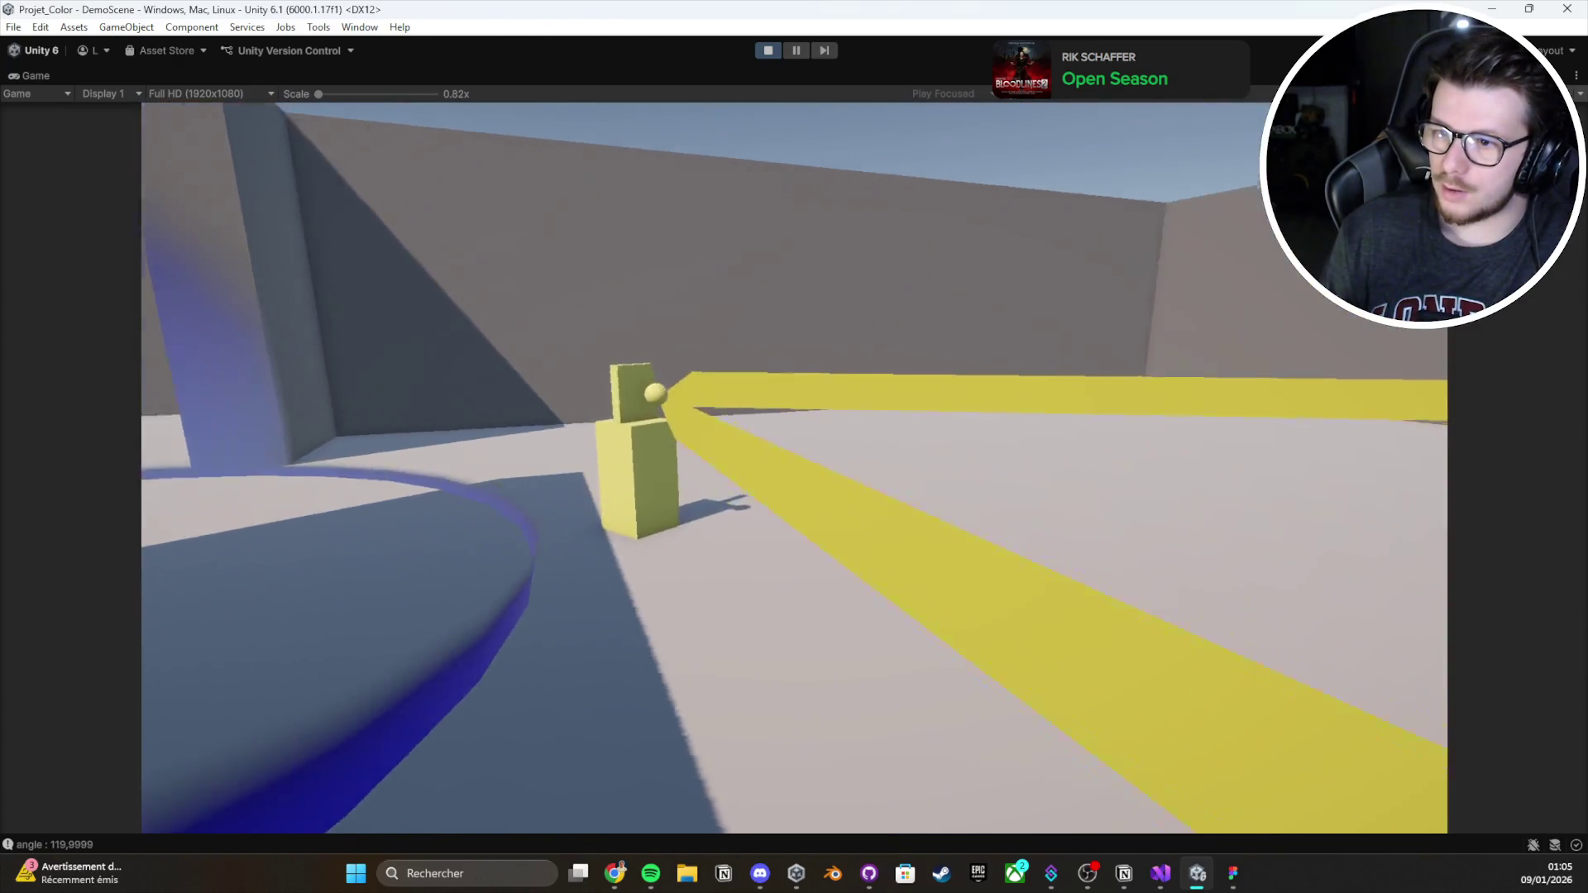
{"action": "key", "text": "w"}
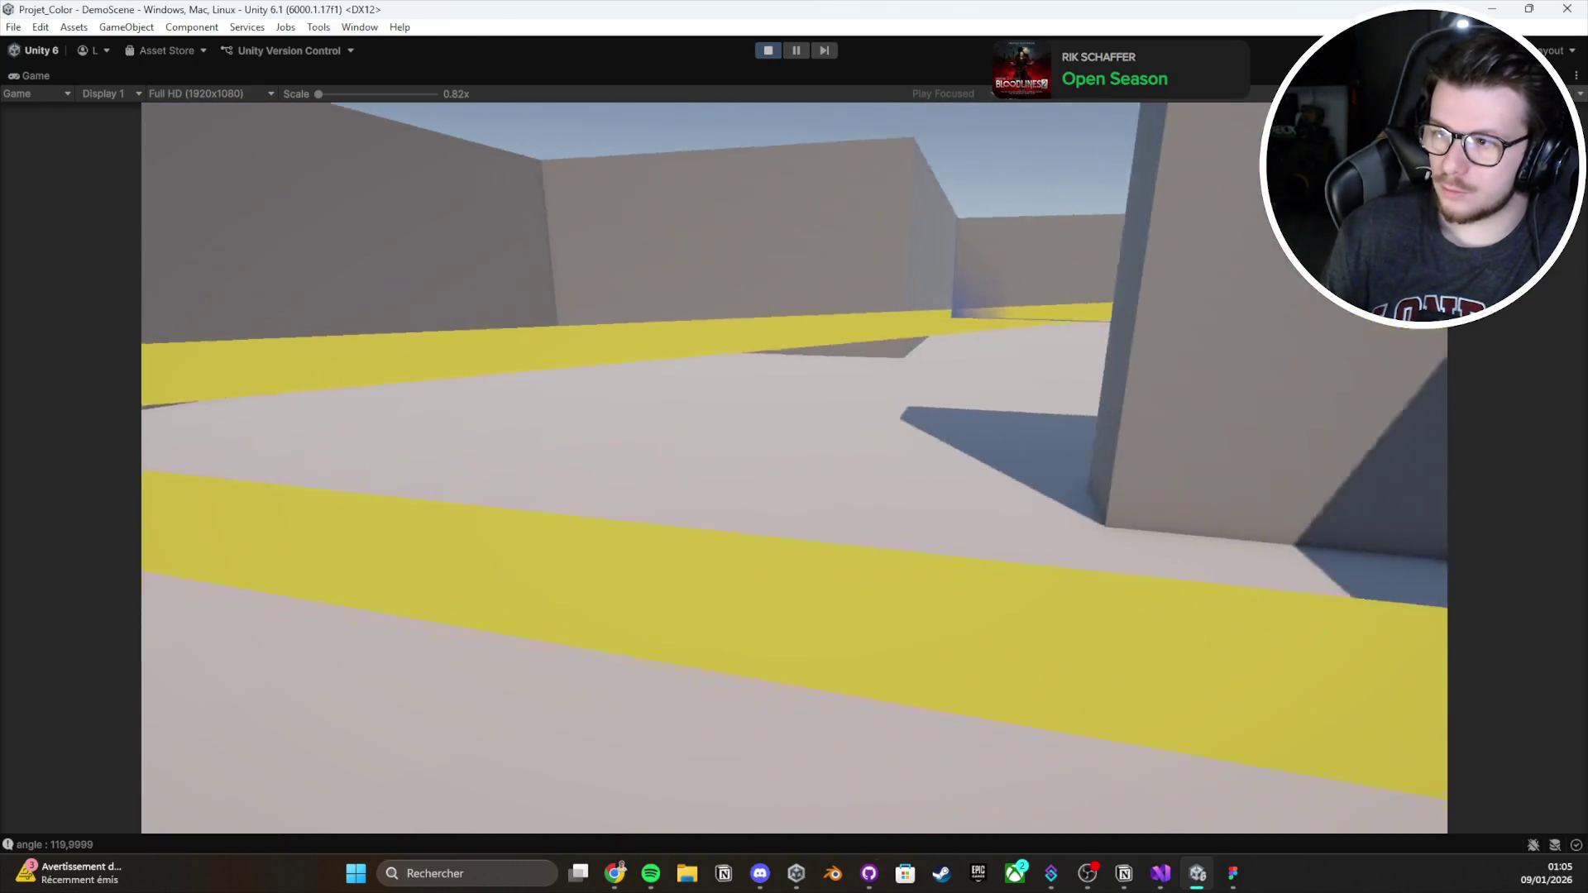
{"action": "key", "text": "w"}
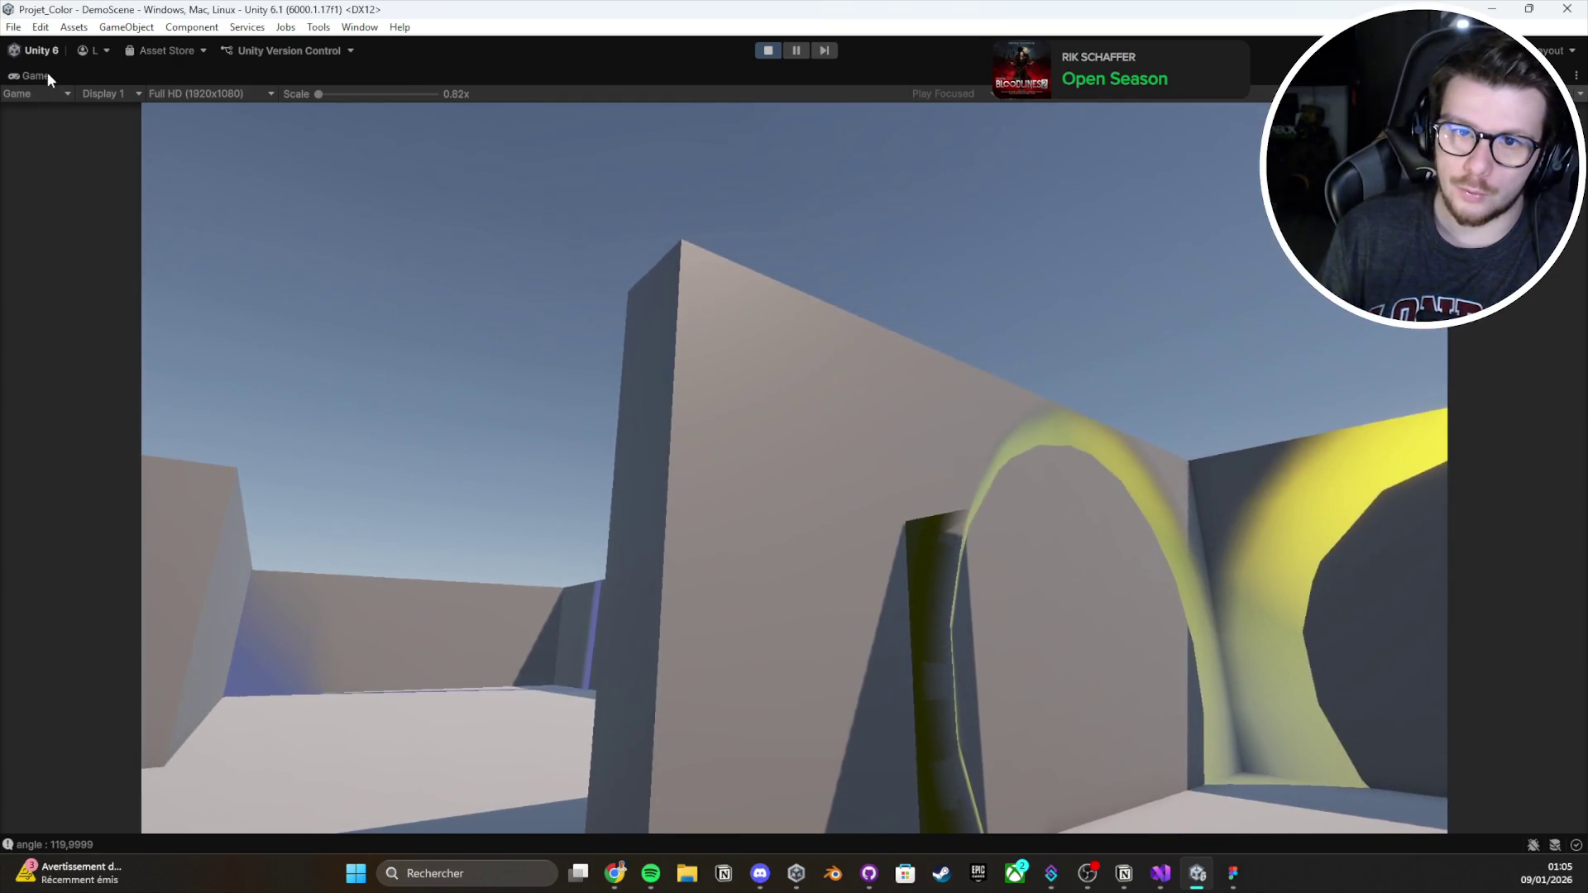
{"action": "double_click", "coordinate": [47, 72]}
{"action": "double_click", "coordinate": [169, 281]}
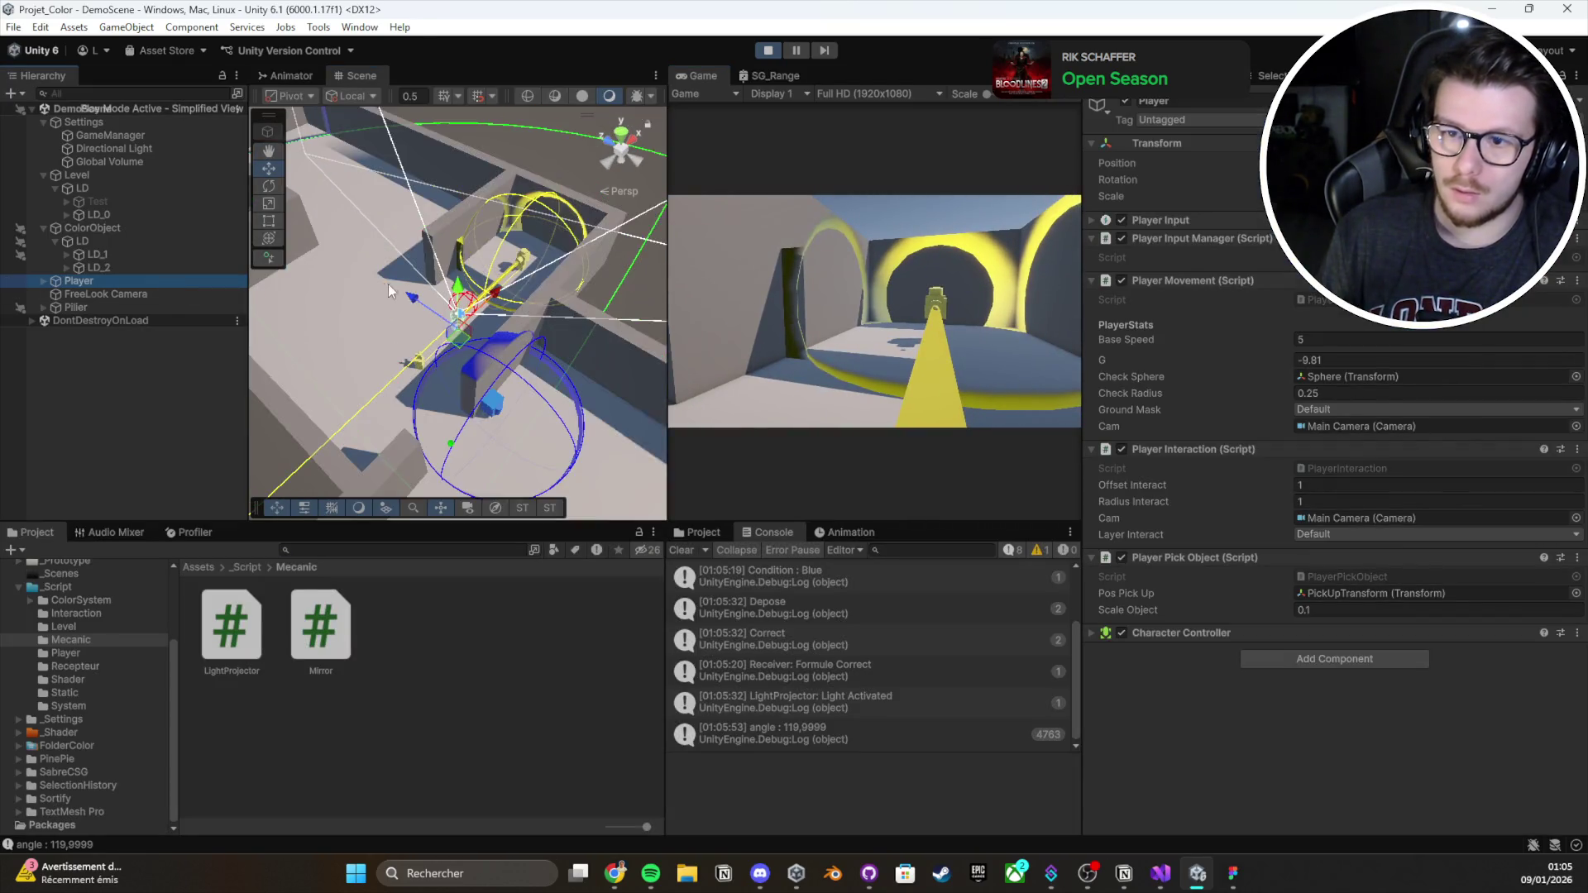
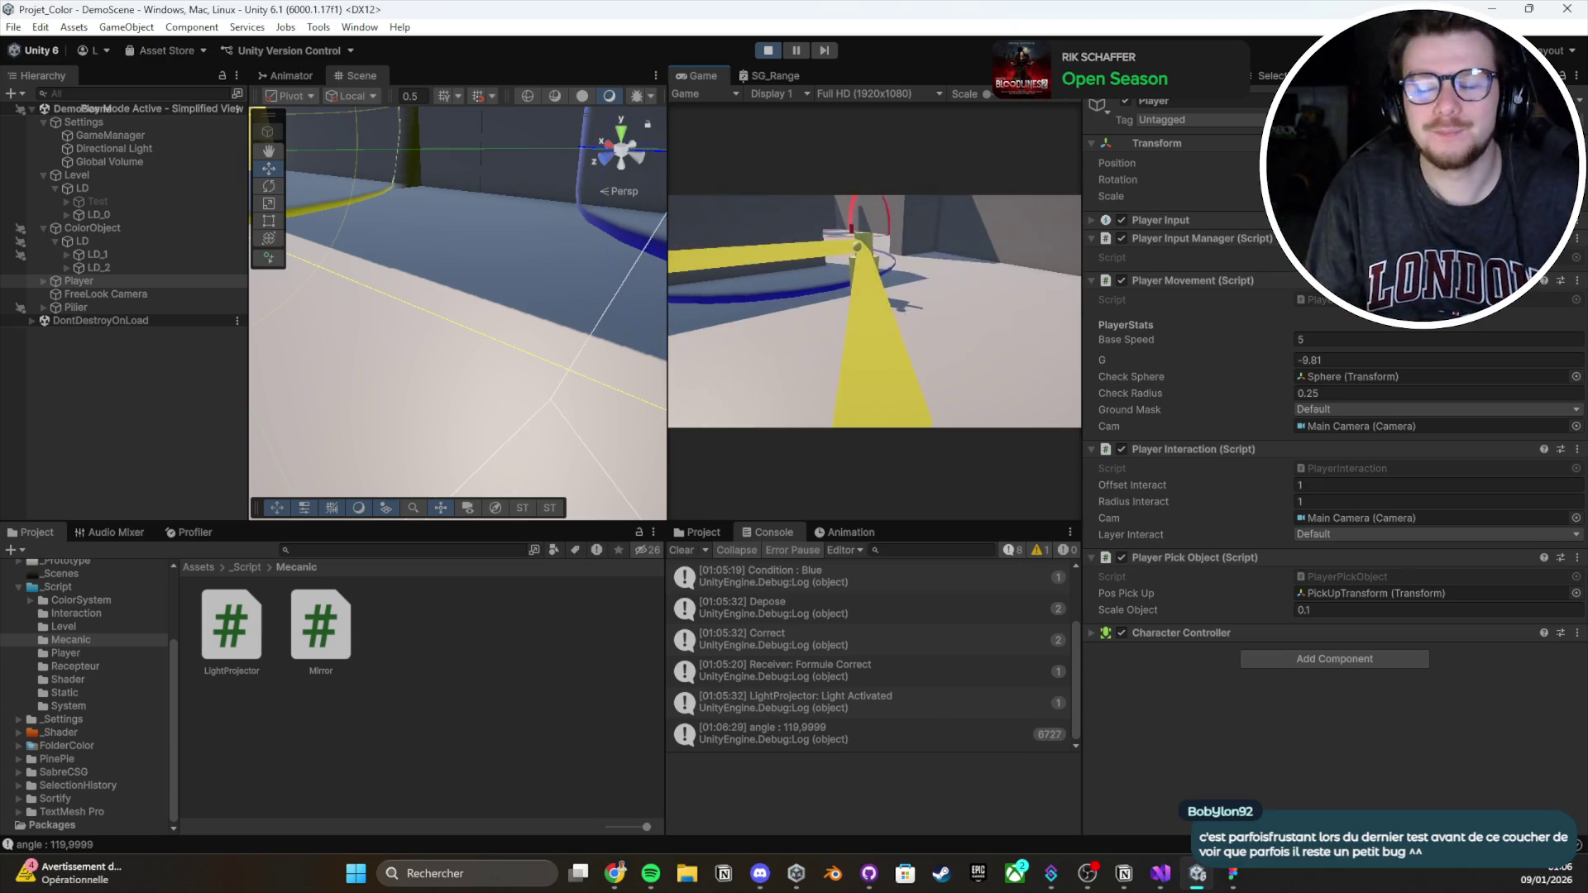
Play-test the mirror light reflection in a maximized Game view, then stop play and restore the layout
{"action": "double_click", "coordinate": [728, 75]}
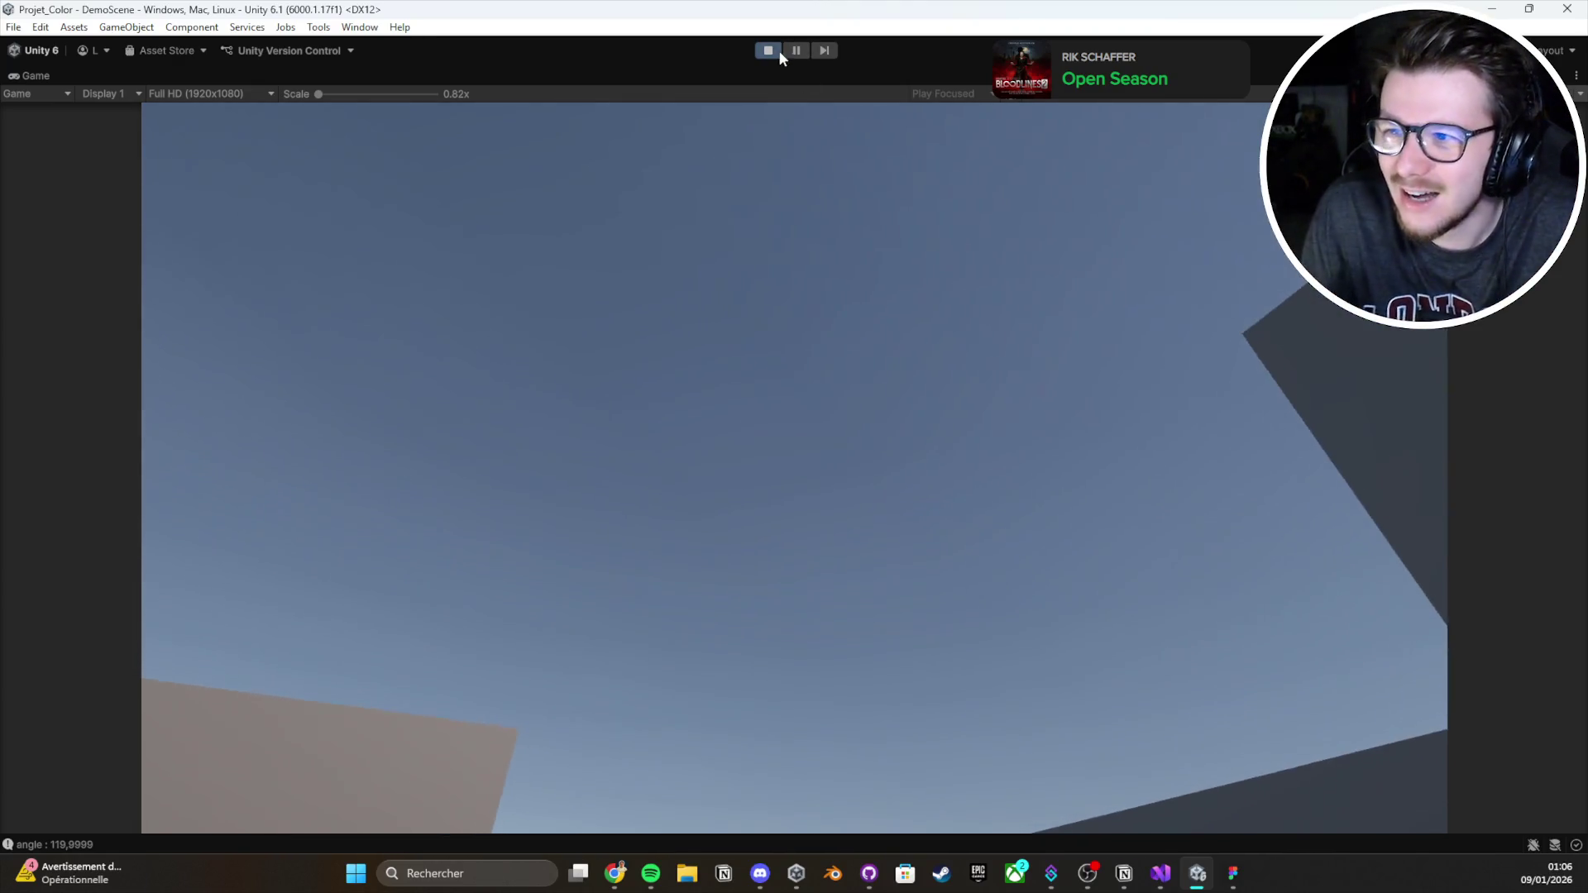
{"action": "left_click", "coordinate": [768, 50]}
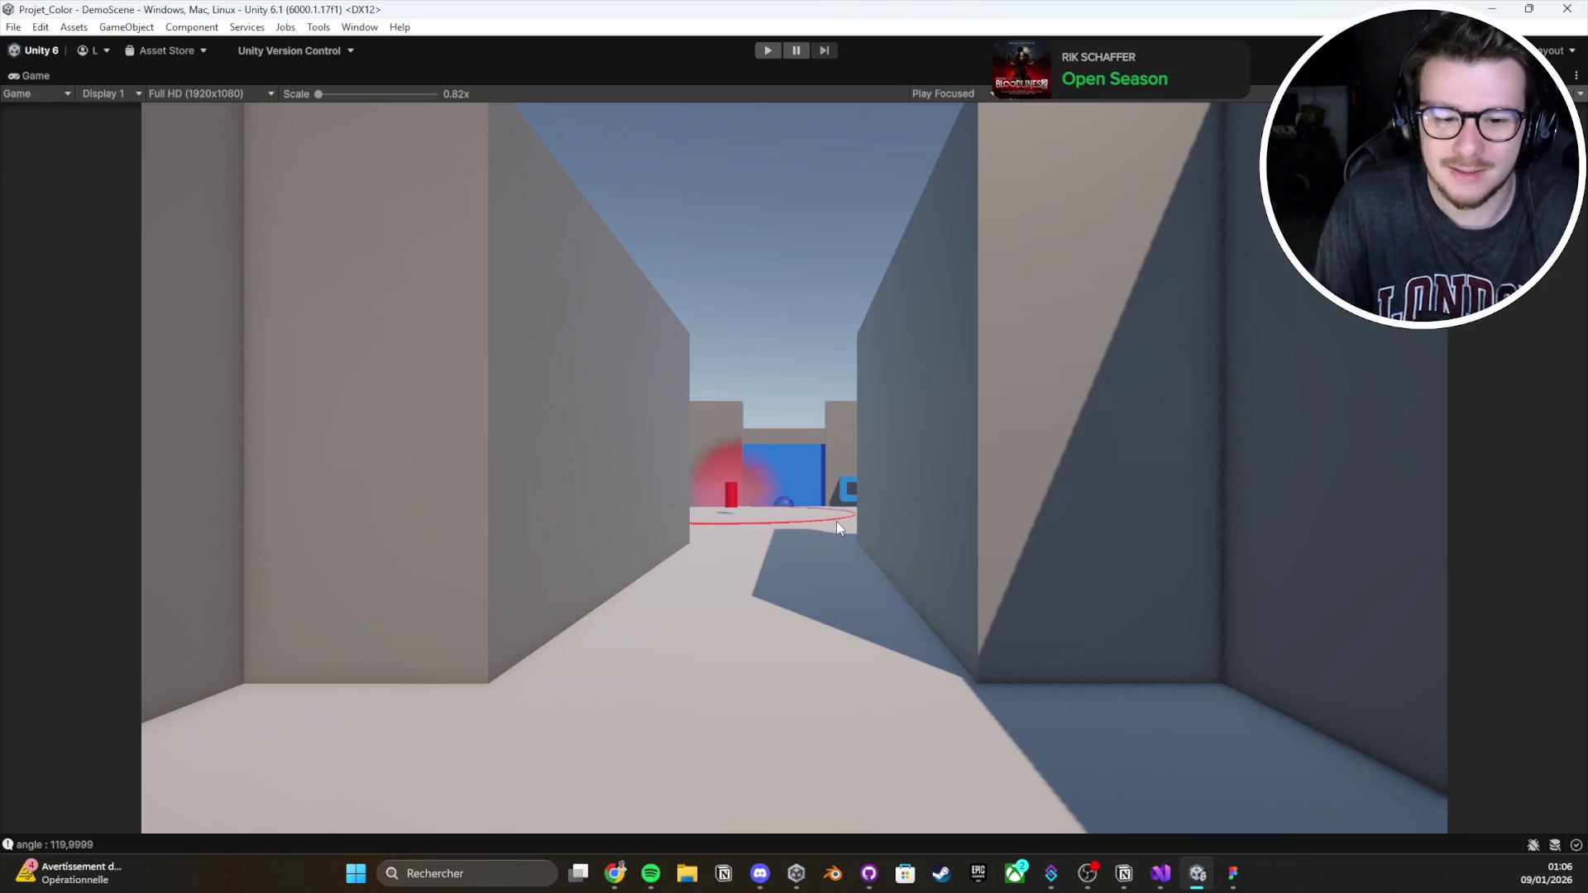
{"action": "double_click", "coordinate": [24, 75]}
Frame the Player, move it beside the yellow sphere, and clear the Console
{"action": "key", "text": "f"}
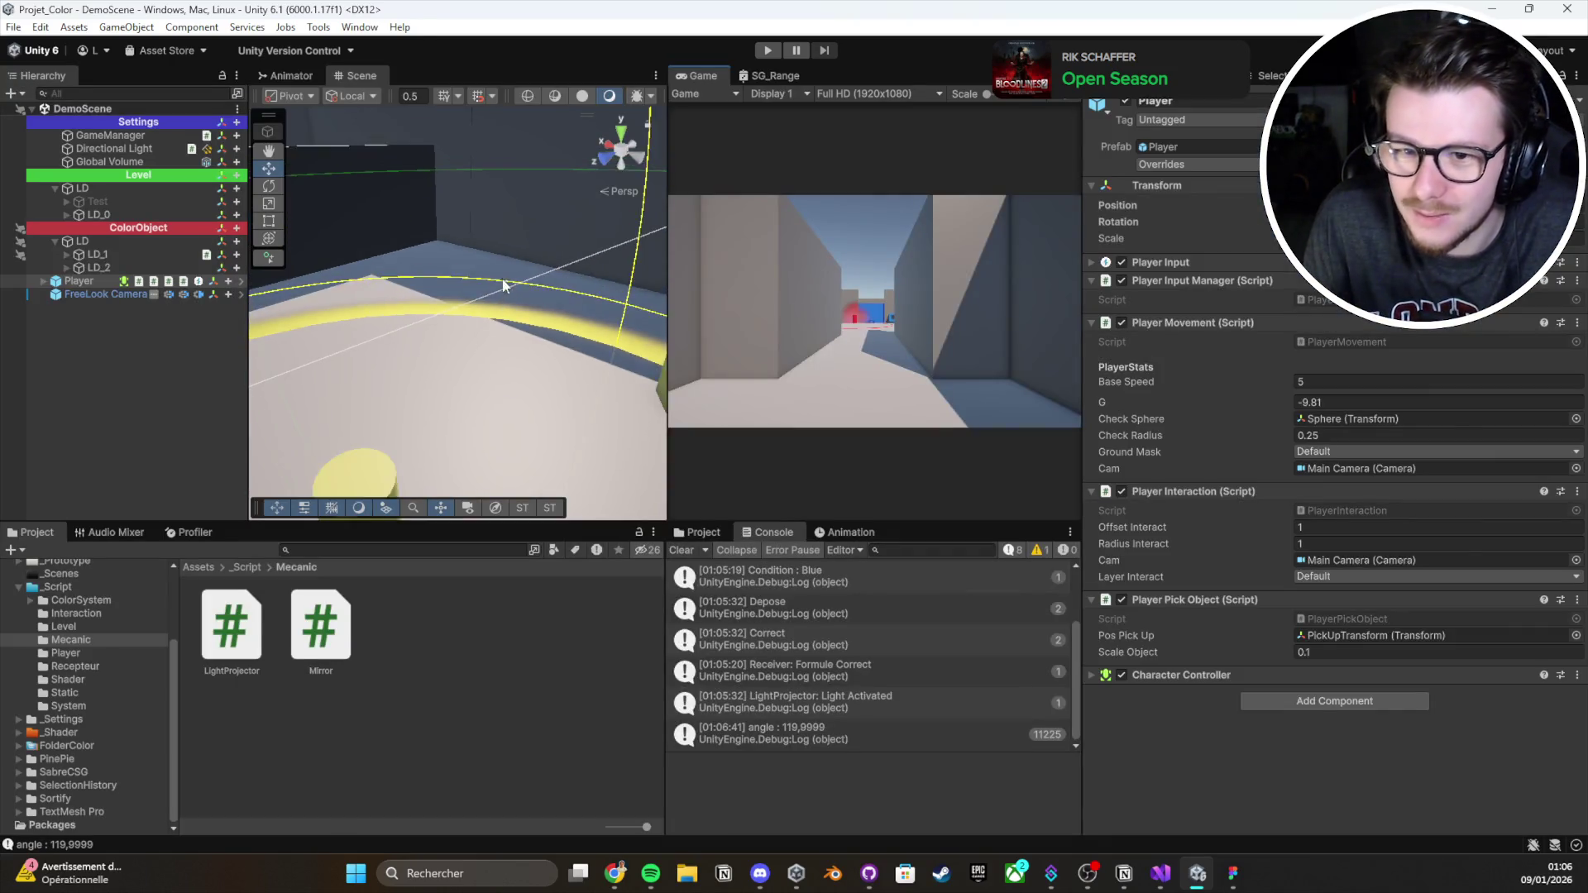
{"action": "mouse_move", "coordinate": [444, 305]}
{"action": "left_mouse_down"}
{"action": "mouse_move", "coordinate": [565, 154]}
{"action": "mouse_move", "coordinate": [444, 359]}
{"action": "left_mouse_up"}
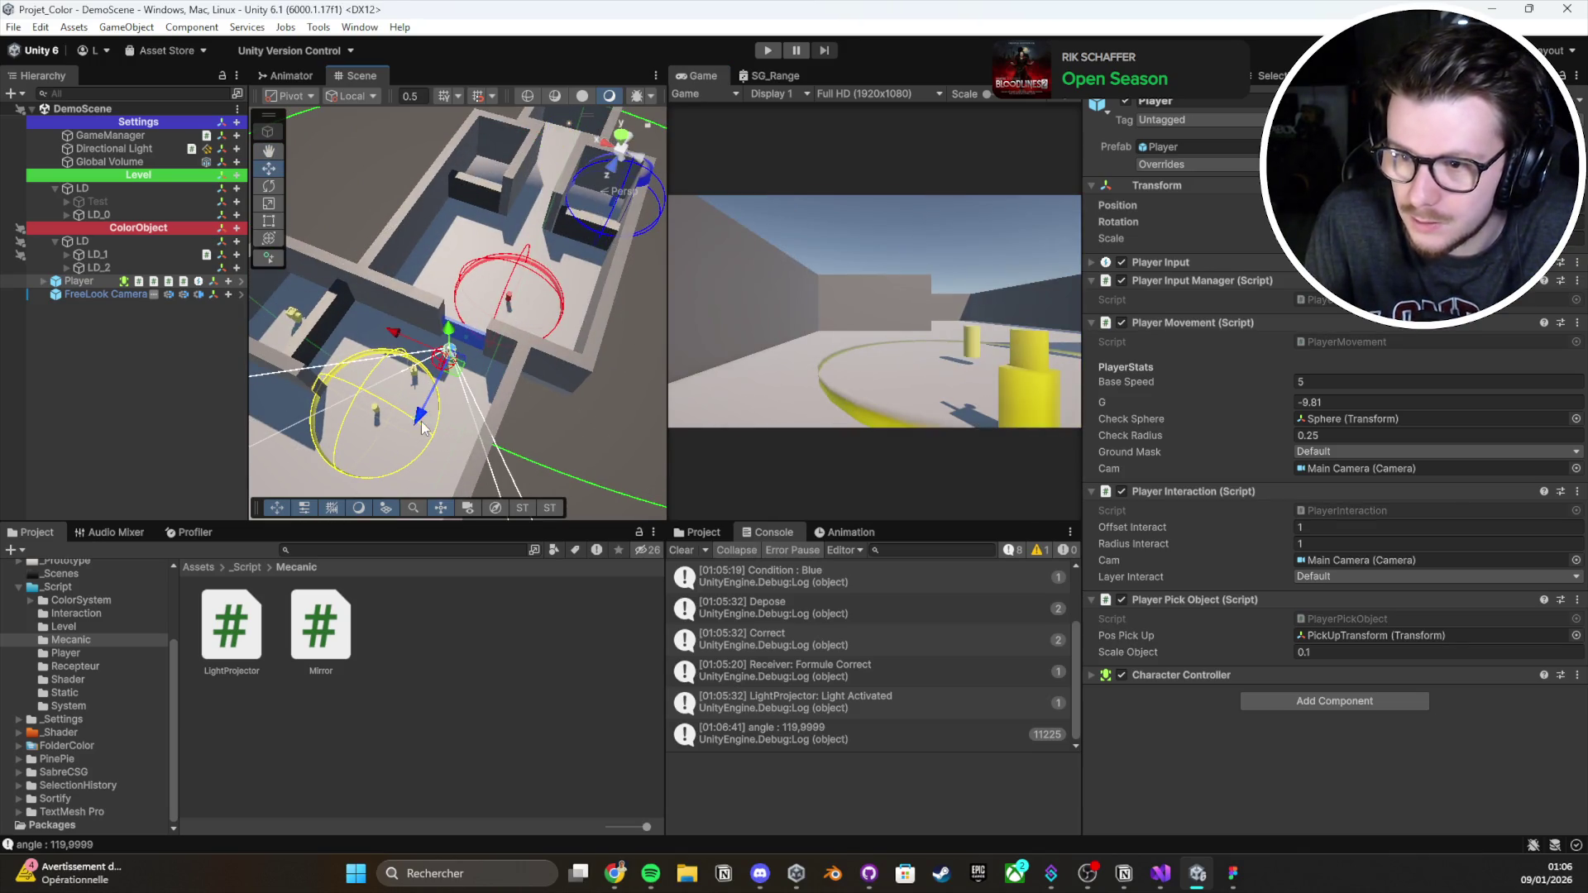
{"action": "key", "text": "f"}
{"action": "left_click", "coordinate": [681, 550]}
{"action": "mouse_move", "coordinate": [529, 314]}
{"action": "left_mouse_down"}
{"action": "mouse_move", "coordinate": [577, 372]}
{"action": "mouse_move", "coordinate": [483, 303]}
{"action": "mouse_move", "coordinate": [683, 389]}
{"action": "mouse_move", "coordinate": [831, 389]}
{"action": "left_mouse_up"}
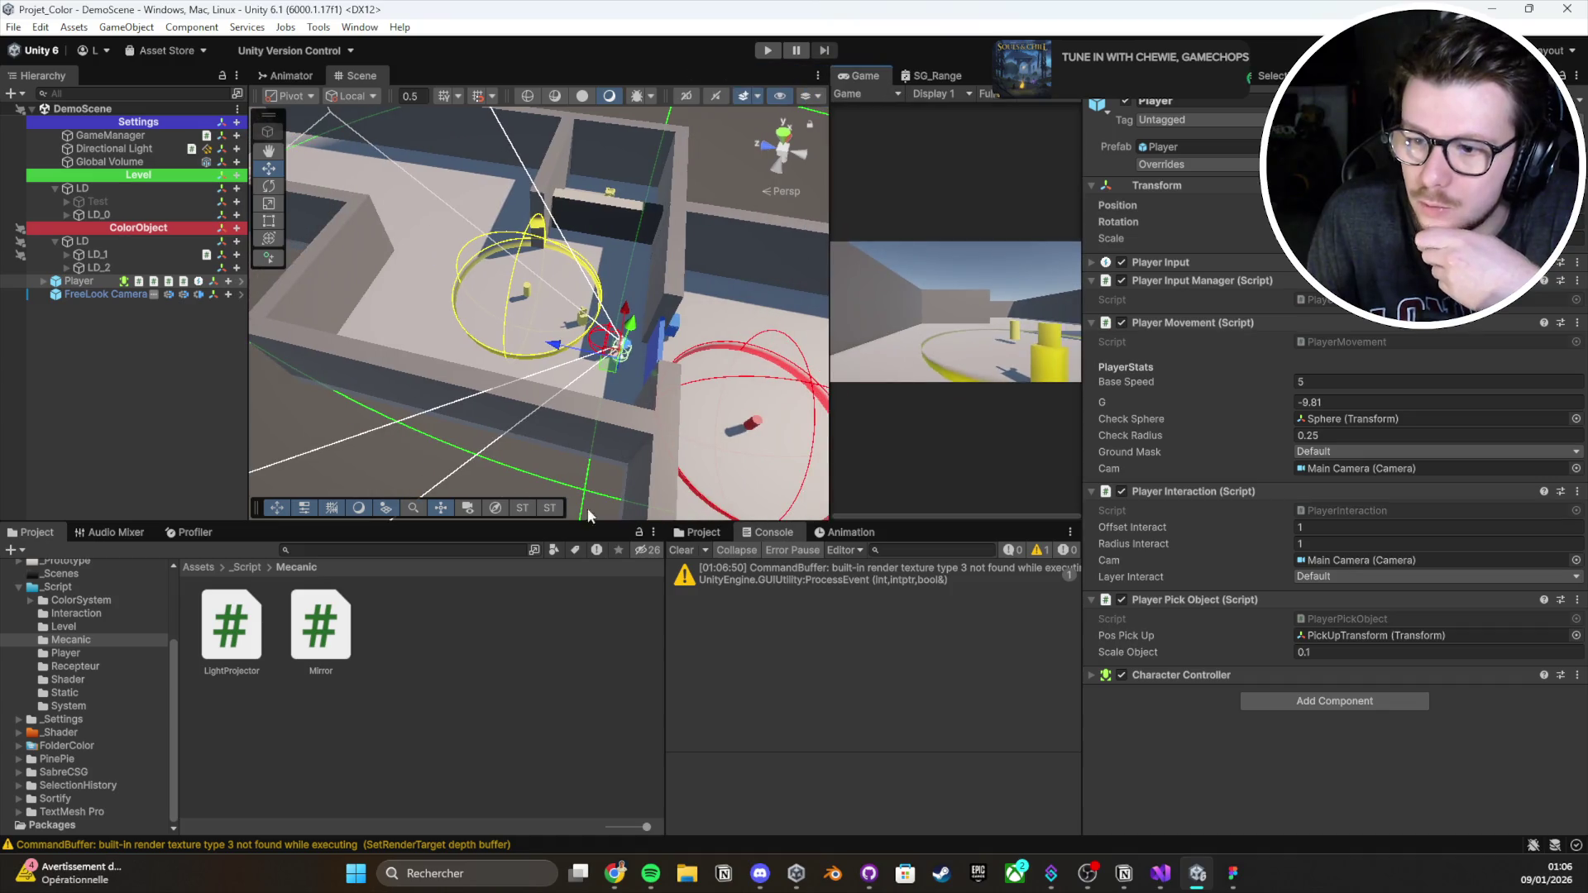
{"action": "left_click_drag", "start_coordinate": [574, 522], "coordinate": [574, 637]}
{"action": "left_click_drag", "start_coordinate": [512, 306], "coordinate": [685, 396]}
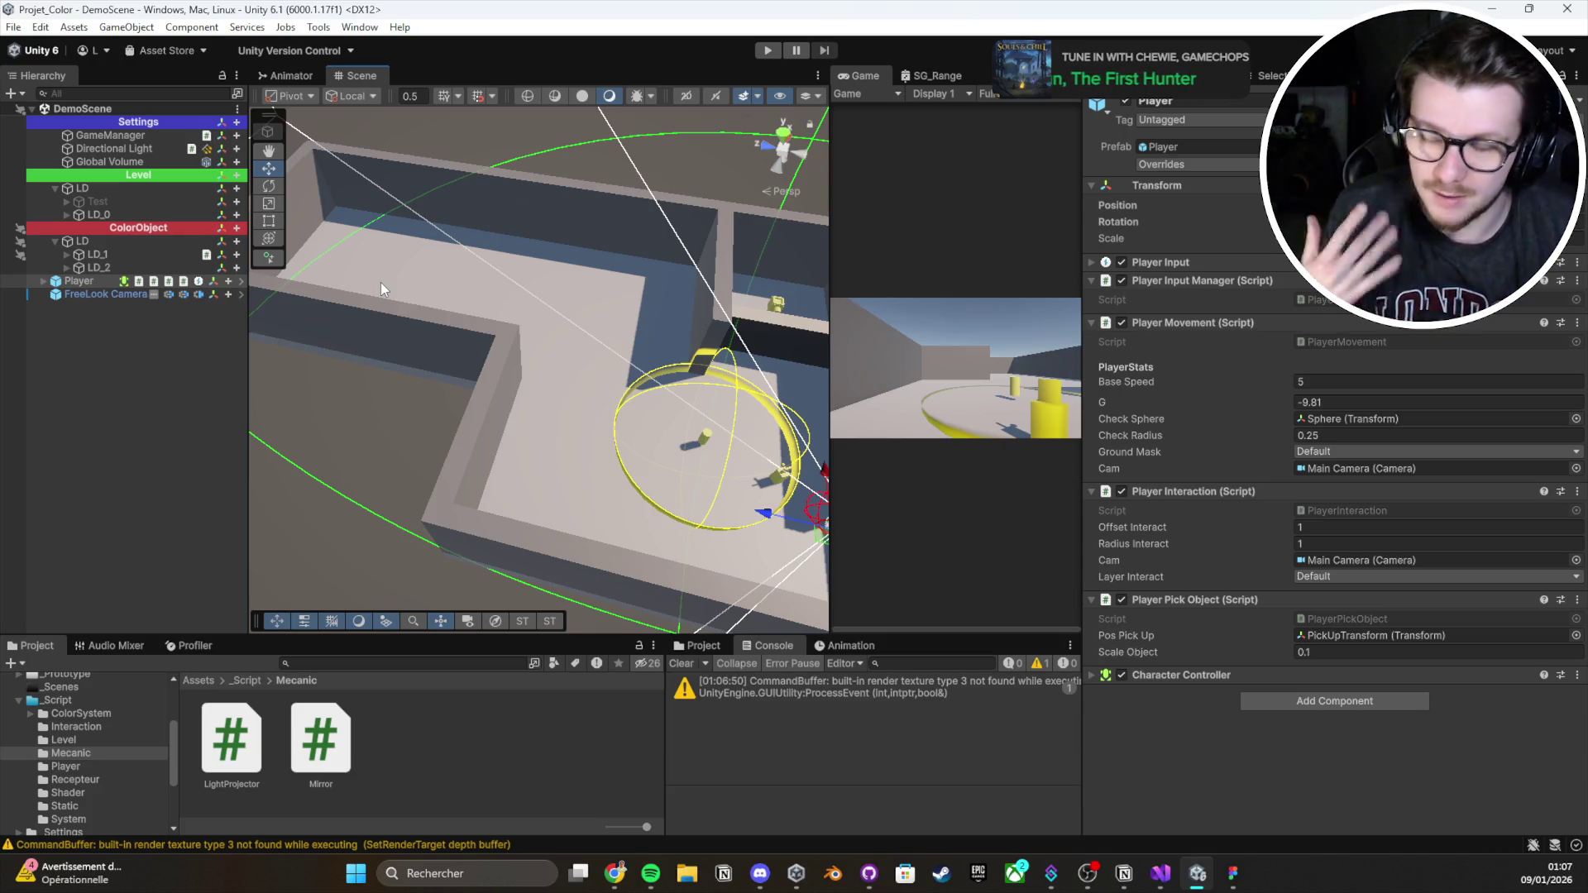
{"action": "left_click", "coordinate": [681, 664]}
Delete the Debug.Log("angle : " + angle) line from Mirror.cs and save the script
{"action": "key", "text": "alt+Tab"}
{"action": "key", "text": "ctrl+s"}
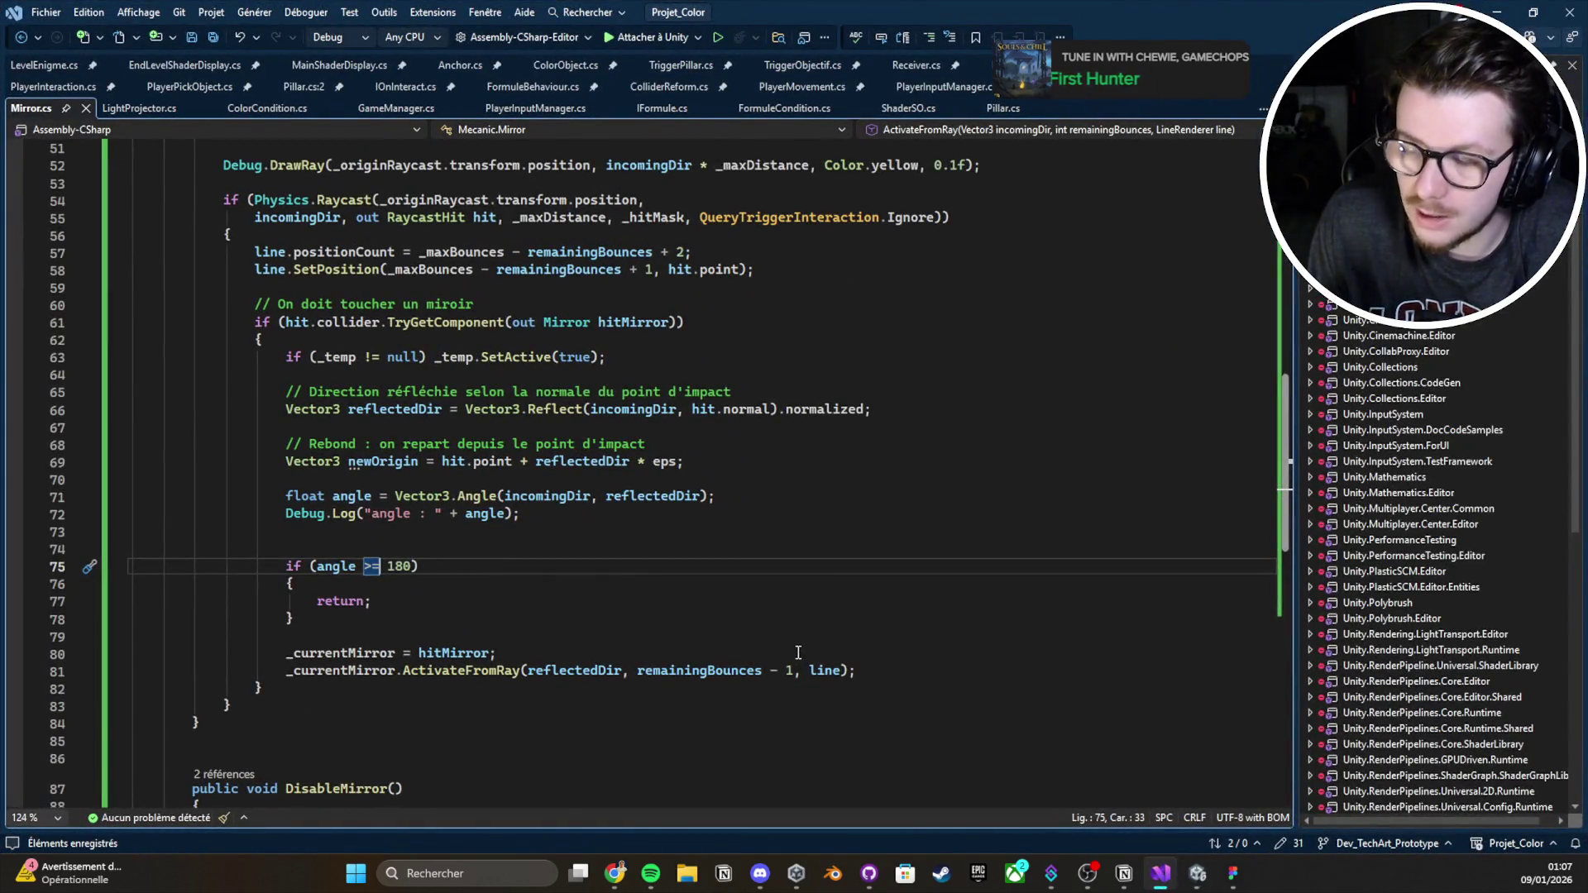
{"action": "scroll", "coordinate": [644, 570], "scroll_direction": "up", "scroll_amount": 1}
{"action": "left_click", "coordinate": [643, 570]}
{"action": "key", "text": "ctrl+x"}
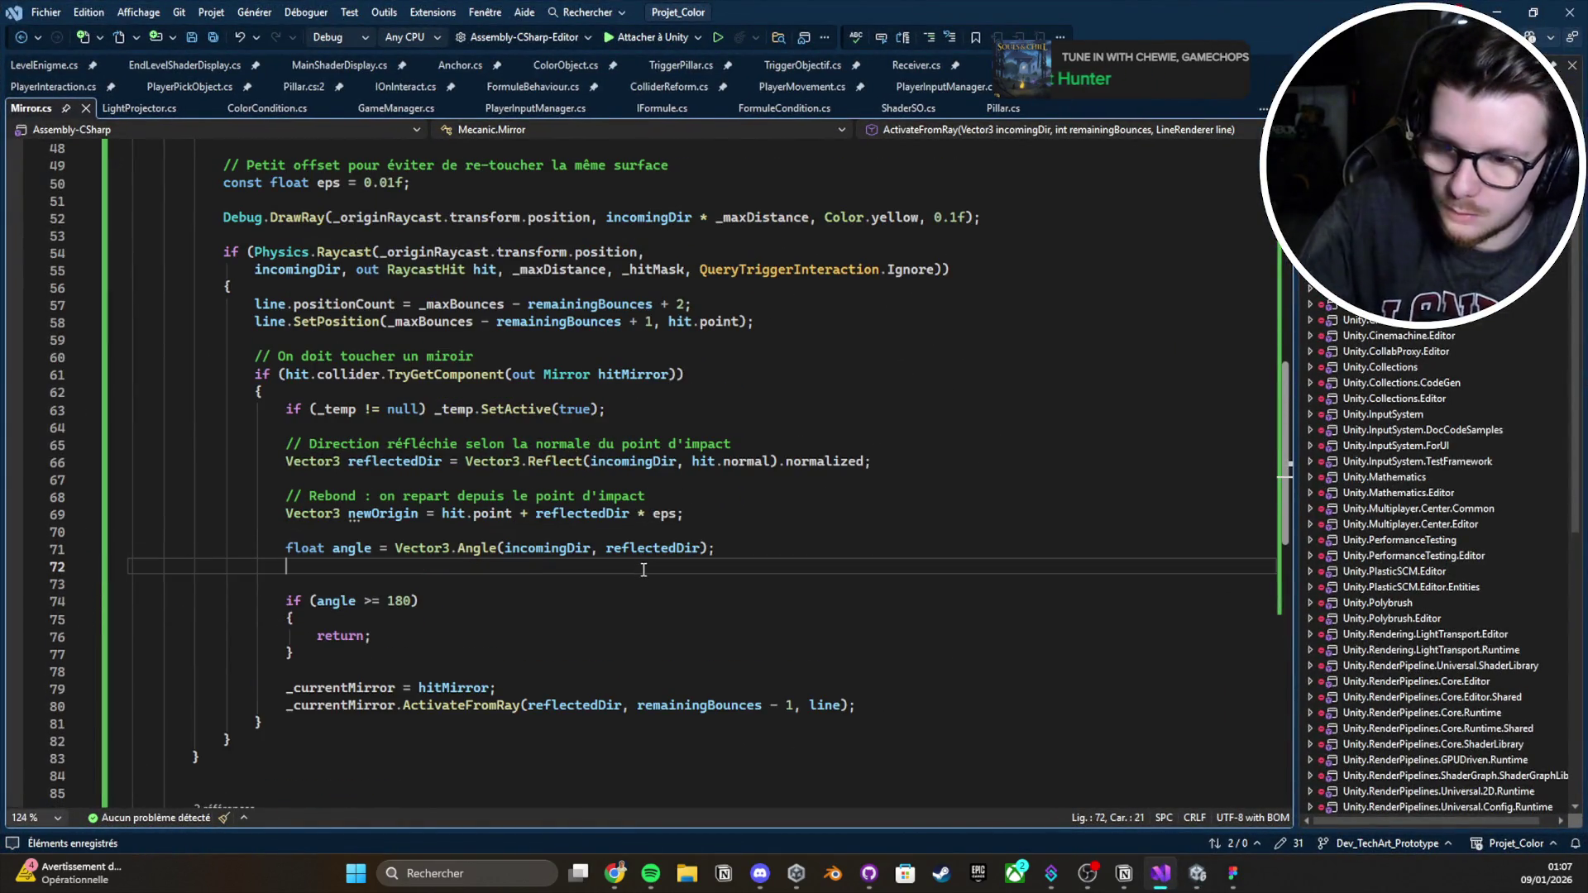
{"action": "scroll", "coordinate": [644, 570], "scroll_direction": "down", "scroll_amount": 2}
{"action": "scroll", "coordinate": [642, 575], "scroll_direction": "up", "scroll_amount": 18}
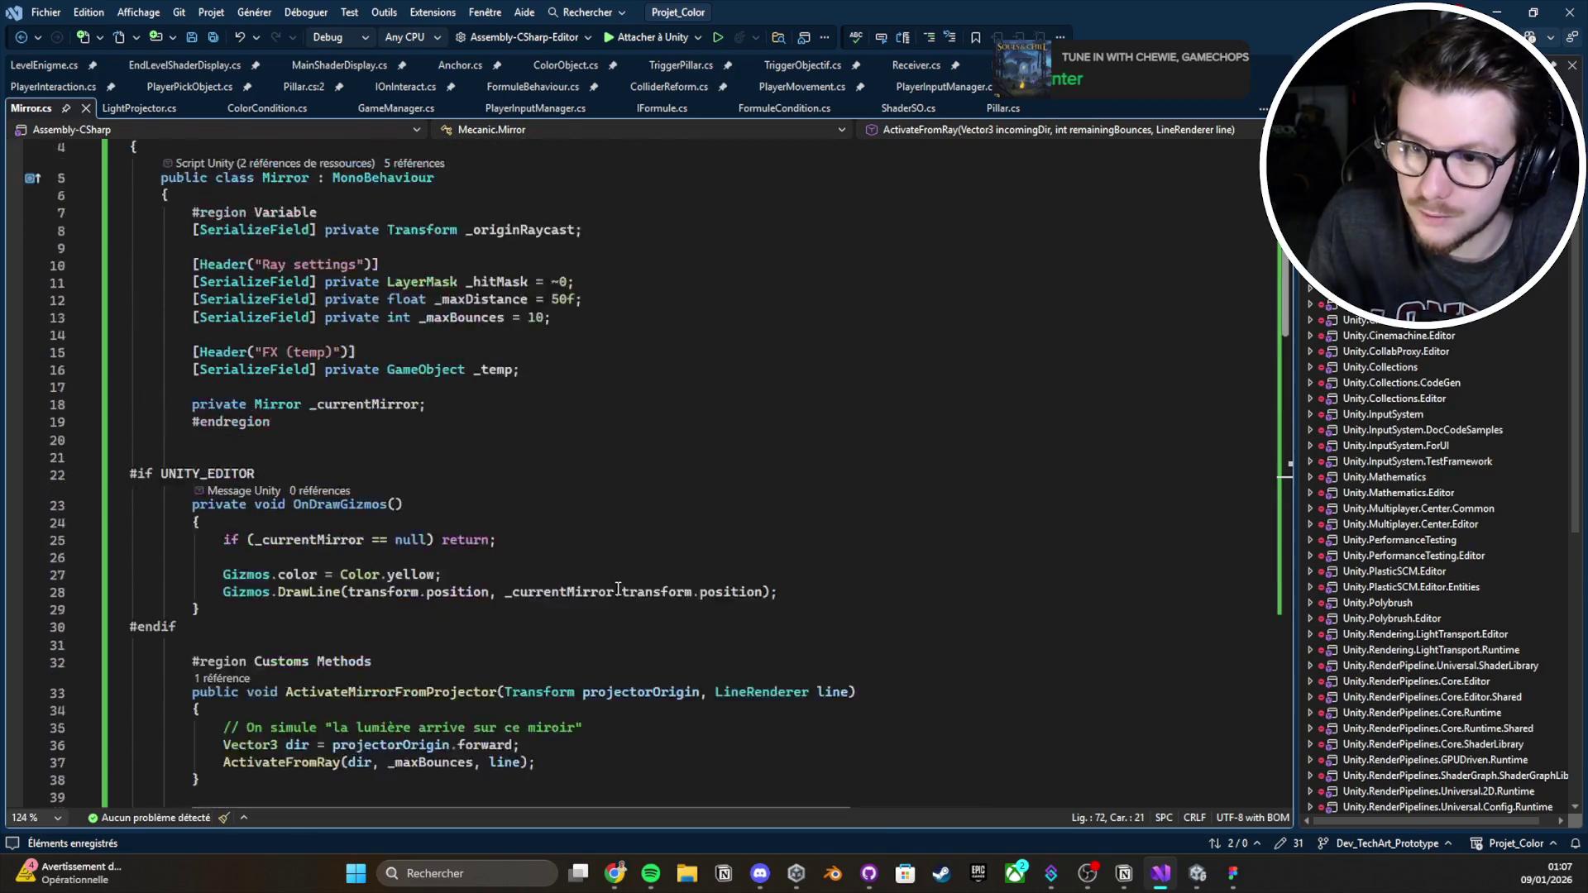
Switch to Notion and open the Stream - Projet Color page
{"action": "left_click", "coordinate": [1498, 13]}
{"action": "mouse_move", "coordinate": [1123, 874]}
{"action": "left_click", "coordinate": [1097, 796]}
{"action": "scroll", "coordinate": [239, 468], "scroll_direction": "up", "scroll_amount": 8}
{"action": "scroll", "coordinate": [250, 181], "scroll_direction": "up", "scroll_amount": 4}
{"action": "left_click", "coordinate": [236, 48]}
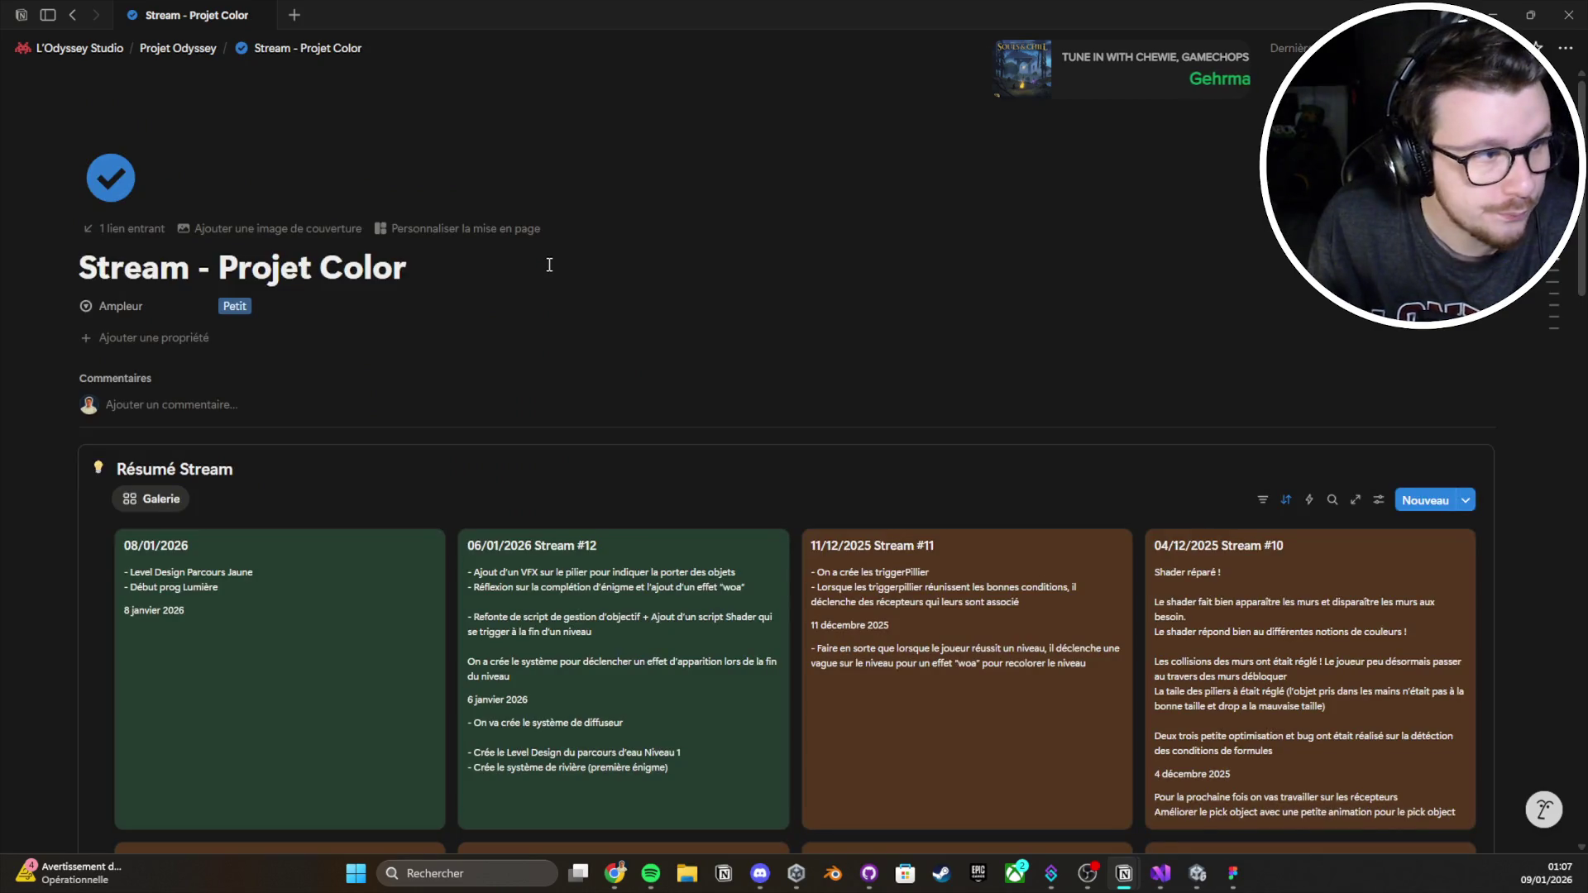
Open the 08/01/2026 entry and replace the Note's first line with 'Début de programmation sur le parcours Jaune'
{"action": "left_click", "coordinate": [330, 483]}
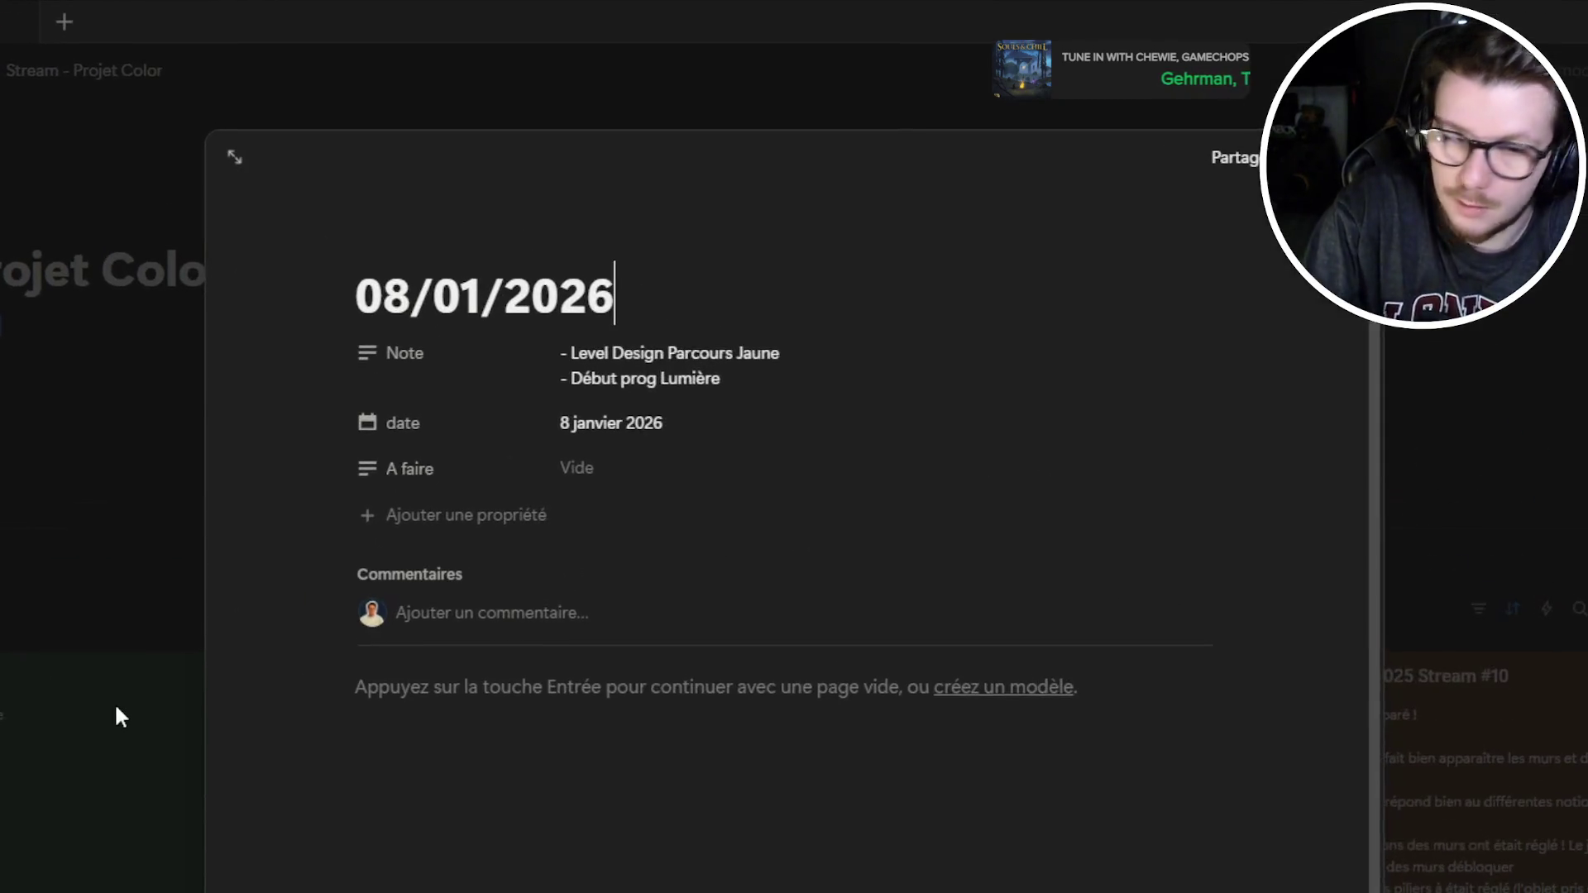
{"action": "left_click", "coordinate": [889, 380]}
{"action": "key", "text": "BackSpace"}
{"action": "key", "text": "BackSpace"}
{"action": "key", "text": "BackSpace"}
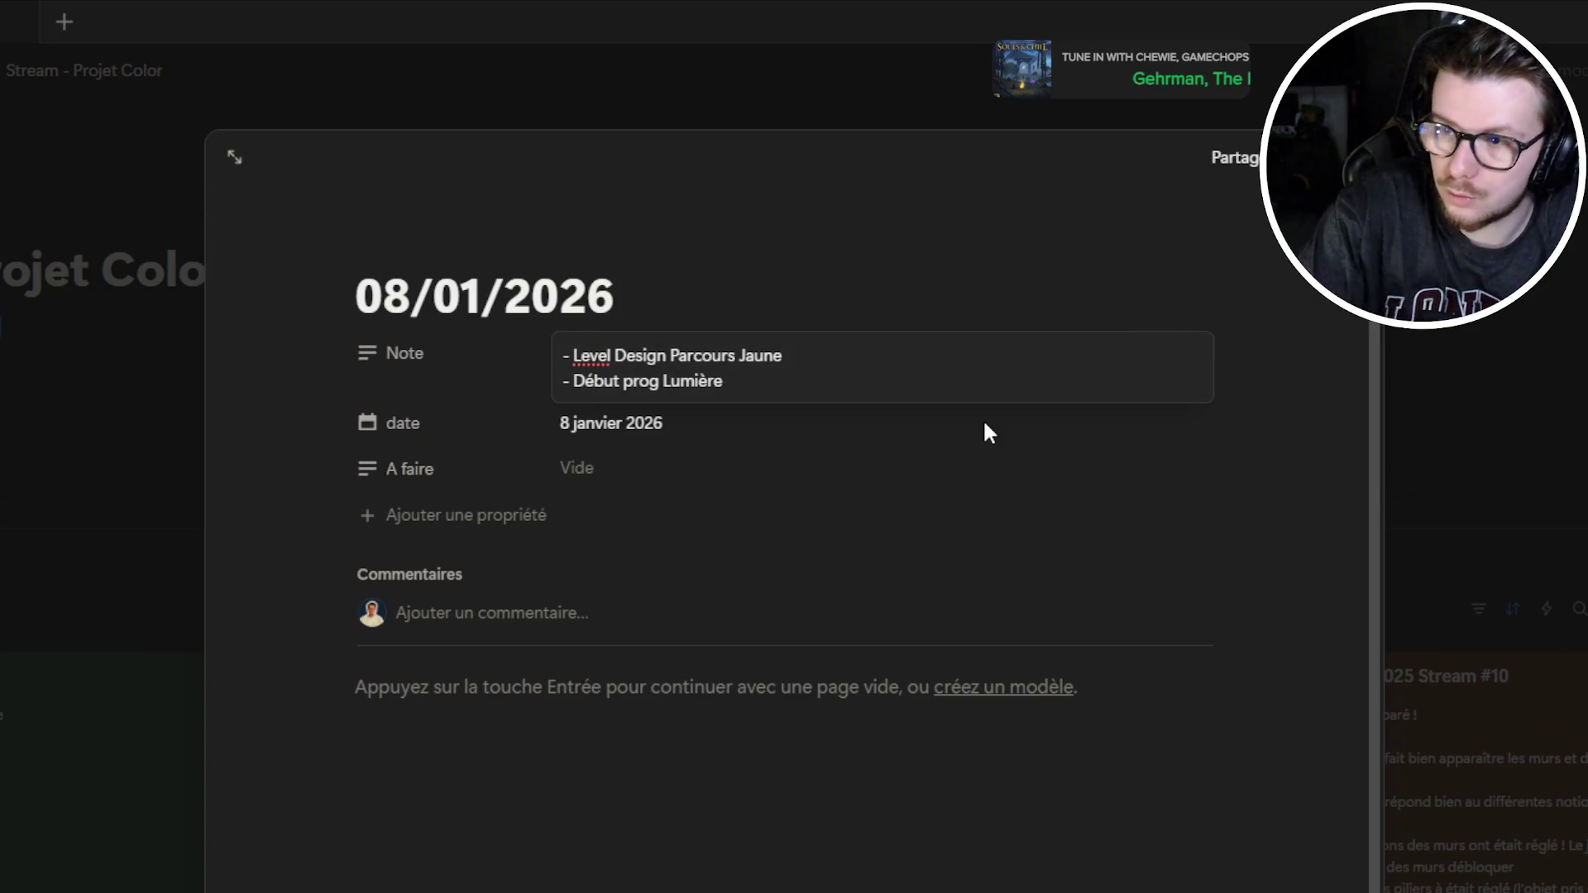
{"action": "key", "text": "Return"}
{"action": "type", "text": "Début de p"}
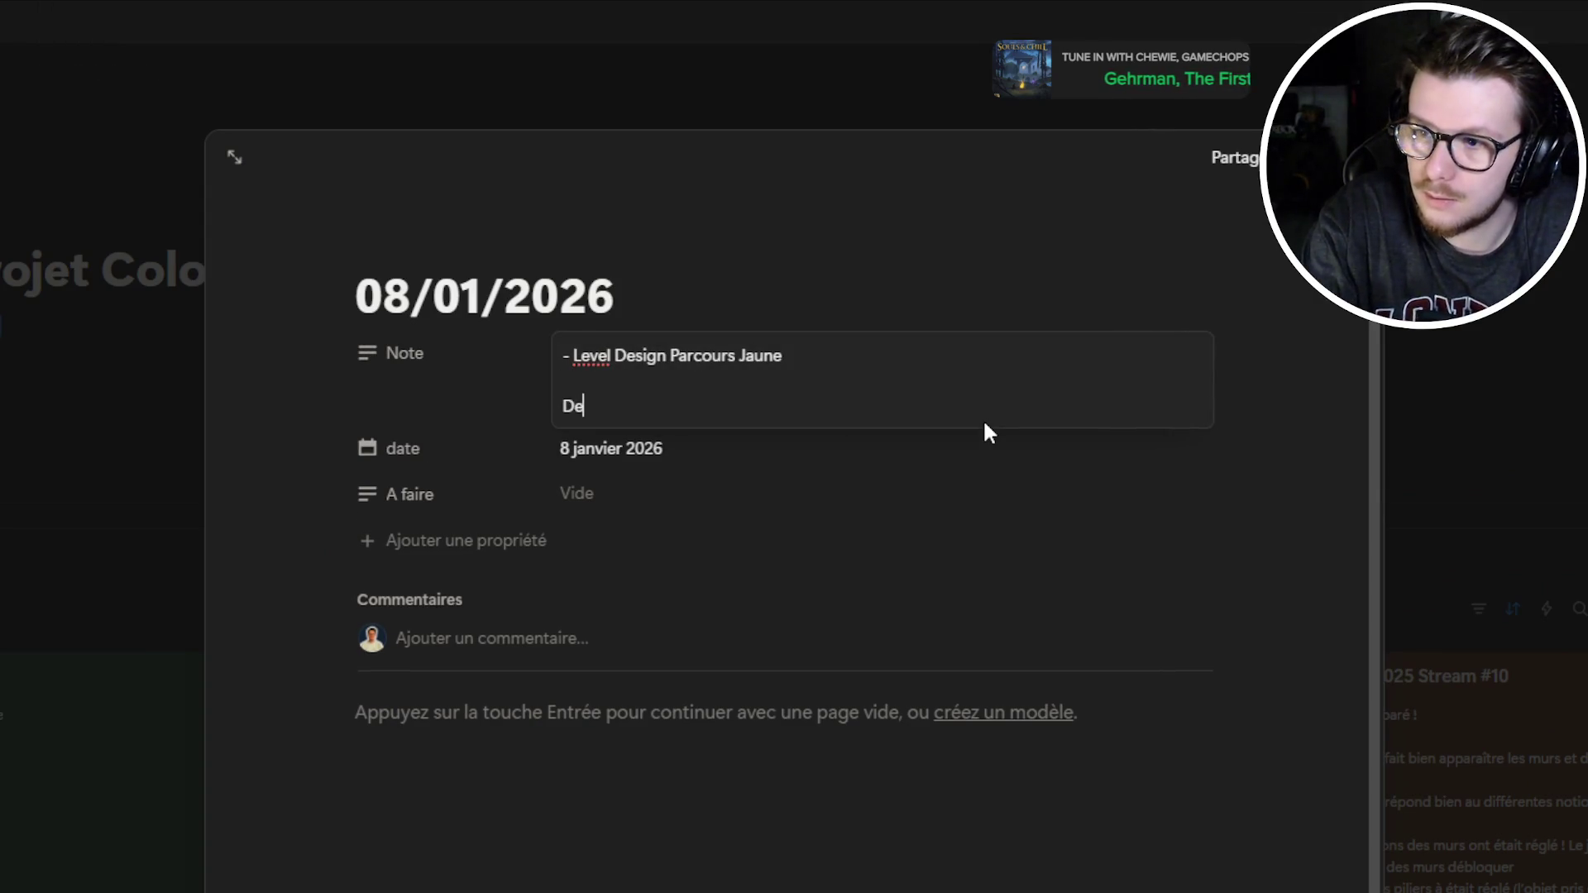
{"action": "type", "text": "rogrammati"}
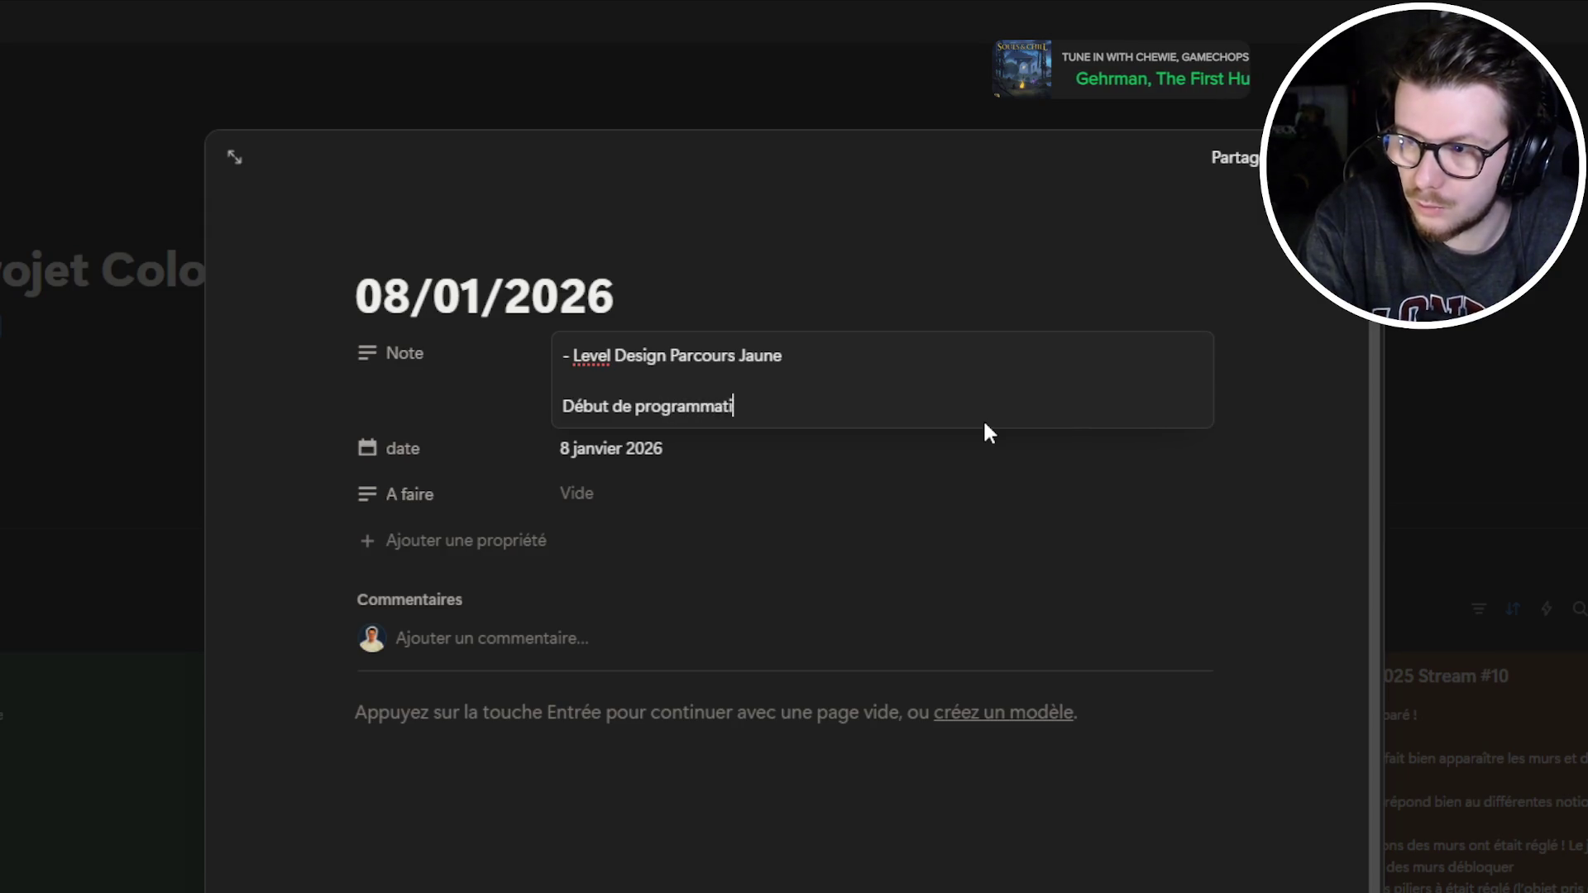
{"action": "type", "text": "on sur le parcours Jaune"}
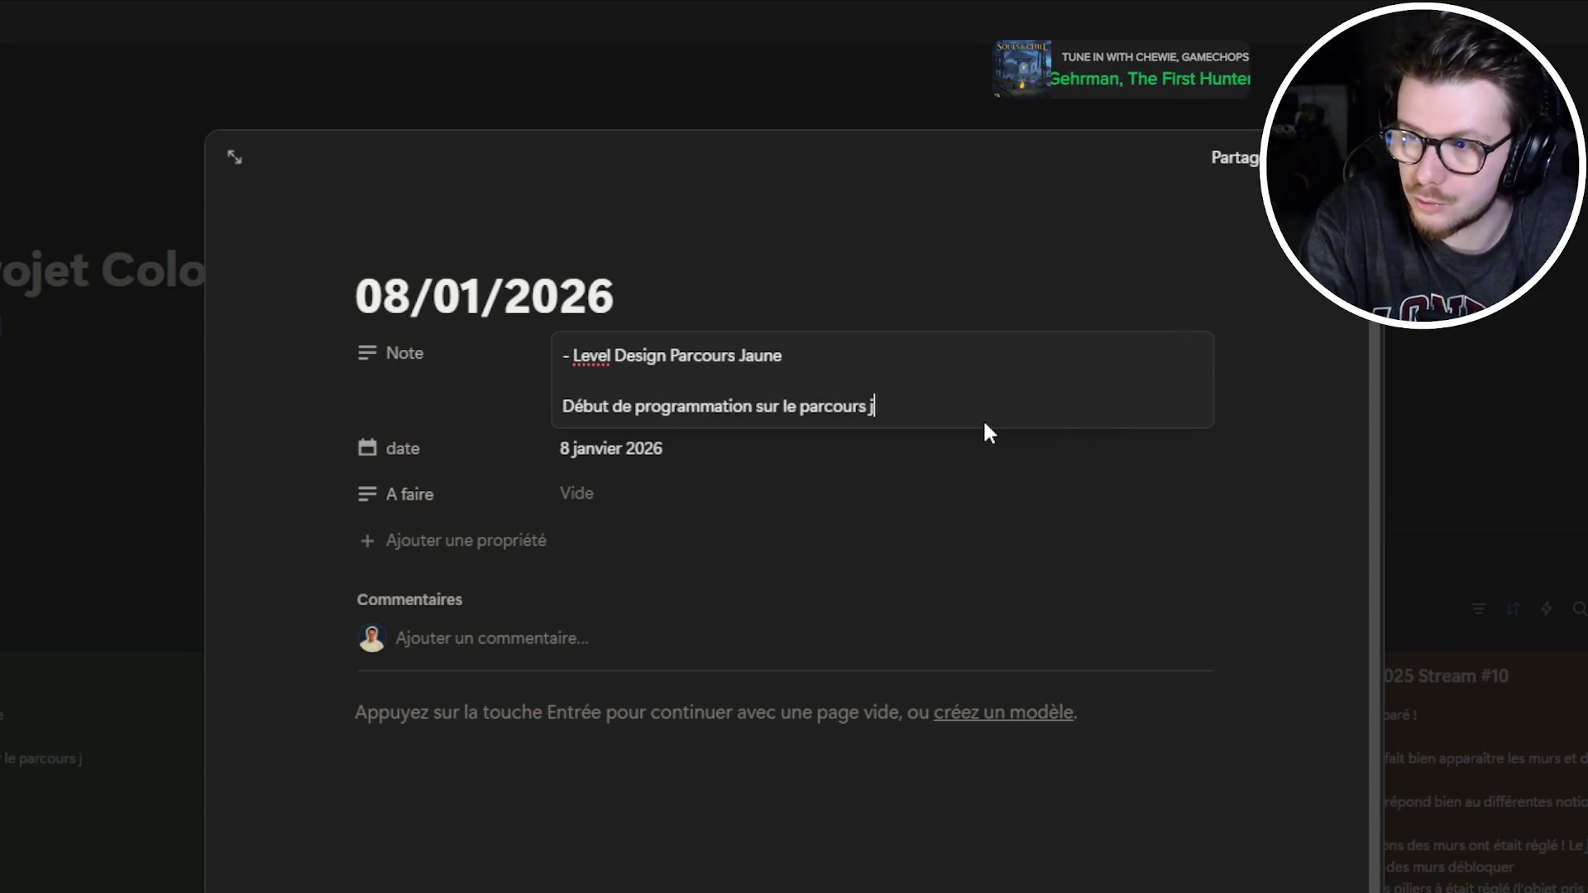
{"action": "key", "text": "shift+Return"}
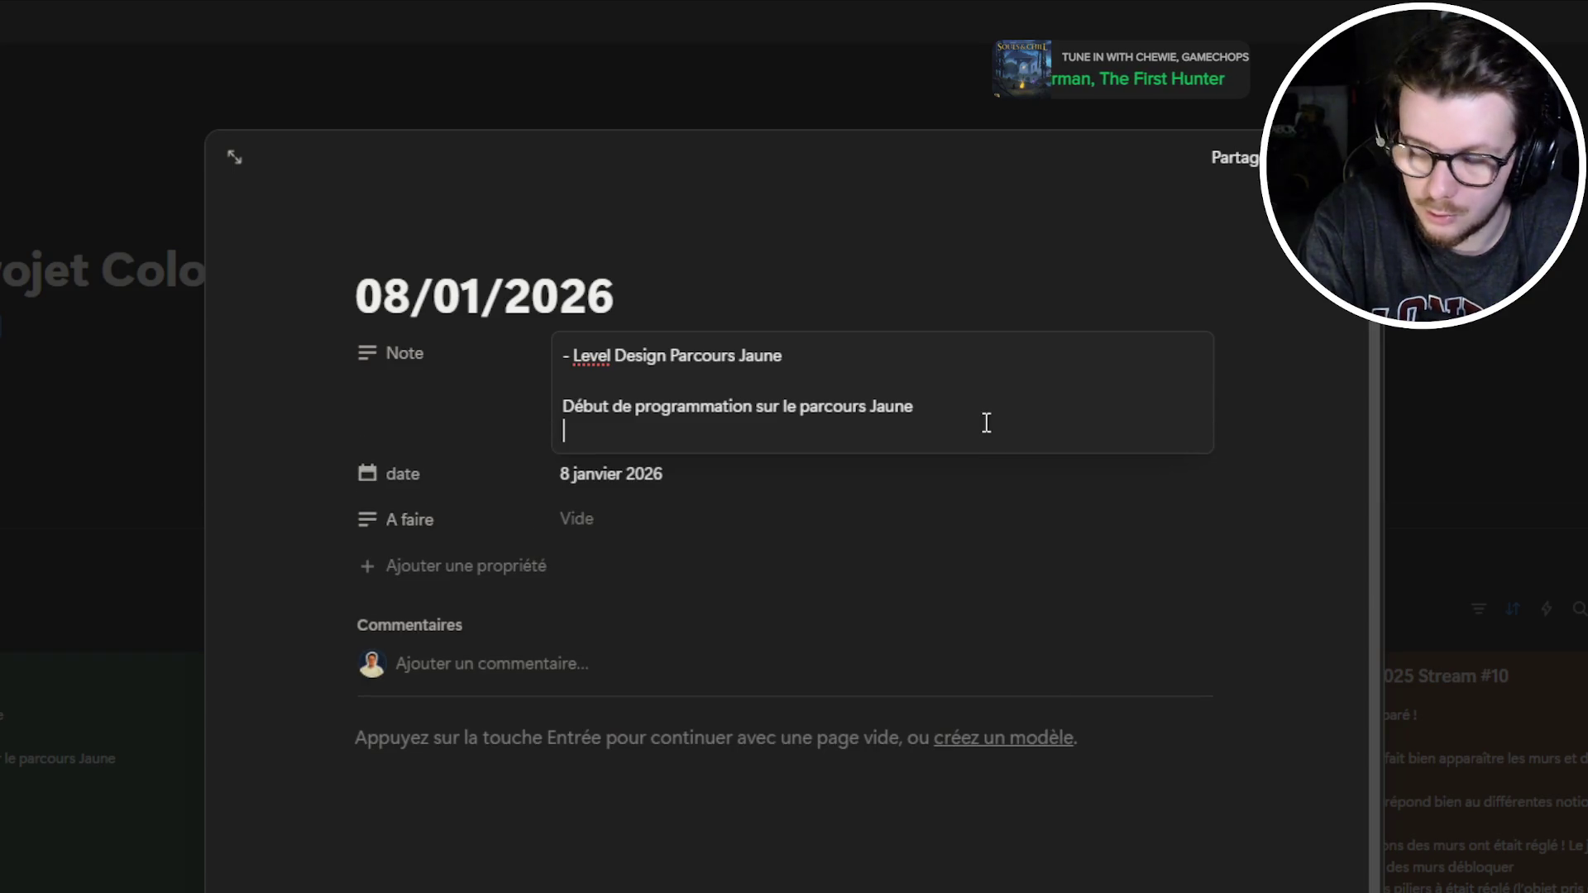
Add Note lines 'Création des miroirs et du projecteur de lumière' and 'Création d'un min FX pour refleter la lumière (à retravailler)'
{"action": "type", "text": "C"}
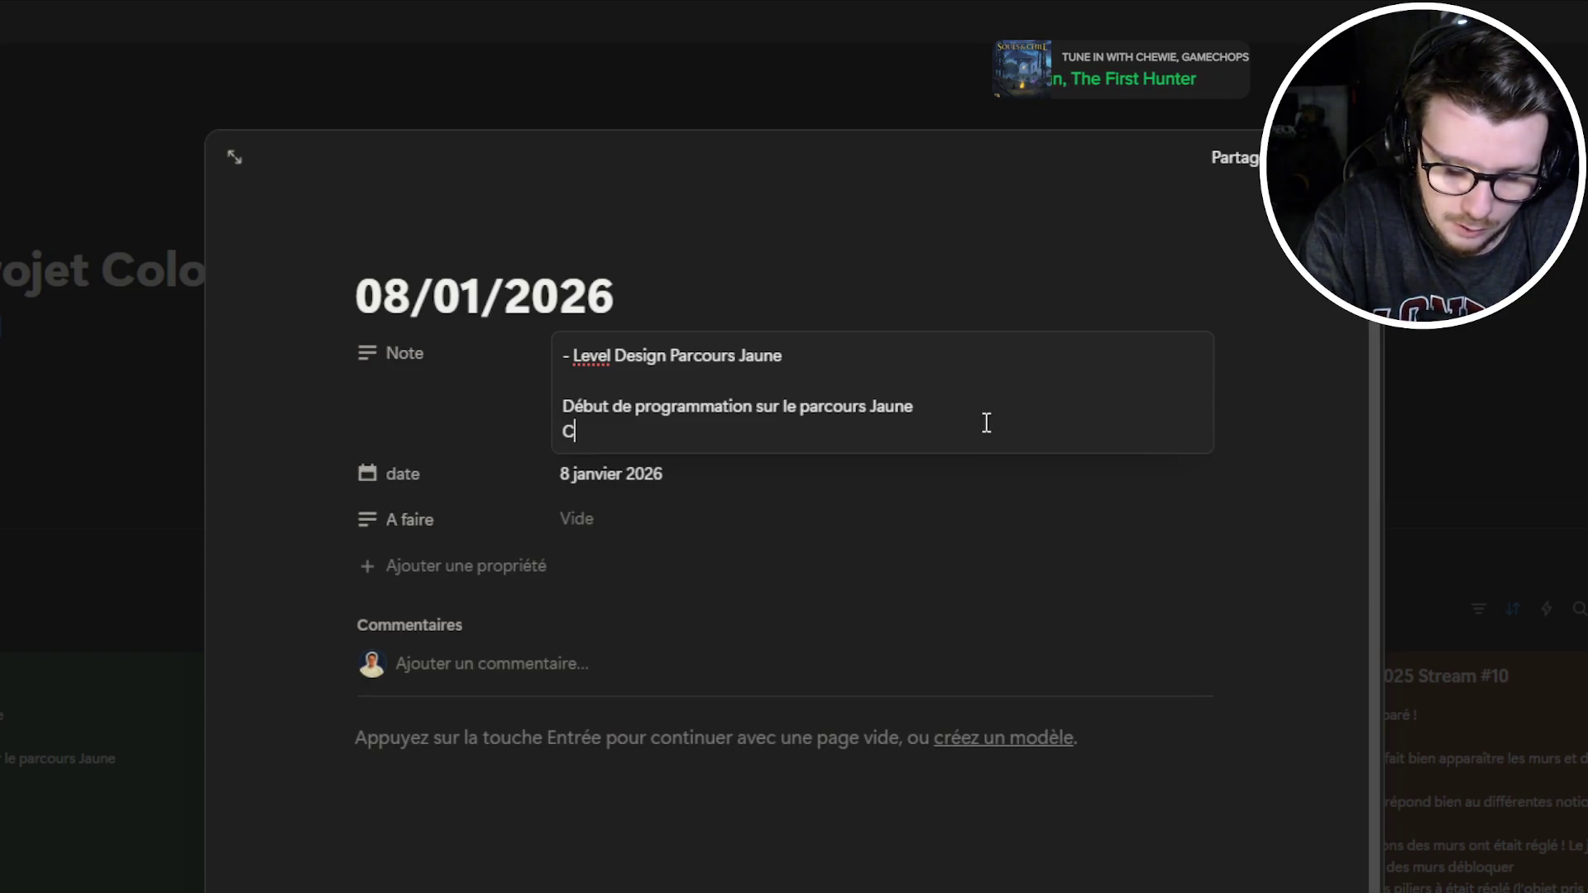
{"action": "type", "text": "réation des miroirs et des"}
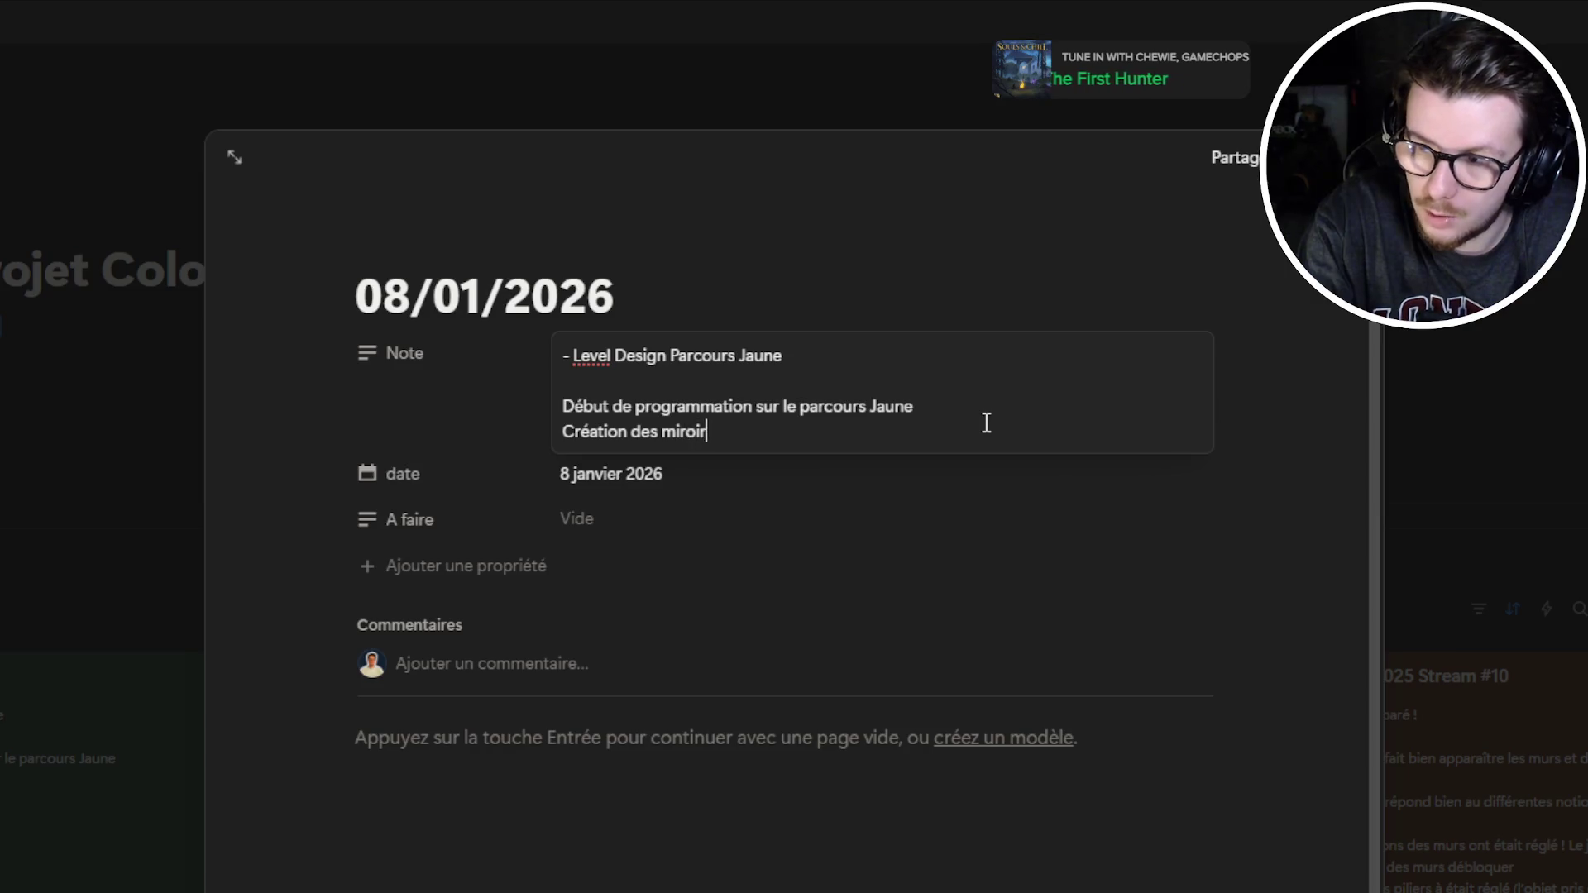
{"action": "key", "text": "BackSpace"}
{"action": "key", "text": "BackSpace"}
{"action": "key", "text": "BackSpace"}
{"action": "type", "text": "u projecteur de lumiere"}
{"action": "key", "text": "BackSpace"}
{"action": "key", "text": "BackSpace"}
{"action": "key", "text": "BackSpace"}
{"action": "type", "text": "ière"}
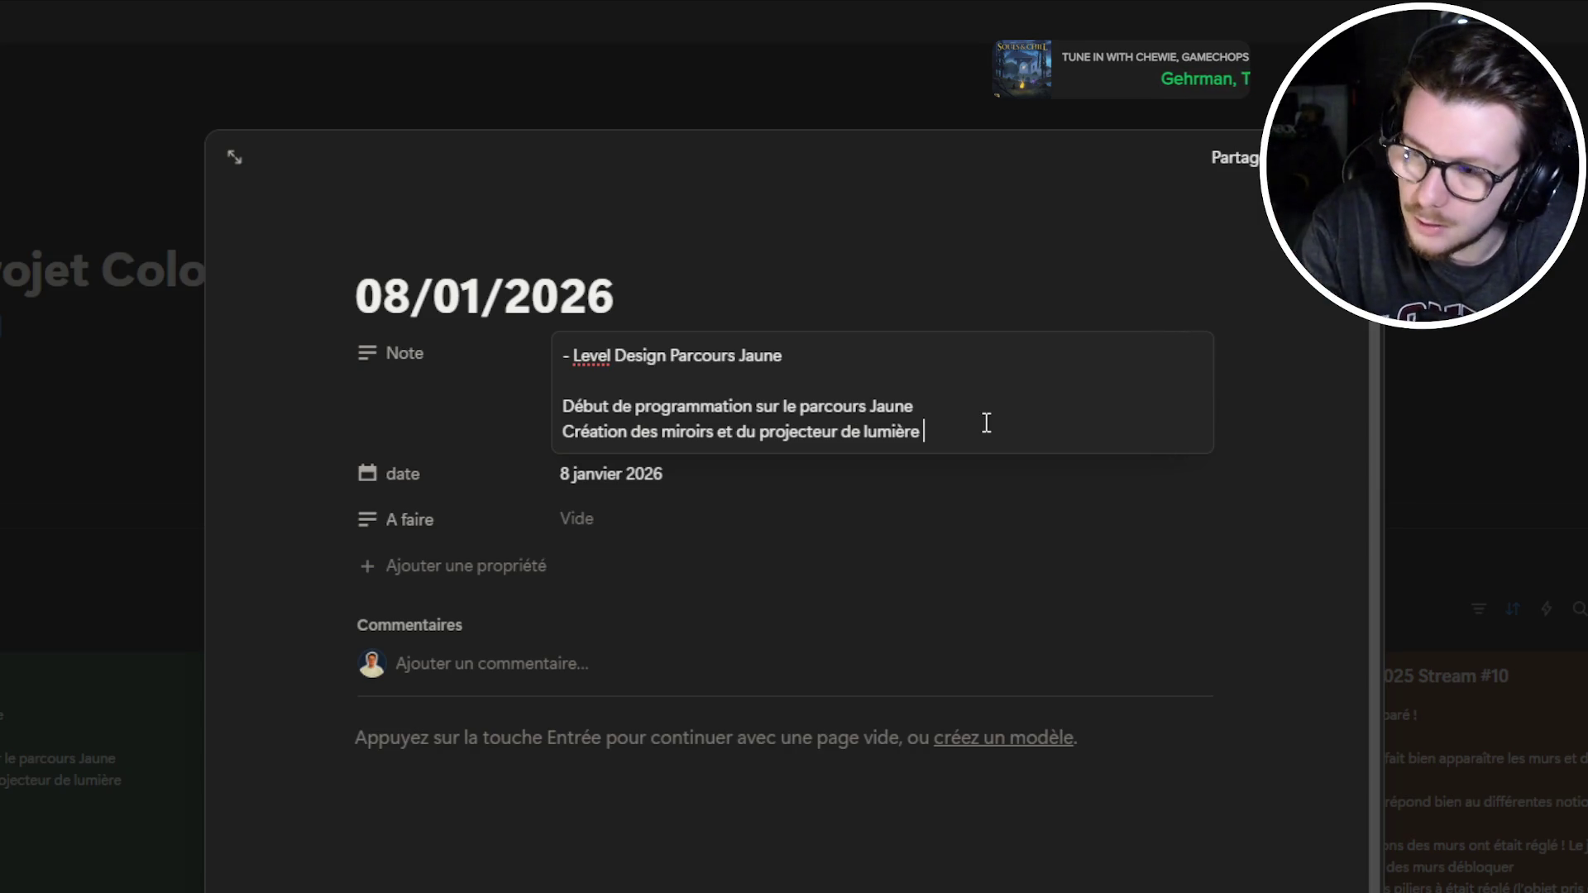
{"action": "key", "text": "Return"}
{"action": "key", "text": "Return"}
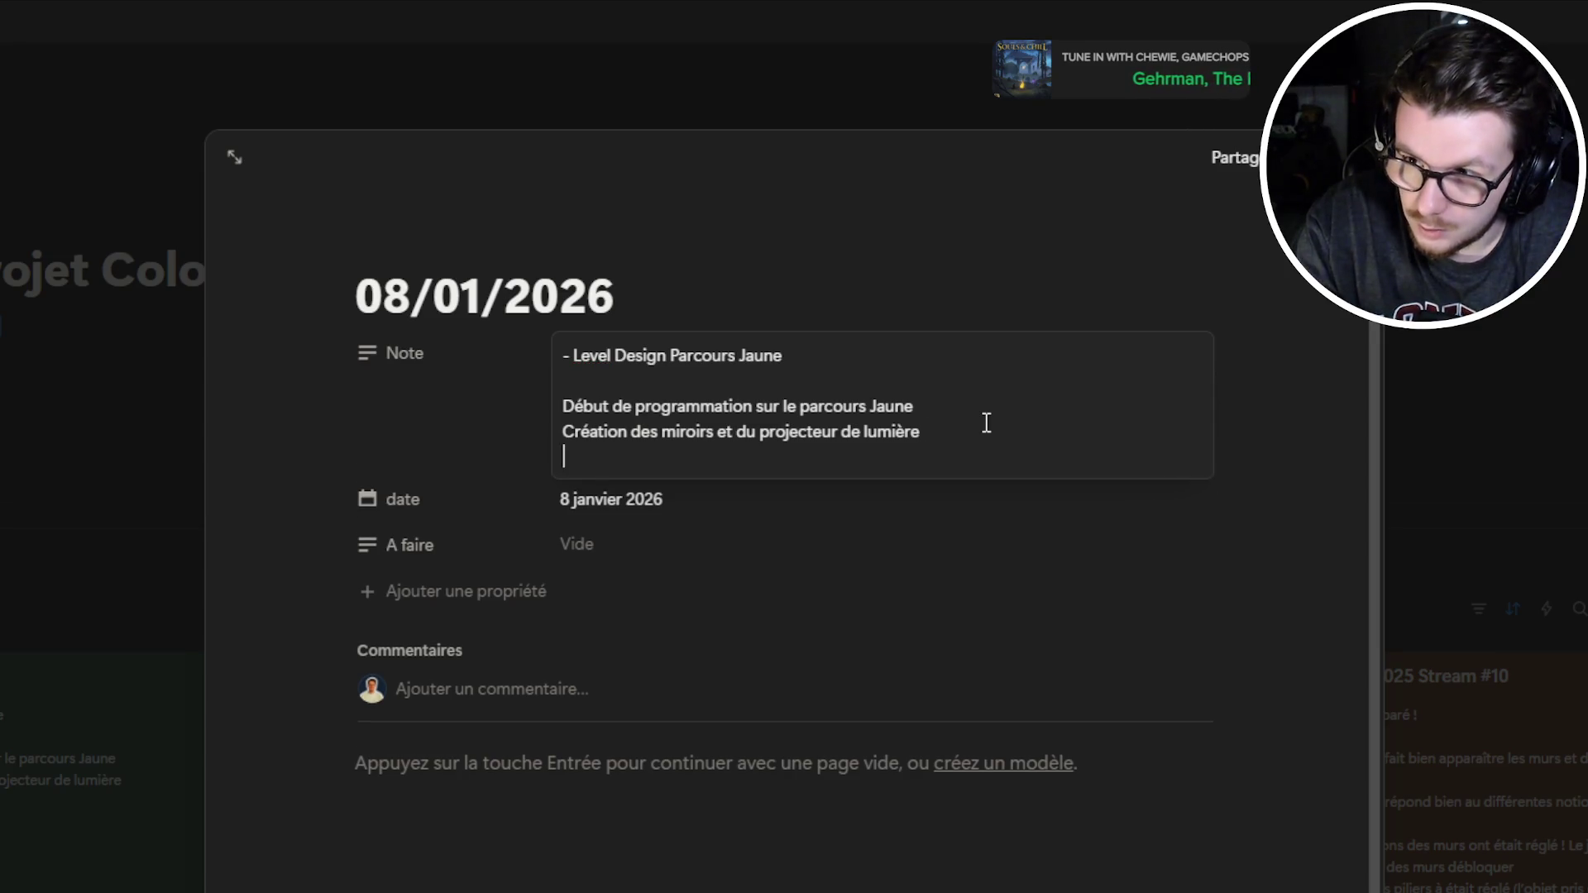
{"action": "type", "text": "Création "}
{"action": "type", "text": "d'un min FX po"}
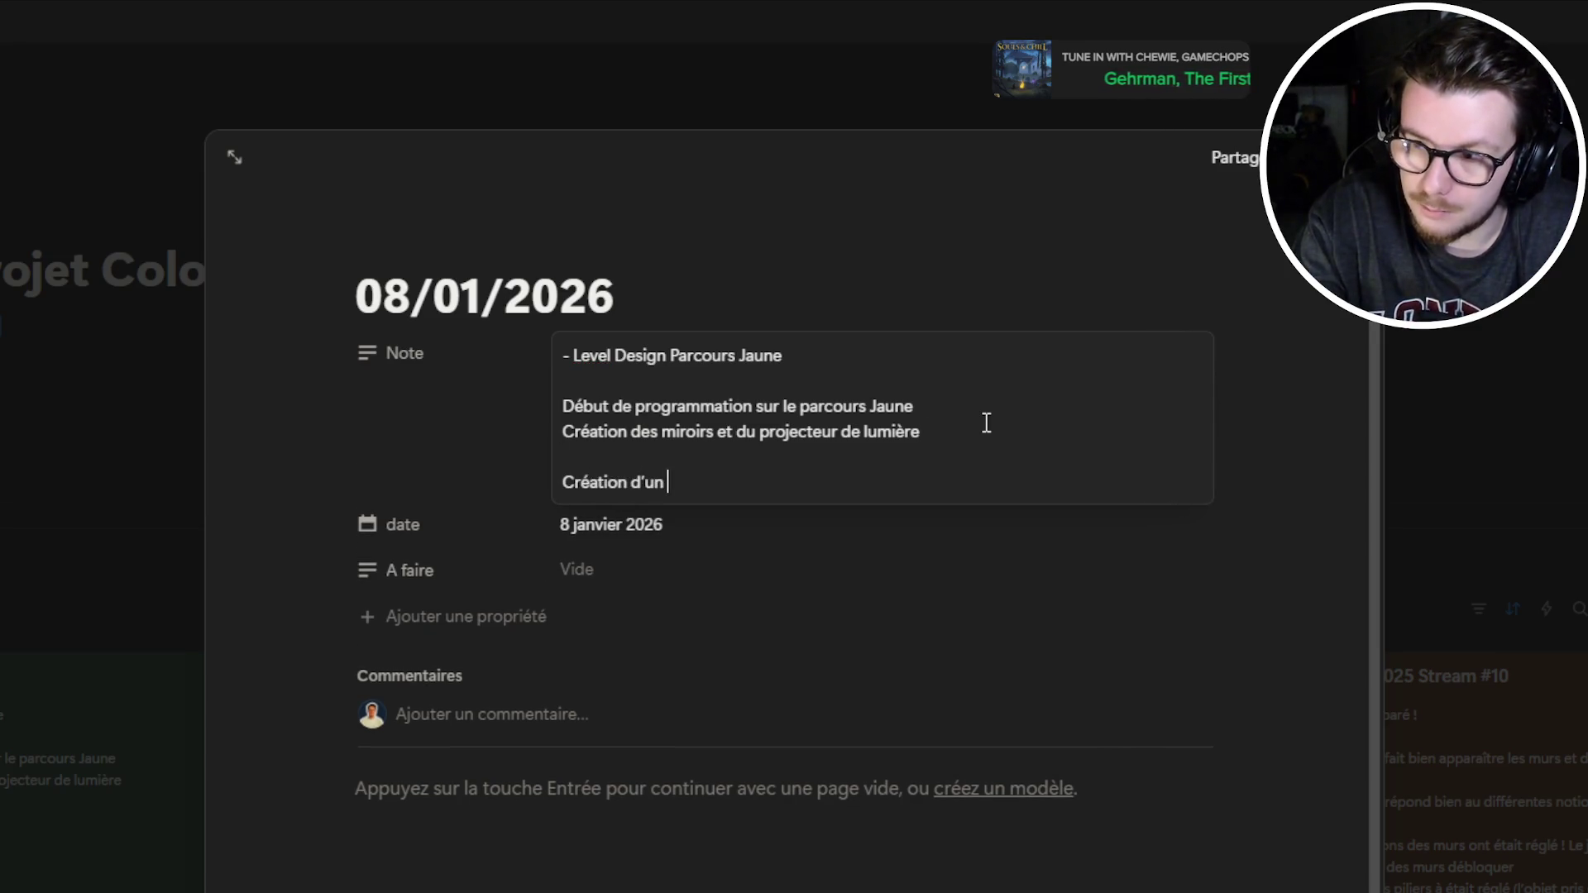
{"action": "type", "text": "ur re"}
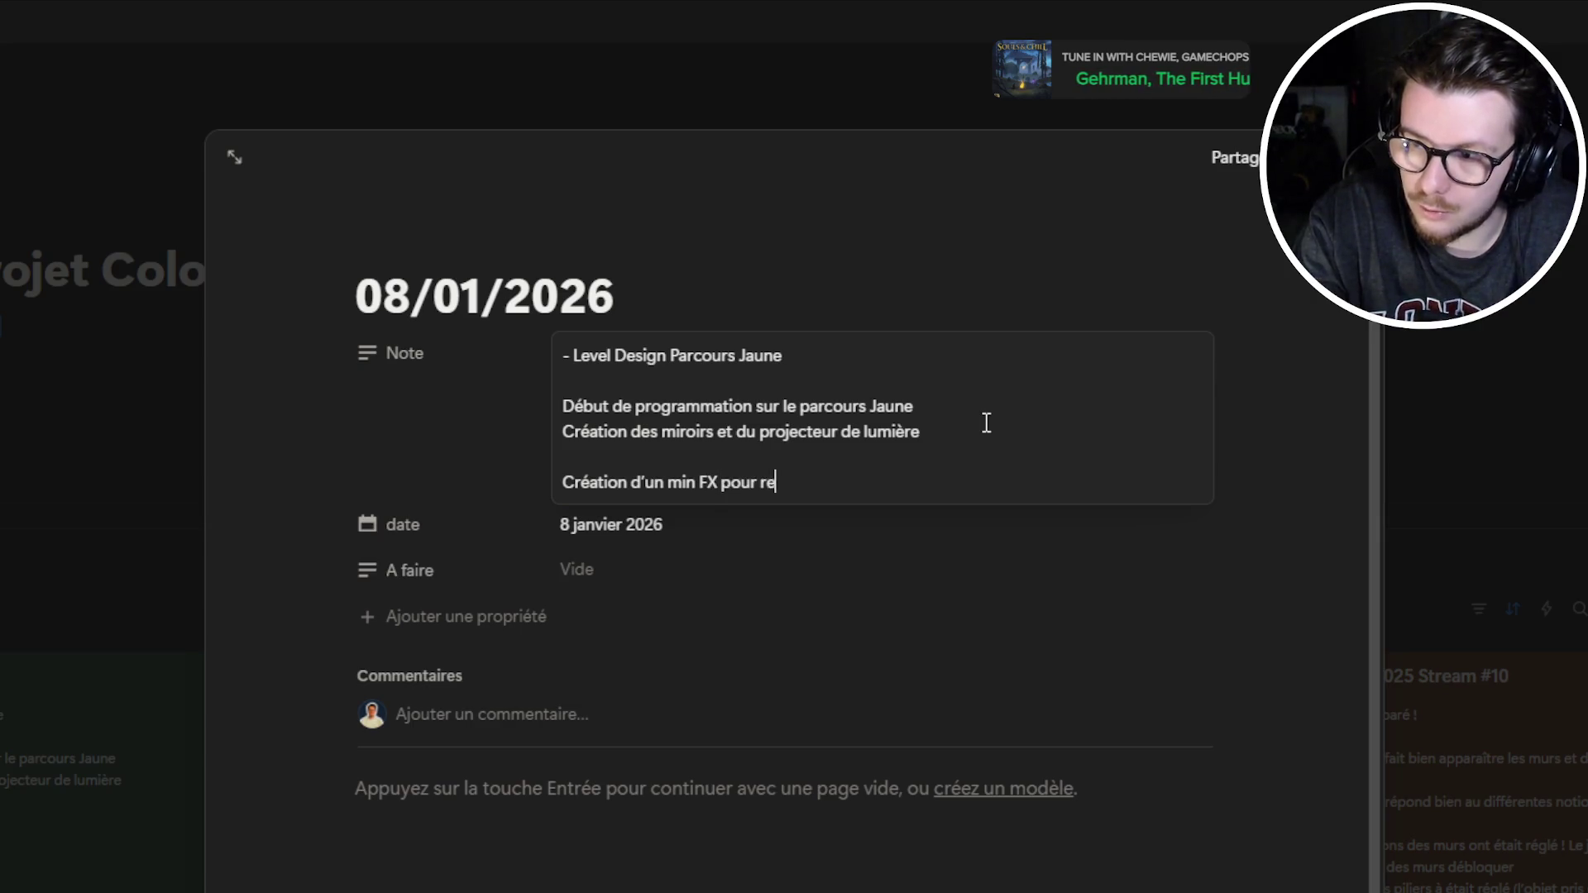
{"action": "type", "text": "fleter la lum"}
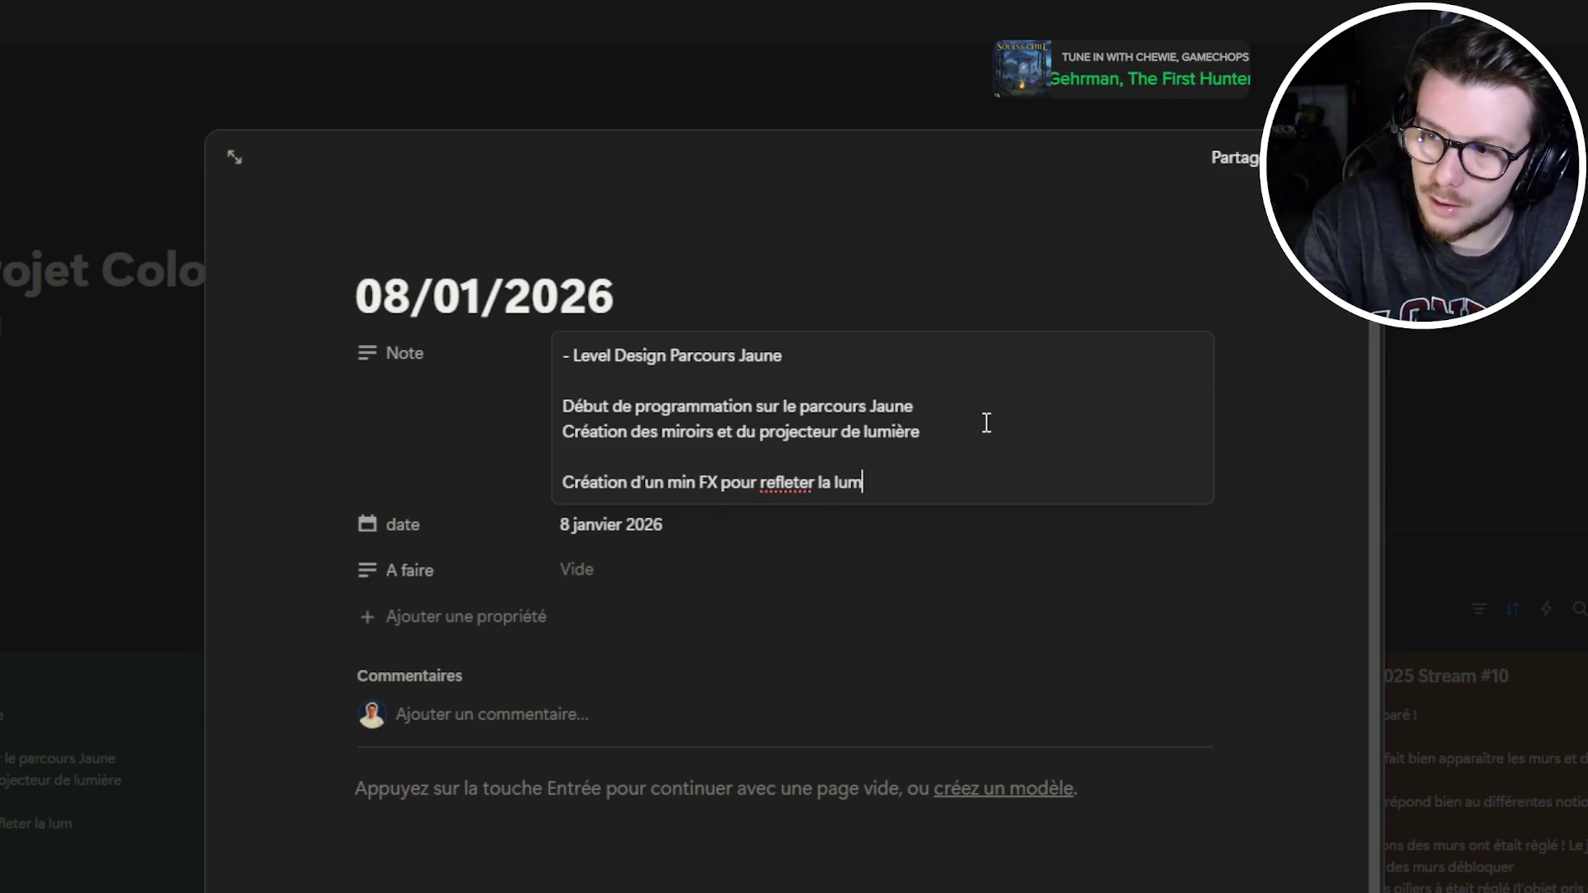
{"action": "type", "text": "ière (à retravailler)"}
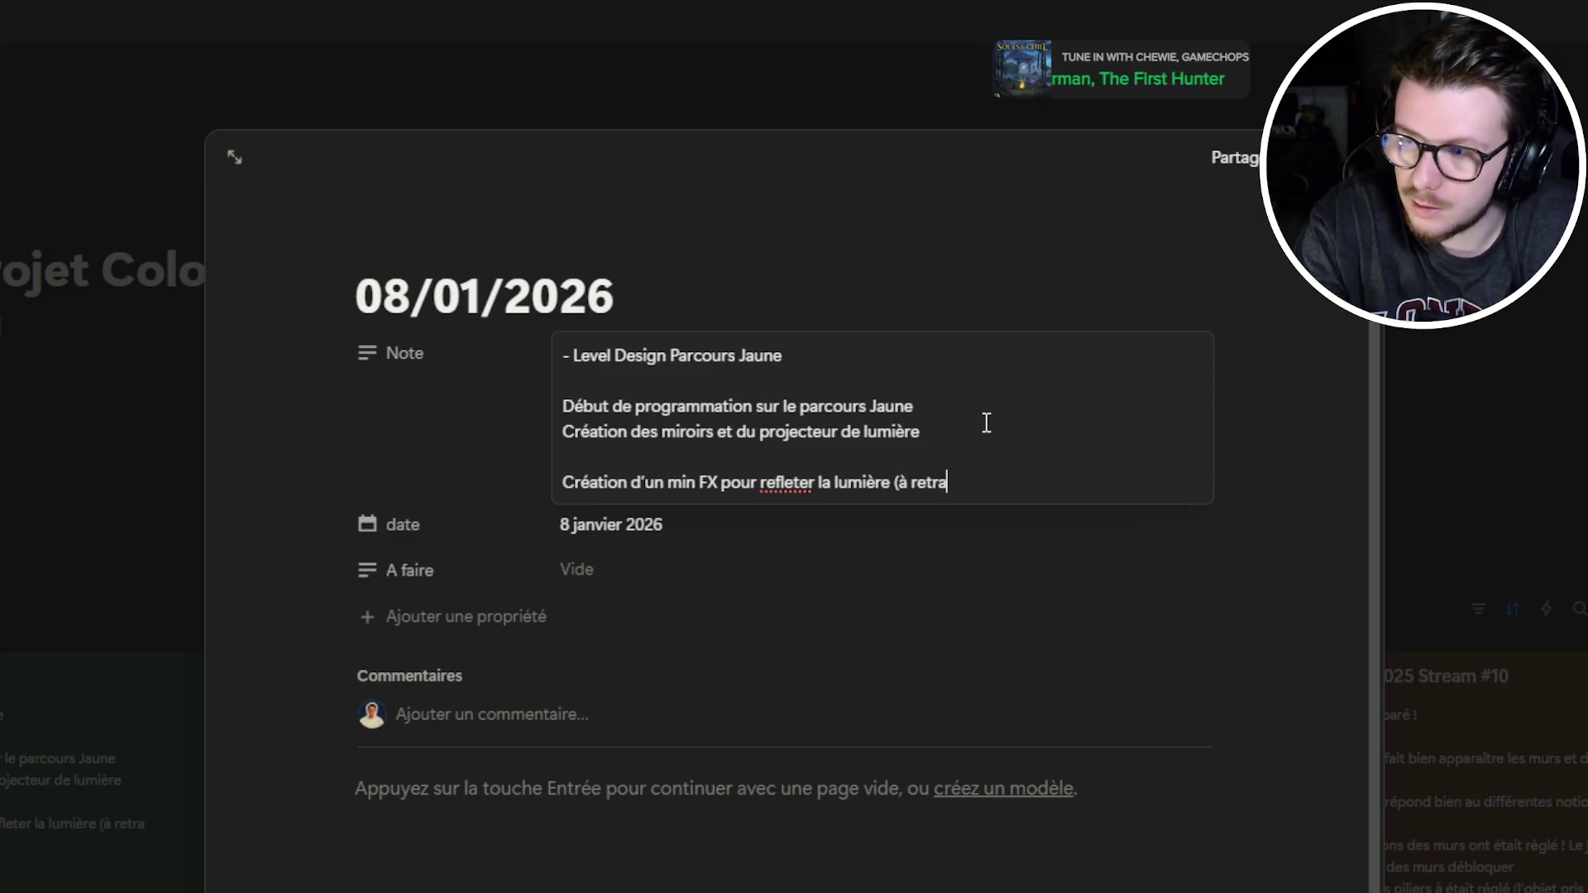
Leave the Note field, keep the entry date at 8 janvier 2026, and start editing A faire
{"action": "key", "text": "Tab"}
{"action": "key", "text": "Tab"}
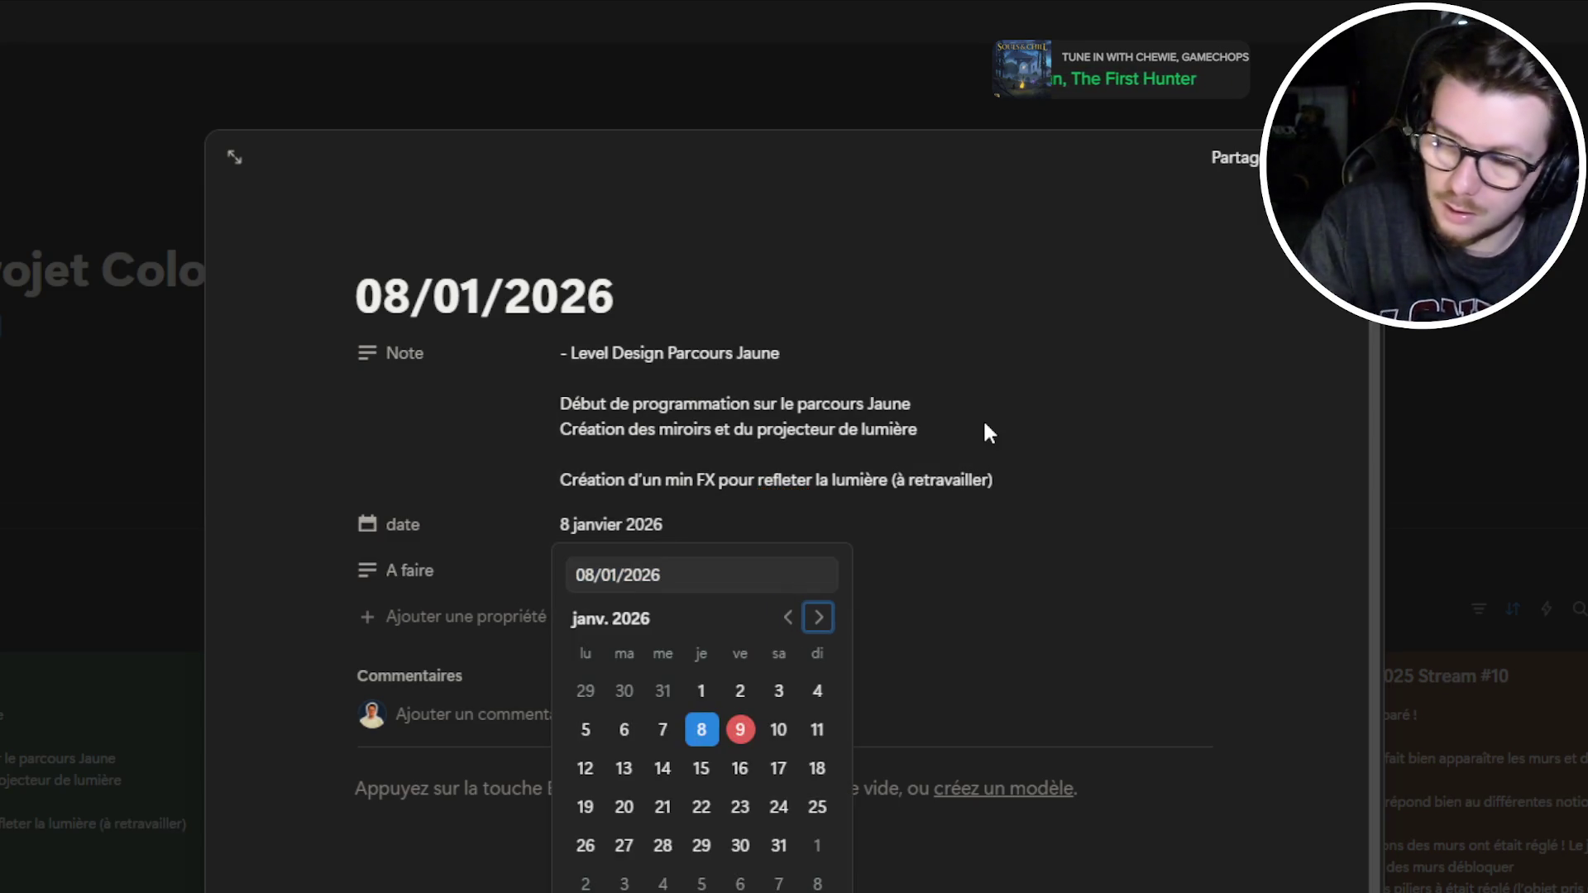
{"action": "left_click", "coordinate": [778, 729]}
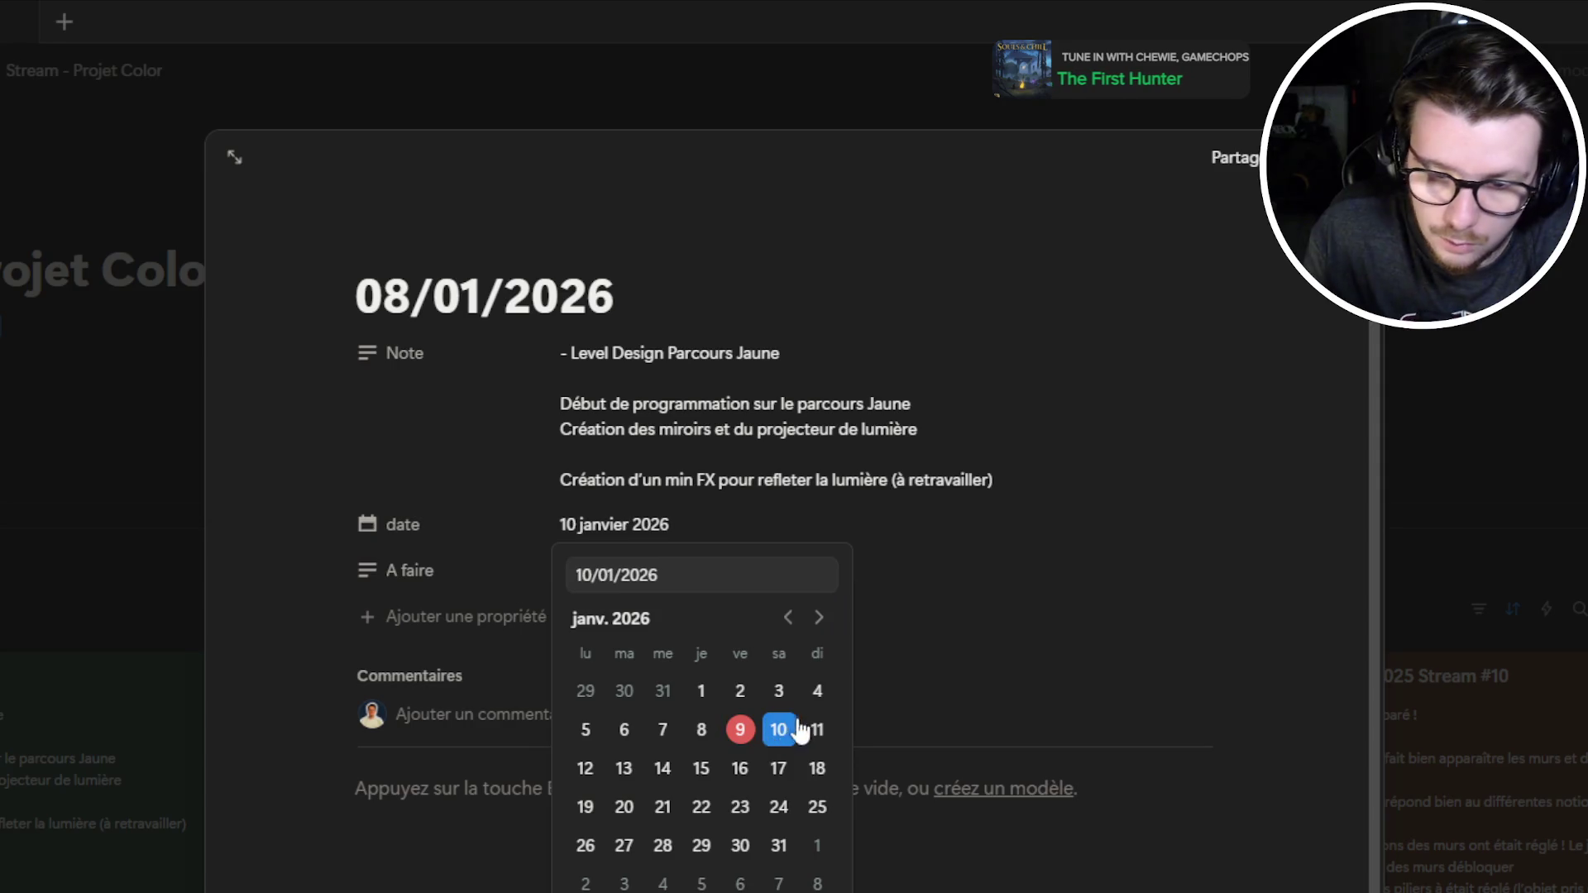
{"action": "left_click", "coordinate": [741, 730]}
{"action": "left_click", "coordinate": [995, 493]}
{"action": "left_click", "coordinate": [897, 529]}
{"action": "left_click", "coordinate": [702, 729]}
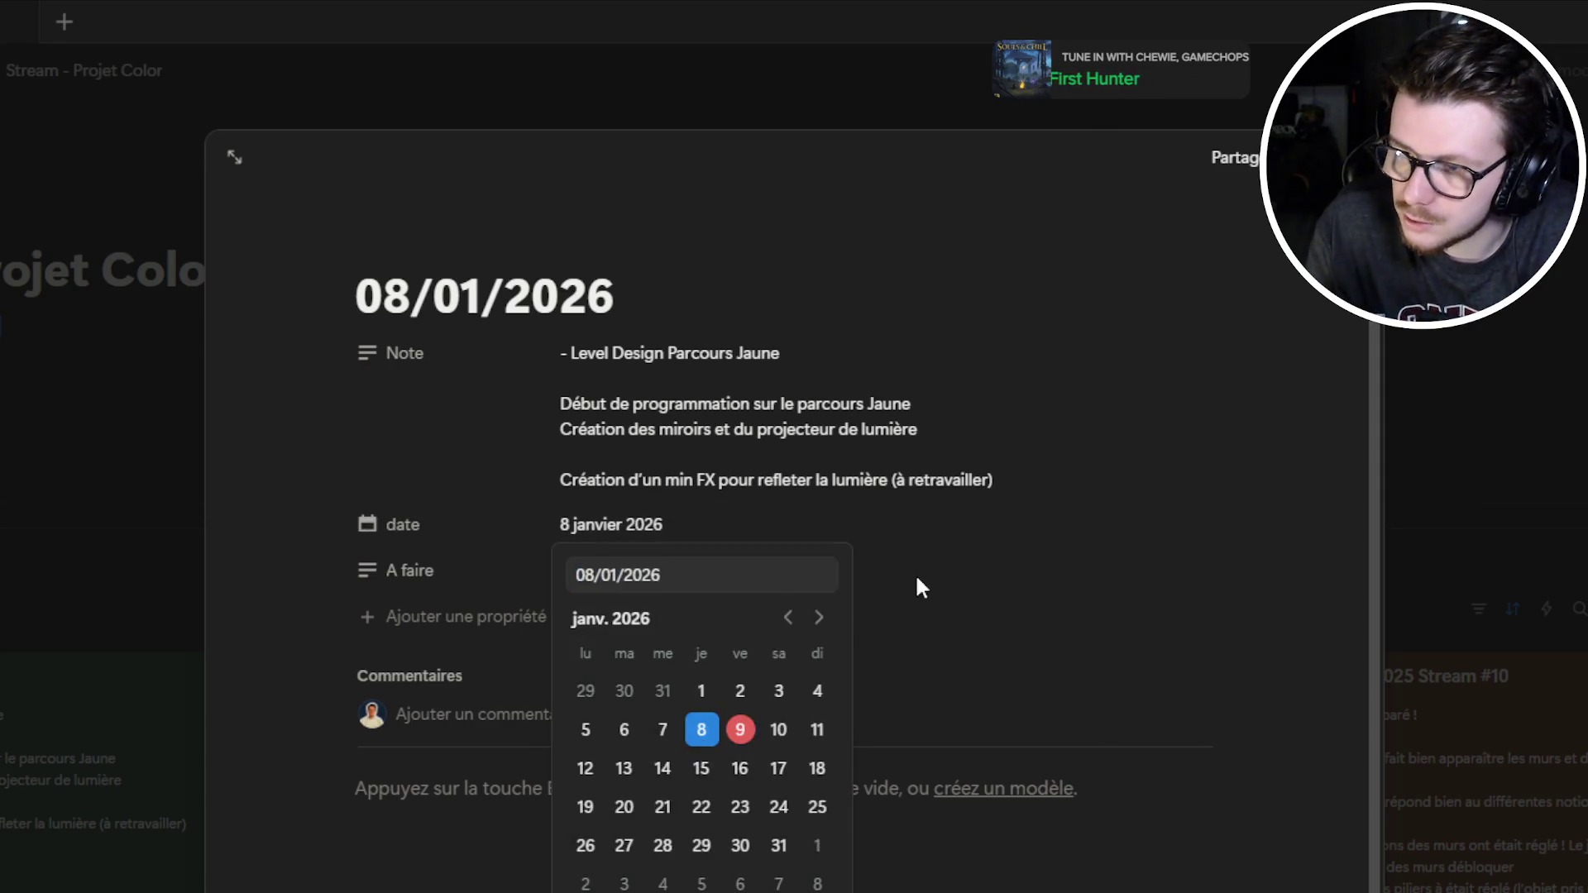
{"action": "left_click", "coordinate": [923, 551]}
{"action": "left_click", "coordinate": [922, 565]}
{"action": "type", "text": "- Travai"}
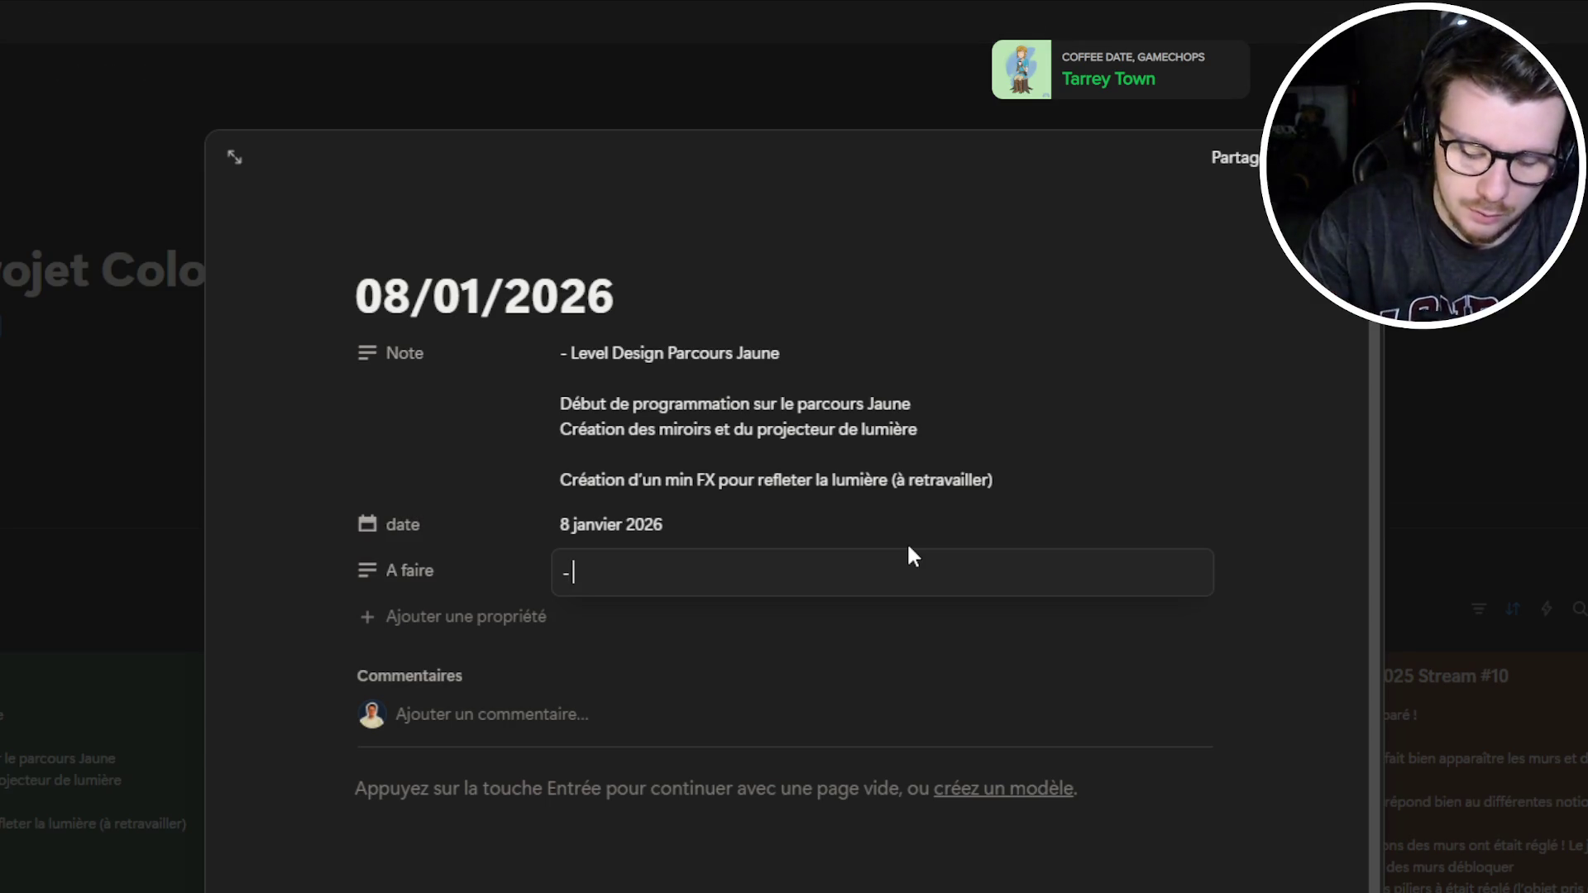
Add the first A faire to-do about the light receiver ('récépteur de lumière')
{"action": "type", "text": "ller sur le c"}
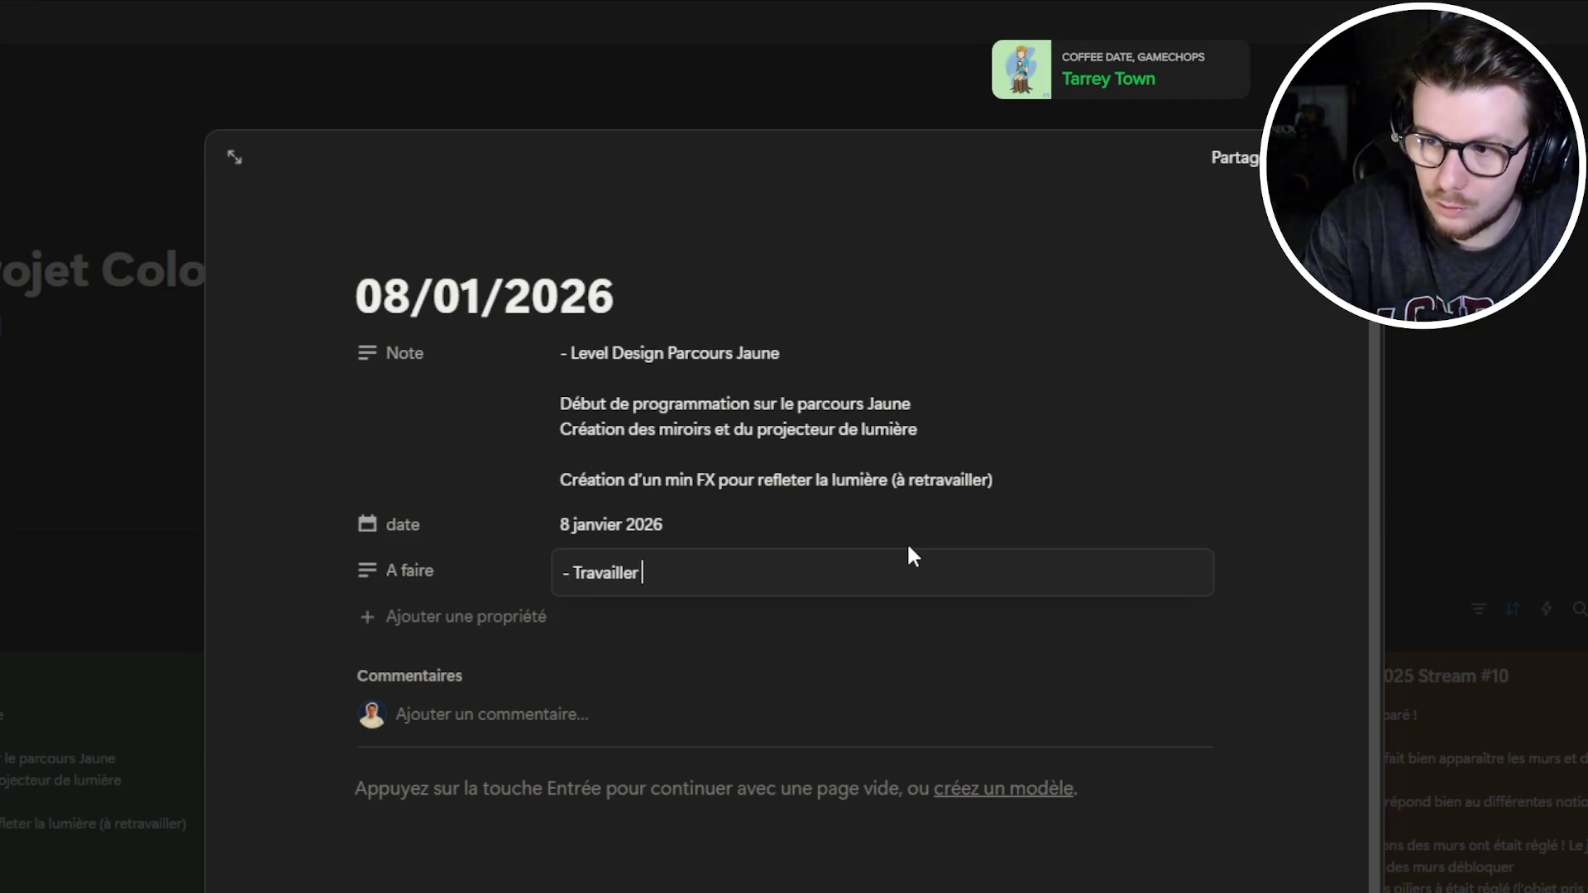
{"action": "key", "text": "BackSpace"}
{"action": "type", "text": "récé"}
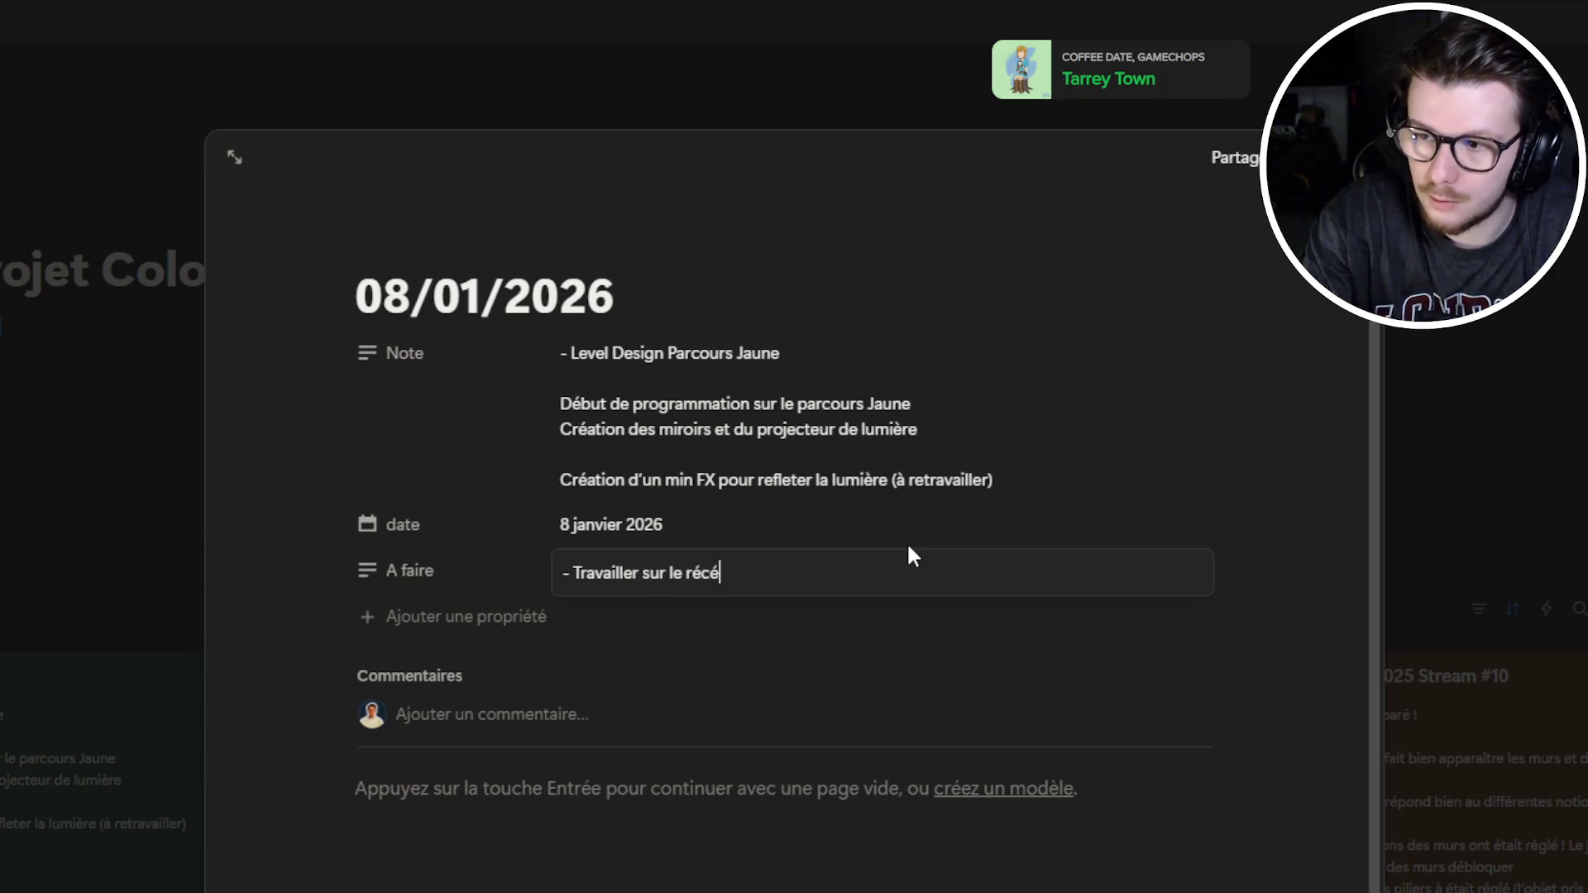
{"action": "type", "text": "pteur de lumière"}
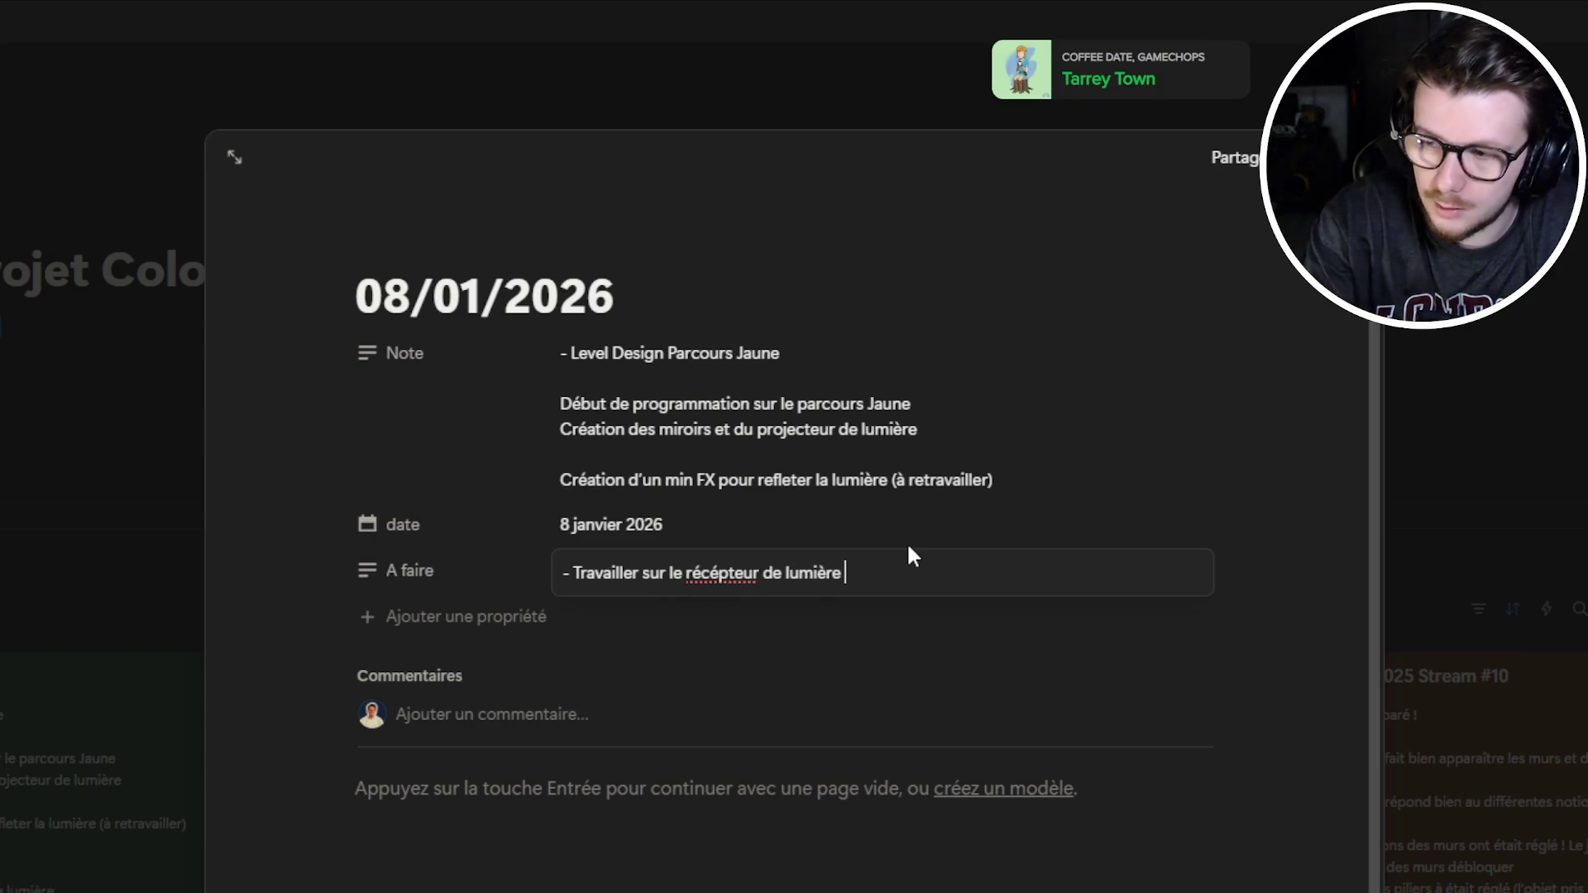
{"action": "key", "text": "Return"}
Add the puzzle-completion and other-parcours to-dos, then close the entry to the Résumé Stream gallery
{"action": "left_click", "coordinate": [882, 571]}
{"action": "key", "text": "shift+Return"}
{"action": "type", "text": "-"}
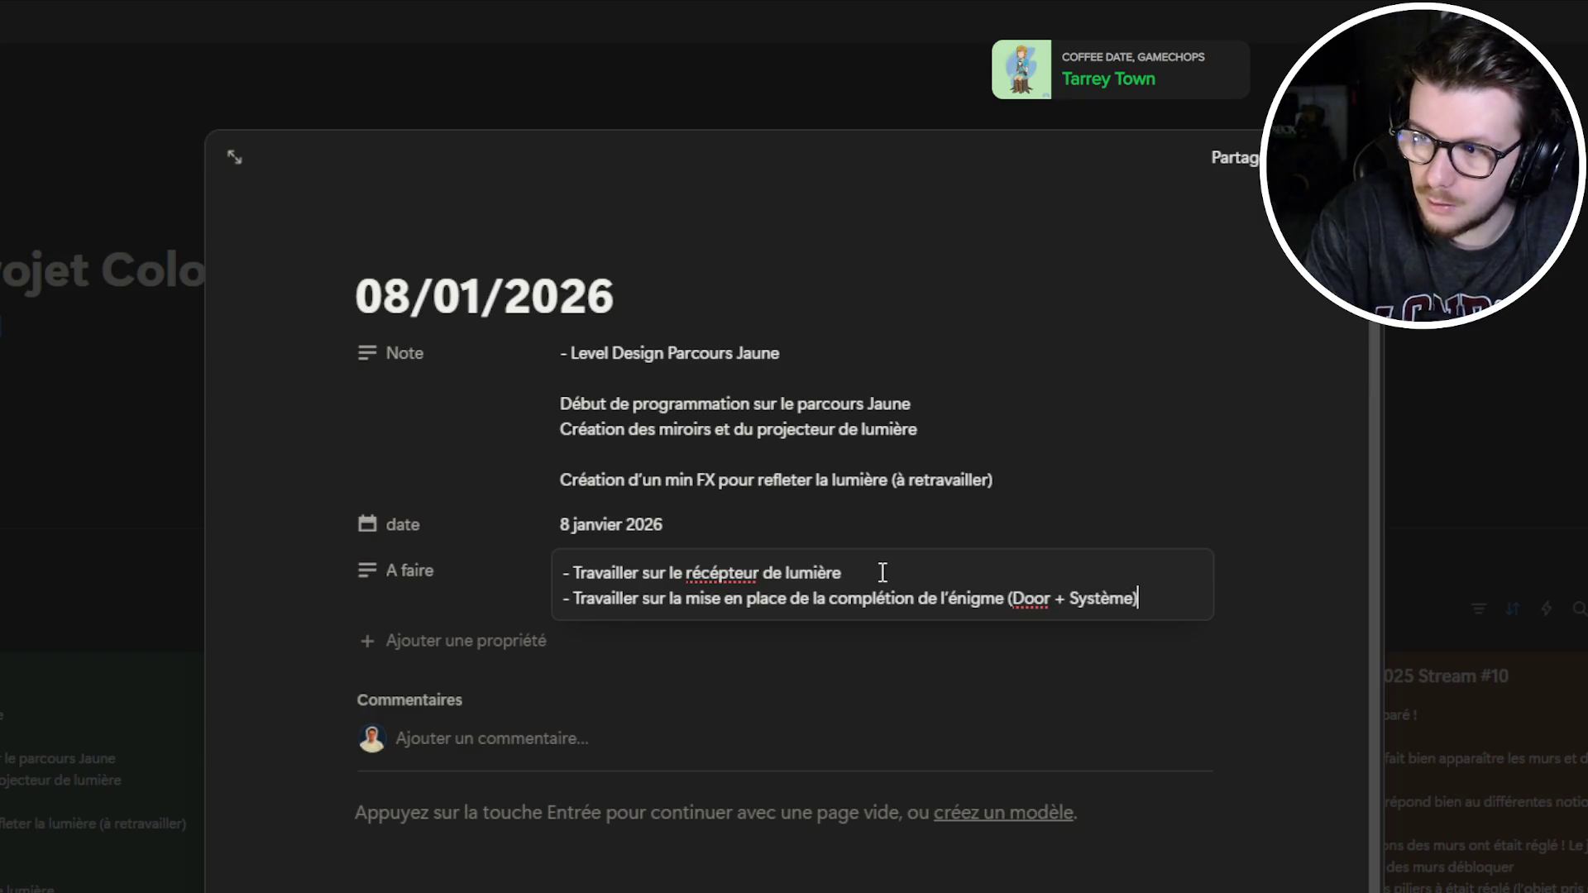
{"action": "key", "text": "shift+Return"}
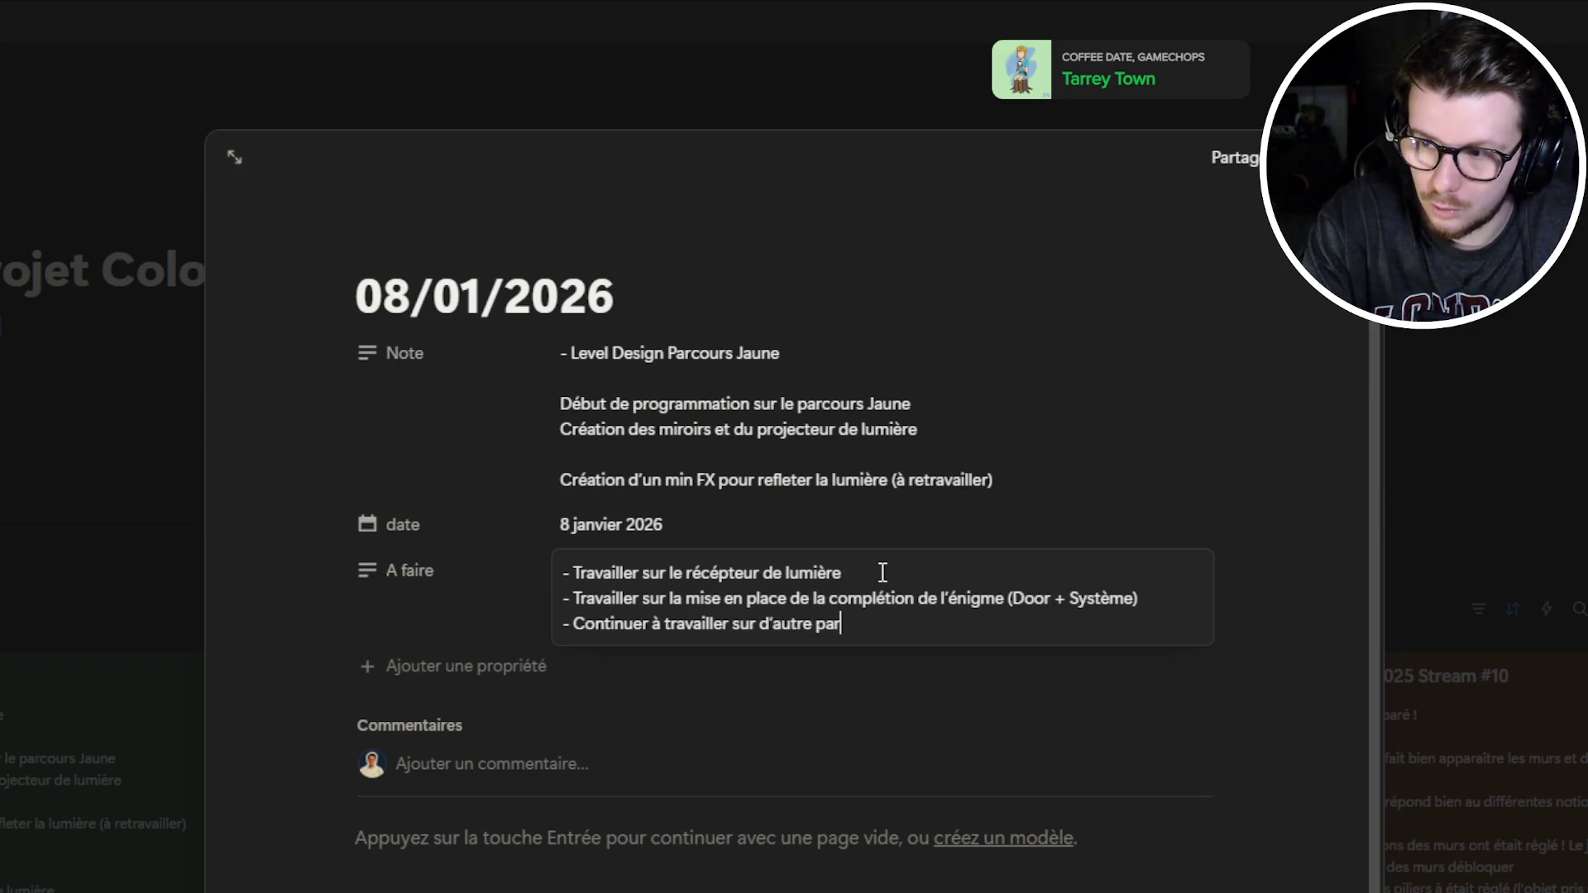
{"action": "type", "text": "- Continuer à travailler sur d'autre parcours (donc système"}
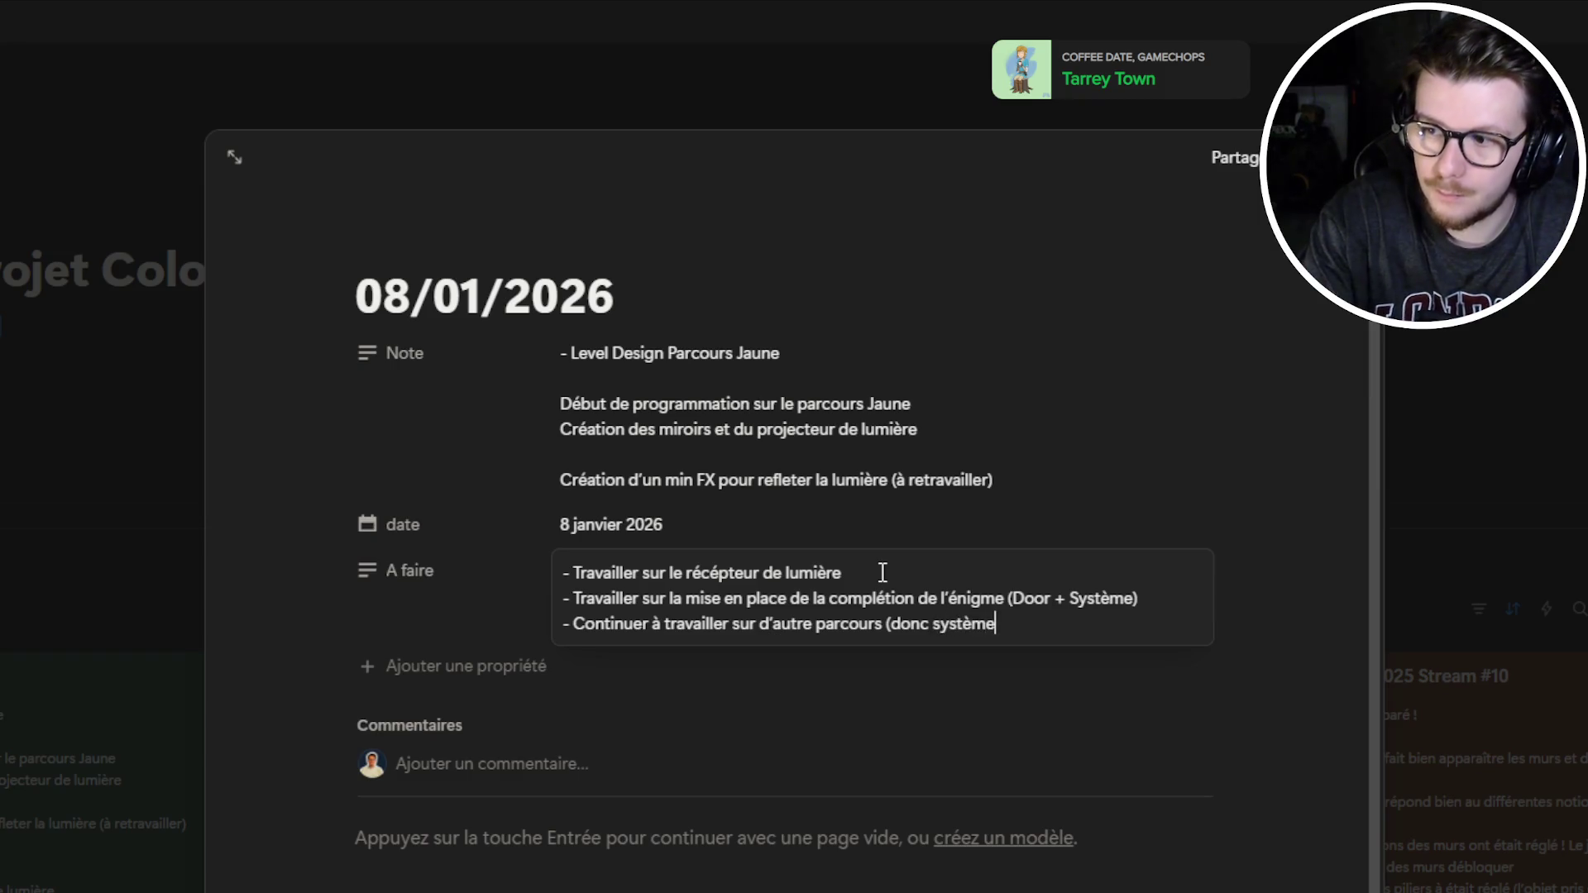
{"action": "type", "text": ")"}
{"action": "key", "text": "Escape"}
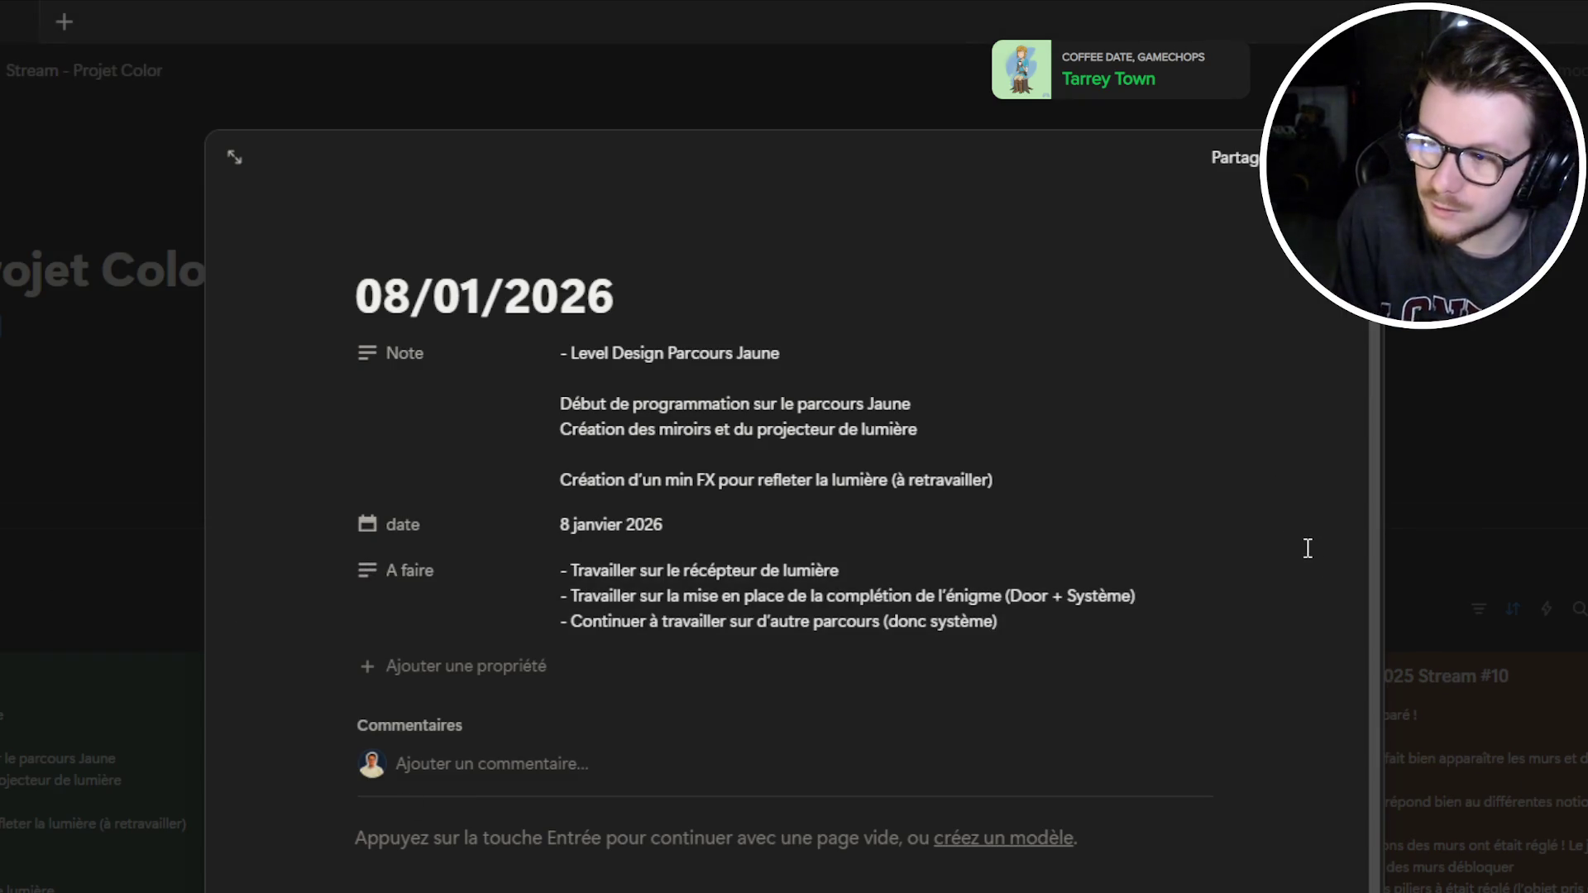
{"action": "left_click", "coordinate": [1512, 390]}
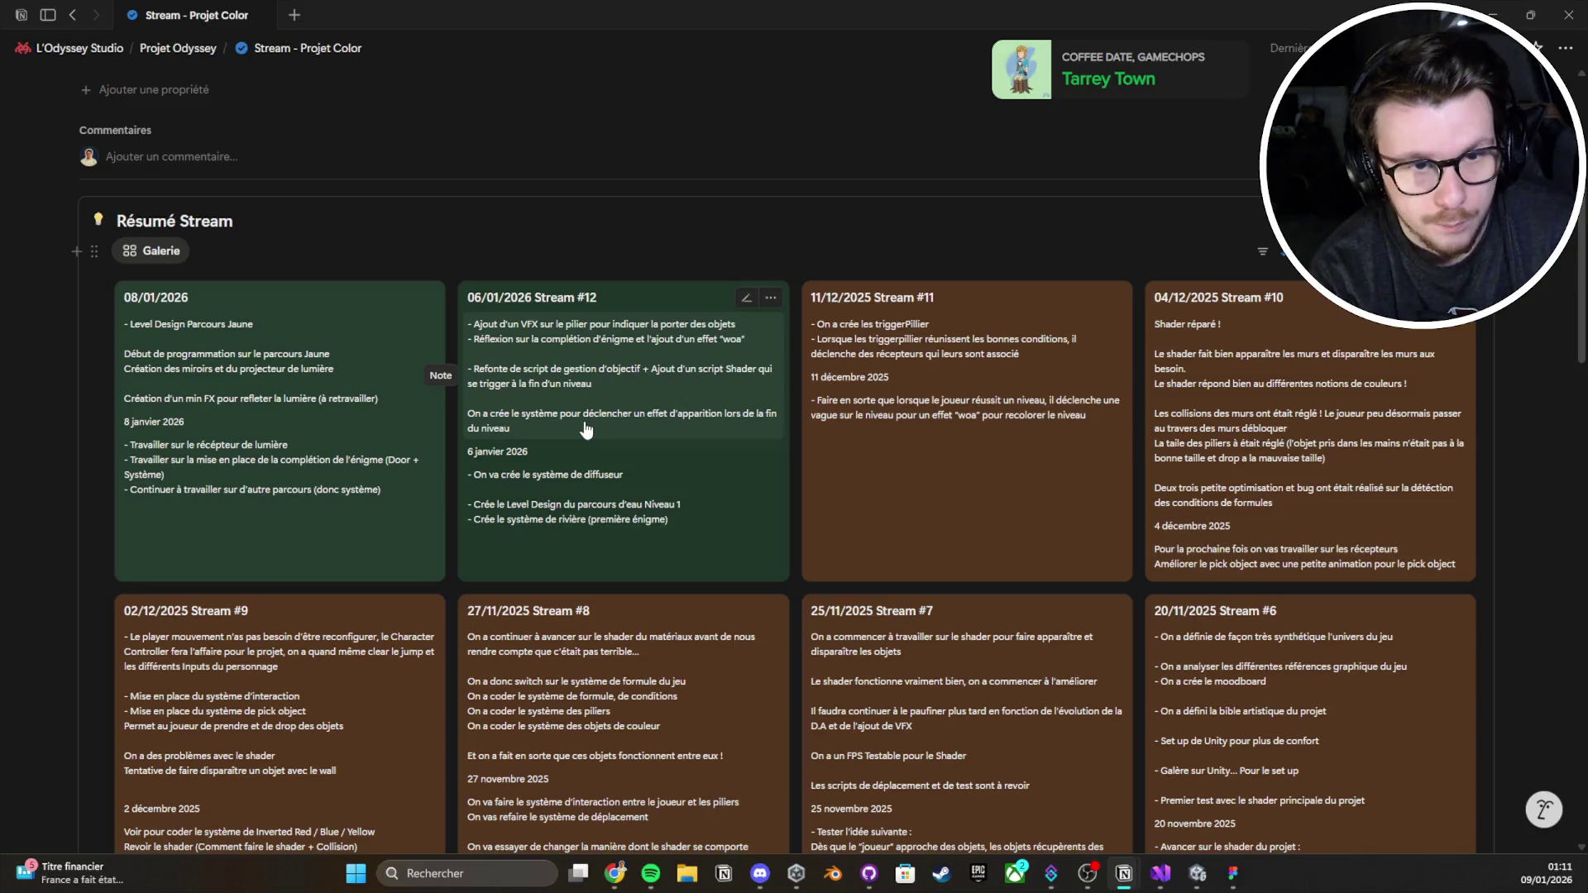